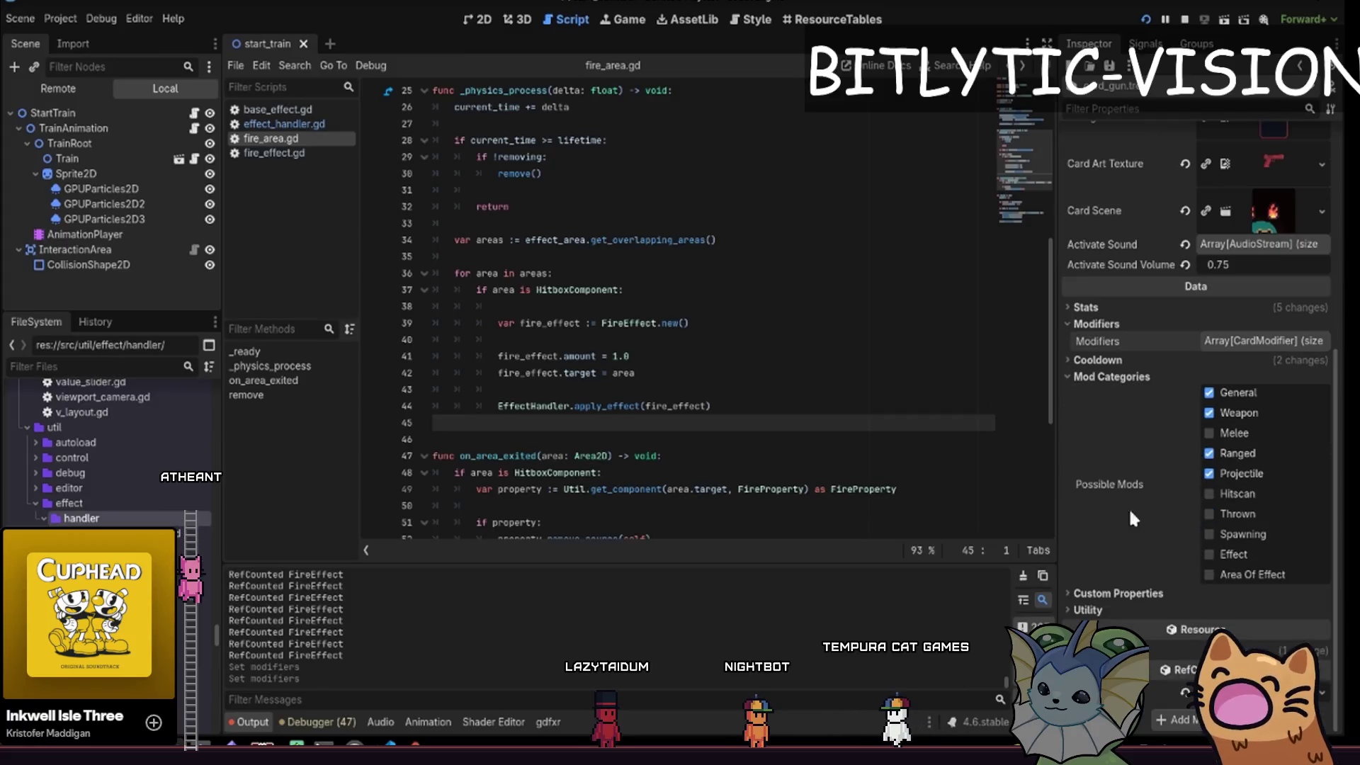
- Inspect the card's Modifiers list and Mod Categories section in the Inspector
click(1228, 338)
click(1228, 337)
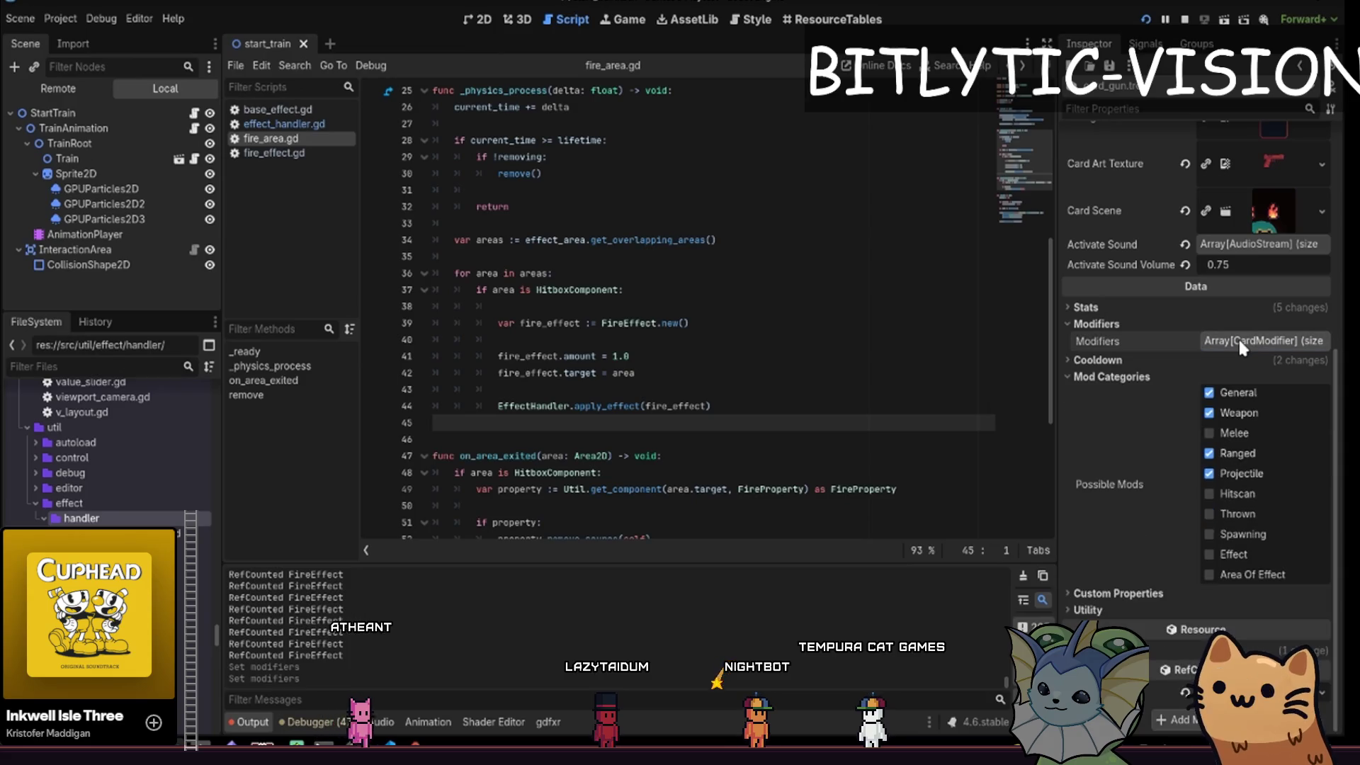
click(1216, 372)
click(1133, 593)
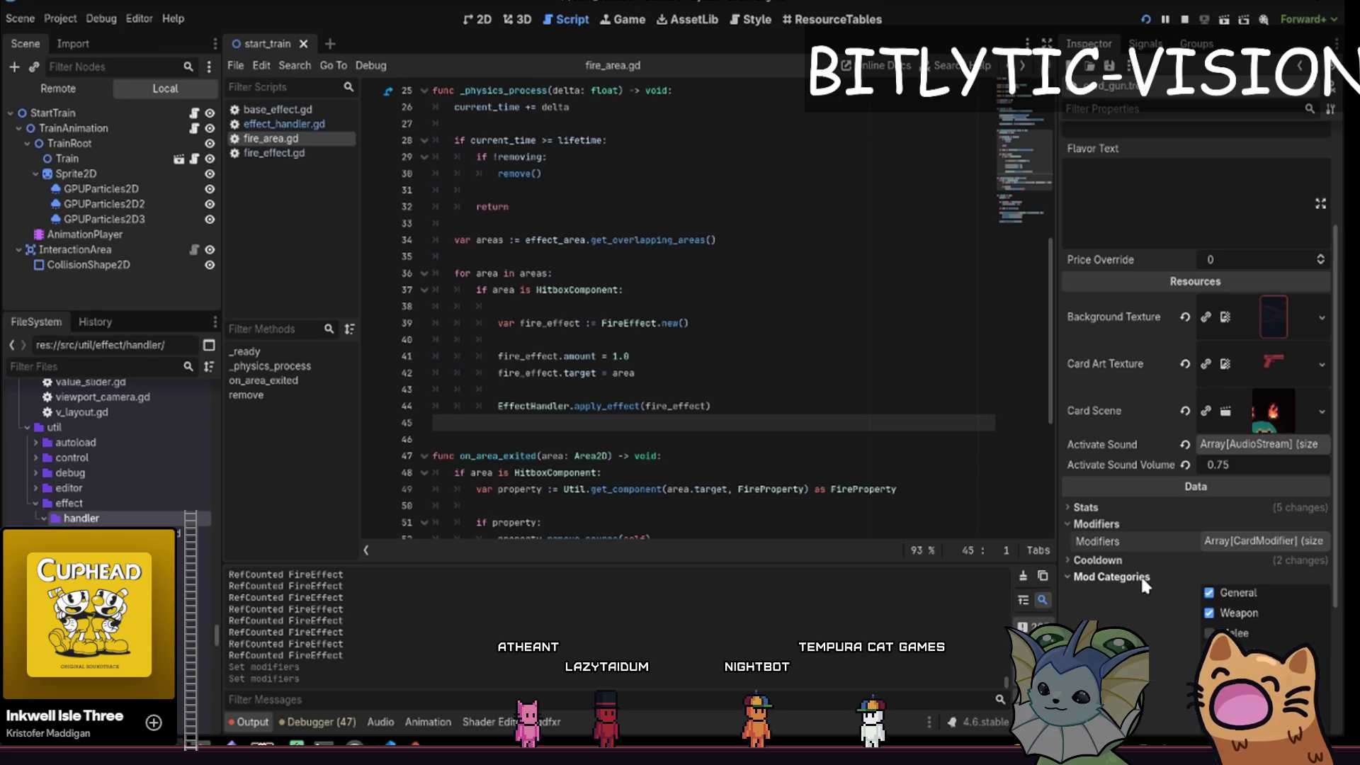
scroll(1140, 559, down, 3)
scroll(1143, 565, down, 2)
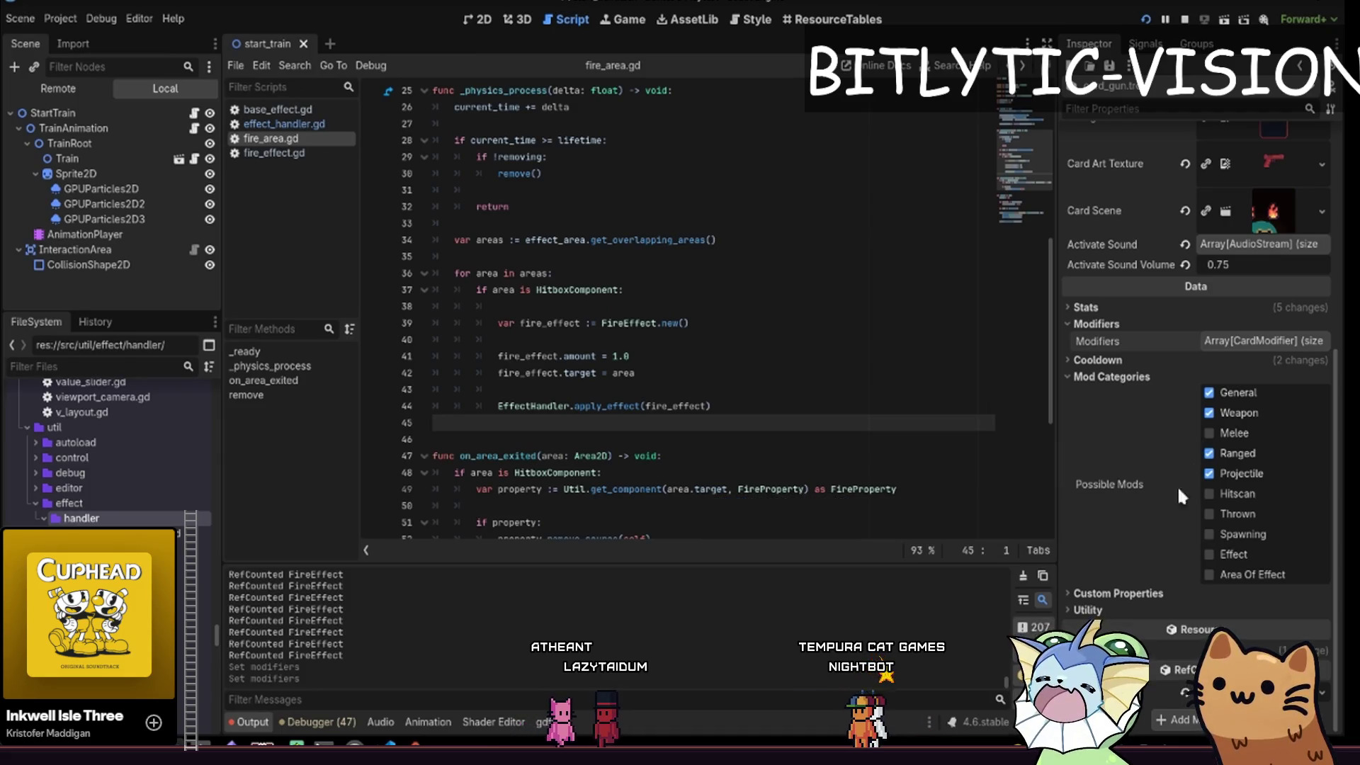
right_click(1153, 488)
click(897, 316)
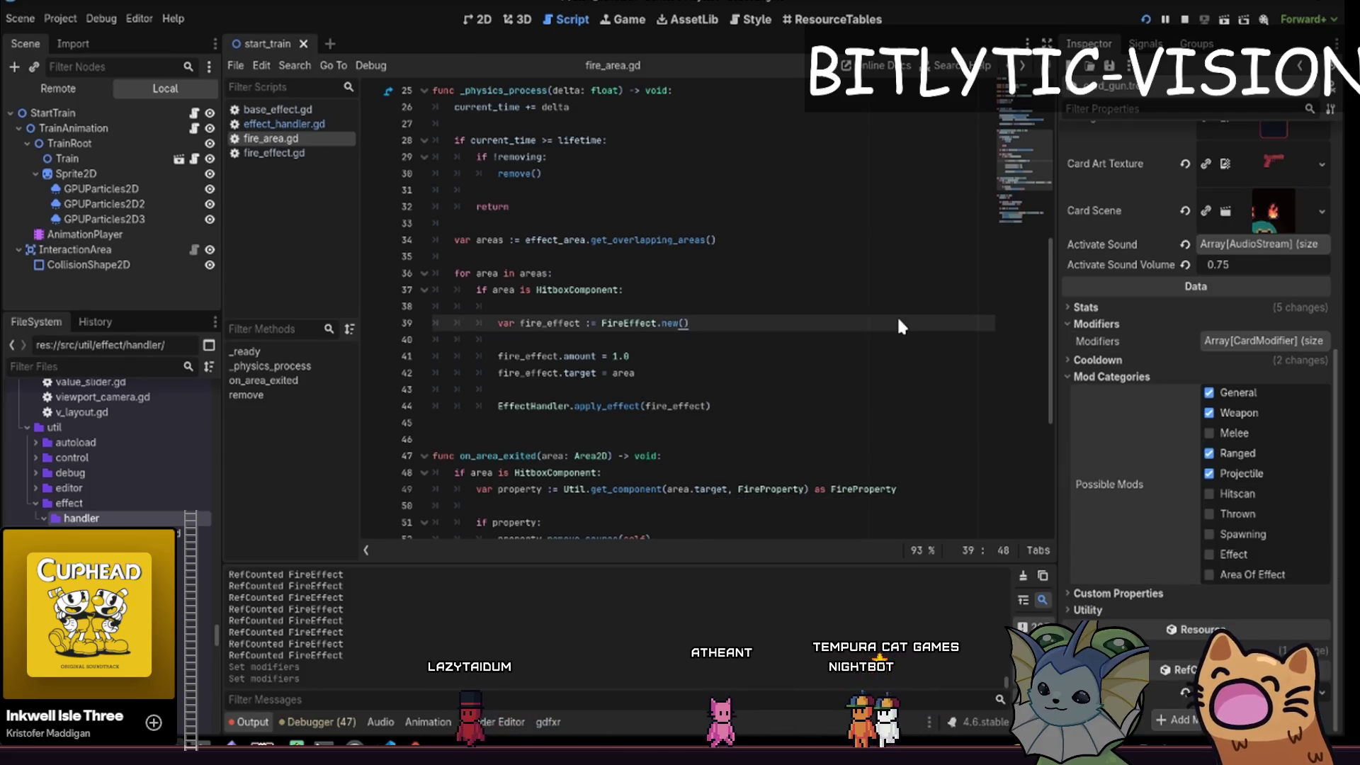
- Open enum.gd through Quick Open and start a text search in it
key(shift+alt+o)
text(en)
key(Return)
key(ctrl+f)
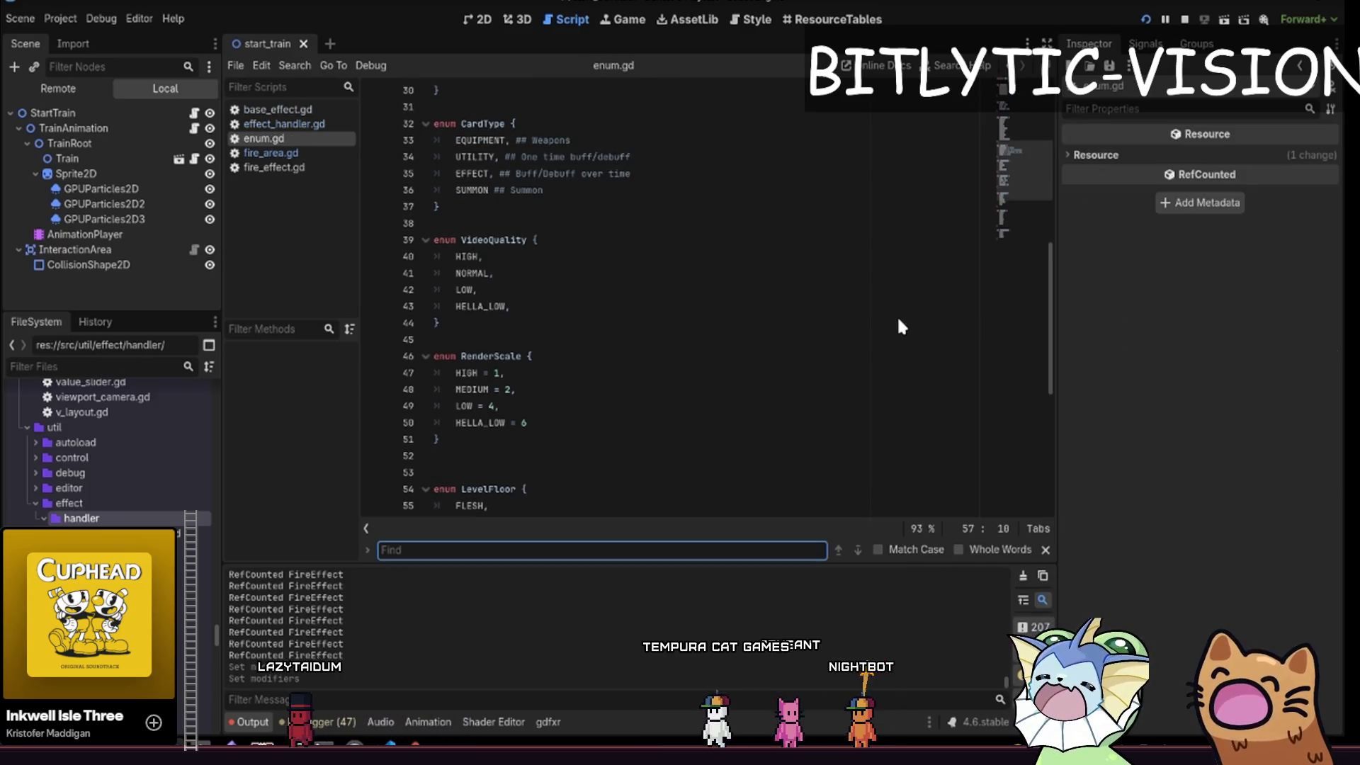
- Search for 'mod' to reach the ModCategory enum and select its AREA_OF_EFFECT entry
text(mod)
key(Escape)
key(Down)
key(Down)
key(Down)
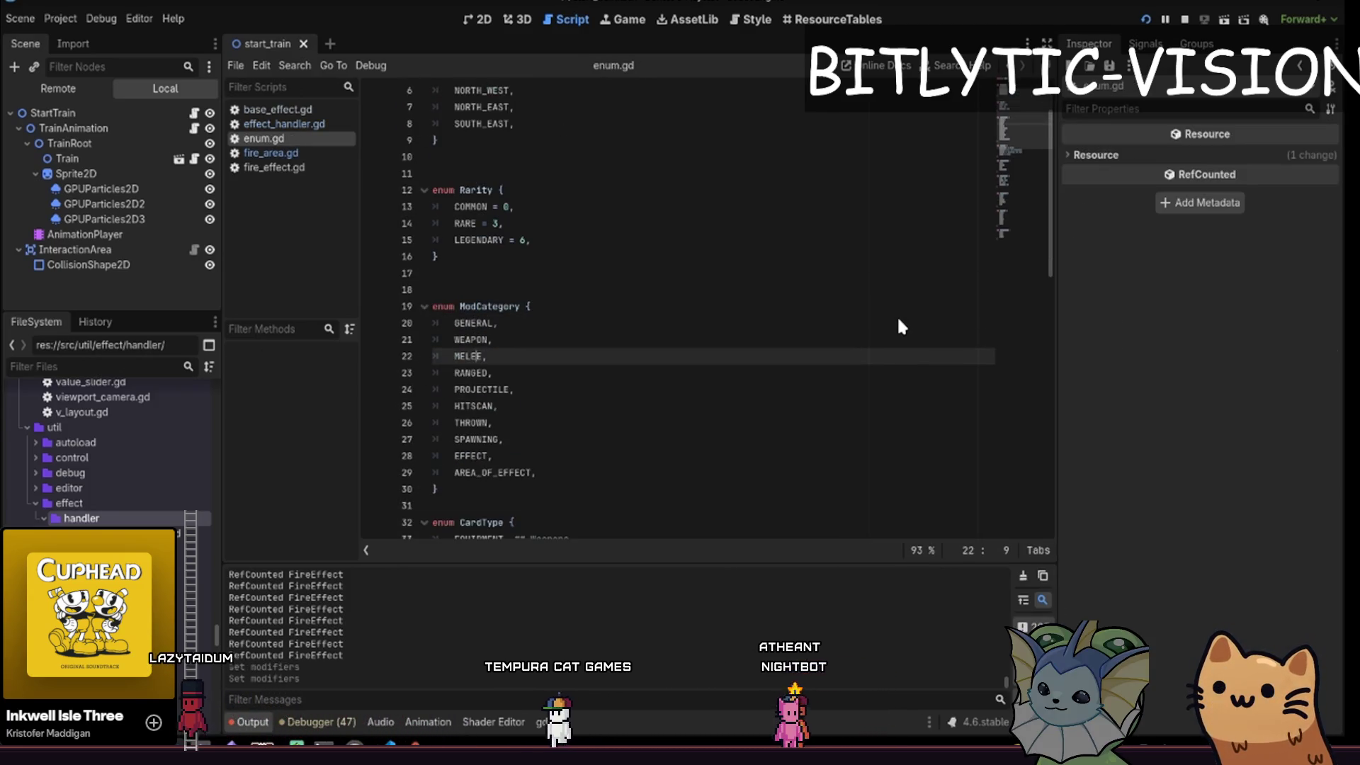
key(Down)
key(Down)
key(Down)
key(Home)
key(shift+End)
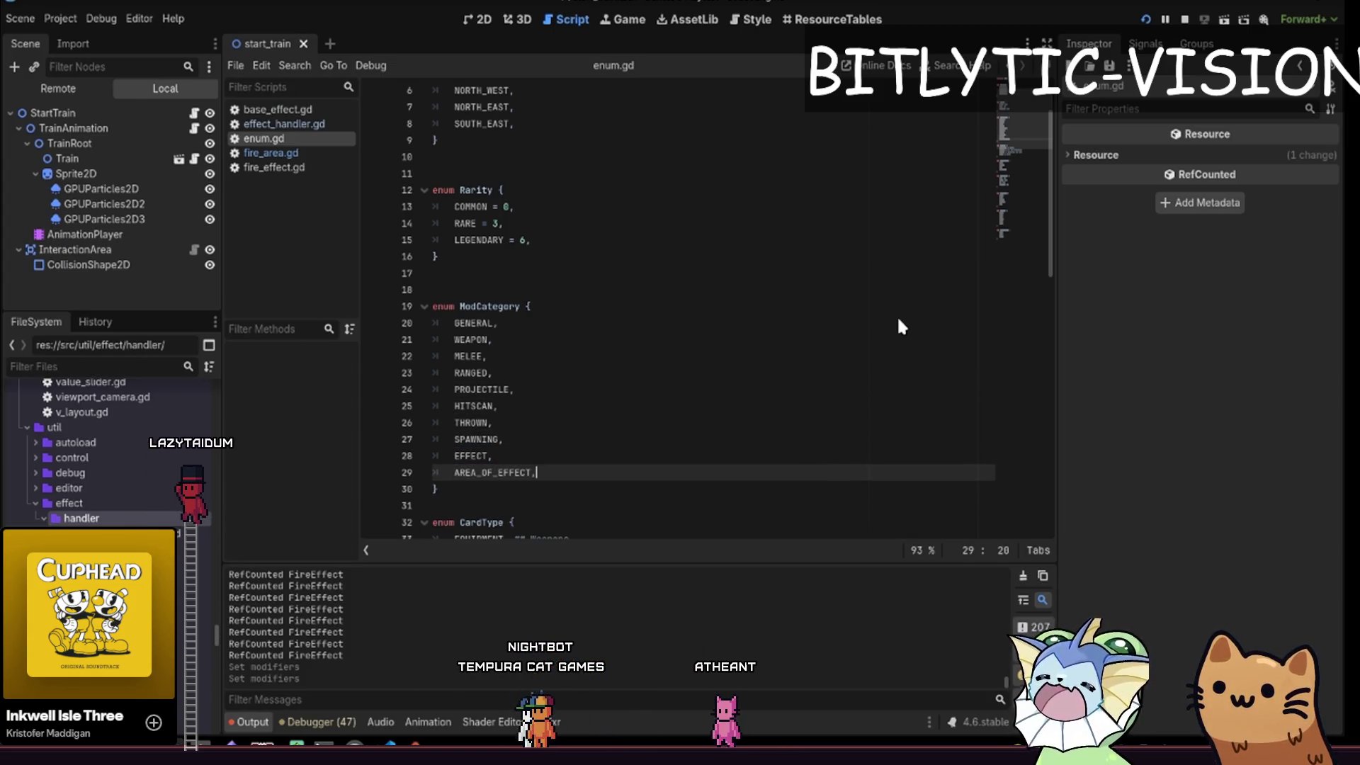
- Put the caret on the ModCategory declaration and save with Ctrl+S
key(shift+alt+o)
key(Escape)
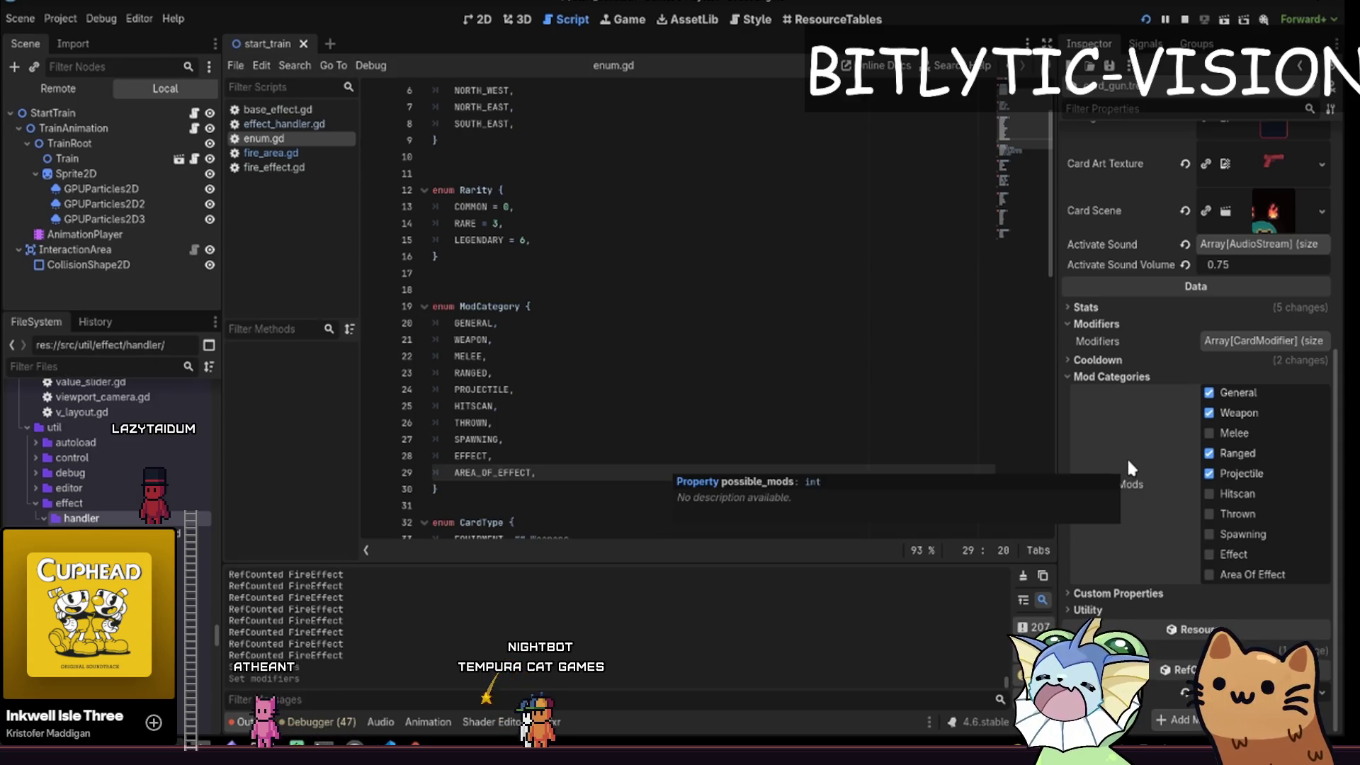
click(638, 306)
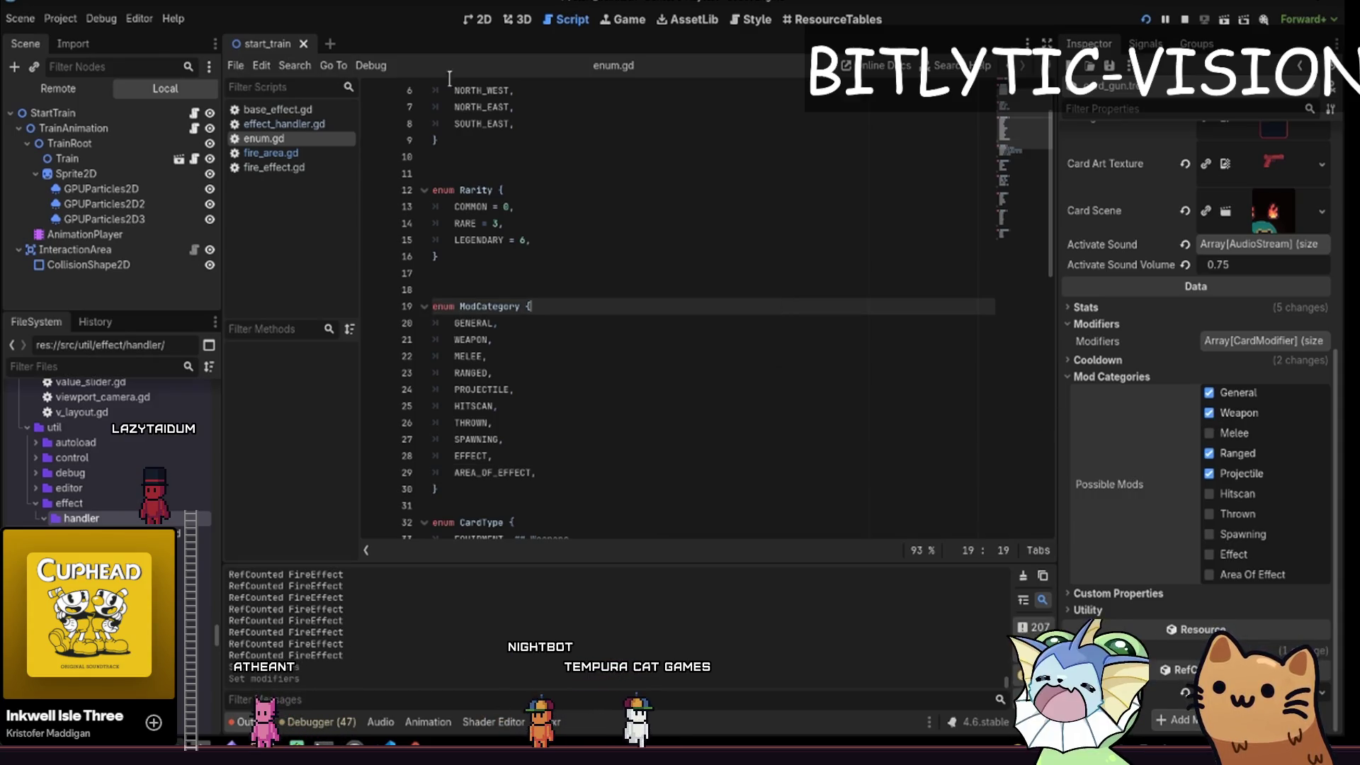
key(ctrl+s)
click(486, 20)
click(567, 19)
- Undo the accidental FireEffect paste on line 19 and return to fire_area.gd
text(var fire_effect := FireEffect.new())
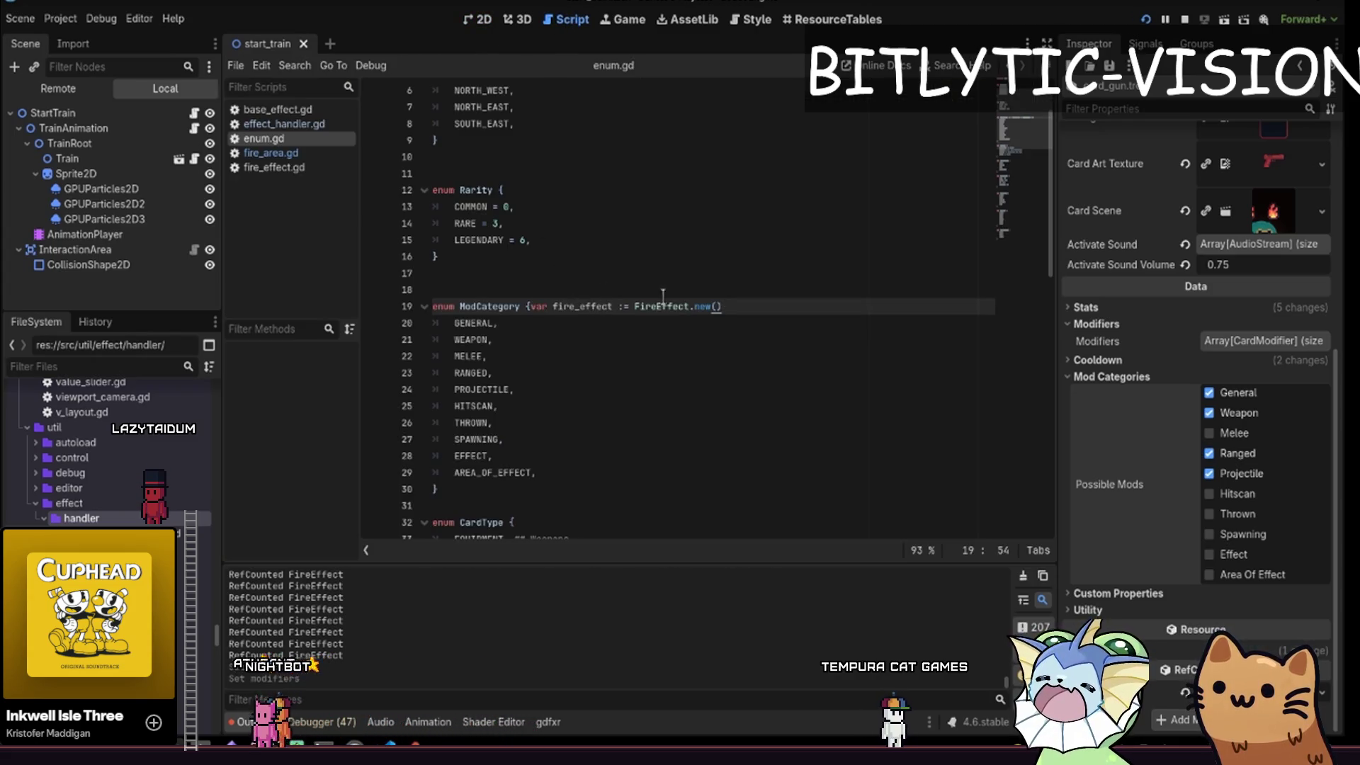
key(ctrl+z)
key(Down)
key(Down)
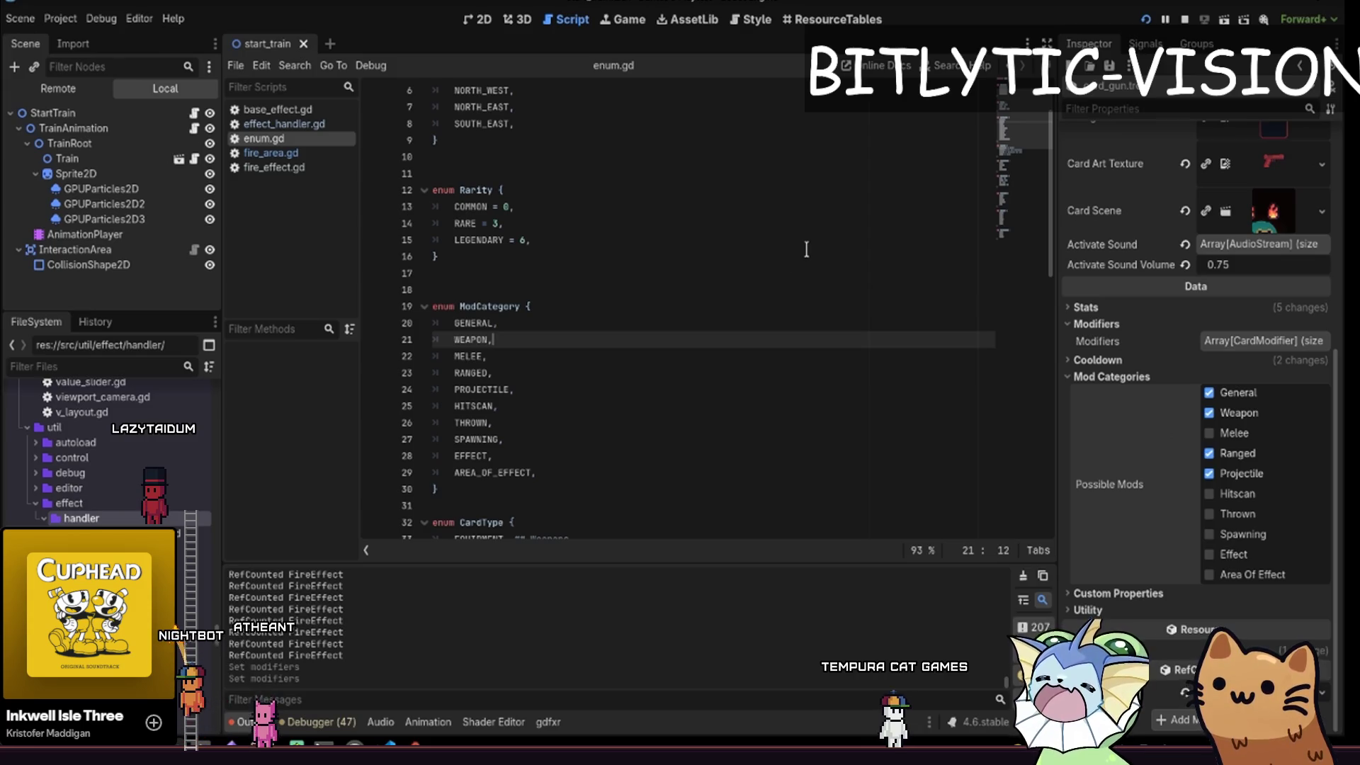
key(alt+Left)
key(alt+Left)
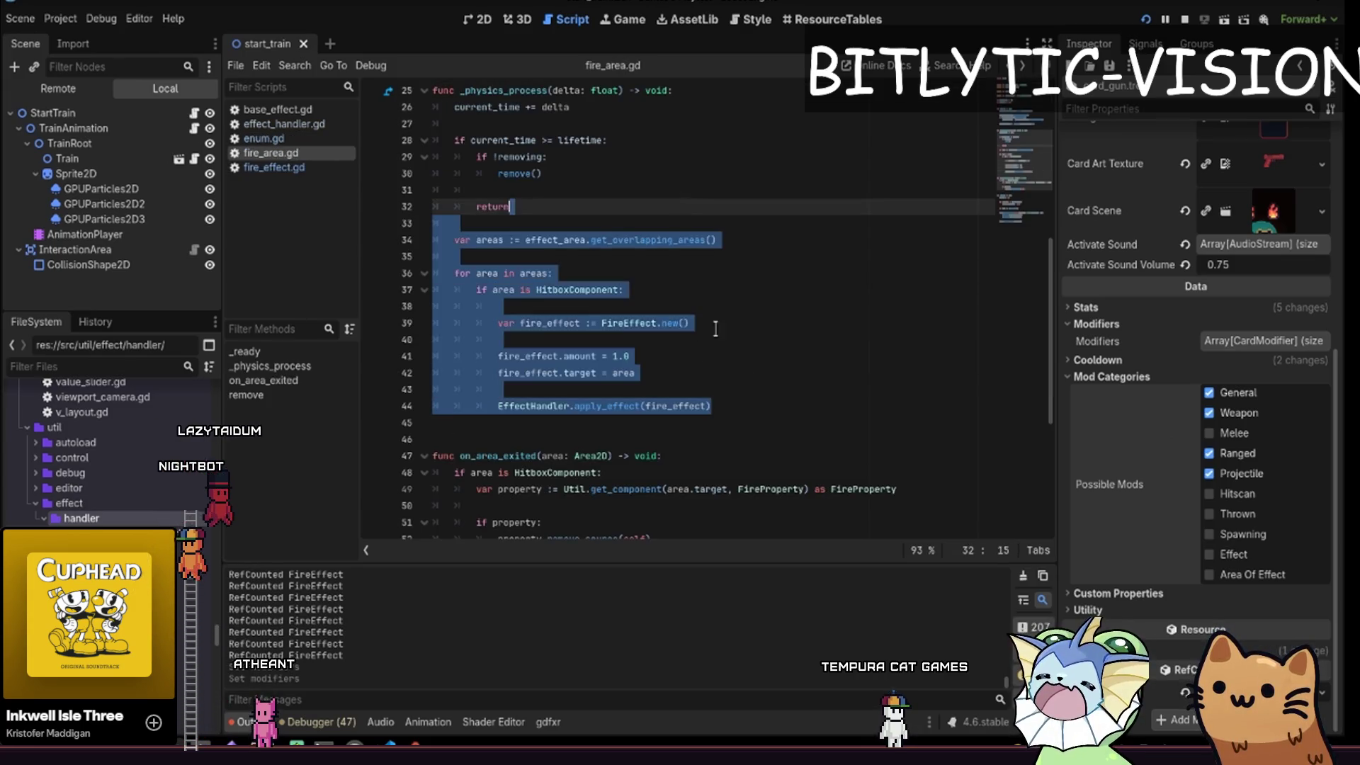
drag(744, 407, 454, 239)
click(744, 407)
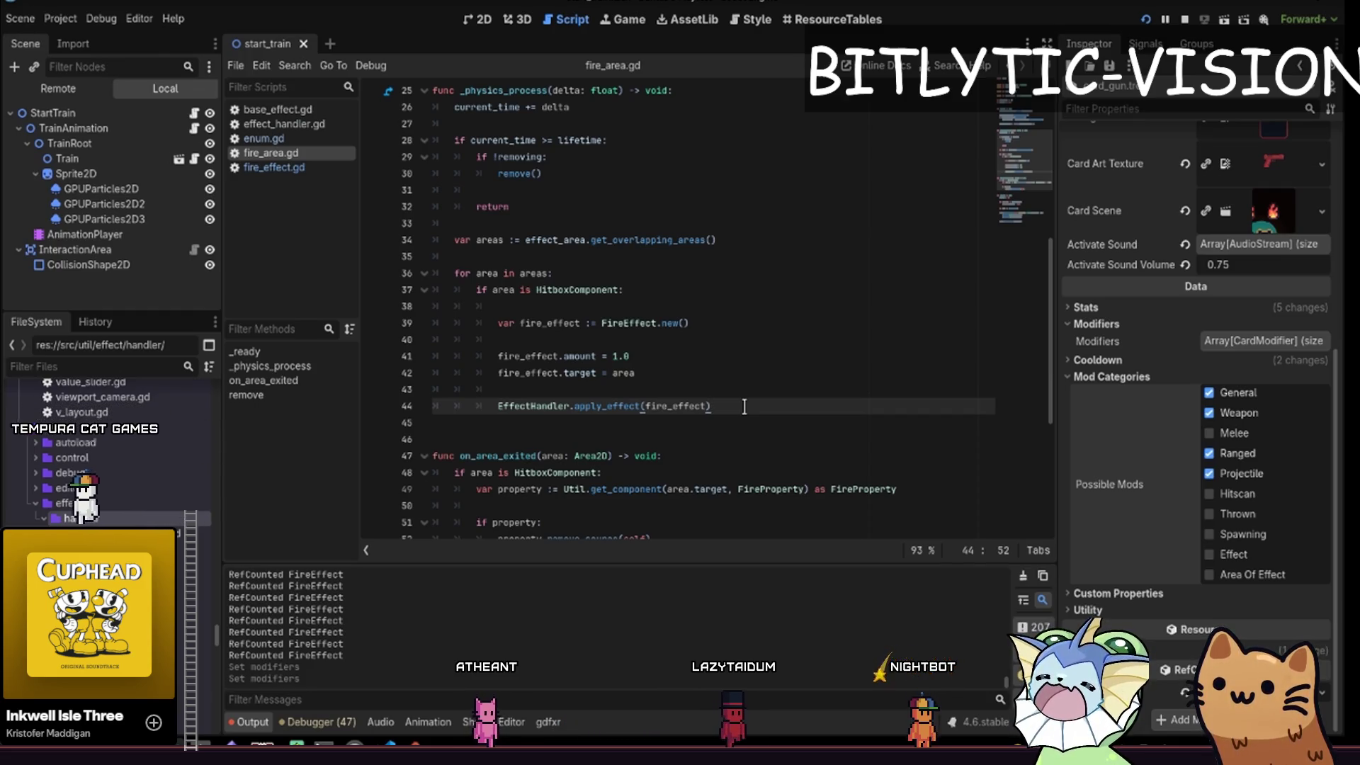
- Insert blank lines above the fire_effect creation on line 39
key(Up)
key(Up)
key(Up)
key(Up)
key(Up)
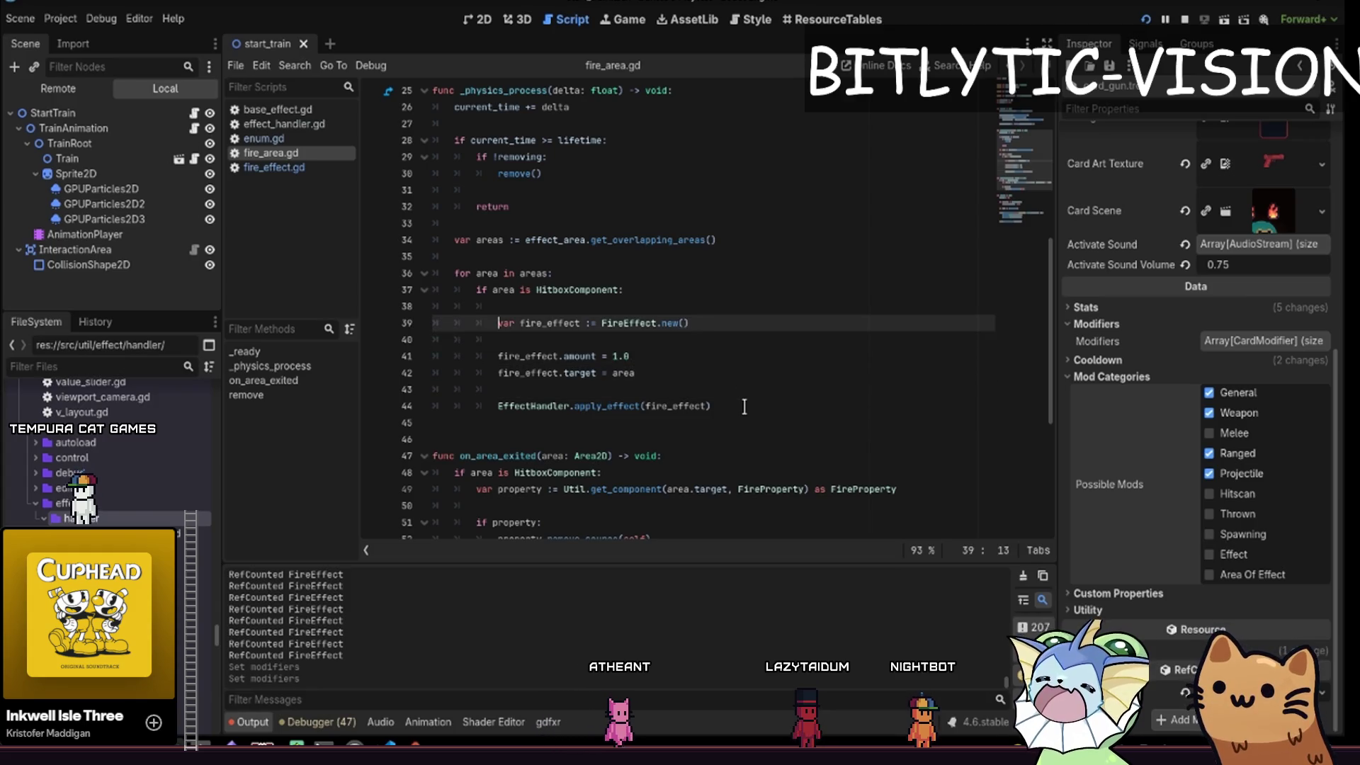
key(Home)
key(shift+Down)
key(shift+Down)
key(shift+Down)
key(shift+End)
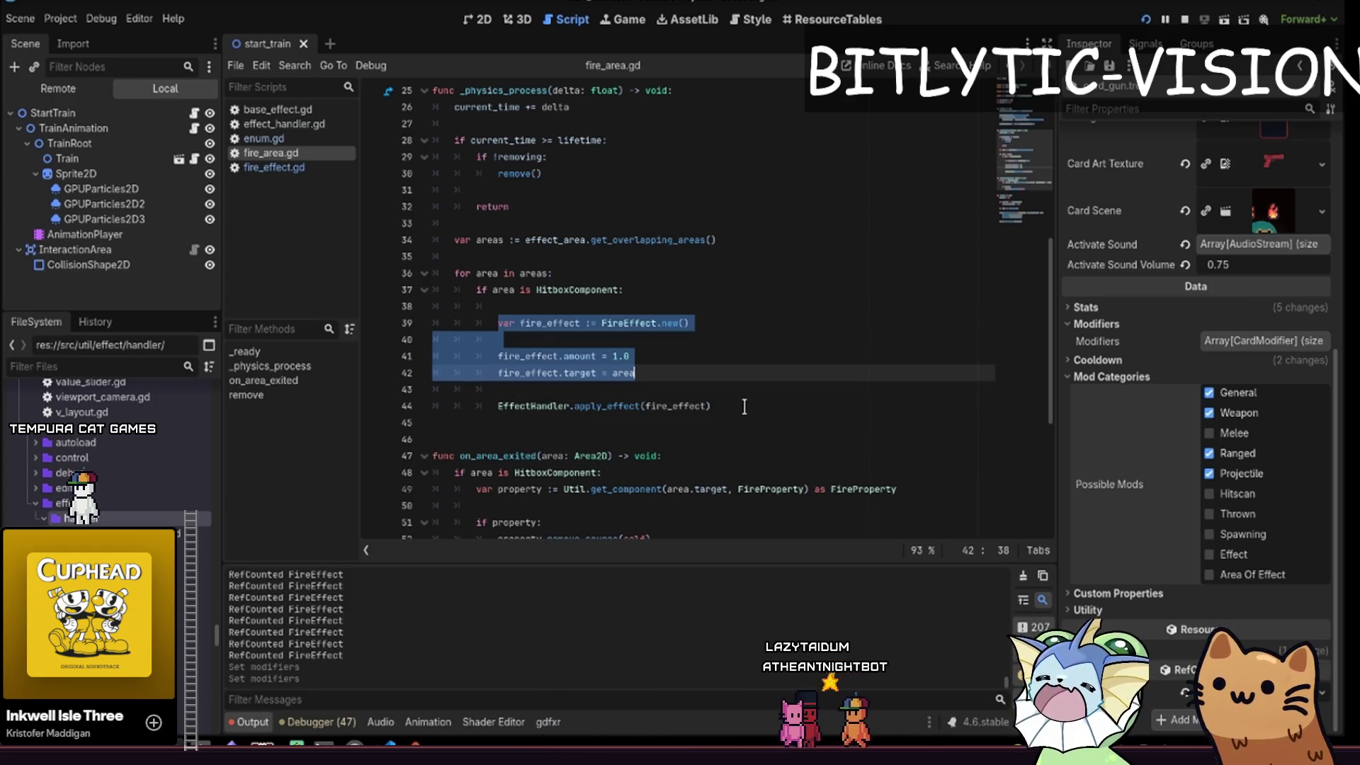
key(Up)
key(Up)
key(Up)
key(Home)
key(shift+End)
key(End)
key(shift+Home)
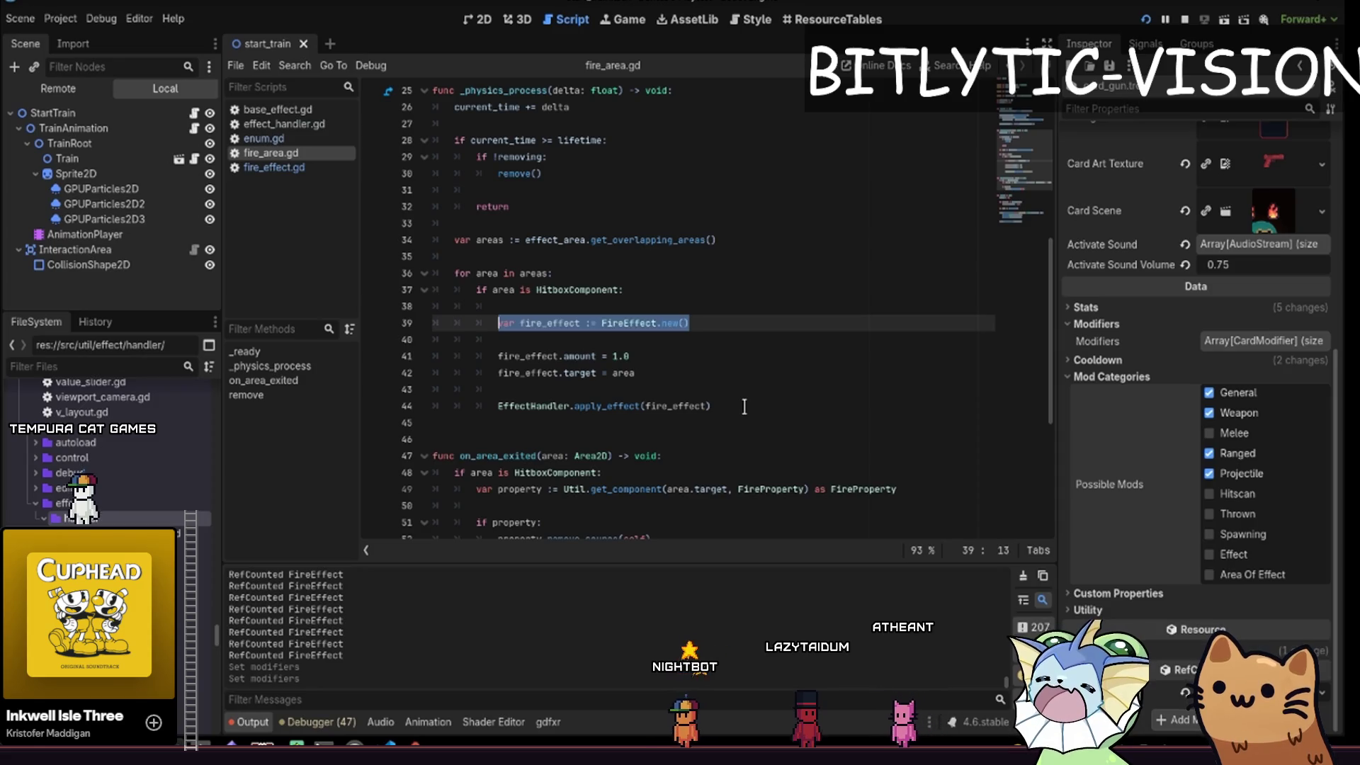
key(Left)
key(Return)
key(Return)
key(Up)
key(Up)
- Add var attack := Attack.new() and attack.add_effect(fire_effect) to the fire effect setup
text(var attack )
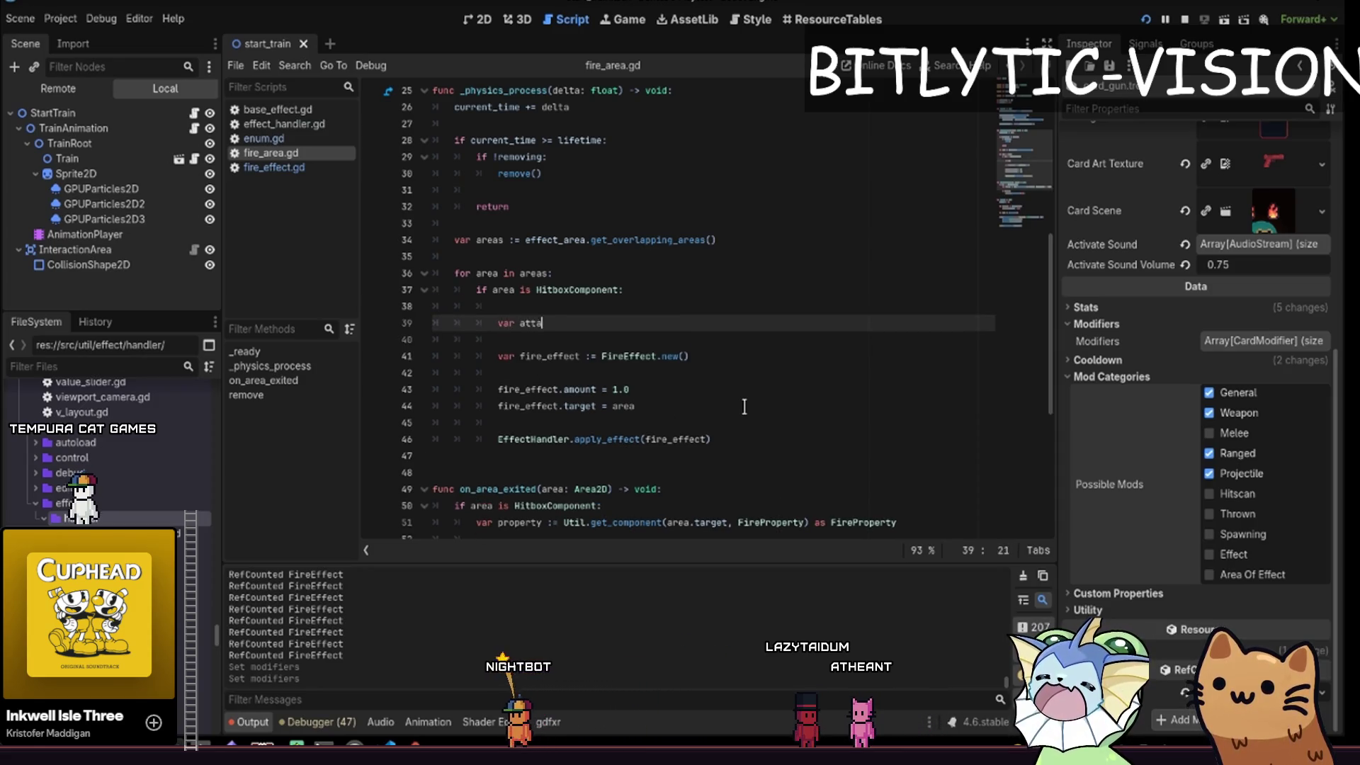
text(:= At)
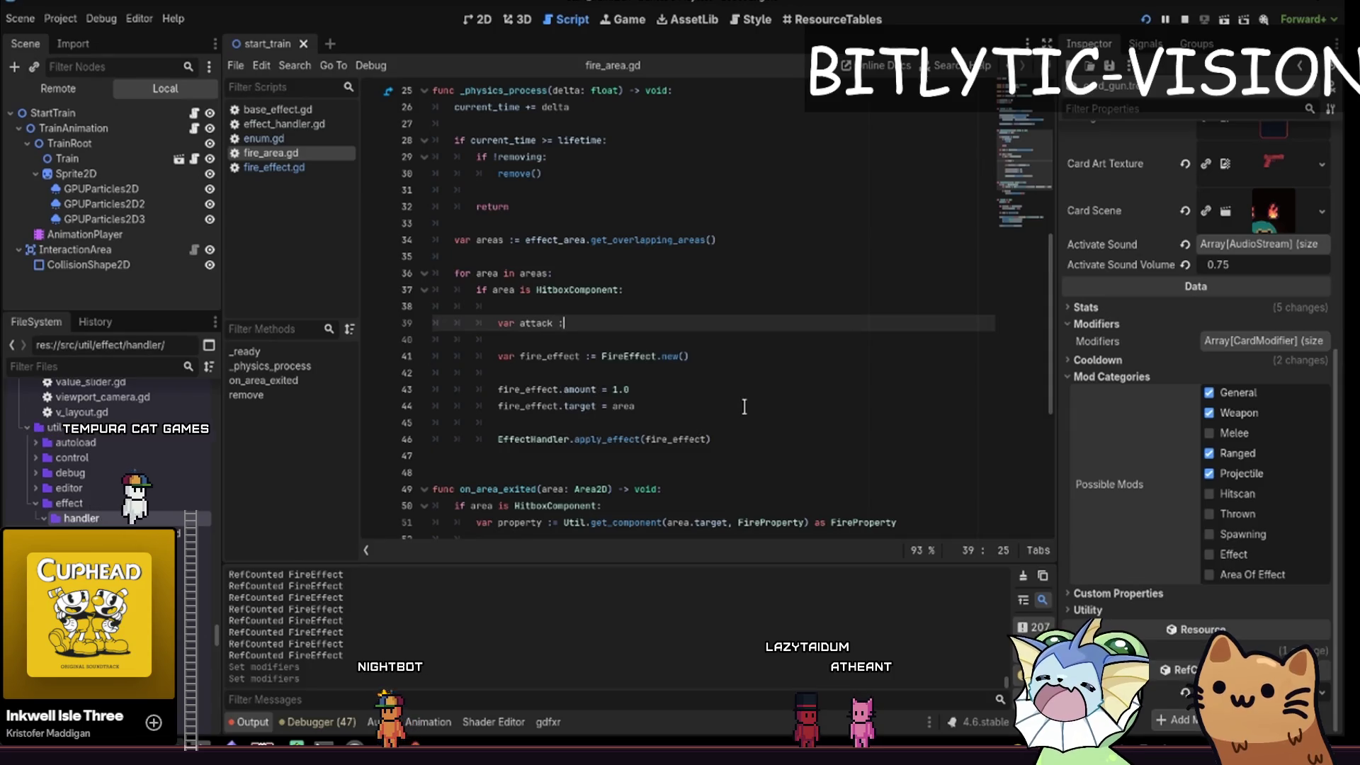
text(tack.new())
key(Return)
key(Return)
text(attack.add_effec)
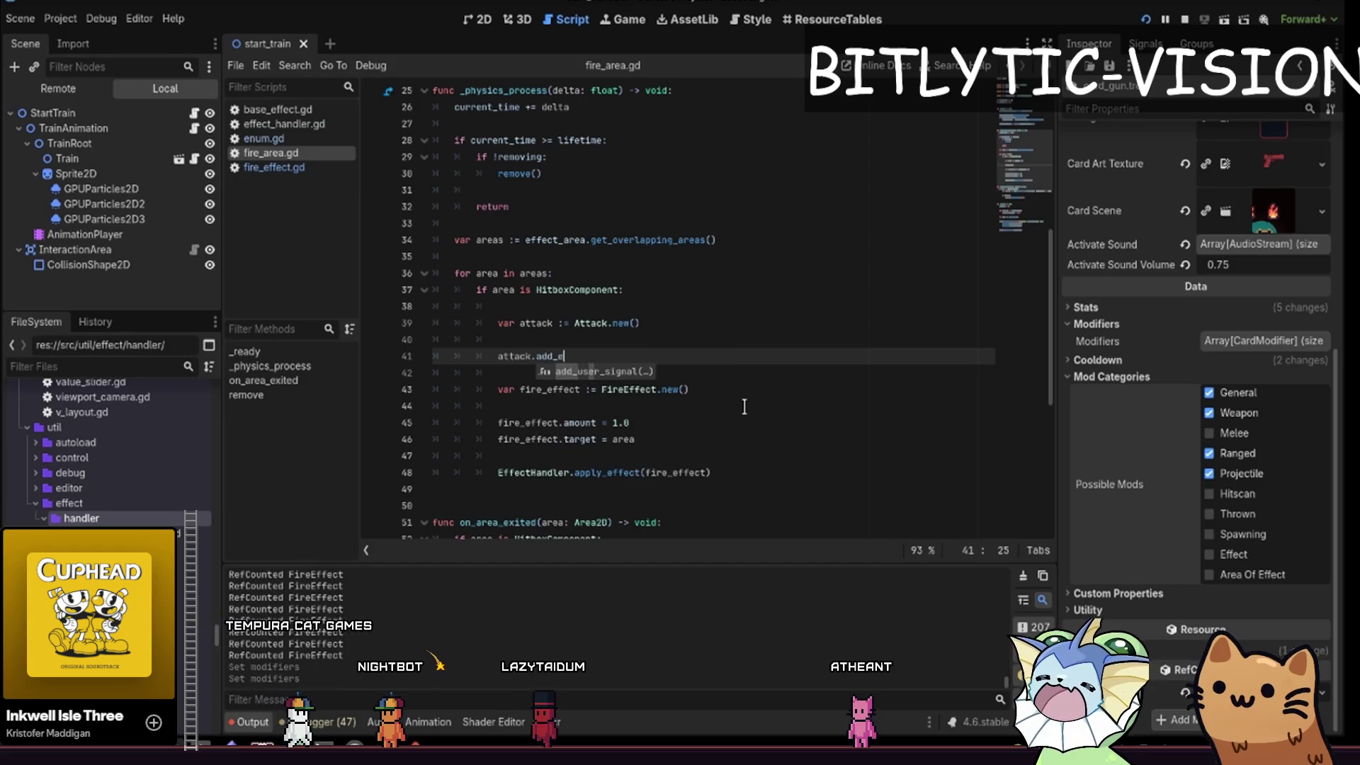
text(t(FireEffect.new)
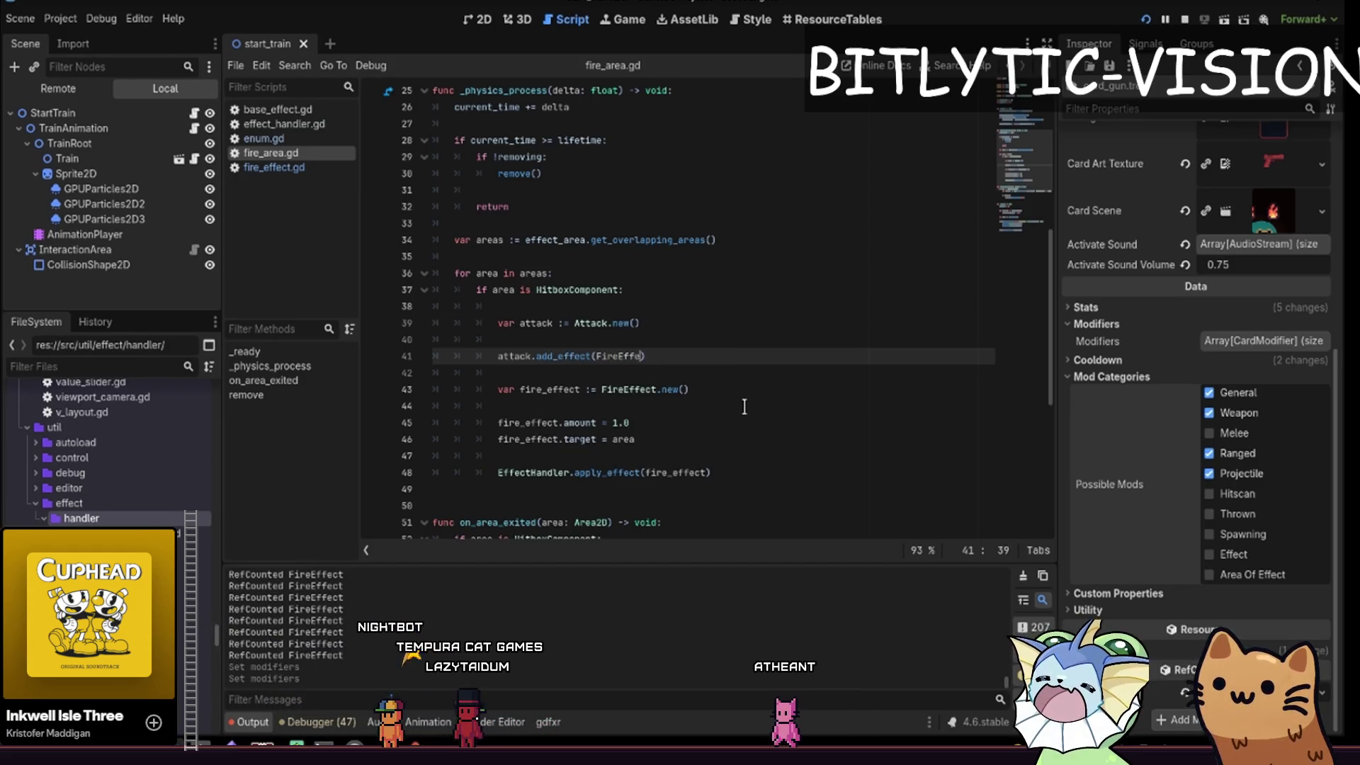
text(())
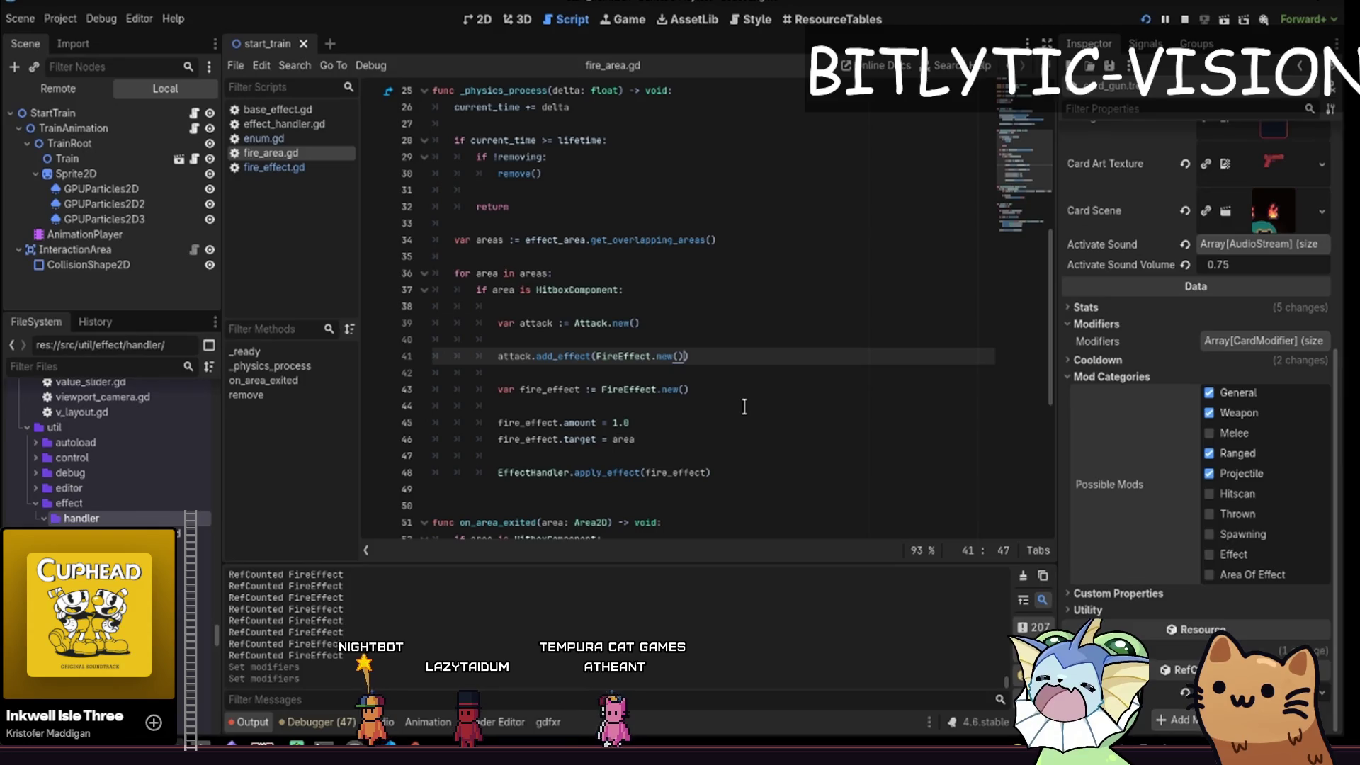
key(alt+Down)
key(alt+Down)
key(alt+Down)
key(Left)
key(BackSpace)
key(BackSpace)
key(BackSpace)
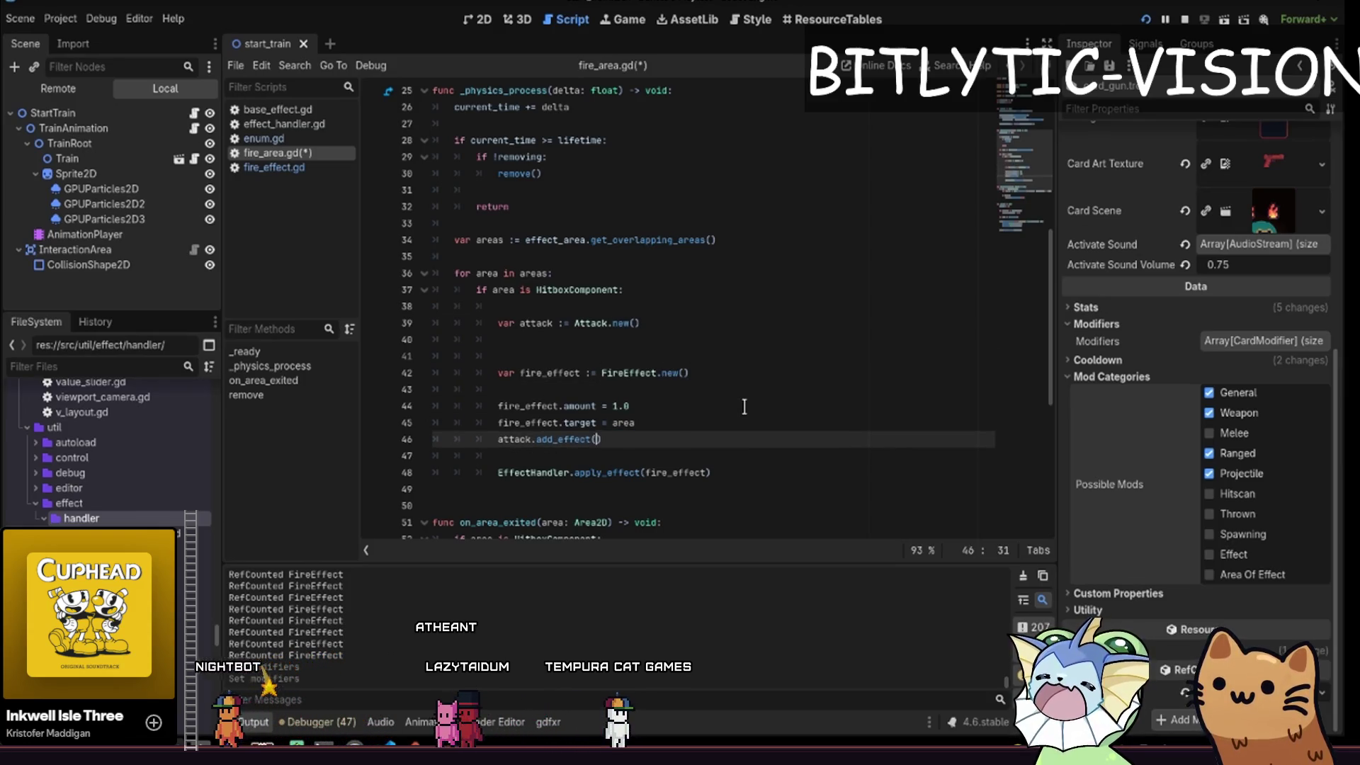
text(_effect)
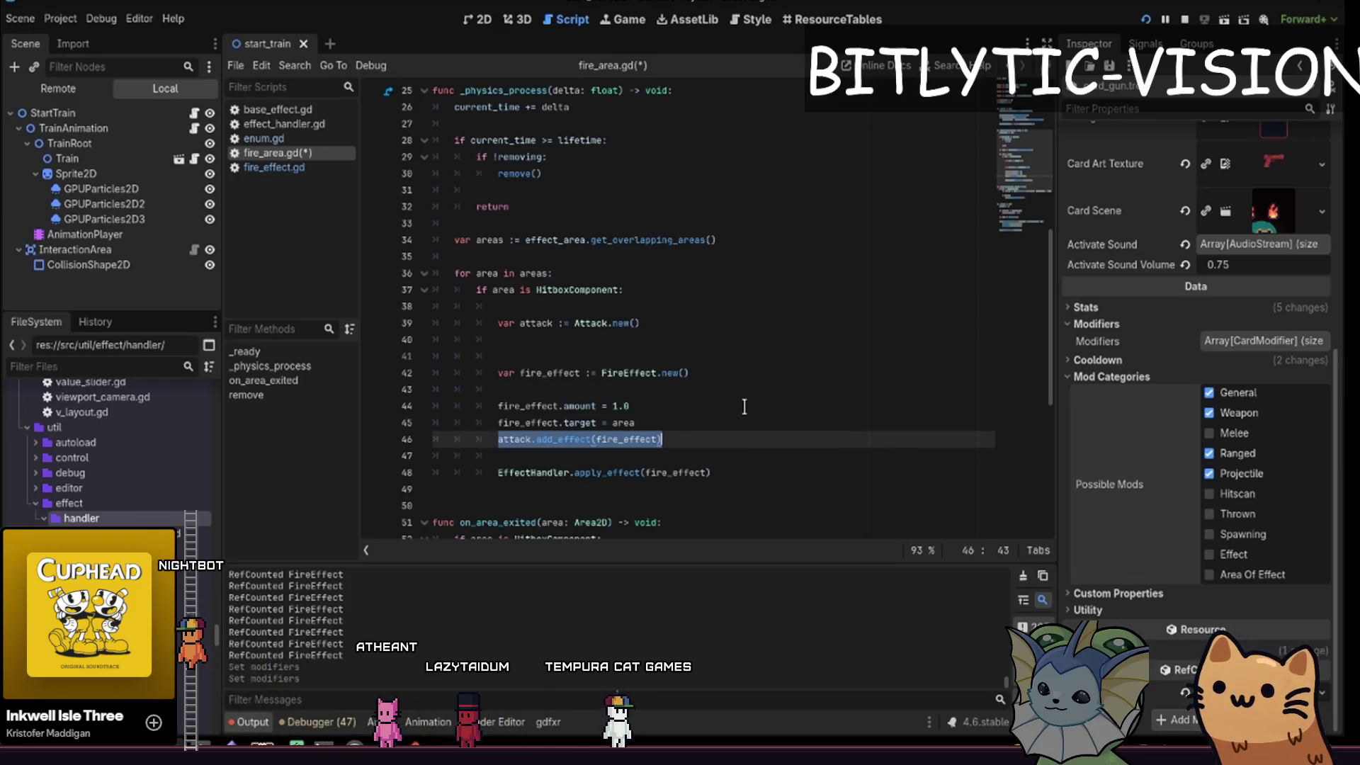
- Rearrange the blank lines and indentation around the add_effect call
key(Up)
key(Up)
key(Up)
key(BackSpace)
key(BackSpace)
key(BackSpace)
key(Down)
key(Down)
key(Down)
key(Return)
key(End)
key(shift+Home)
key(Left)
key(BackSpace)
- Delete the add_effect and var attack lines again, then save and run with F5
key(shift+Home)
key(BackSpace)
key(BackSpace)
key(BackSpace)
key(BackSpace)
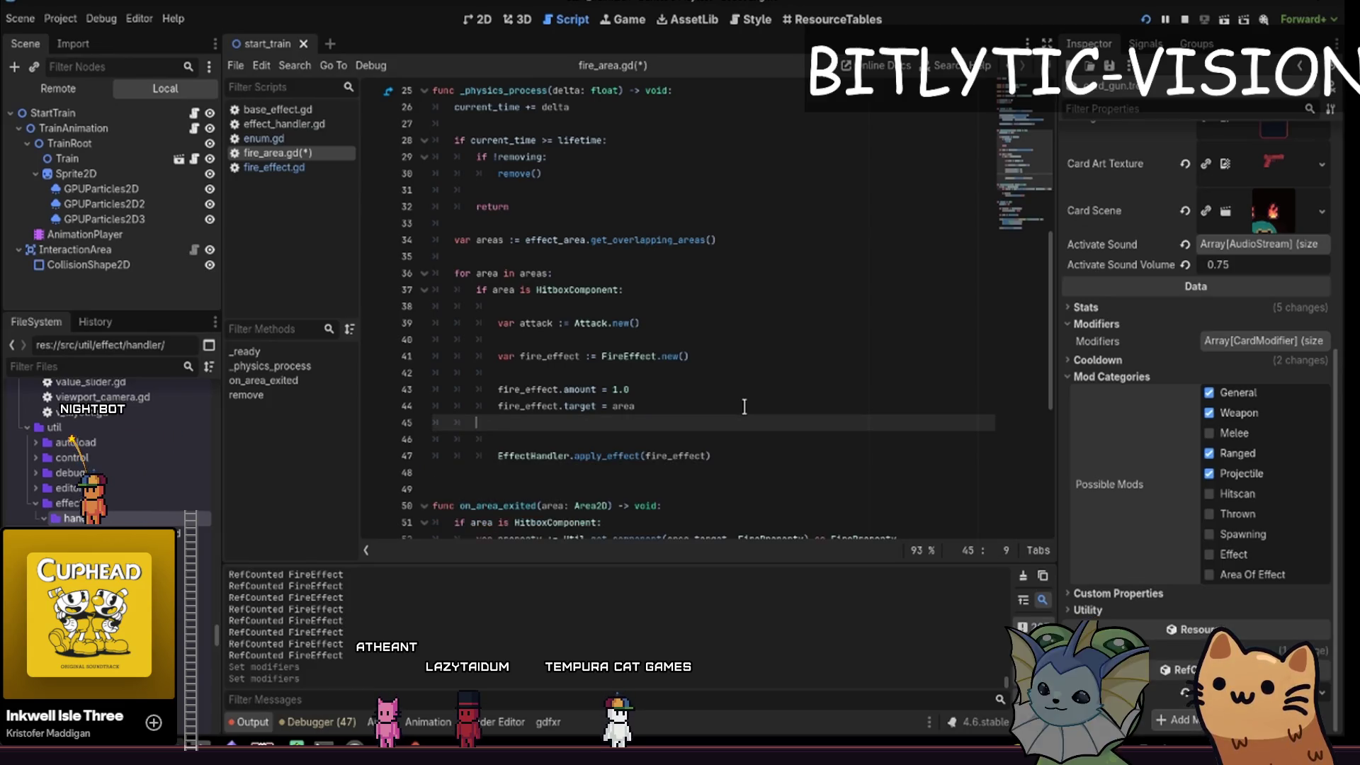
key(BackSpace)
key(Up)
key(Up)
key(Up)
key(ctrl+shift+k)
key(ctrl+shift+k)
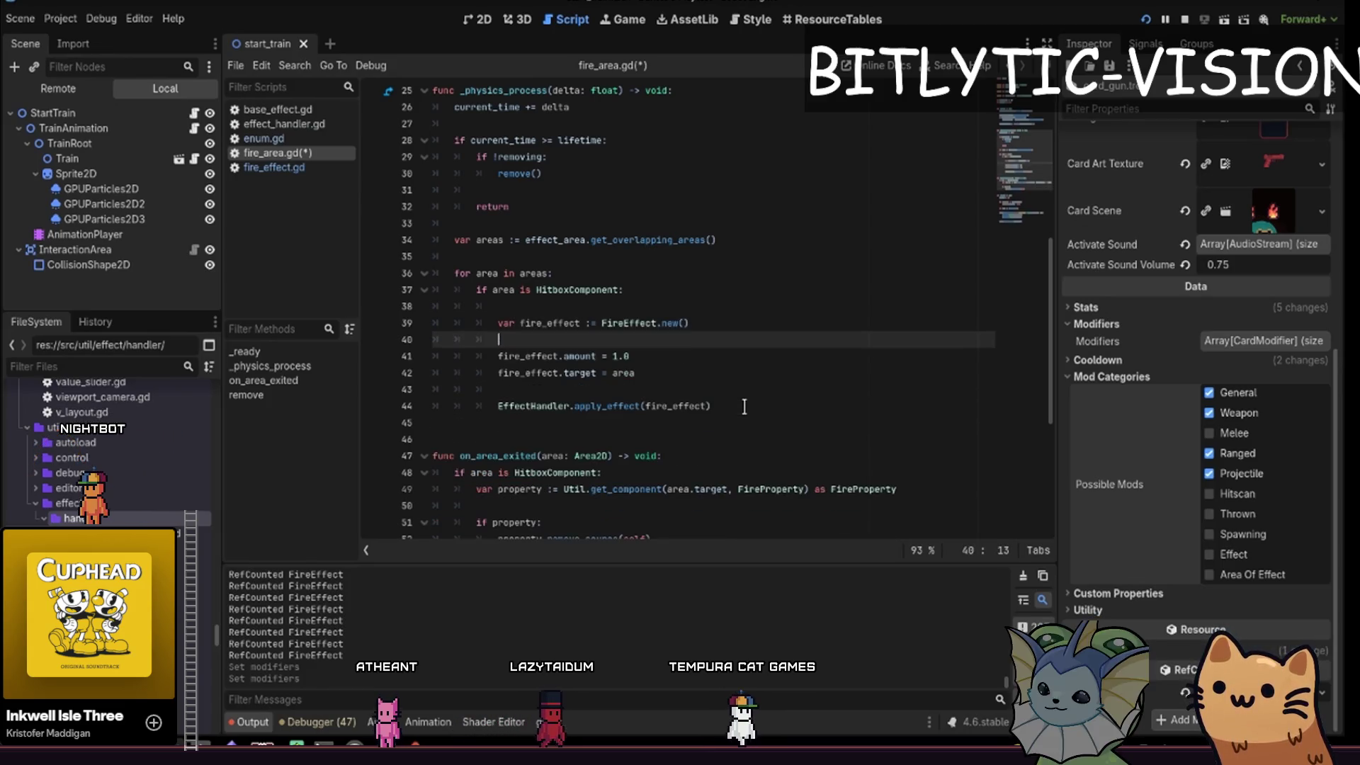
key(Up)
key(Up)
key(F5)
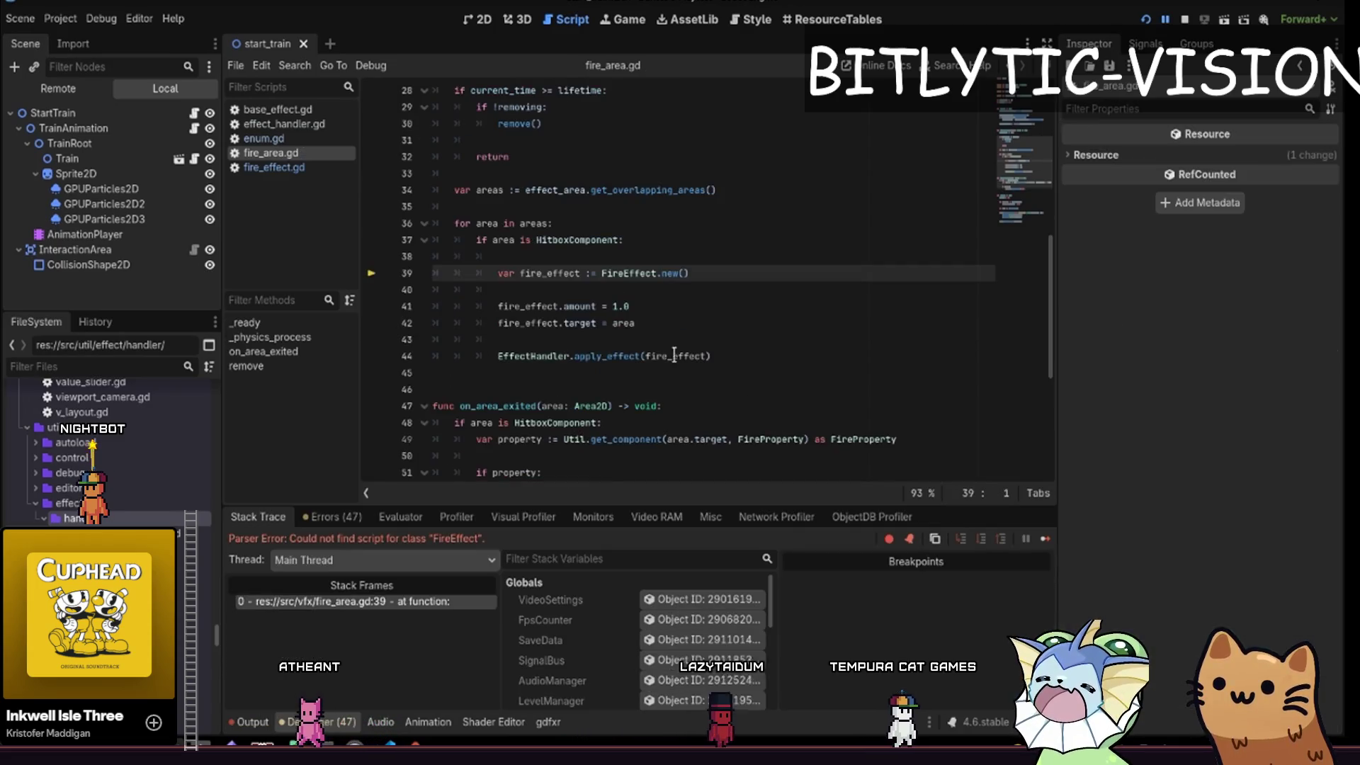
drag(749, 366, 496, 241)
click(498, 339)
key(shift+Up)
key(shift+Up)
key(shift+Up)
click(636, 323)
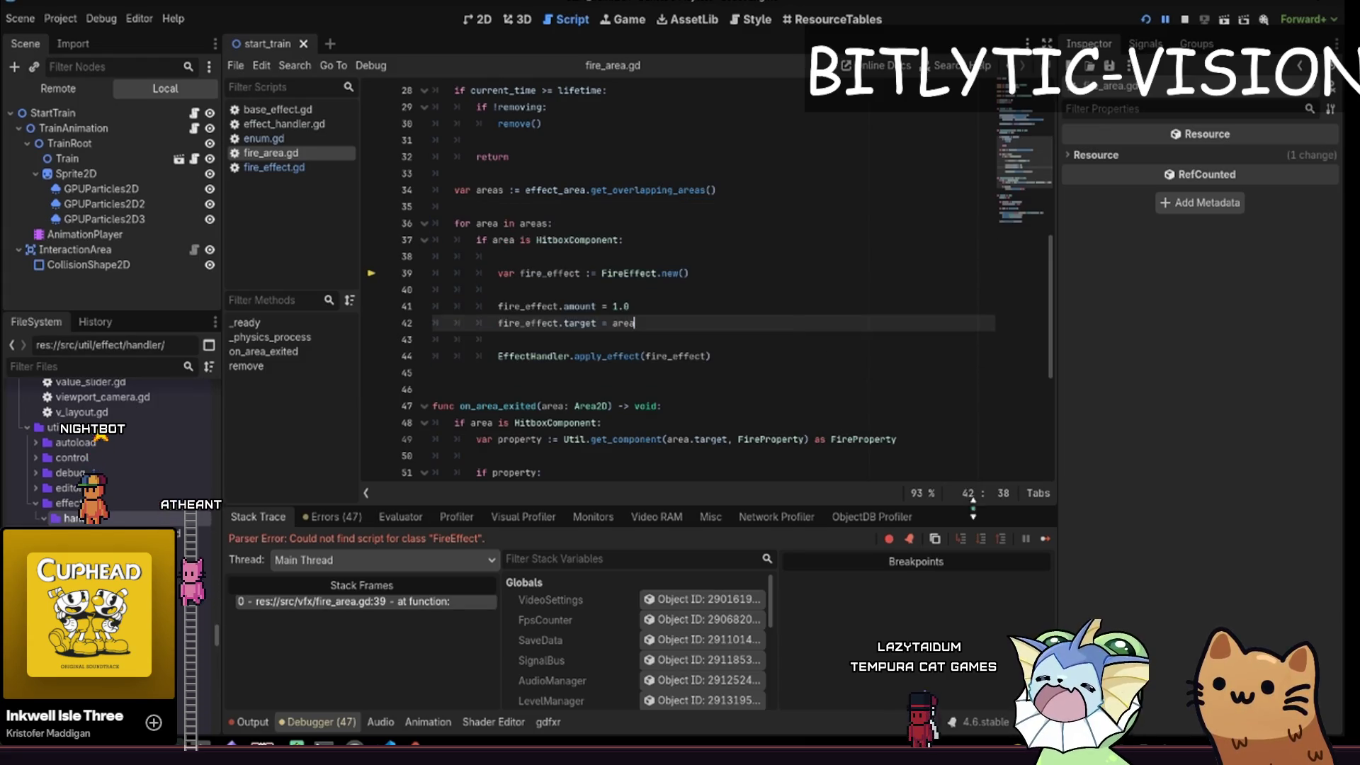
mouse_move(689, 347)
mouse_down()
mouse_move(528, 237)
mouse_move(528, 223)
mouse_up()
click(799, 347)
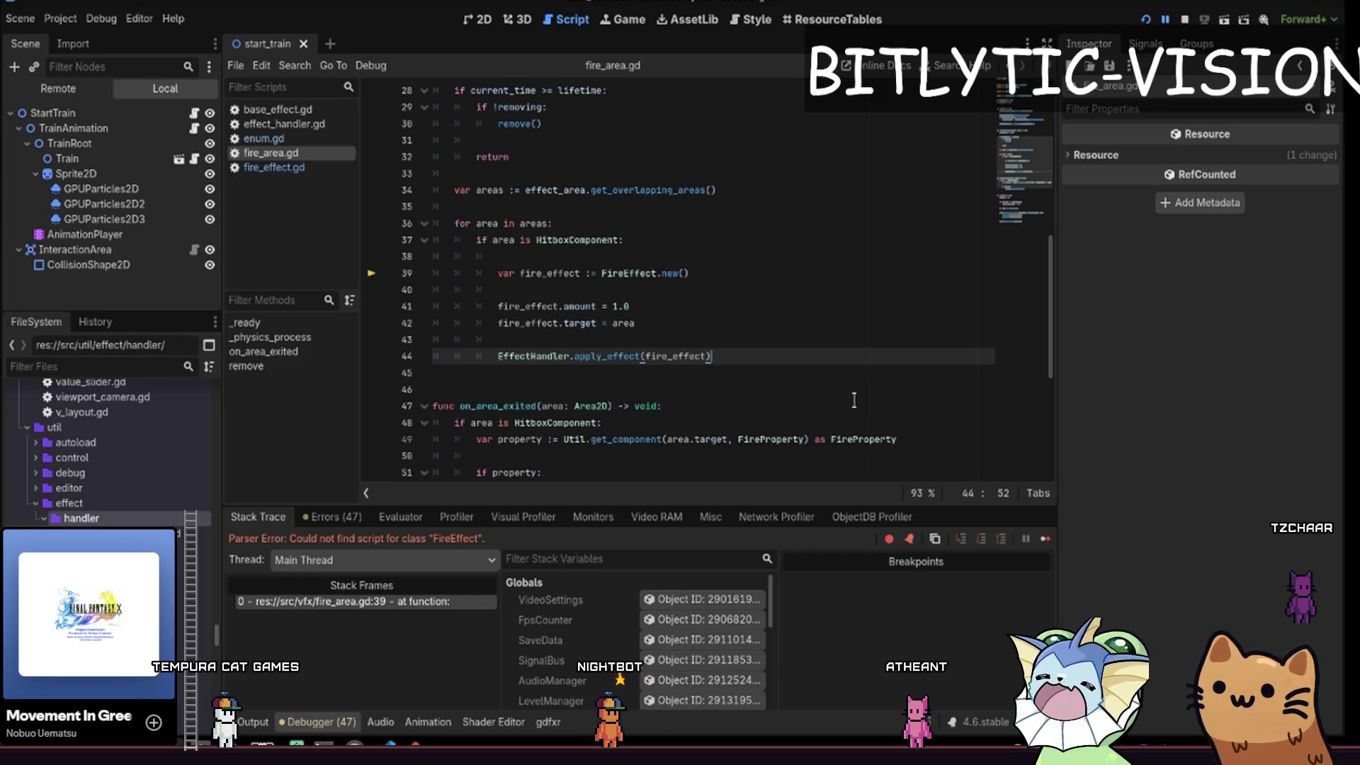
key(shift+alt+o)
- Open attack.gd via Quick Open with 'attack' and jump to the end of the file
text(attack.g)
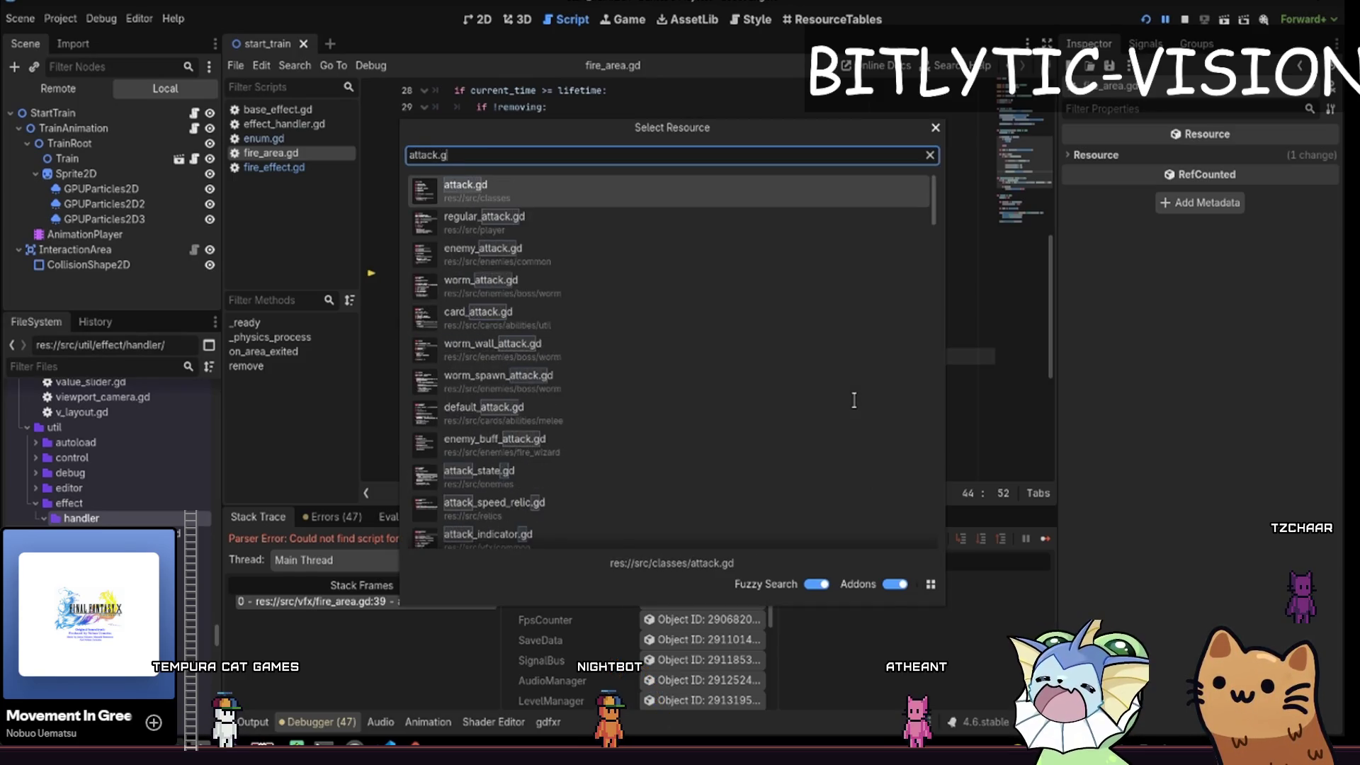
key(Return)
key(ctrl+End)
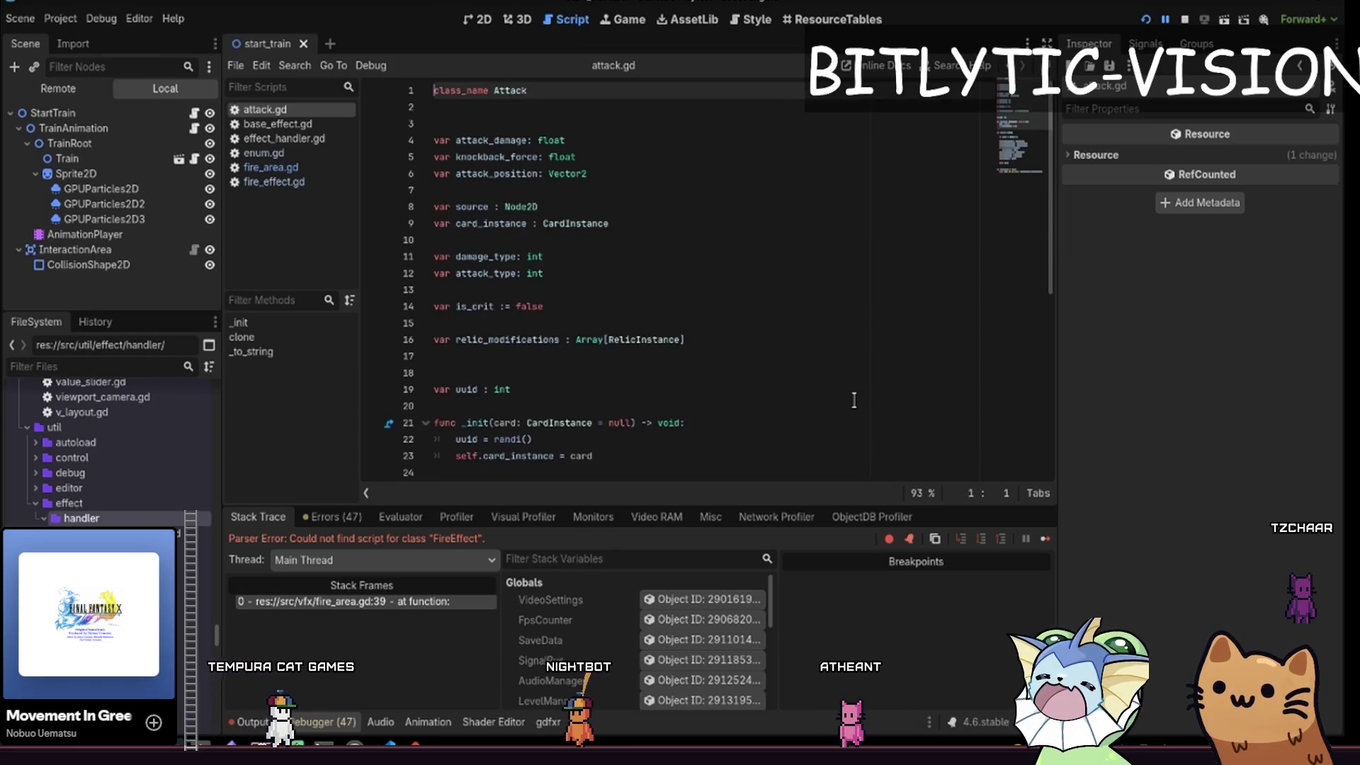
key(shift+Up)
key(shift+Up)
key(shift+Up)
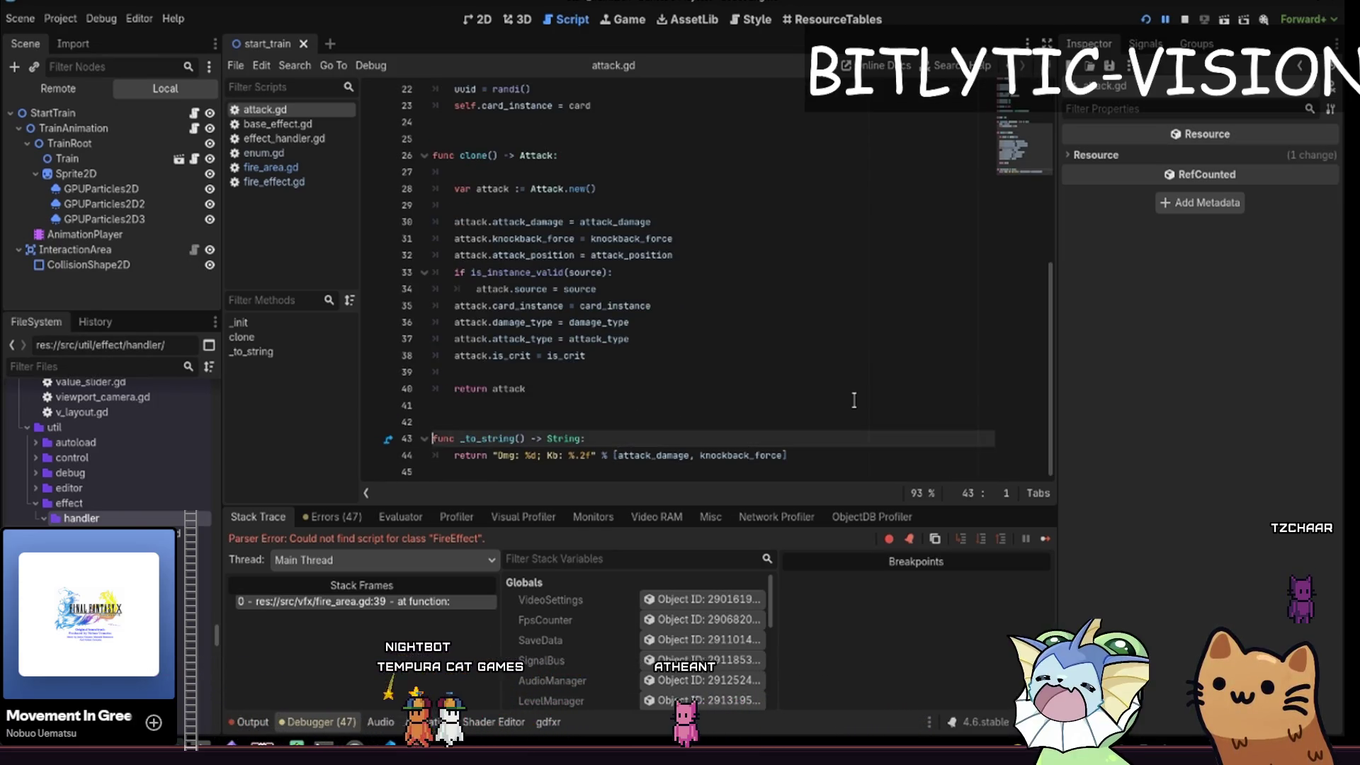
key(Left)
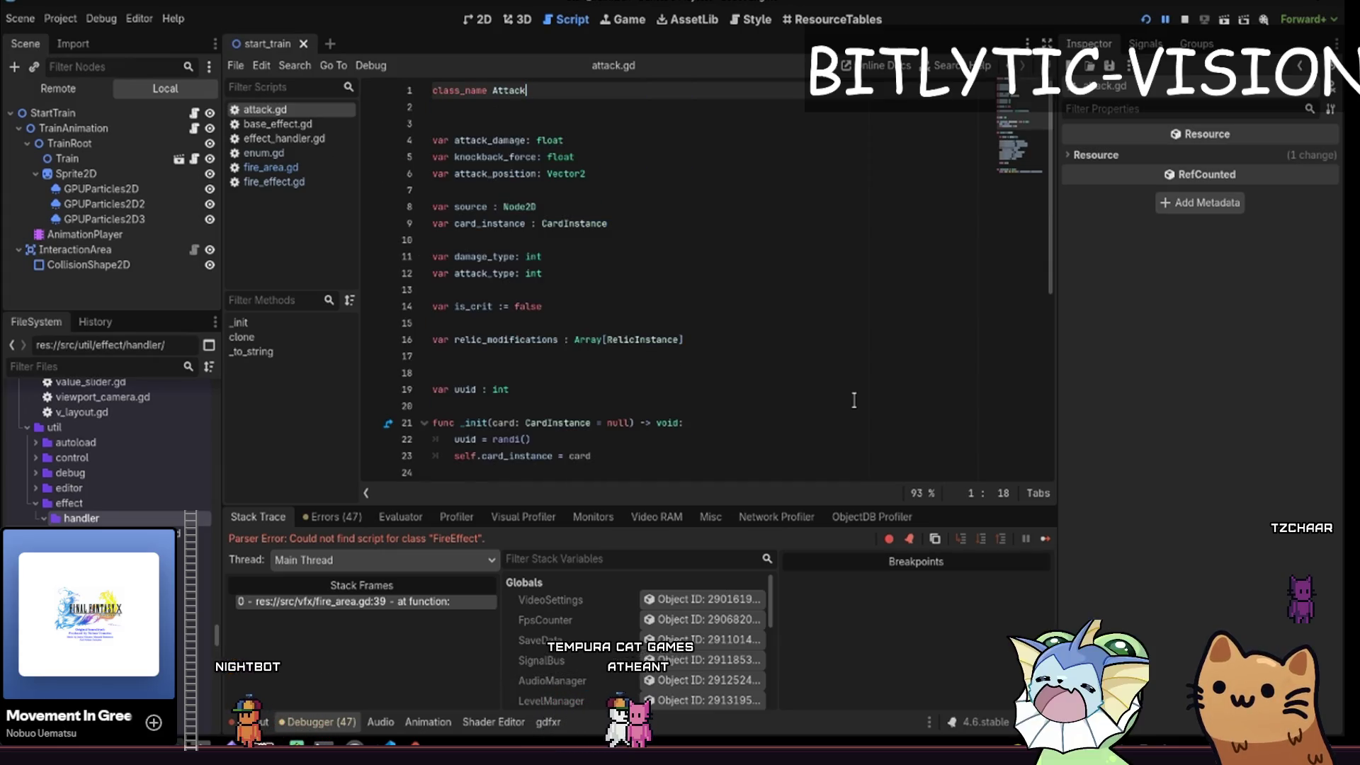
- Browse the Attack class from top to bottom and select the word uuid
key(shift+Down)
key(shift+Down)
key(shift+Down)
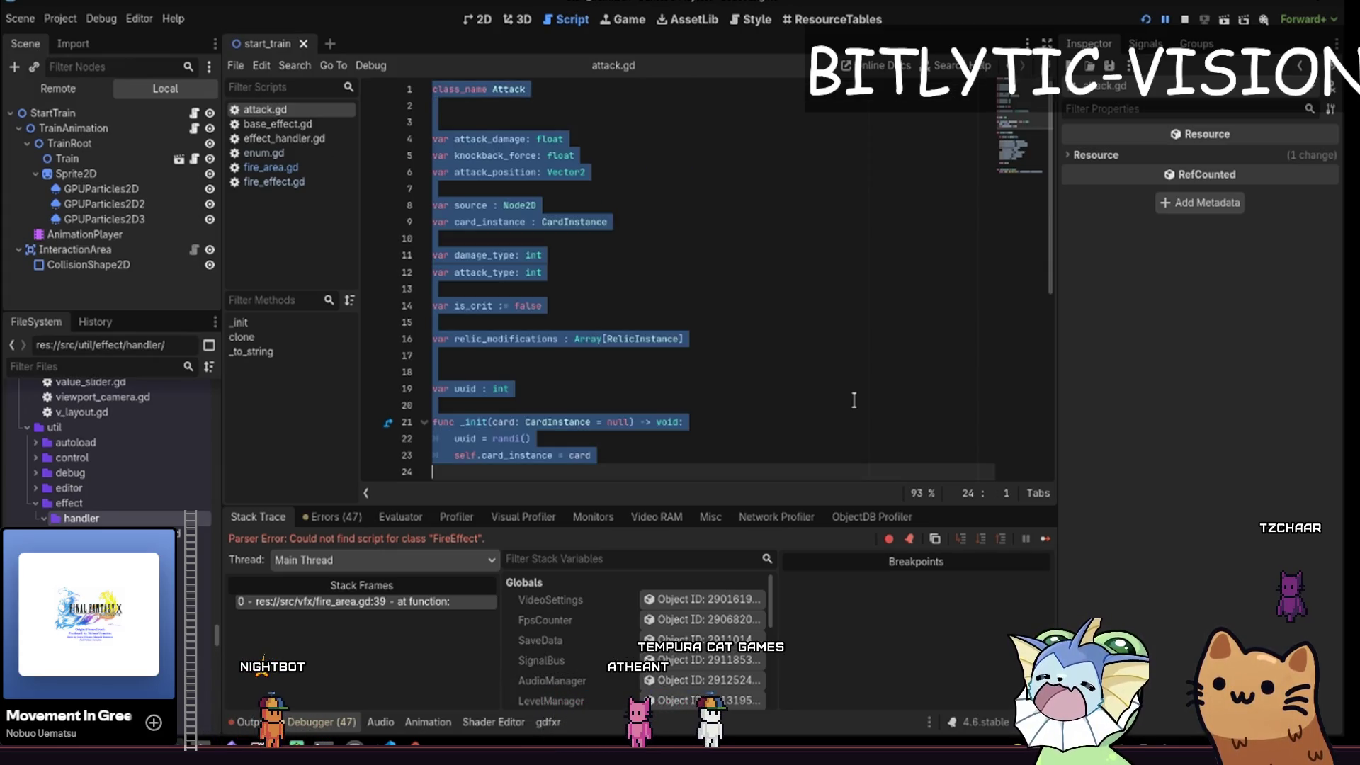
key(shift+Down)
key(shift+Down)
key(shift+Down)
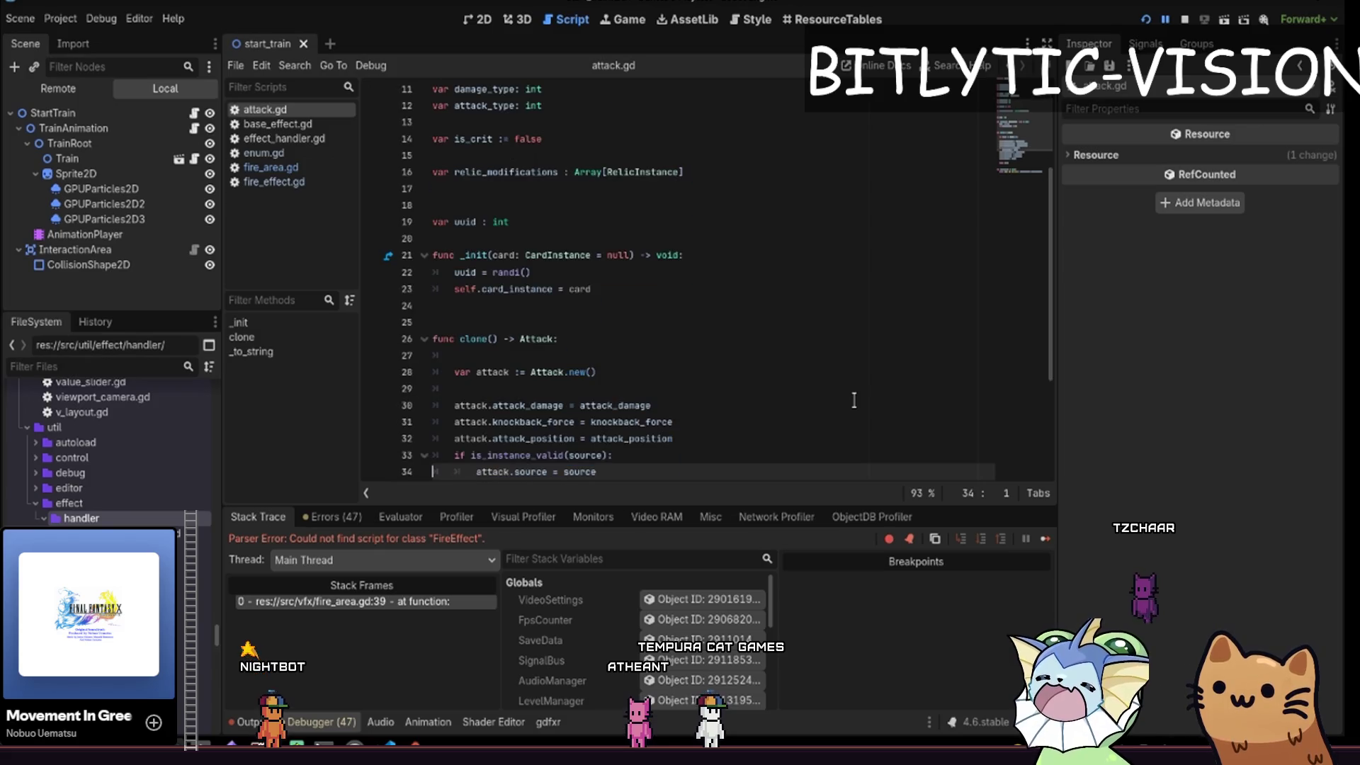
key(Up)
key(Up)
key(Up)
key(Up)
key(Up)
key(Up)
key(Up)
key(Up)
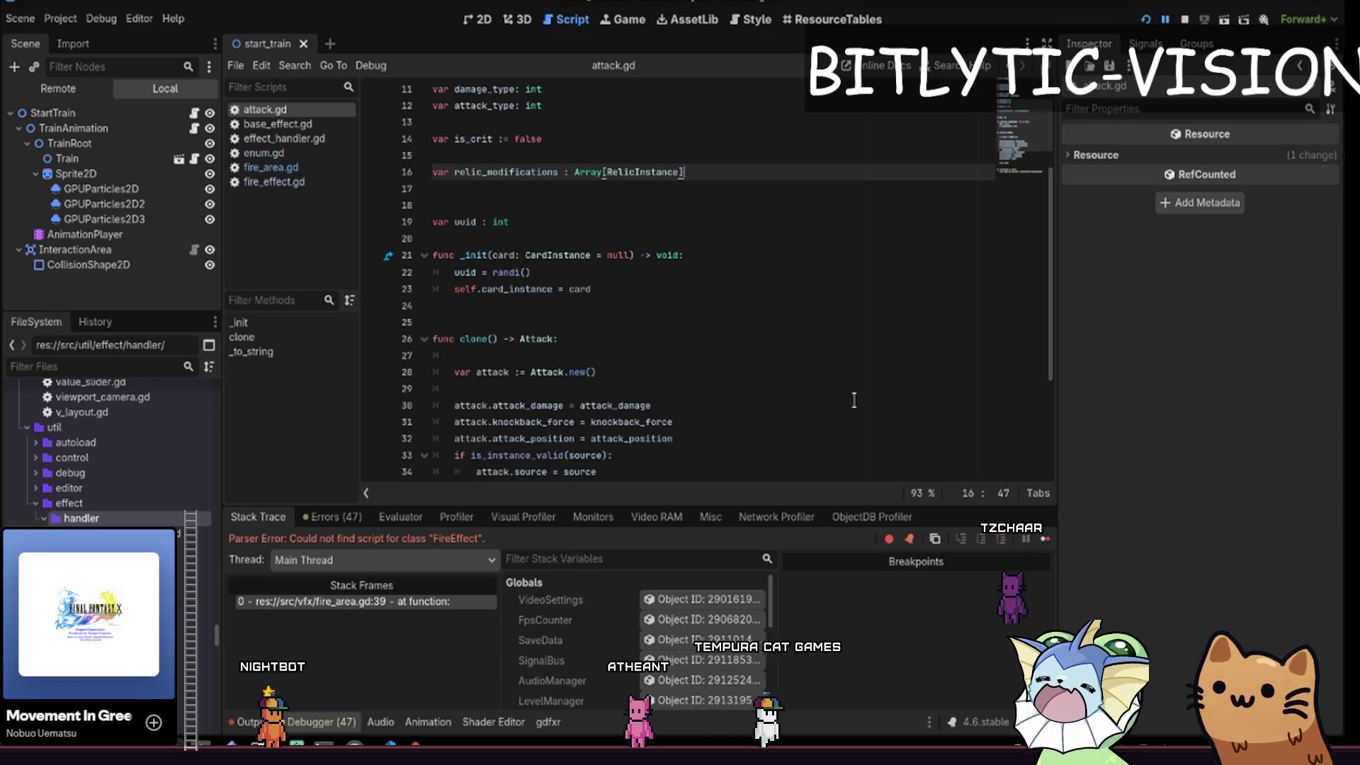
key(Page_Down)
key(Page_Up)
key(Page_Up)
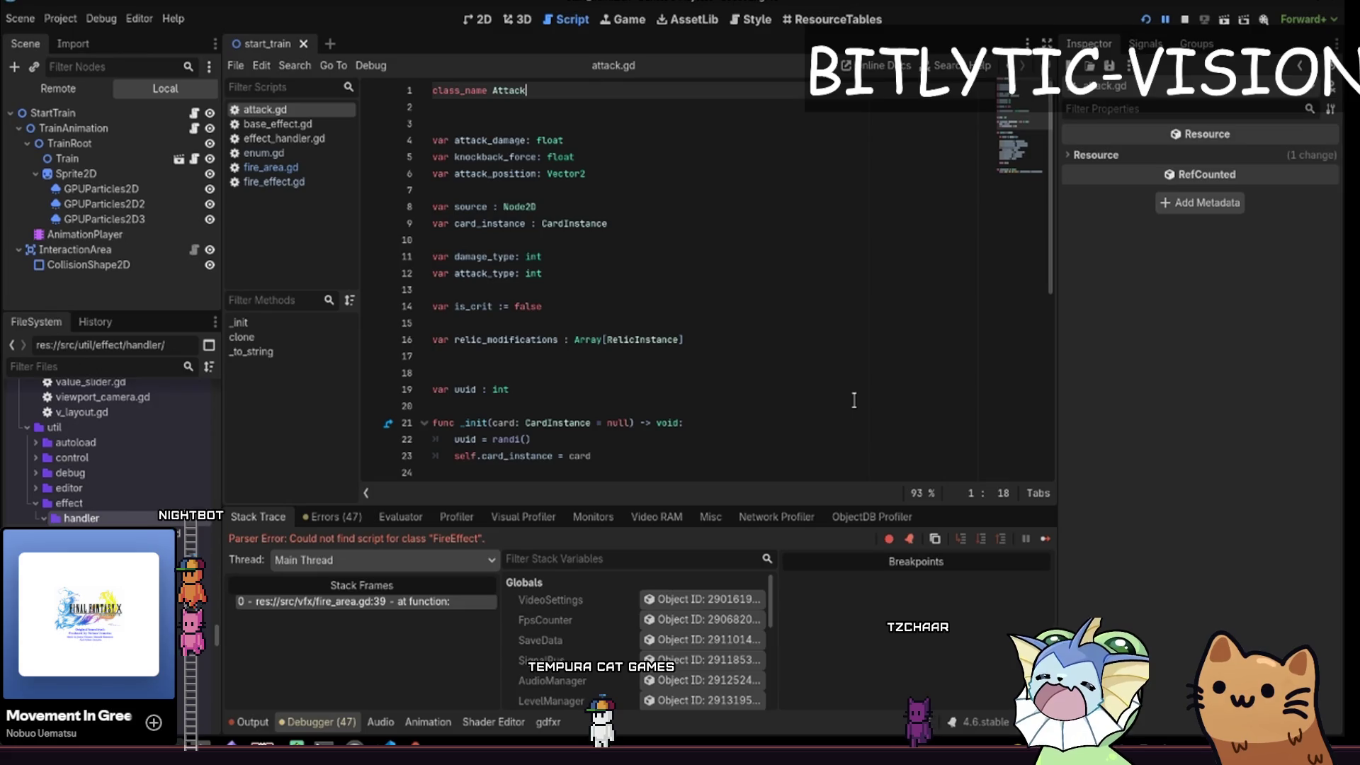
double_click(465, 390)
- Examine the card_instance assignment, placing the caret at the ends of lines 22 and 23
scroll(465, 389, down, 5)
click(577, 206)
key(End)
scroll(538, 317, up, 4)
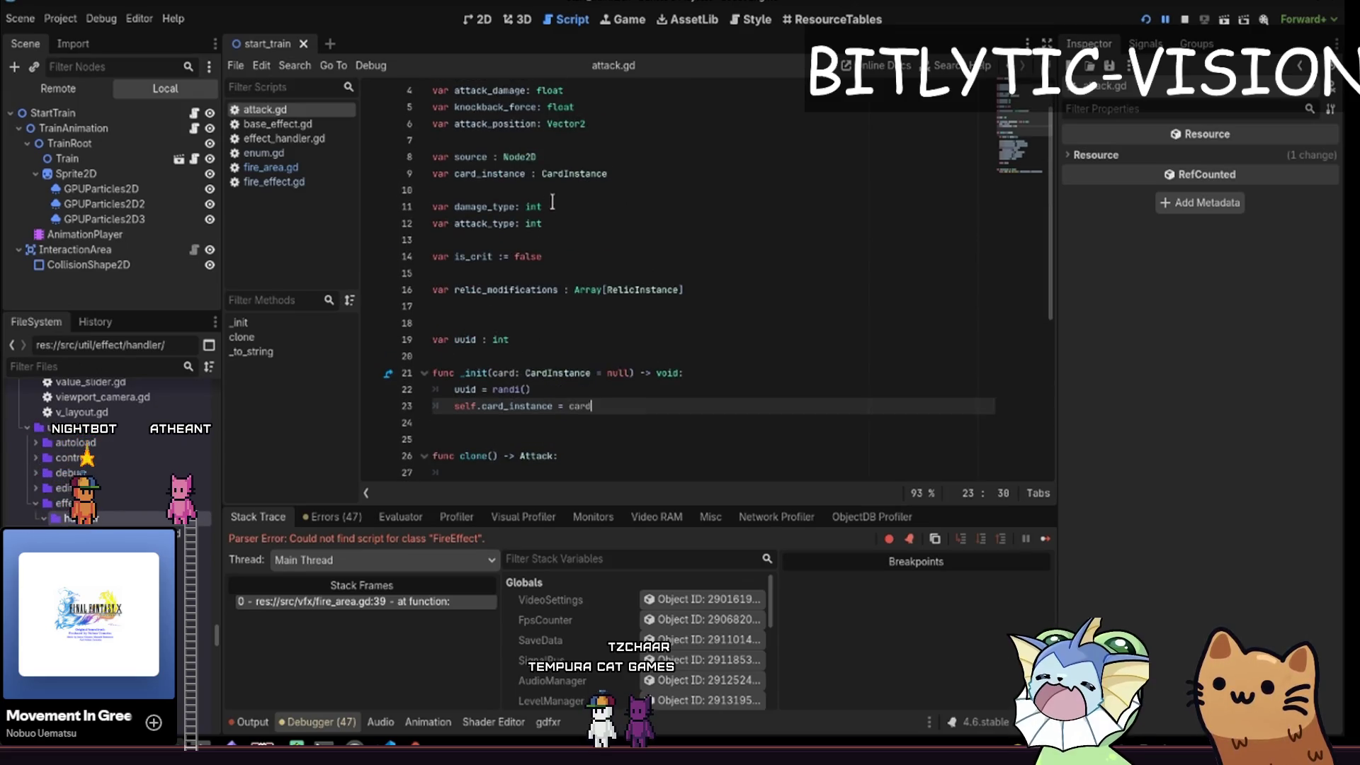
drag(594, 406, 409, 418)
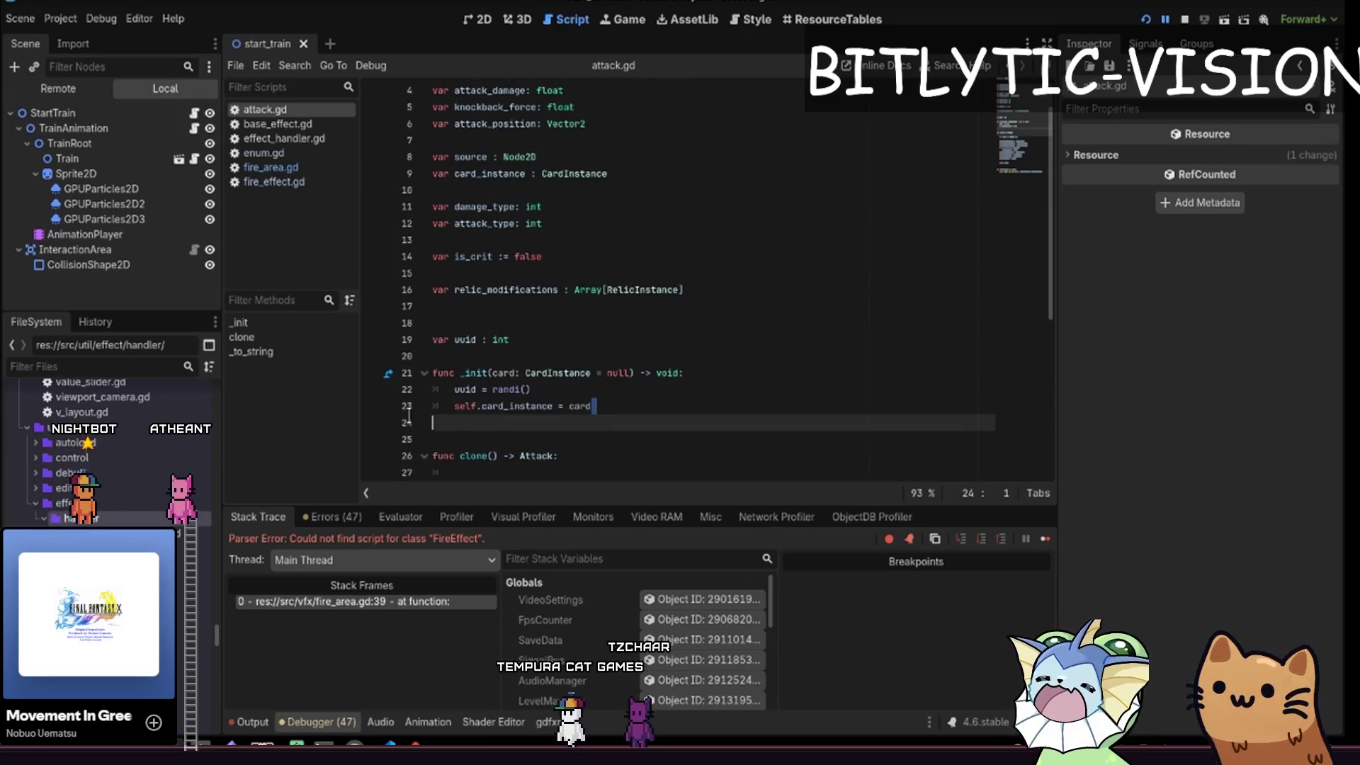
click(618, 394)
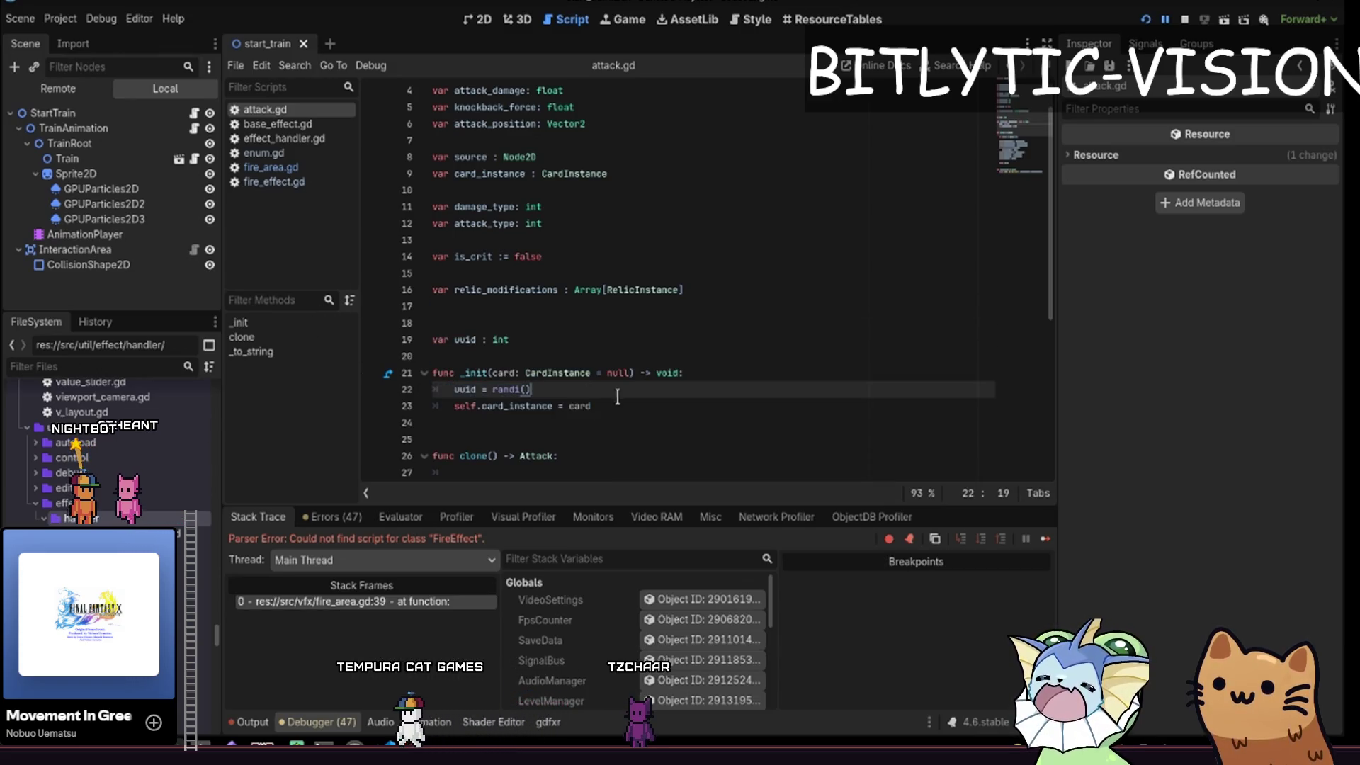
click(684, 406)
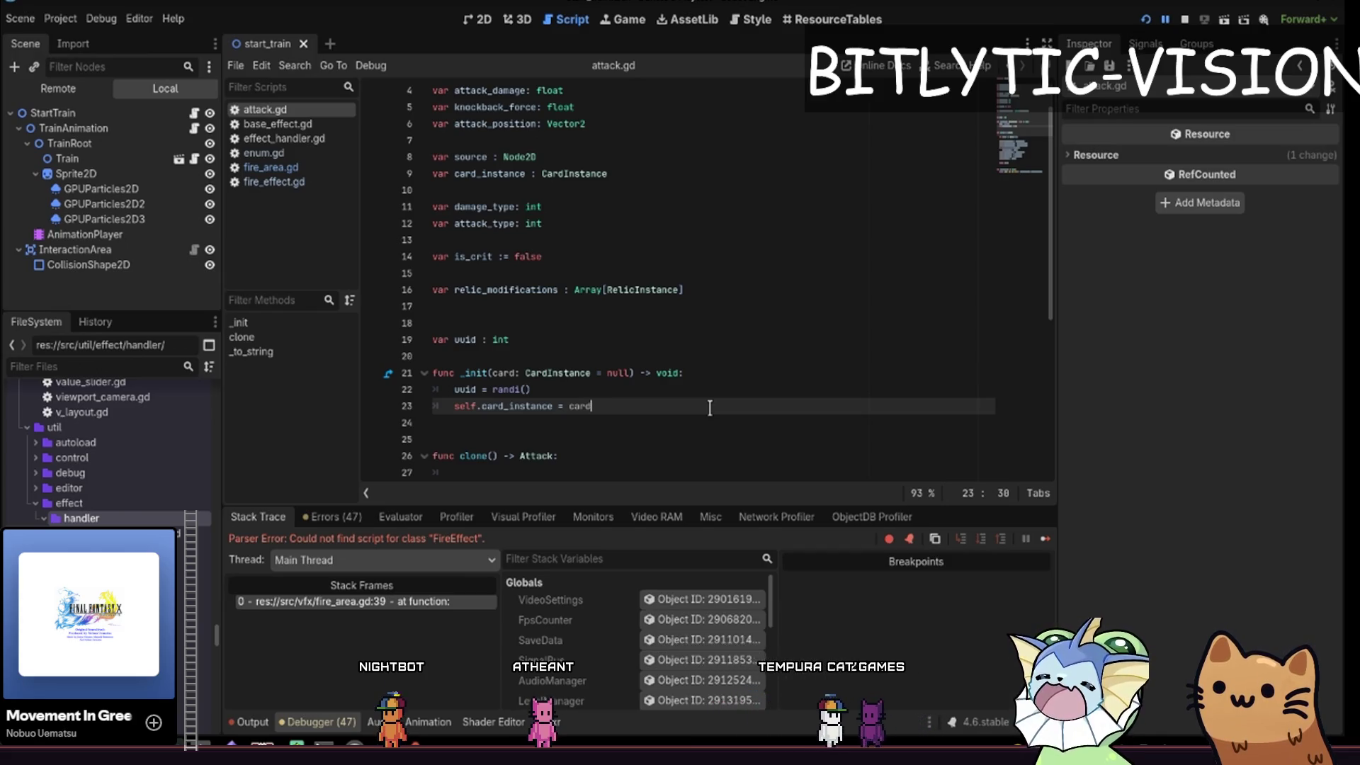
- Add and undo an empty line in clone(), save attack.gd, and undo back to the original
scroll(680, 297, down, 4)
click(669, 272)
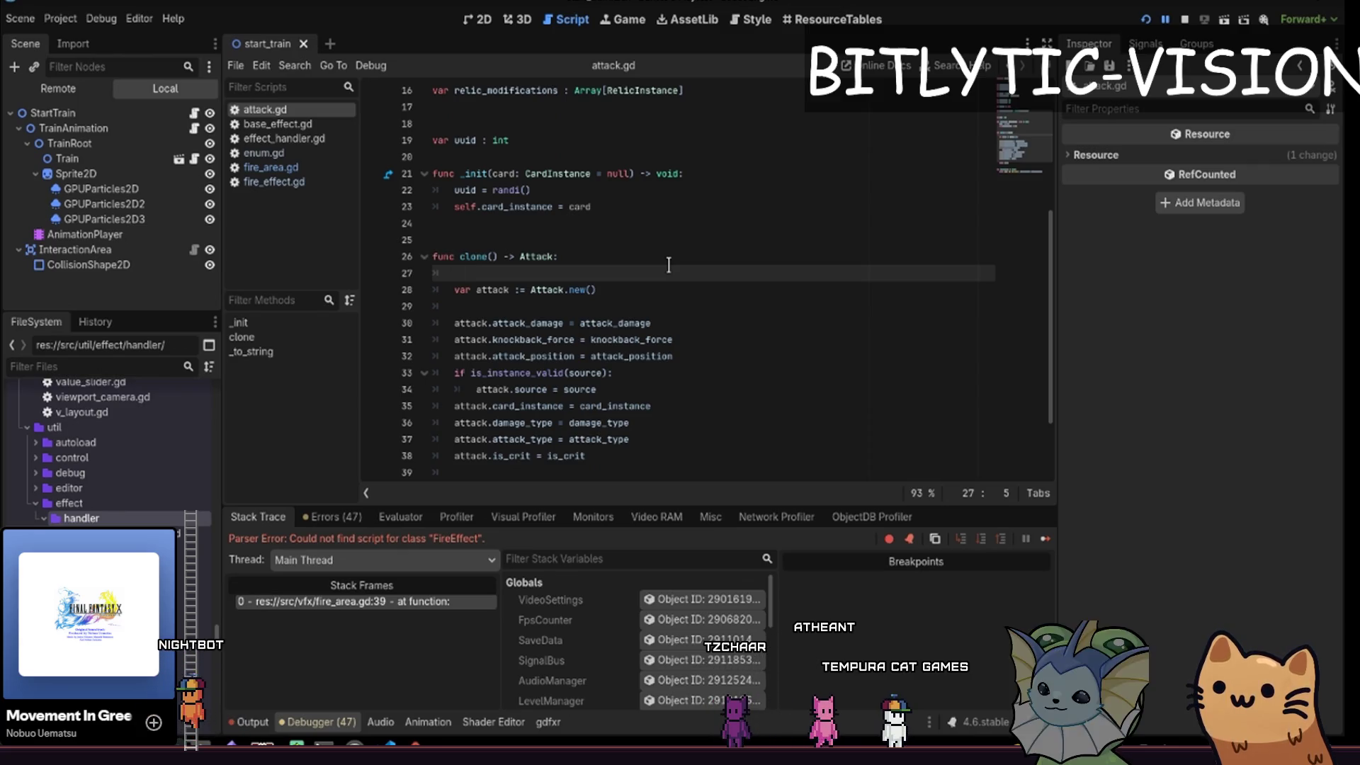
key(Return)
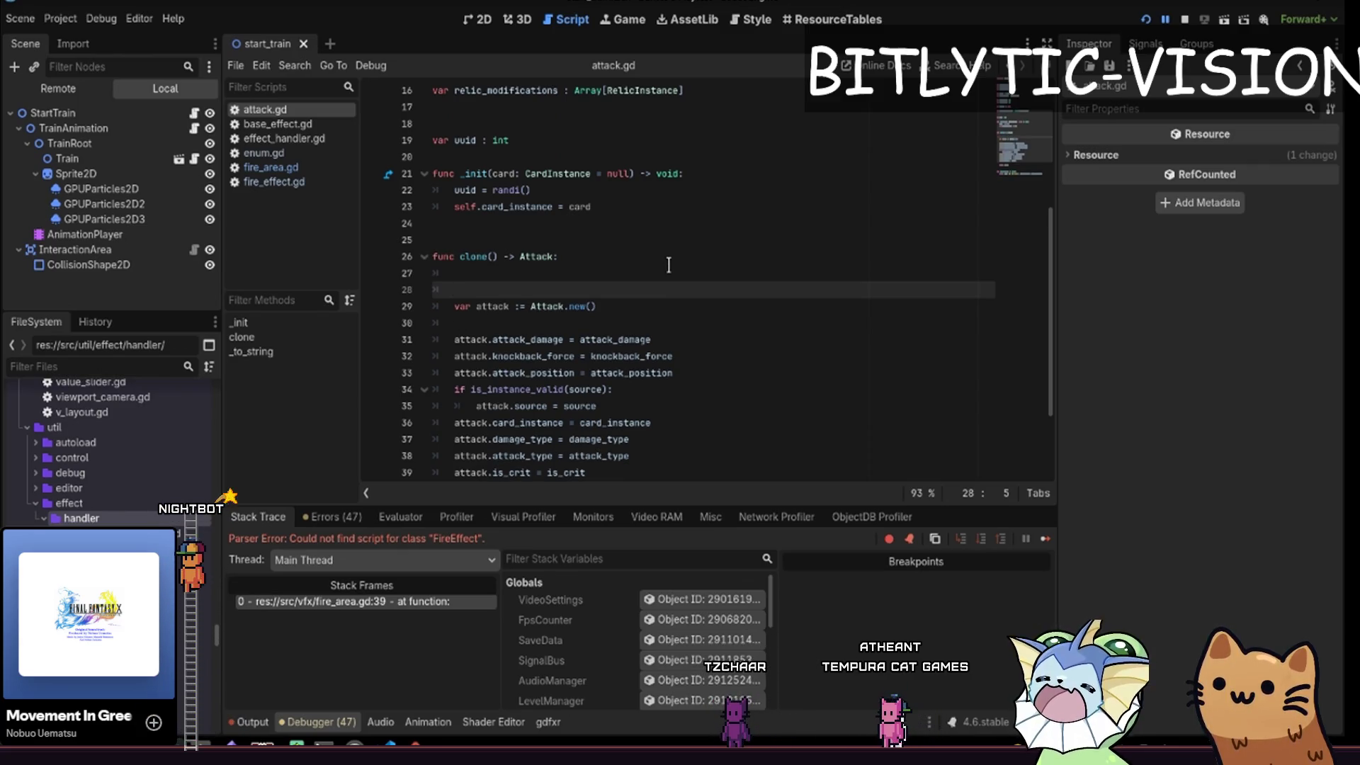
key(ctrl+z)
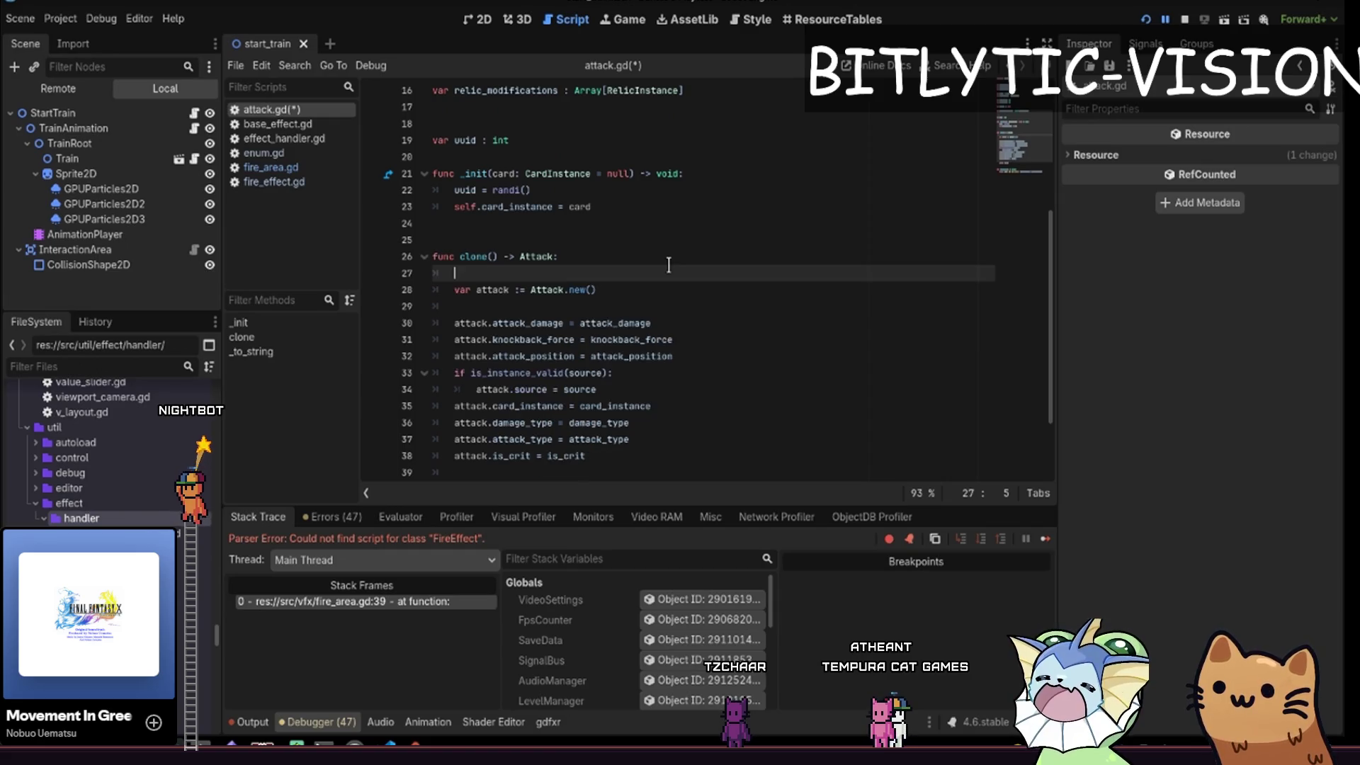
key(ctrl+s)
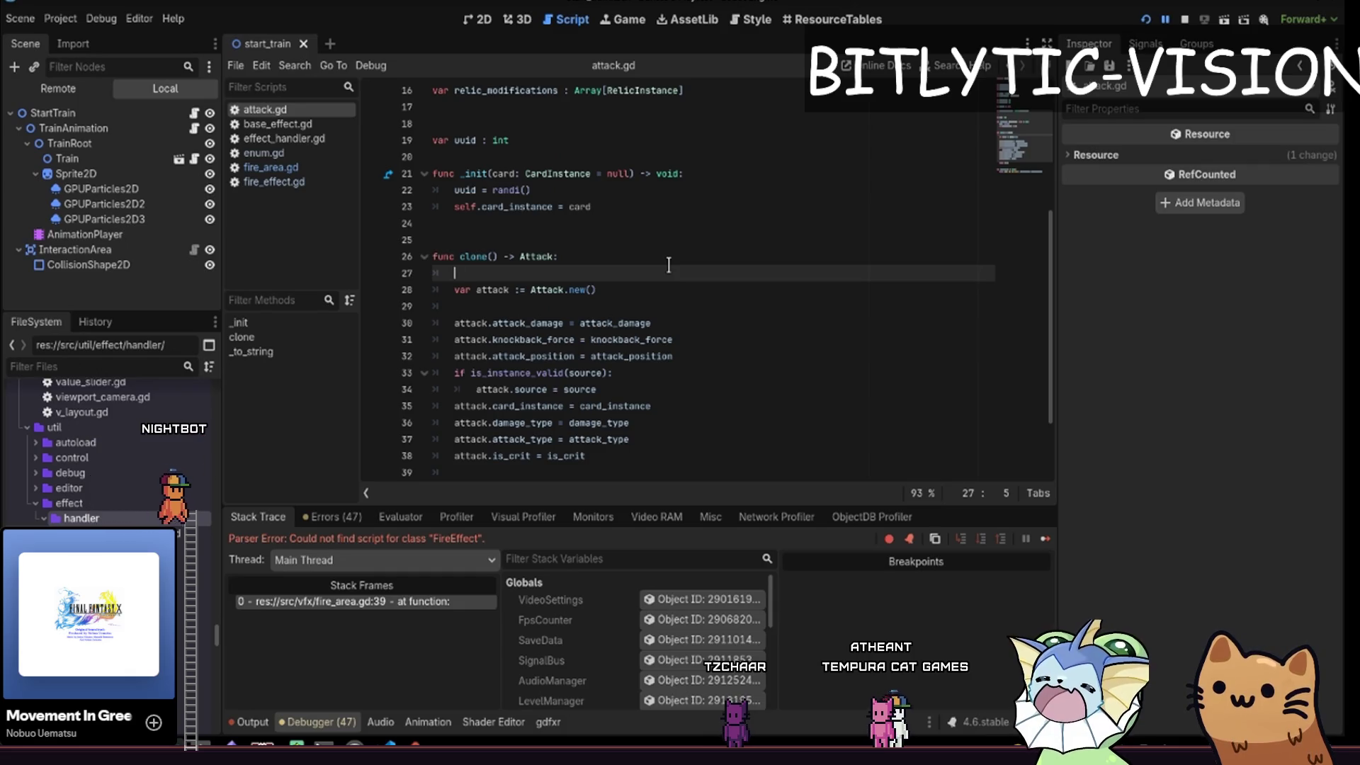
key(ctrl+z)
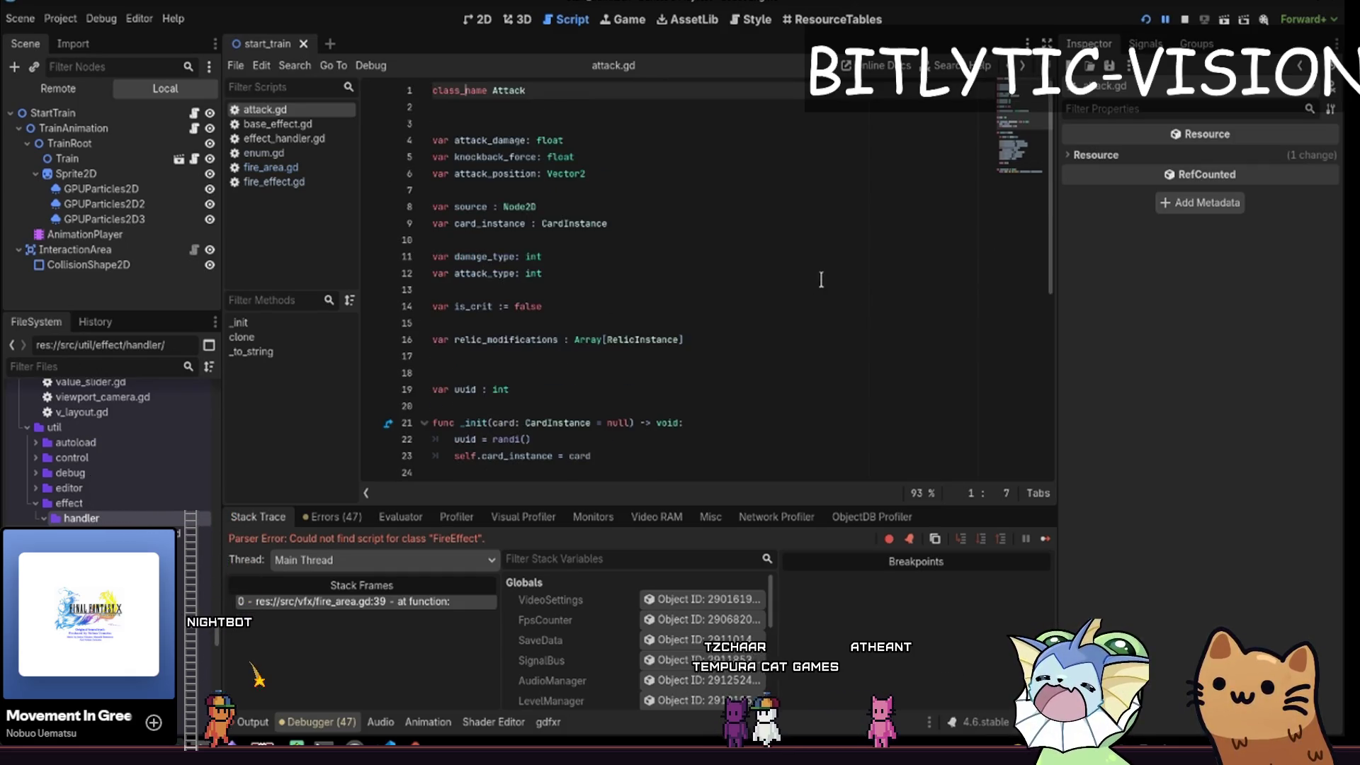
key(ctrl+z)
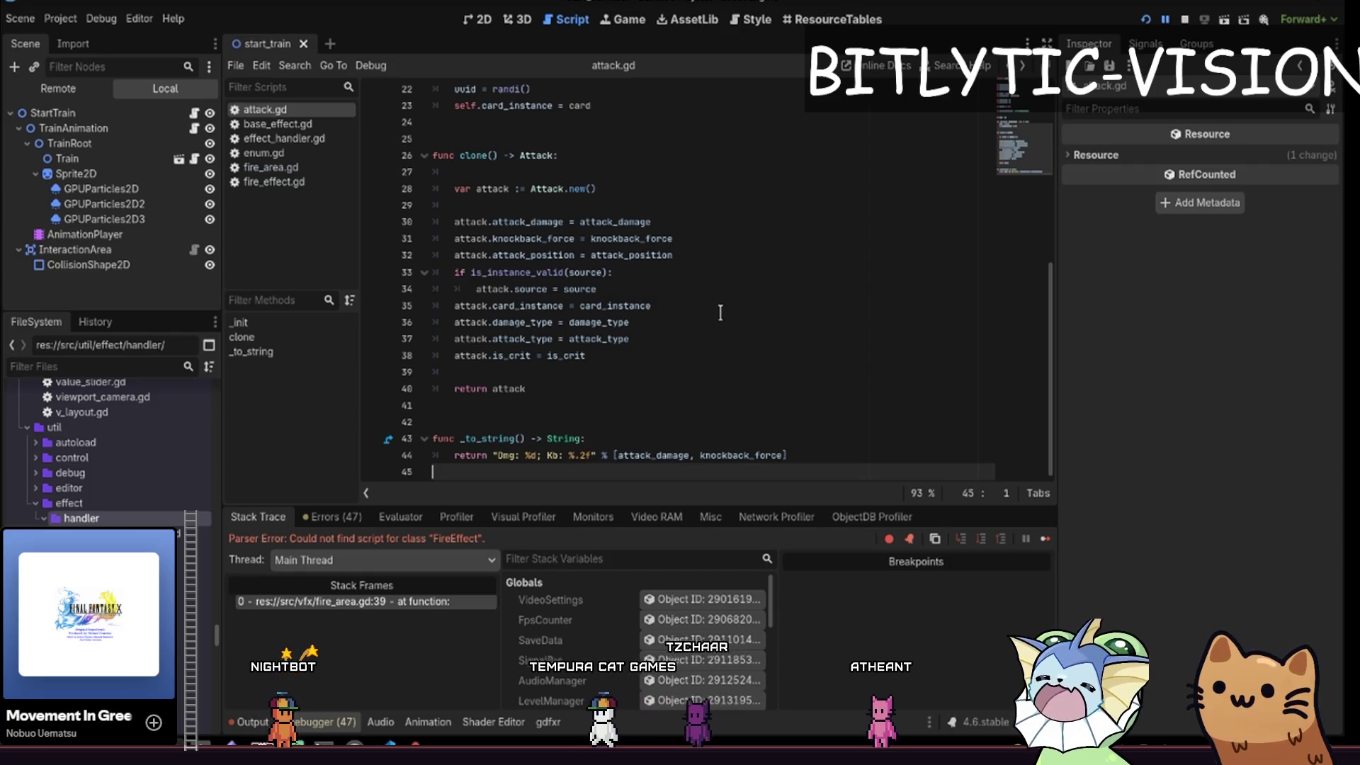
key(ctrl+z)
key(ctrl+z)
key(ctrl+z)
key(ctrl+z)
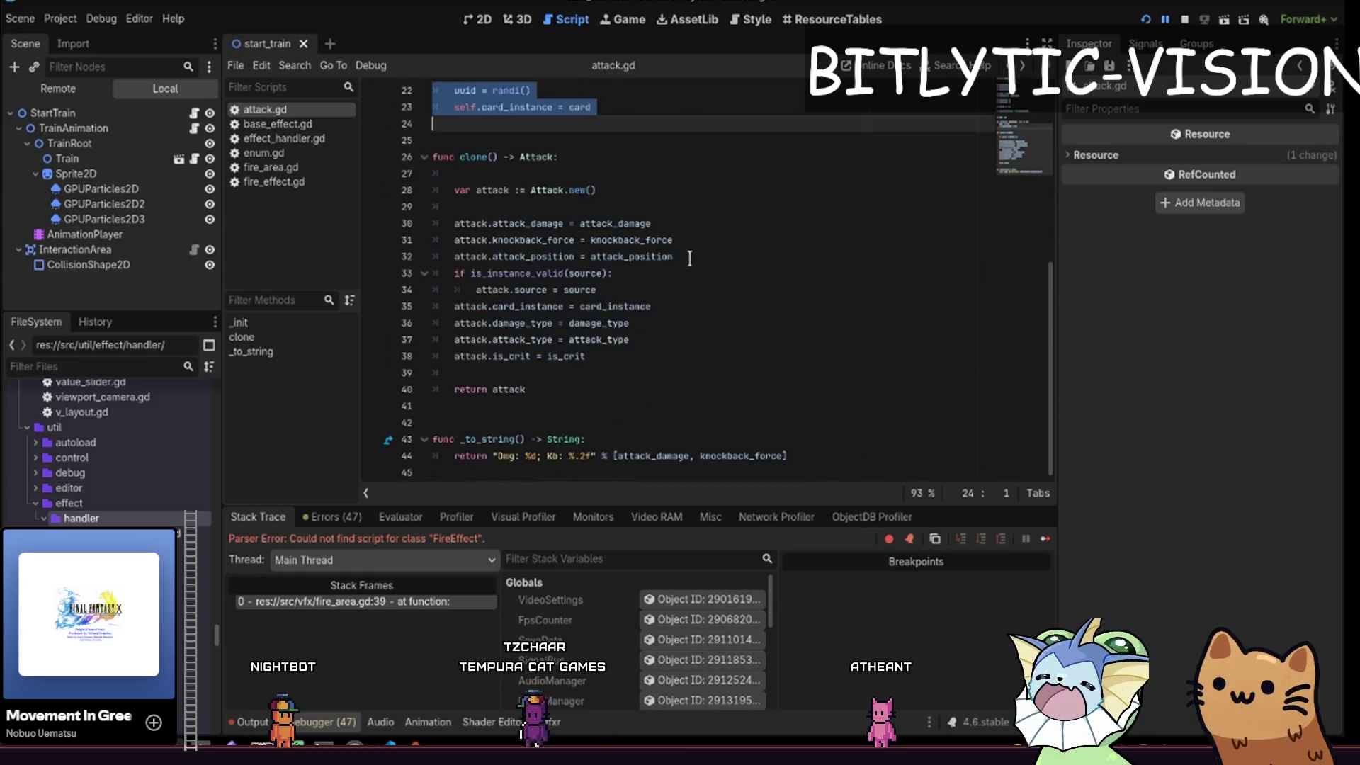
key(ctrl+z)
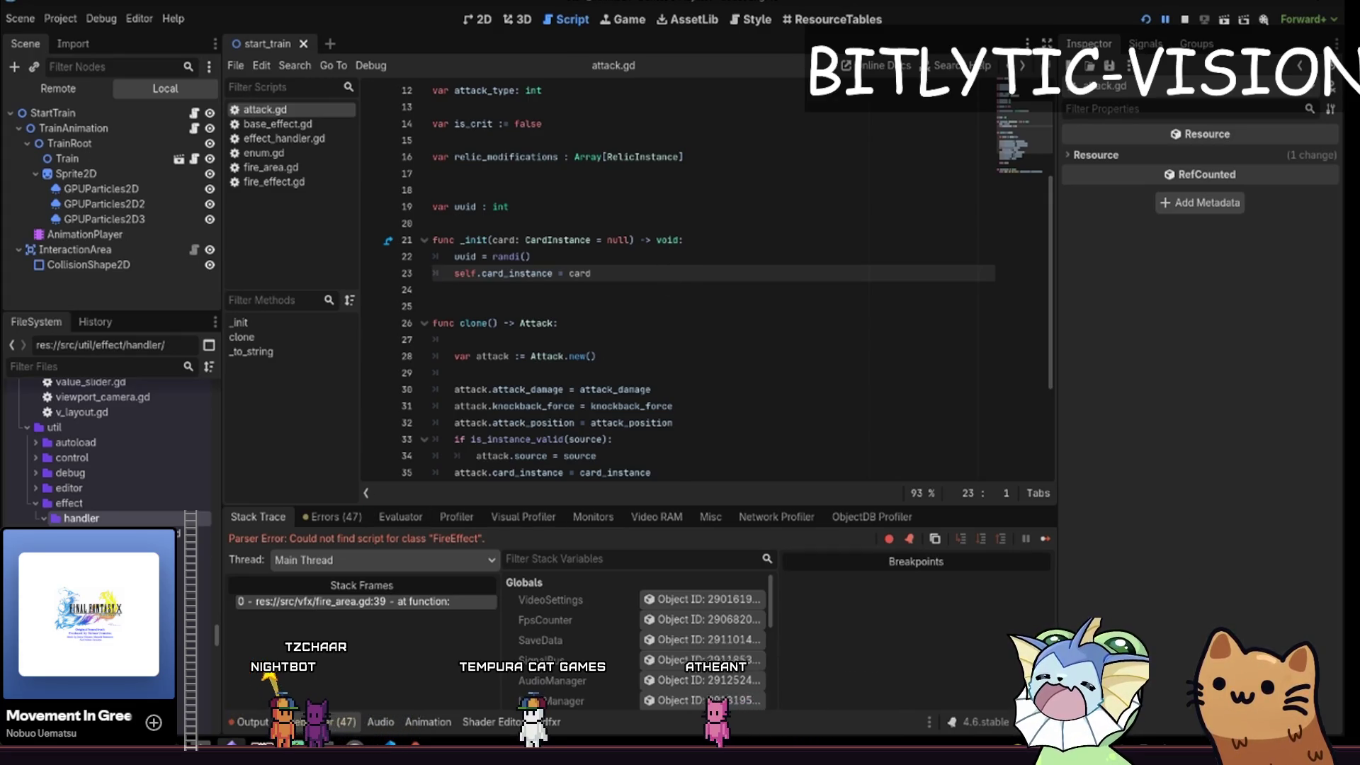
key(alt+Tab)
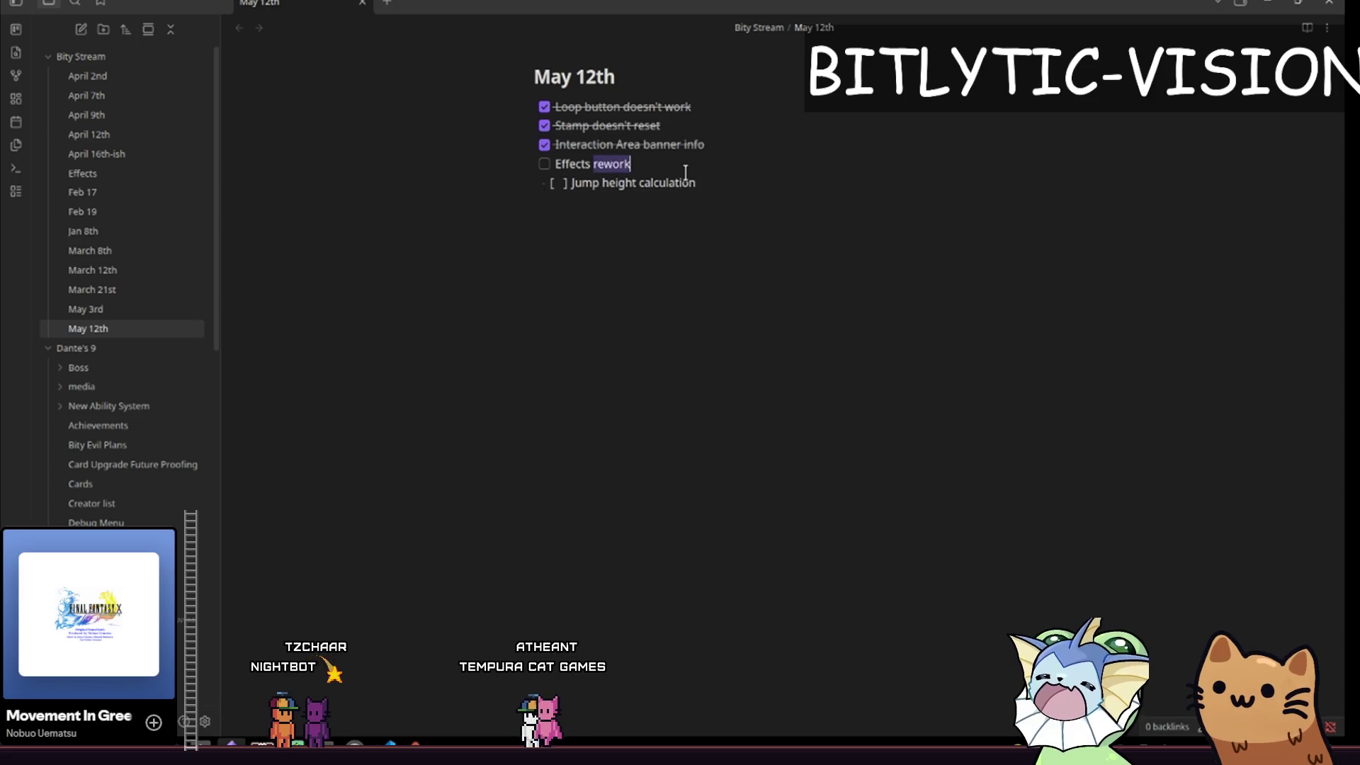
- Add an empty sub-task under Effects rework and tile the note beside Godot
click(687, 170)
key(Return)
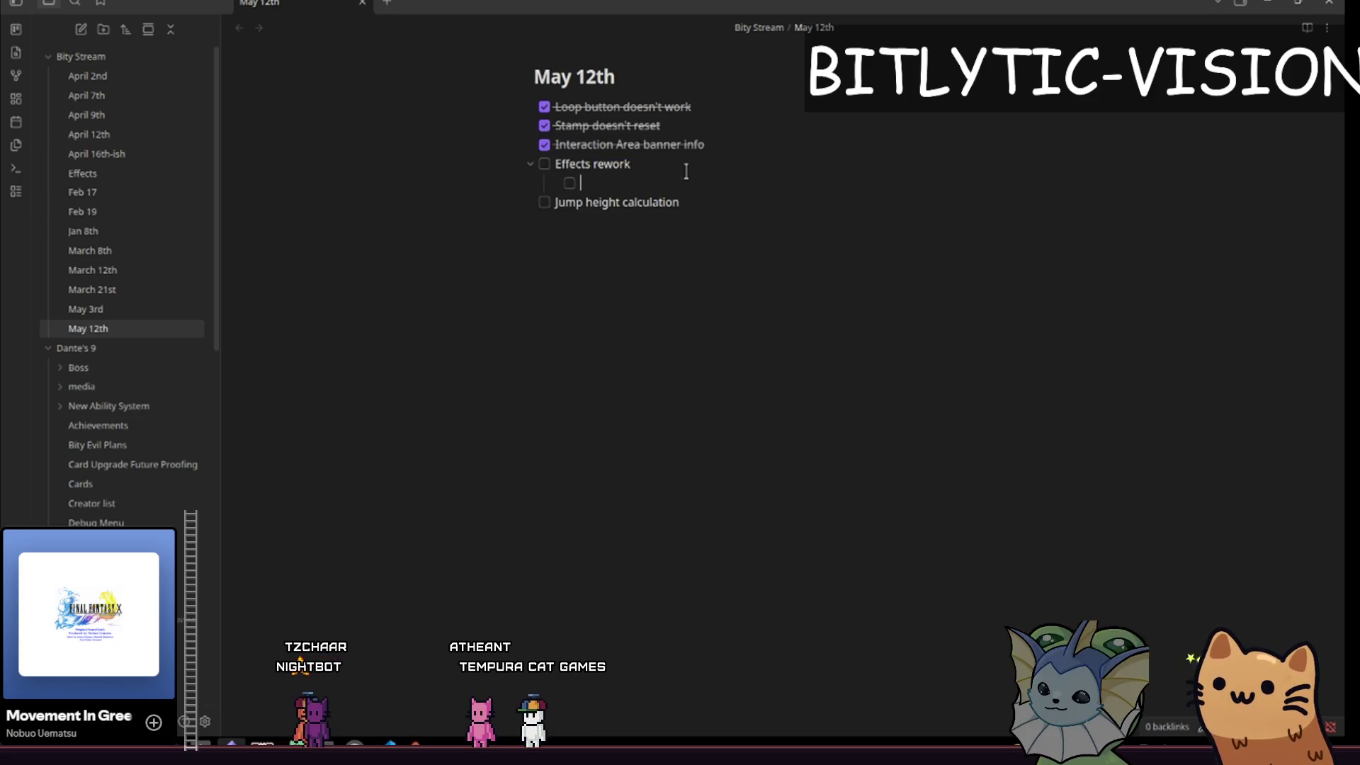
key(super+Right)
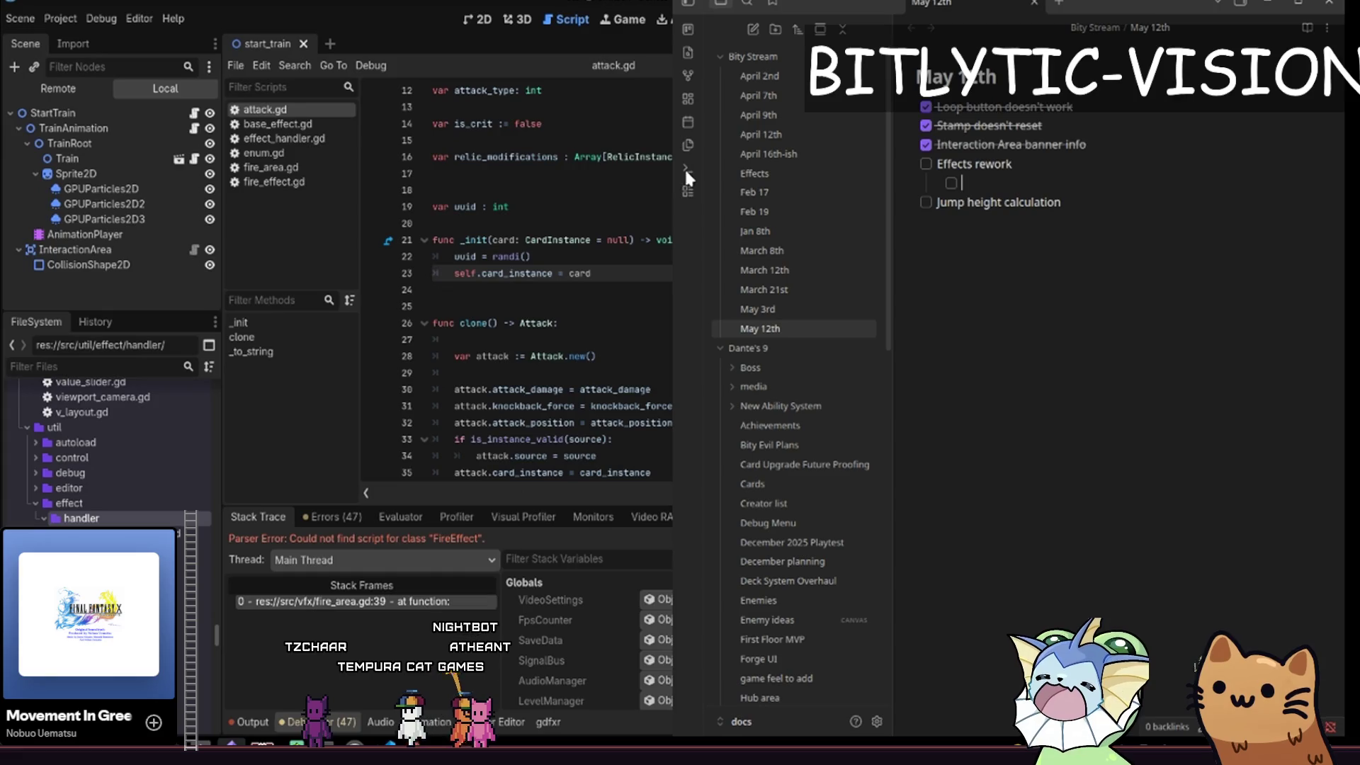
click(682, 274)
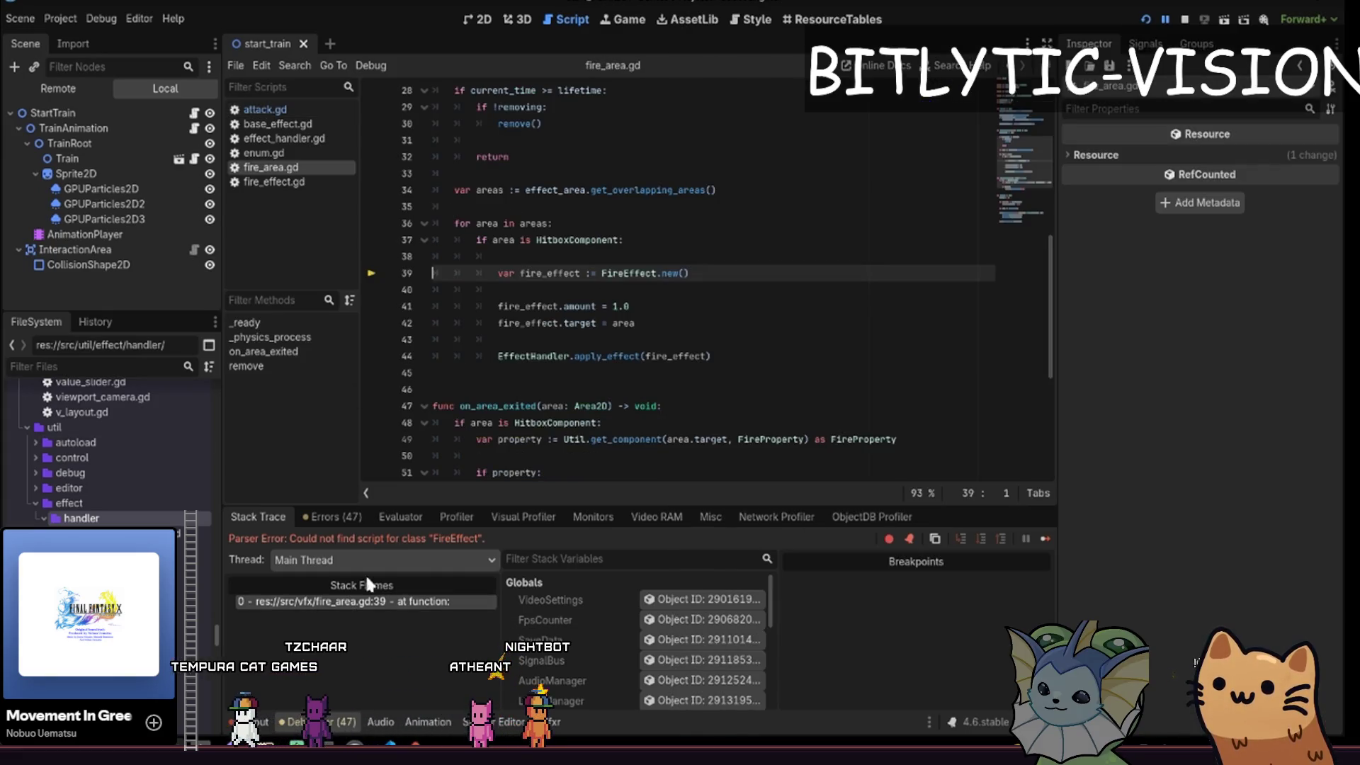
key(alt+Tab)
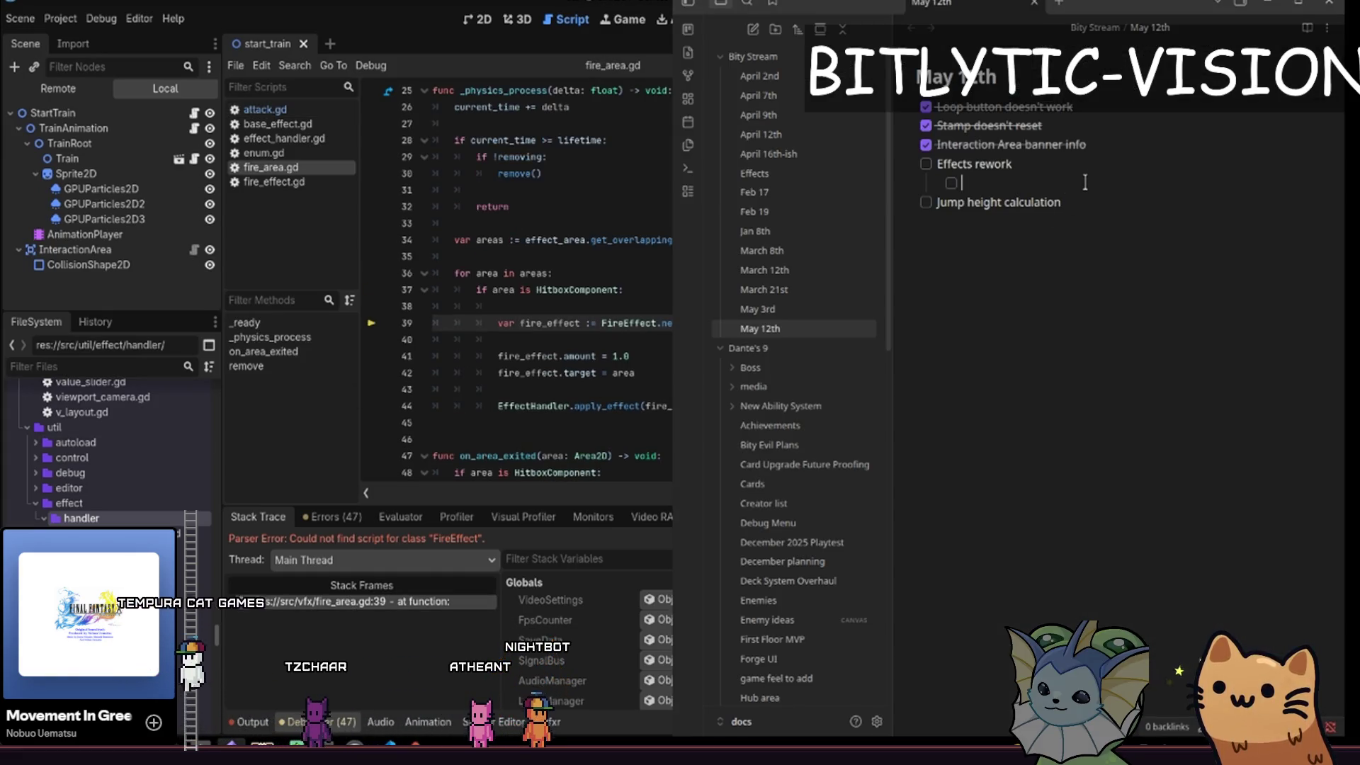
- Enter sub-tasks 'Effect Object', 'Apply to target' and 'Create/u…'
text(Effect O)
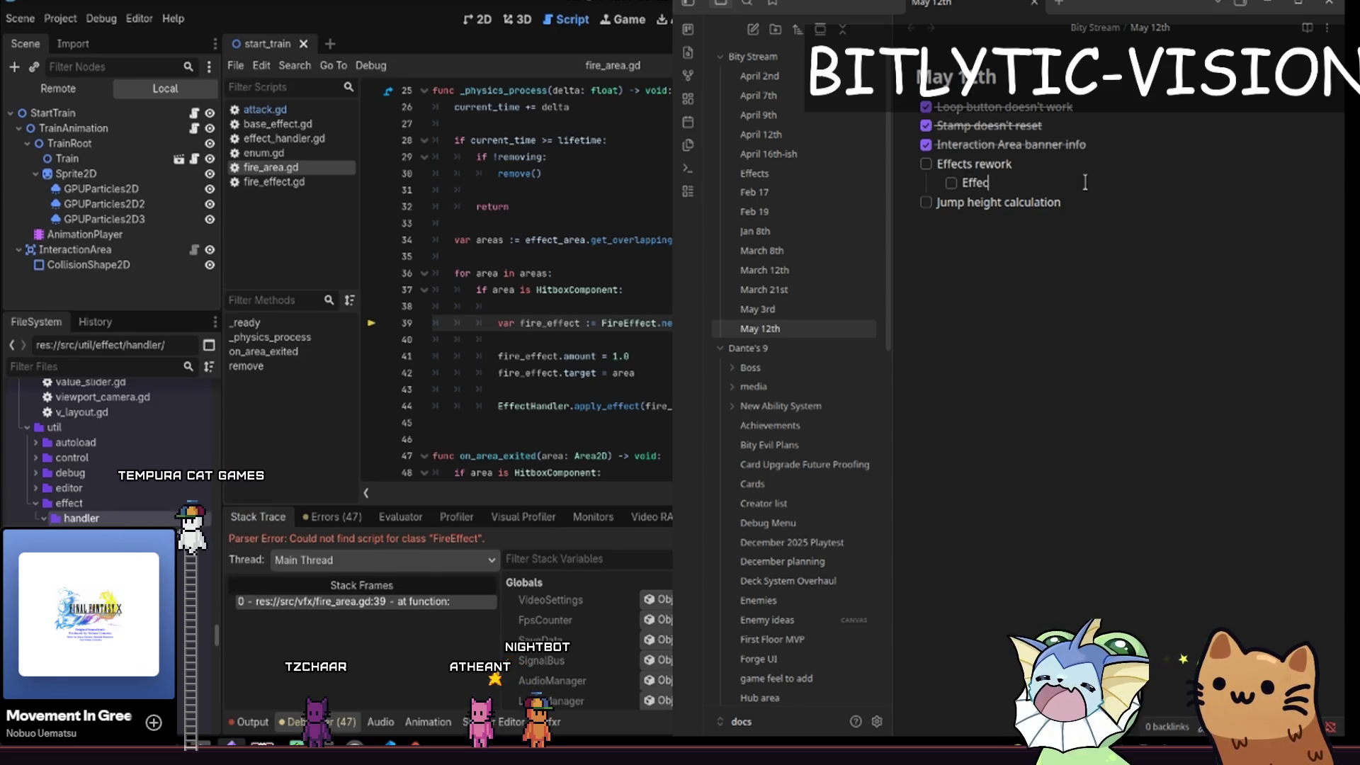
text(bject)
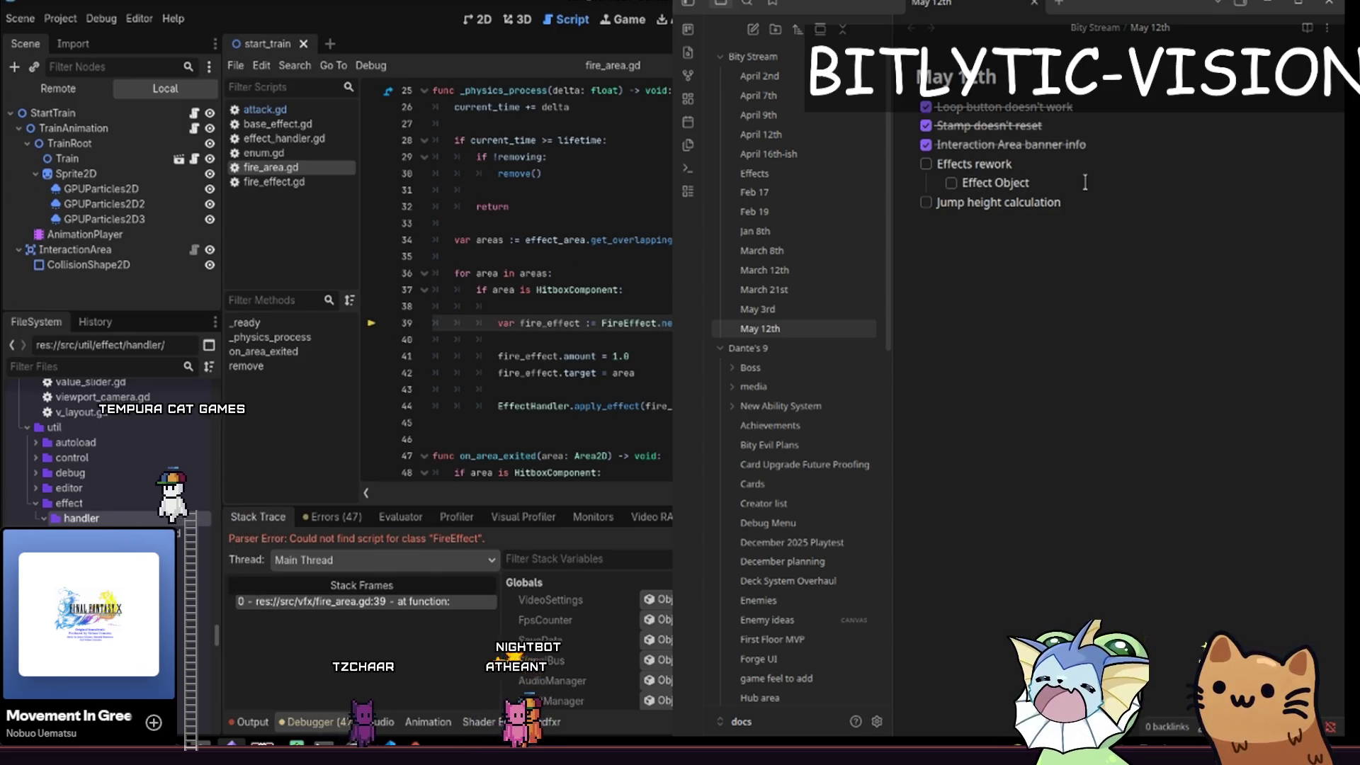
key(Return)
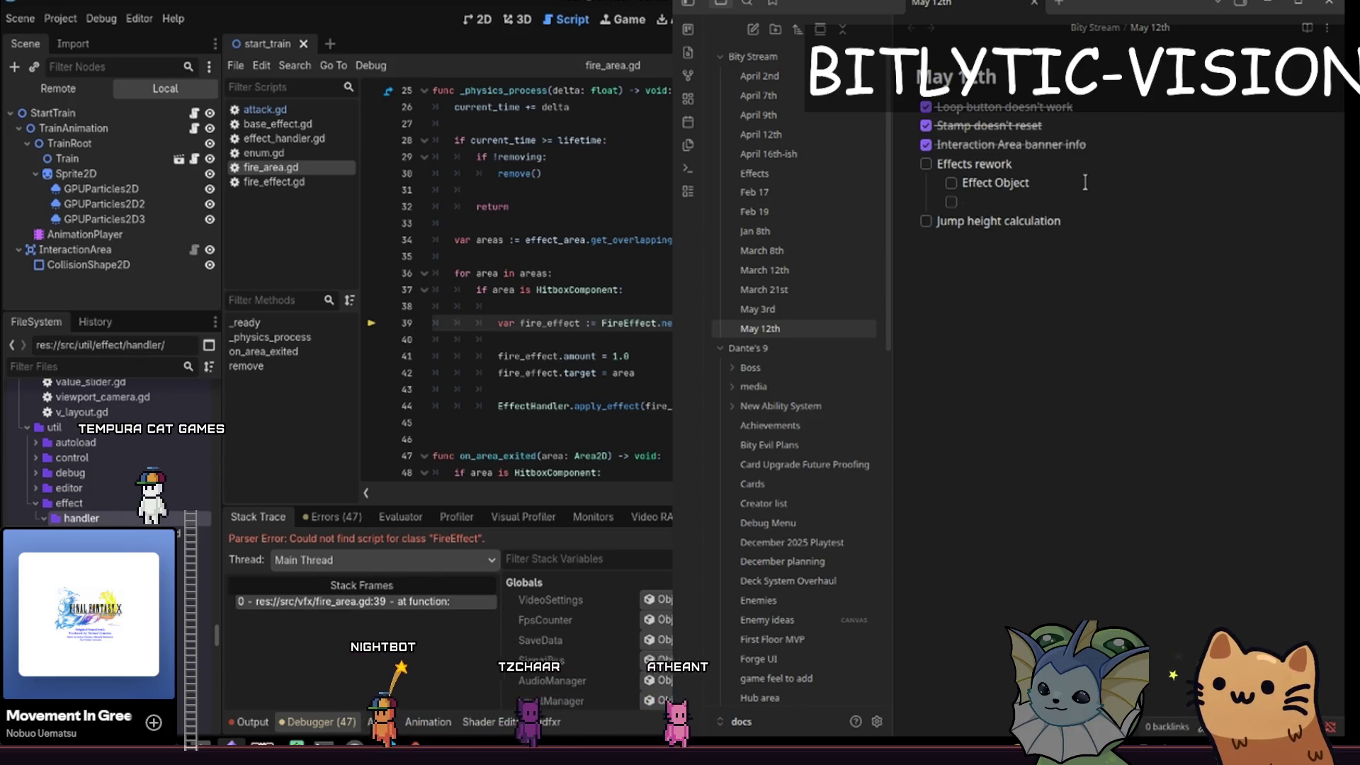
text(Apply to target)
key(Return)
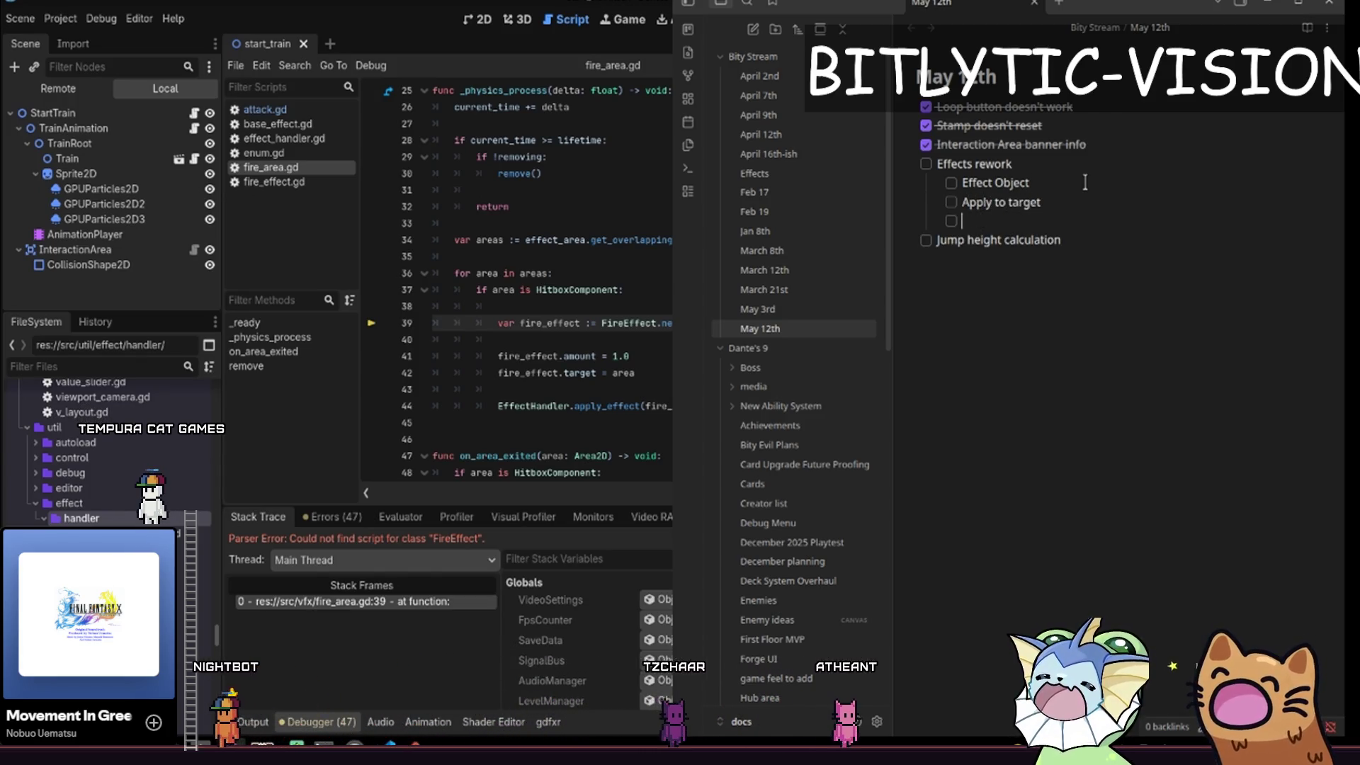
text(Create/u)
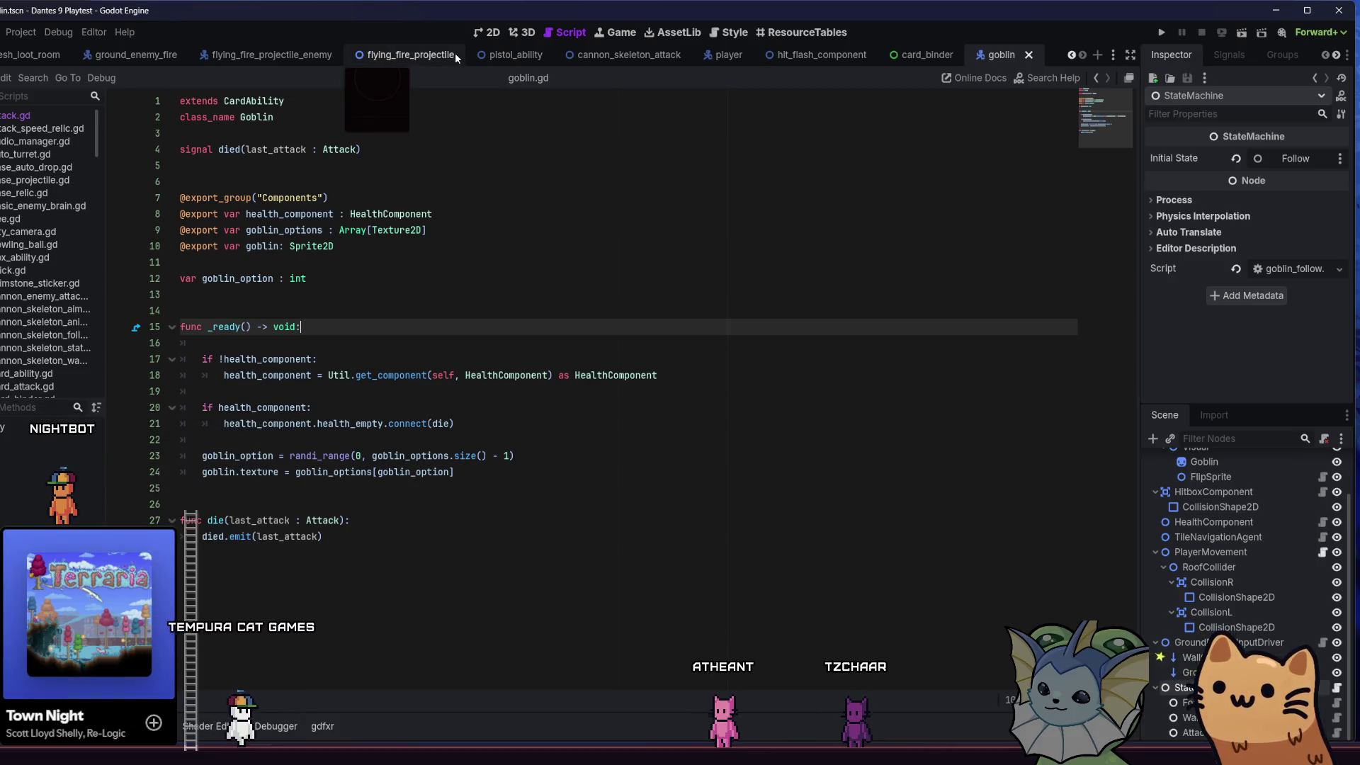
- Leave the goblin.gd script for the goblin scene's 2D workspace
click(487, 32)
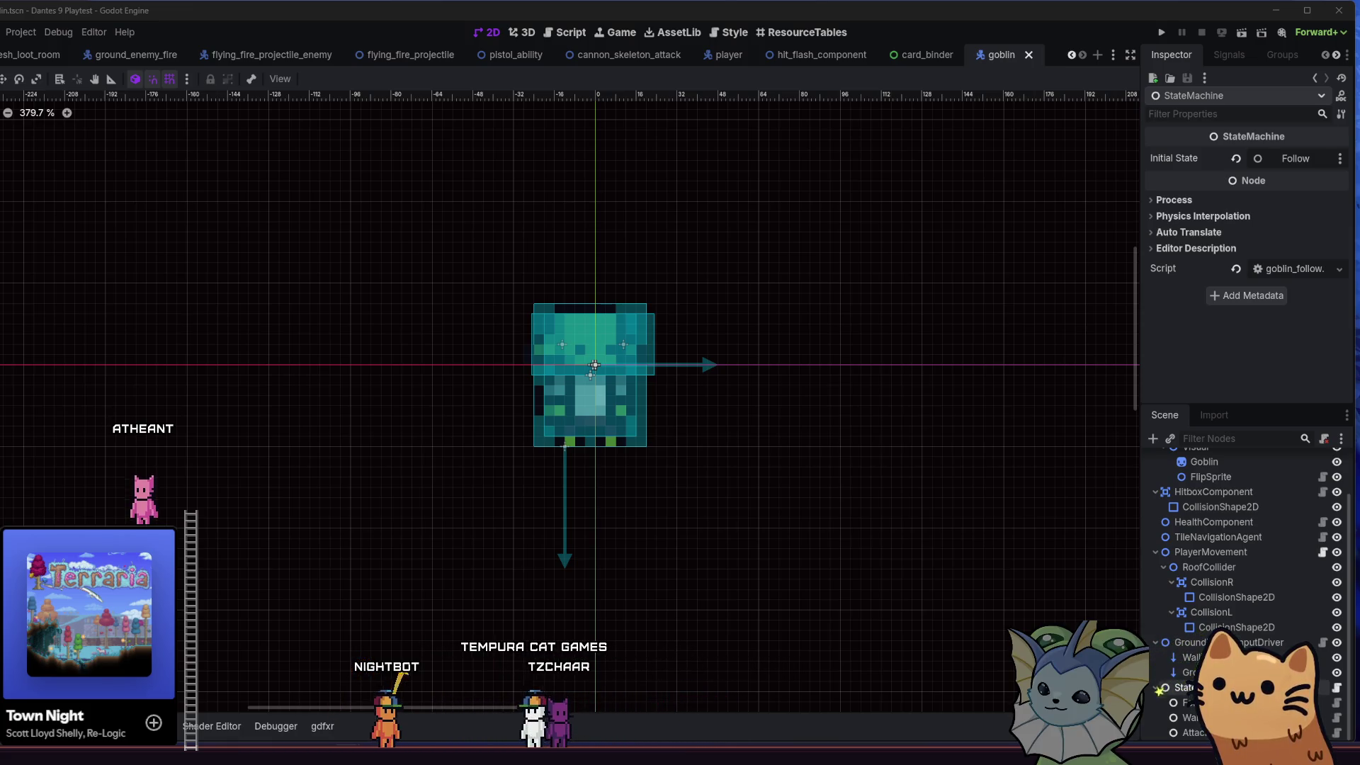
scroll(199, 418, up, 5)
scroll(452, 415, down, 5)
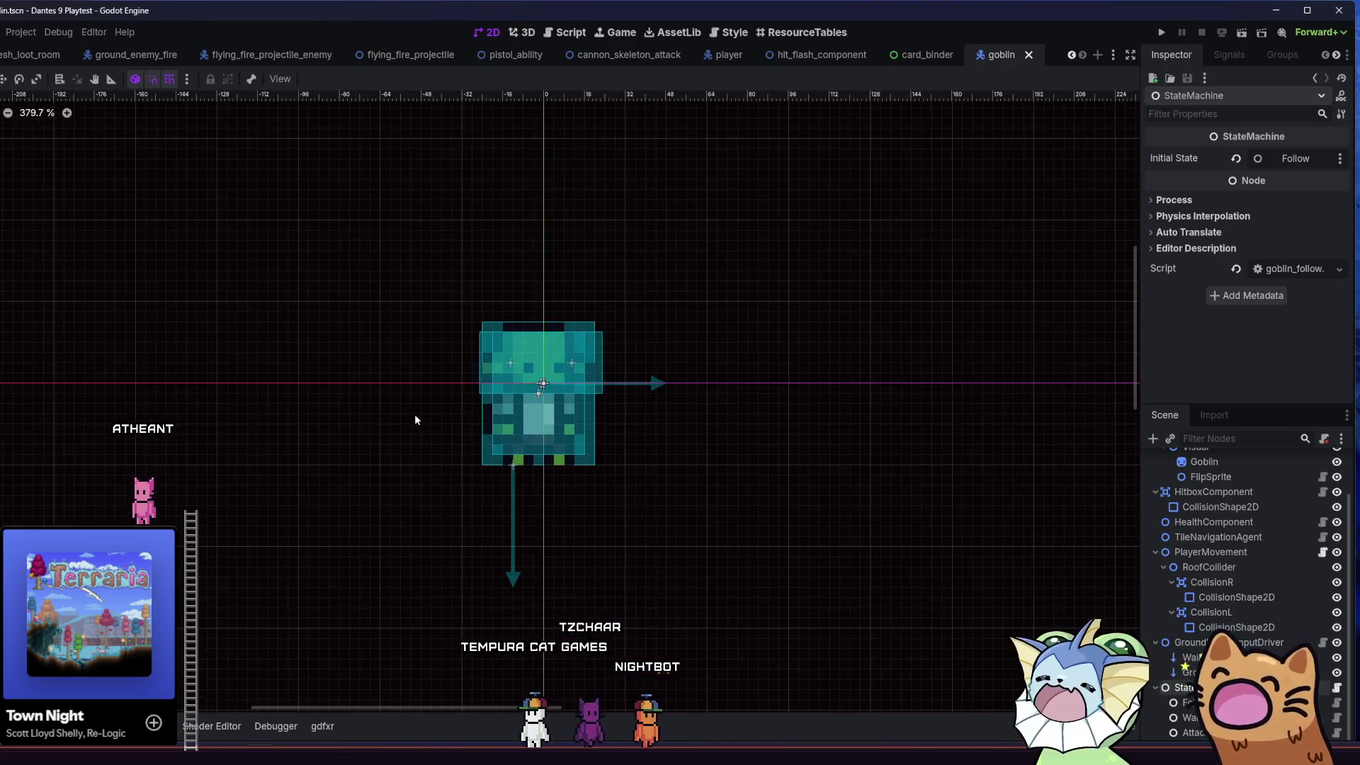
scroll(415, 439, down, 2)
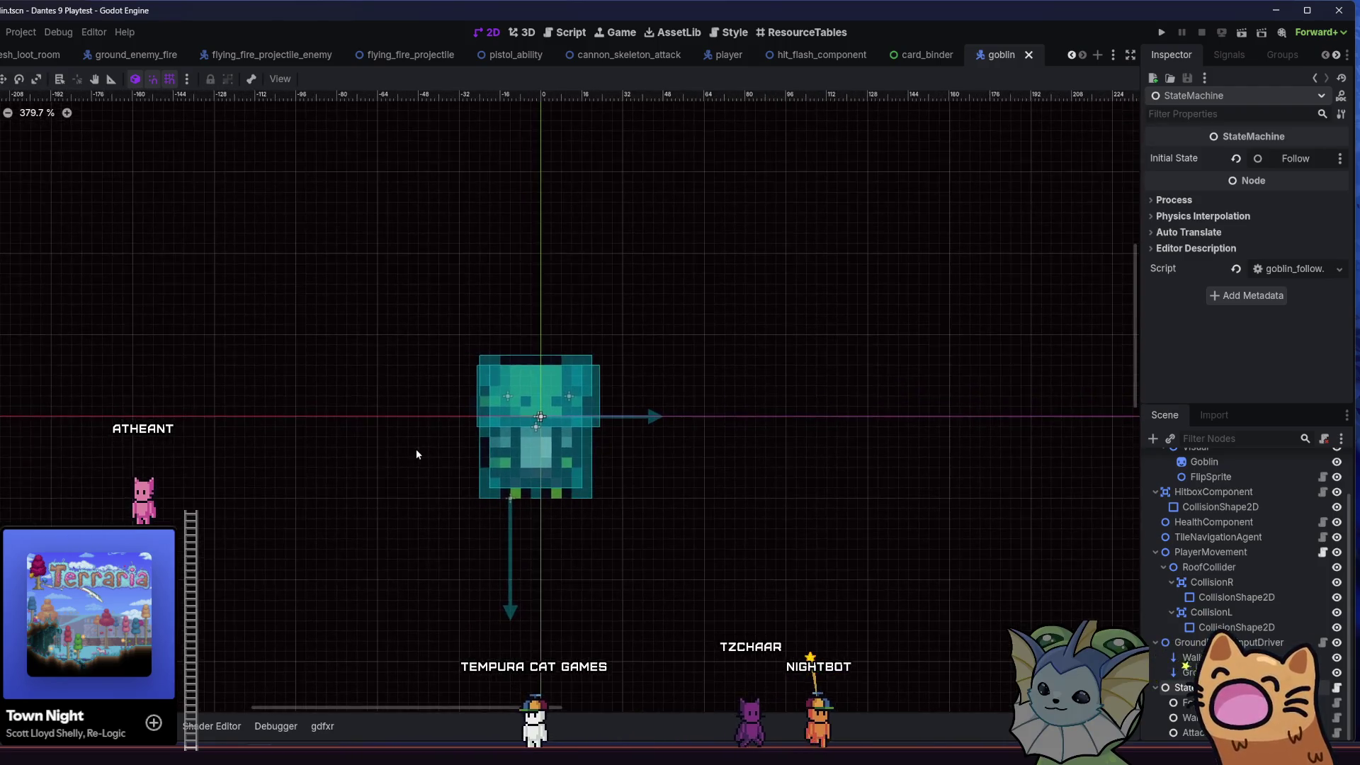
drag(443, 410, 439, 420)
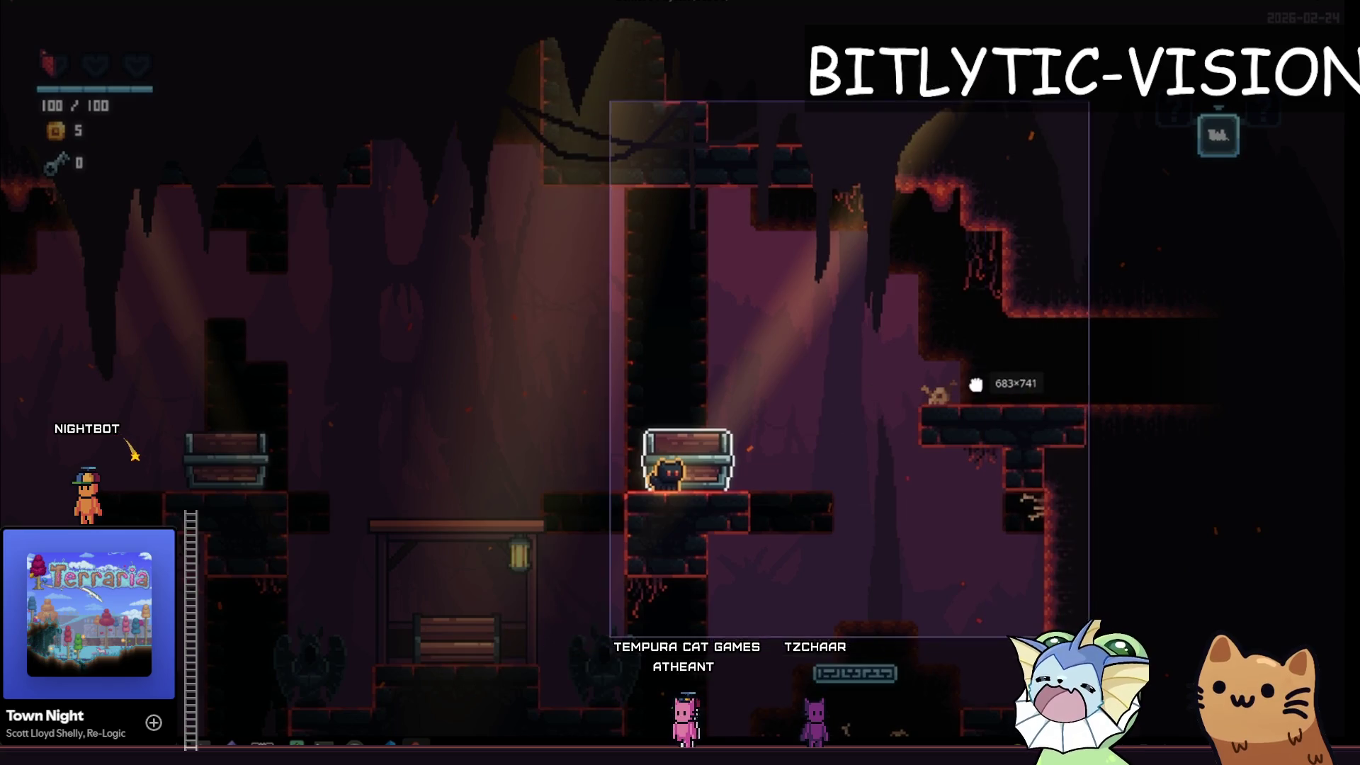
- Capture the cave region and mark the right ledge with red arrows, strokes and notes
click(779, 98)
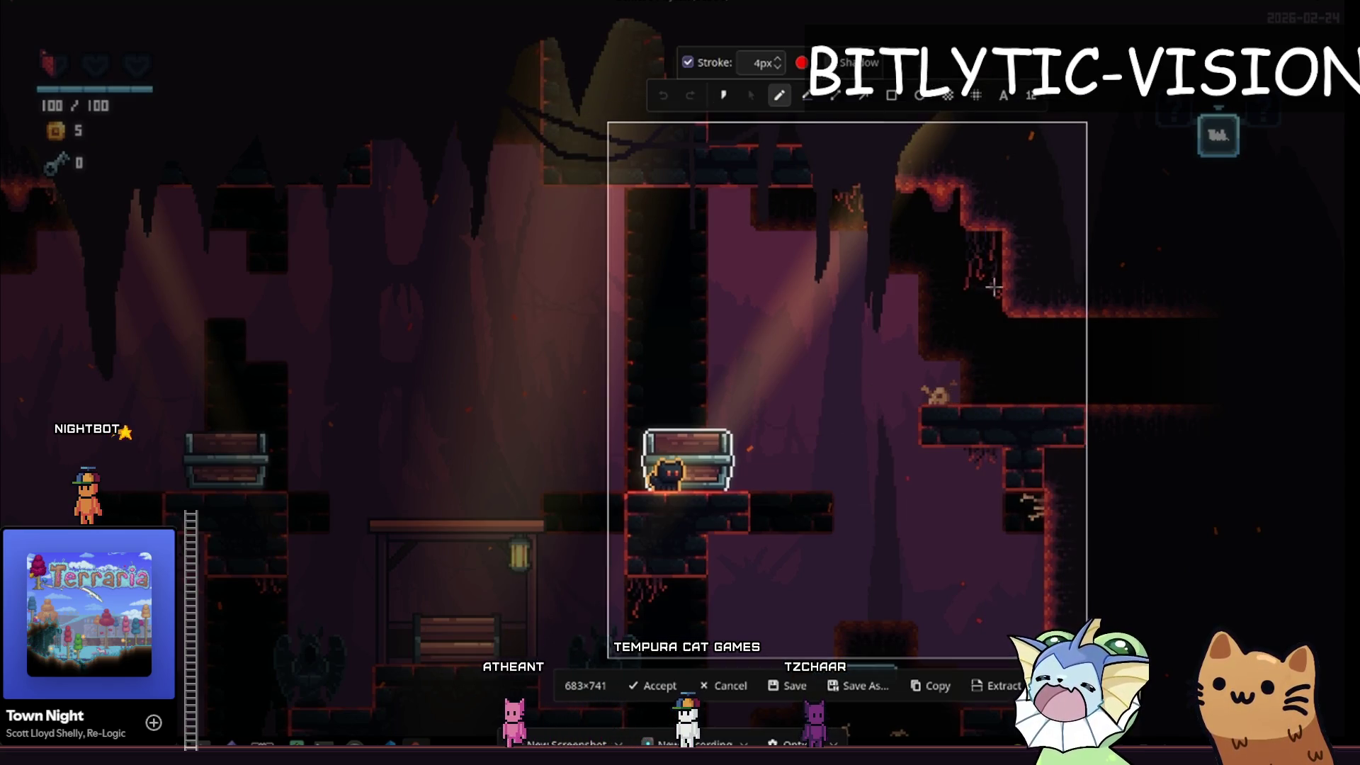
click(988, 284)
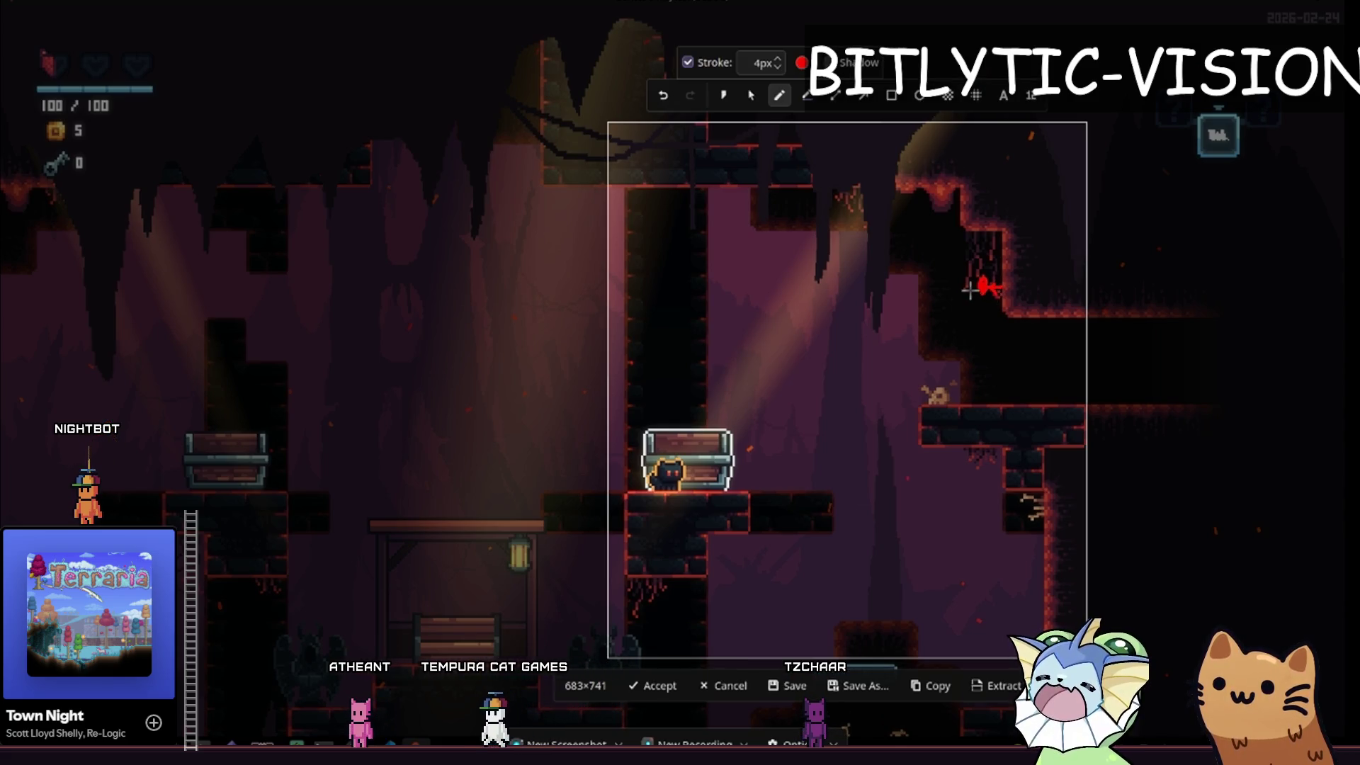
drag(960, 271, 948, 288)
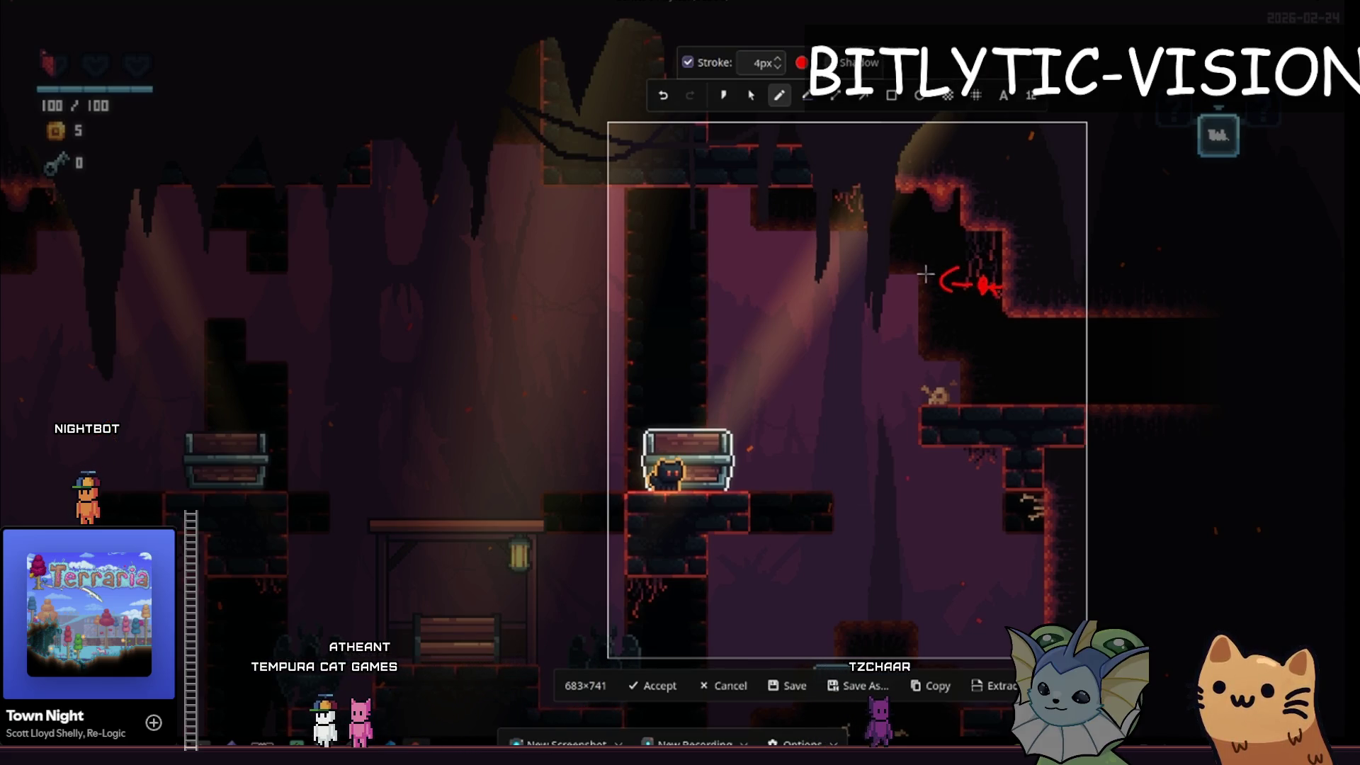
mouse_move(919, 270)
mouse_down()
mouse_move(913, 308)
mouse_move(923, 283)
mouse_move(943, 298)
mouse_move(906, 358)
mouse_up()
mouse_move(914, 239)
mouse_down()
mouse_move(909, 259)
mouse_move(931, 261)
mouse_up()
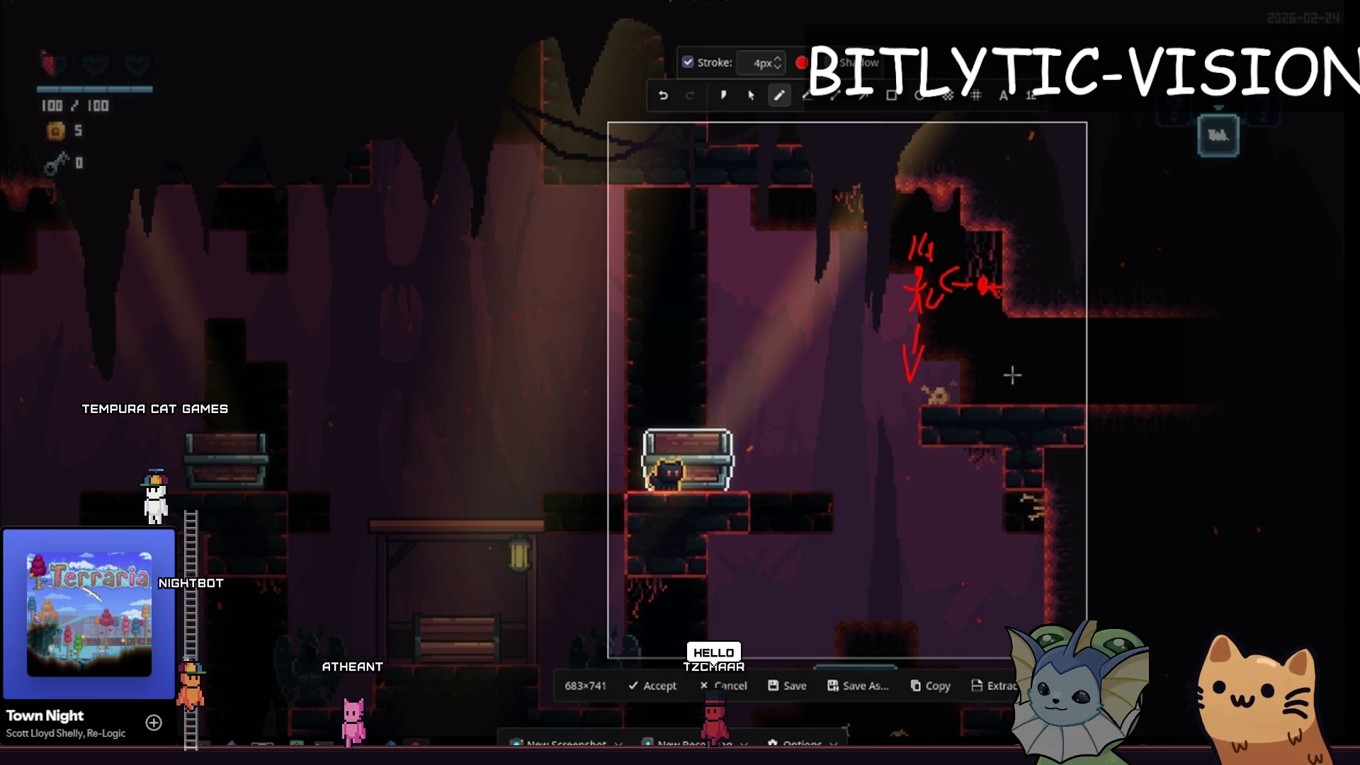
key(Escape)
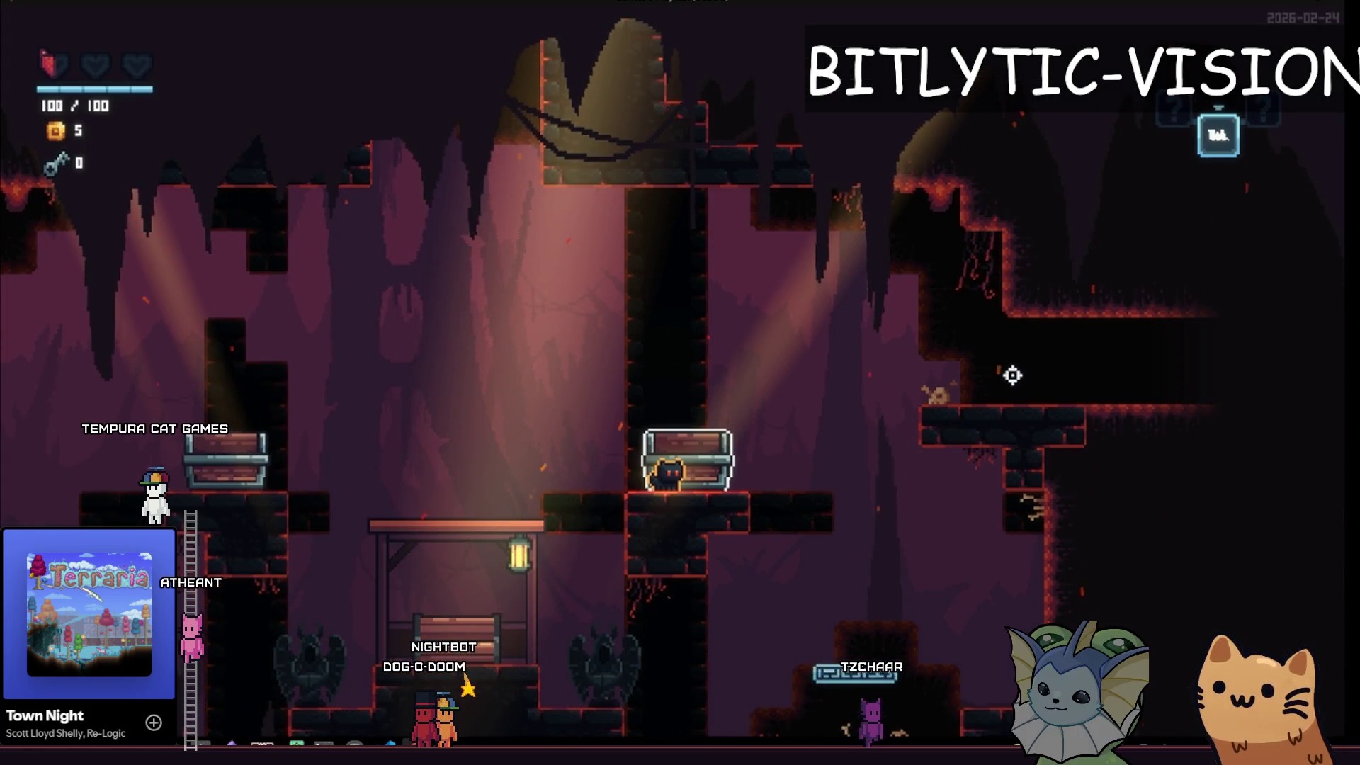
key(F8)
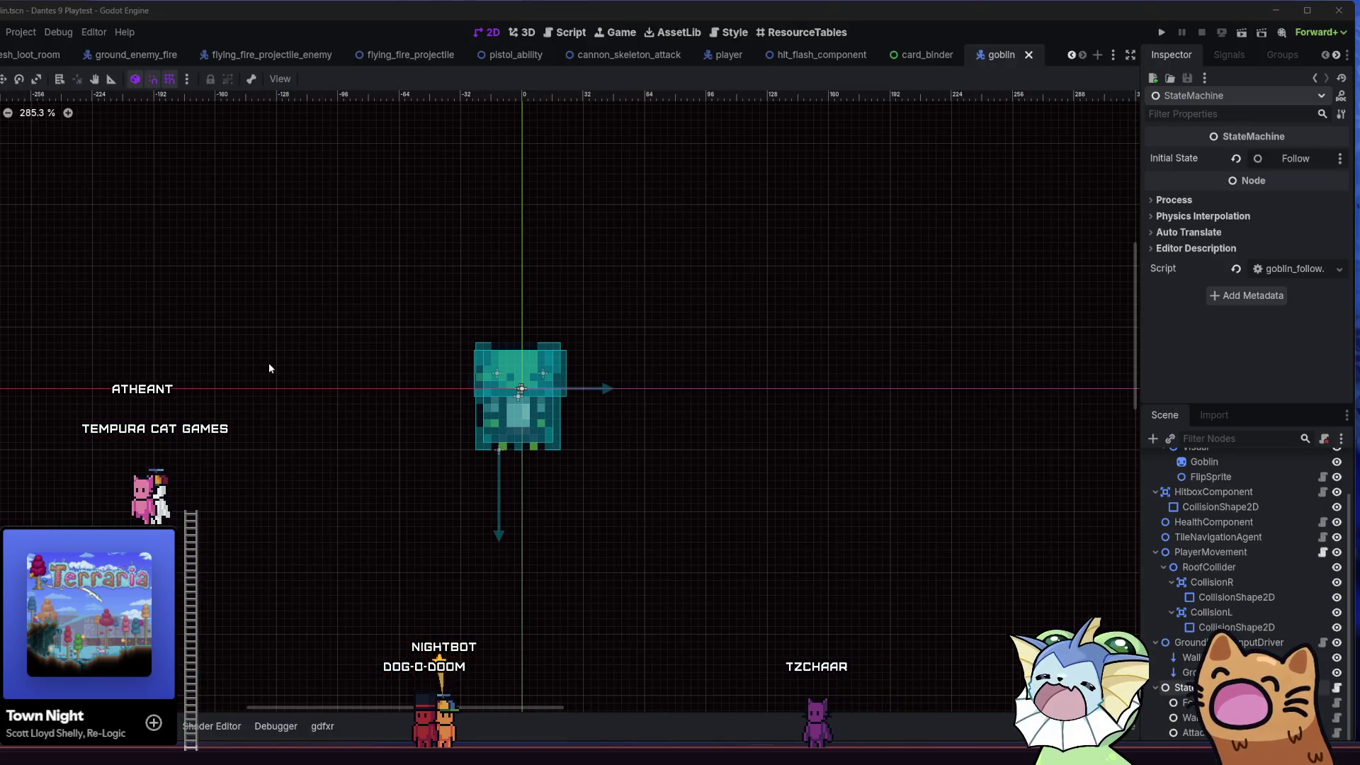
- Zoom and pan the goblin scene canvas, then dismiss the screenshot viewer
scroll(270, 363, up, 1)
drag(269, 364, 268, 350)
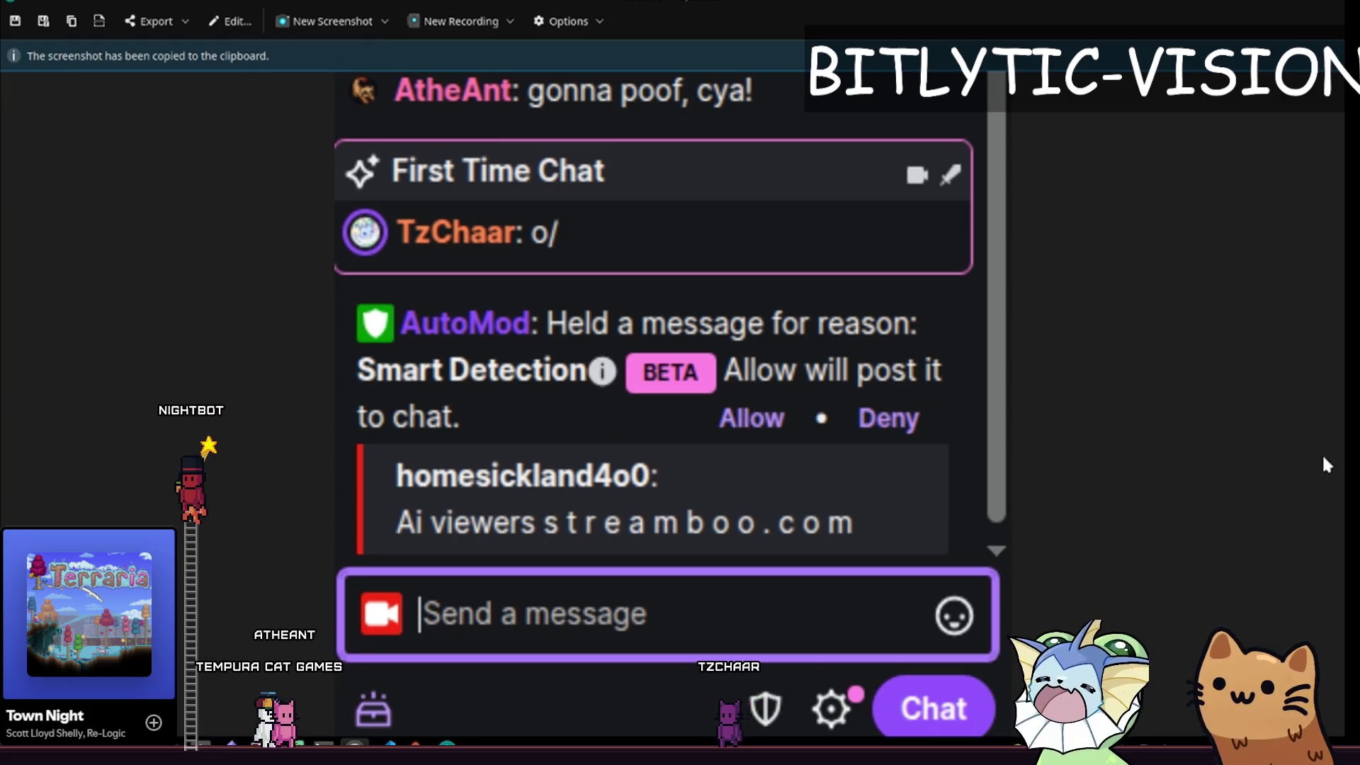
key(Escape)
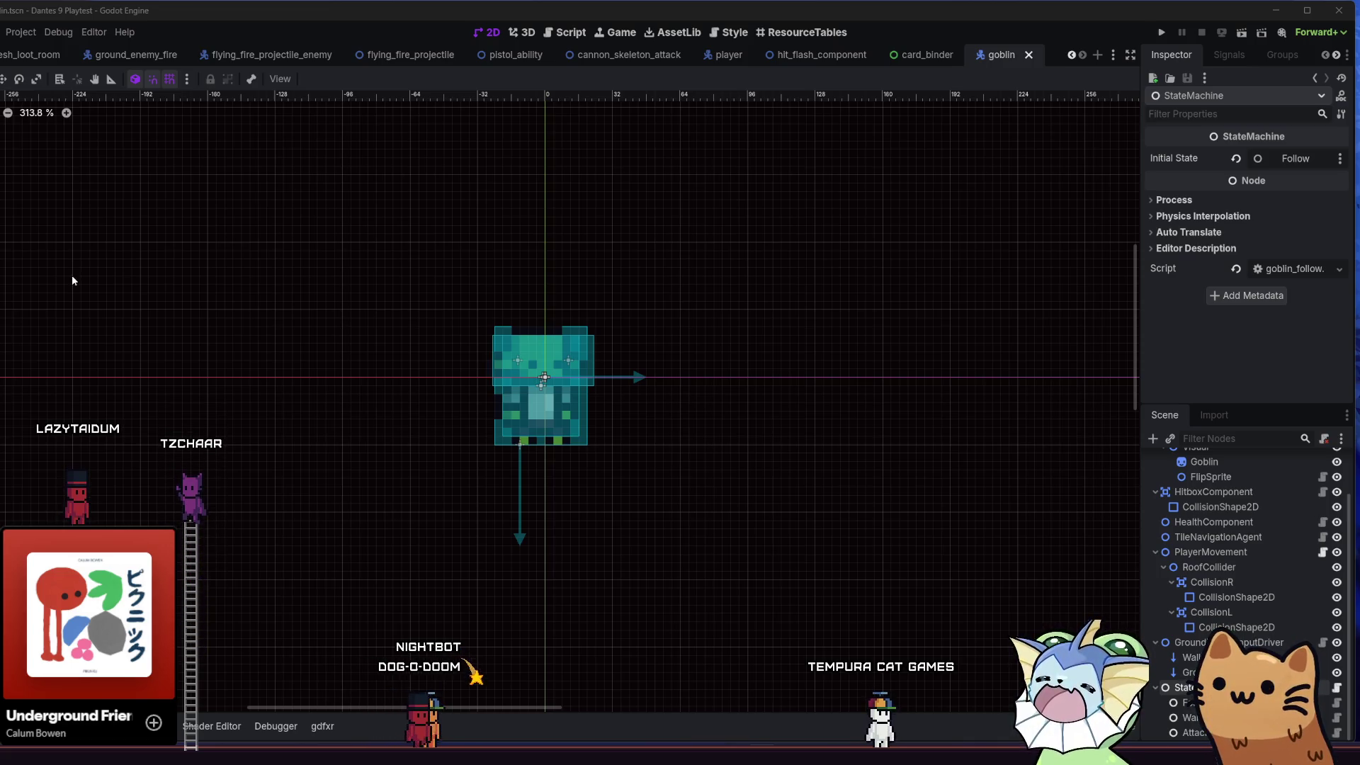
- Pan and zoom around the goblin sprite in the 2D view, then switch to Aseprite
mouse_move(316, 333)
mouse_down()
mouse_move(328, 328)
mouse_move(312, 331)
mouse_up()
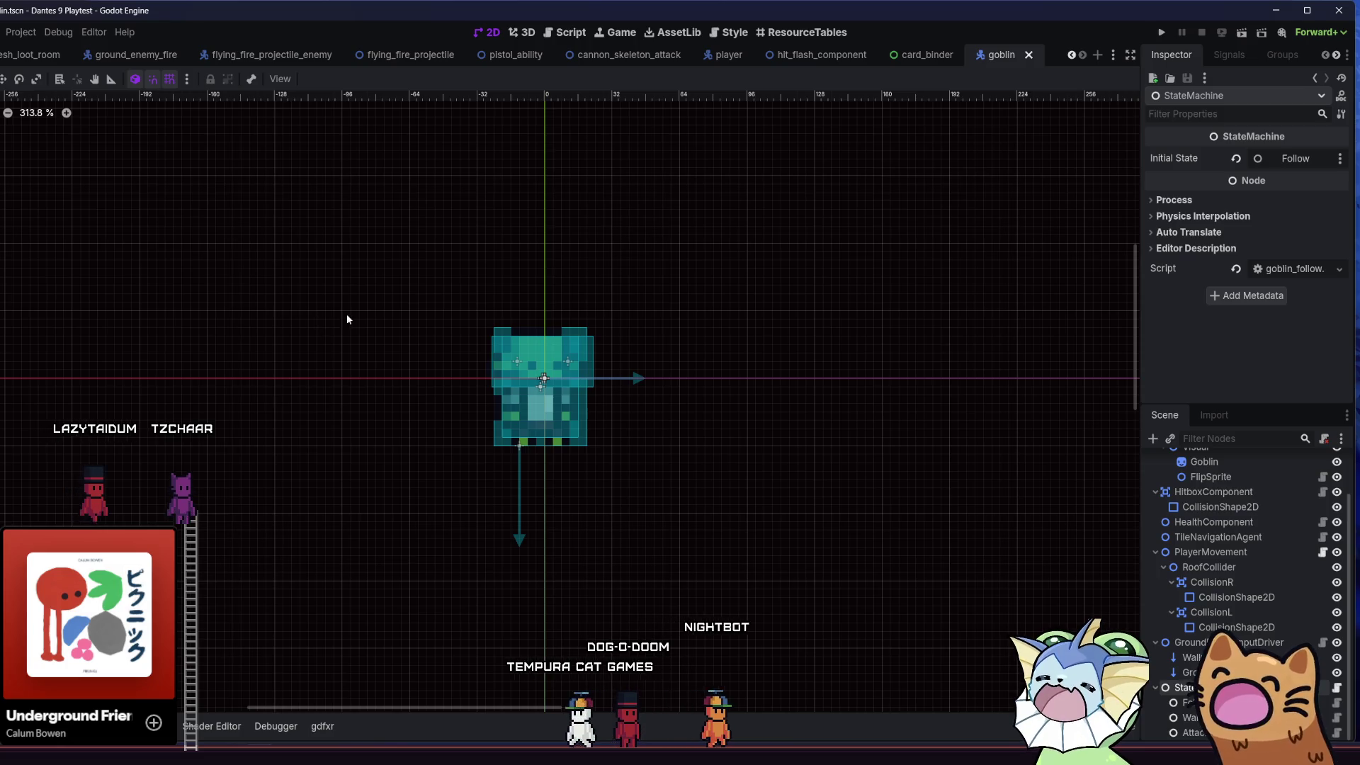
scroll(448, 331, up, 2)
drag(448, 337, 413, 307)
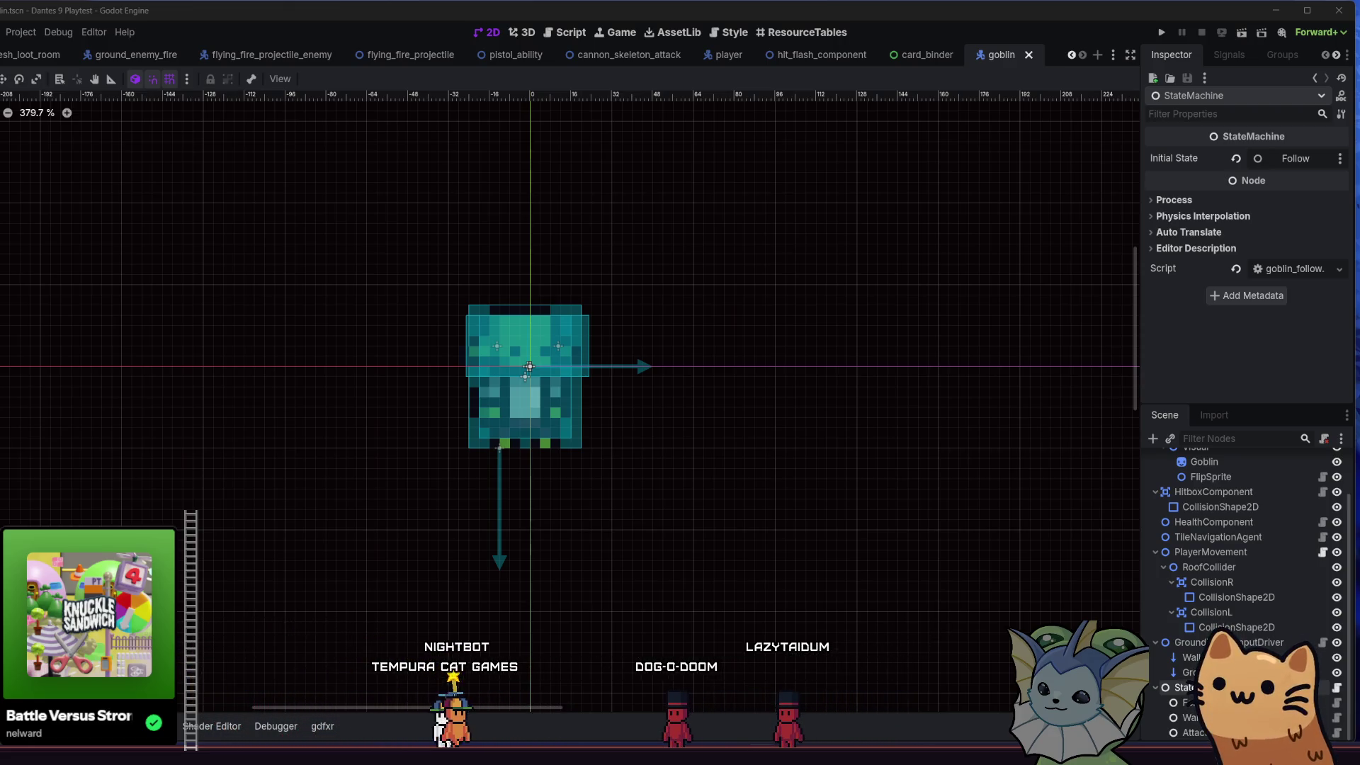
drag(301, 332, 310, 327)
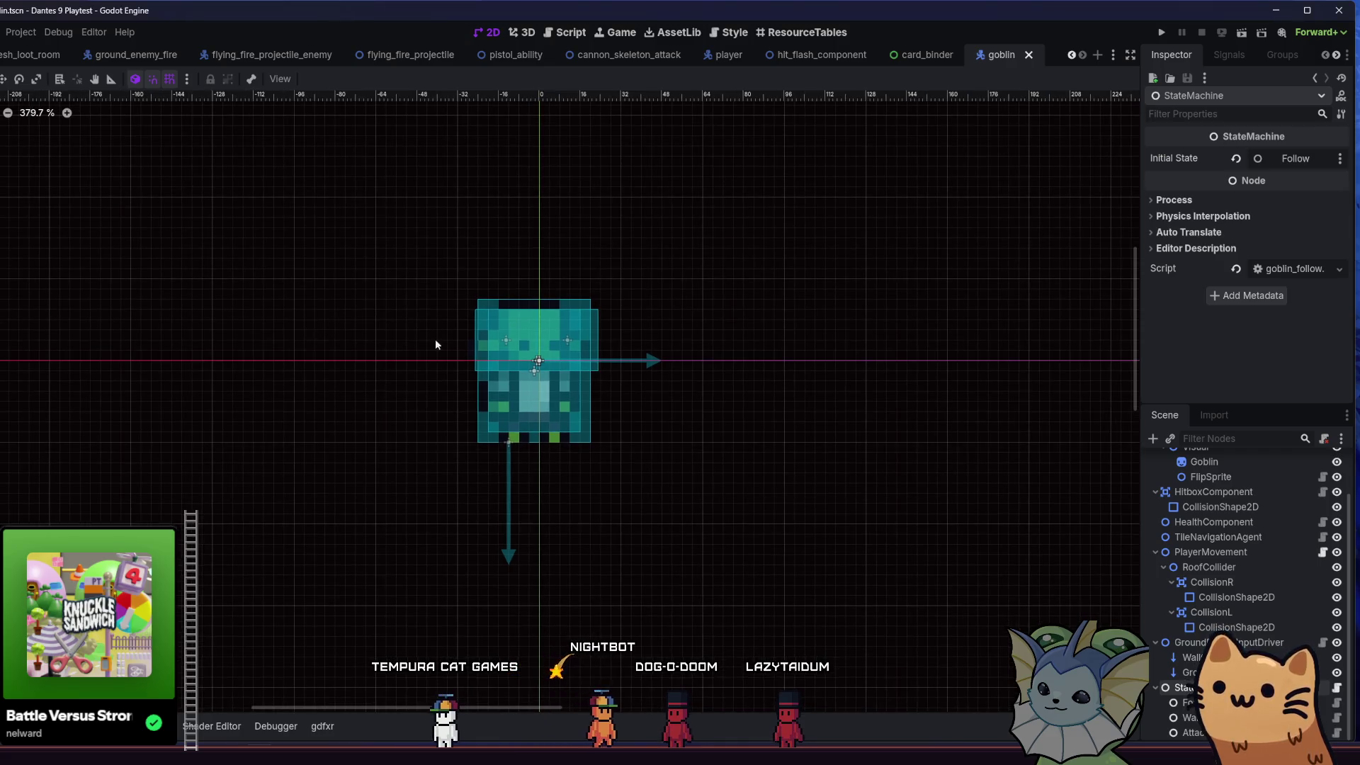
scroll(1299, 509, up, 4)
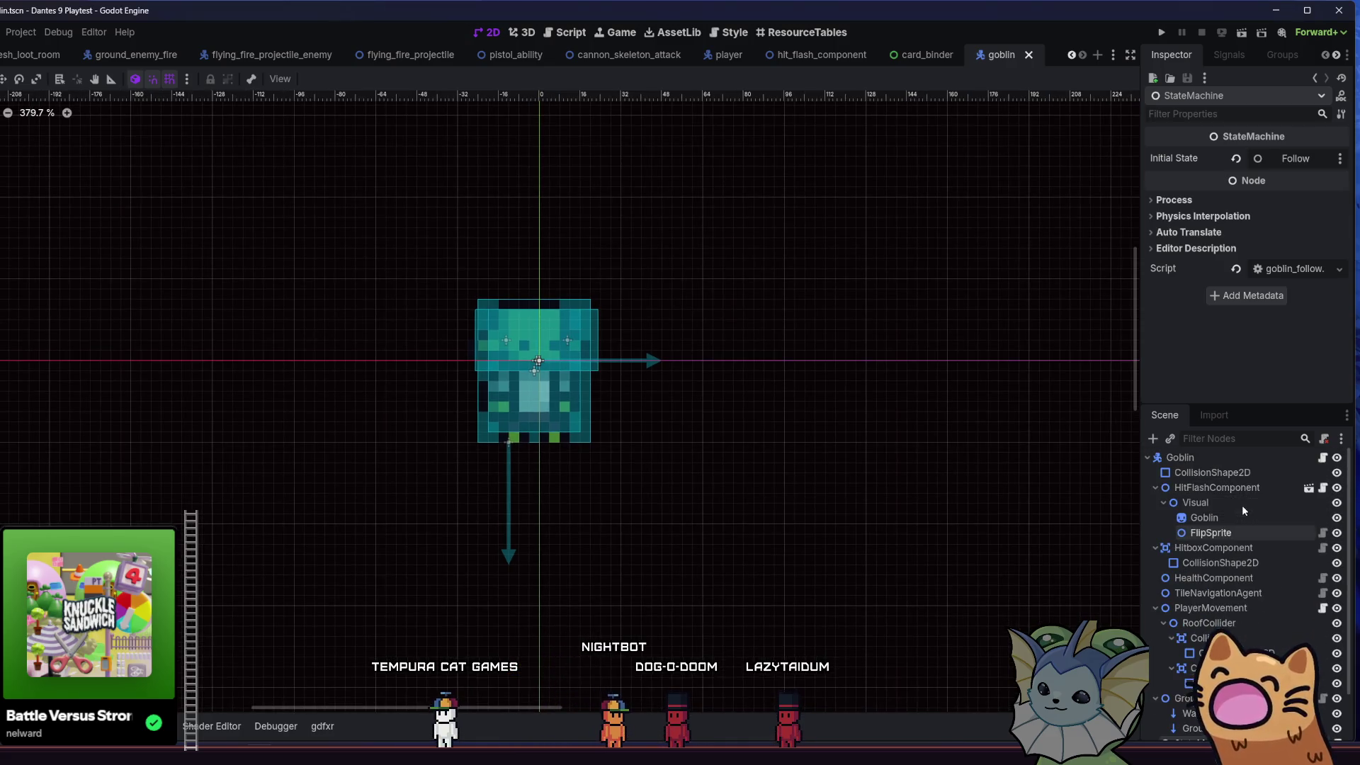
scroll(1041, 464, left, 2)
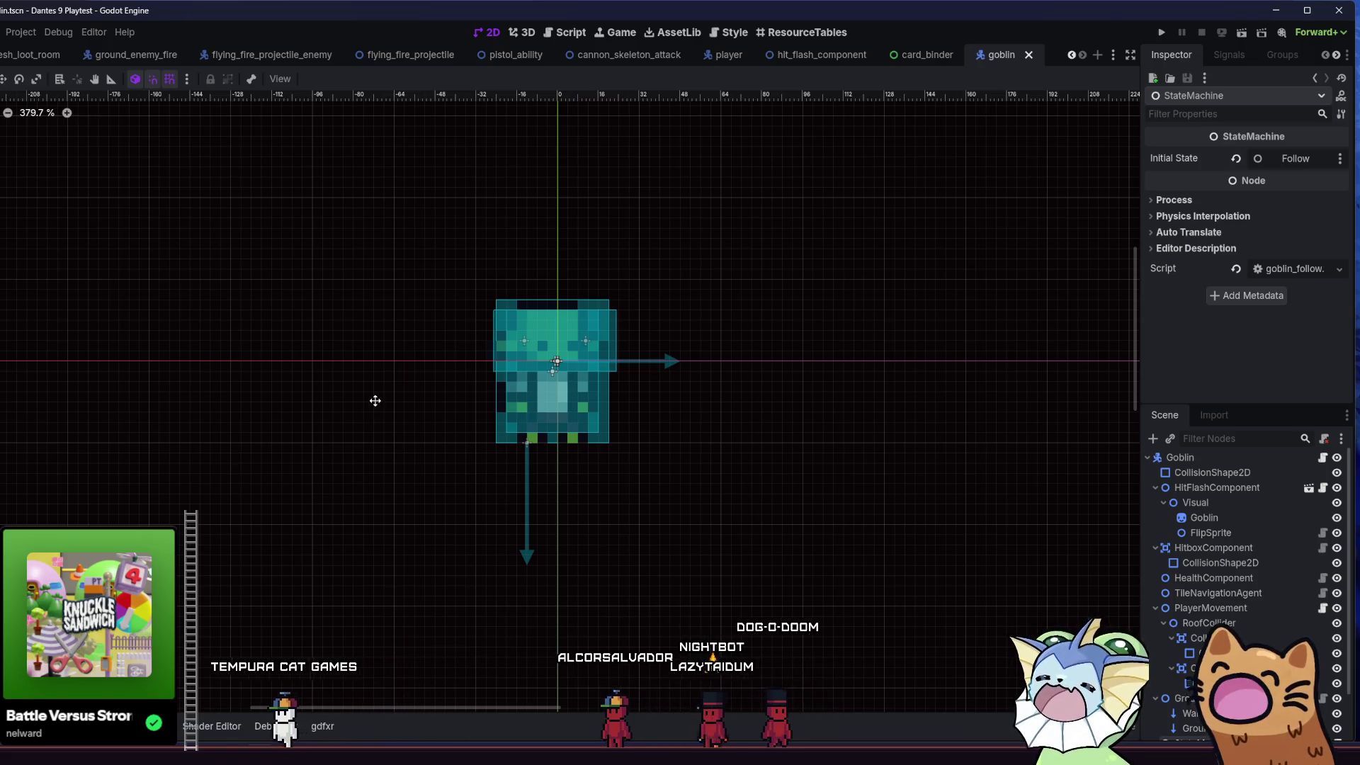
scroll(382, 376, up, 2)
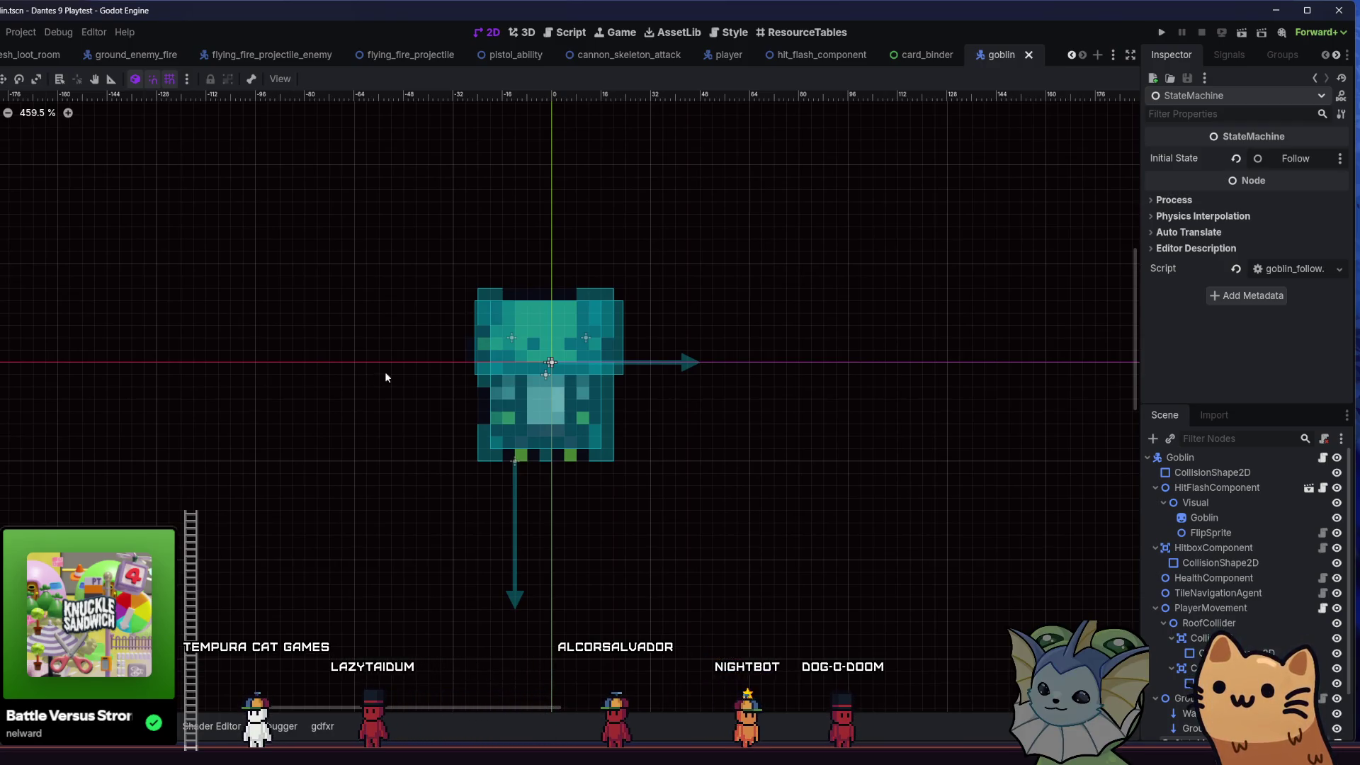
scroll(355, 360, down, 5)
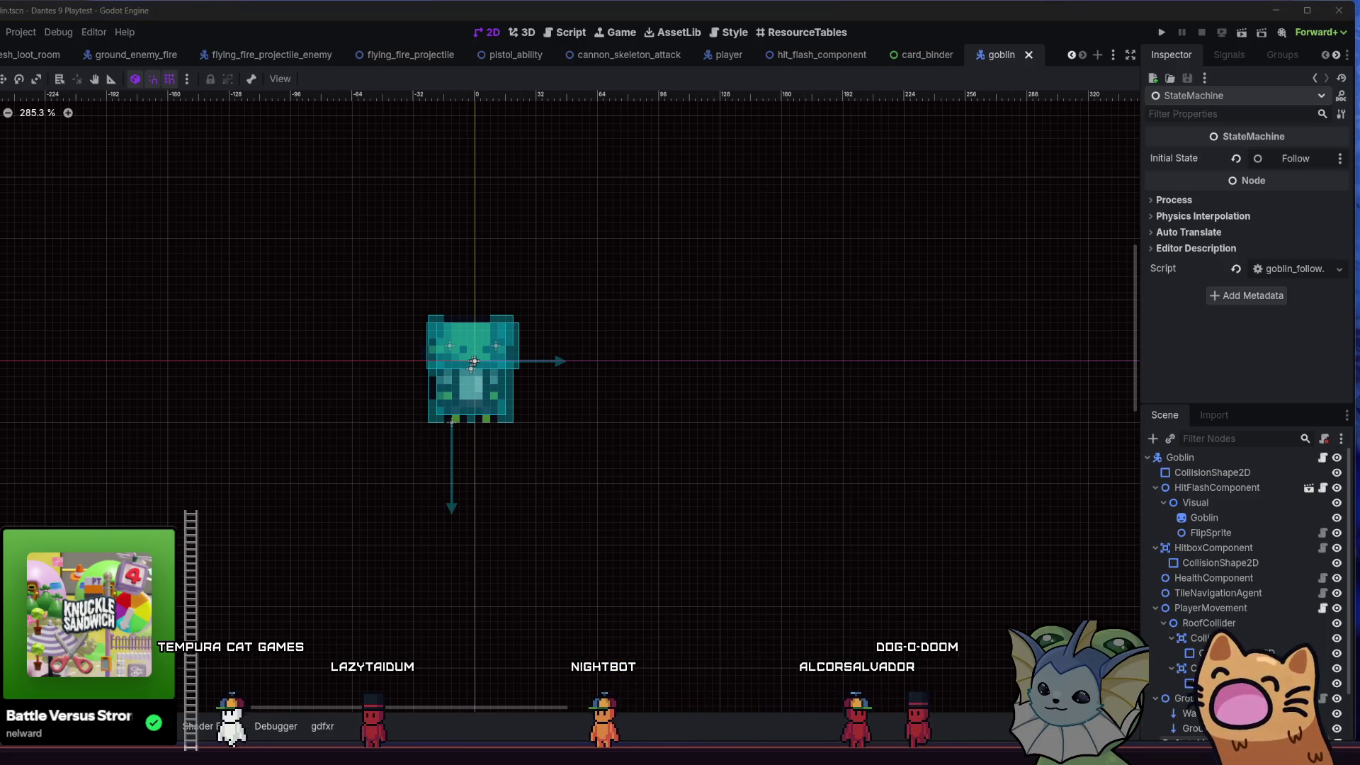
key(alt+Tab)
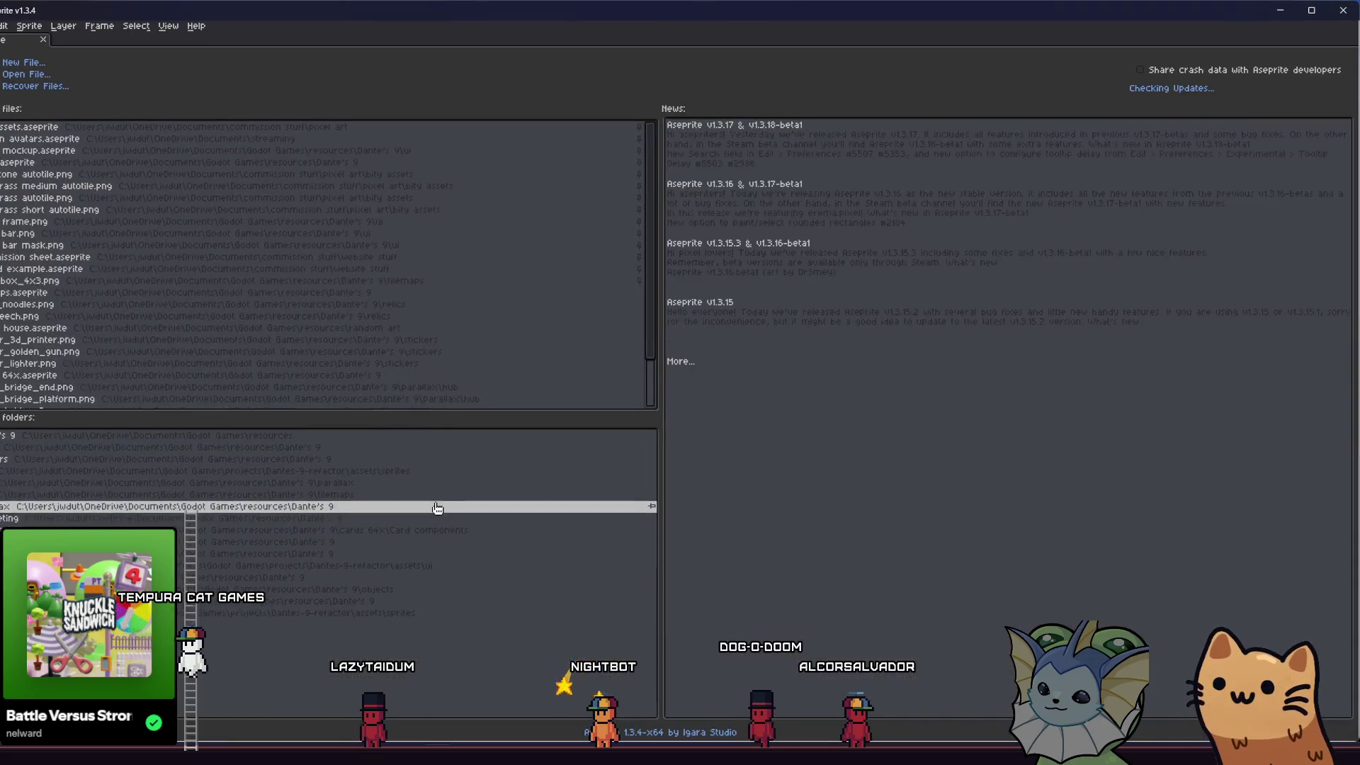
- Open gatos.aseprite from Recent Files and zoom in on the goblin sprites
click(142, 178)
scroll(495, 333, up, 4)
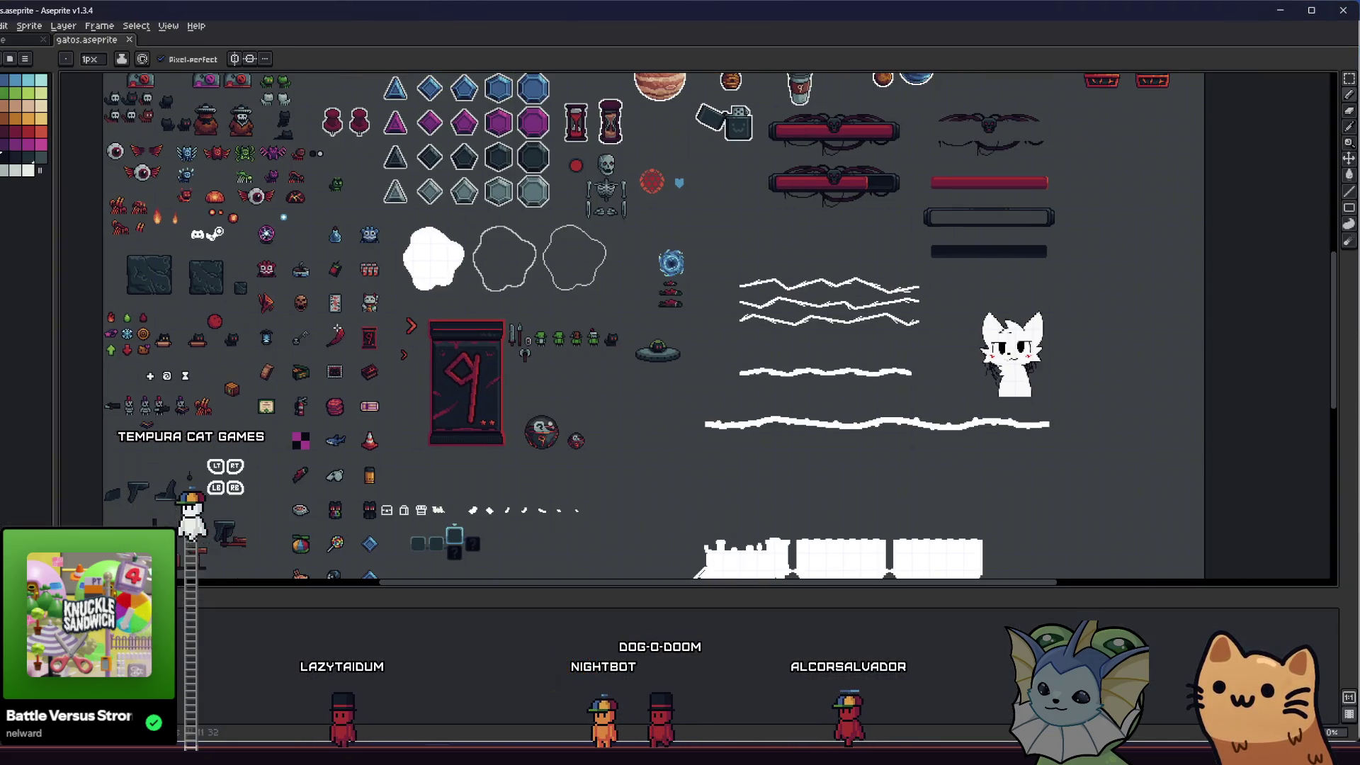
drag(495, 333, 484, 328)
- Box-select the weapon sprites beside the goblins, clear the selection, and switch back to Godot
key(m)
mouse_move(334, 222)
mouse_down()
mouse_move(371, 398)
mouse_move(434, 386)
mouse_move(479, 492)
mouse_move(507, 456)
mouse_up()
click(553, 425)
scroll(561, 437, down, 1)
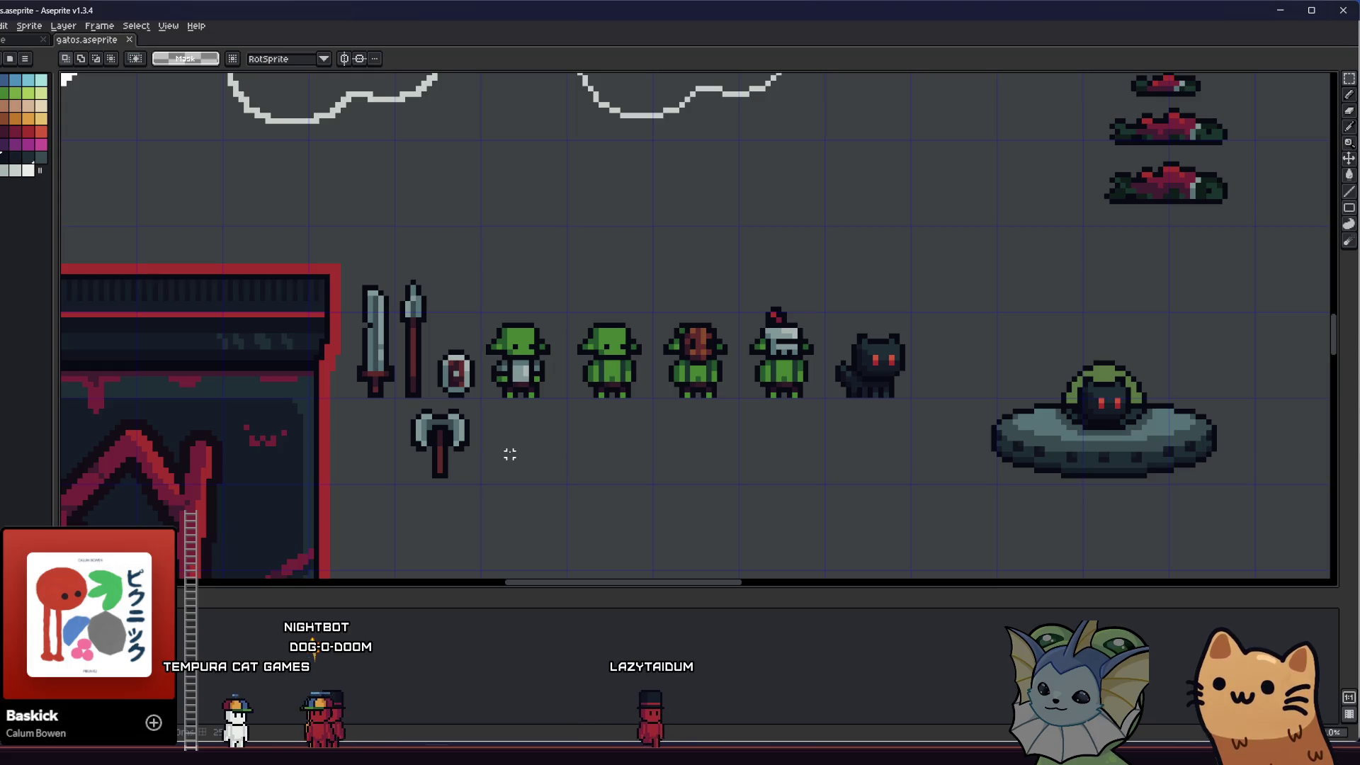
key(alt+Tab)
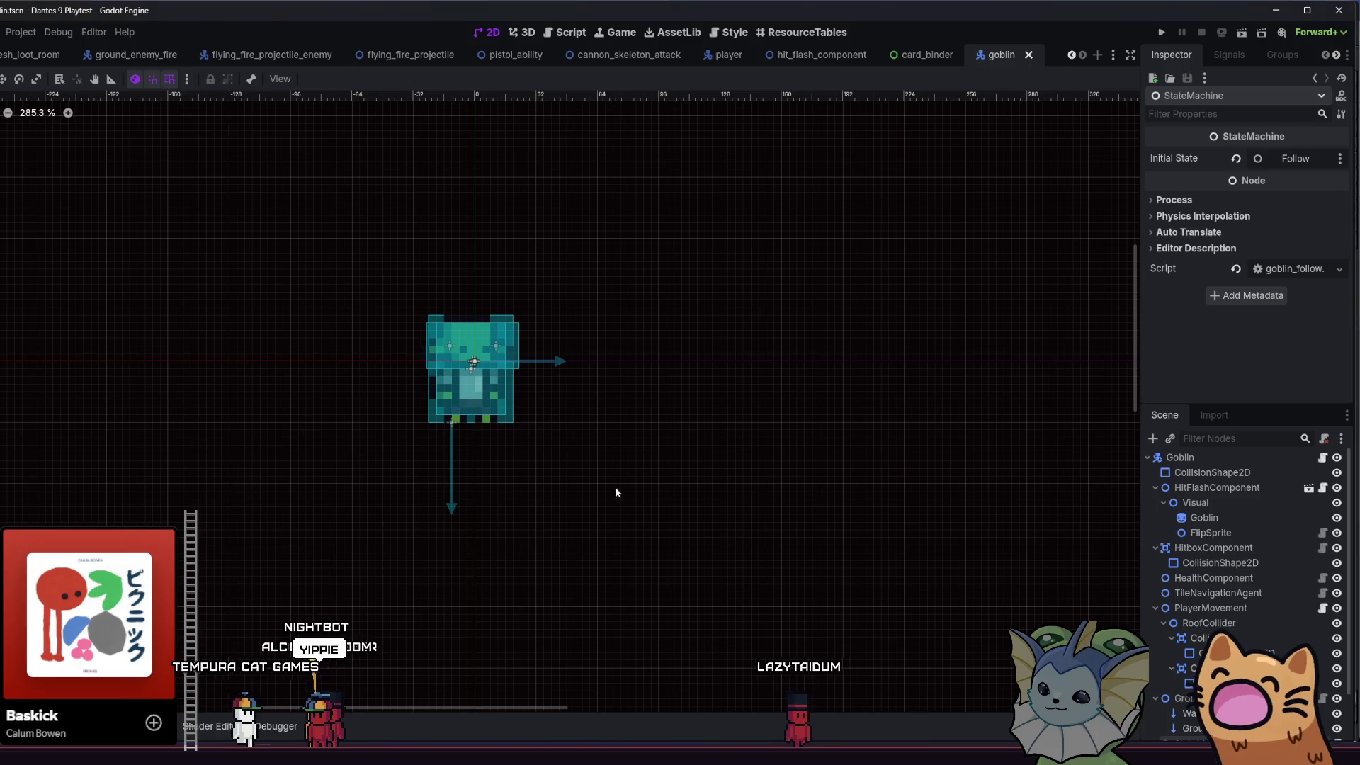
- Run the project from the toolbar to test the goblin
click(1162, 32)
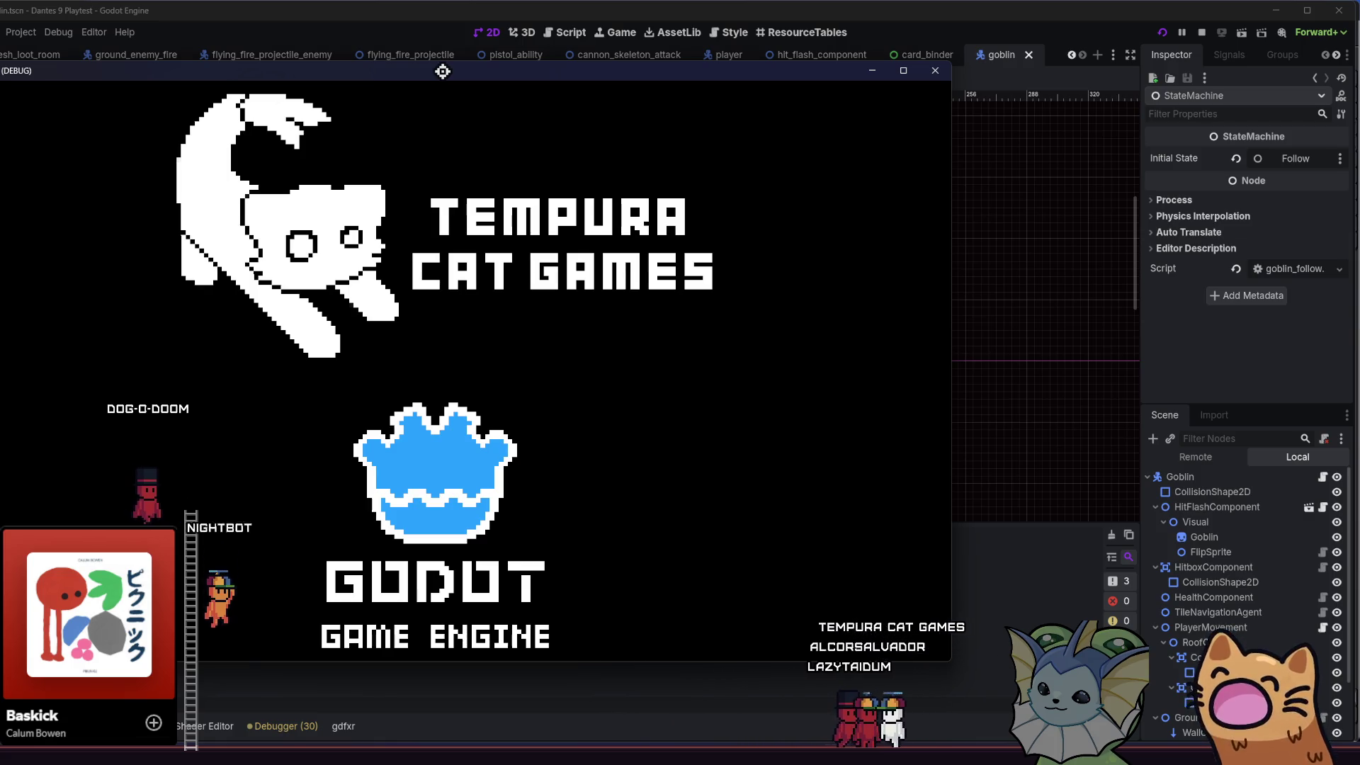
- Maximise the game window, start a new run, and open the debug menu's Level search panel
double_click(443, 71)
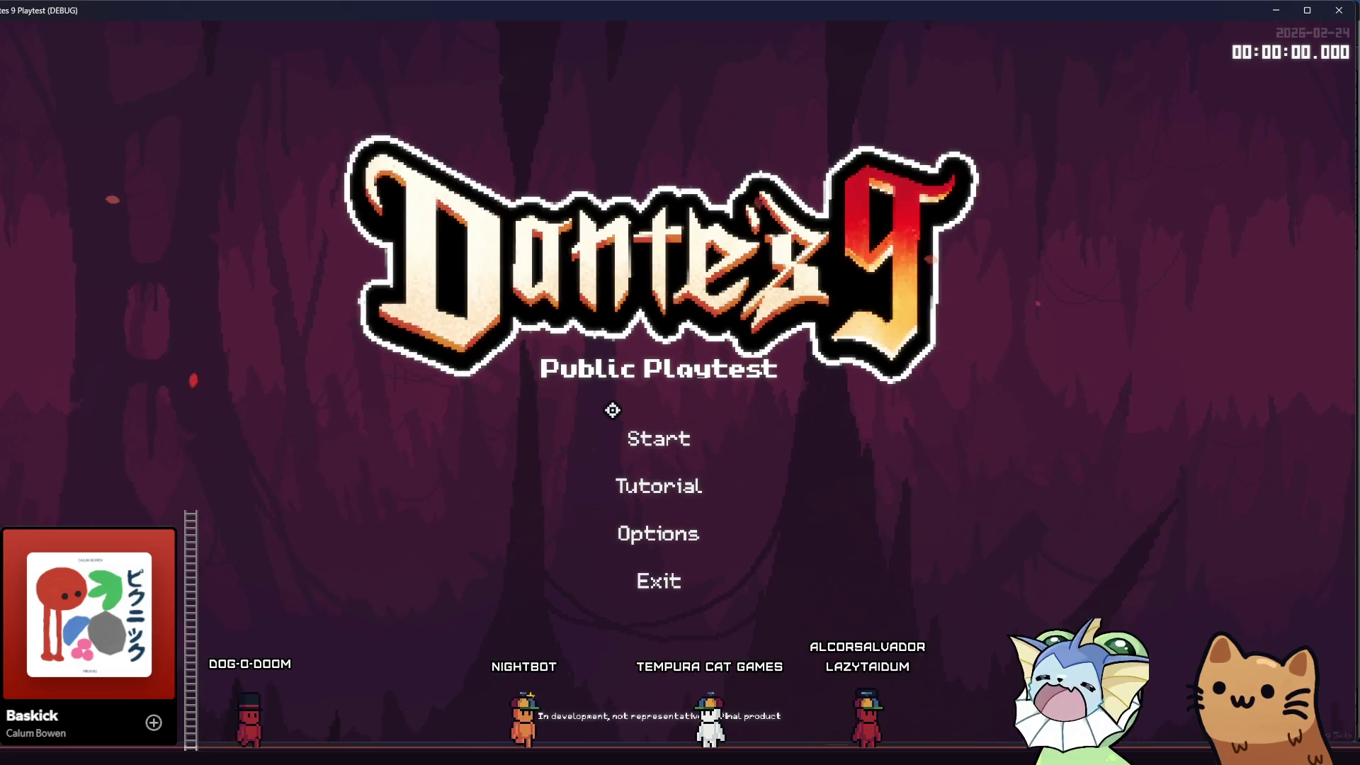
click(624, 424)
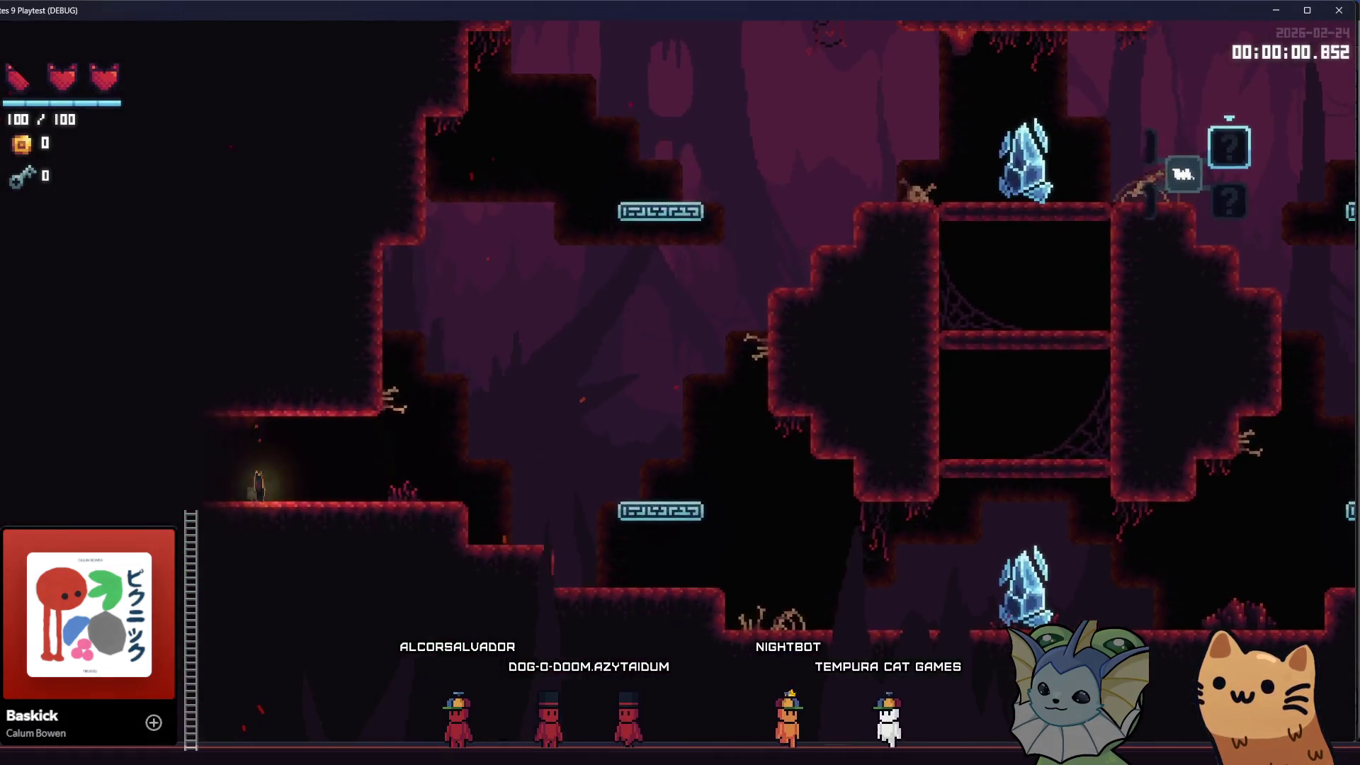
key(grave)
click(137, 358)
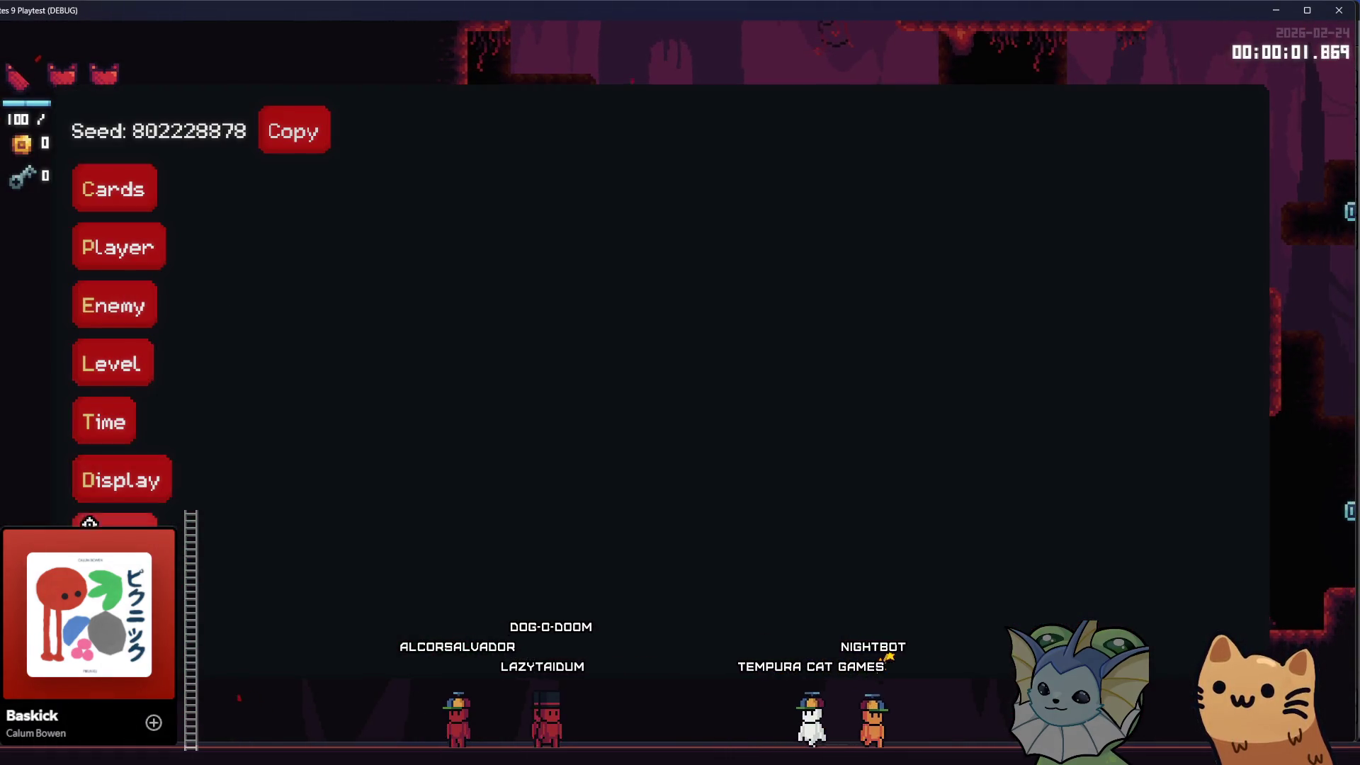
- Search 'canno' and load the cannon_skeleton_enemy scene from the debug menu
text(canno)
click(455, 225)
click(704, 158)
- Jump the cat up to the crystal ledge and shoot the enemy beside it
key(space)
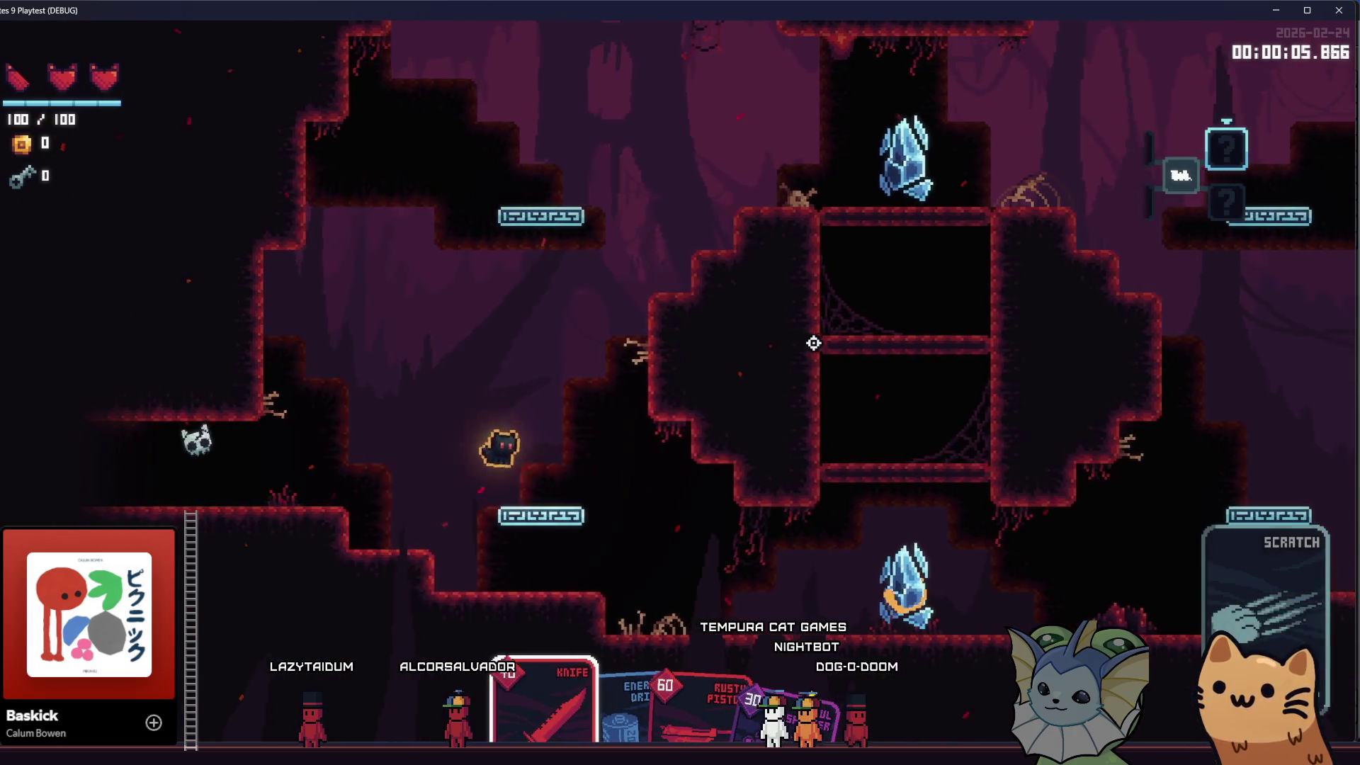
key(space)
key(d)
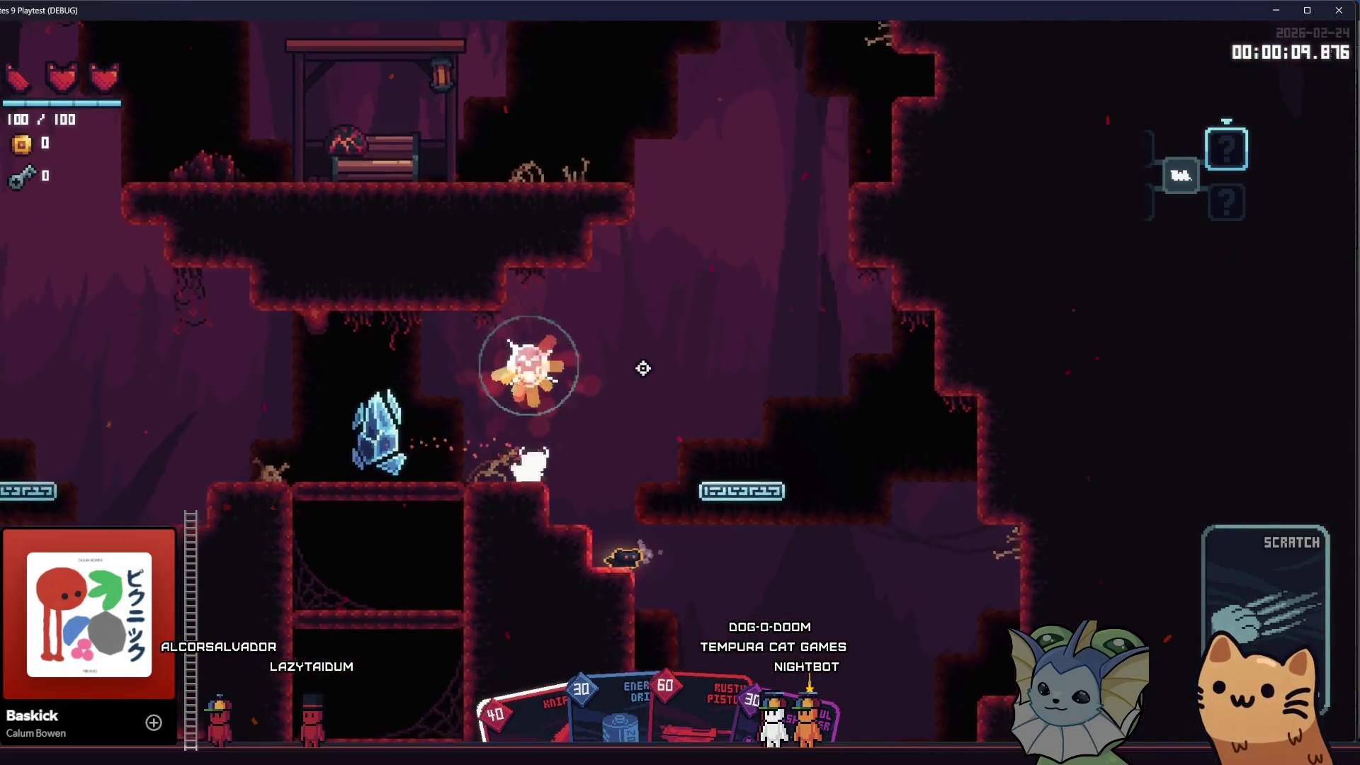
key(a)
key(space)
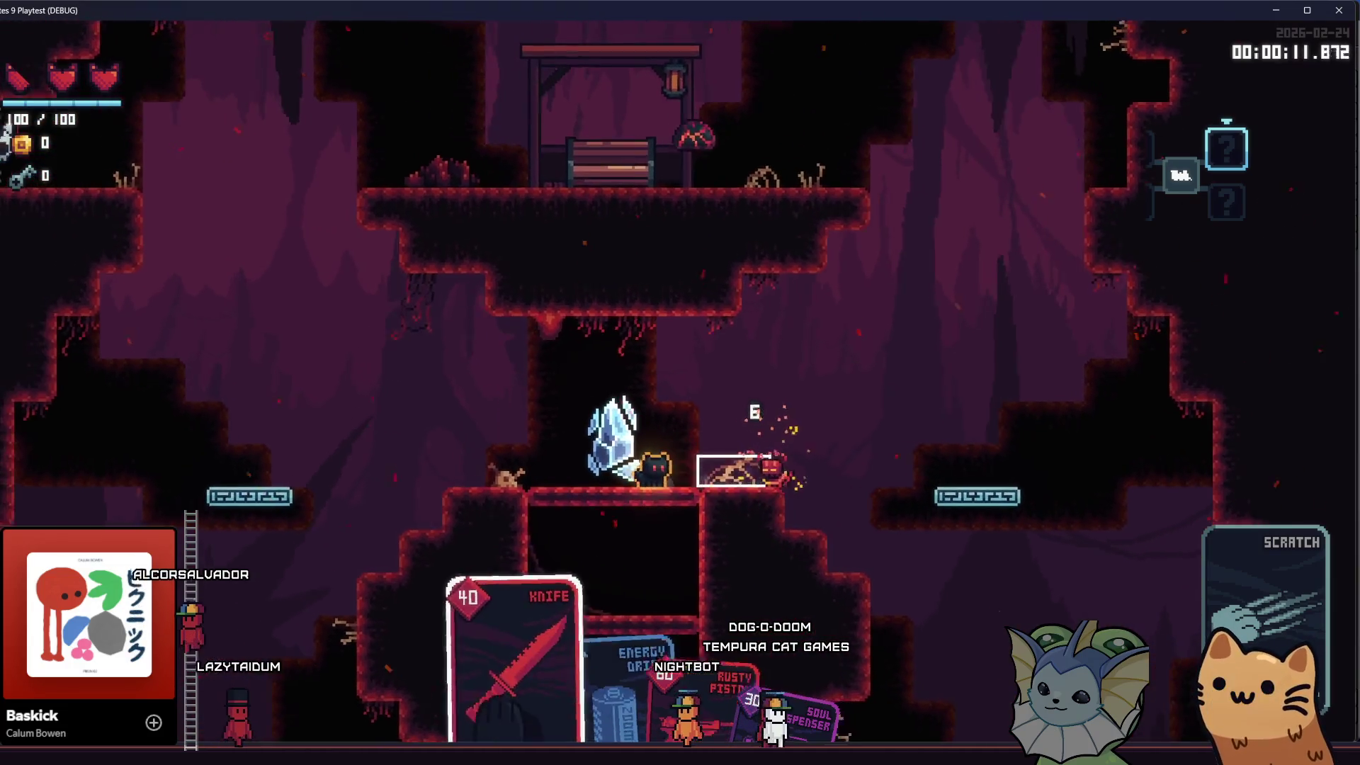
key(d)
click(814, 408)
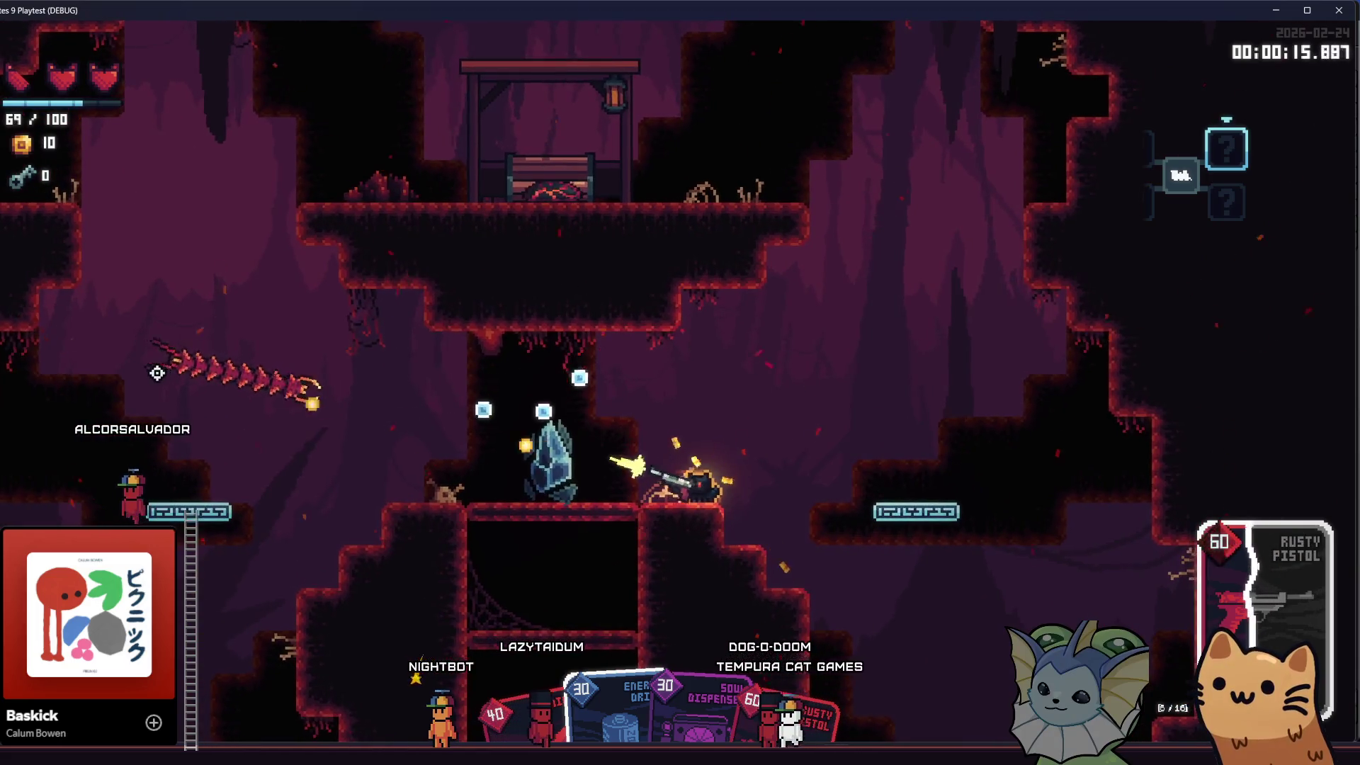
key(a)
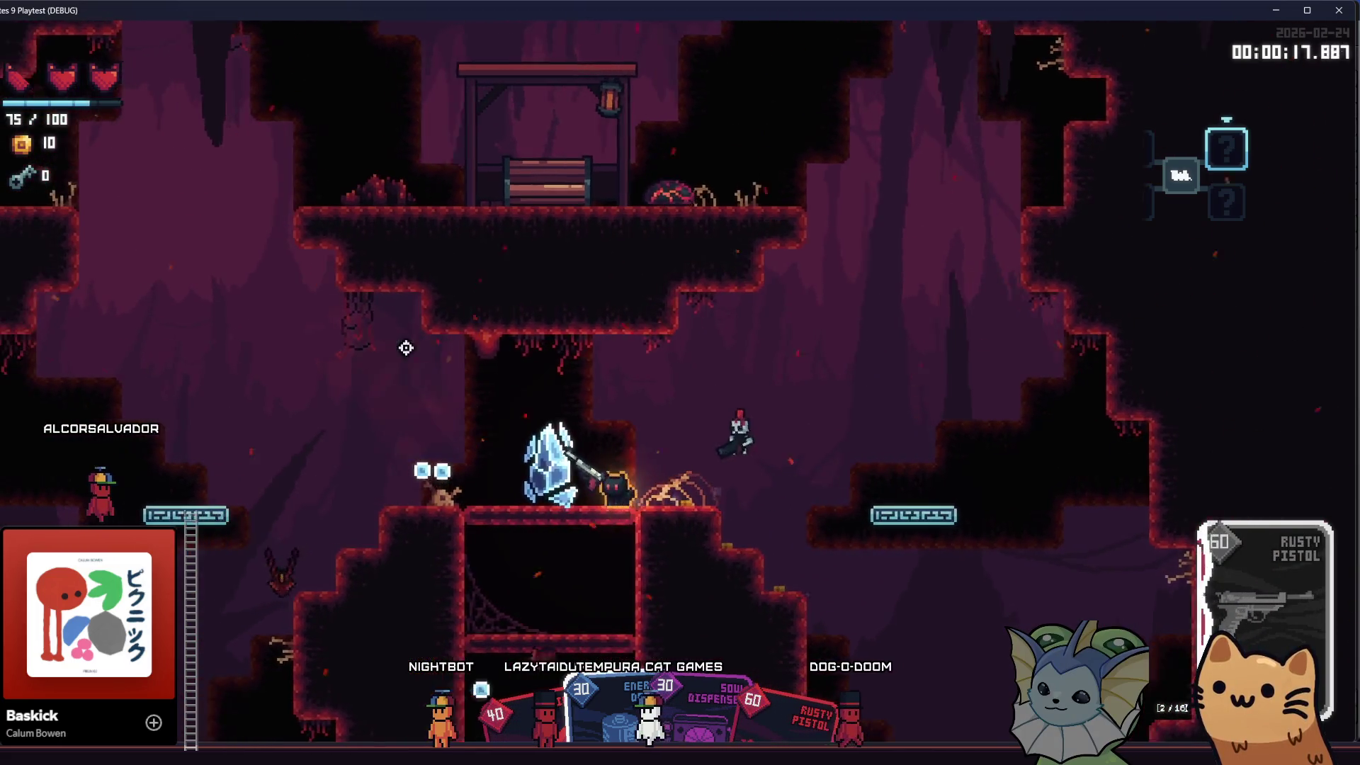
key(d)
key(space)
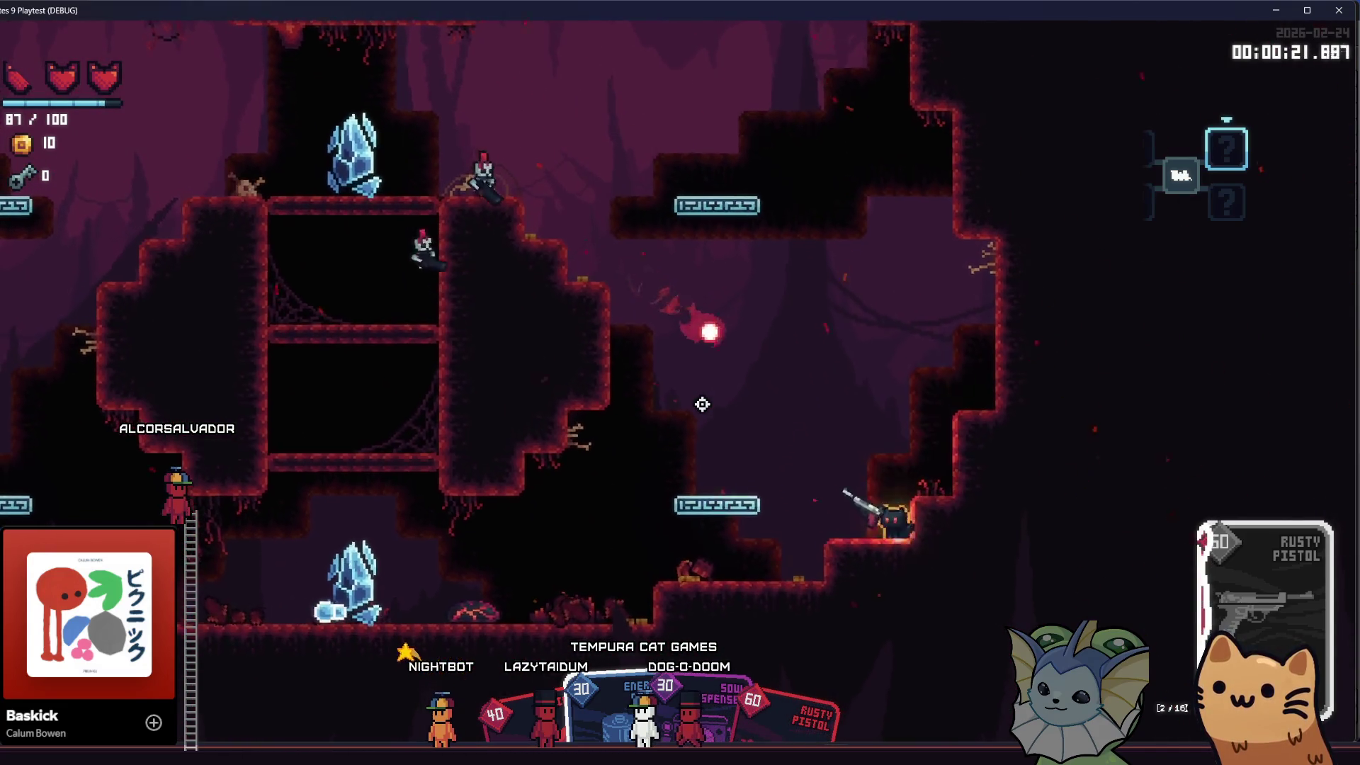
- Drop down and hop between the left ledges and the floating platform
key(a)
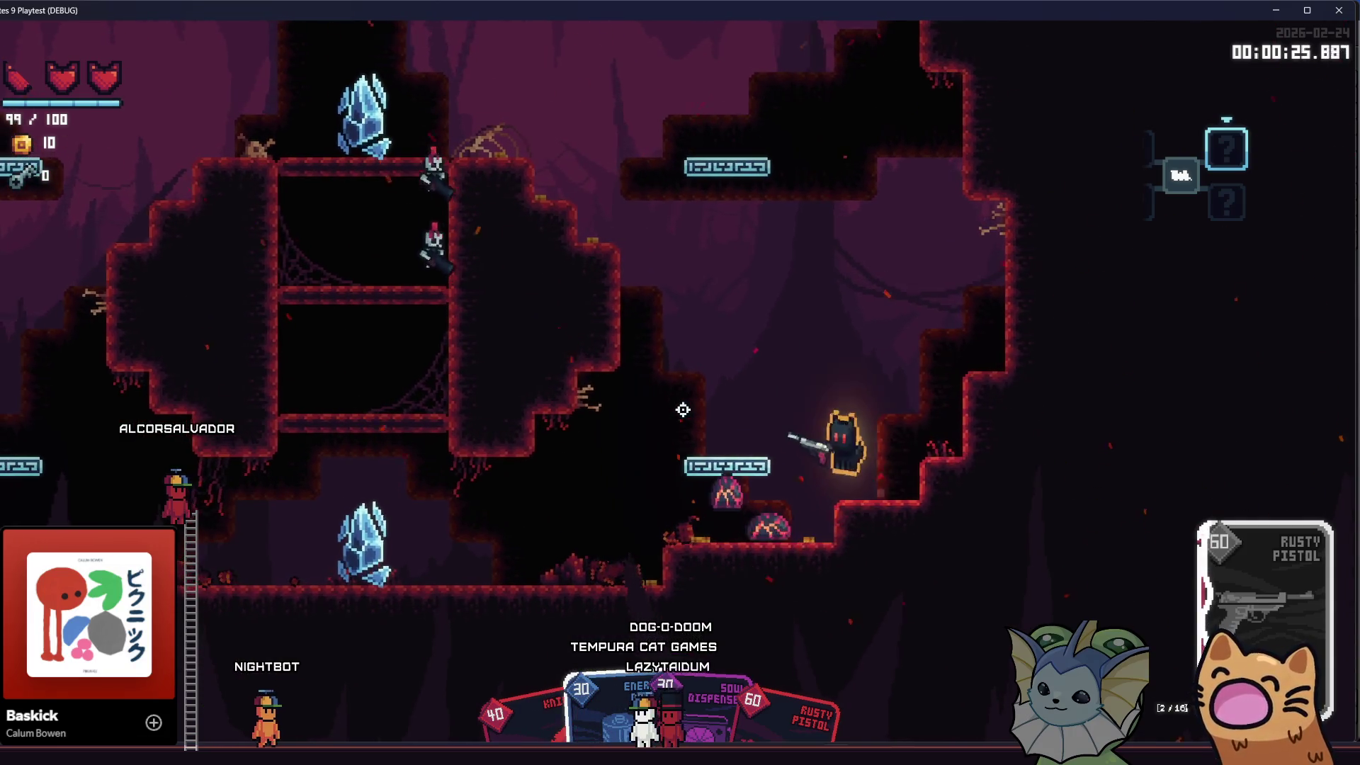
key(a)
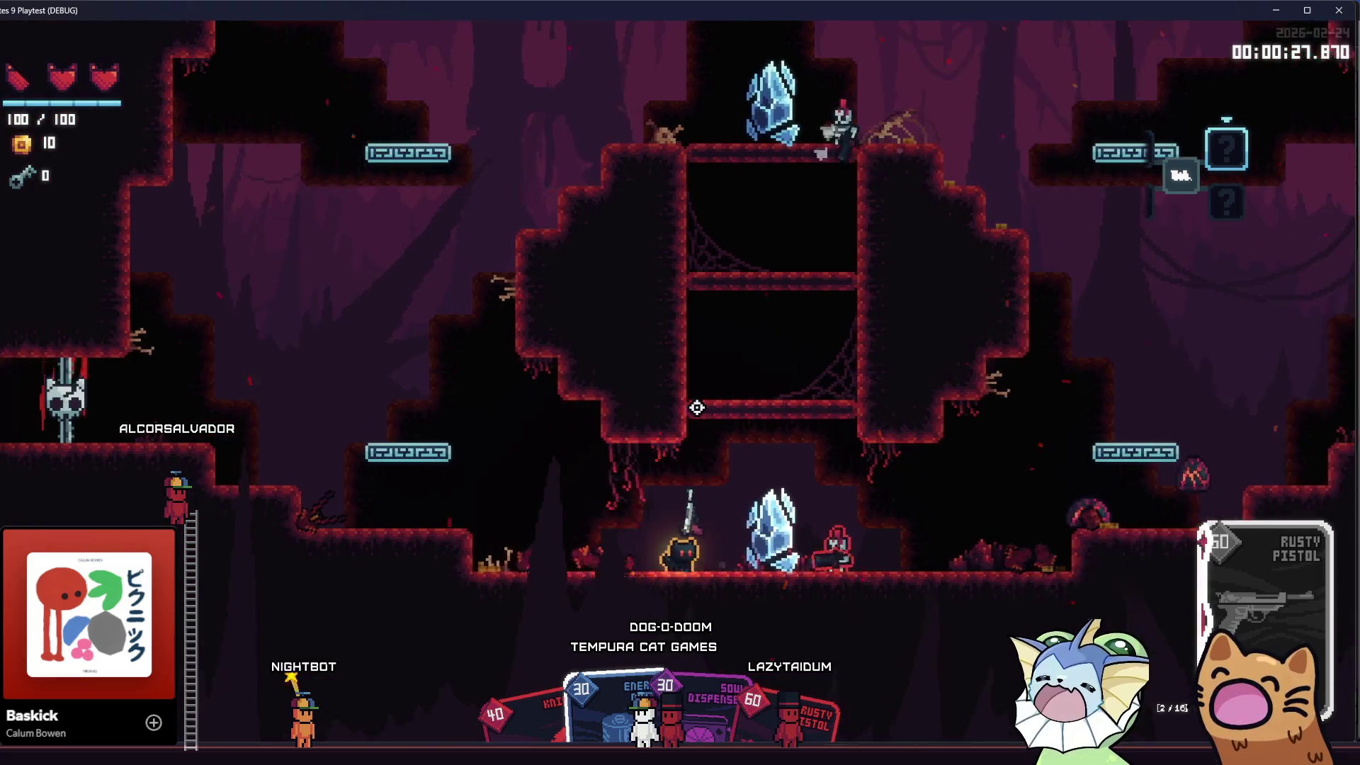
key(a)
key(space)
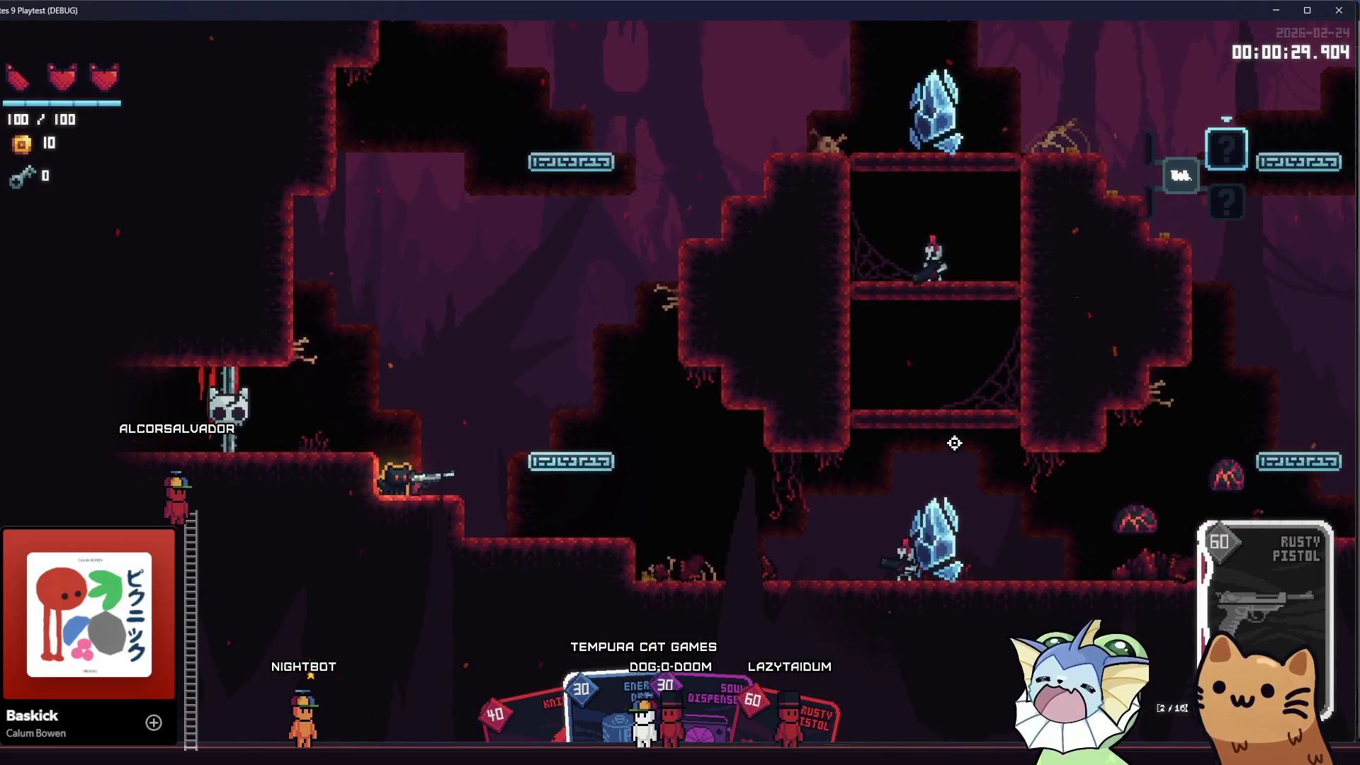
key(d)
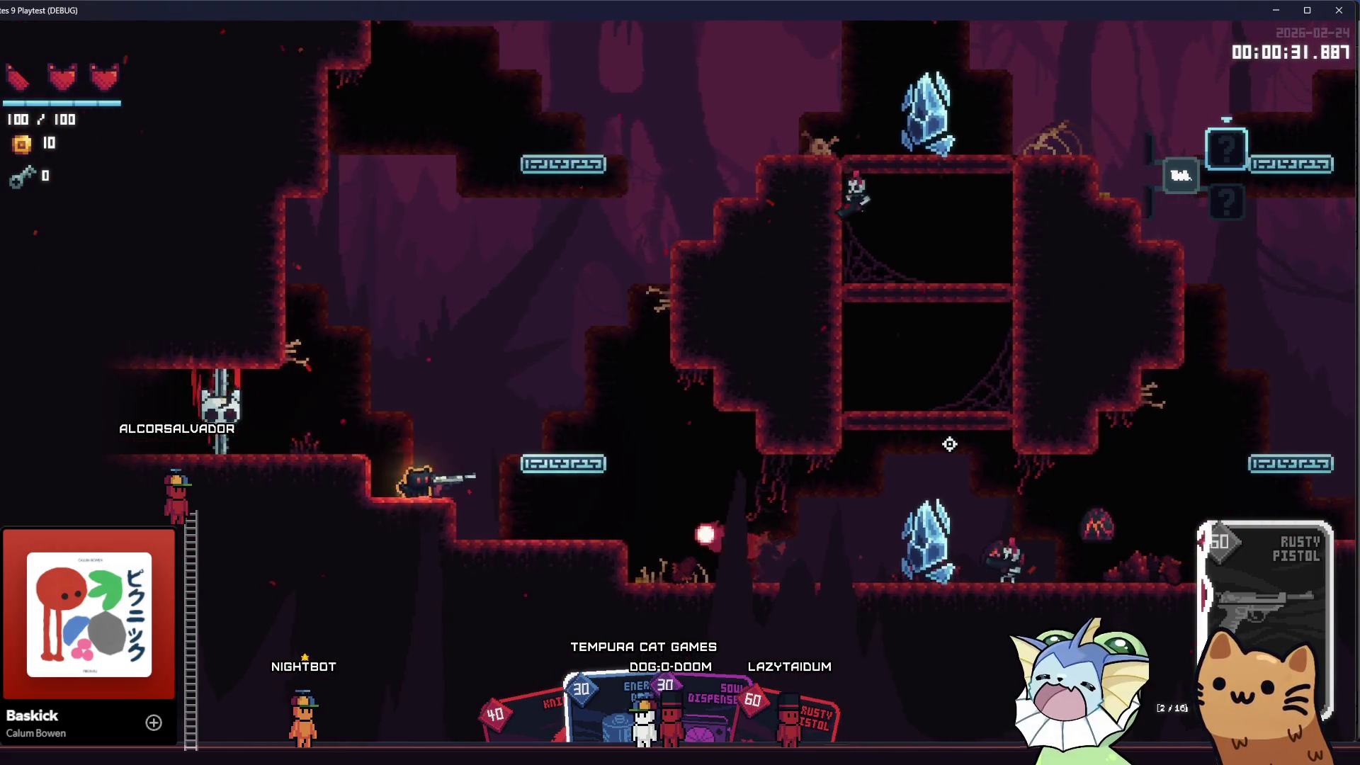
key(d)
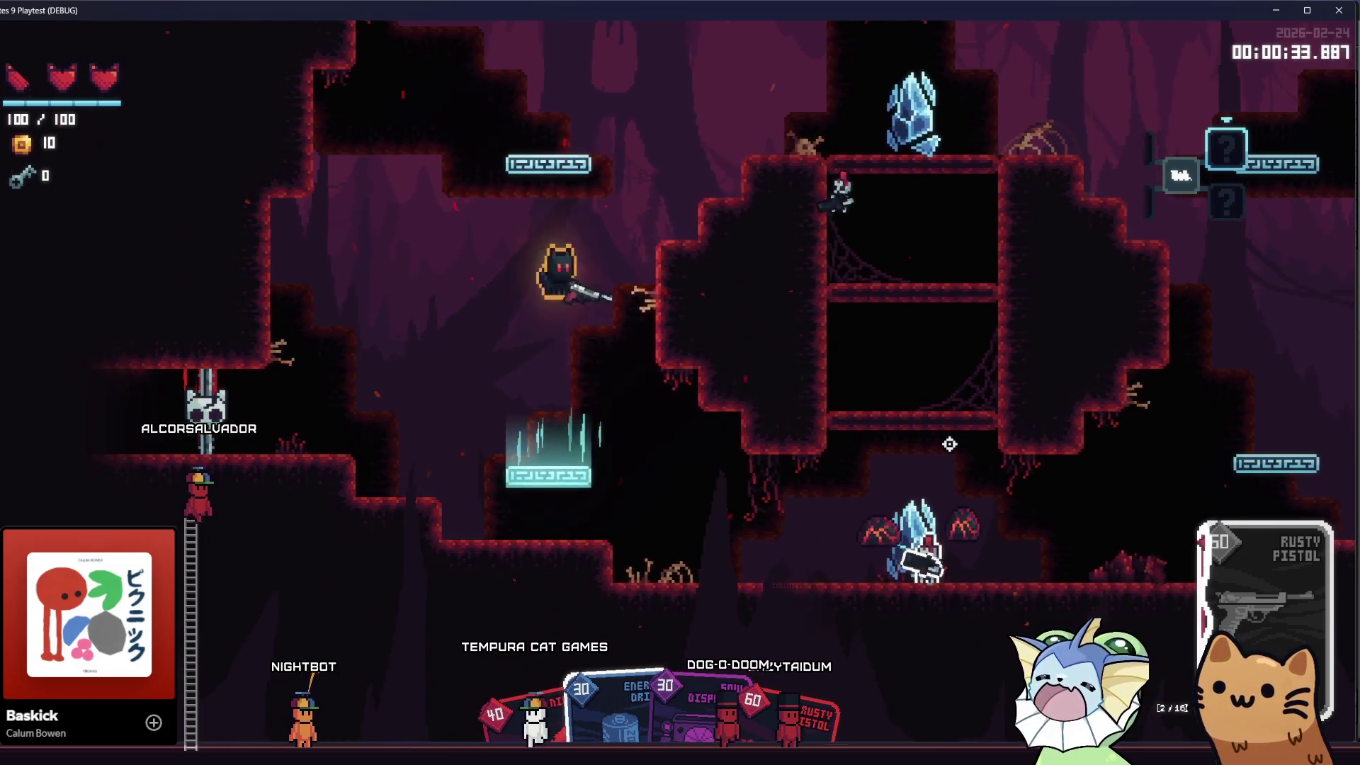
key(d)
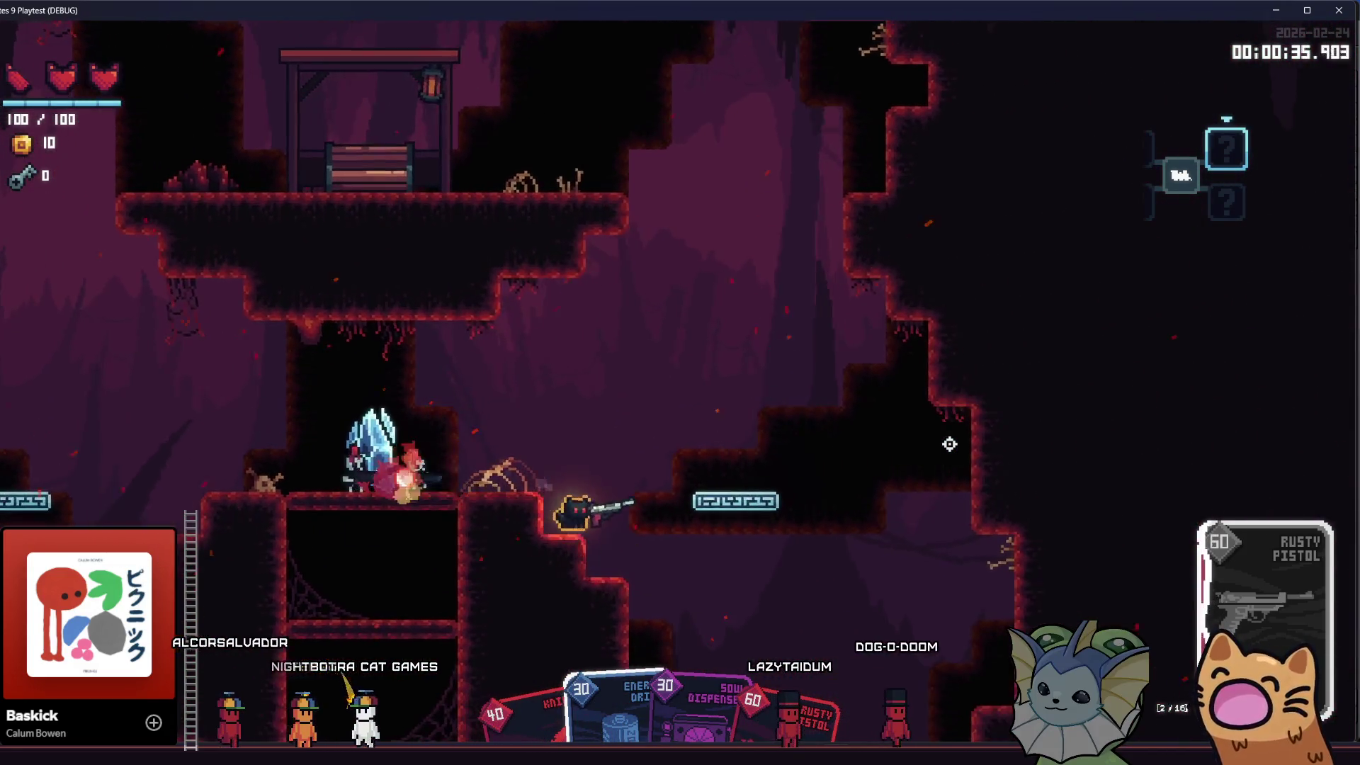
key(space)
key(d)
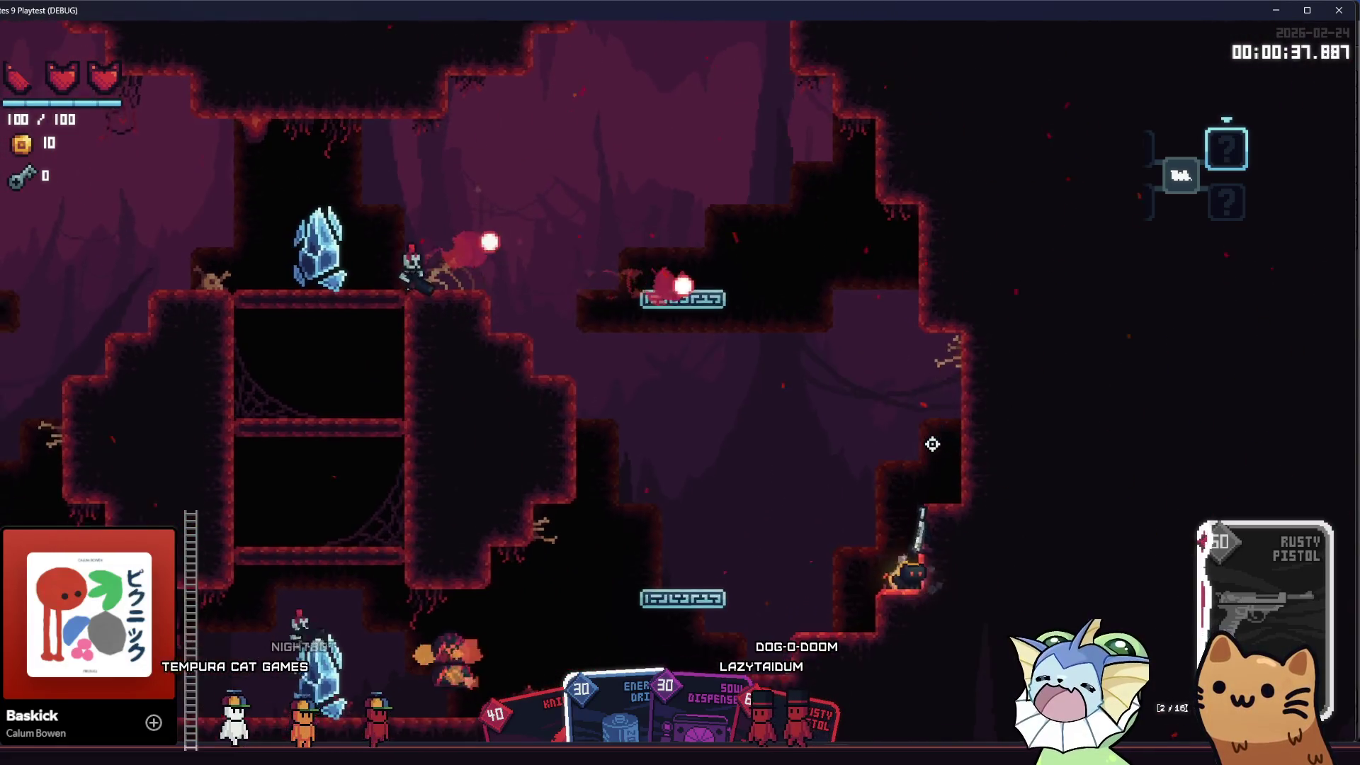
key(a)
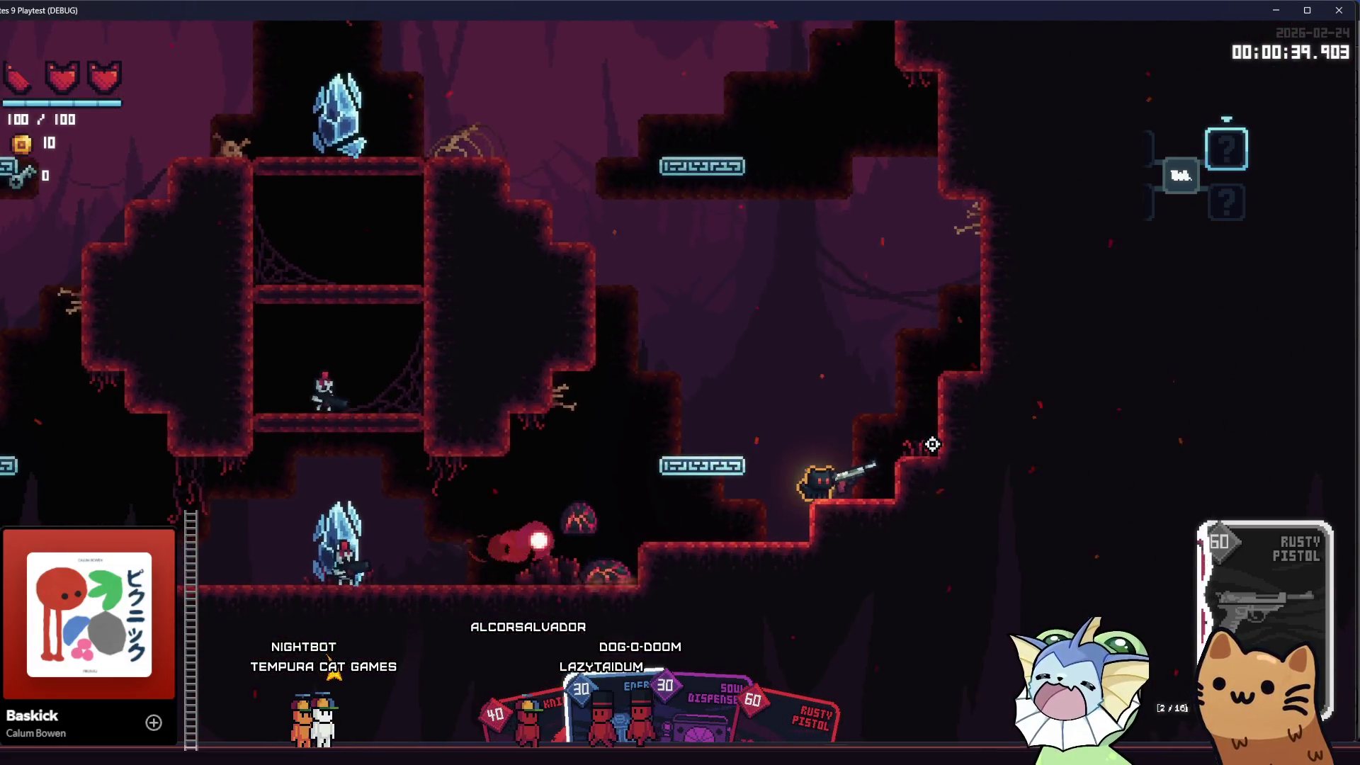
key(space)
key(a)
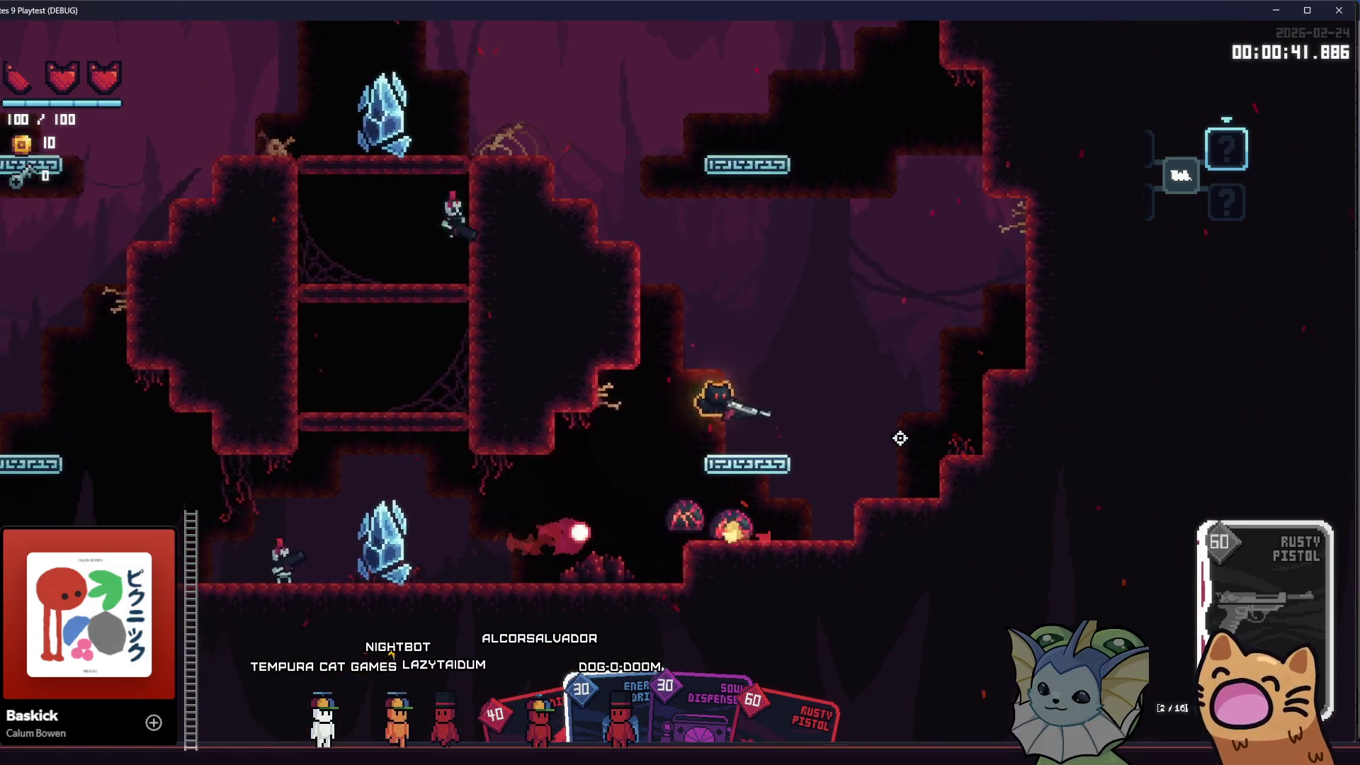
key(a)
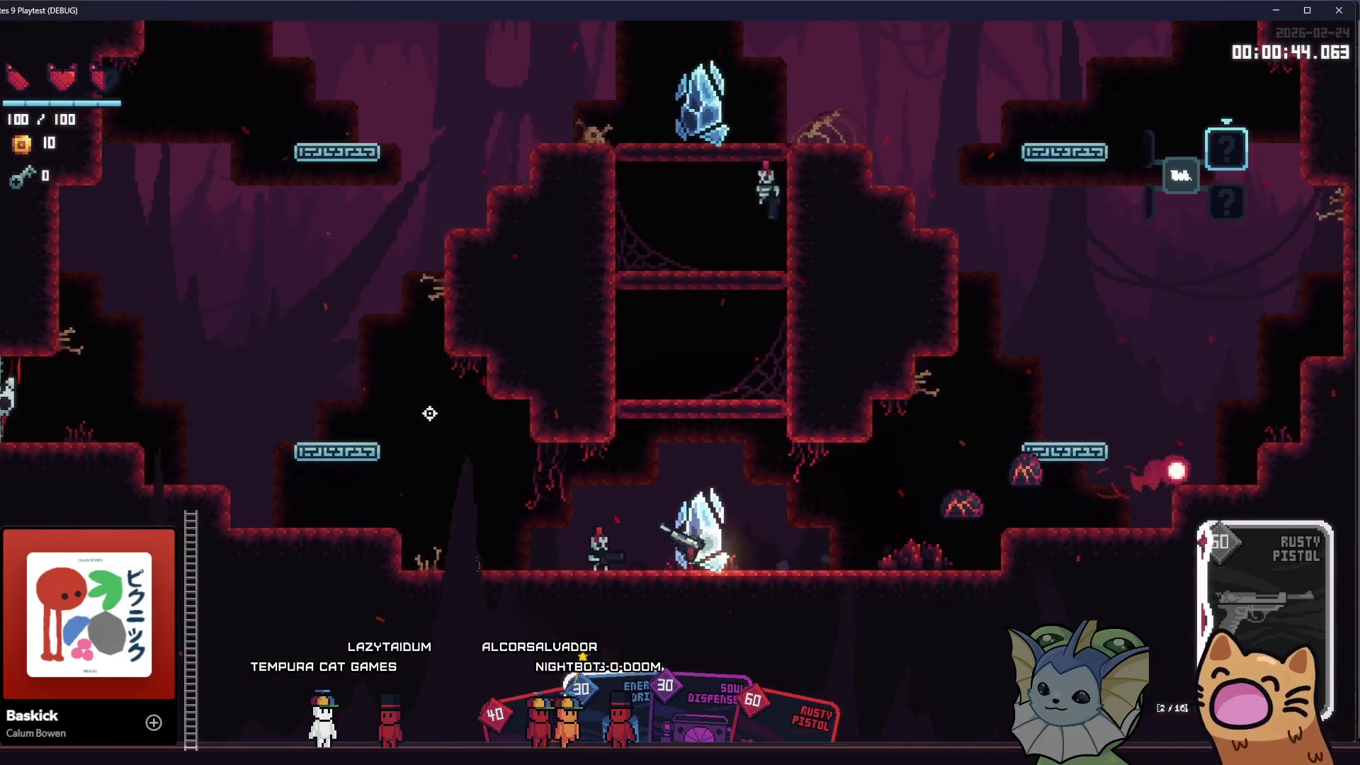
key(a)
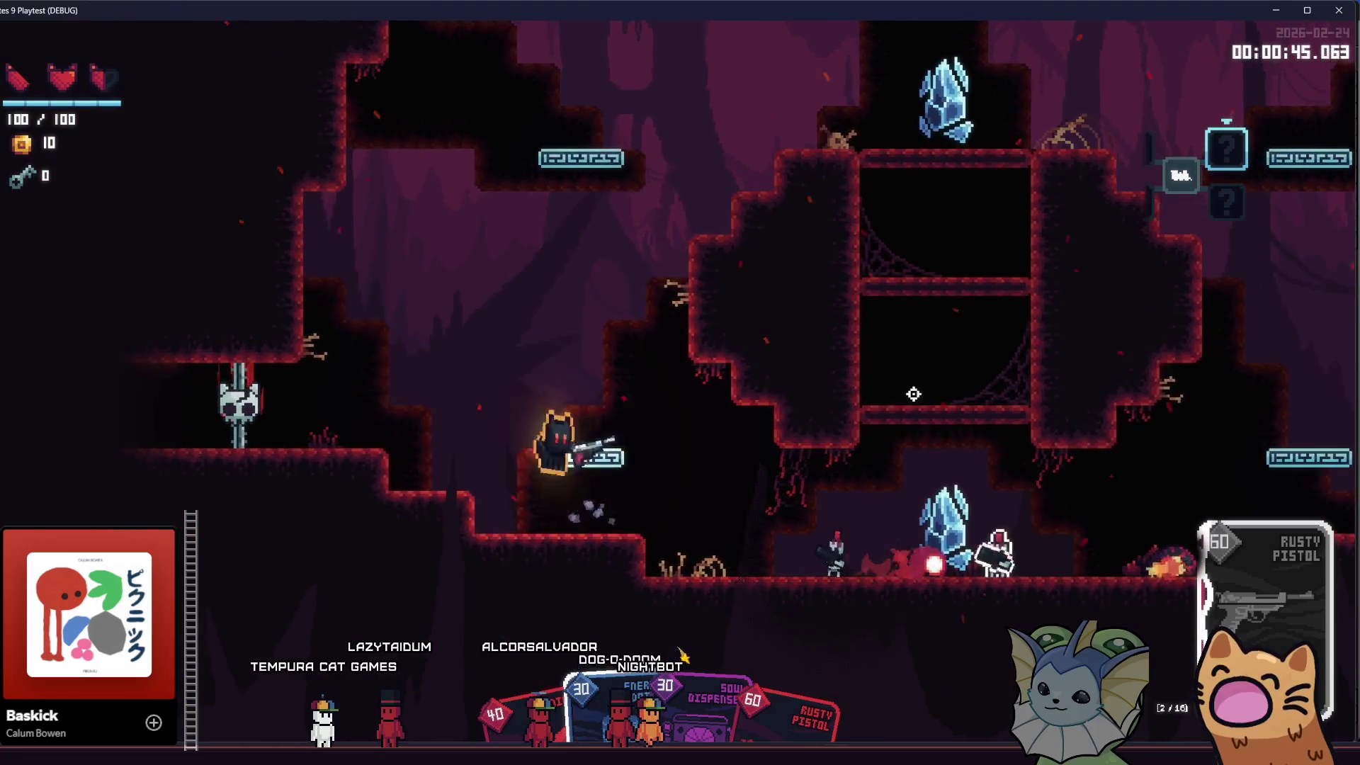
key(a)
key(space)
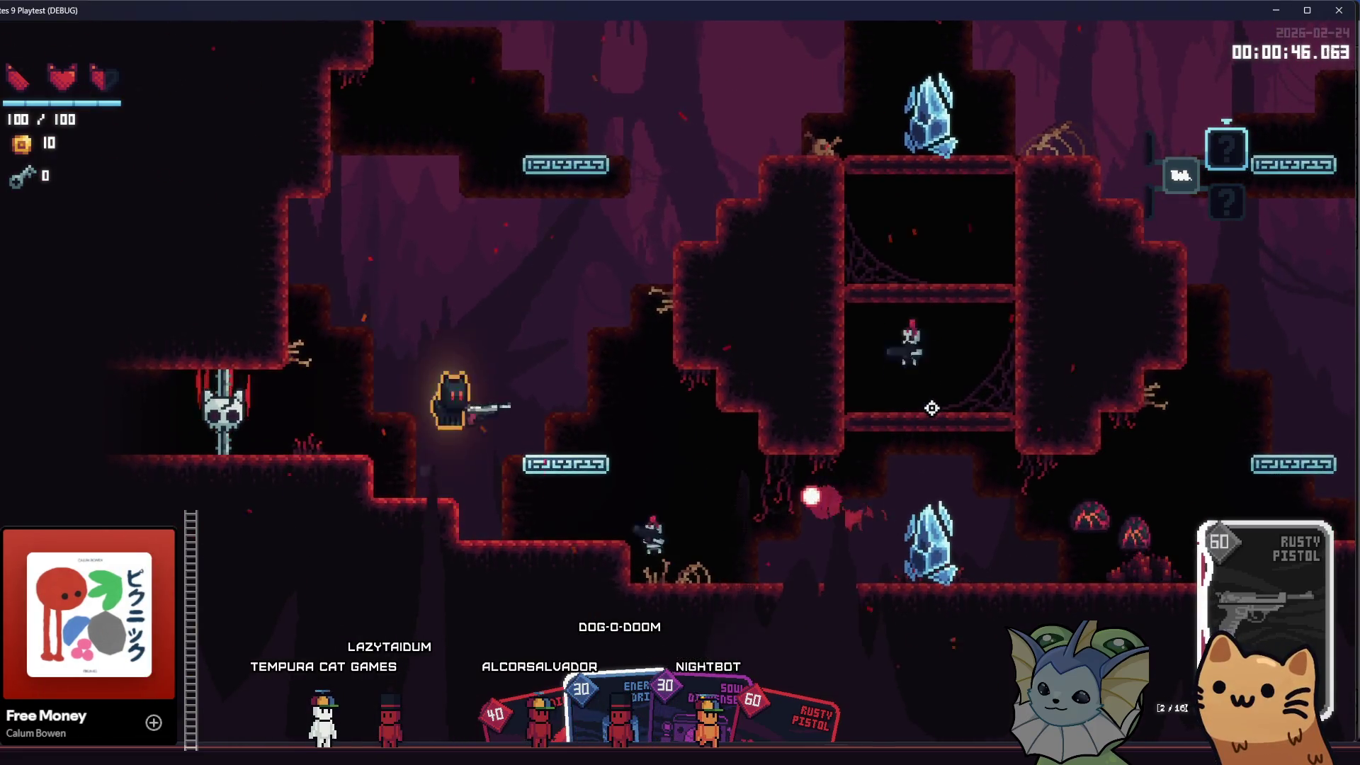
key(a)
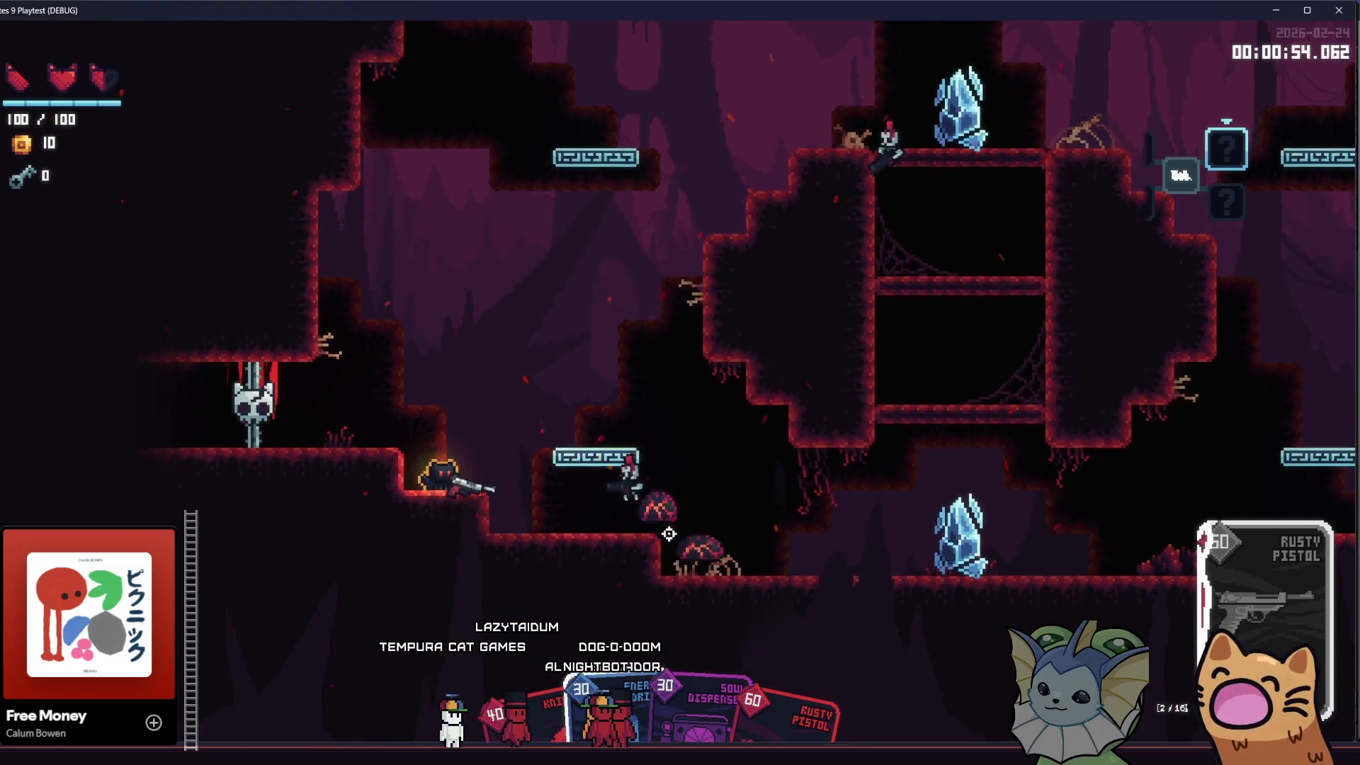
- Work across the lower floors and higher ledges, then open the debug menu's cards section
key(d)
key(space)
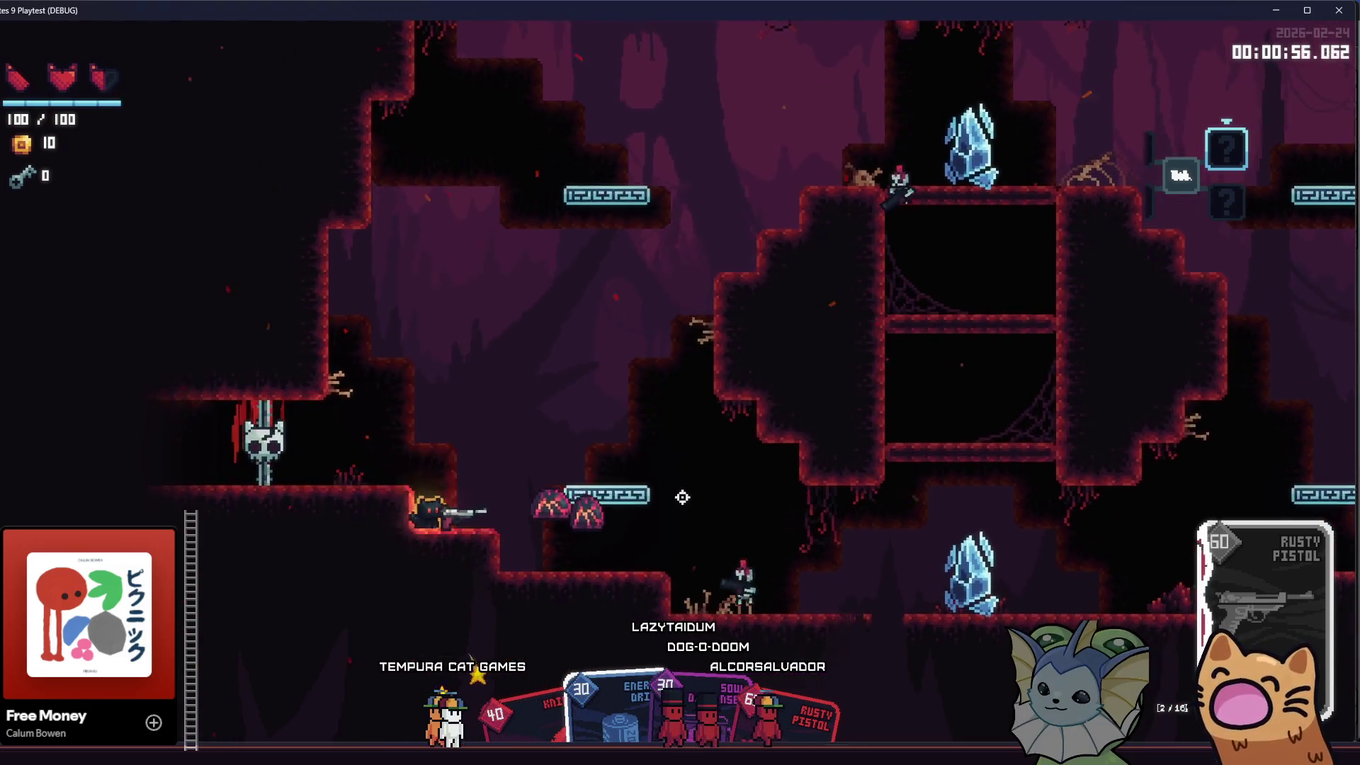
key(d)
key(space)
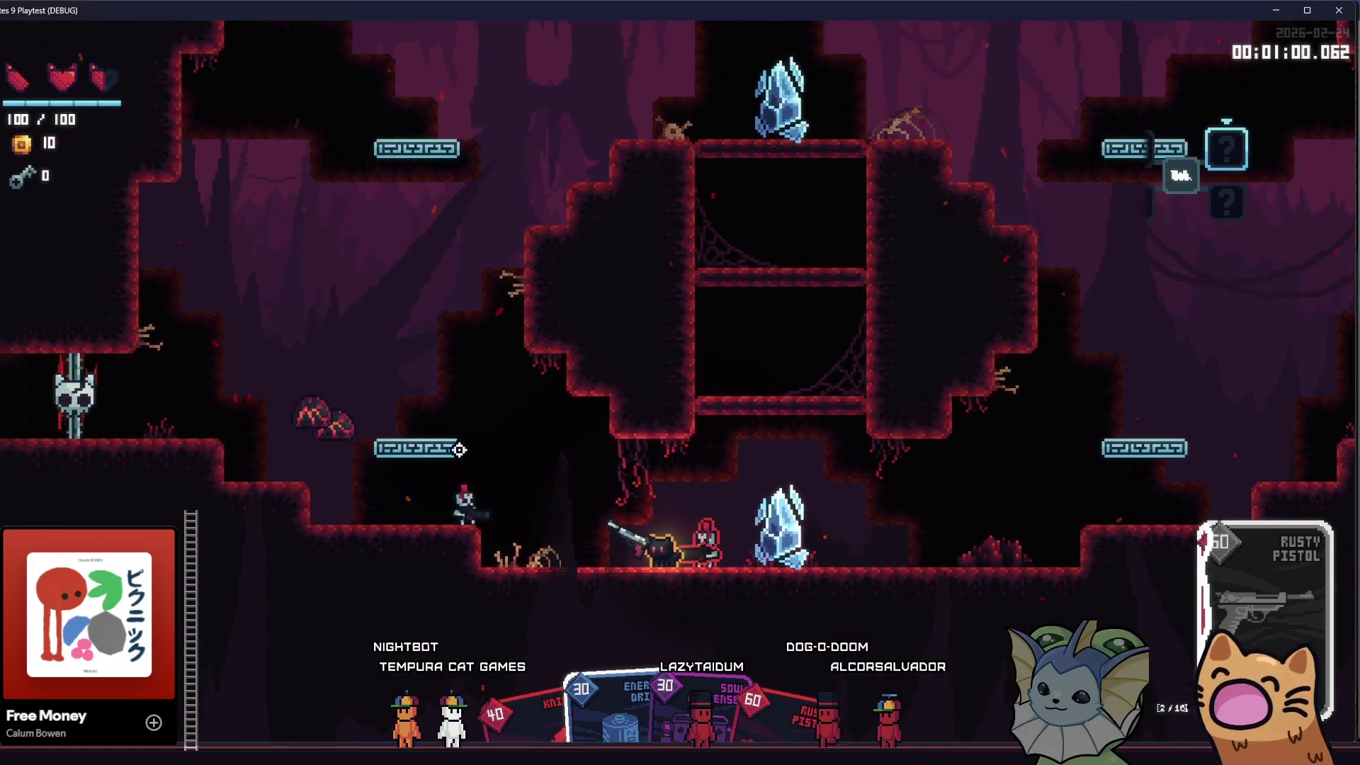
key(d)
key(space)
key(d)
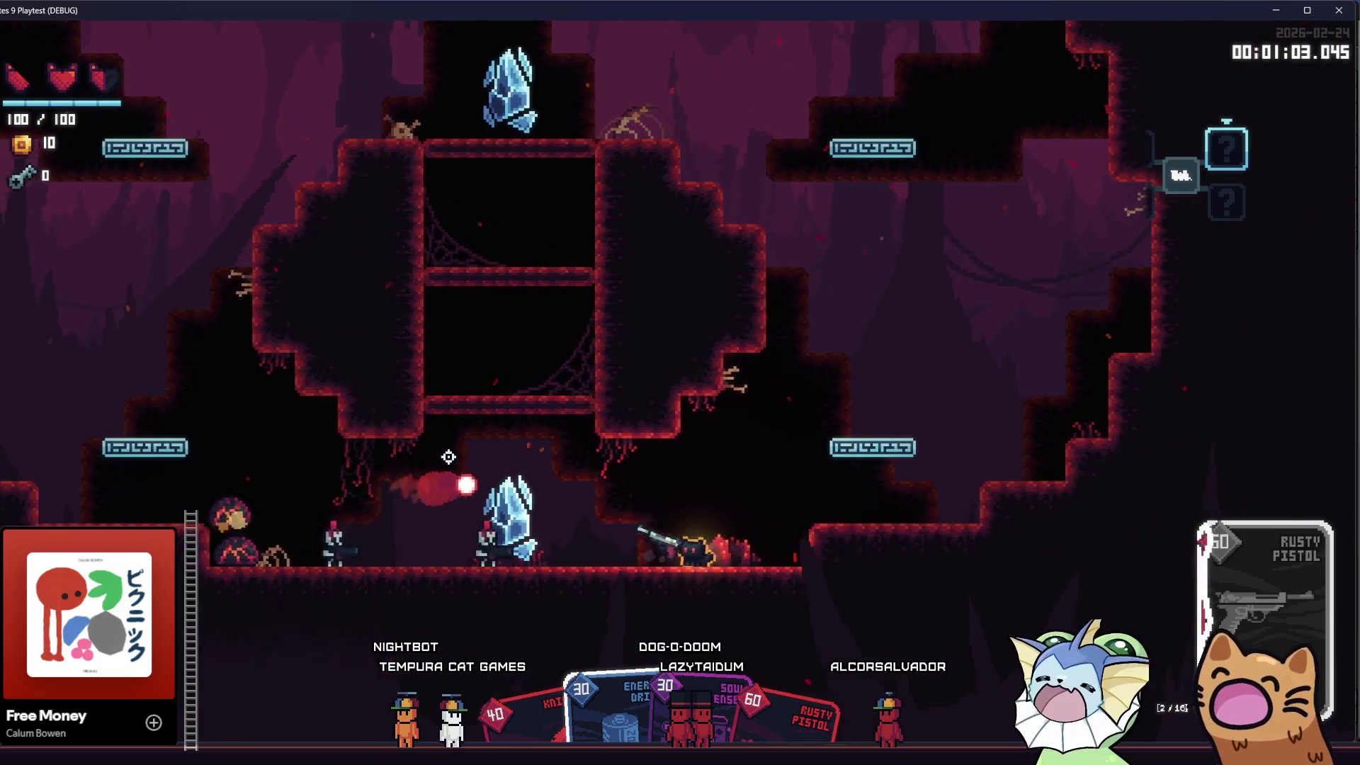
key(space)
key(d)
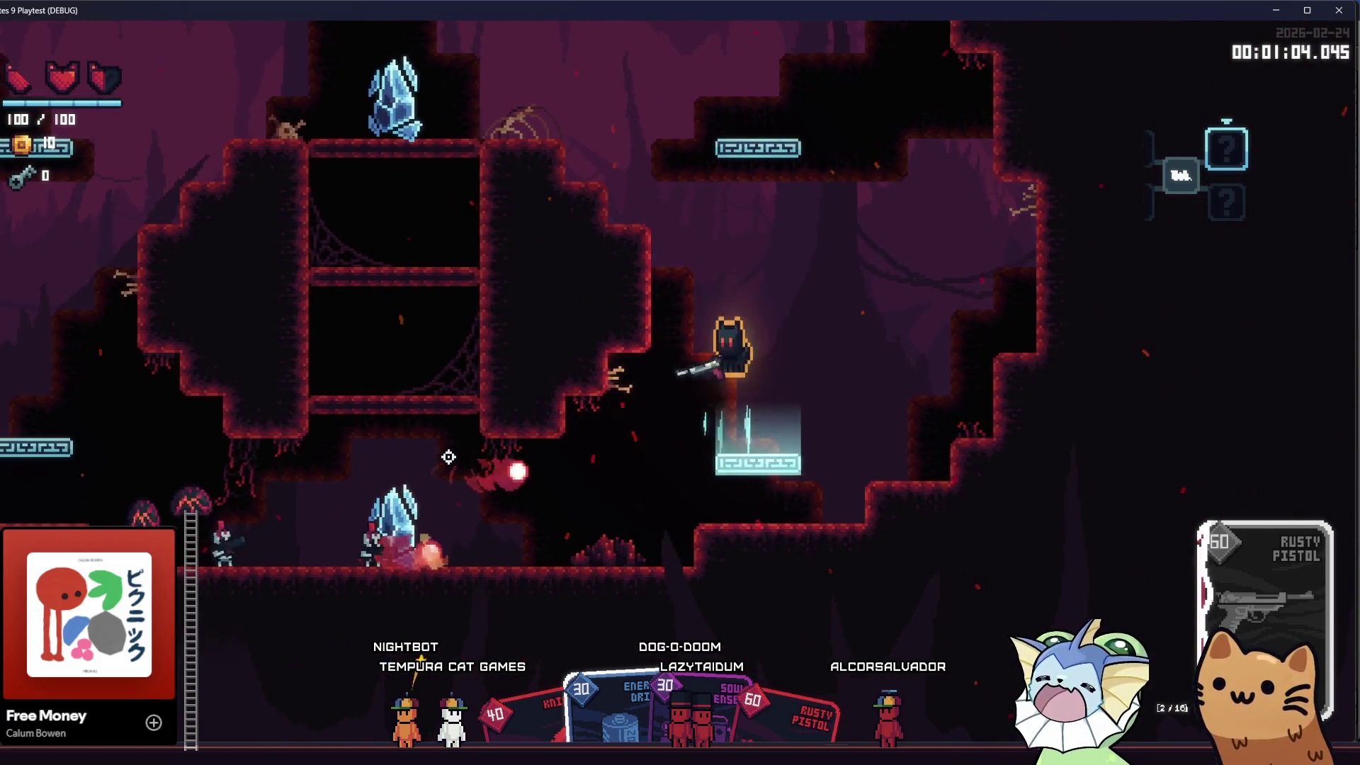
key(space)
key(d)
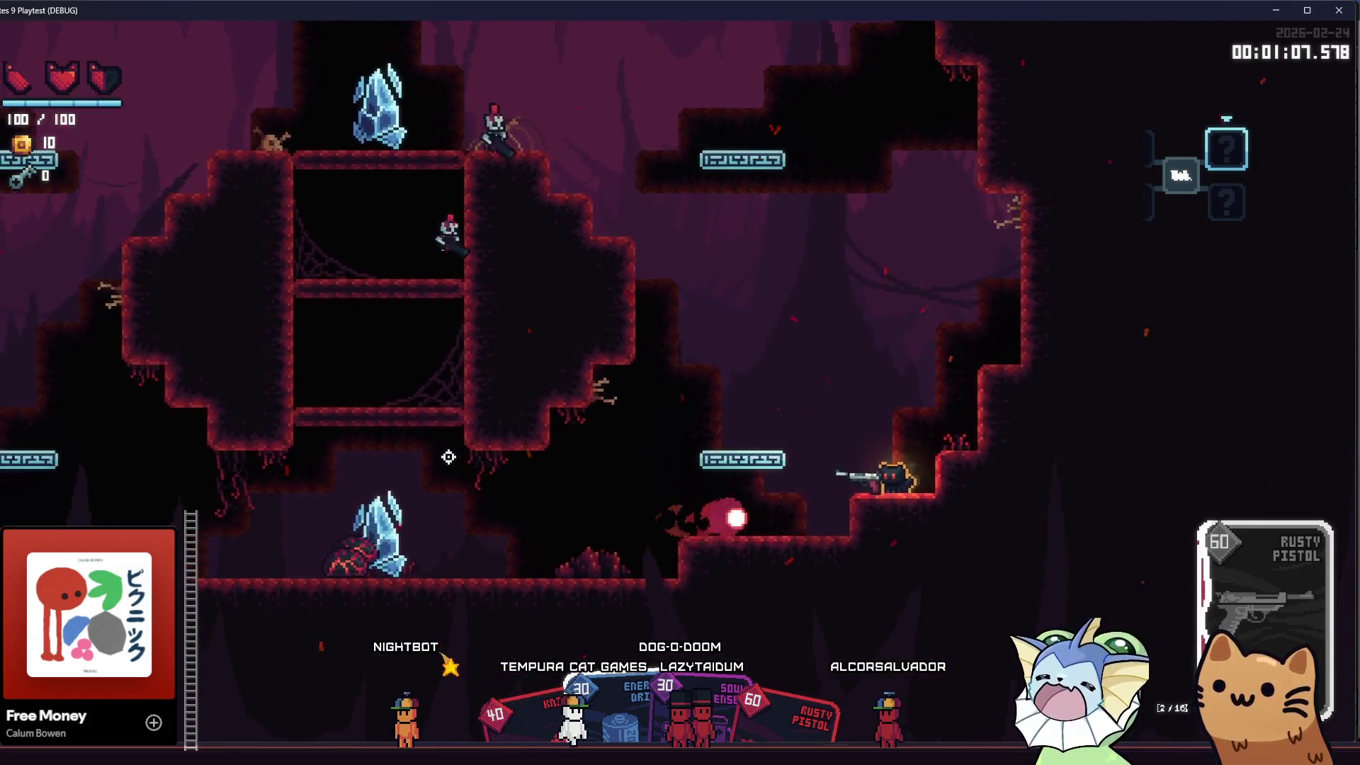
key(space)
key(a)
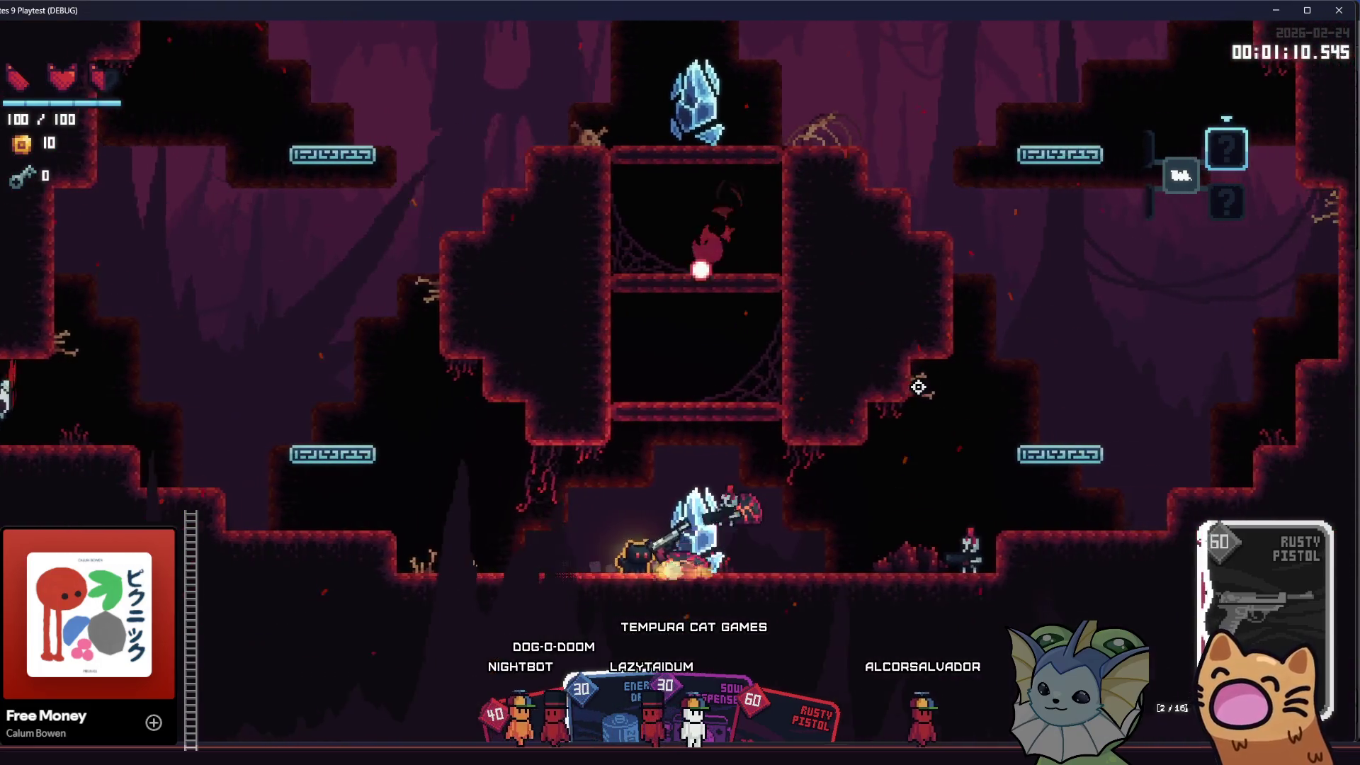
key(a)
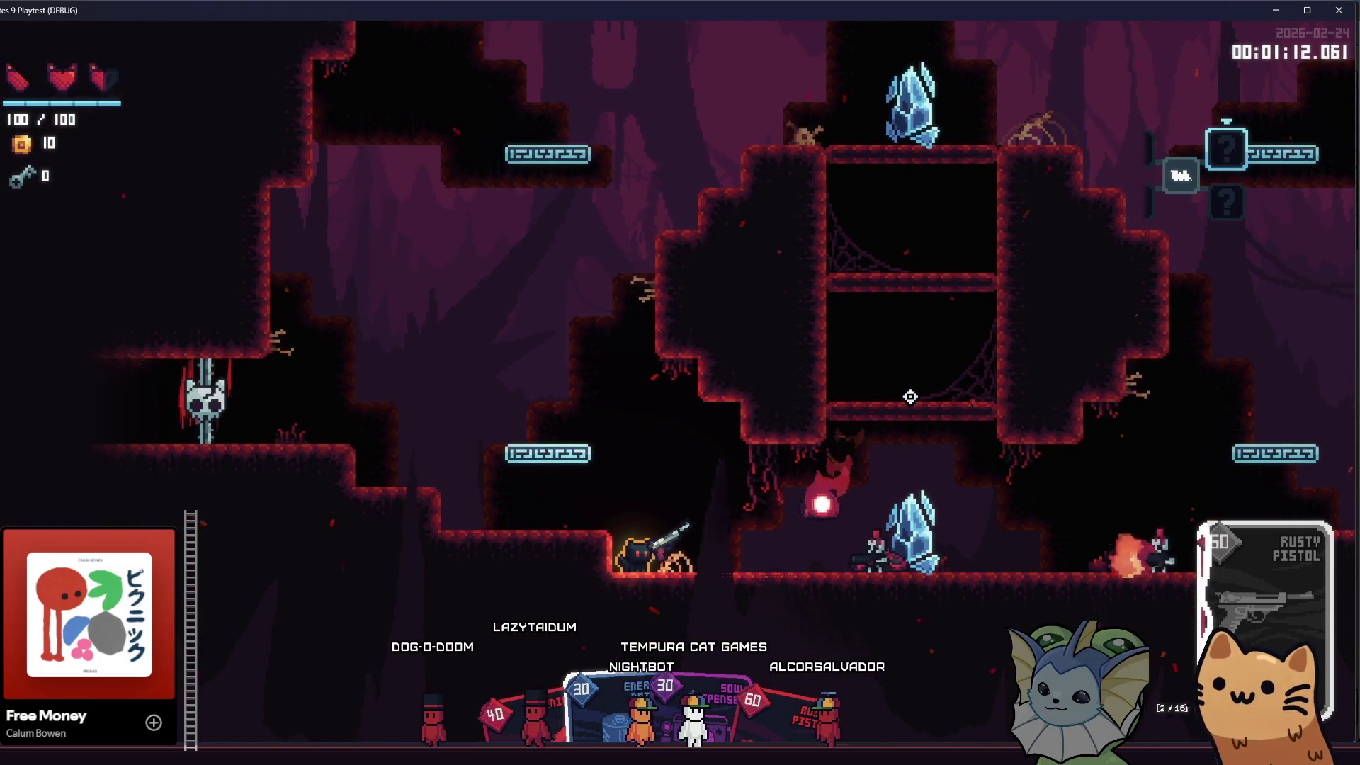
key(space)
key(a)
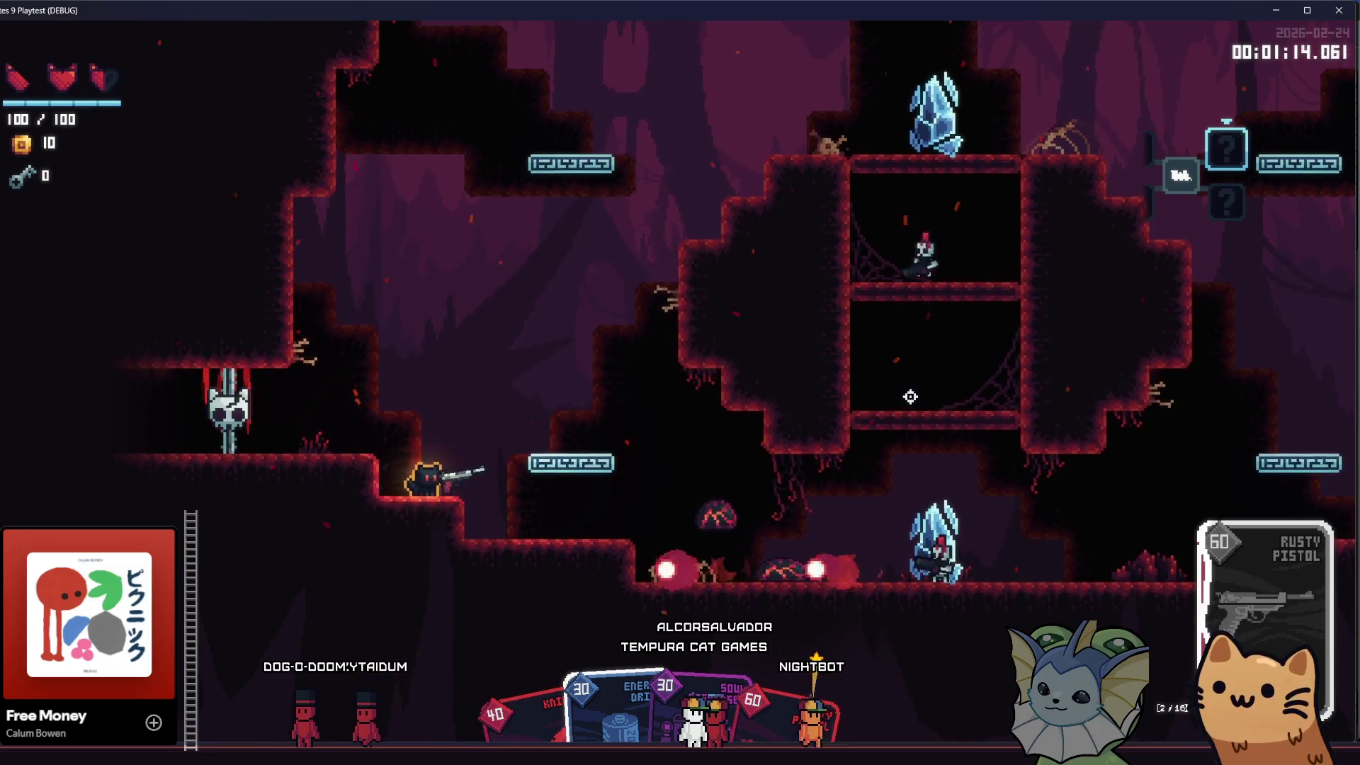
key(space)
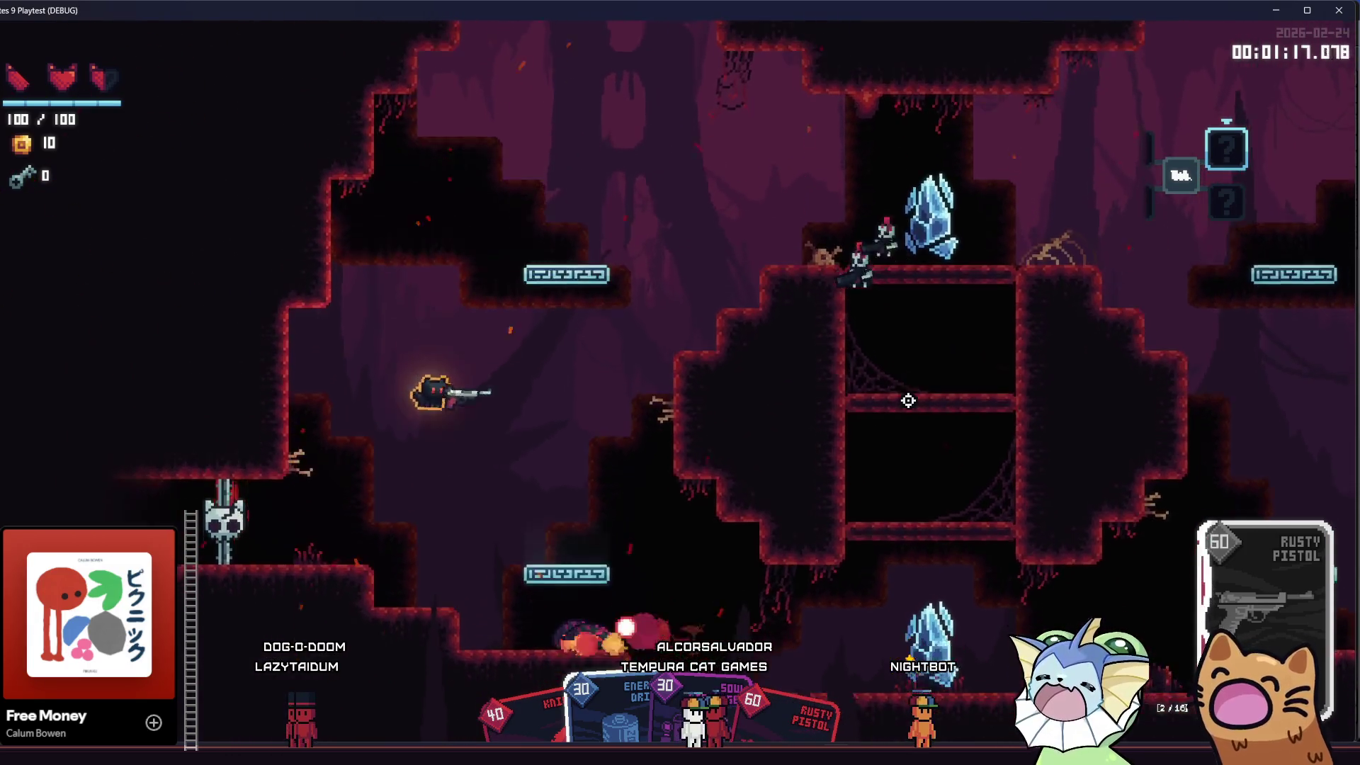
key(d)
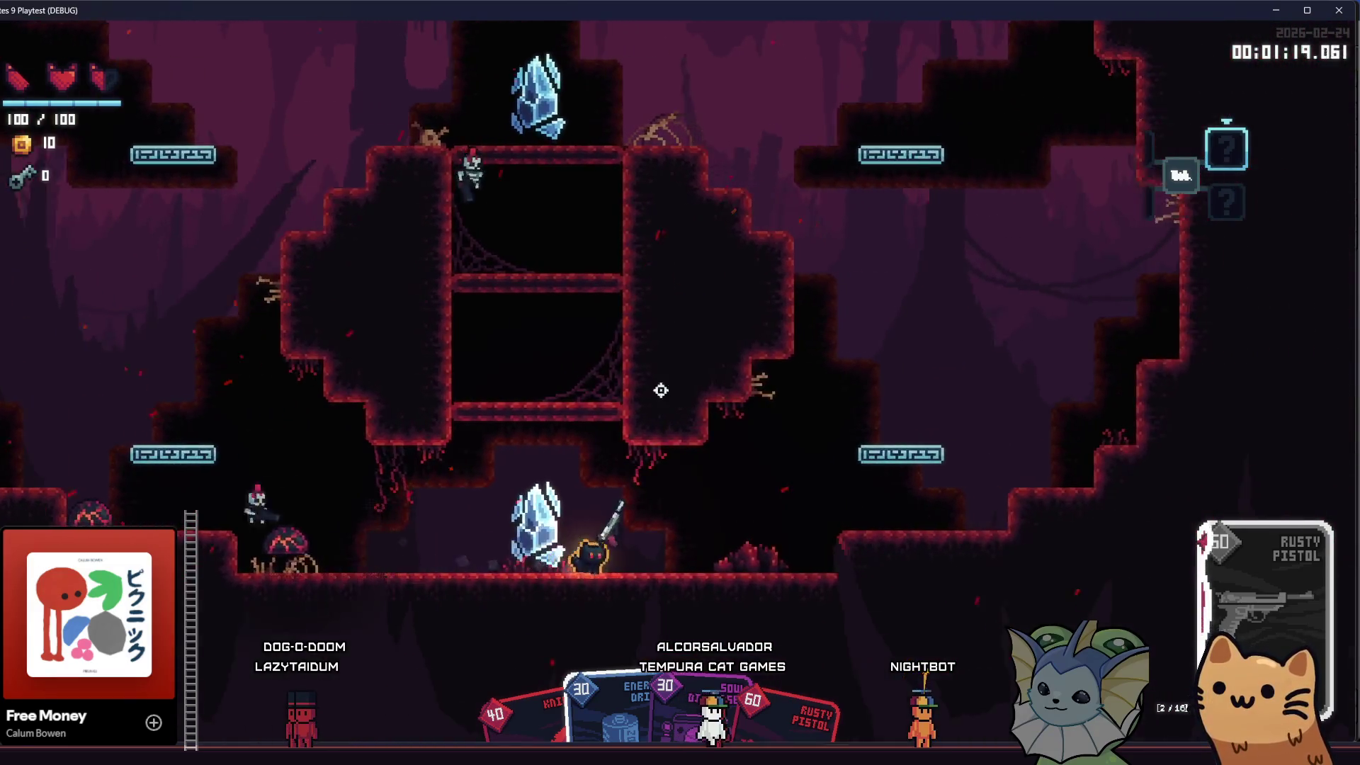
key(d)
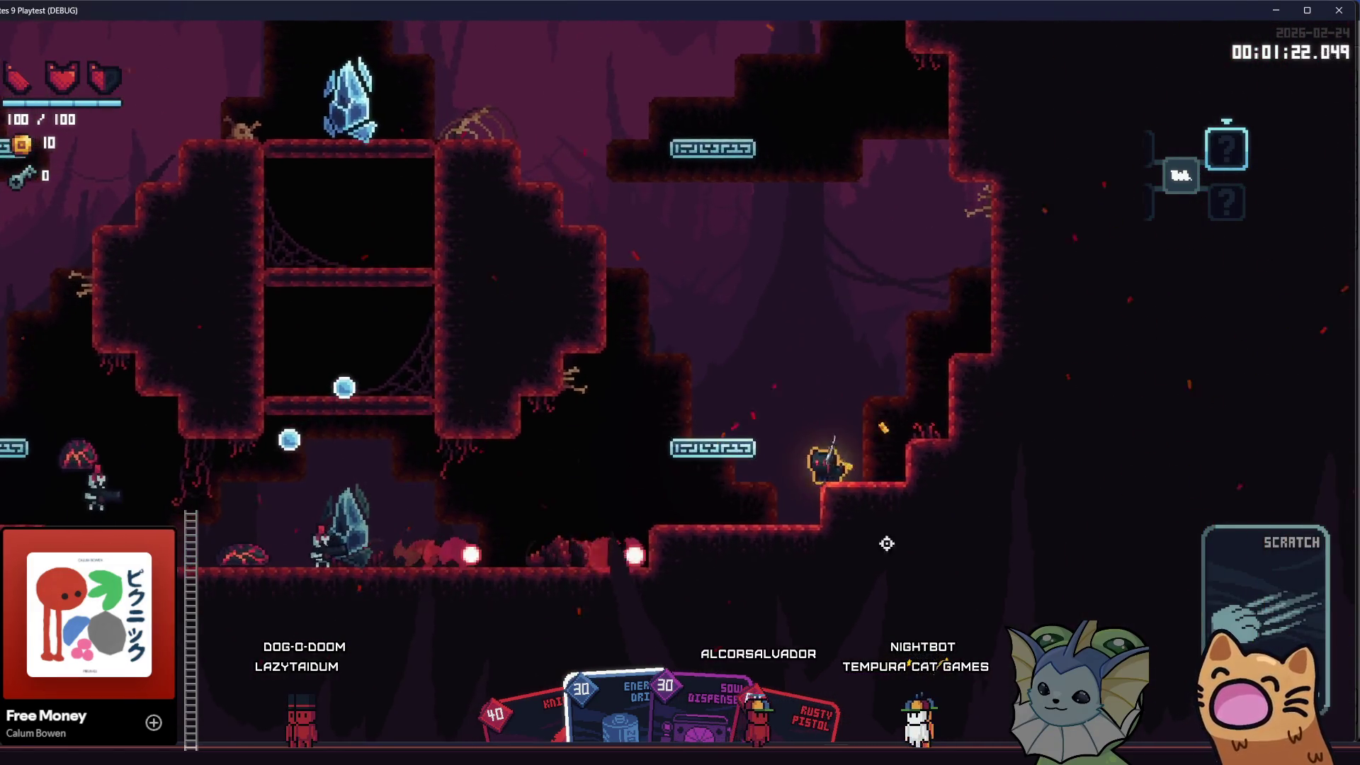
key(F1)
click(141, 188)
- Add an AK47 card from the debug list and spray fire at the enemies
click(454, 134)
click(713, 188)
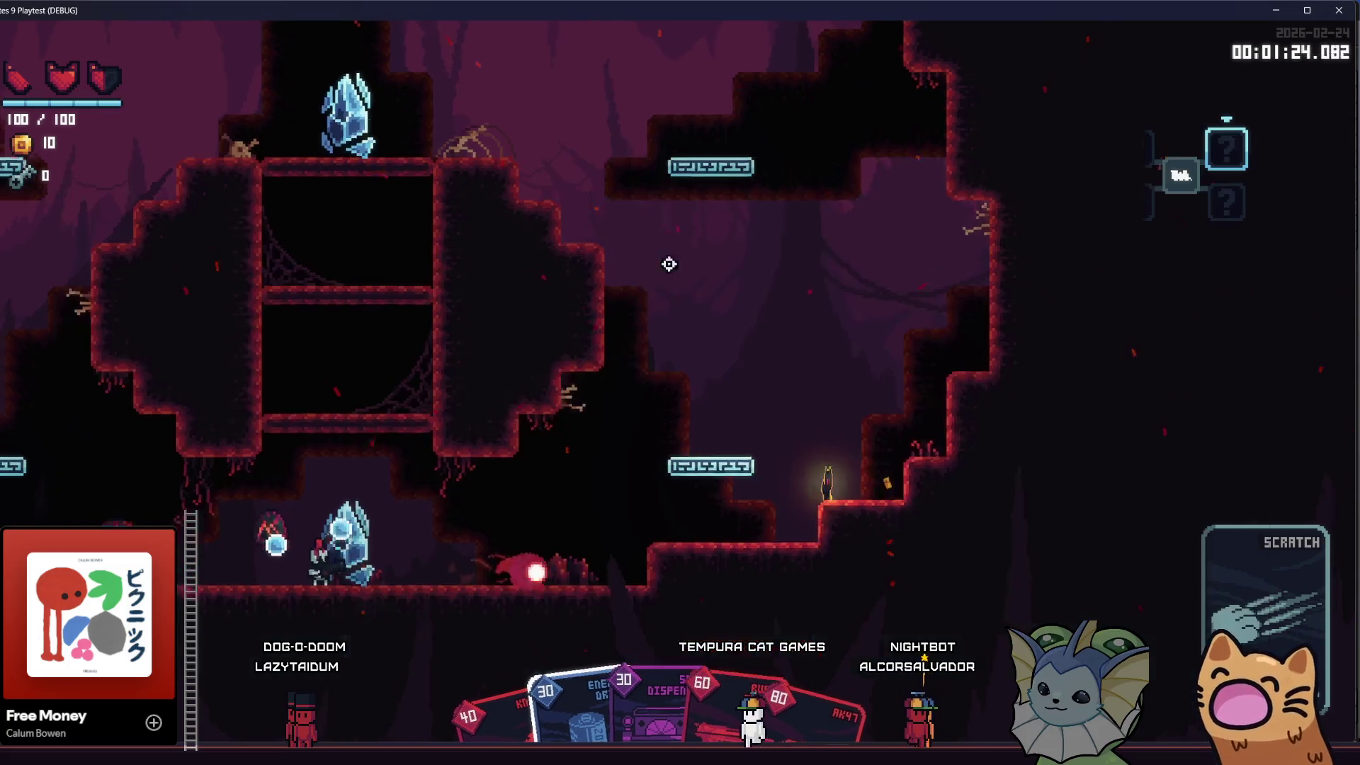
mouse_move(480, 516)
mouse_down()
mouse_move(471, 549)
mouse_move(400, 553)
mouse_up()
key(space)
key(a)
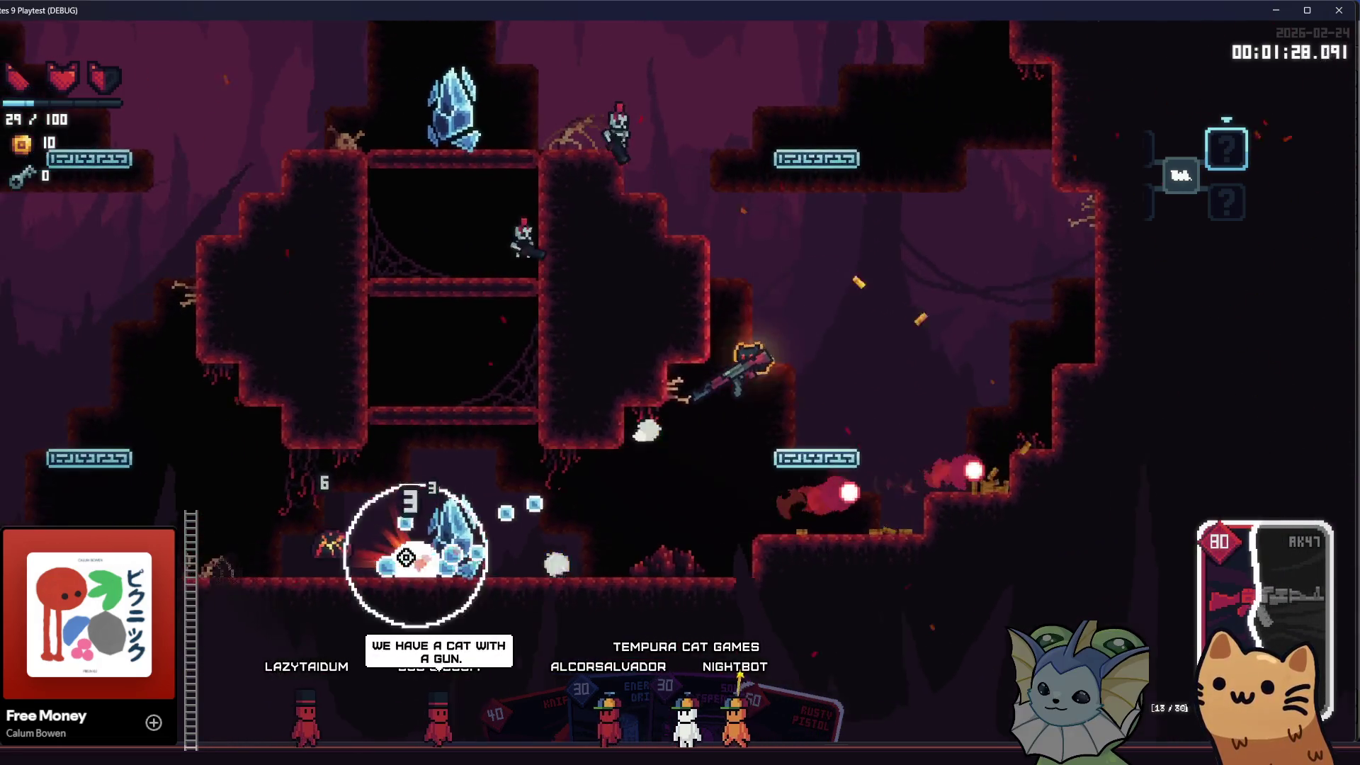
key(a)
mouse_move(746, 321)
mouse_down()
mouse_move(489, 530)
mouse_move(425, 559)
mouse_move(386, 540)
mouse_move(389, 443)
mouse_move(525, 315)
mouse_move(750, 288)
mouse_move(1069, 222)
mouse_move(935, 286)
mouse_move(915, 277)
mouse_up()
- Climb the central shaft to the skull ledge and move into the next room
key(a)
key(a)
key(a)
key(space)
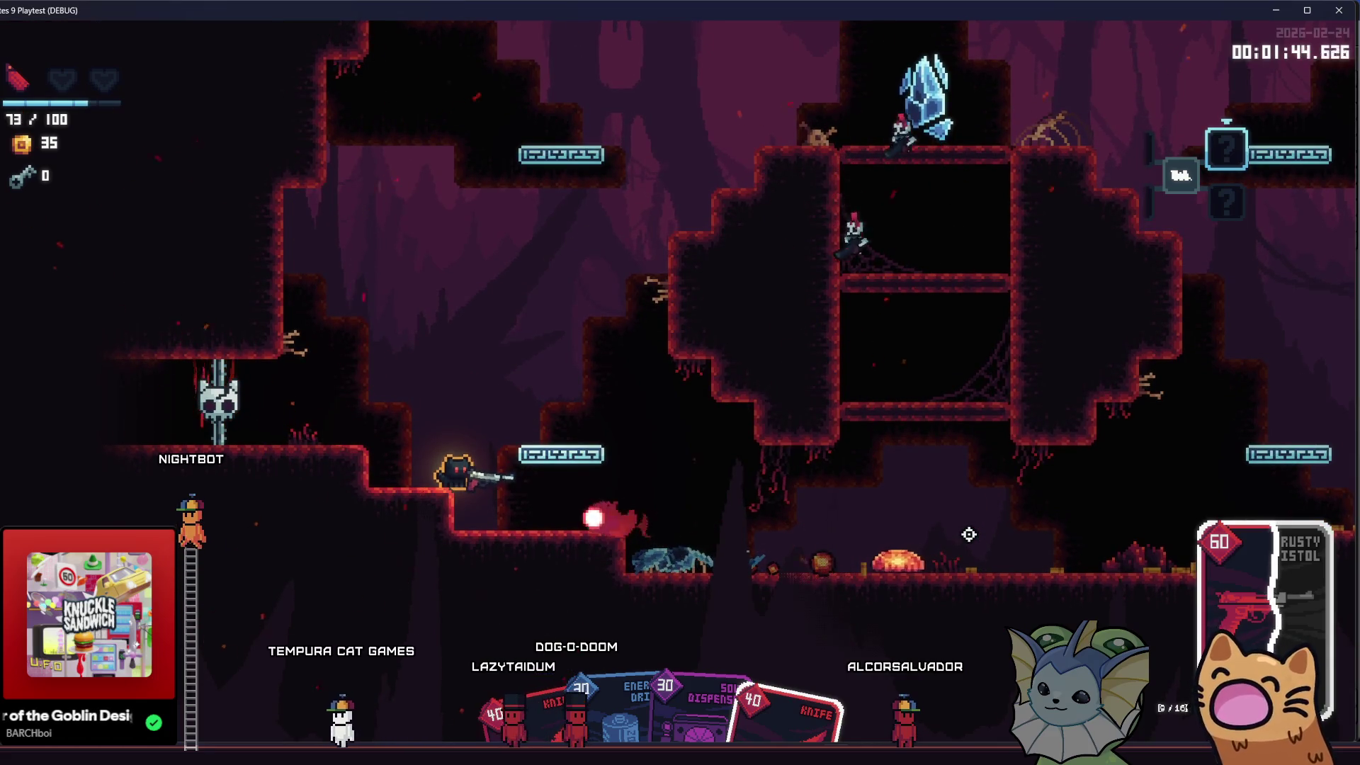
key(d)
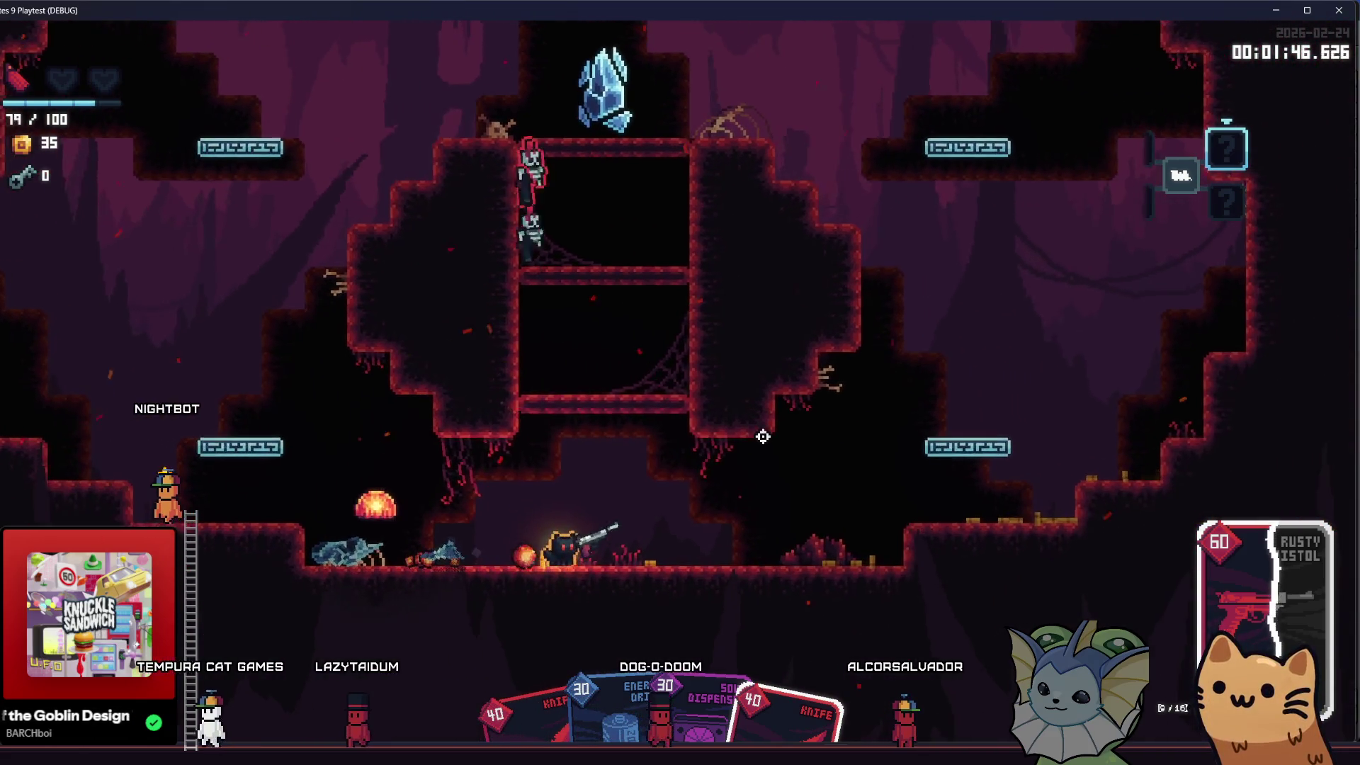
key(space)
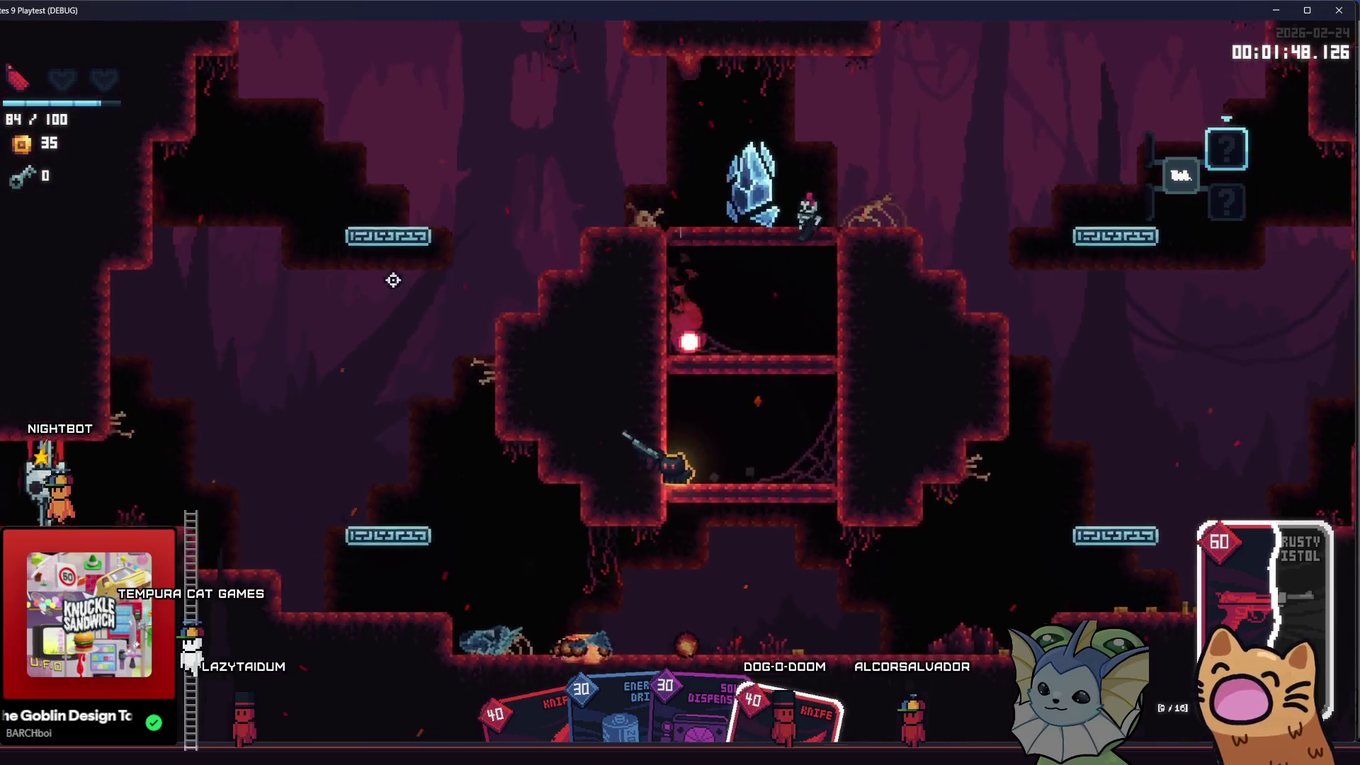
key(space)
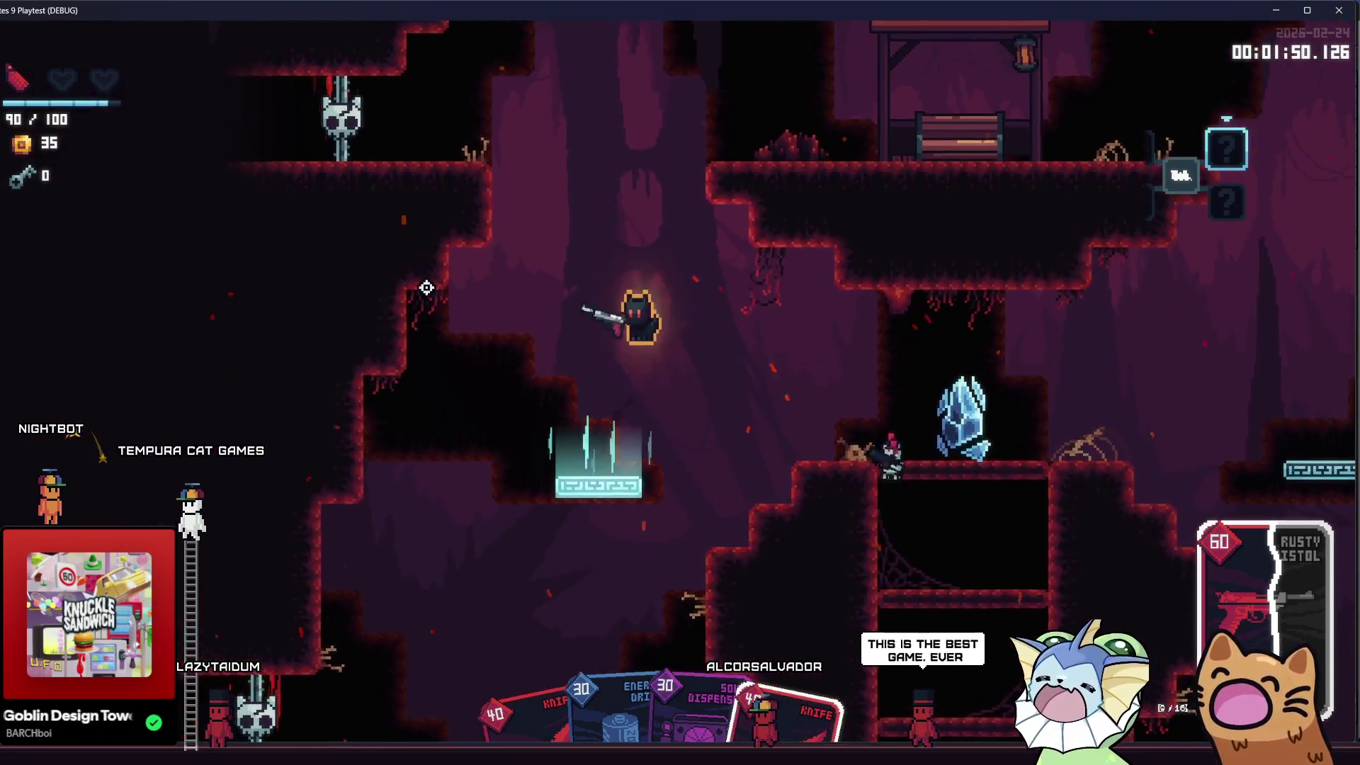
key(a)
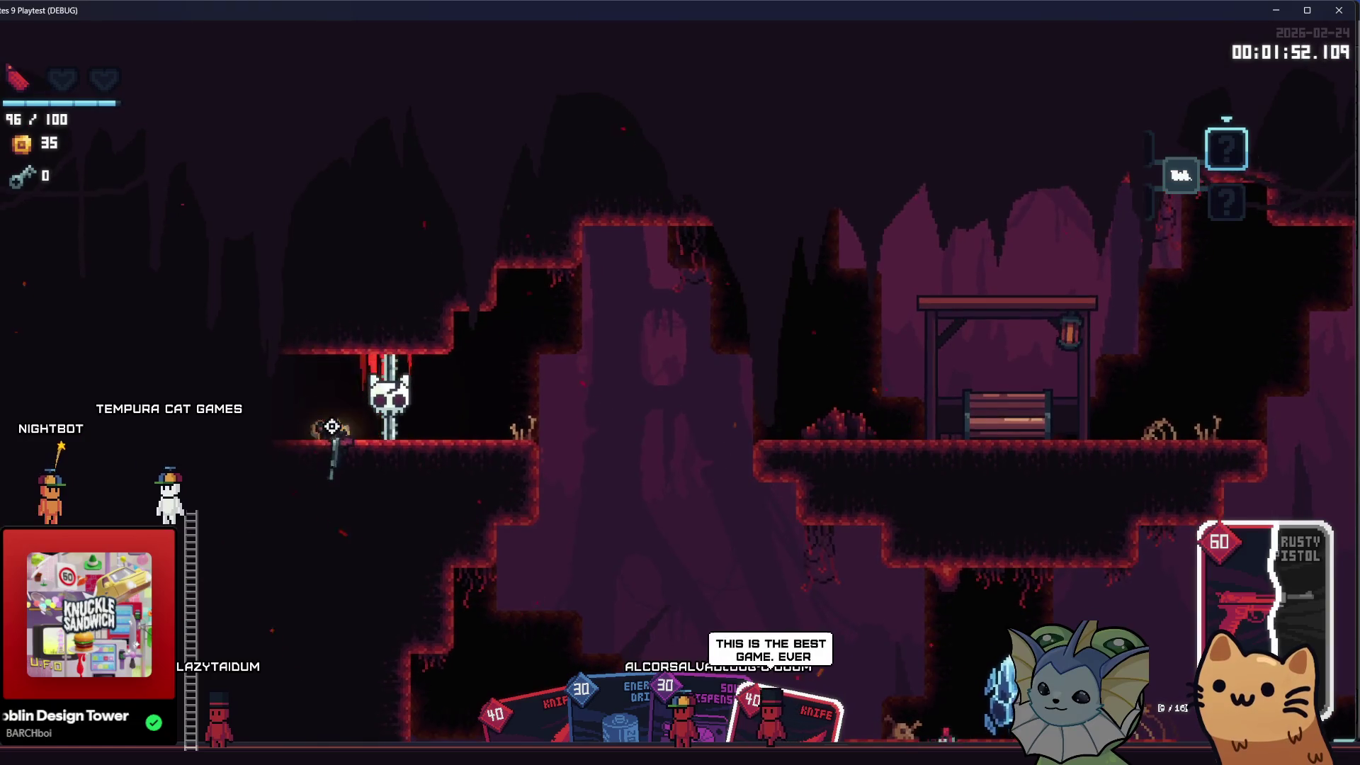
key(space)
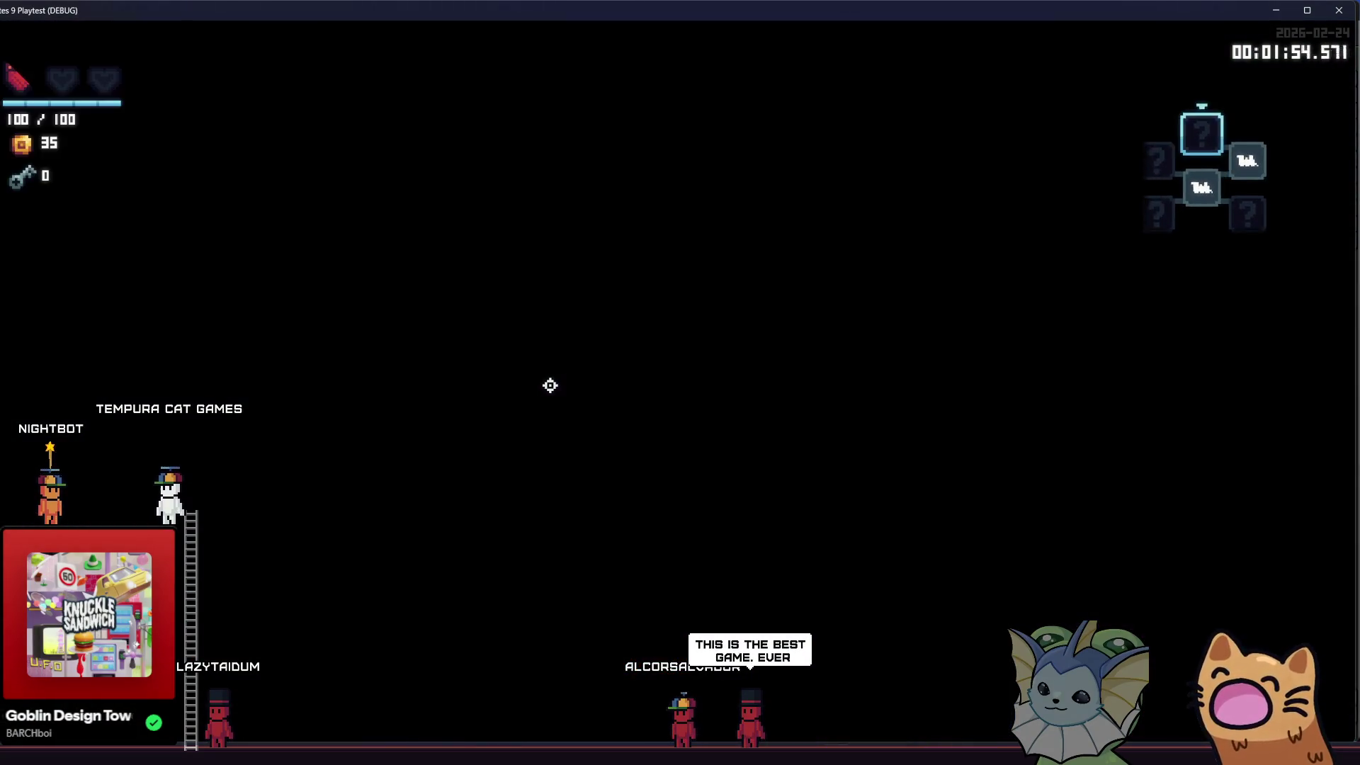
- Run the cat left through the cave, jumping between the crystal ledges
key(a)
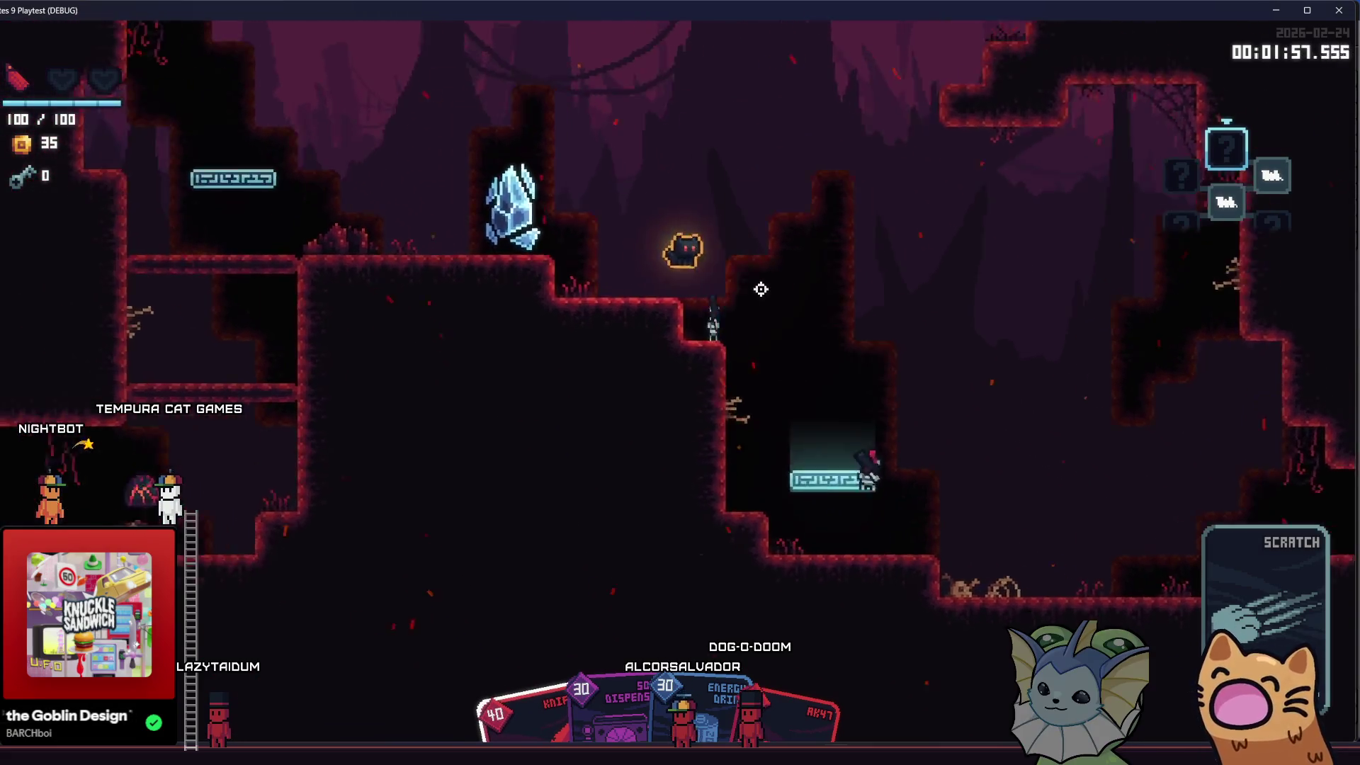
key(a)
key(space)
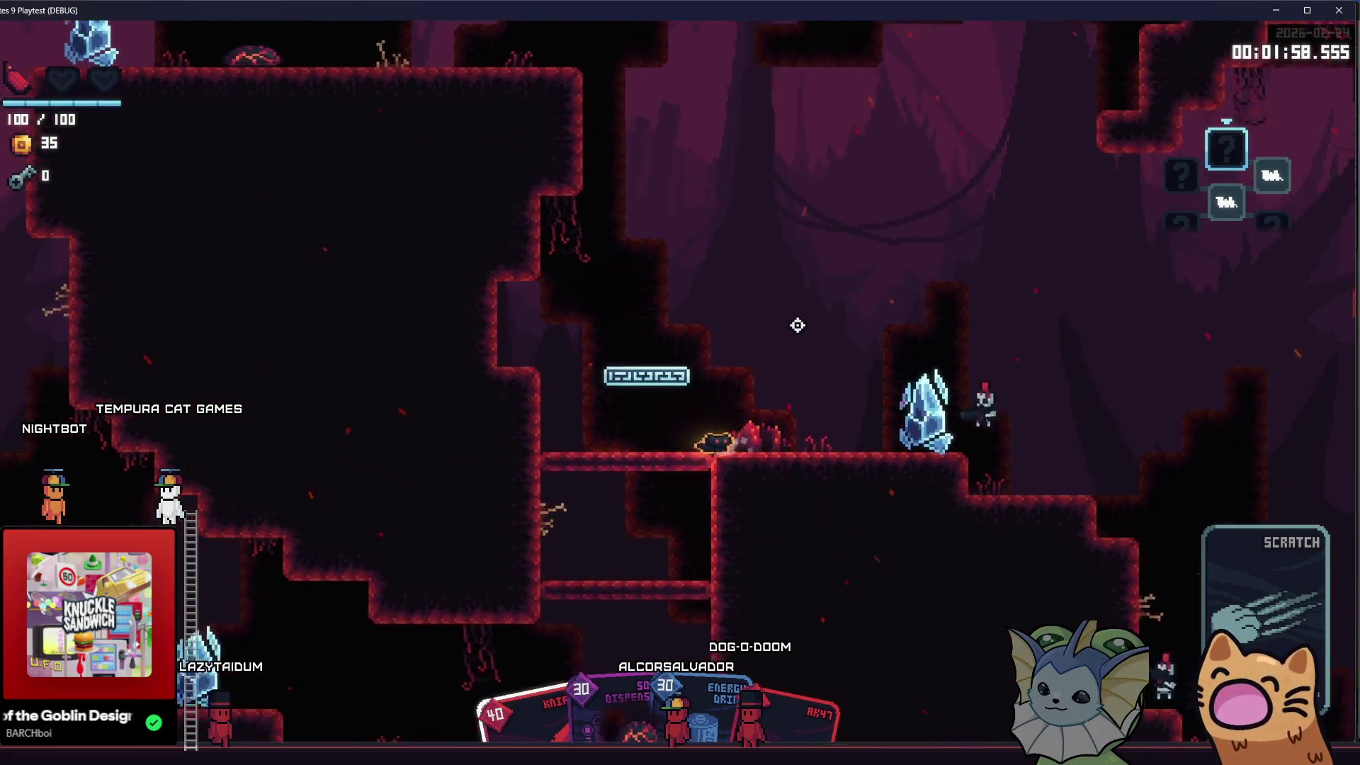
key(a)
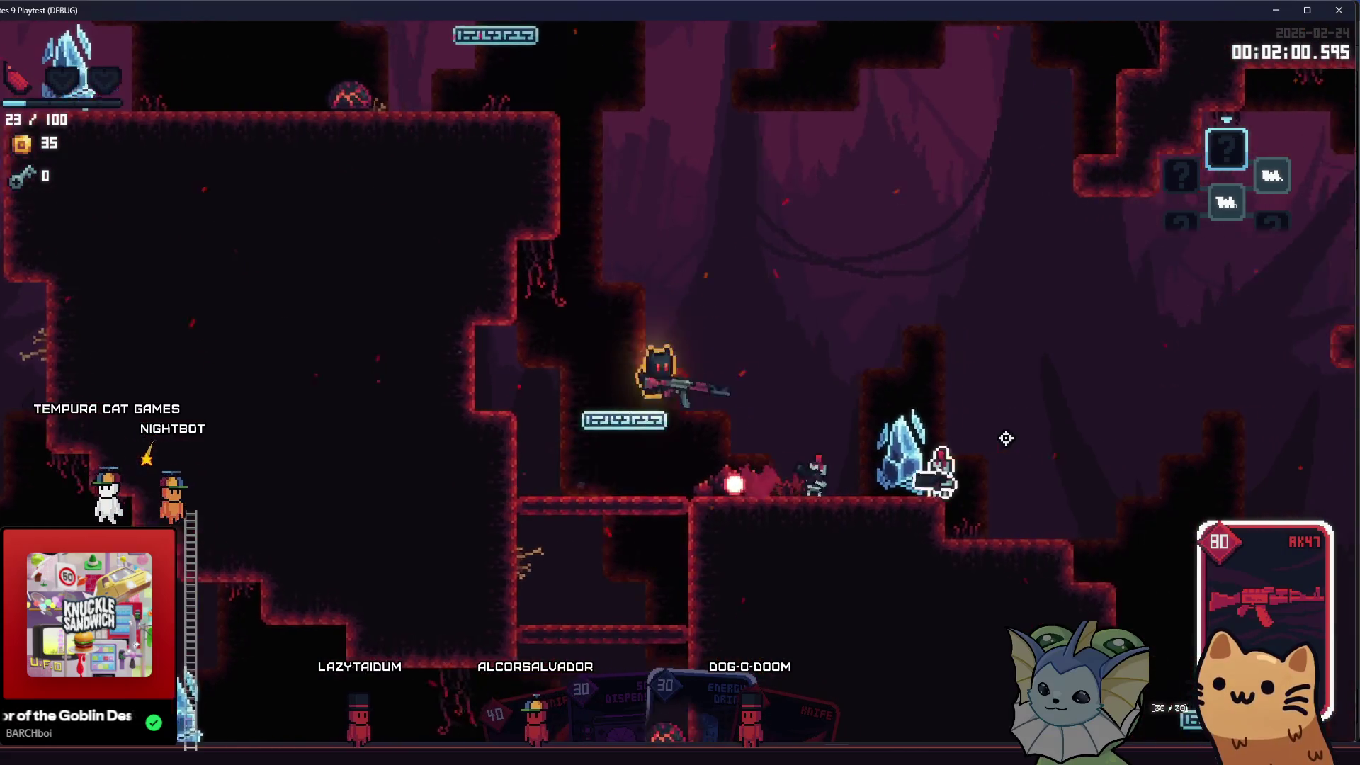
key(d)
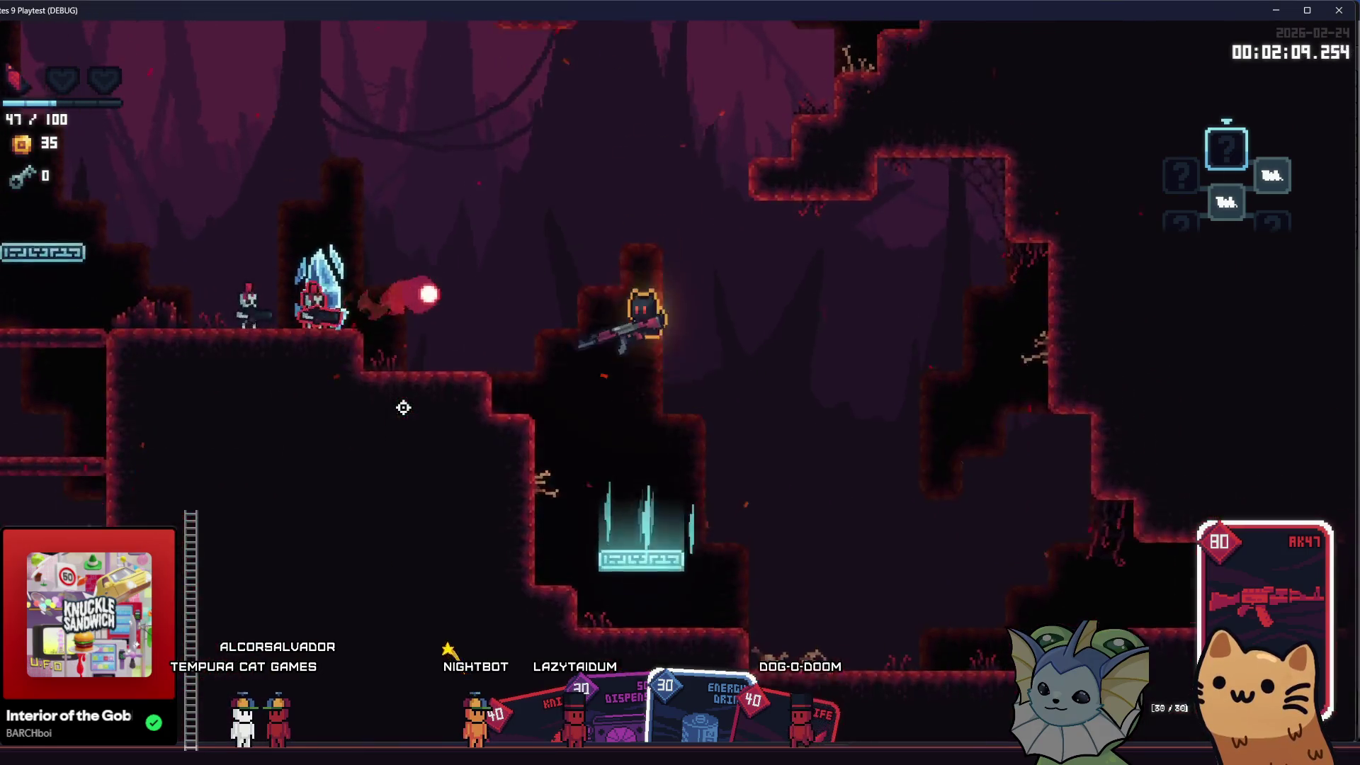
key(space)
key(a)
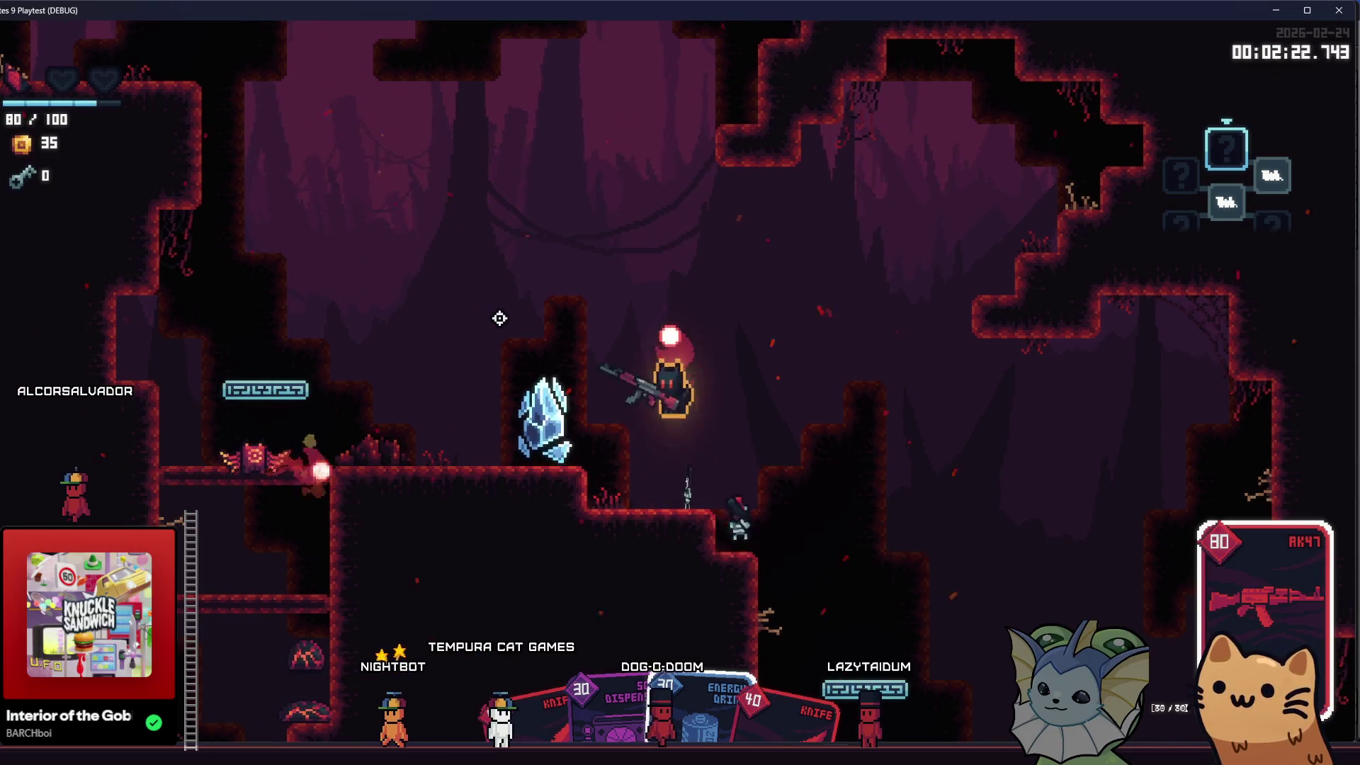
key(a)
key(space)
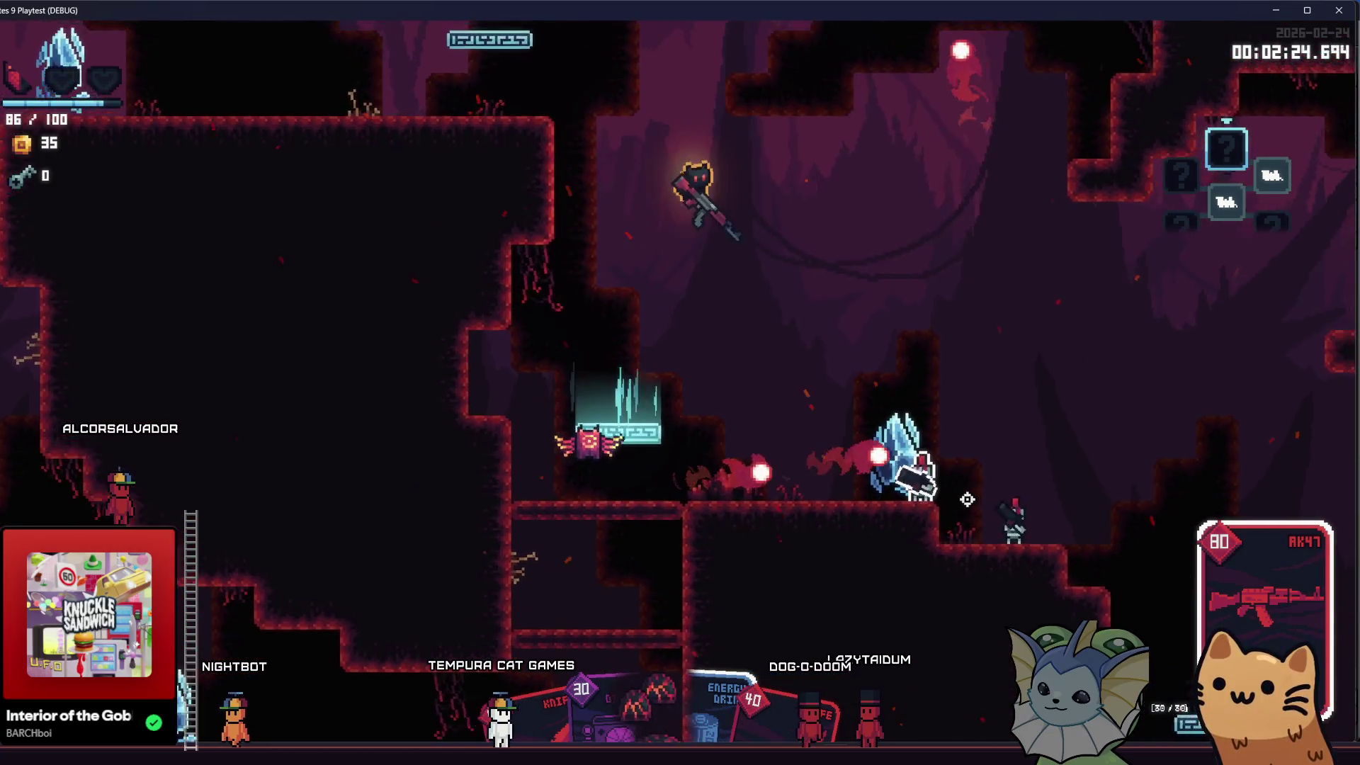
key(a)
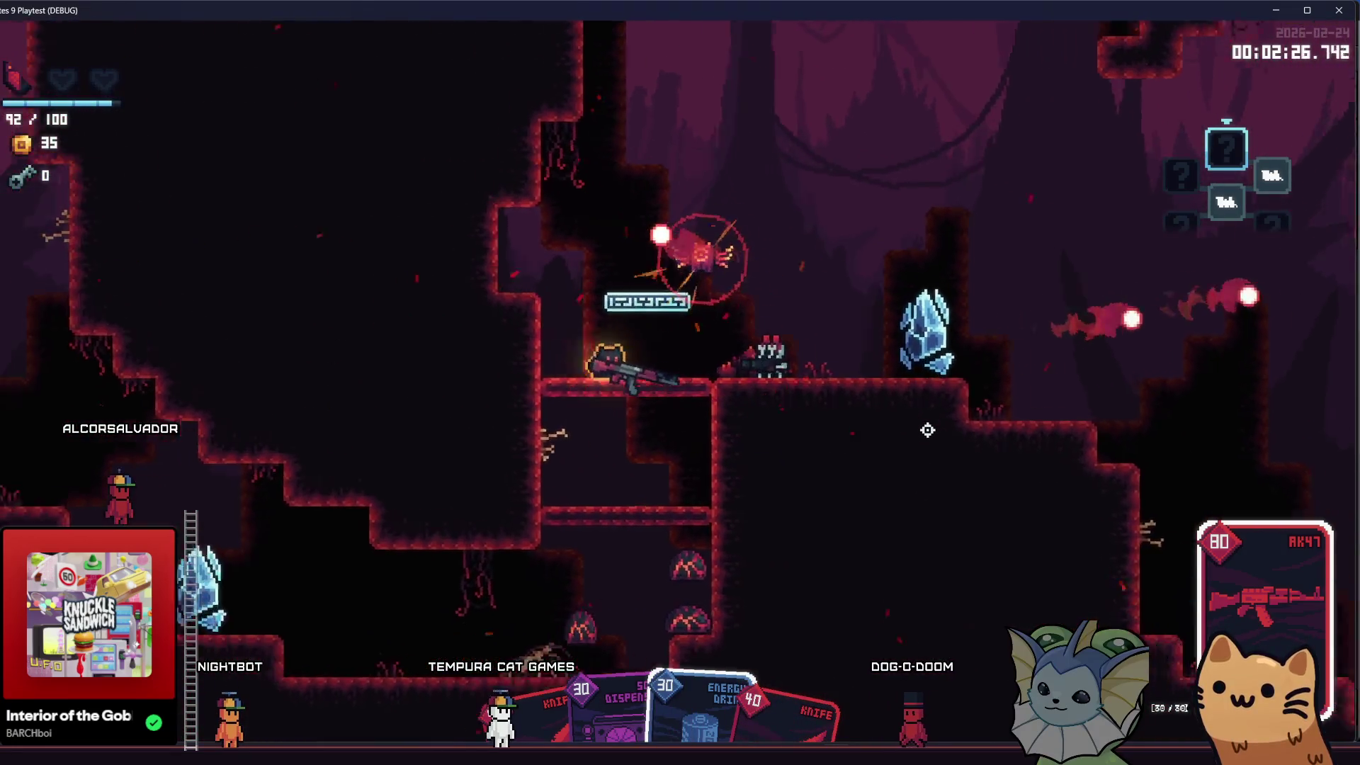
key(d)
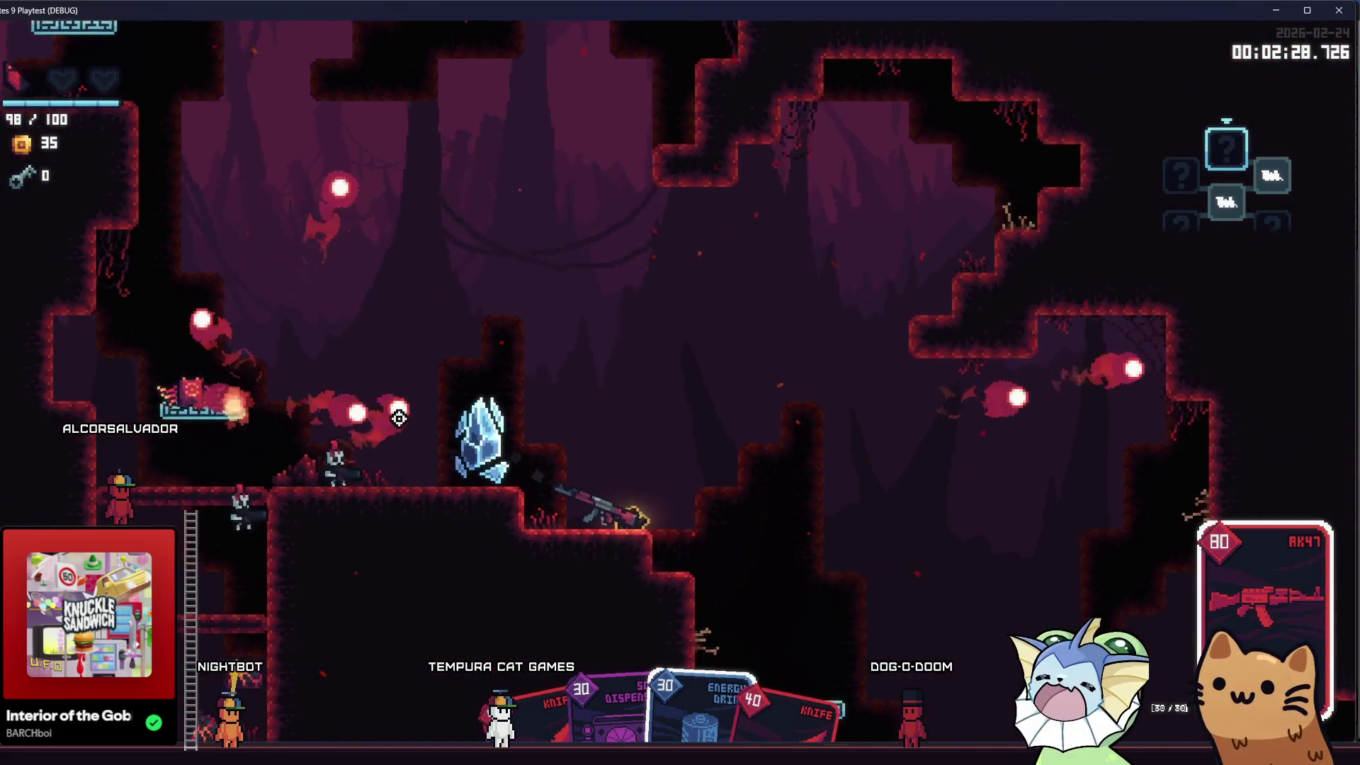
key(space)
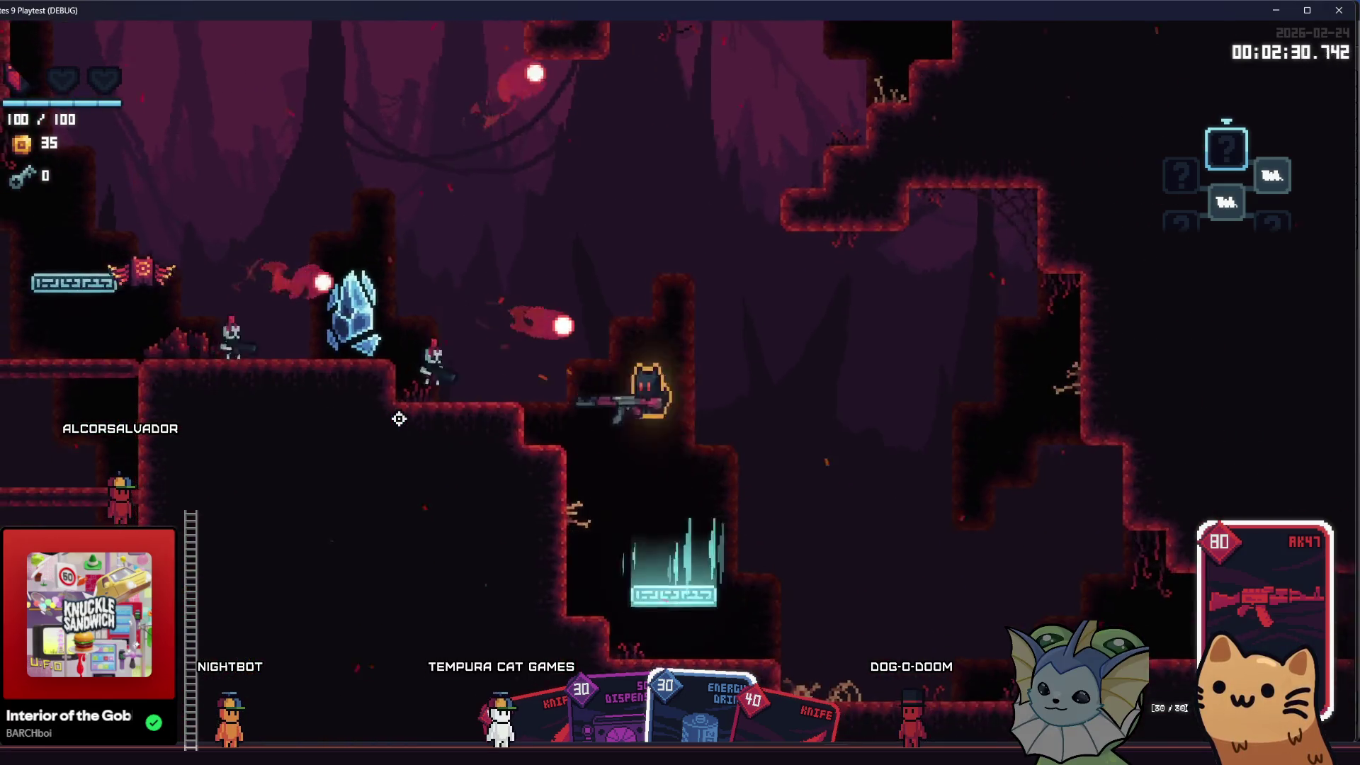
key(space)
key(d)
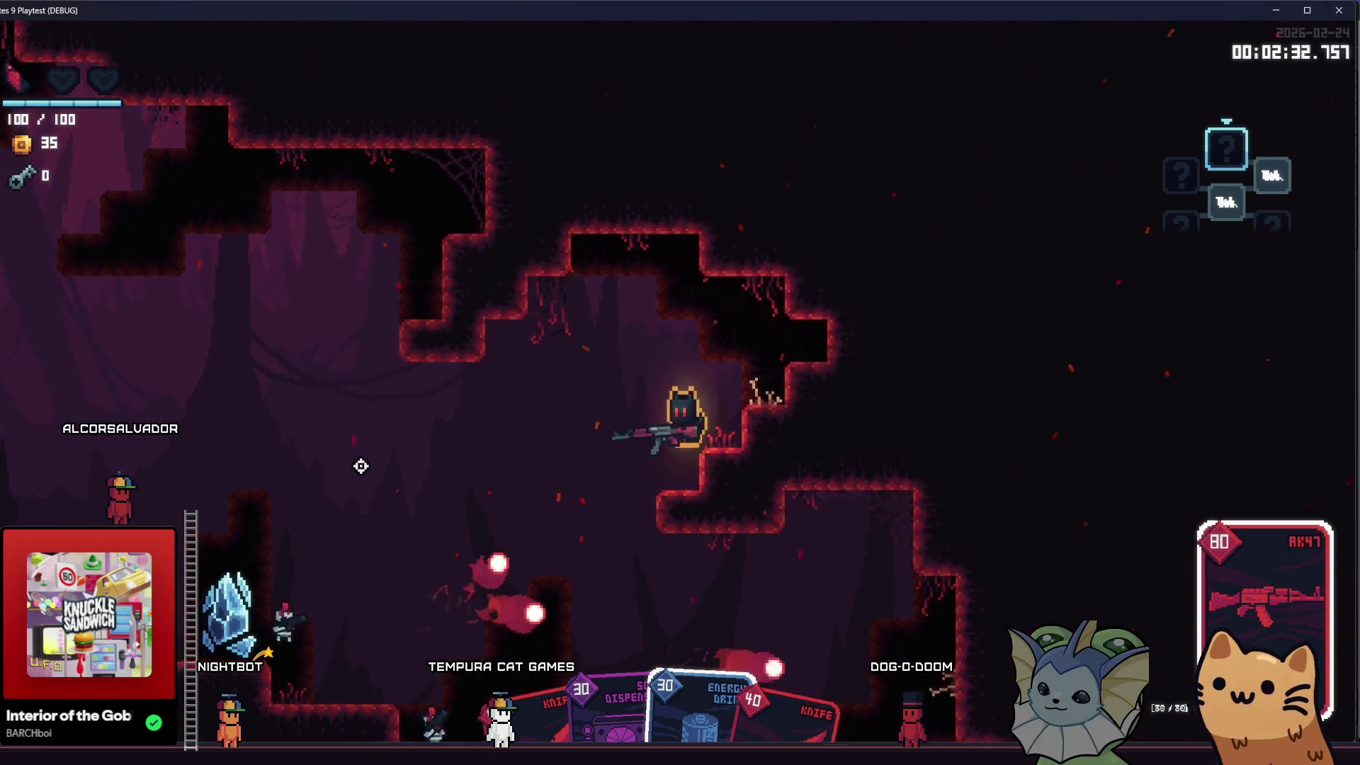
key(a)
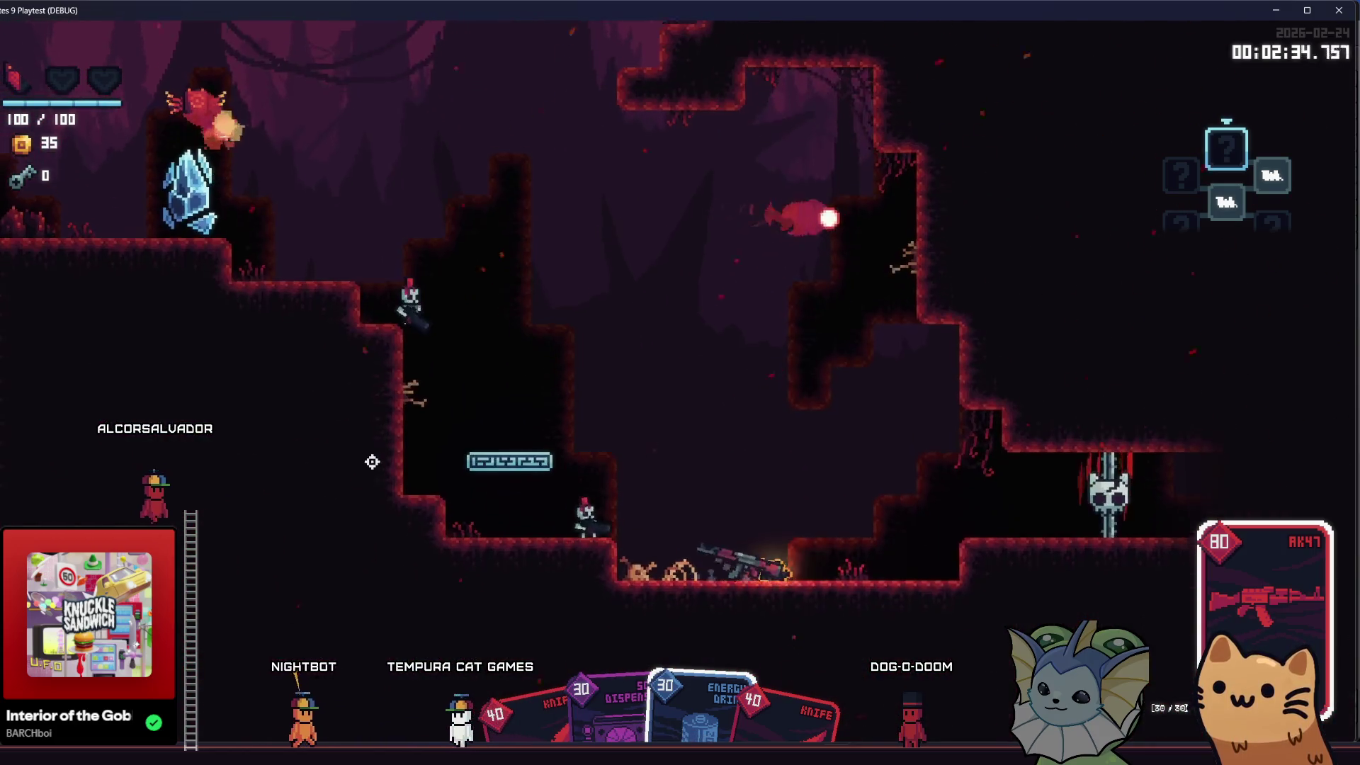
- Fire the AK47, then strike the winged enemy and the crystal with the knife
mouse_move(372, 461)
mouse_down()
mouse_move(495, 462)
mouse_move(479, 415)
mouse_up()
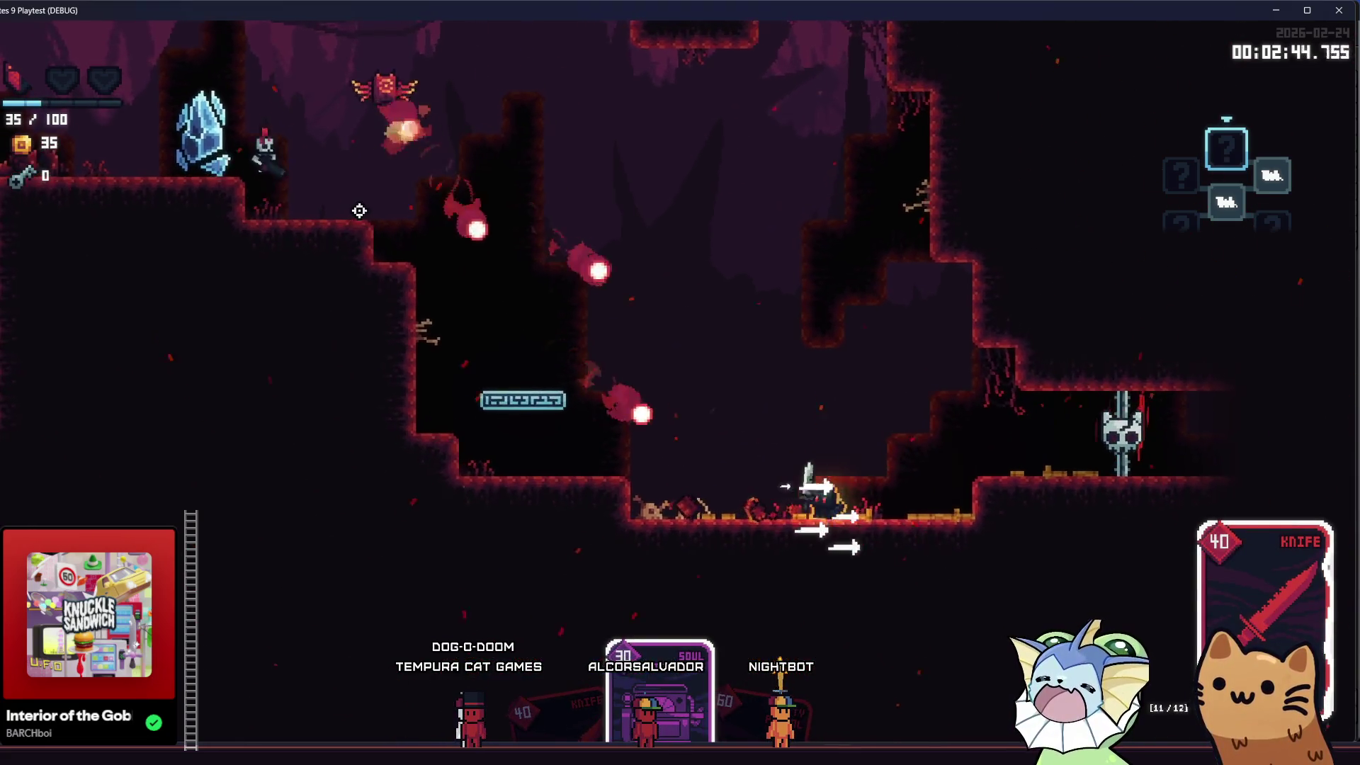
key(a)
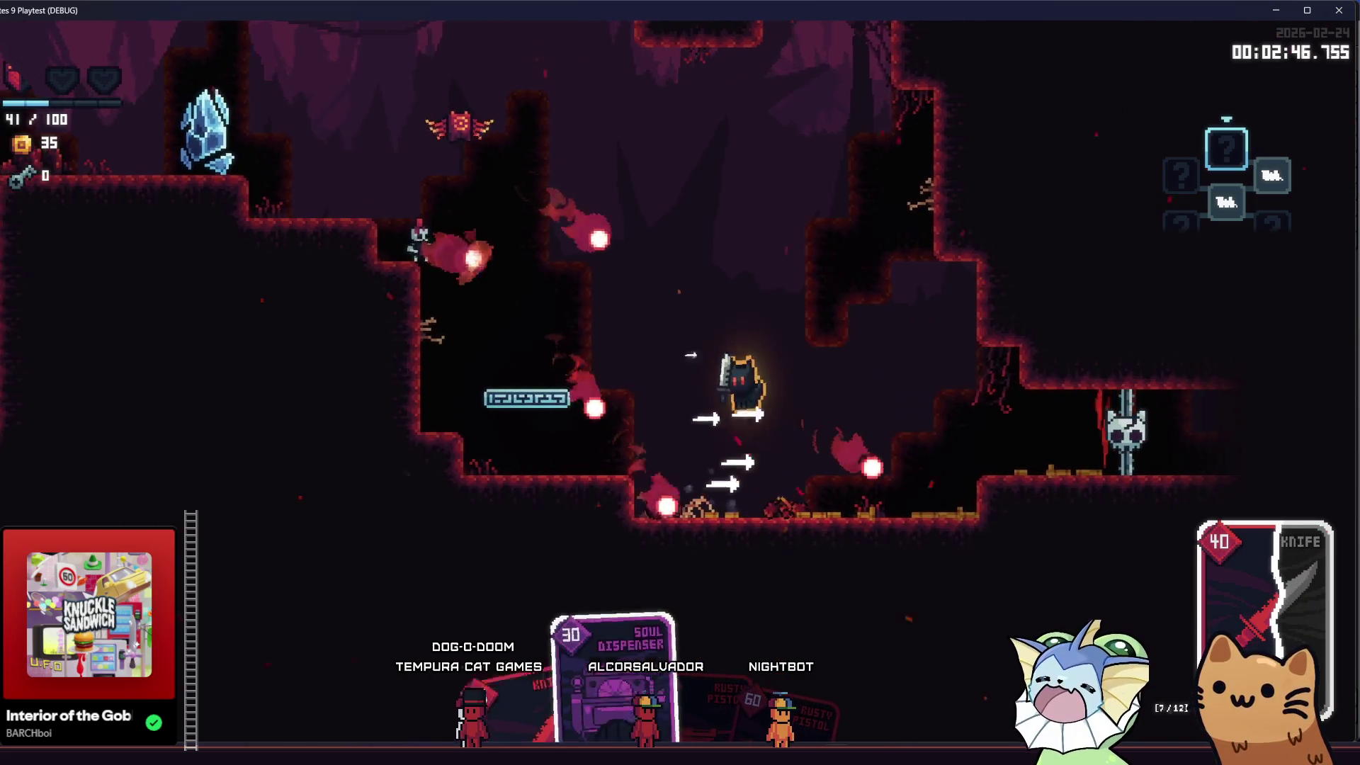
key(d)
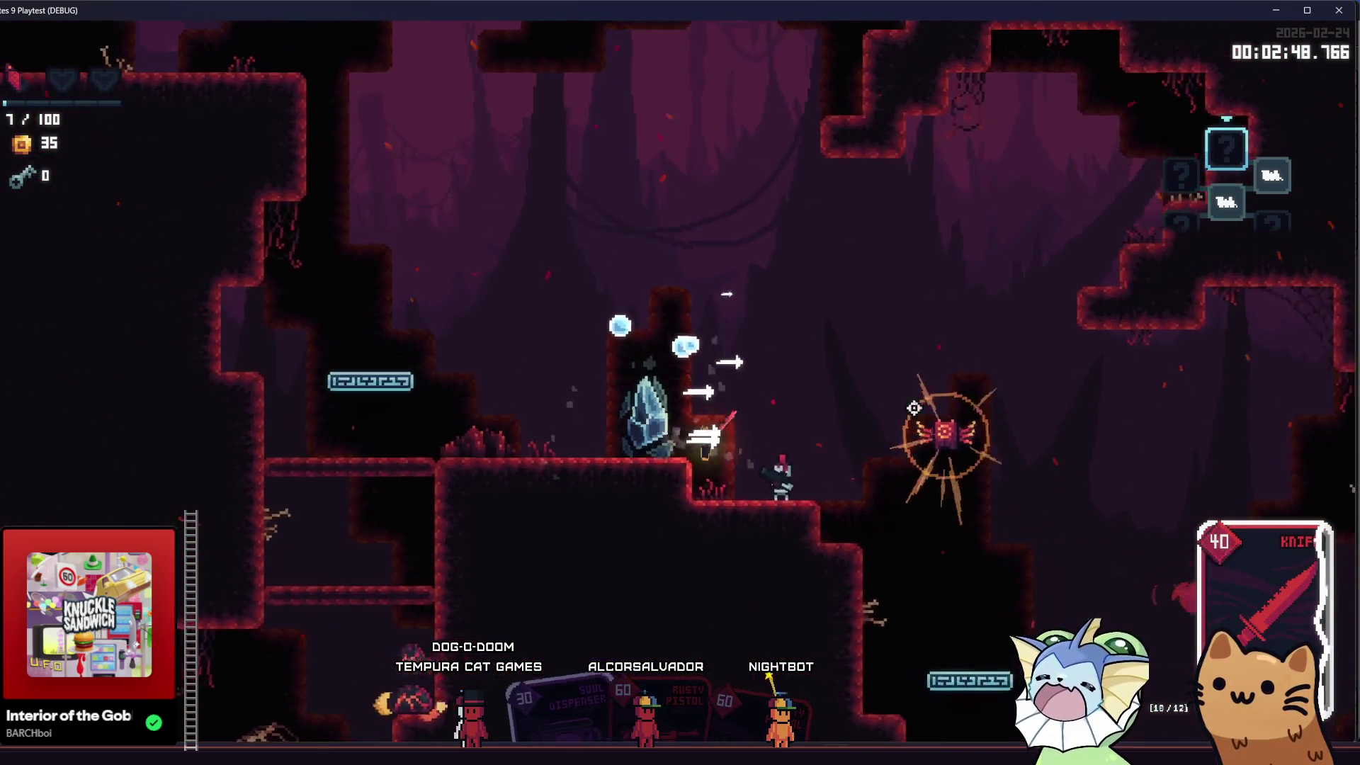
click(857, 402)
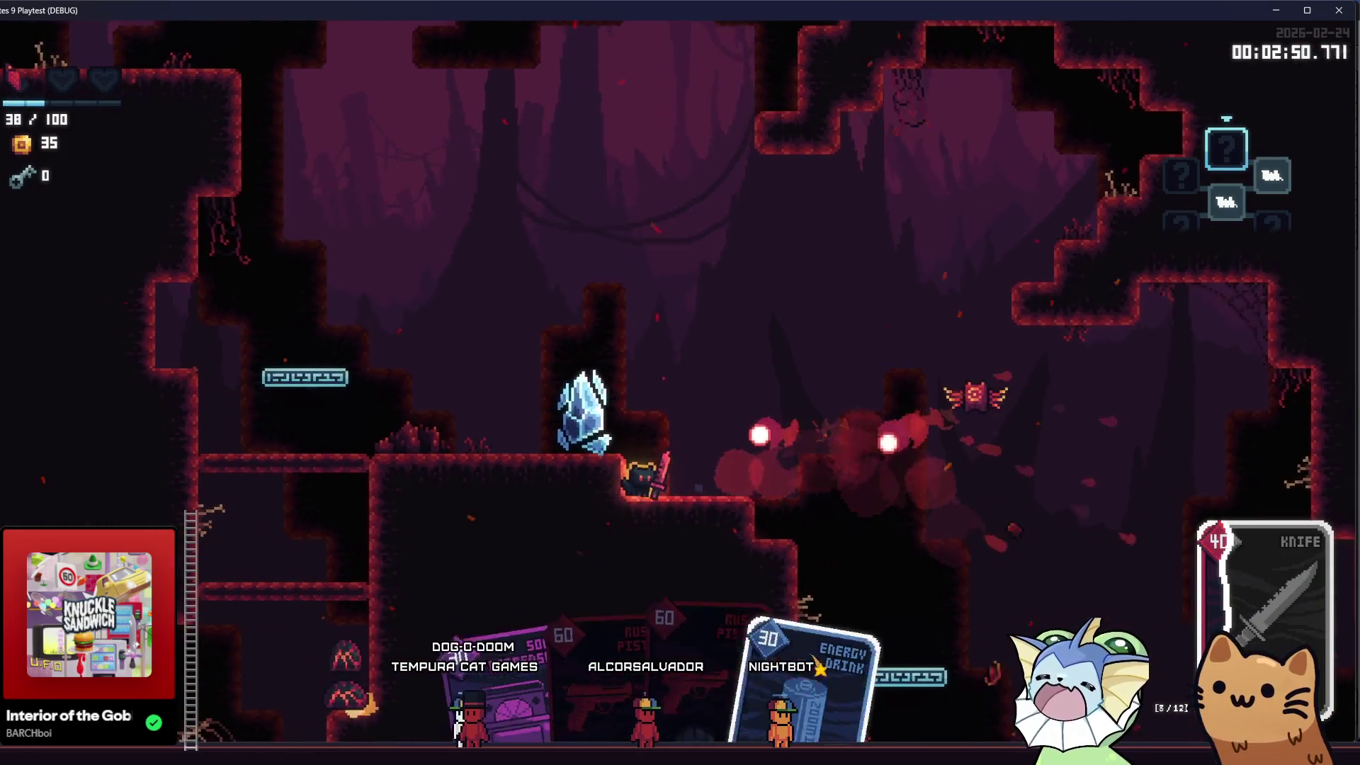
key(space)
key(d)
key(d)
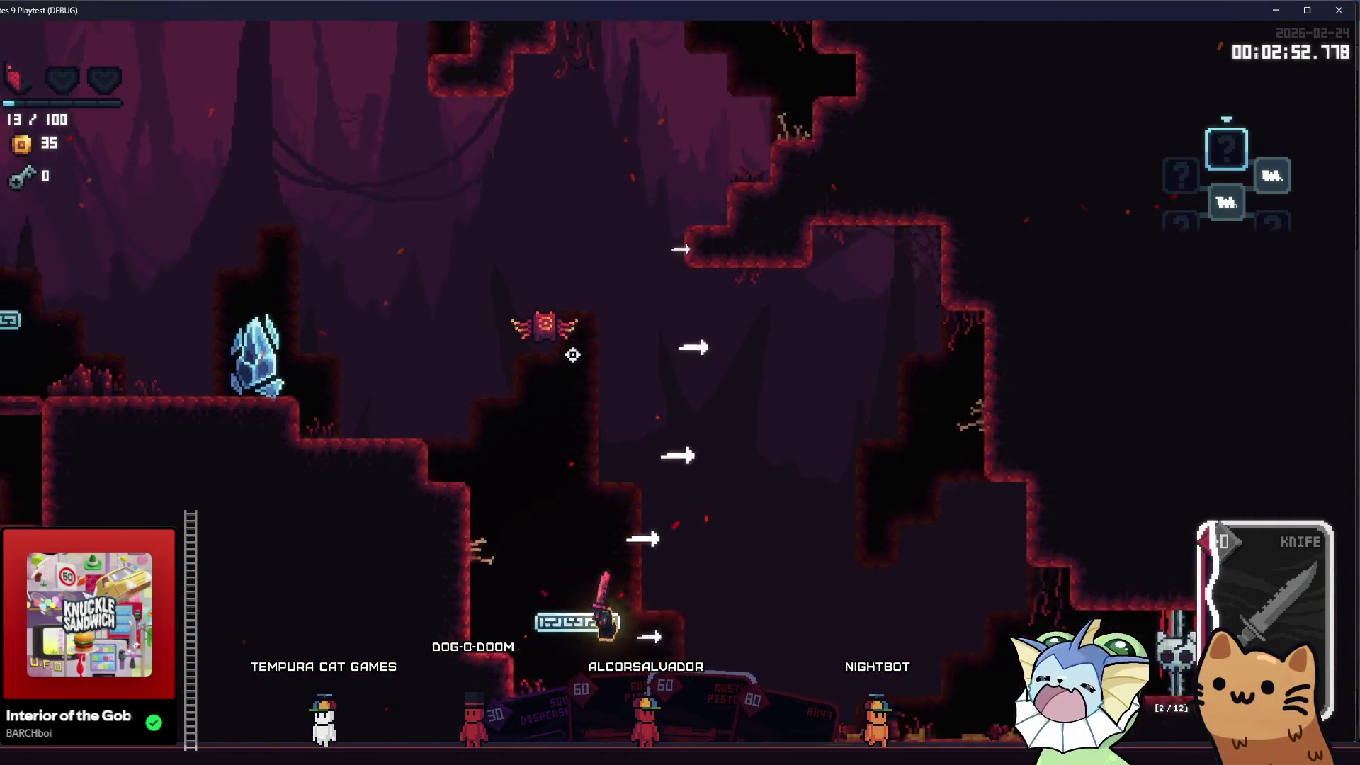
click(571, 355)
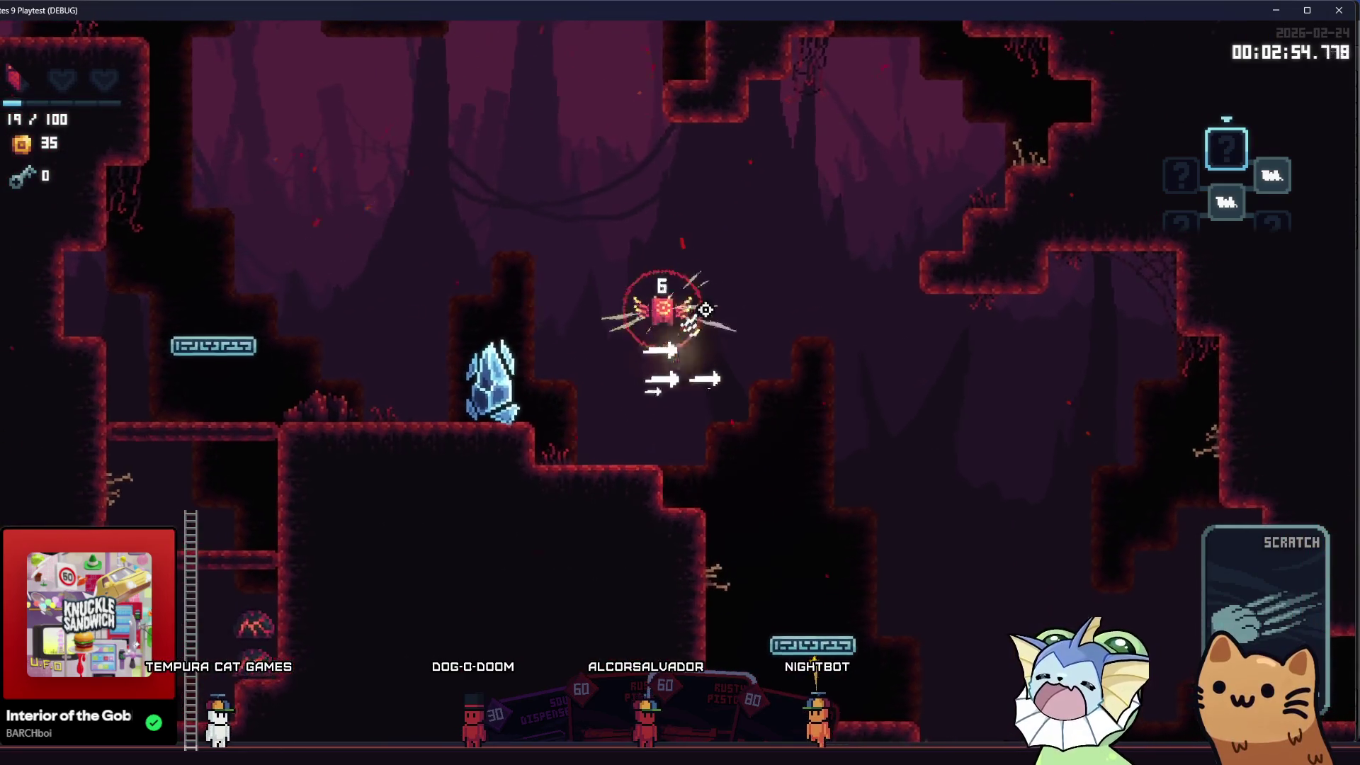
key(a)
key(space)
key(a)
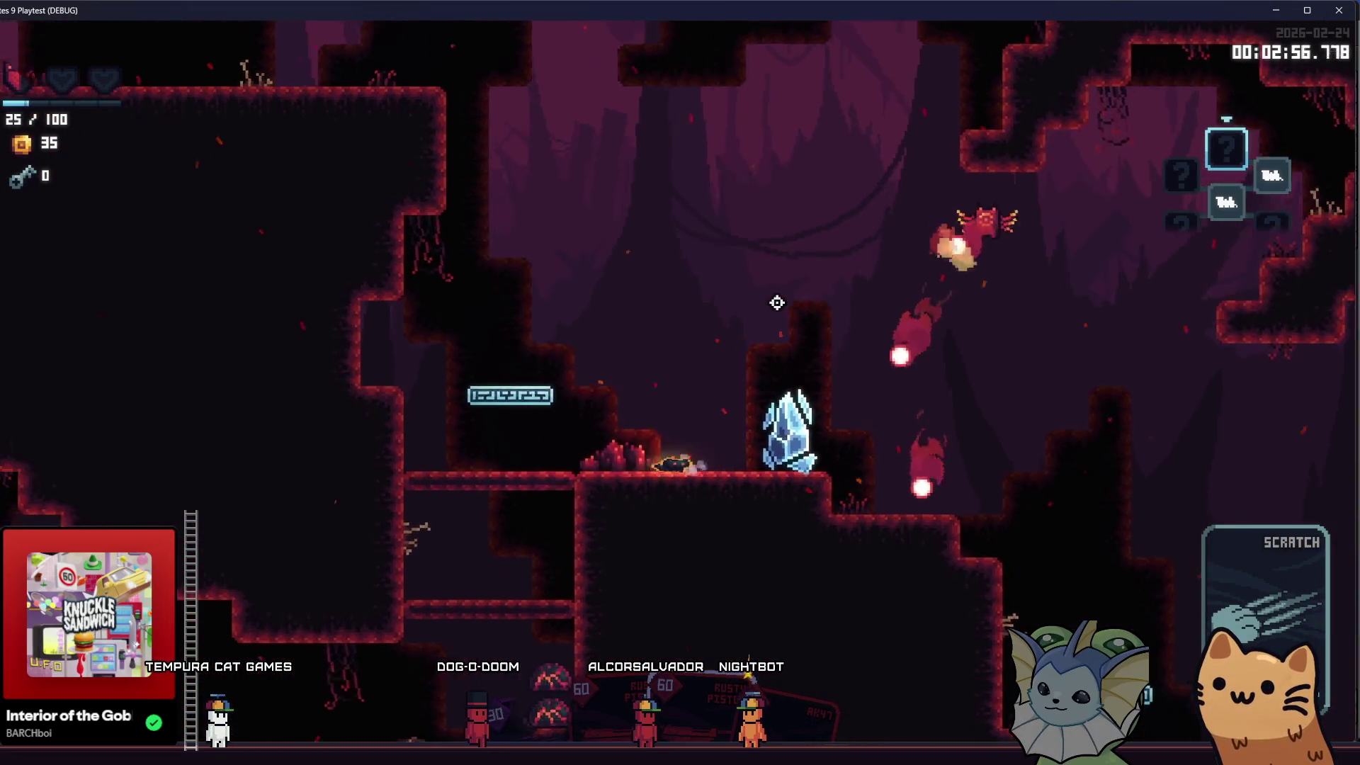
key(d)
click(884, 416)
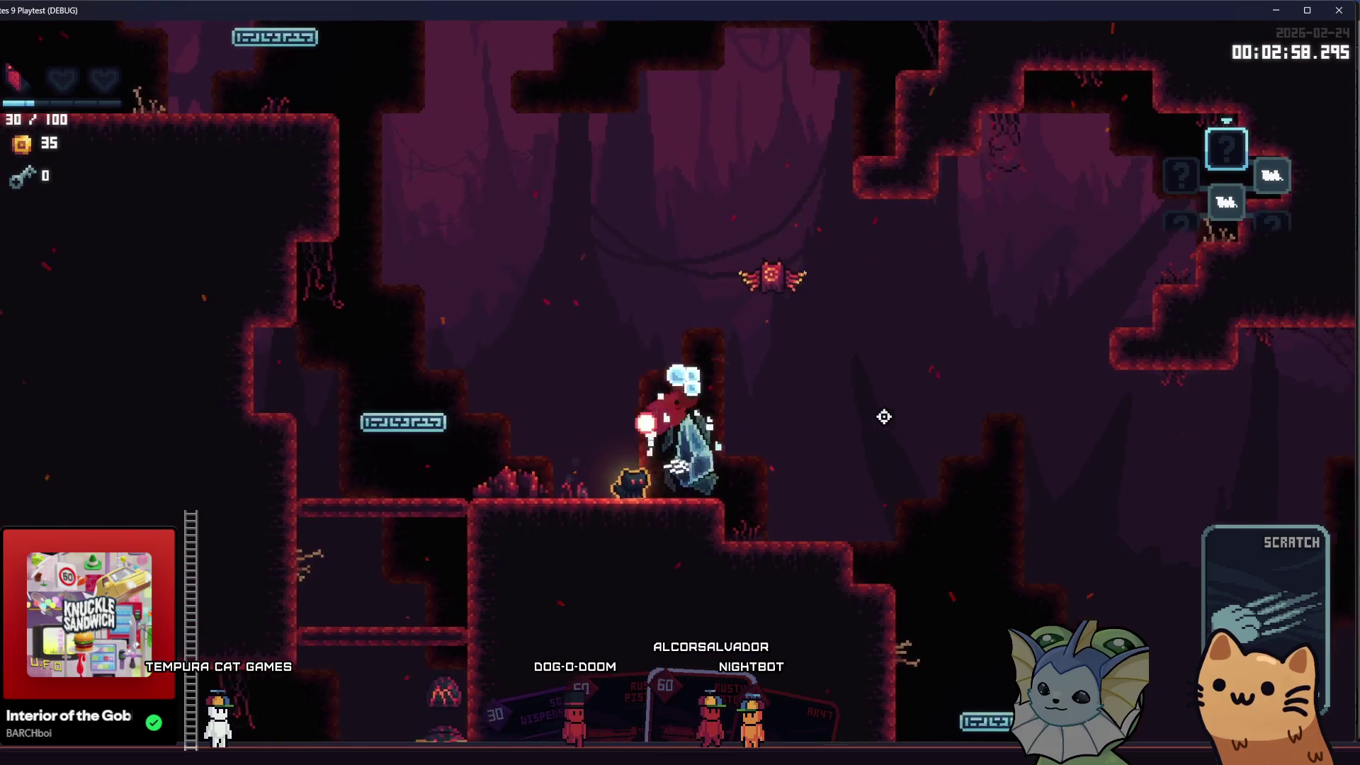
- Shoot the winged and right-side enemies with the Rusty Pistol, then open the debug menu
key(a)
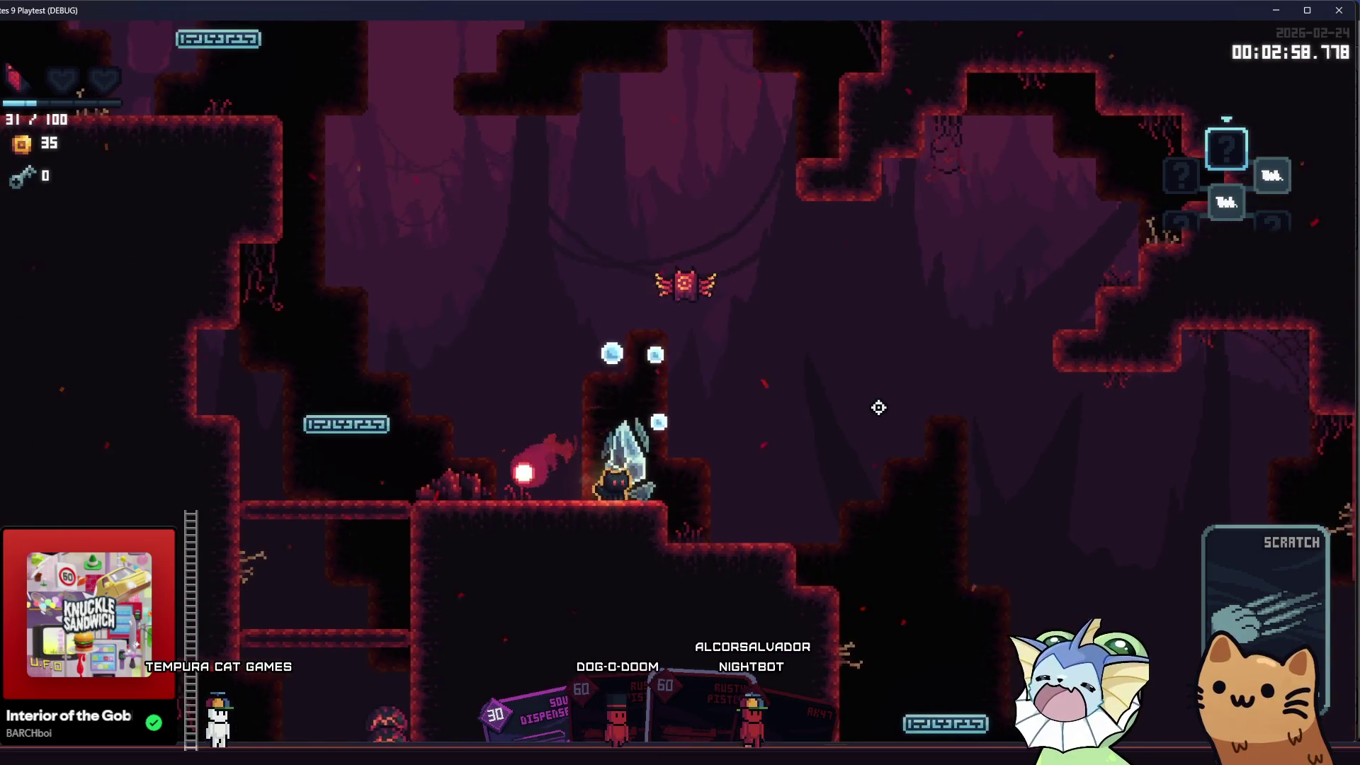
key(a)
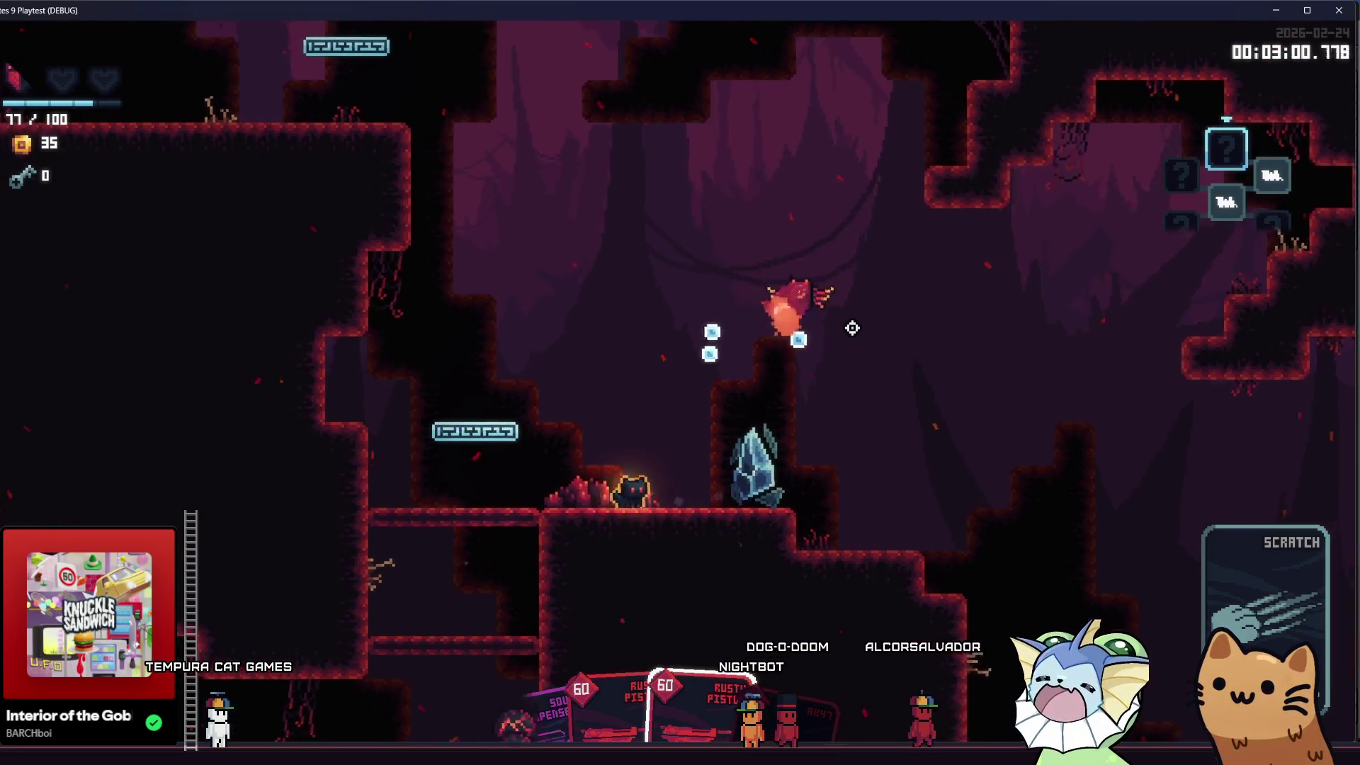
click(857, 323)
click(886, 279)
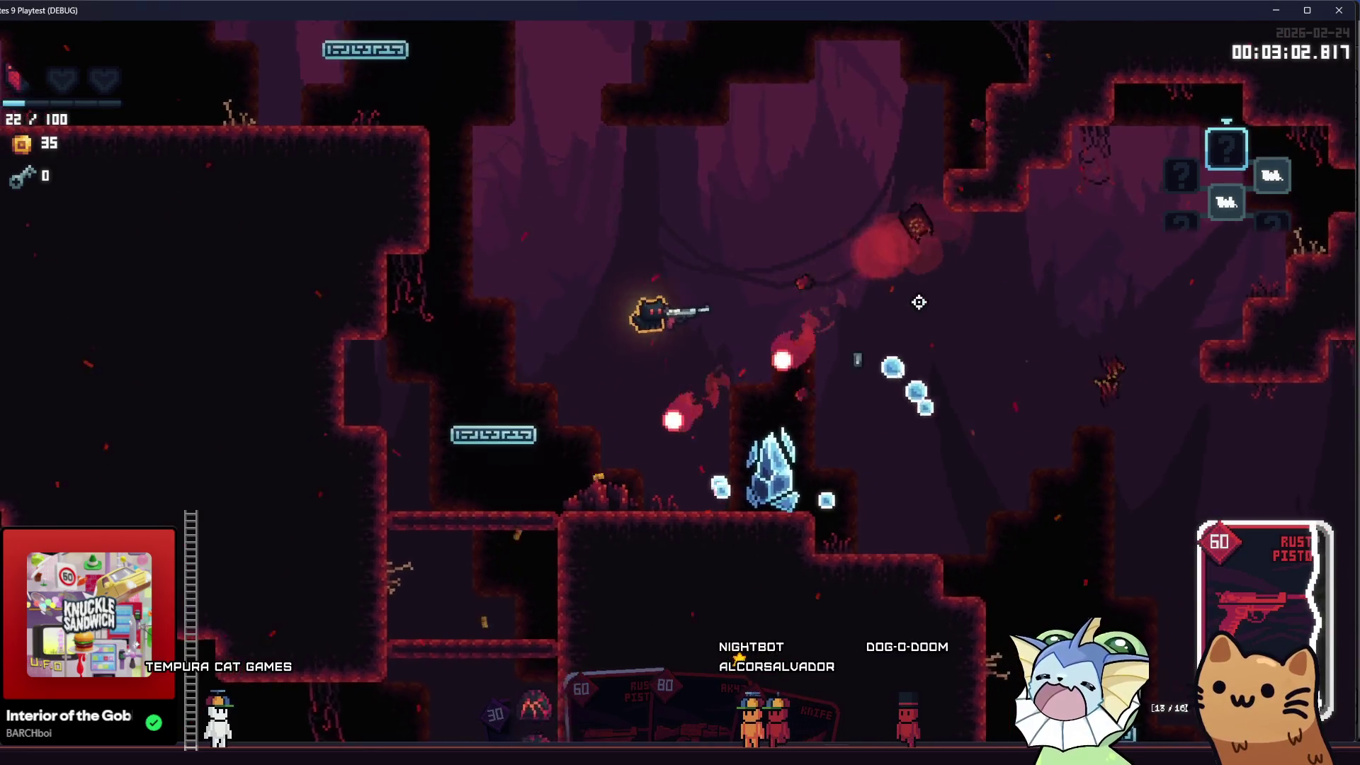
key(a)
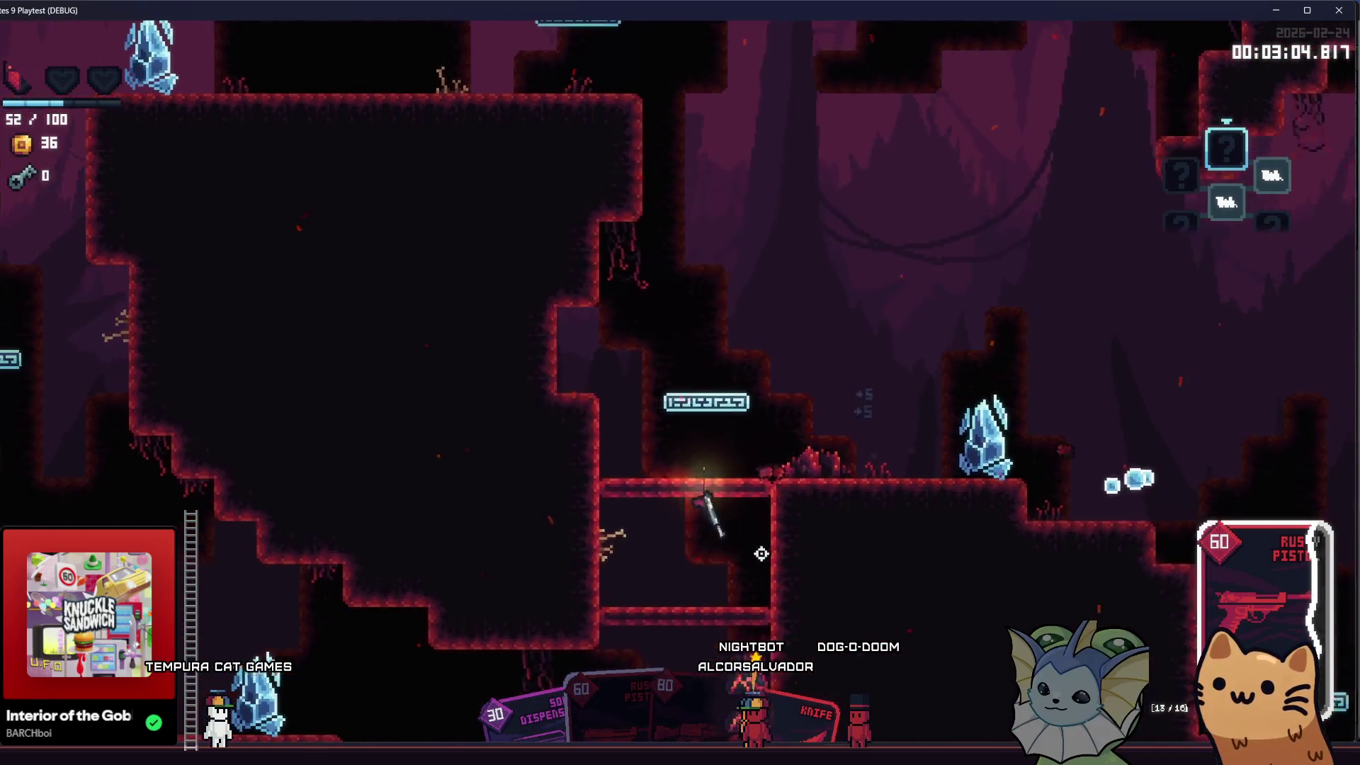
key(d)
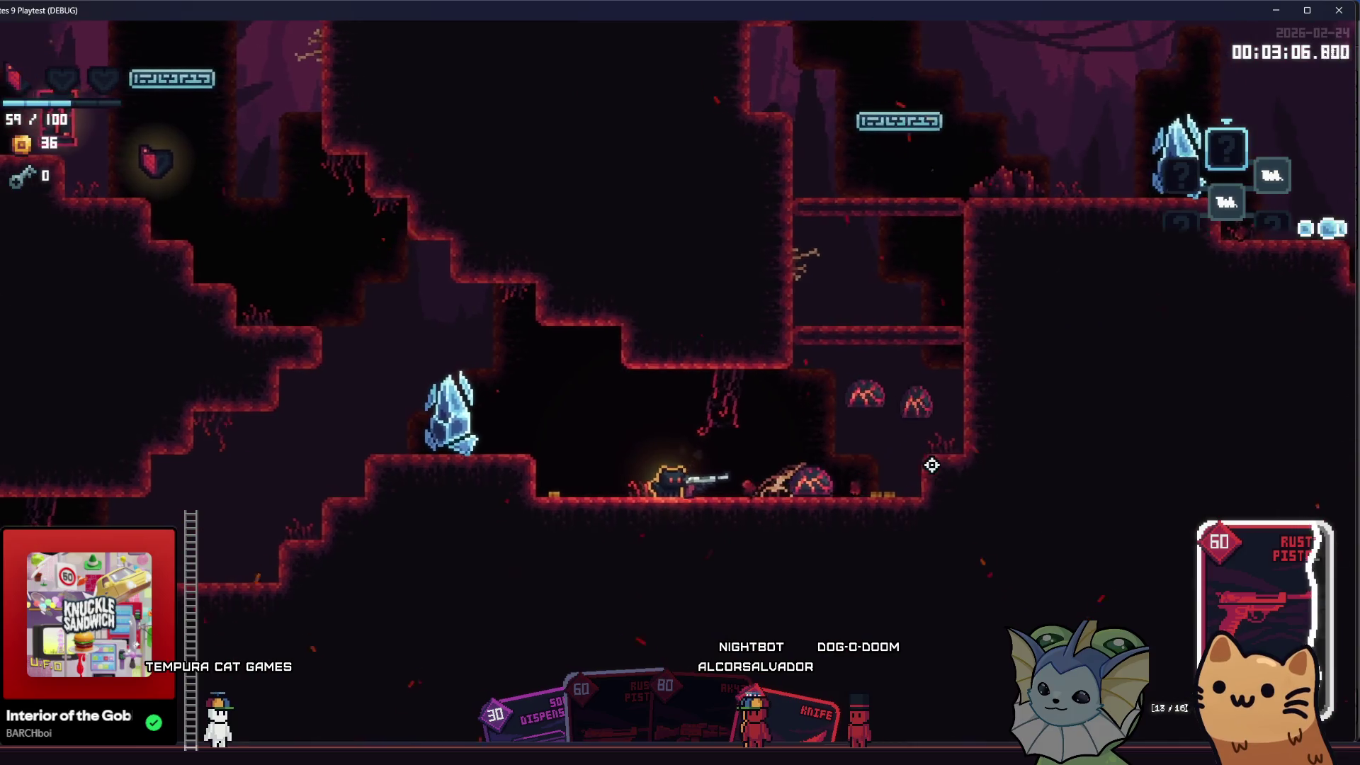
click(931, 464)
click(933, 465)
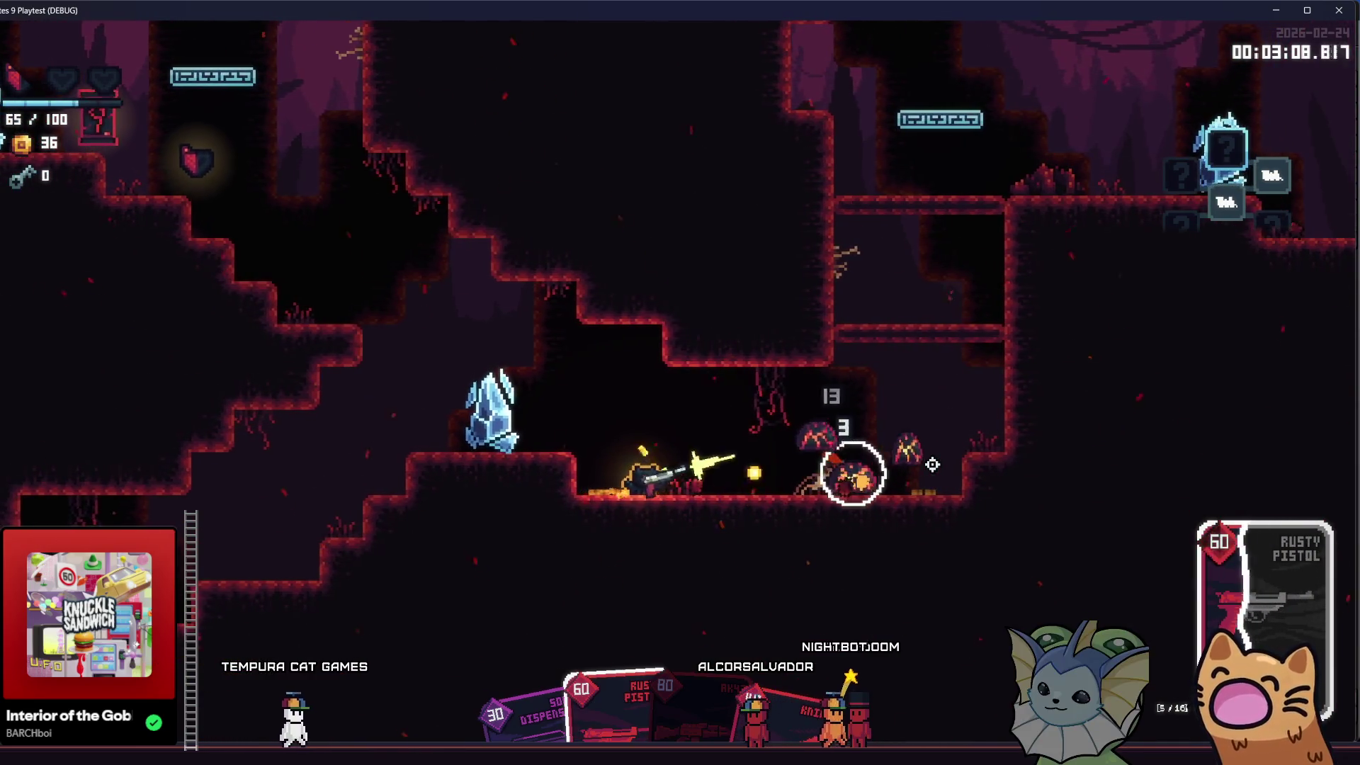
click(932, 464)
key(q)
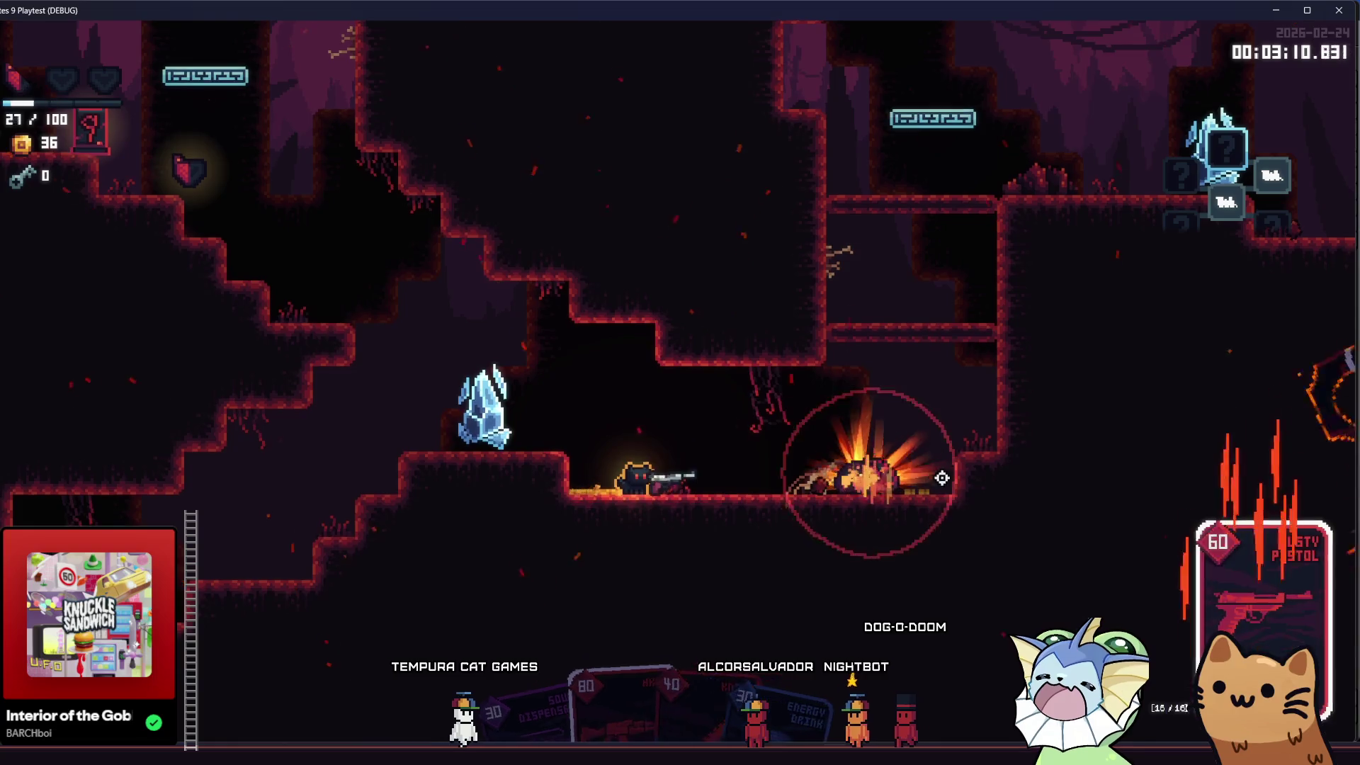
click(952, 477)
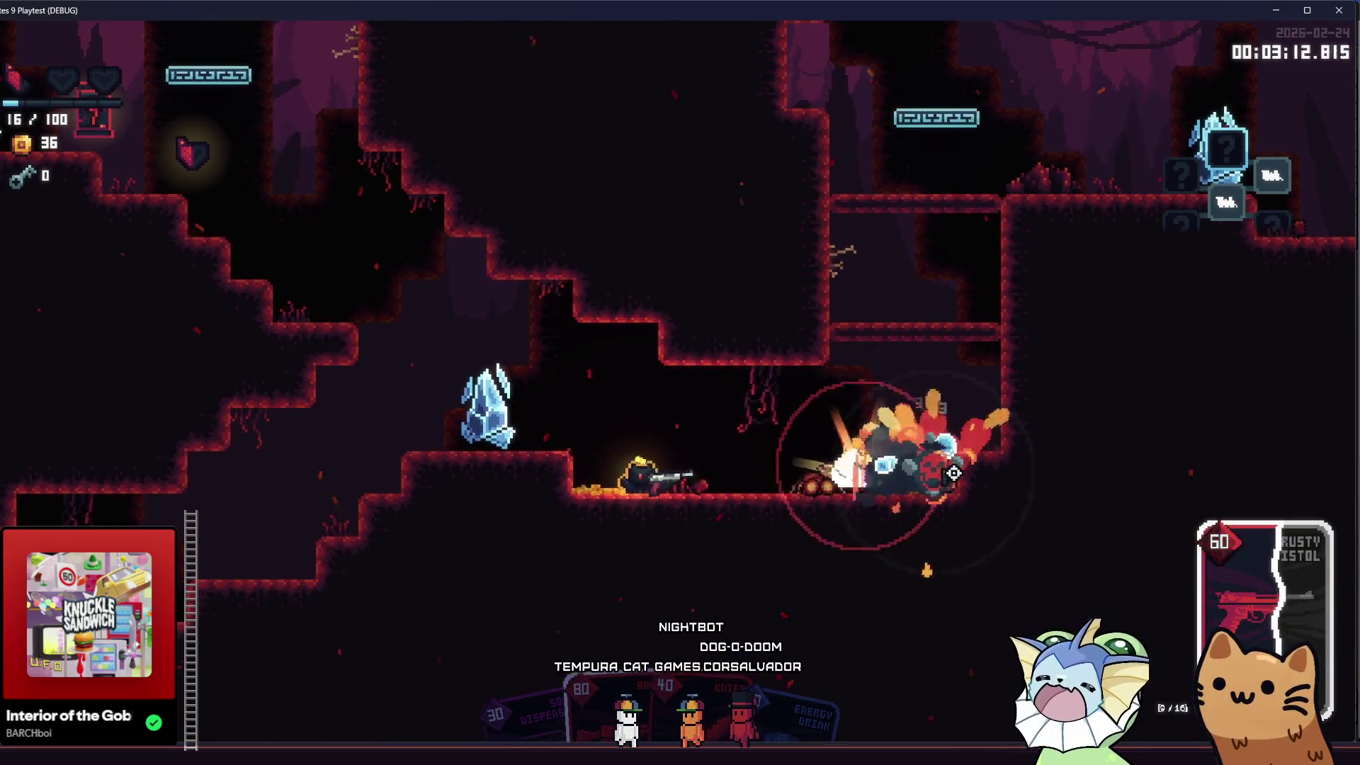
key(a)
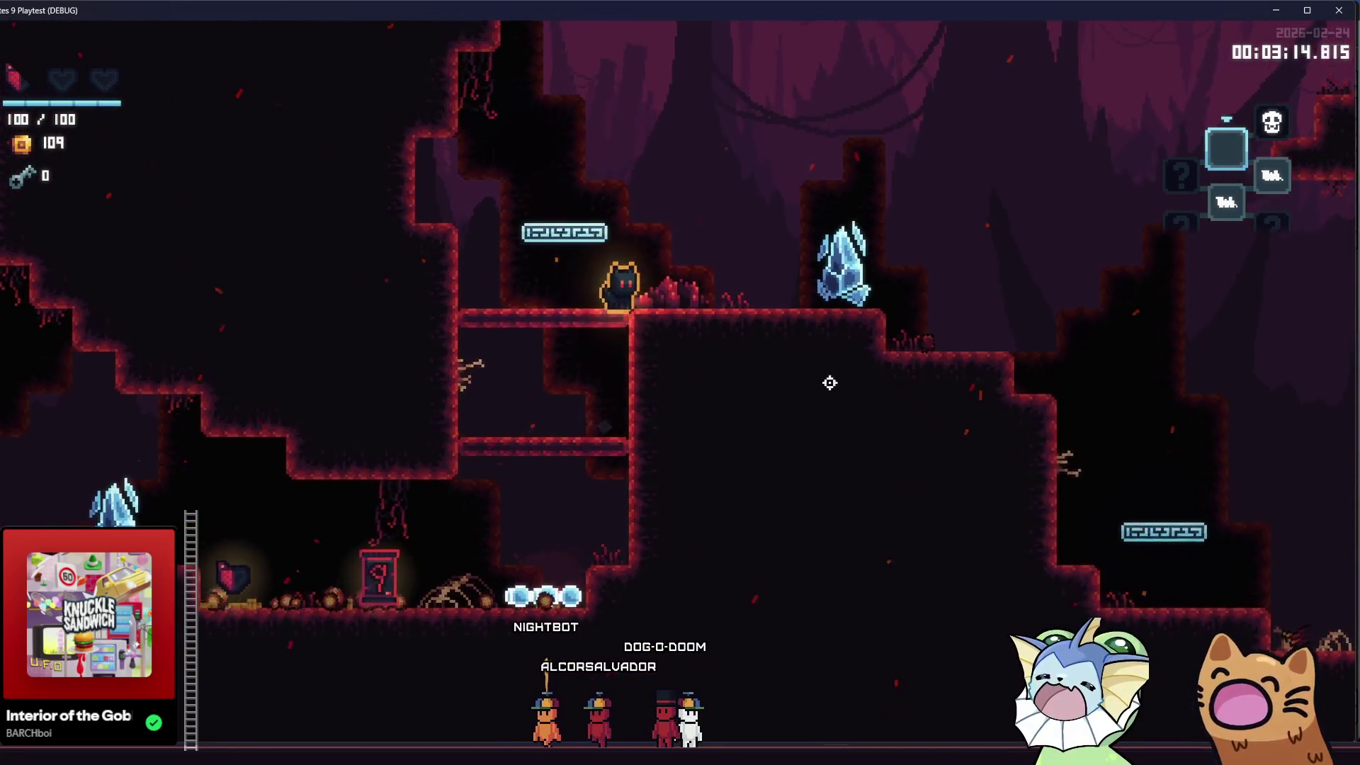
key(F1)
- Add AK47 and AWP cards via Cards > Add Cards, close the debug menu, and resume moving
click(115, 186)
click(423, 132)
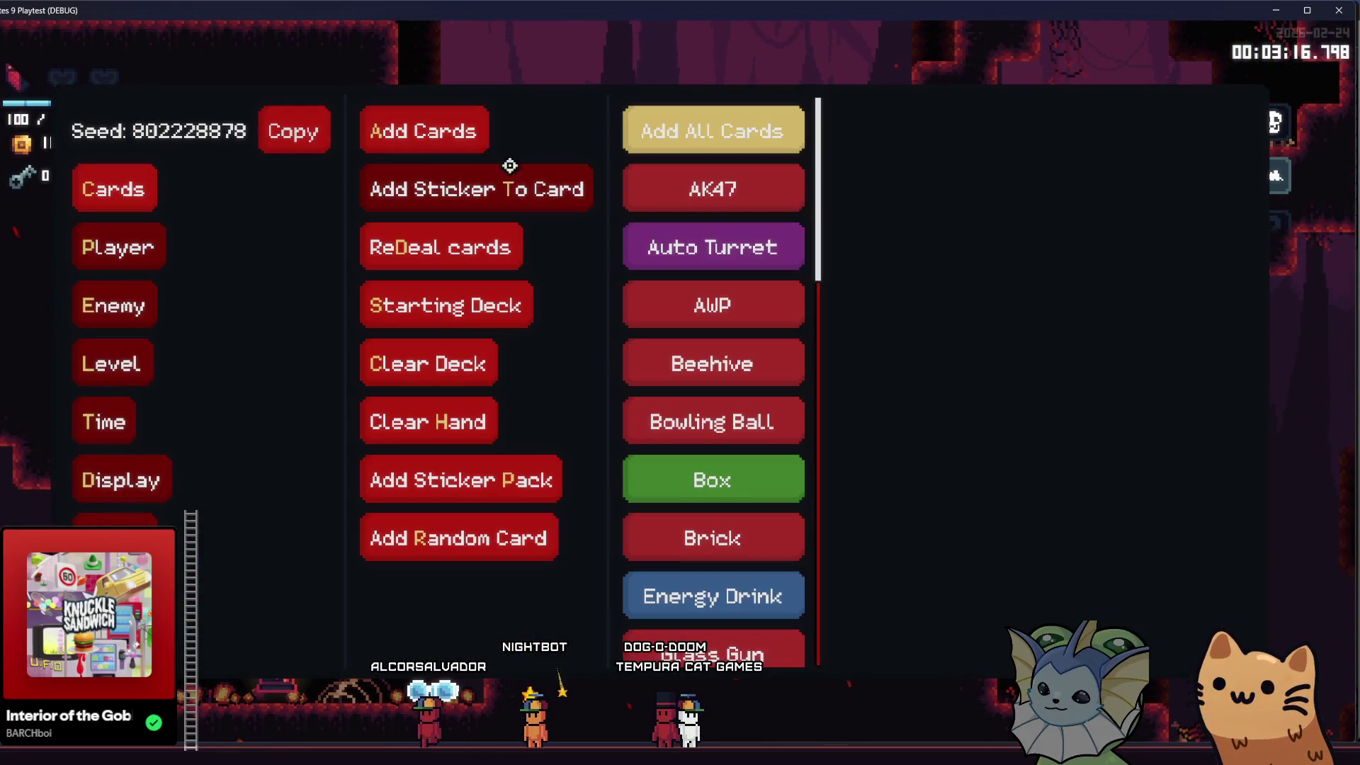
click(662, 192)
click(702, 312)
key(Escape)
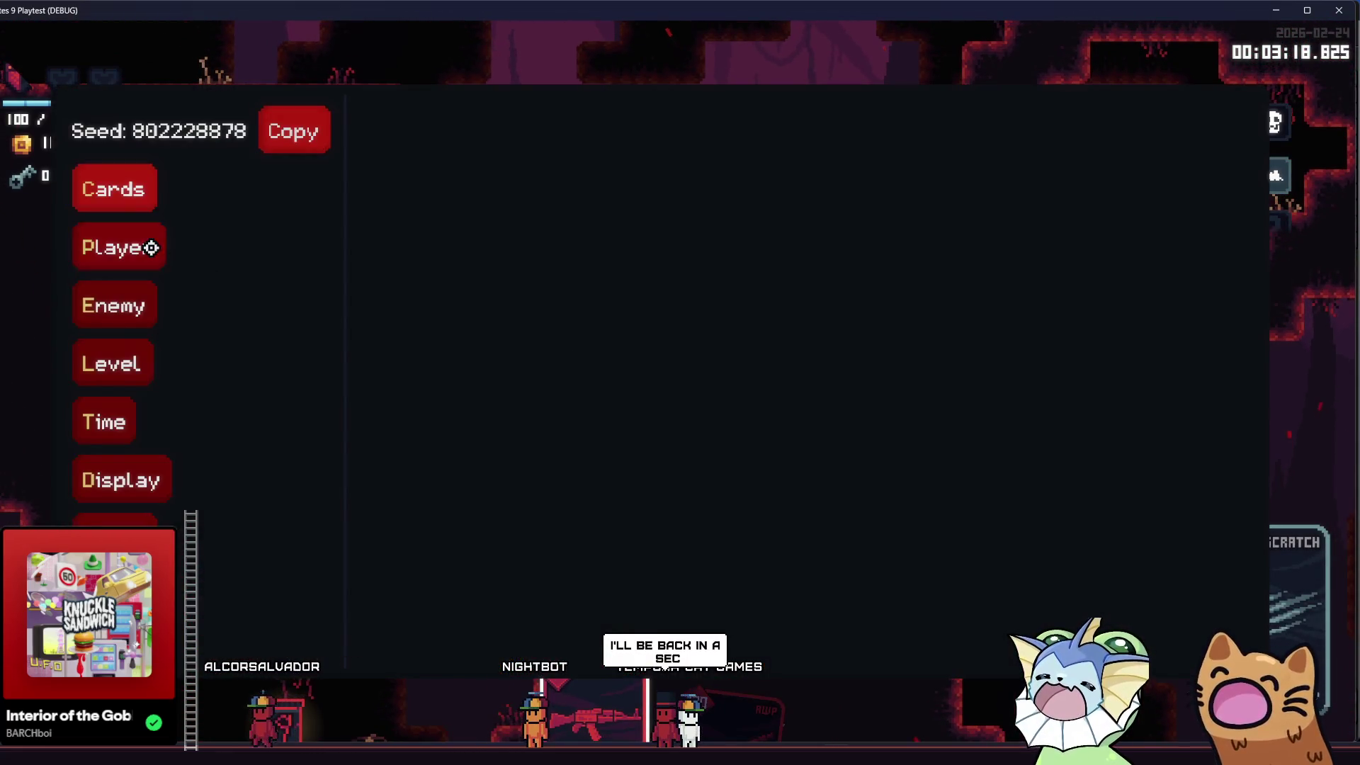
key(Escape)
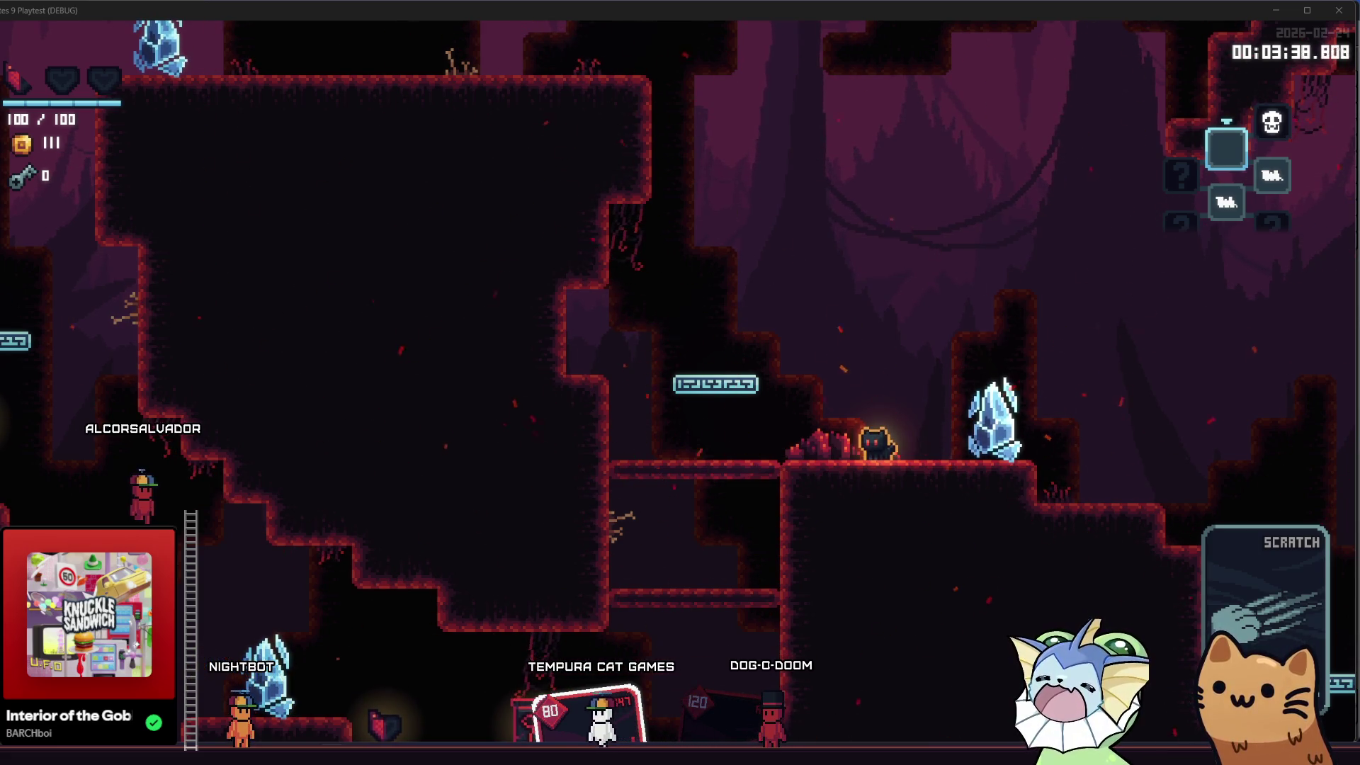
key(d)
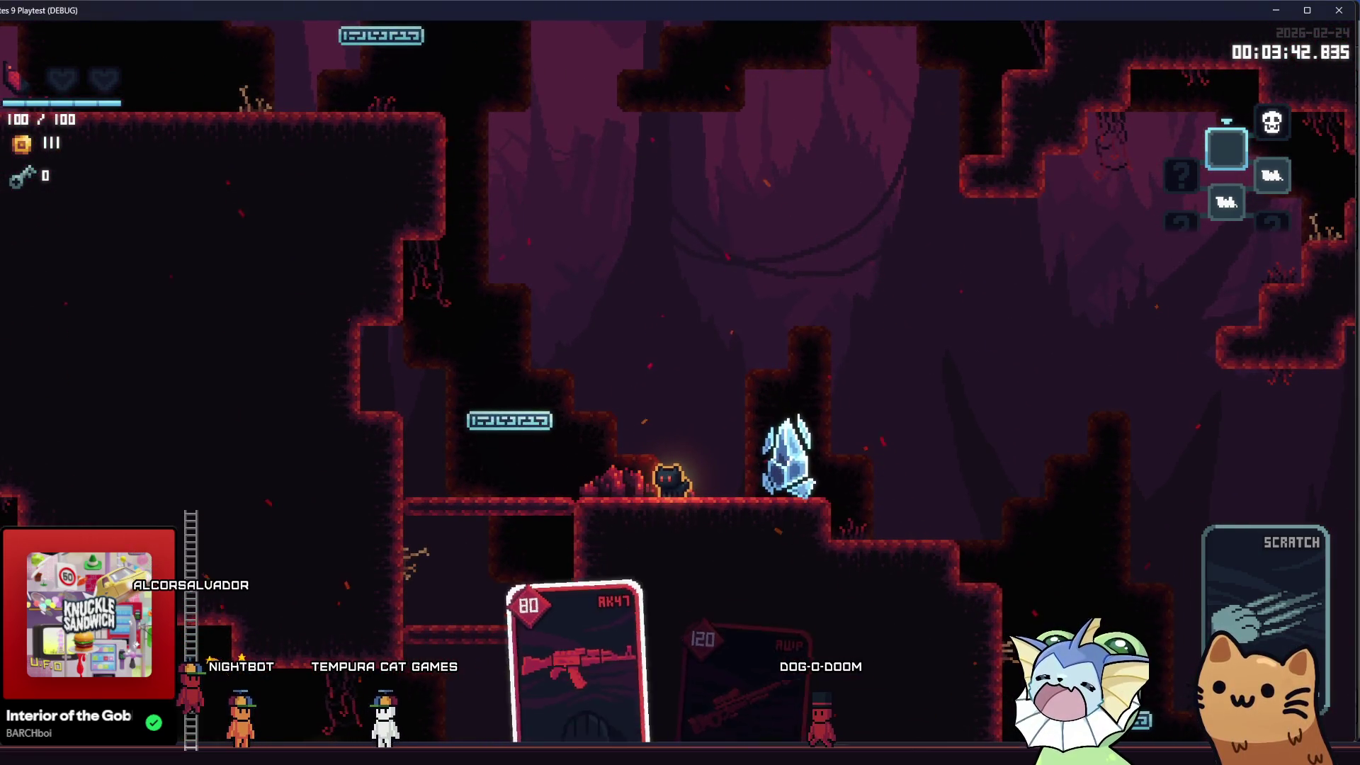
- Fire the AK47 at the crystal while moving right and jumping, then bring up the Deck screen
click(501, 467)
key(d)
mouse_move(501, 467)
mouse_down()
mouse_move(1084, 496)
mouse_move(1078, 468)
mouse_move(1026, 449)
mouse_move(988, 456)
mouse_move(1014, 477)
mouse_move(1011, 465)
mouse_move(730, 480)
mouse_move(951, 469)
mouse_up()
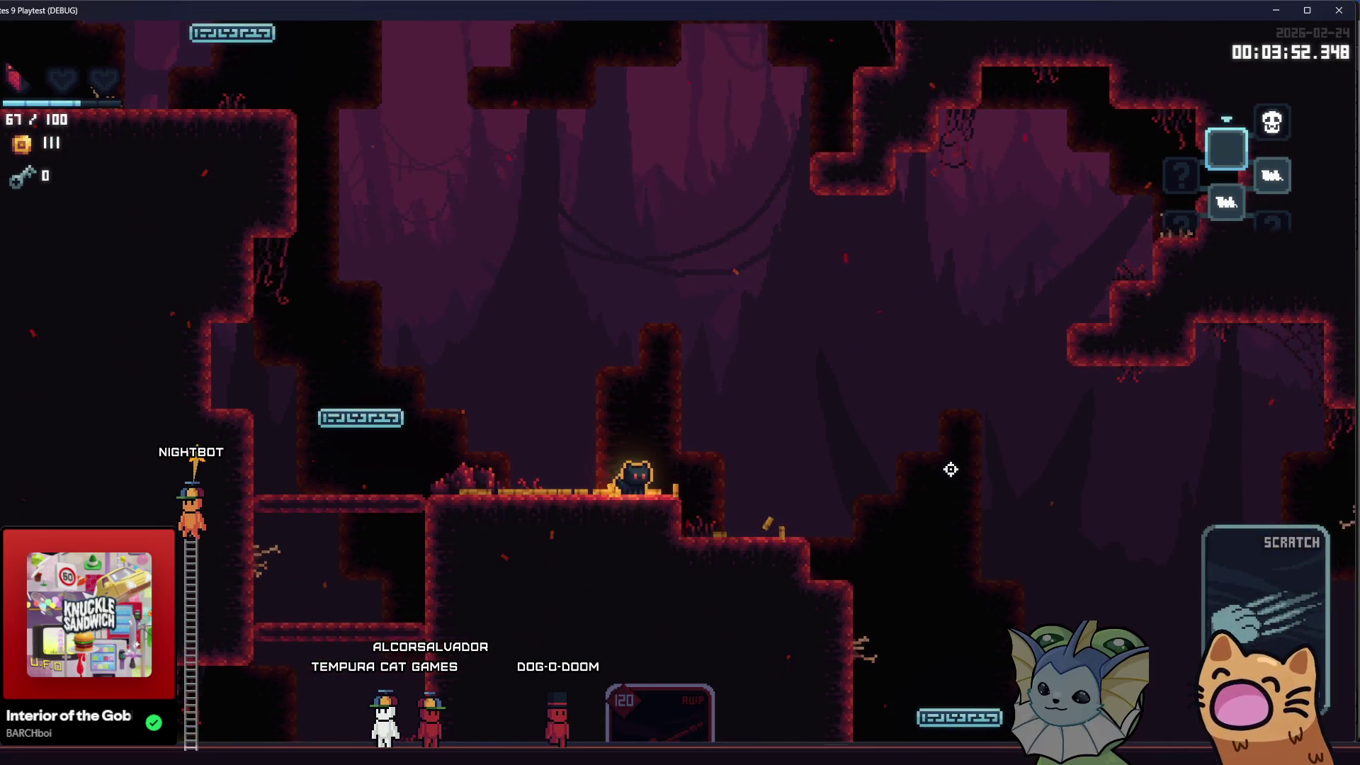
key(space)
key(space)
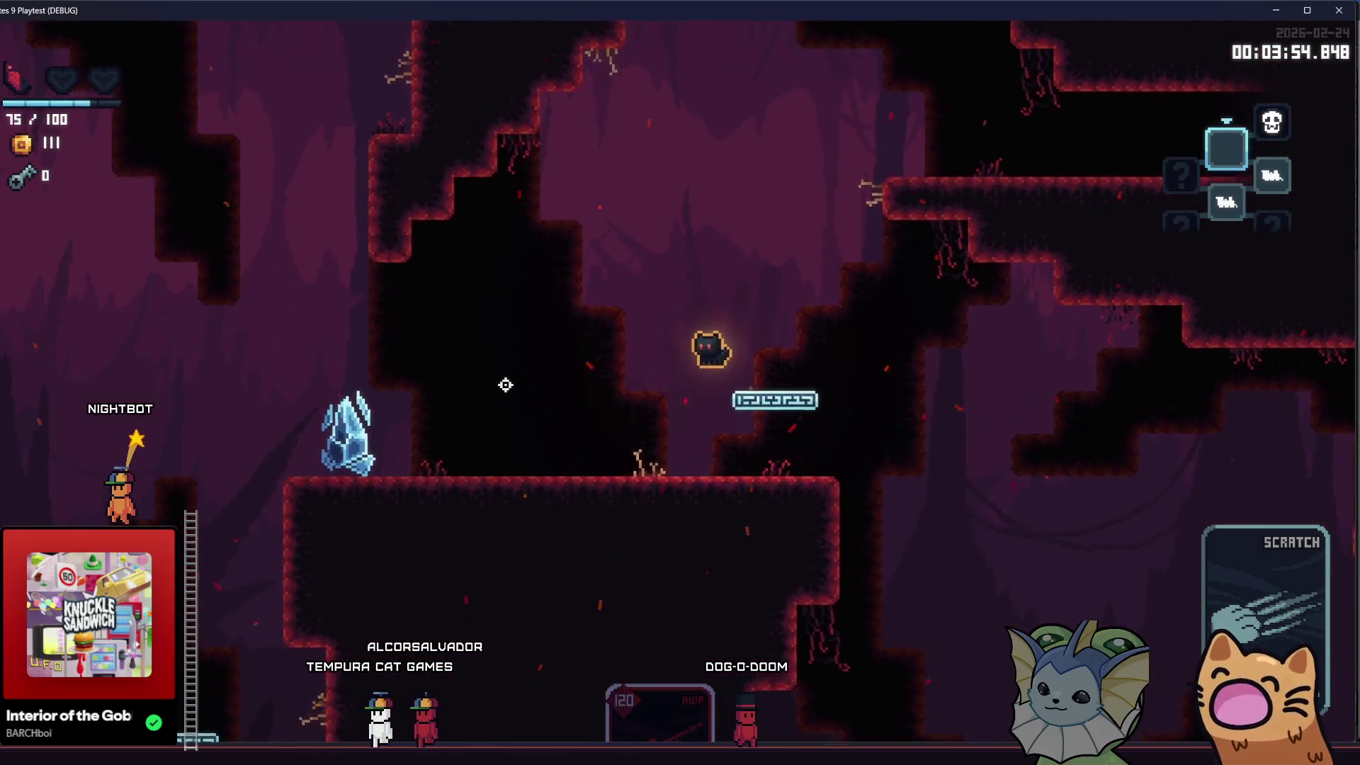
key(Tab)
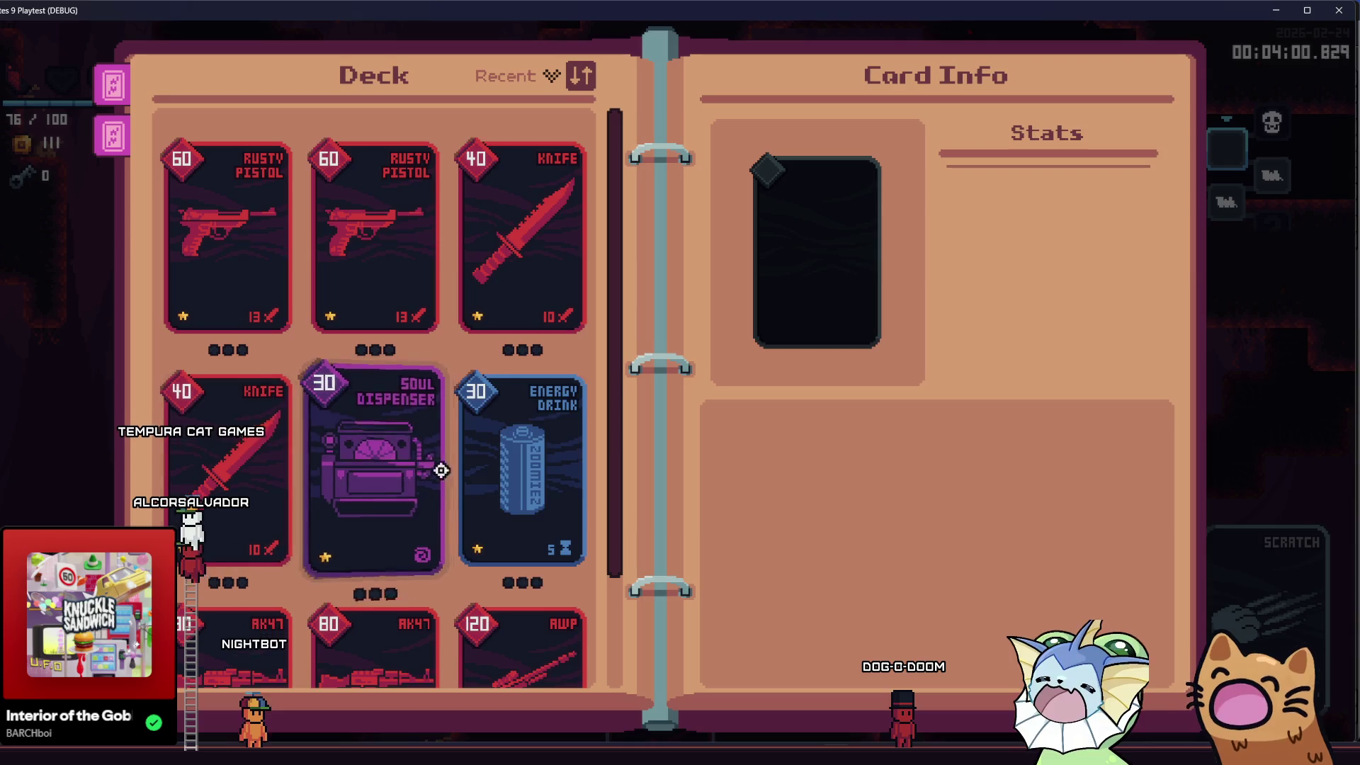
- Scroll the Deck cards, switch to the Collection page and scroll it, then close the book
scroll(441, 471, down, 2)
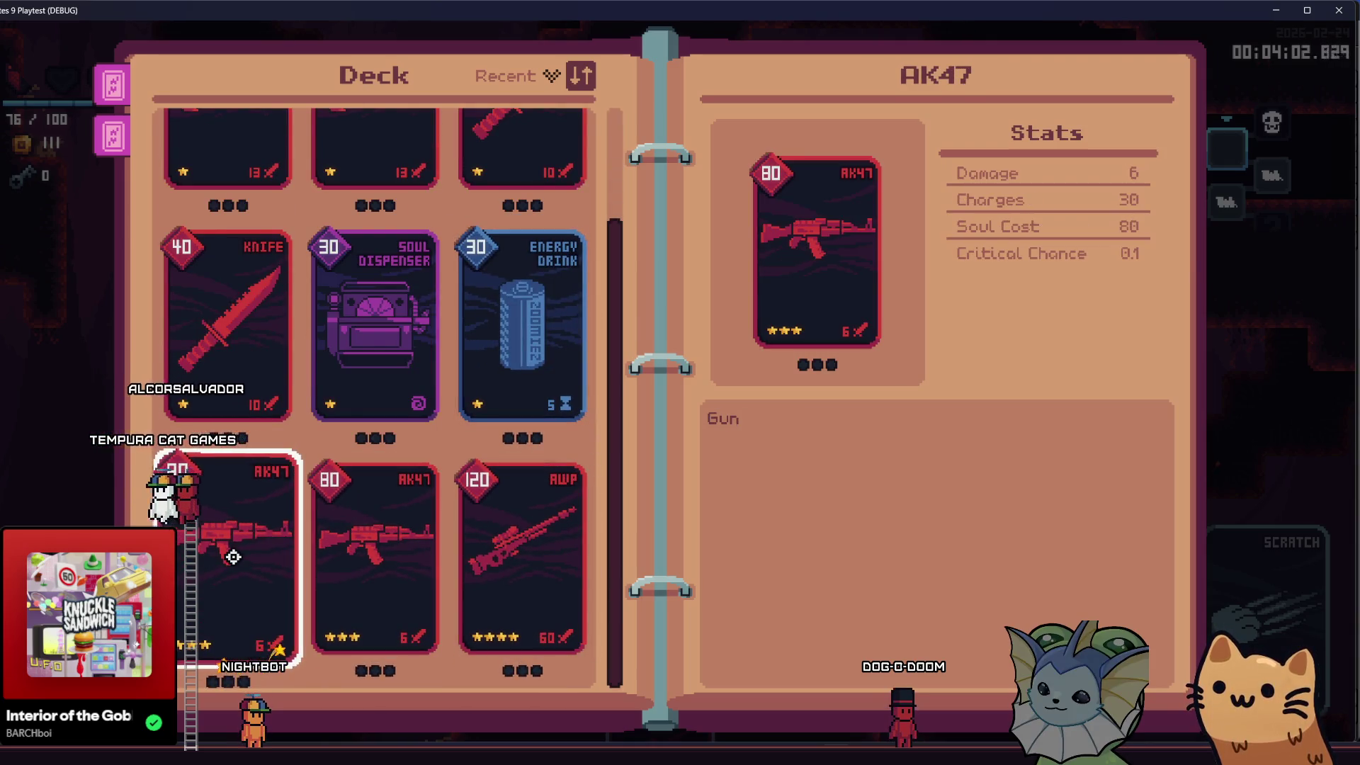
scroll(222, 307, up, 2)
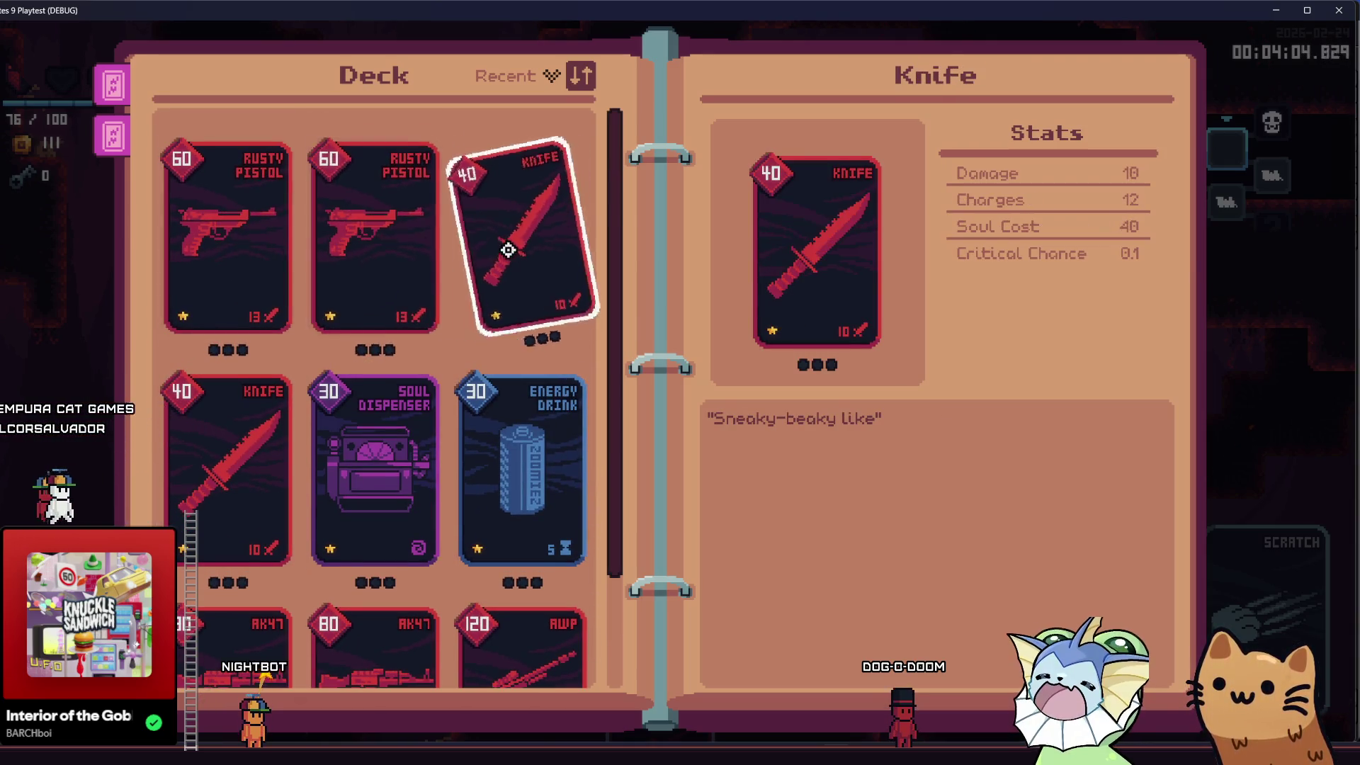
click(113, 136)
click(112, 85)
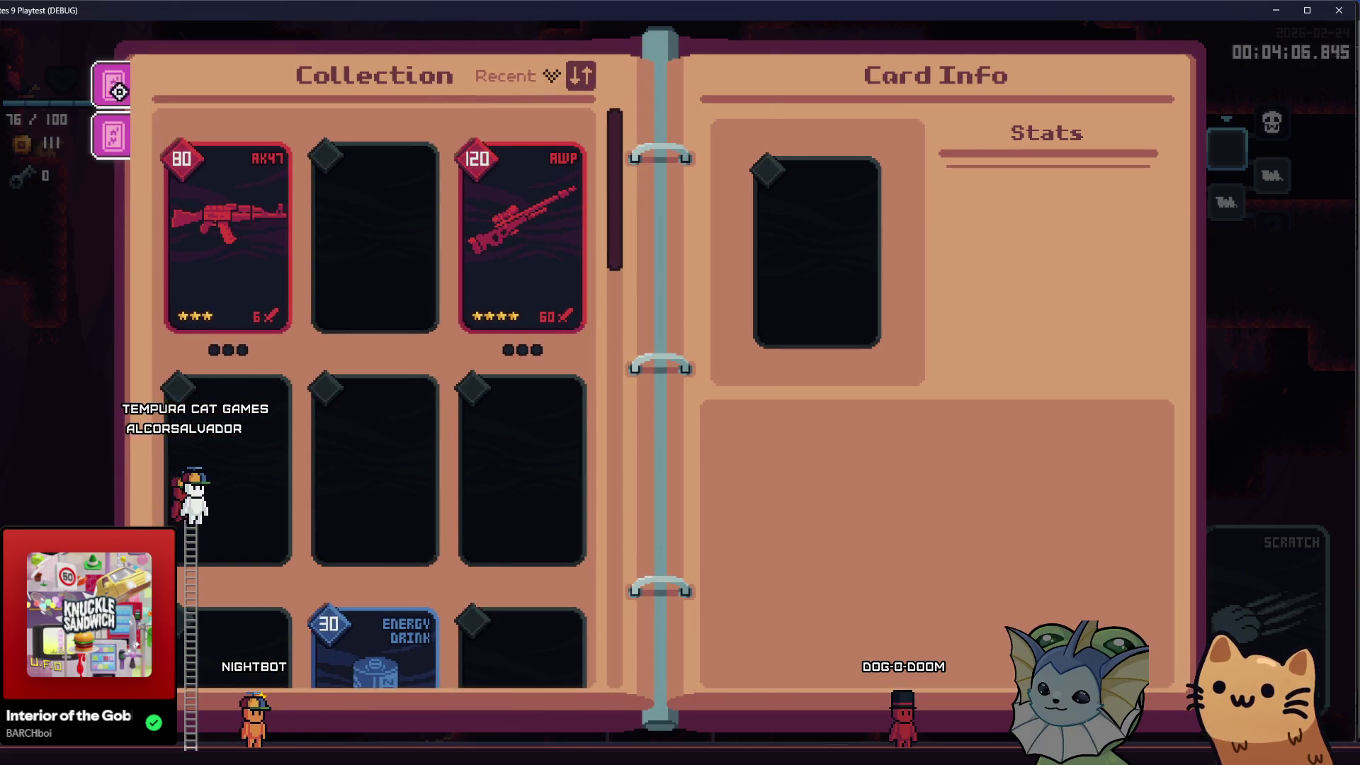
click(110, 145)
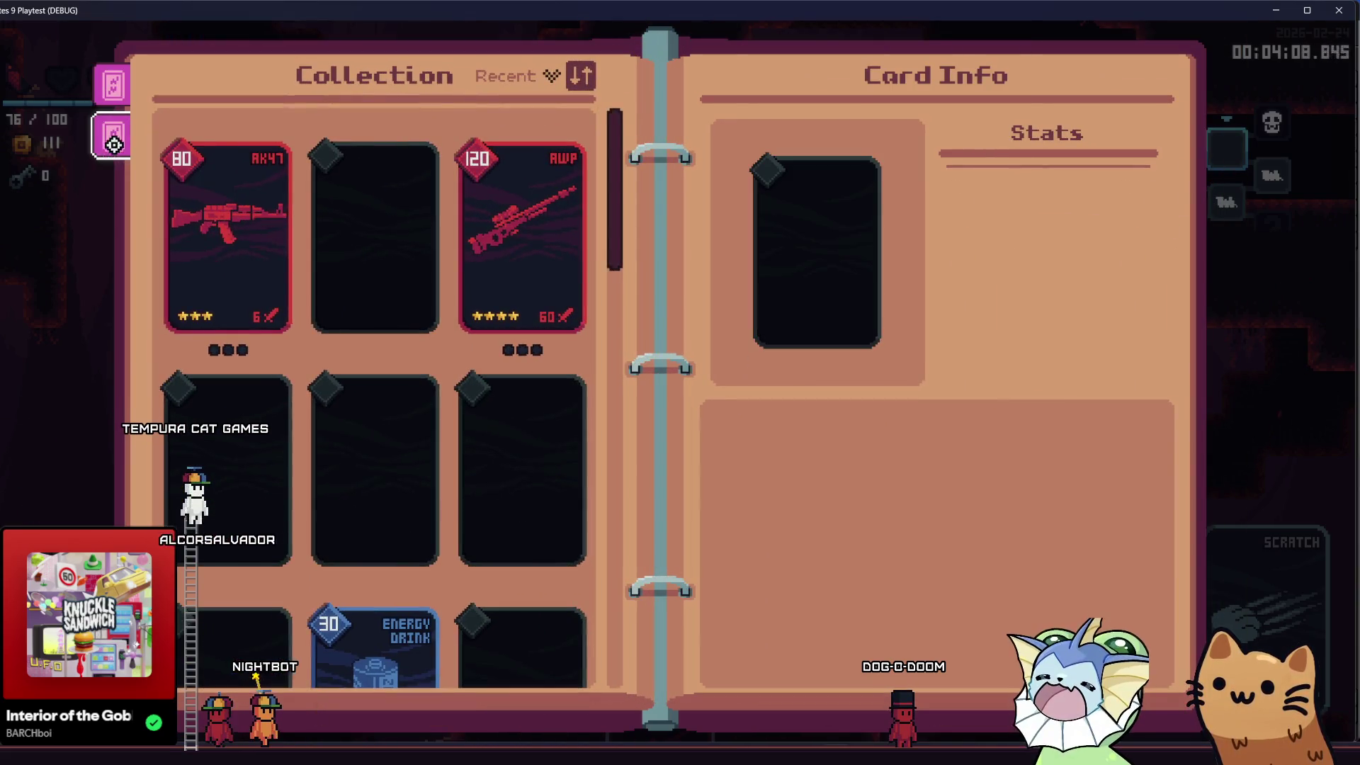
scroll(305, 372, down, 5)
scroll(305, 372, down, 3)
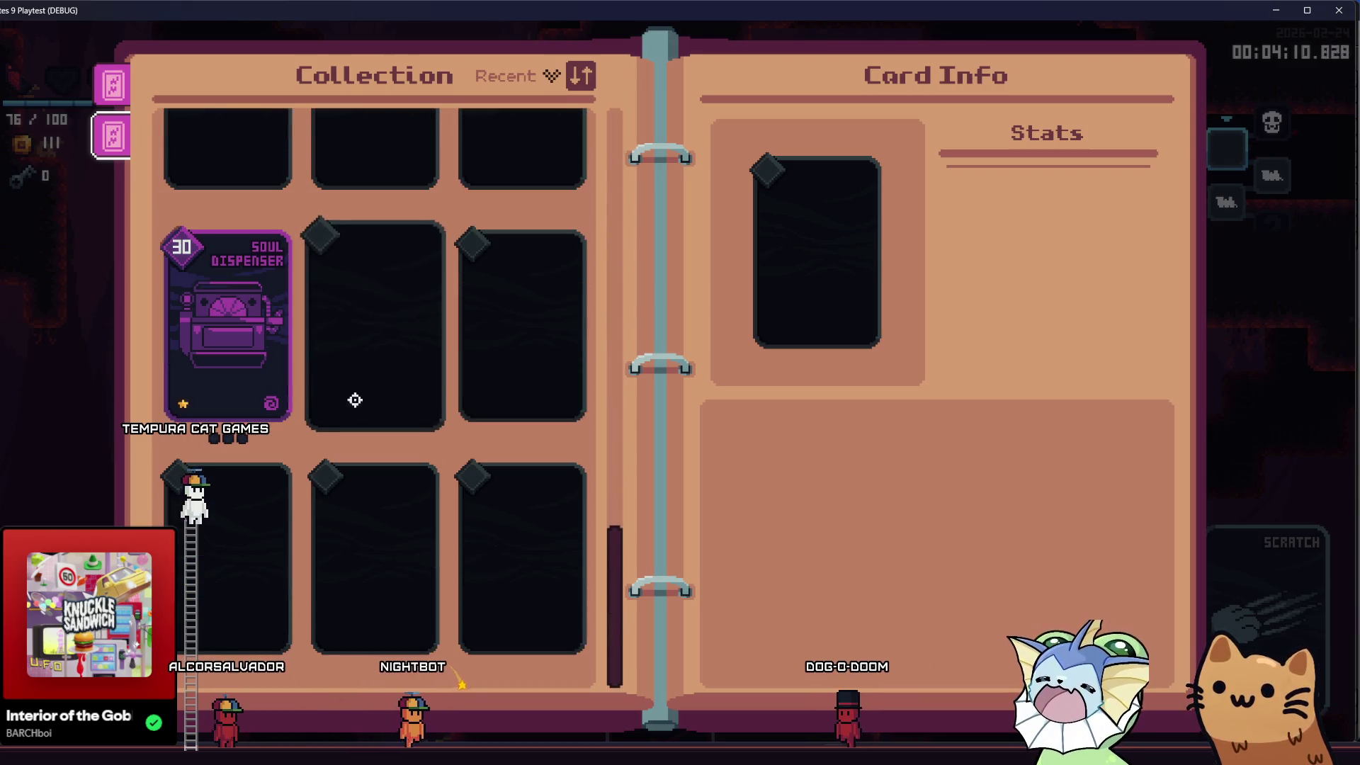
key(Escape)
- Browse the Level debug options (TP To Room) in the F1 debug menu, close it, then stop the game with F8
key(F1)
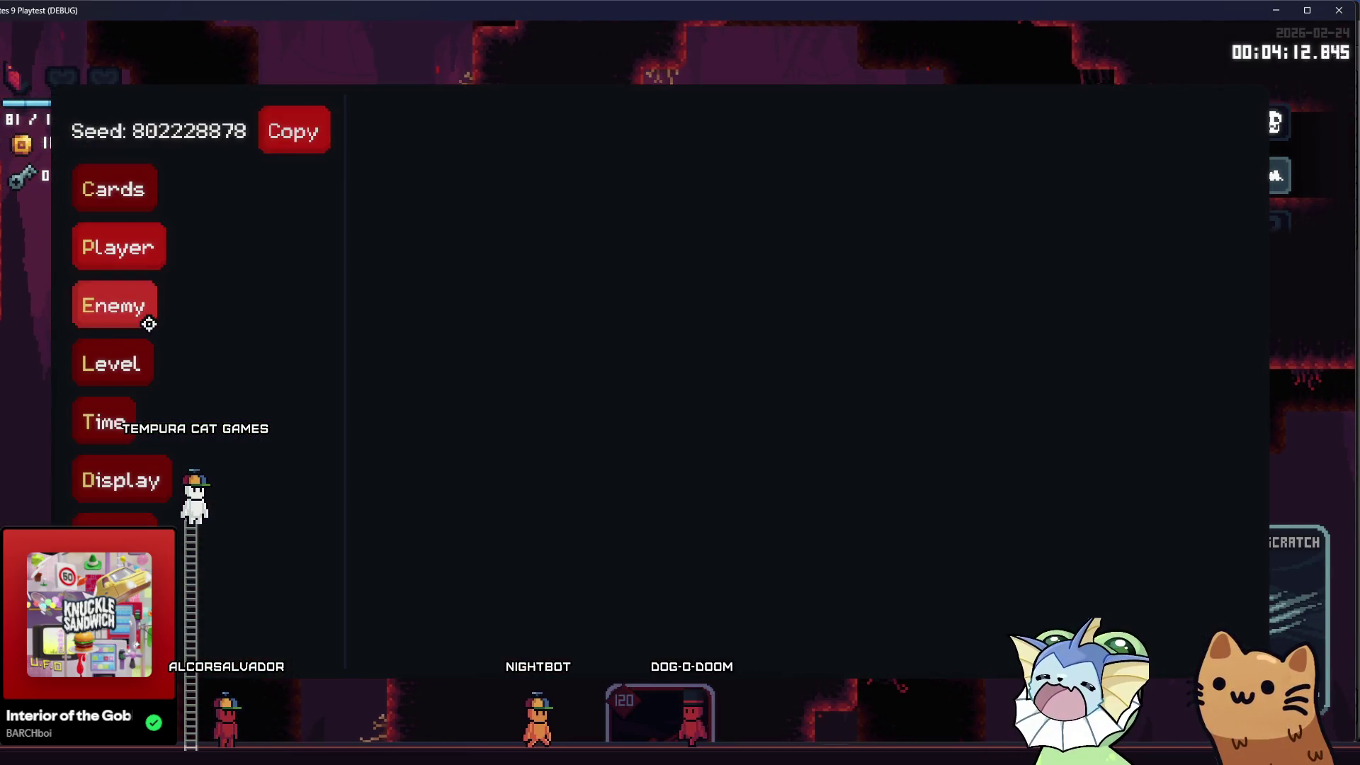
click(116, 347)
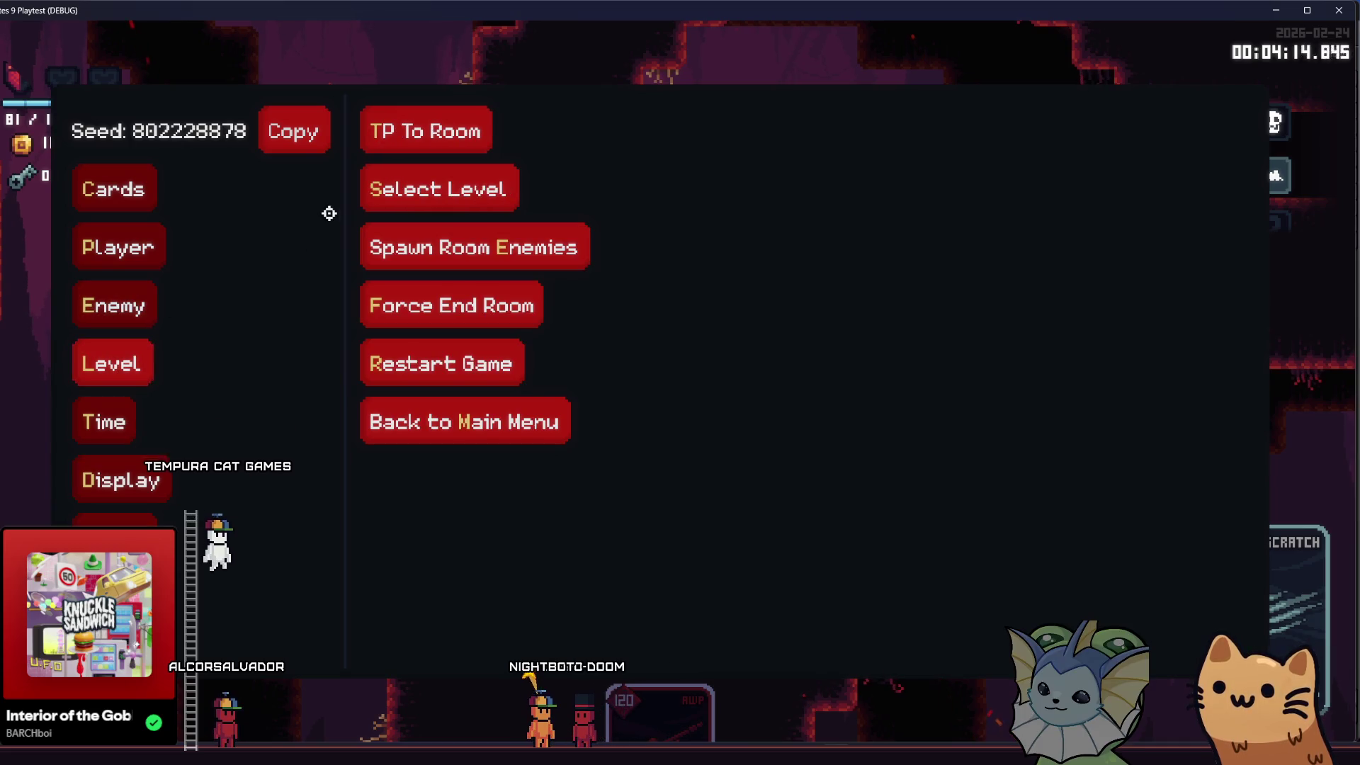
key(F1)
key(F1)
click(128, 351)
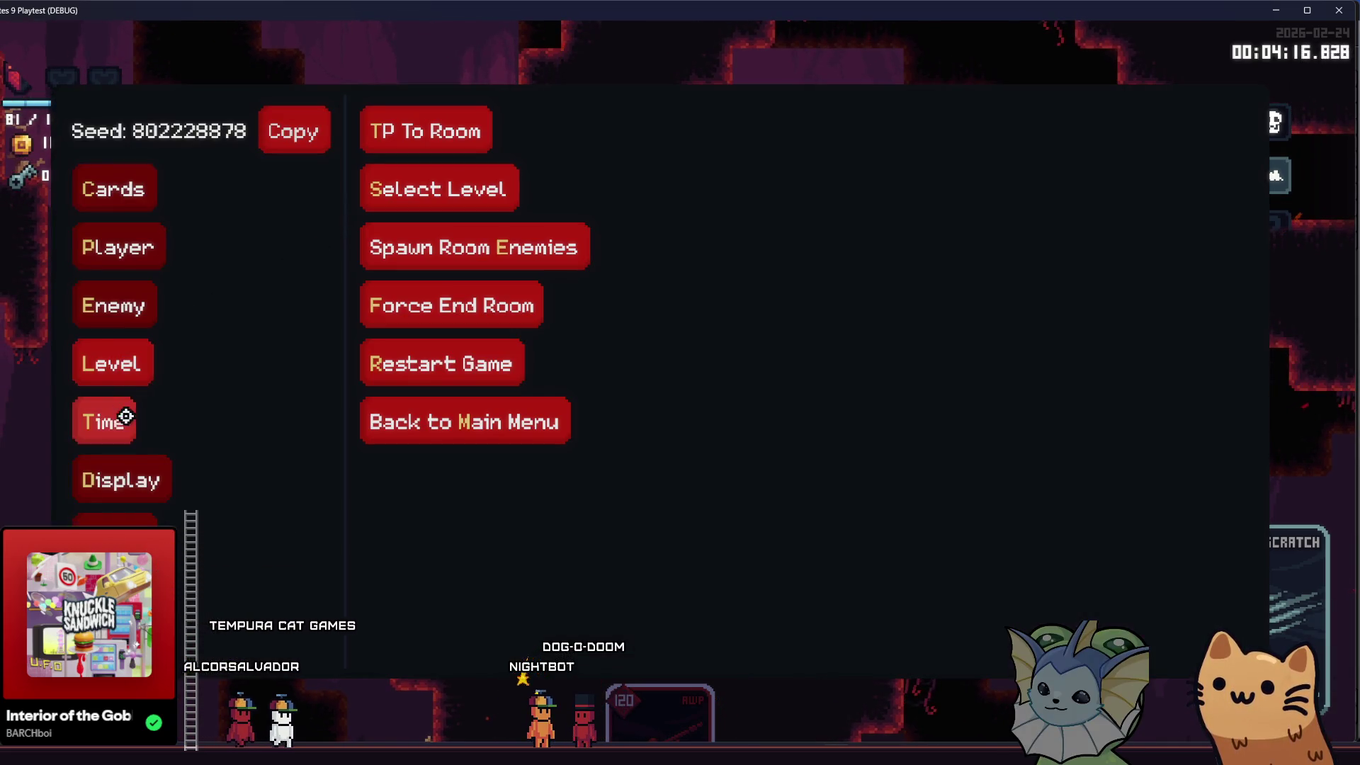
key(F1)
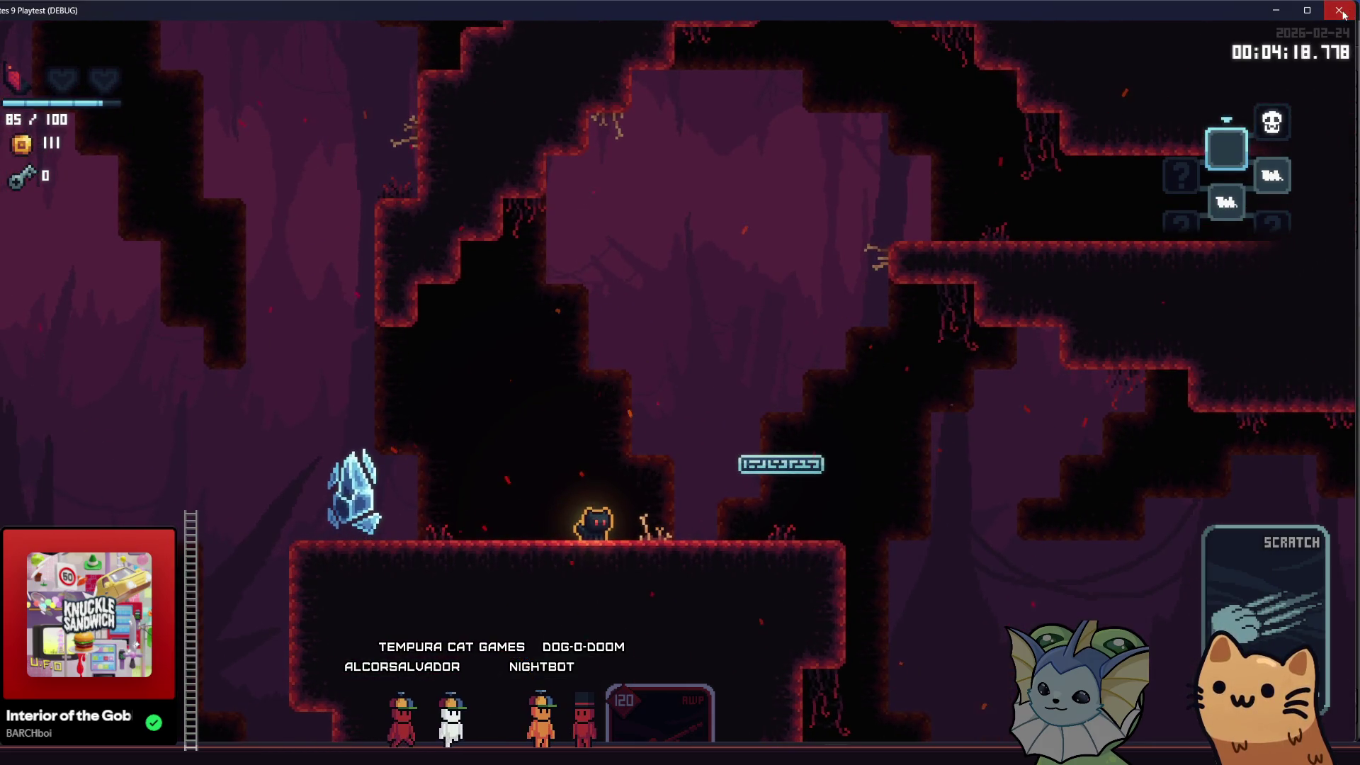
key(F8)
scroll(728, 321, down, 3)
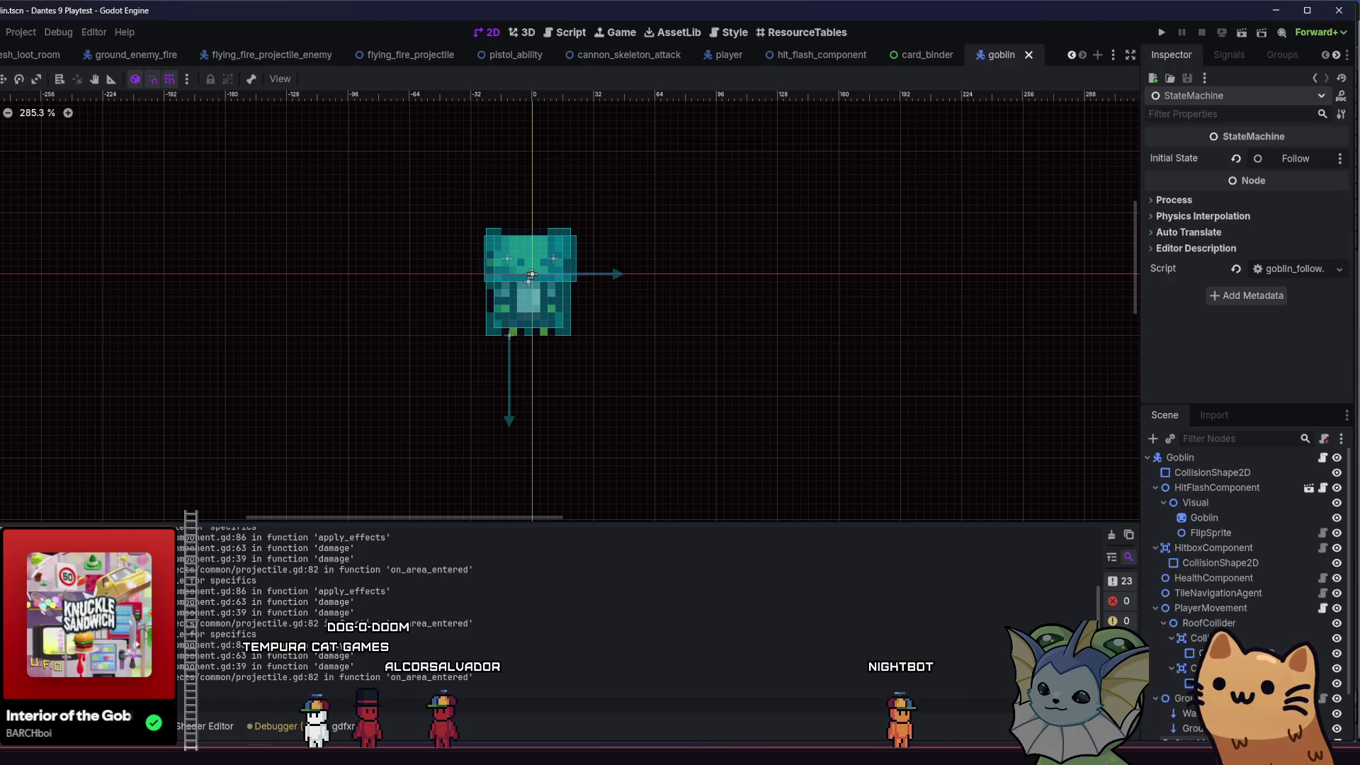
- Check the list of open scenes from the goblin scene
scroll(1218, 585, down, 2)
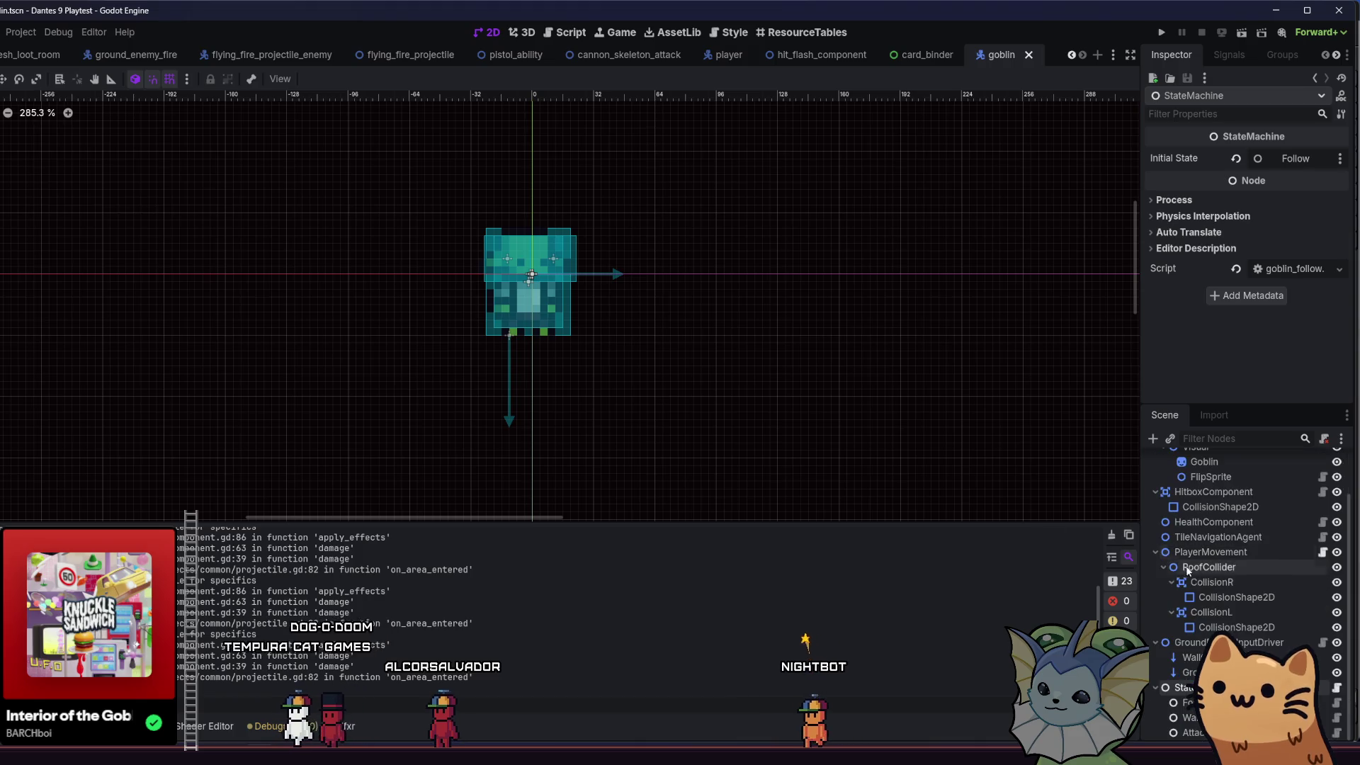
scroll(1219, 585, up, 2)
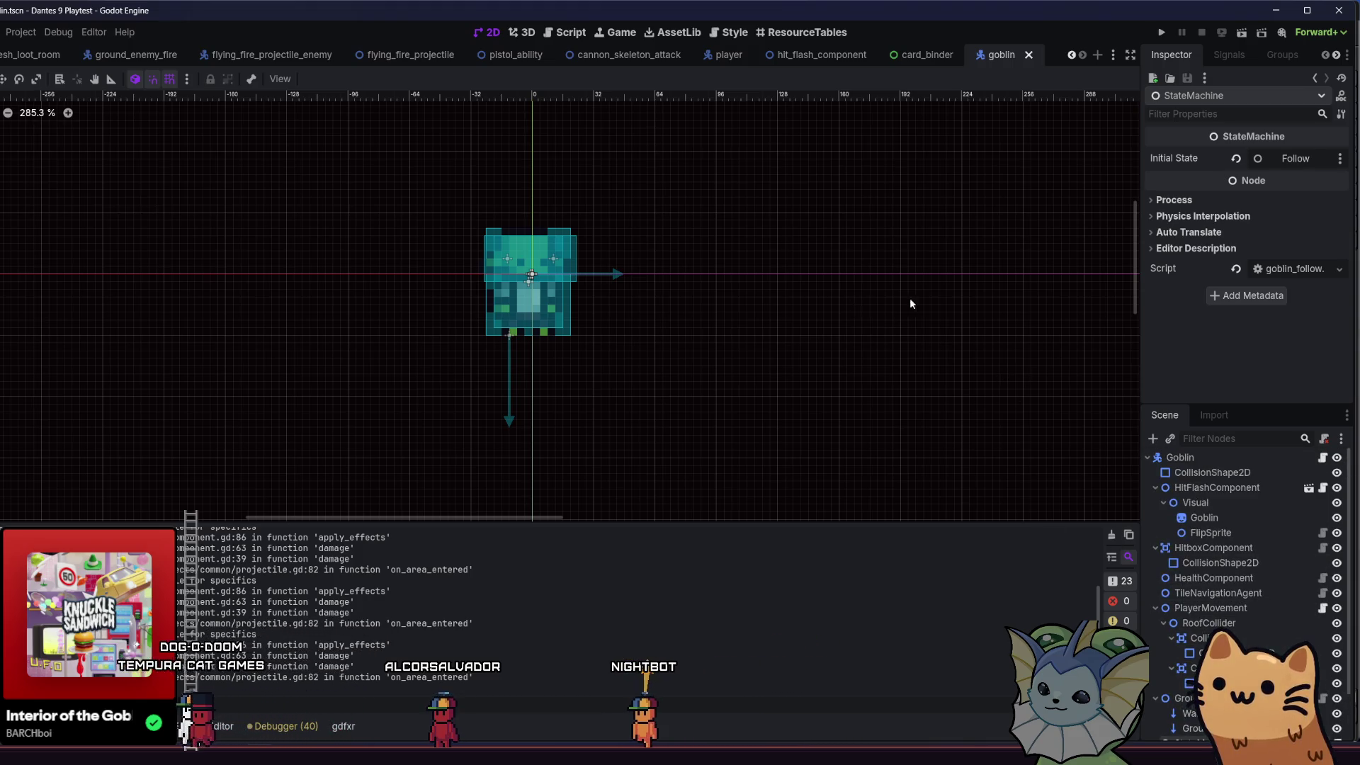
scroll(987, 333, up, 2)
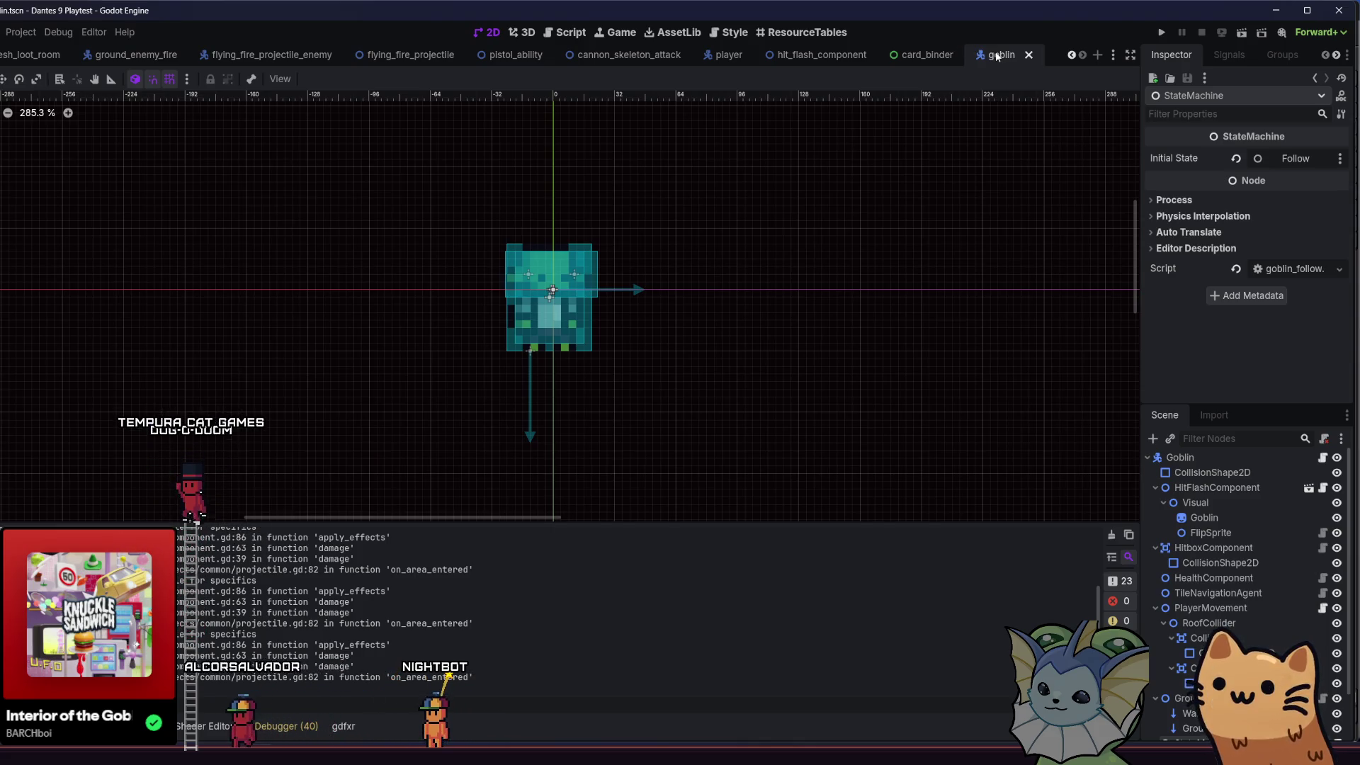
click(1107, 53)
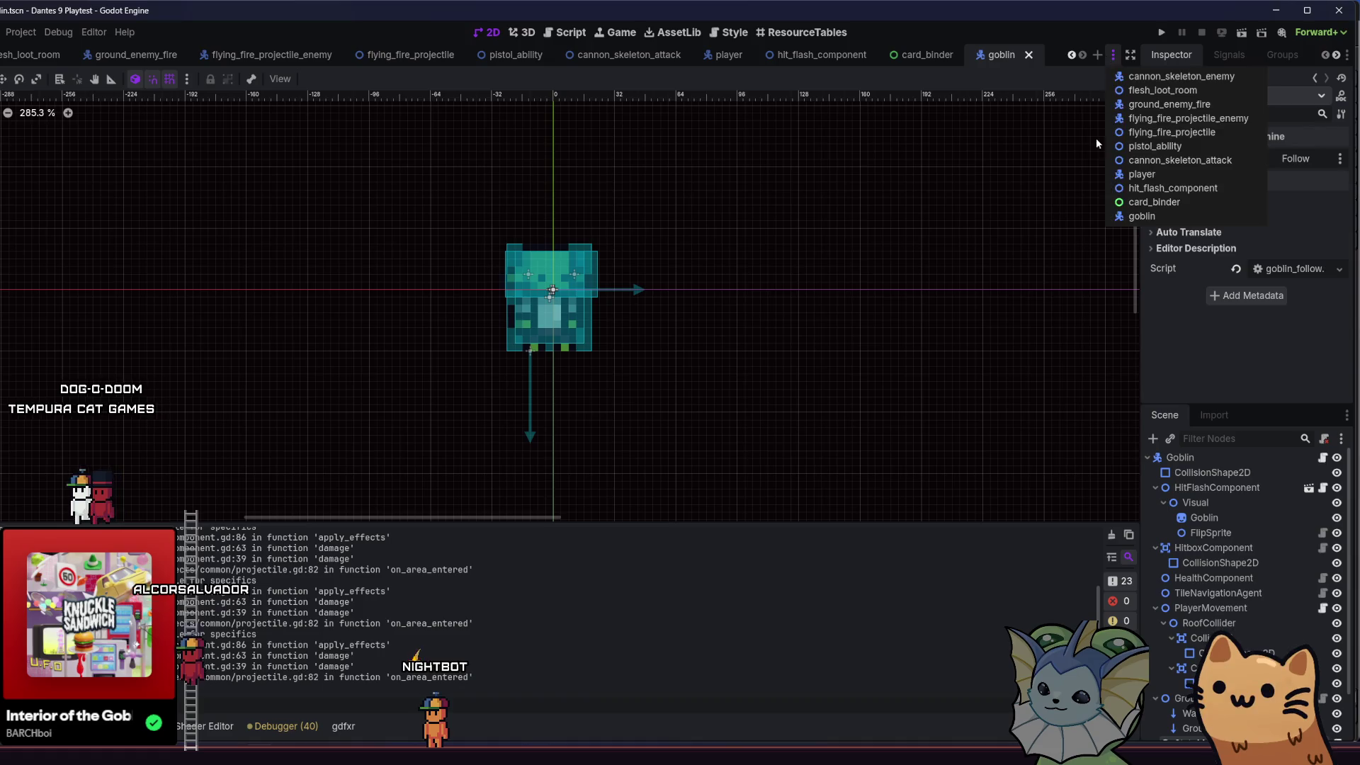
click(1011, 65)
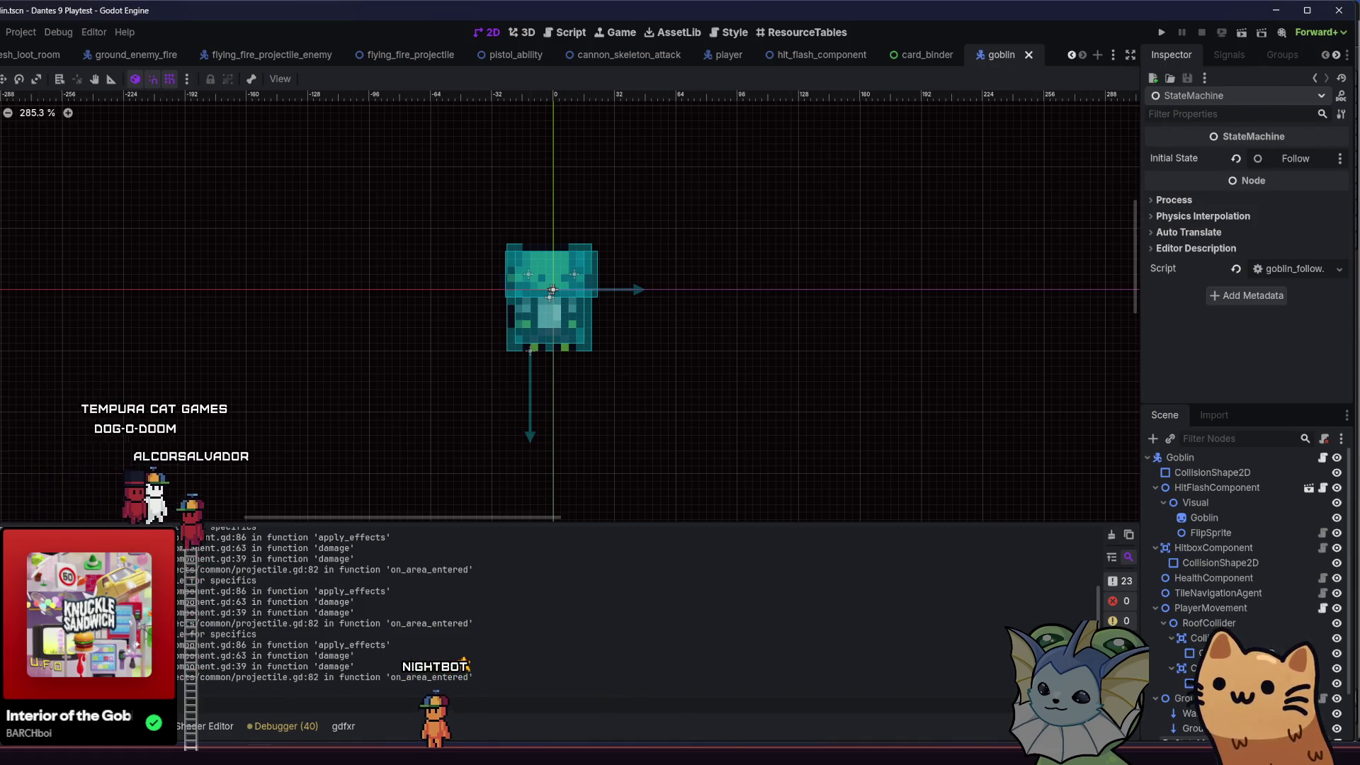
- Show the FileSystem dock and inspect the GroundEnemyInputDriver node in the Inspector
key(alt+f)
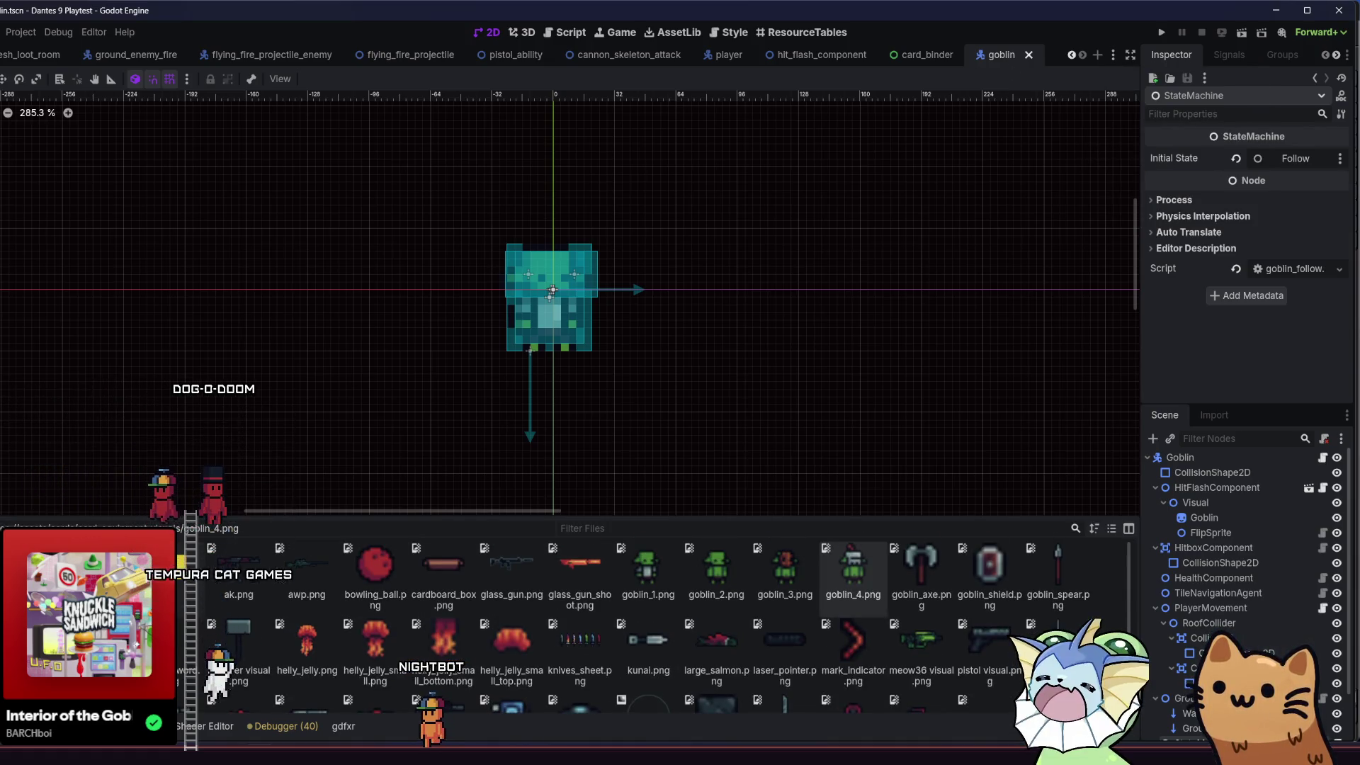
scroll(1172, 595, down, 2)
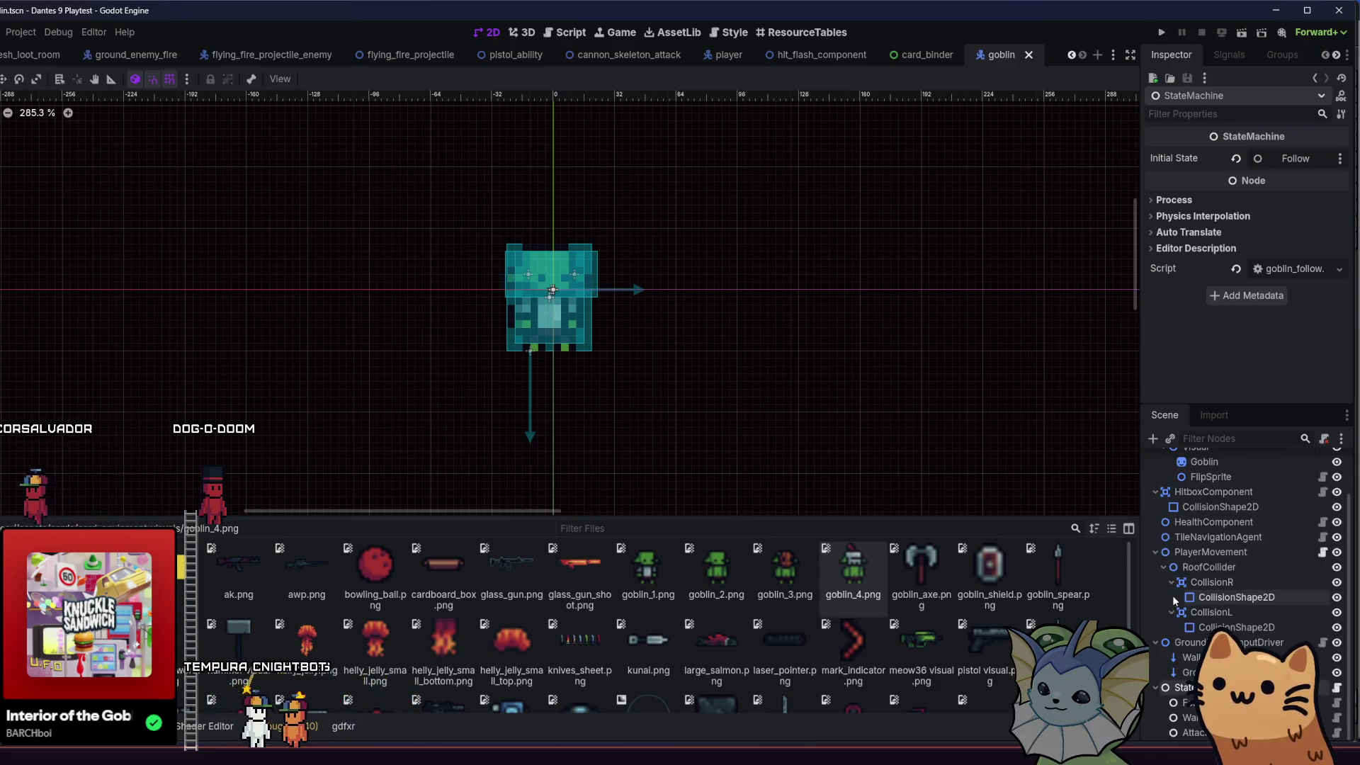
click(1249, 643)
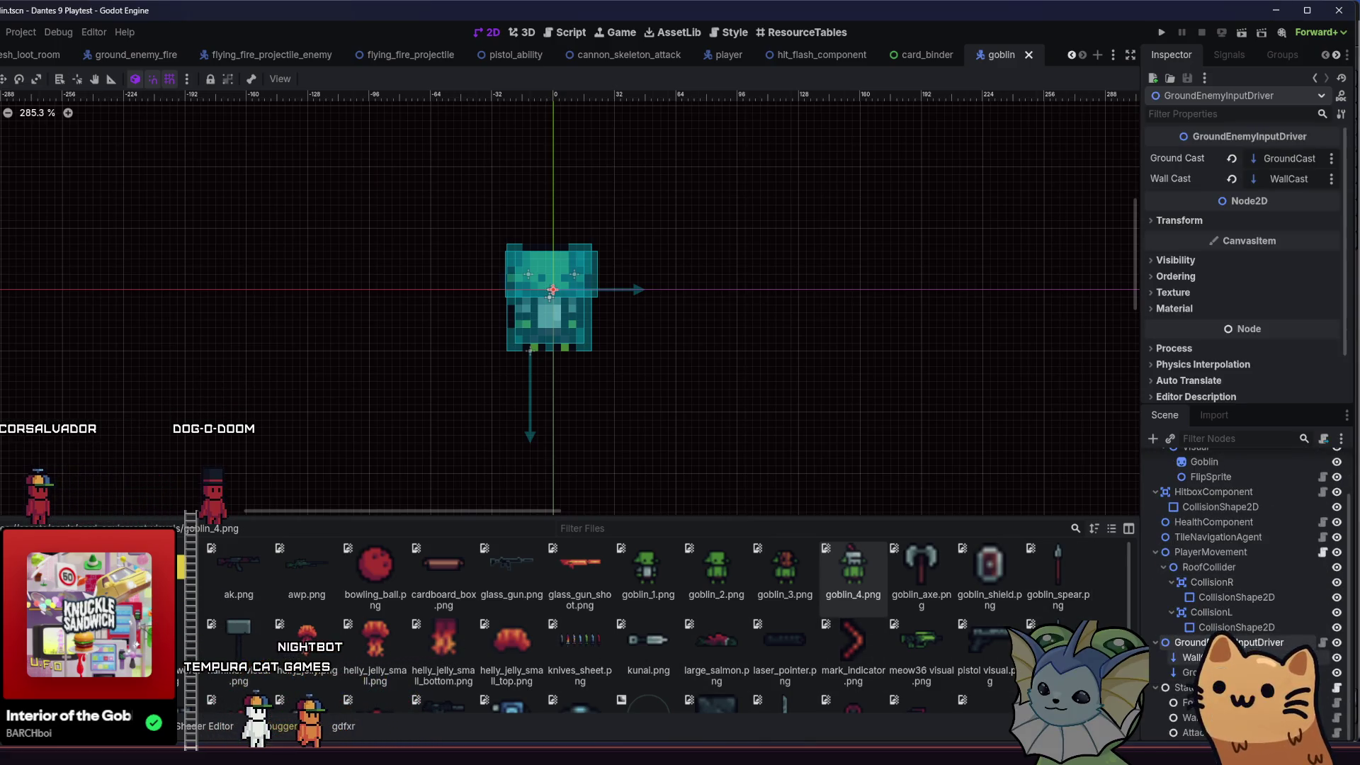
scroll(1251, 645, up, 2)
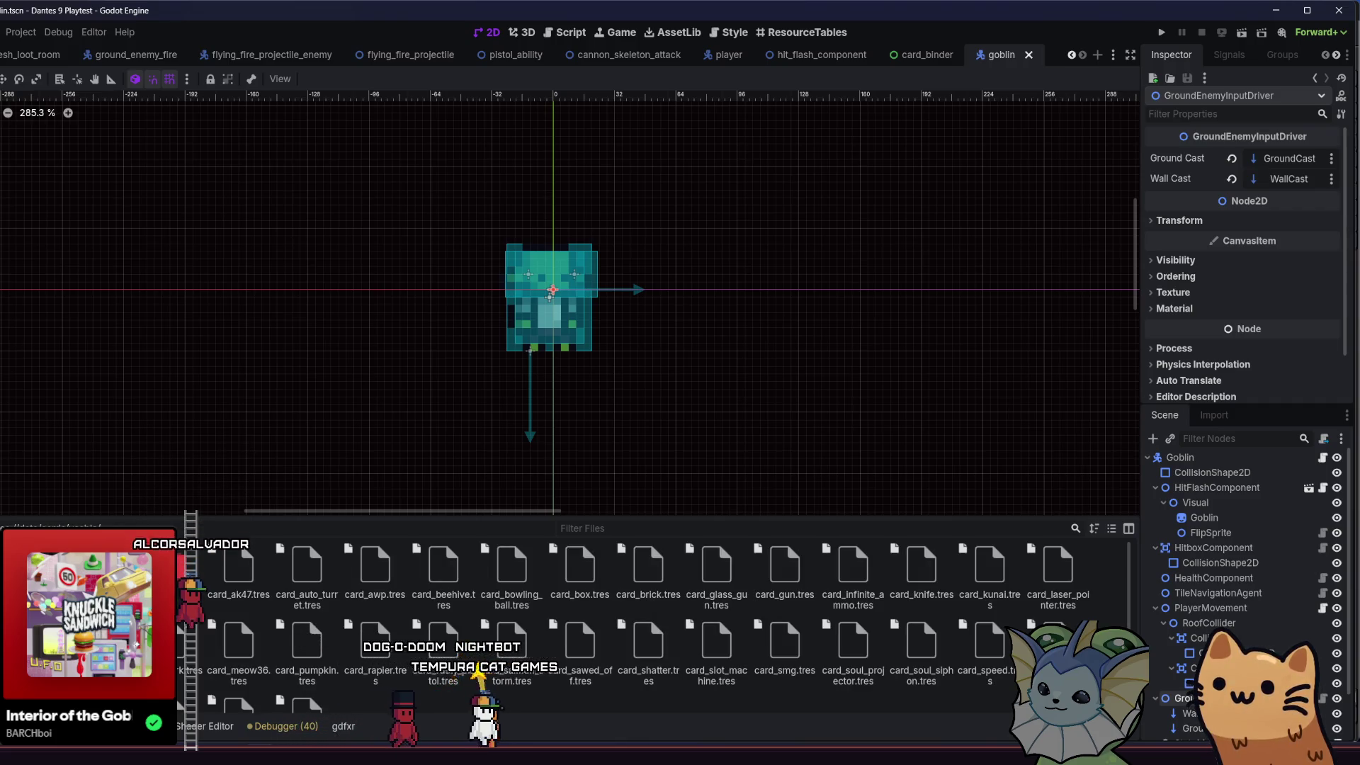
scroll(333, 670, down, 2)
- Create a new Card resource saved as card_goblin_army.tres in res://data/cards/usable
right_click(432, 638)
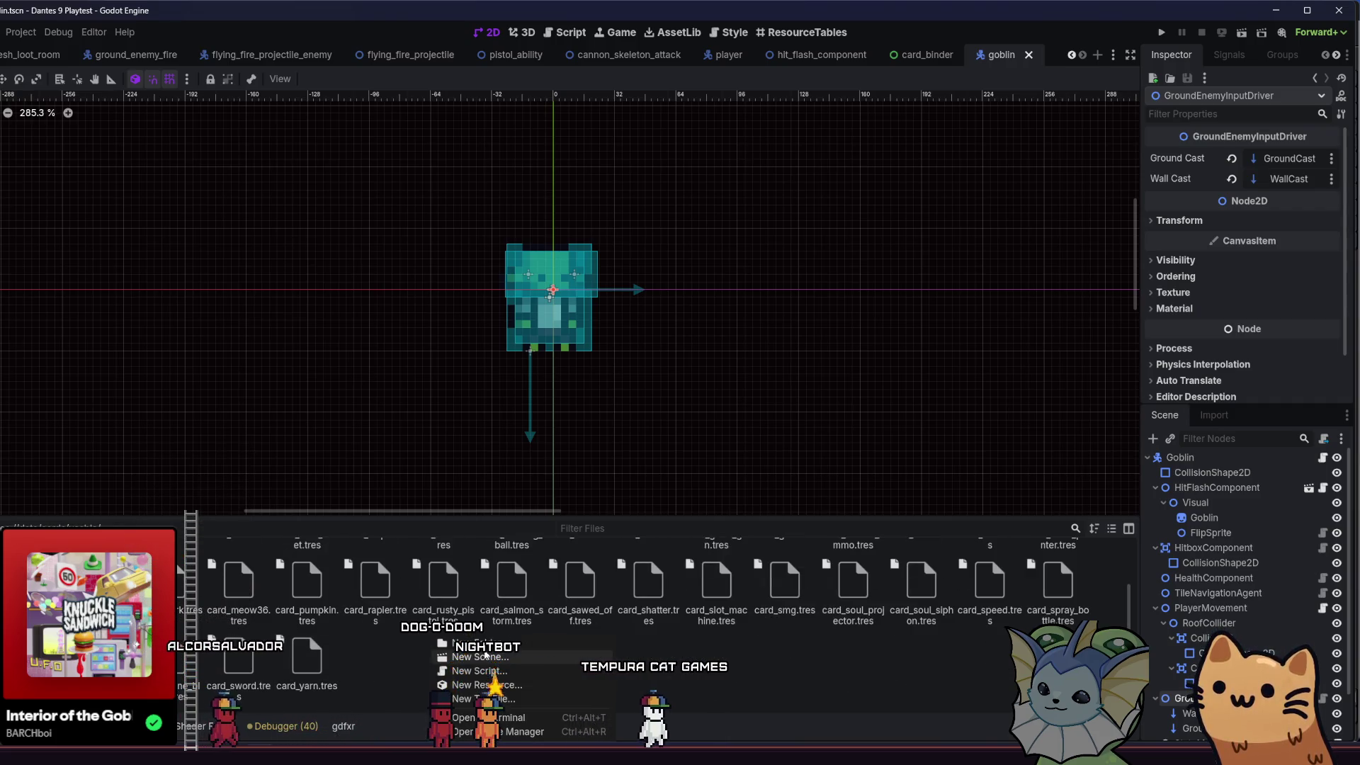
click(496, 681)
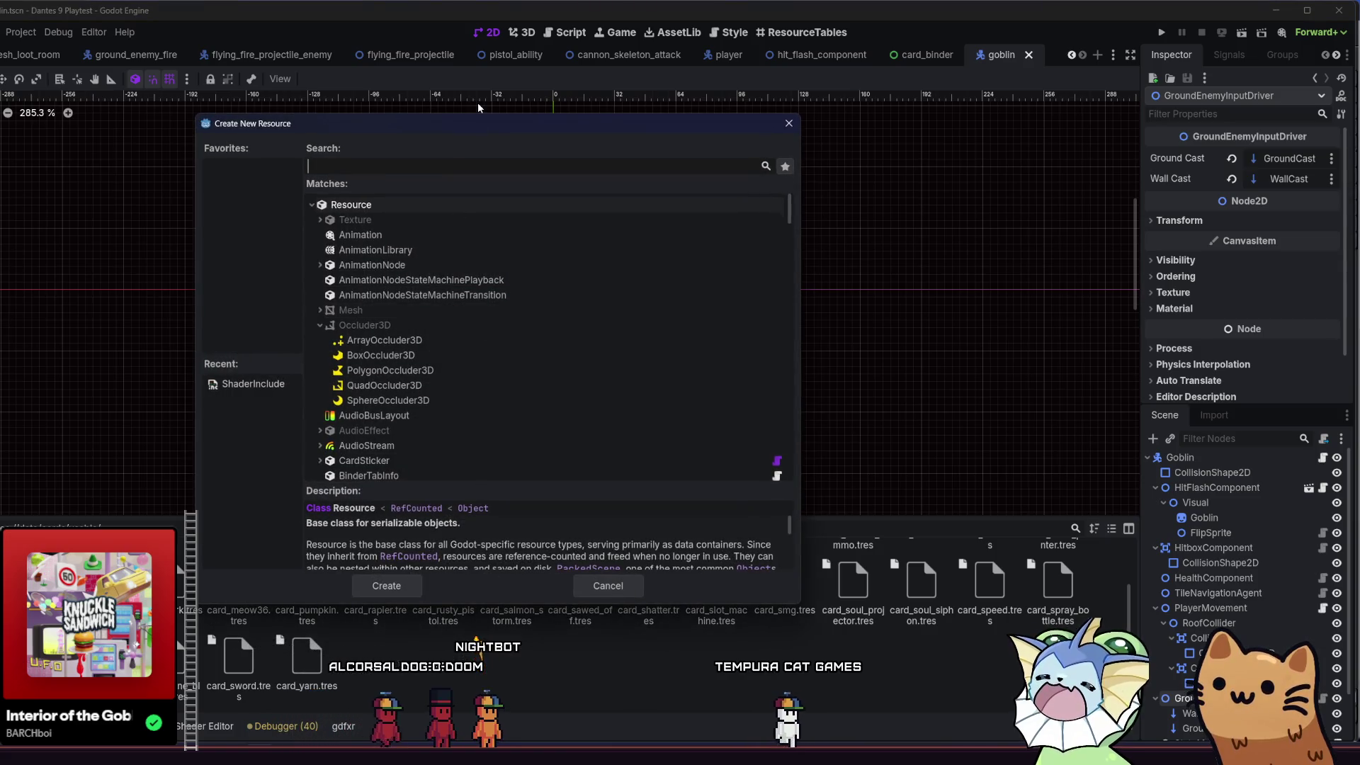
mouse_move(452, 128)
mouse_down()
mouse_move(491, 210)
mouse_move(492, 146)
mouse_up()
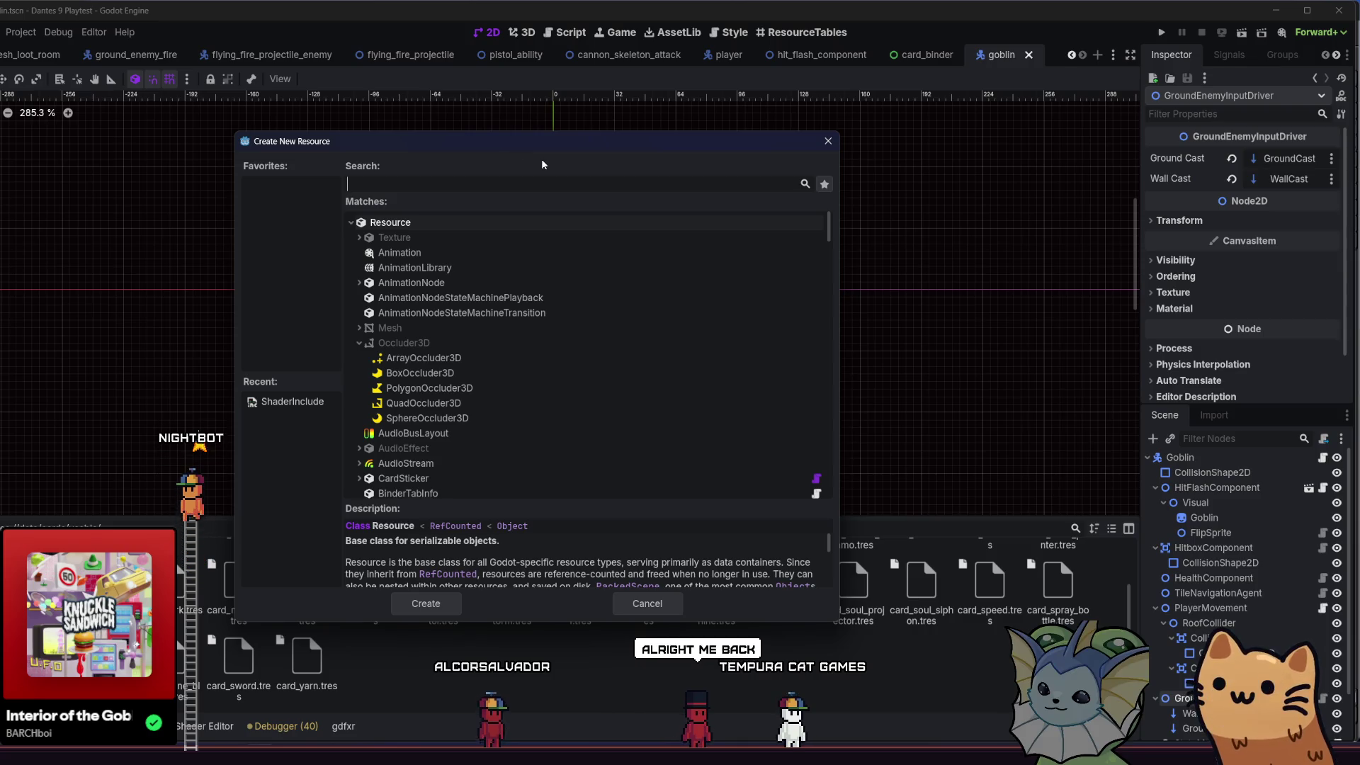
text(card)
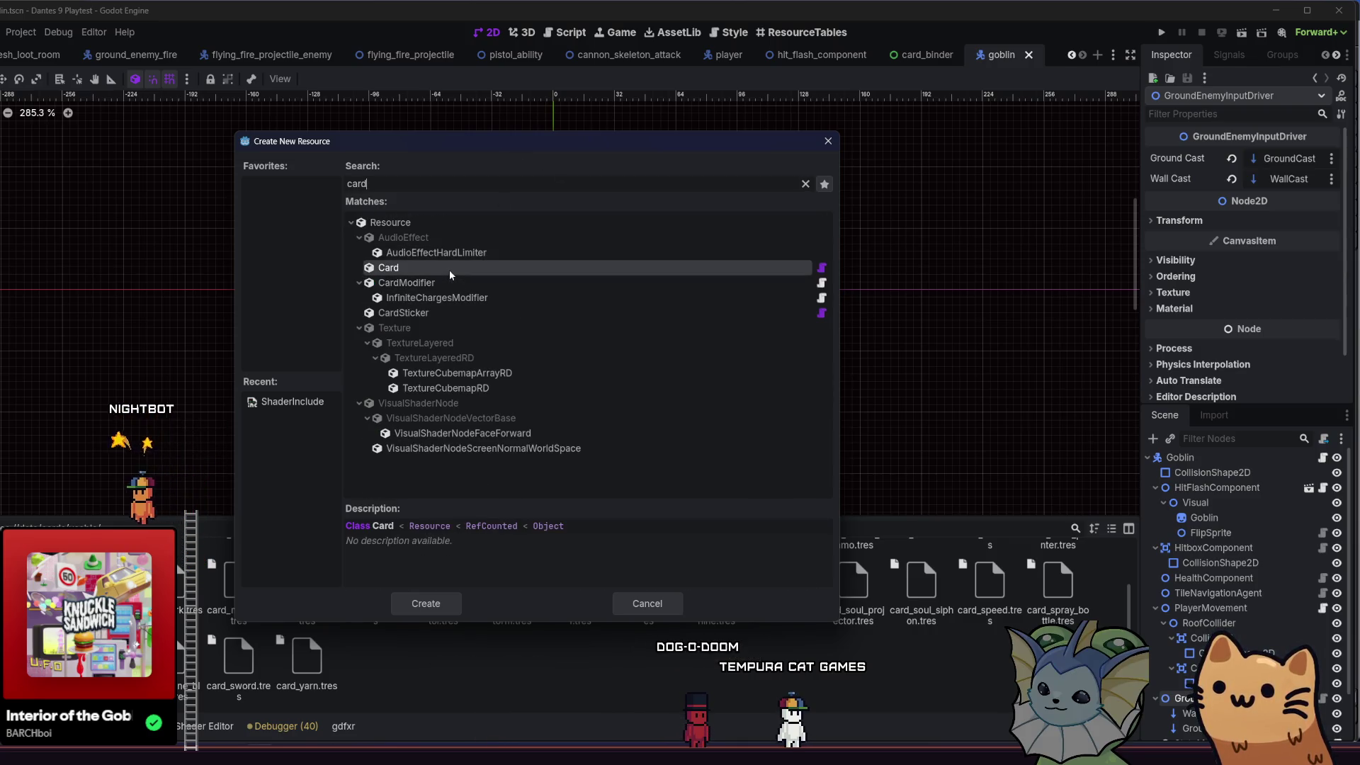
double_click(449, 269)
text(card_)
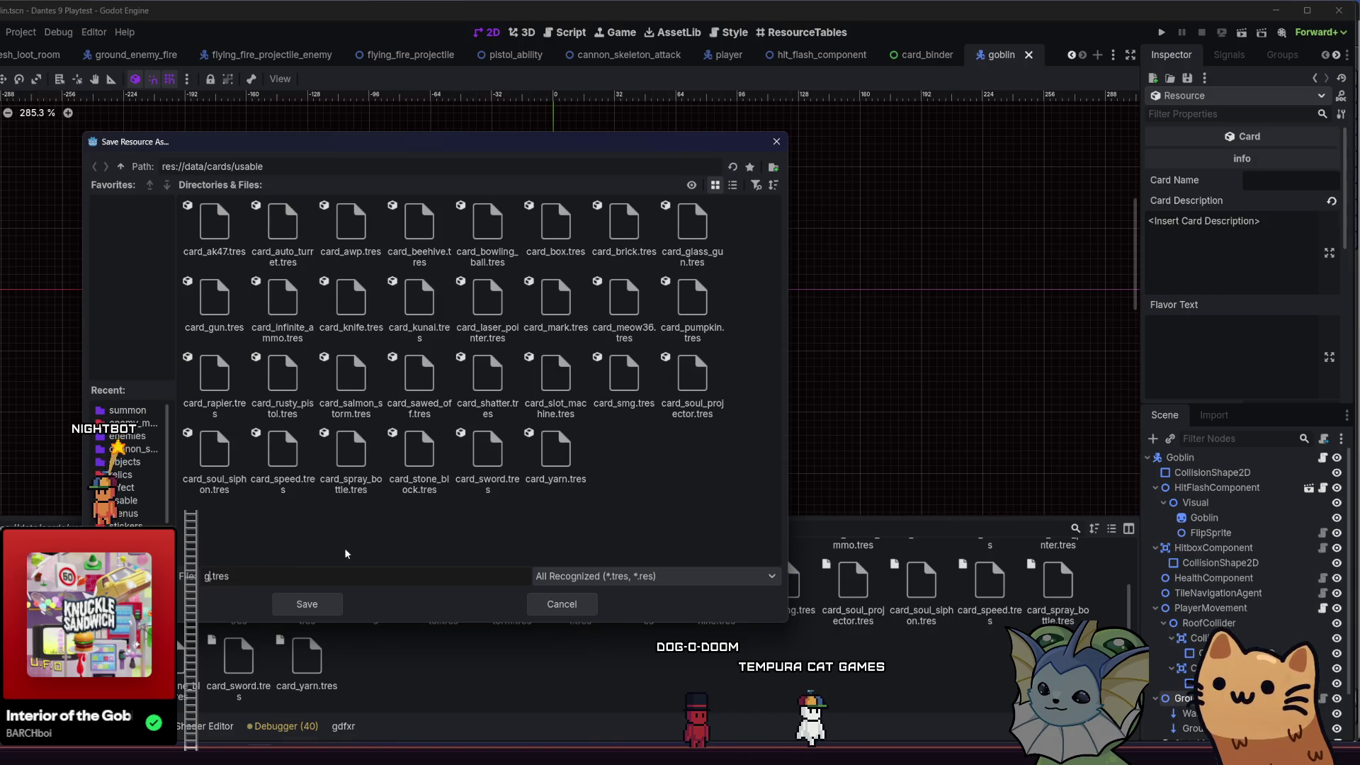
text(goblin_army)
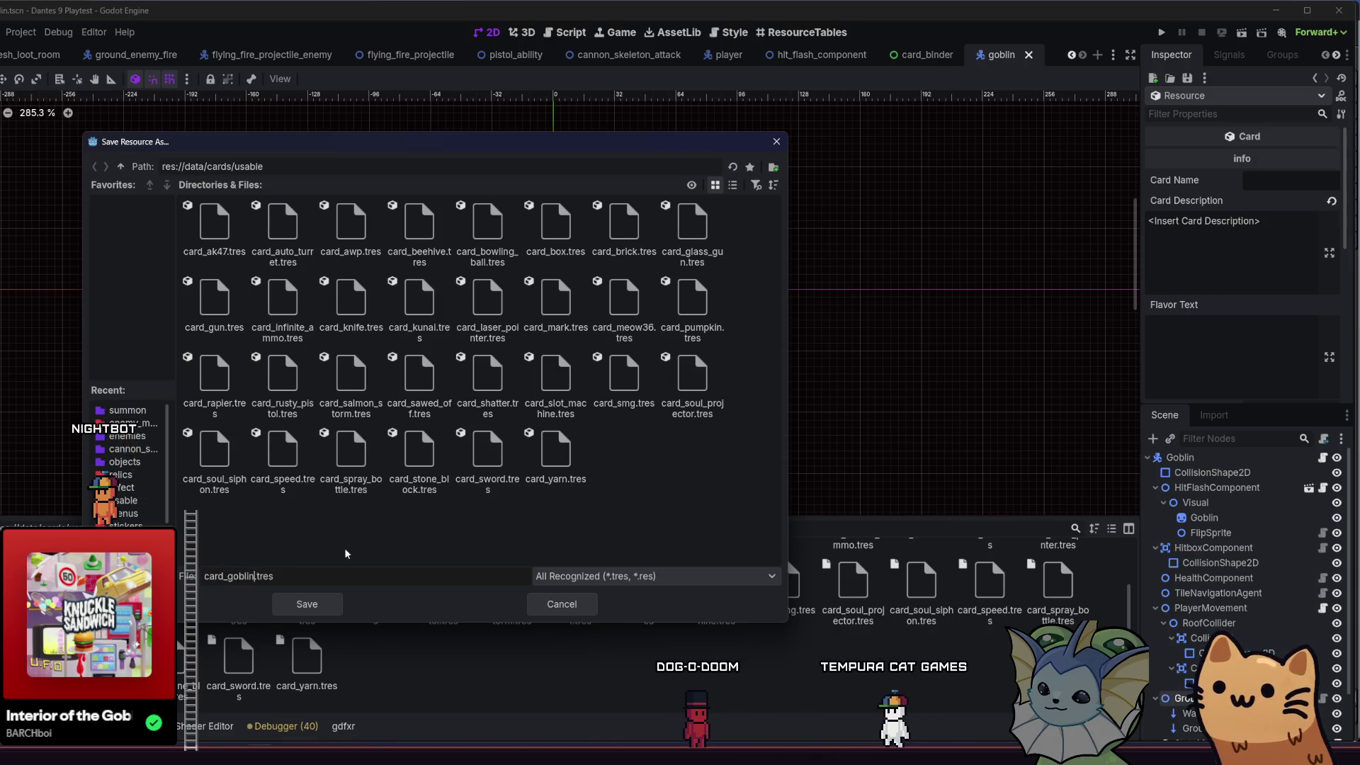
key(Return)
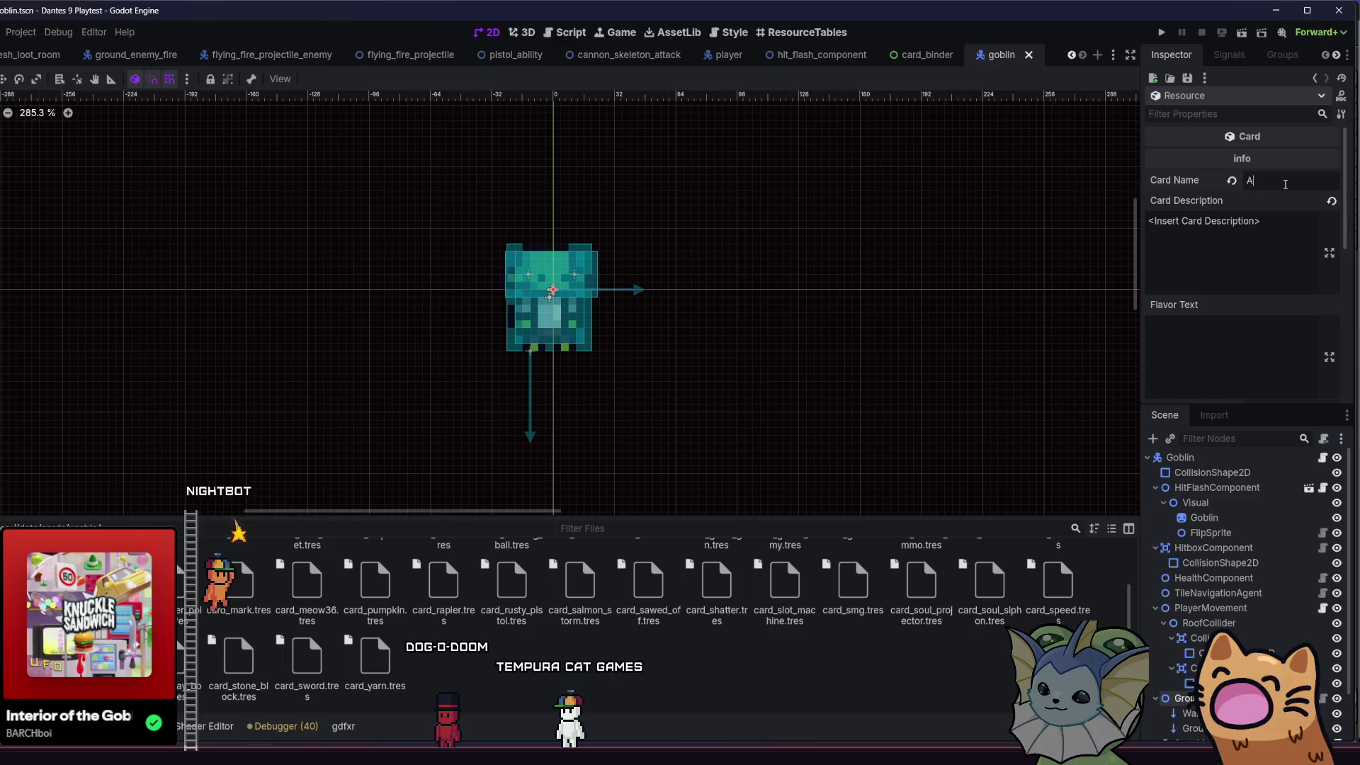
- Set Card Name to 'Goblin Army' and replace the placeholder Card Description with 'Summon the horde!'
key(BackSpace)
text(Go)
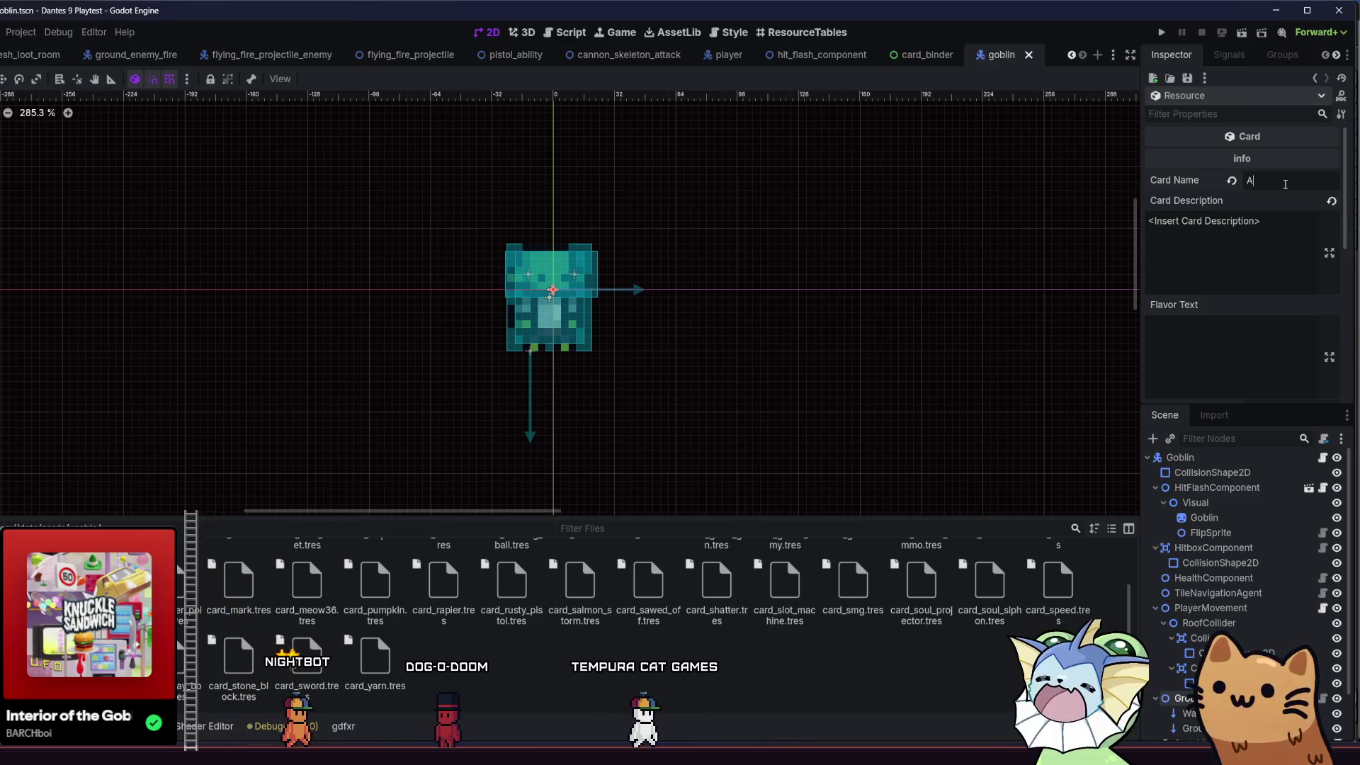
text(blin Army)
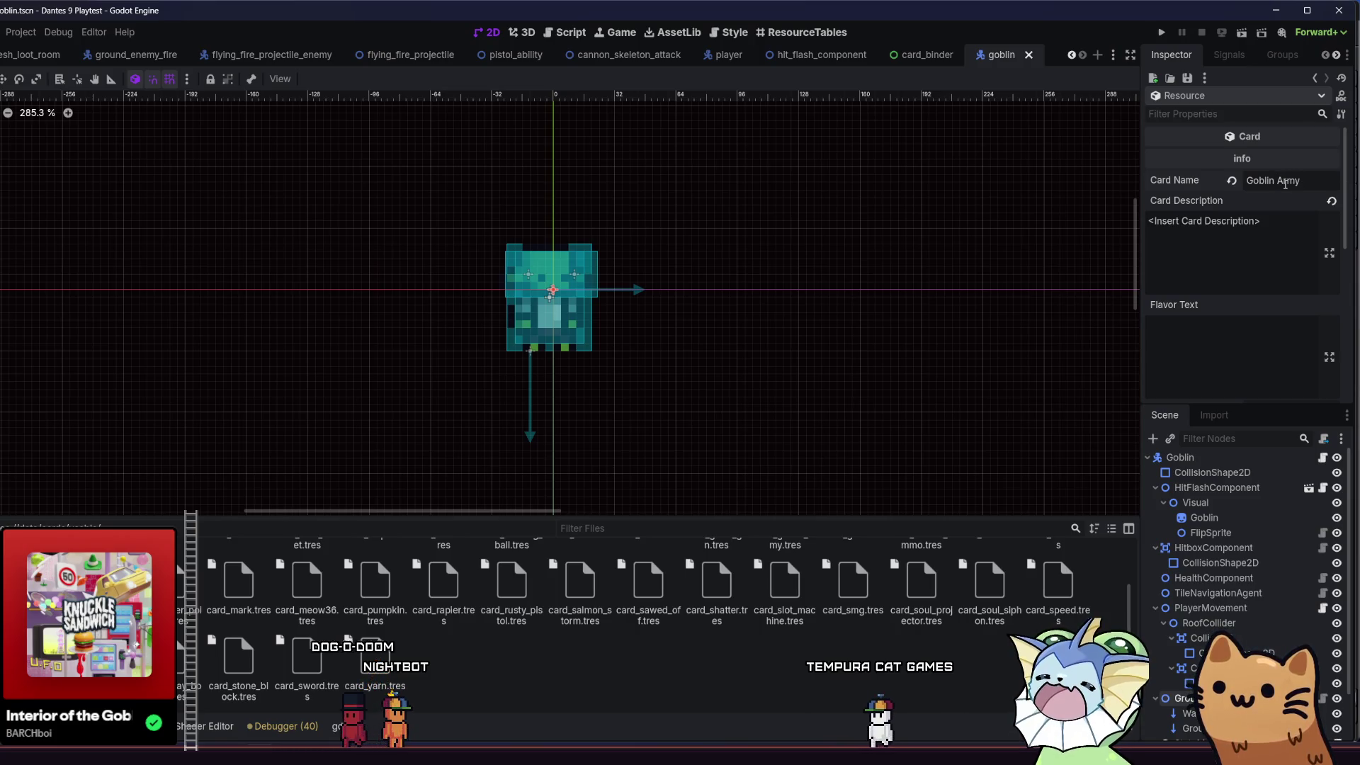
triple_click(1170, 248)
key(BackSpace)
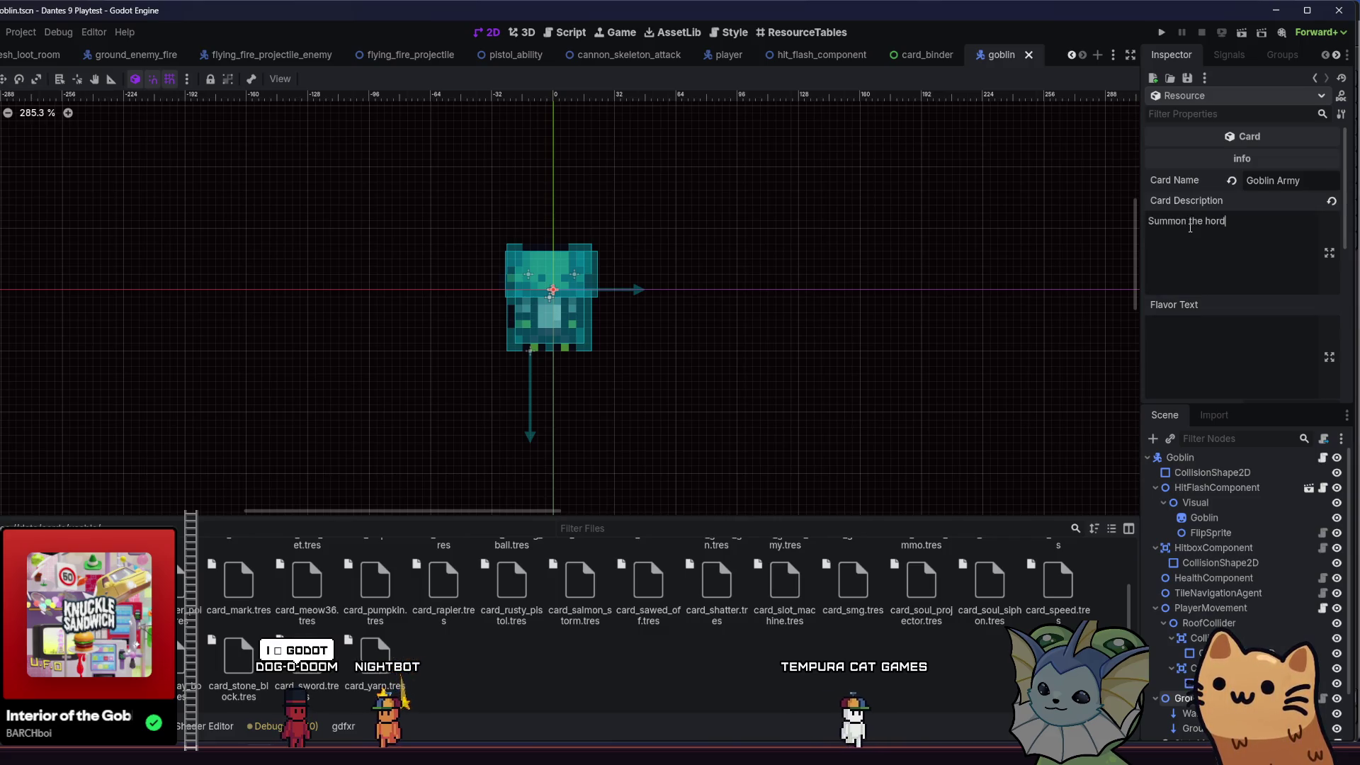
text(e!)
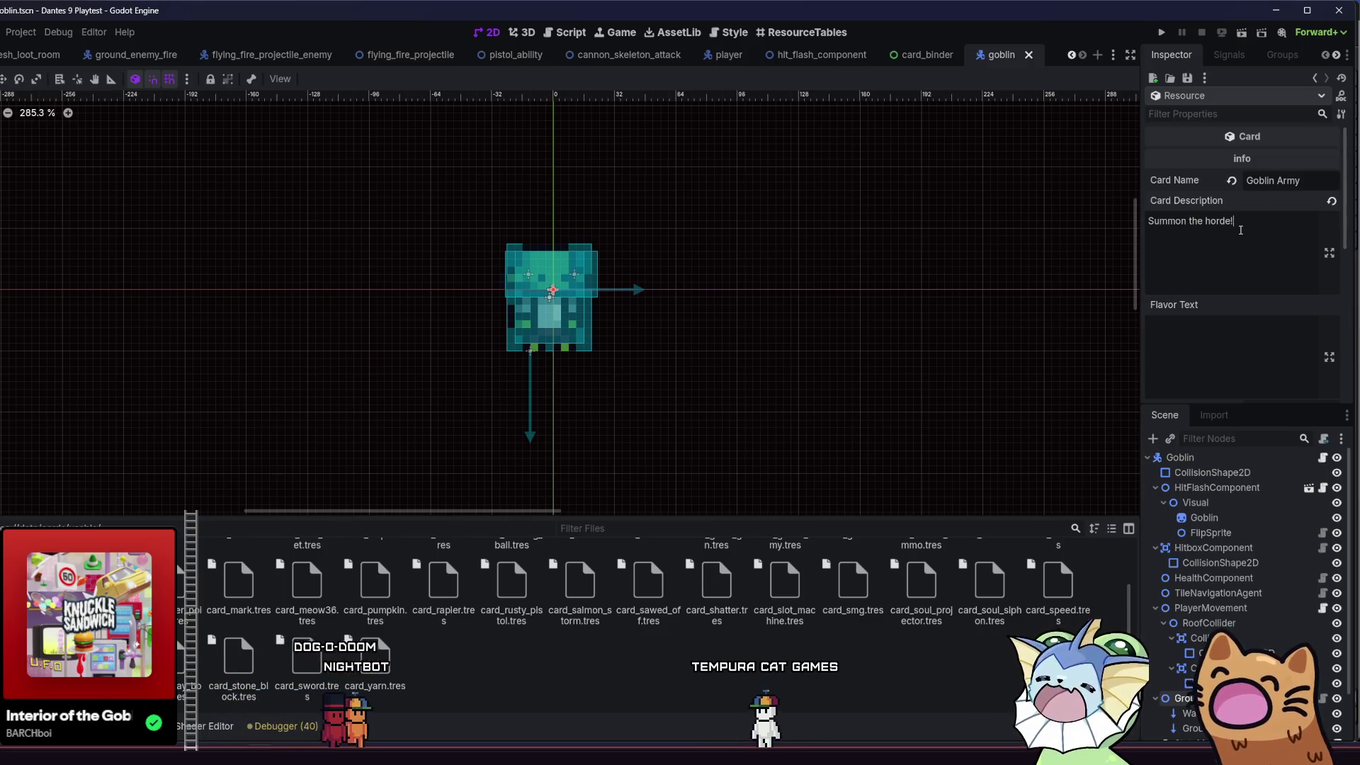
scroll(1219, 212, down, 5)
scroll(1199, 201, up, 1)
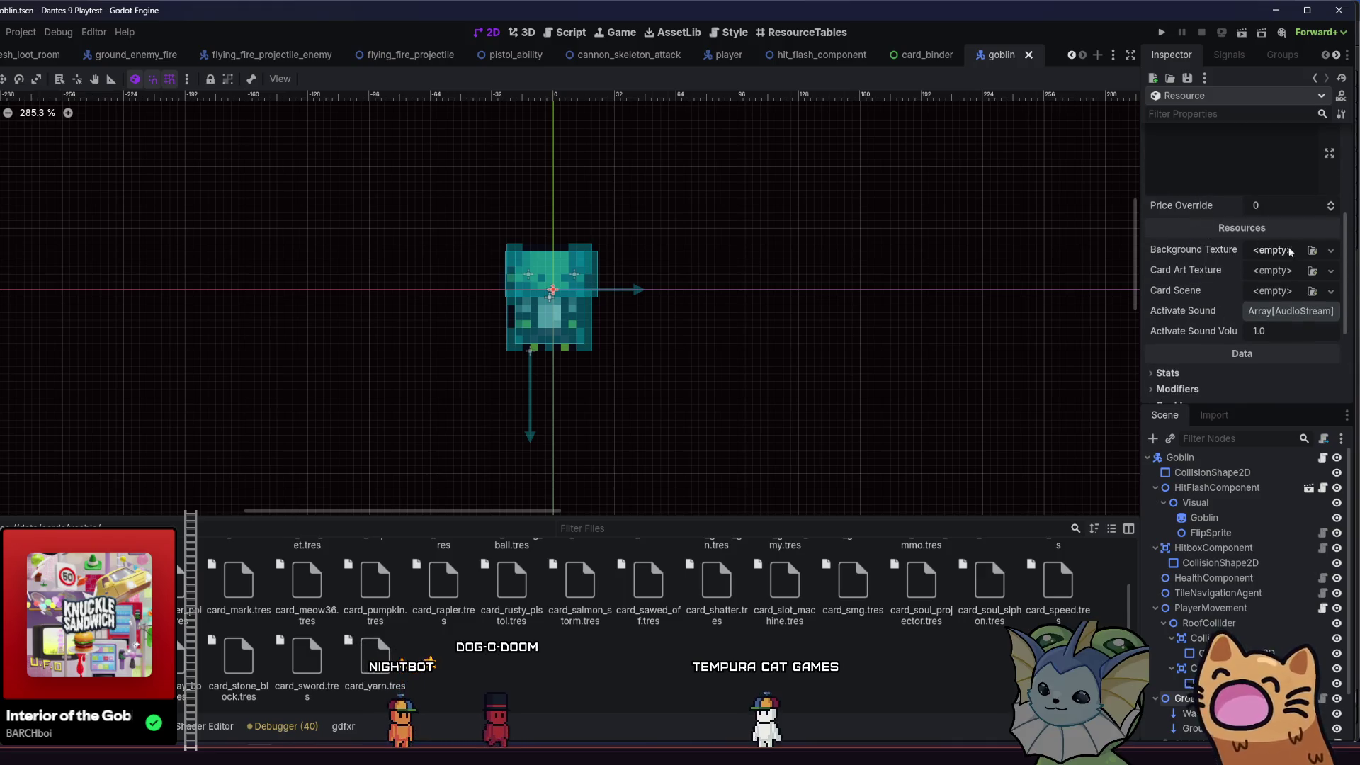
- Assign a background image, found by searching 'backgrou', to the card's Background Texture
click(1316, 251)
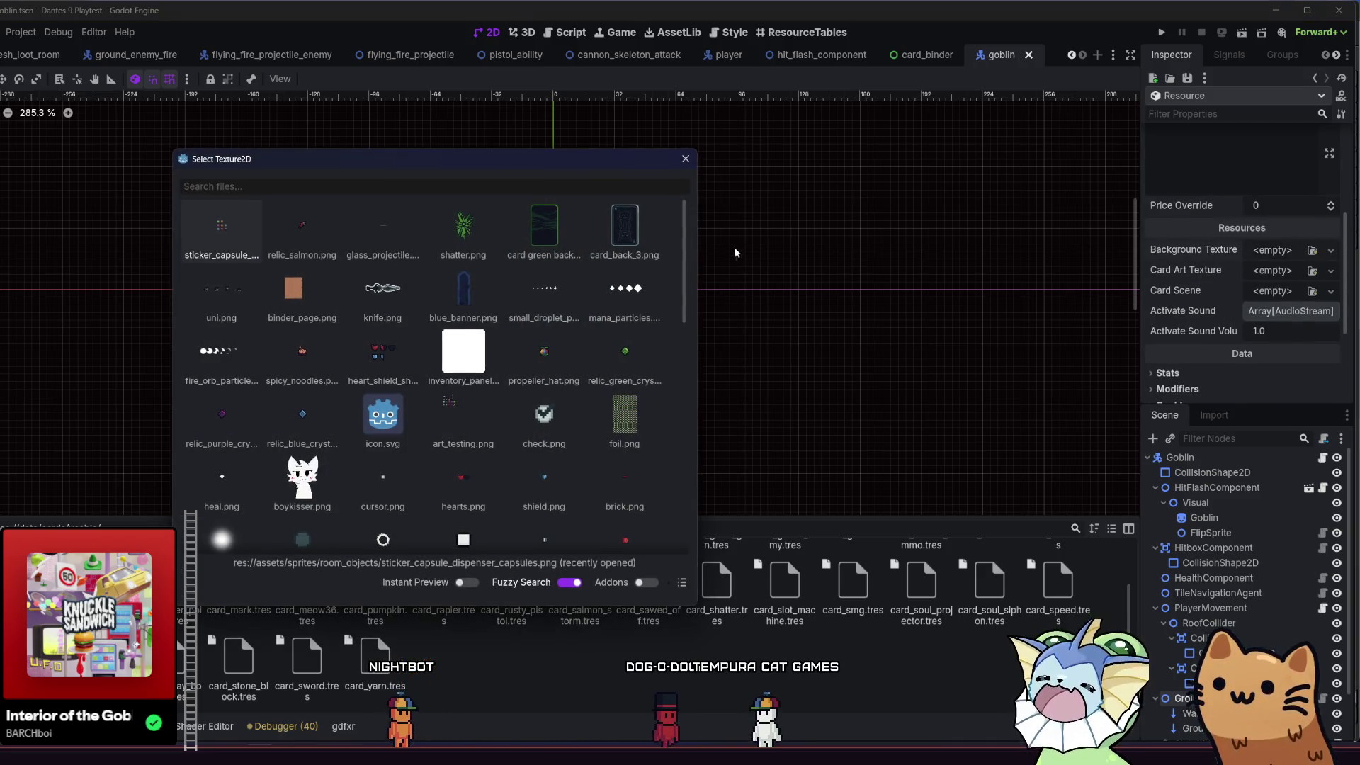
scroll(426, 319, down, 5)
text(rare)
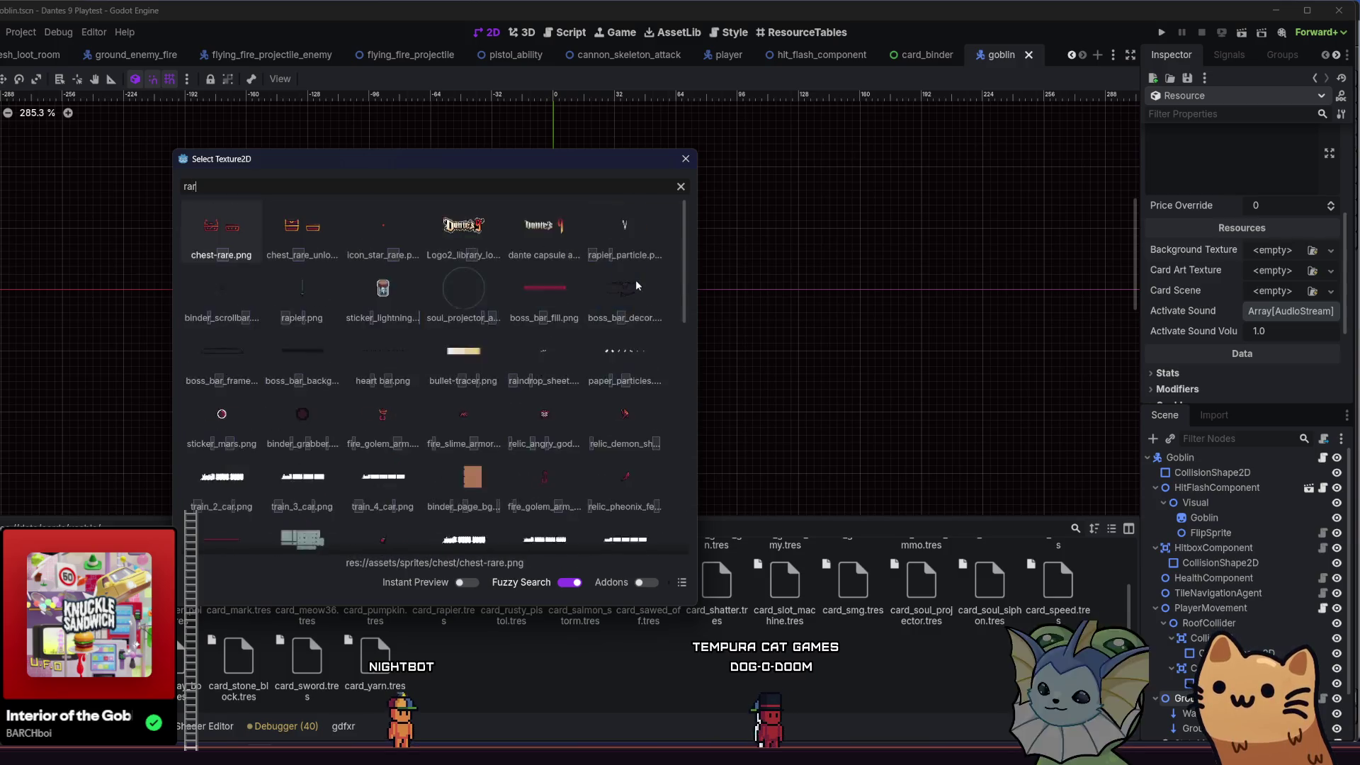
key(BackSpace)
key(BackSpace)
key(BackSpace)
text(back)
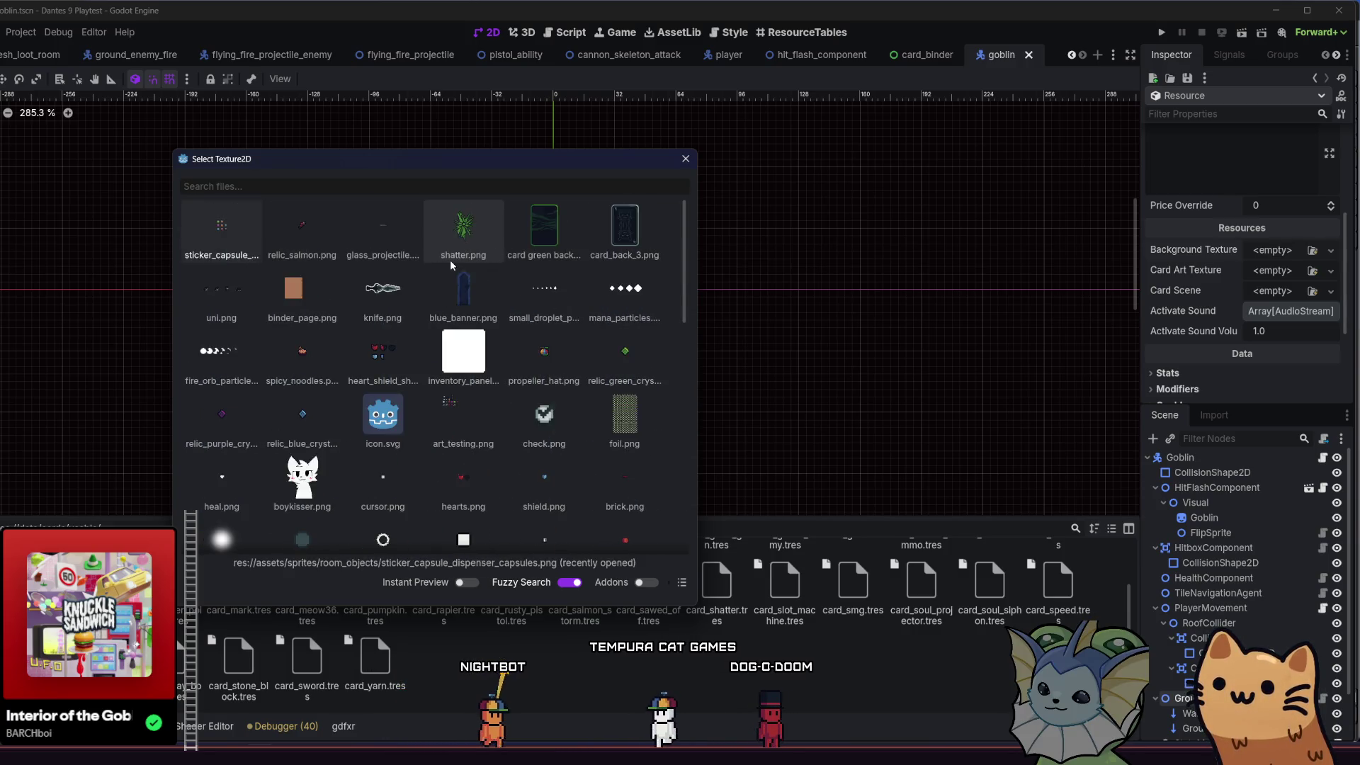
text(grou)
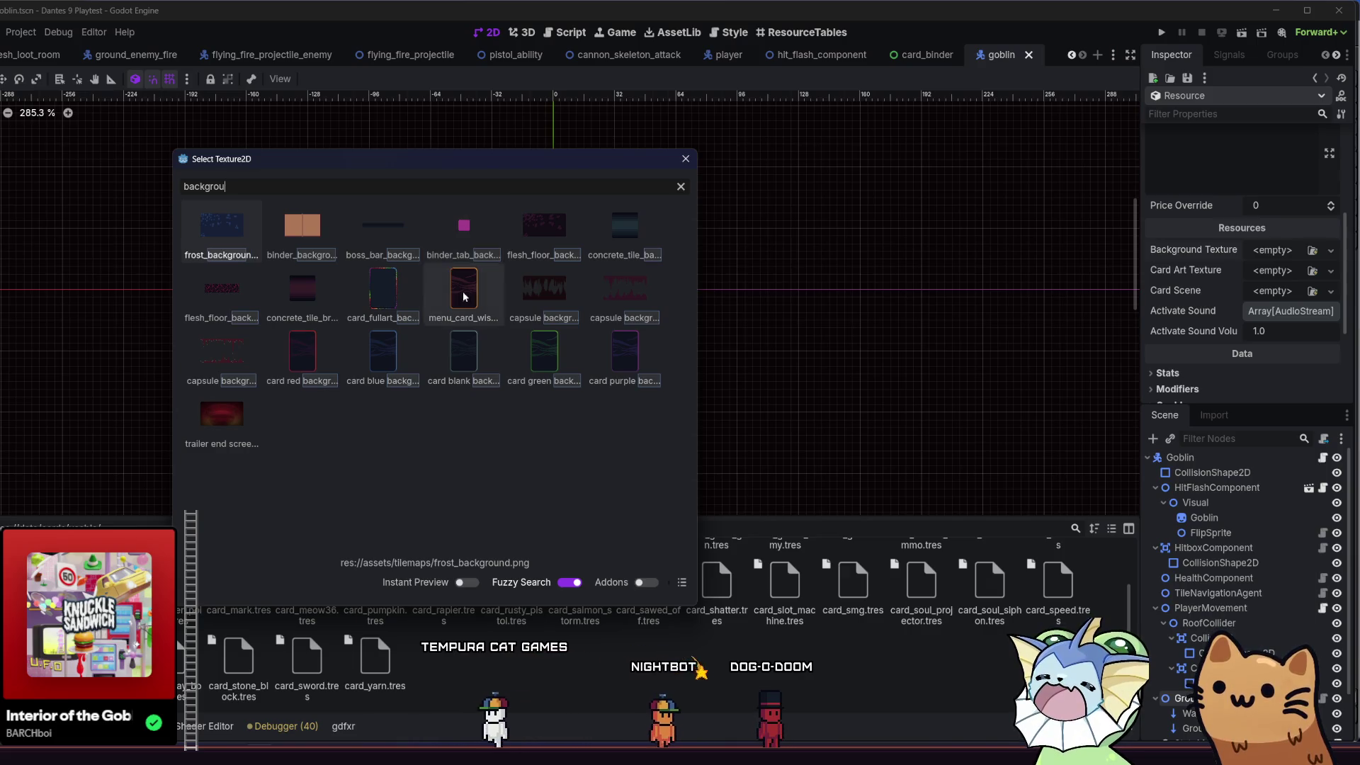
key(Return)
- Set the Card Art Texture to the goblin_army_test picture
click(1312, 294)
text(gob)
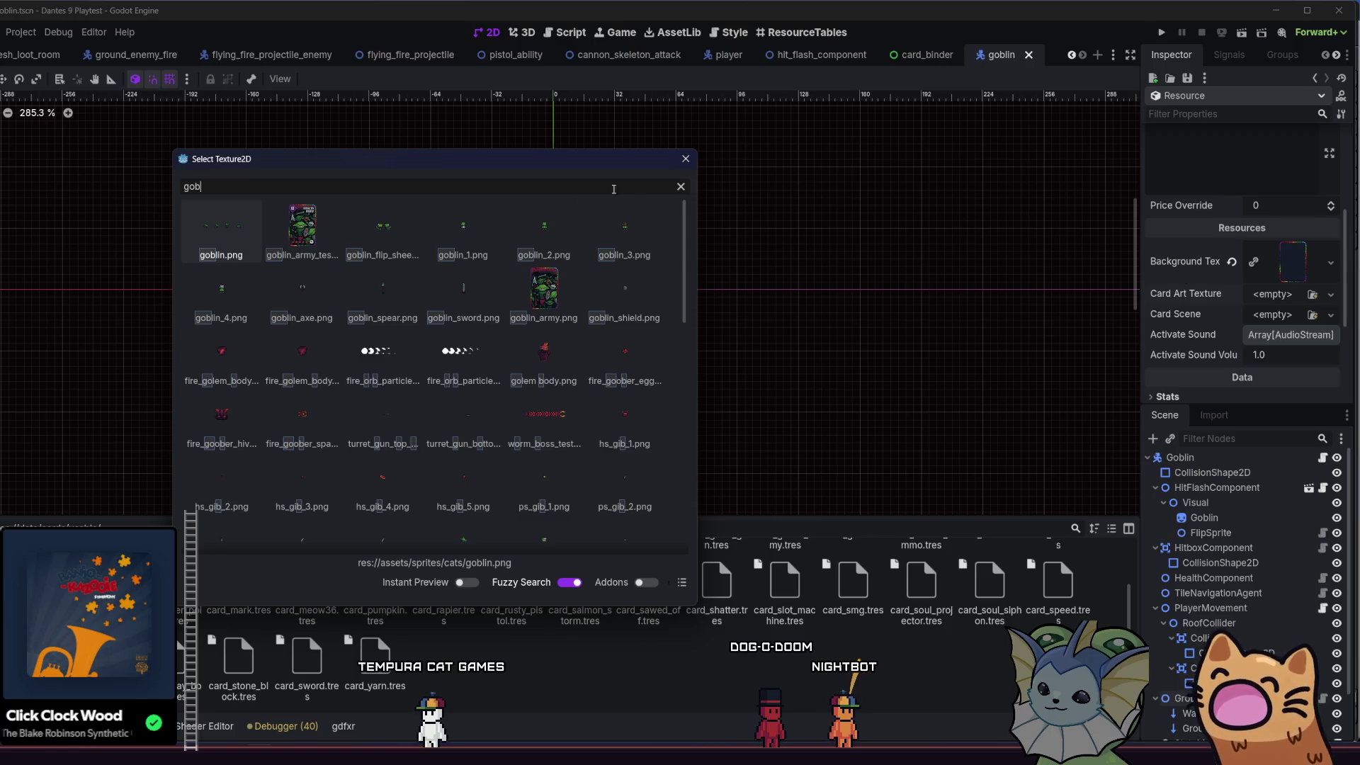
double_click(285, 243)
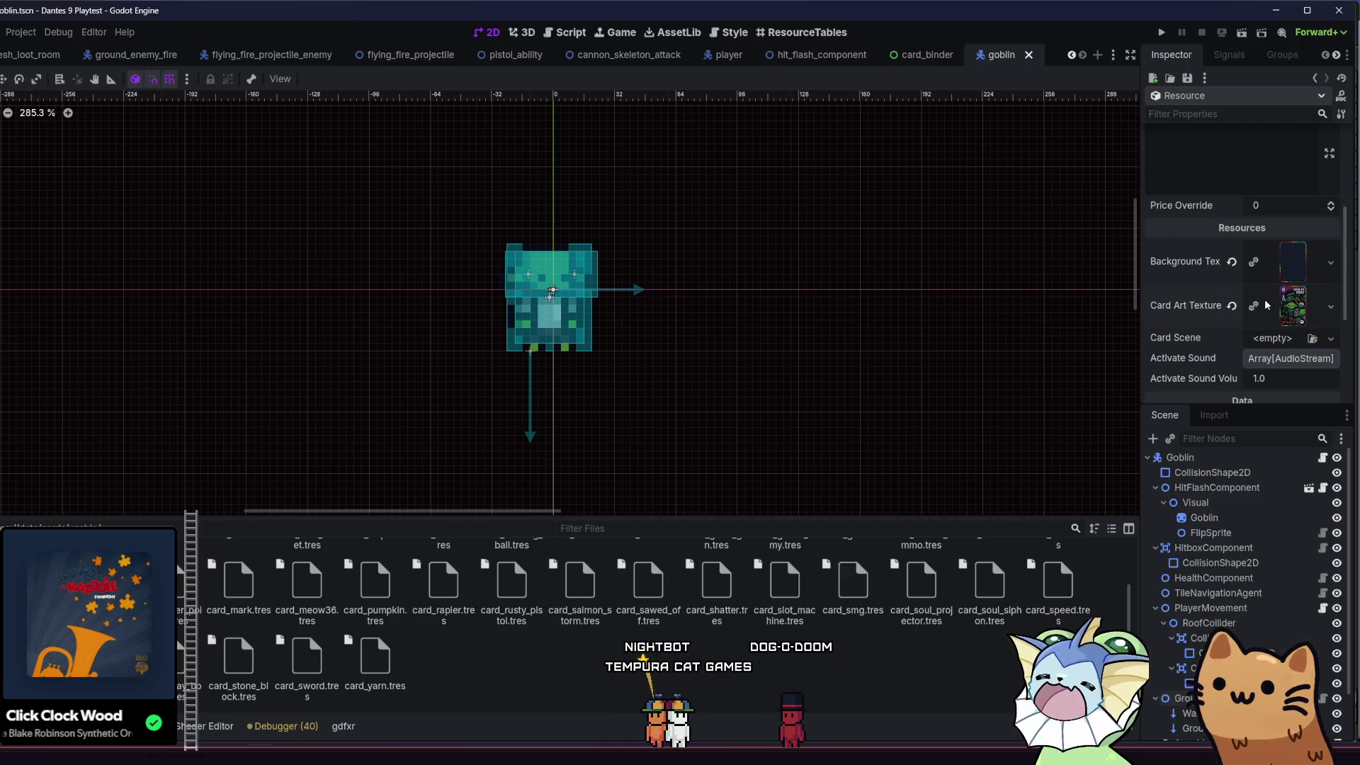
scroll(817, 228, left, 1)
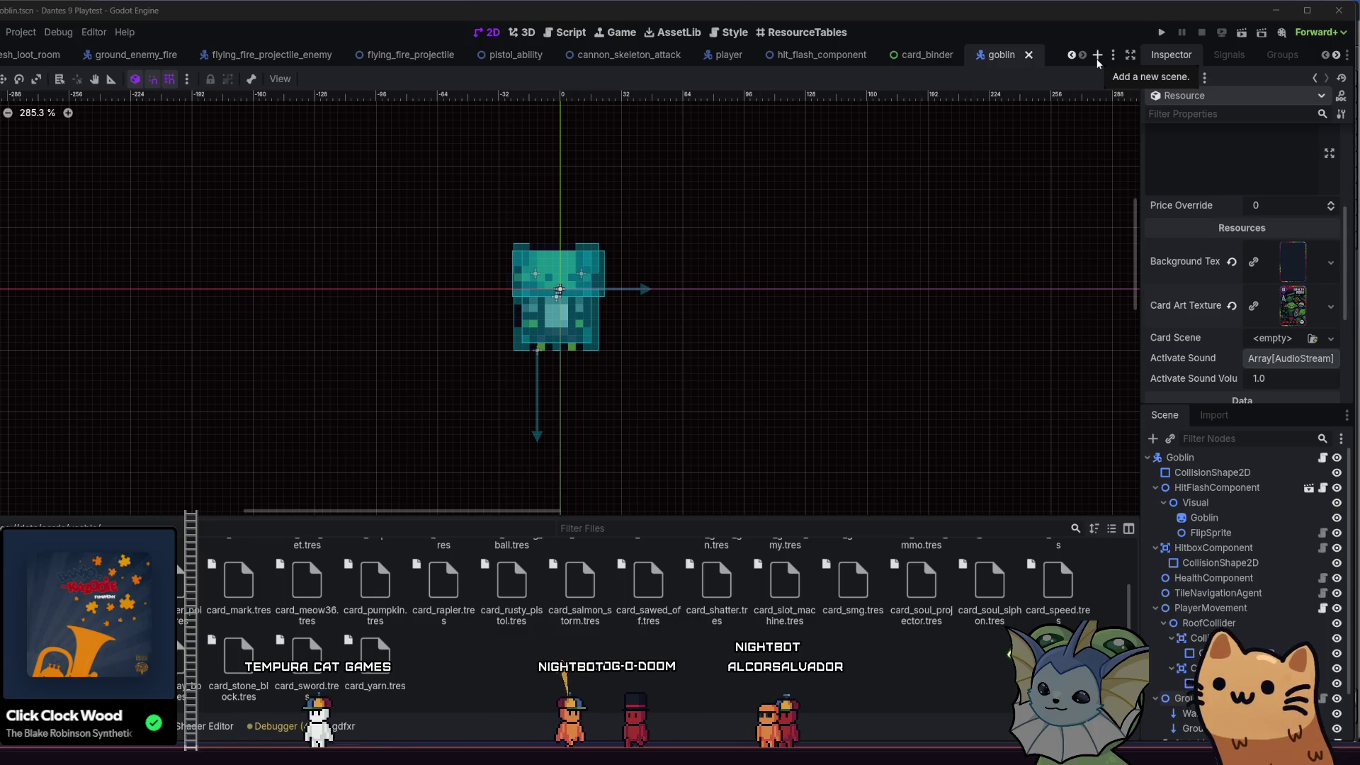
- Start a new scene with a 2D root node named GoblinAbility and begin attaching a script
click(1098, 55)
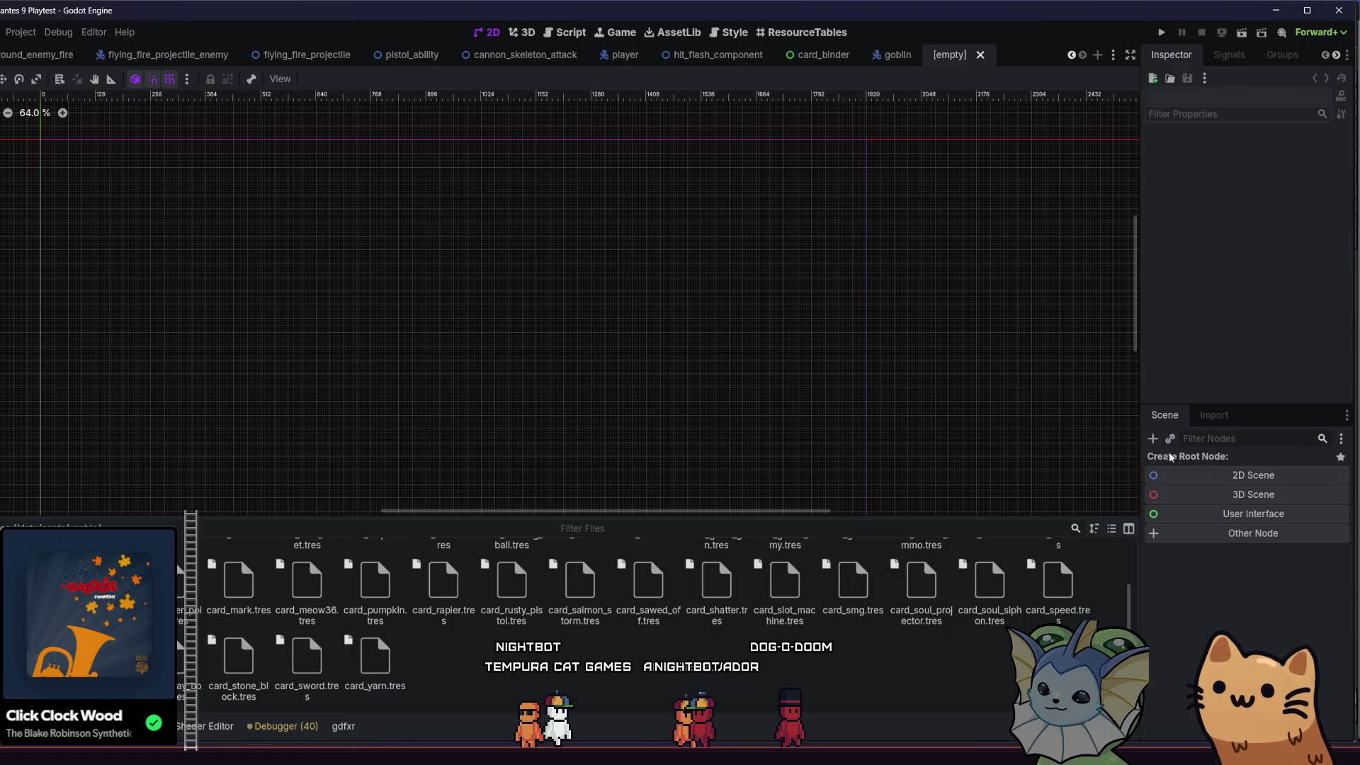
click(1180, 475)
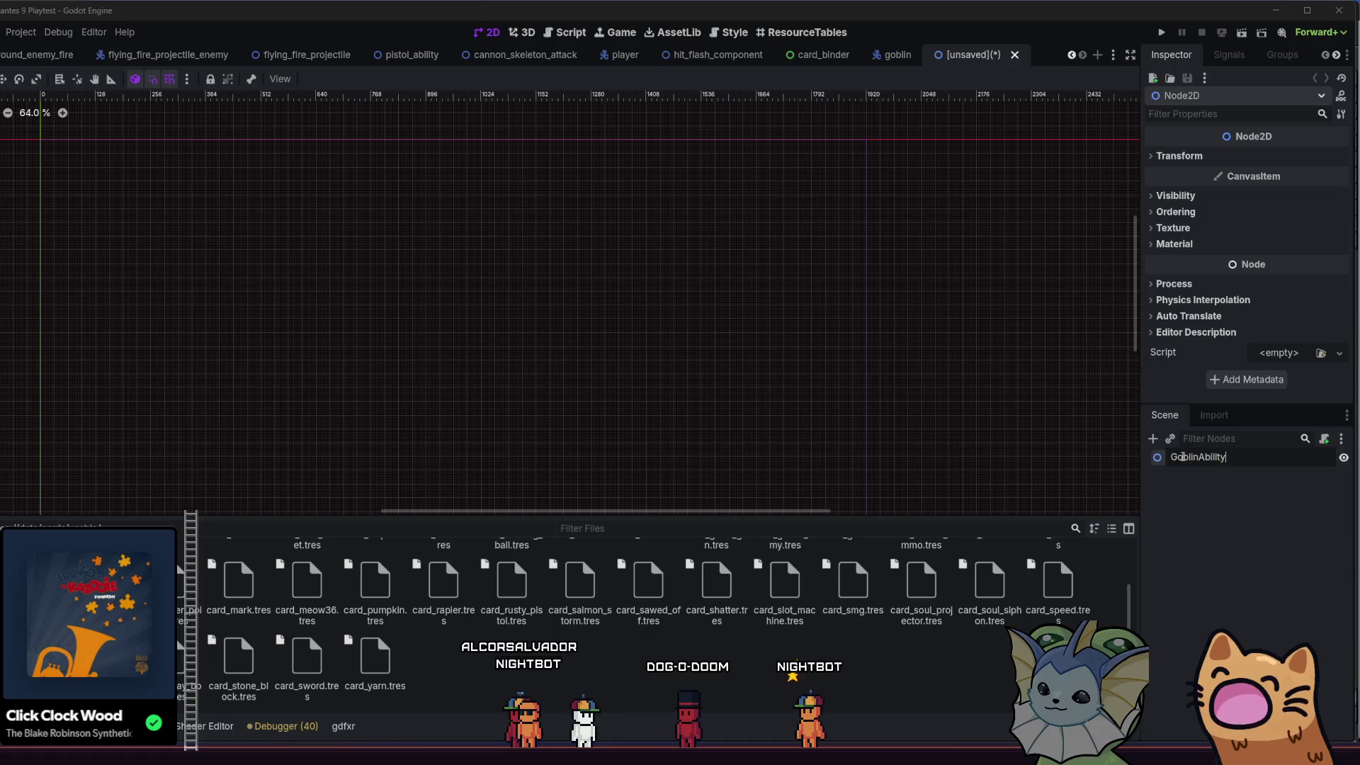
key(Return)
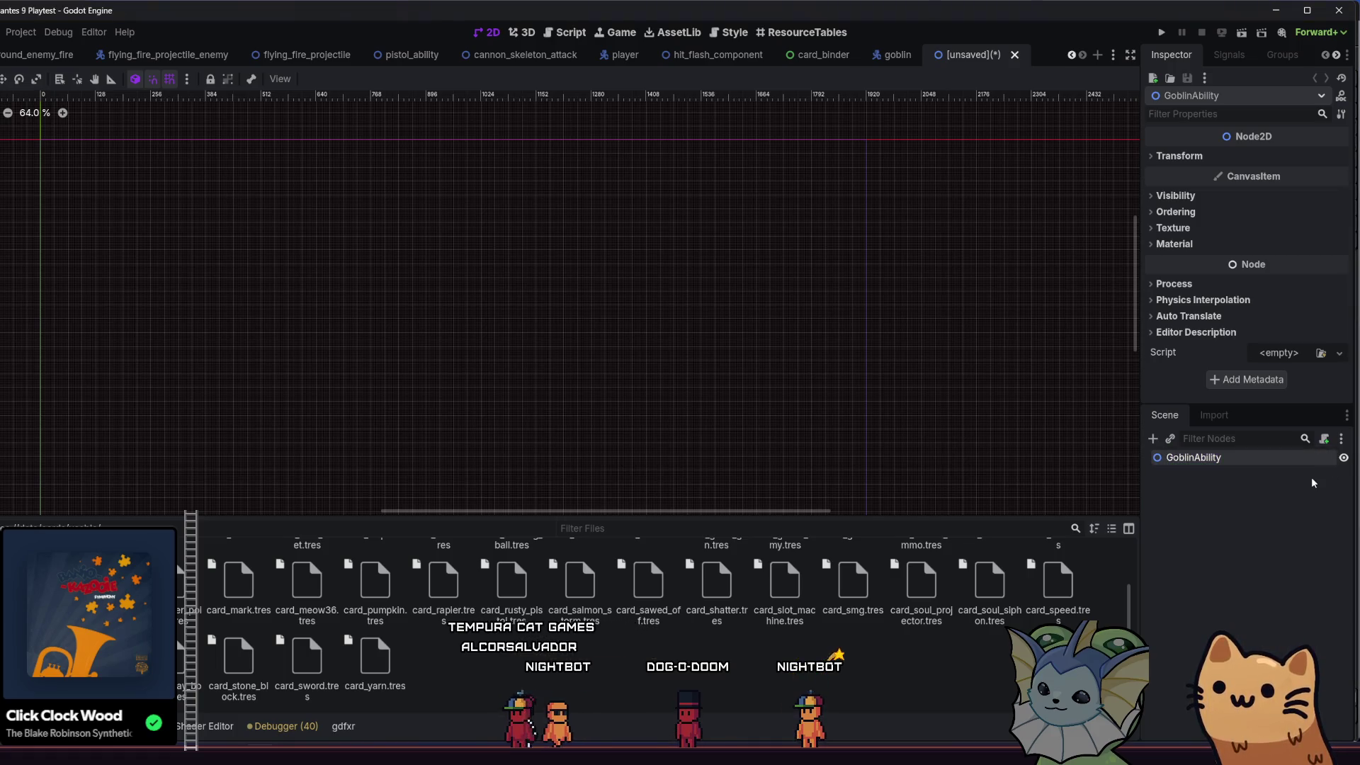
click(1324, 439)
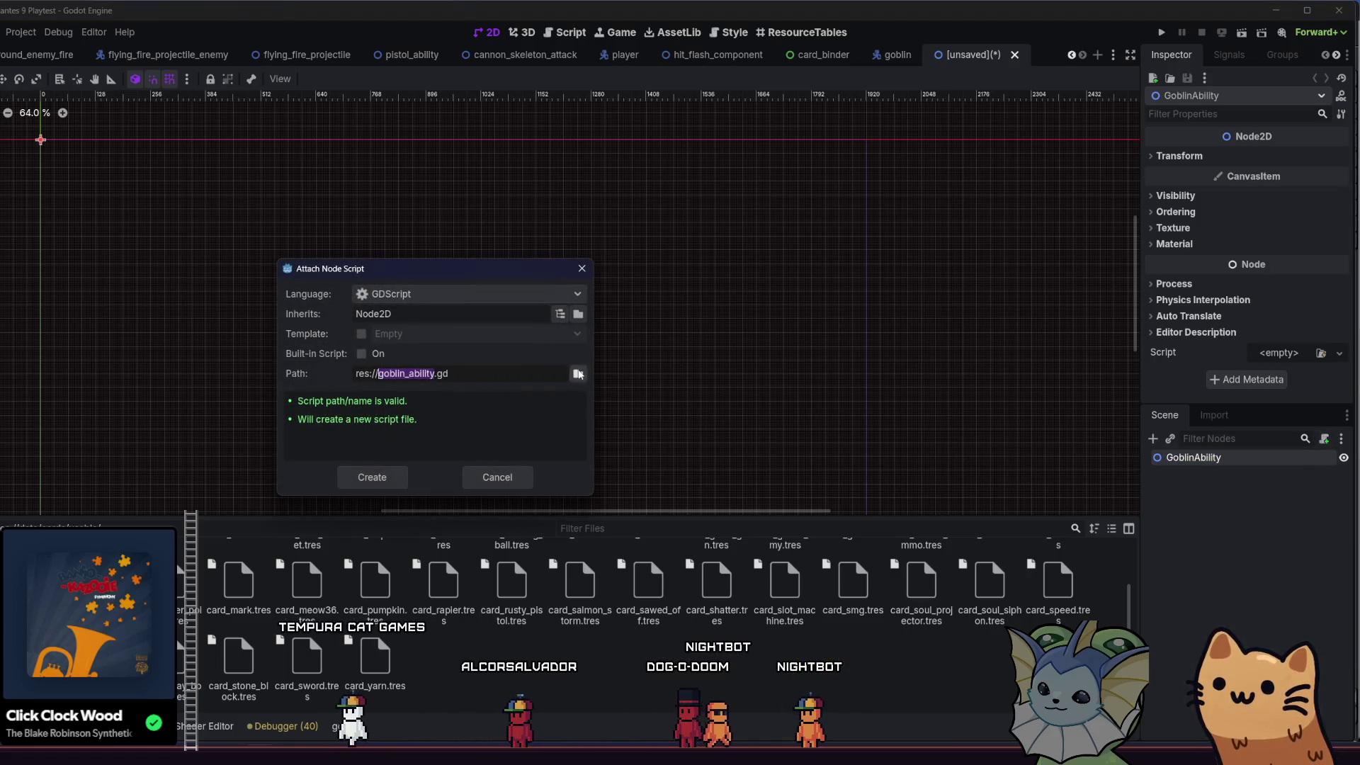
- Create goblin_ability.gd in res://src/cards/abilities/summon and attach it to GoblinAbility
click(580, 375)
double_click(419, 223)
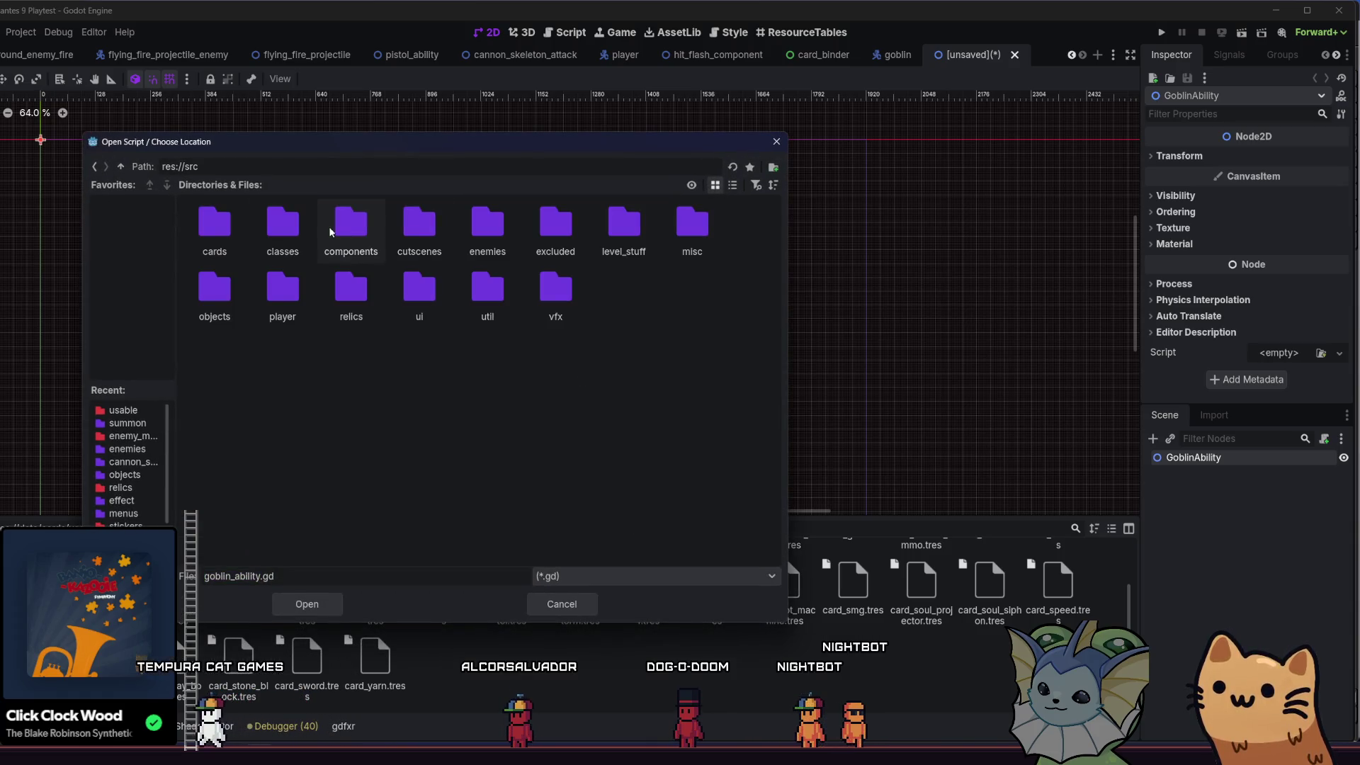
double_click(209, 230)
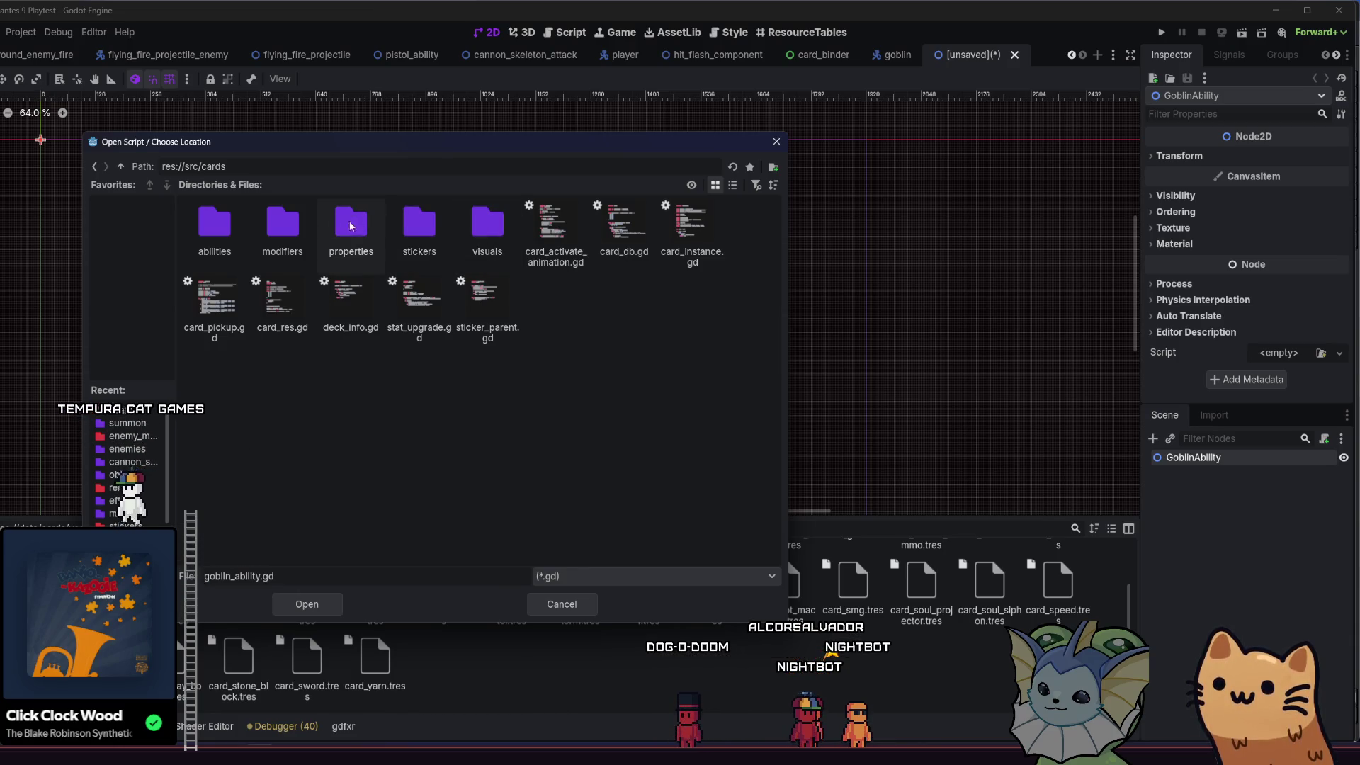
double_click(222, 231)
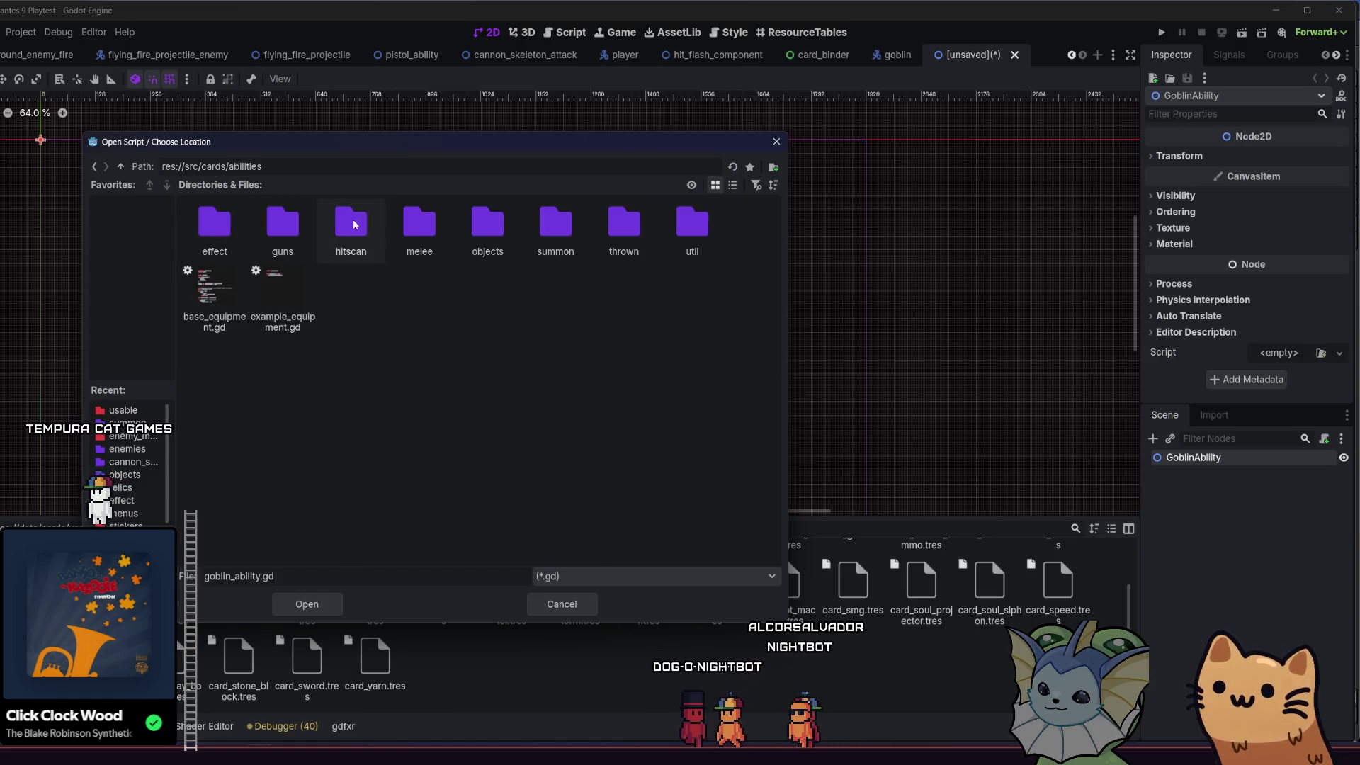
double_click(541, 228)
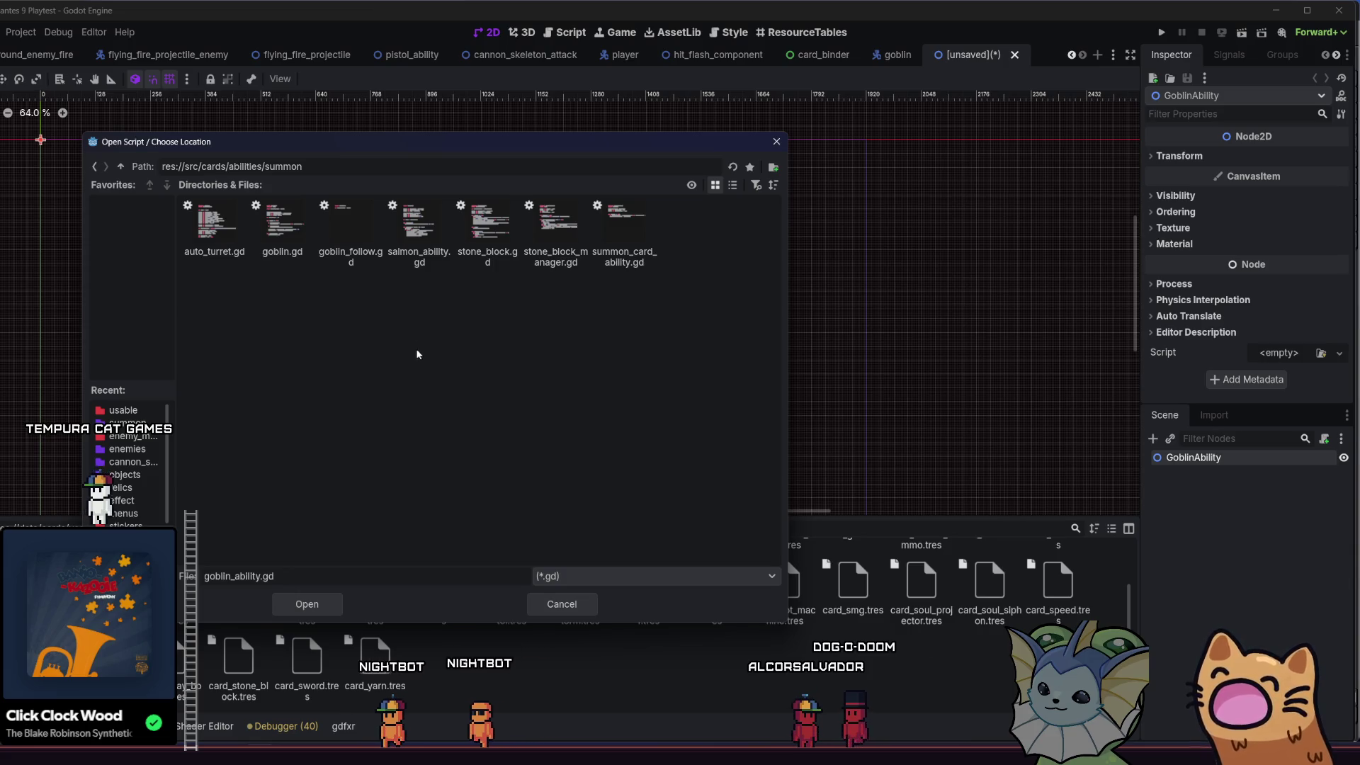
drag(397, 147, 431, 133)
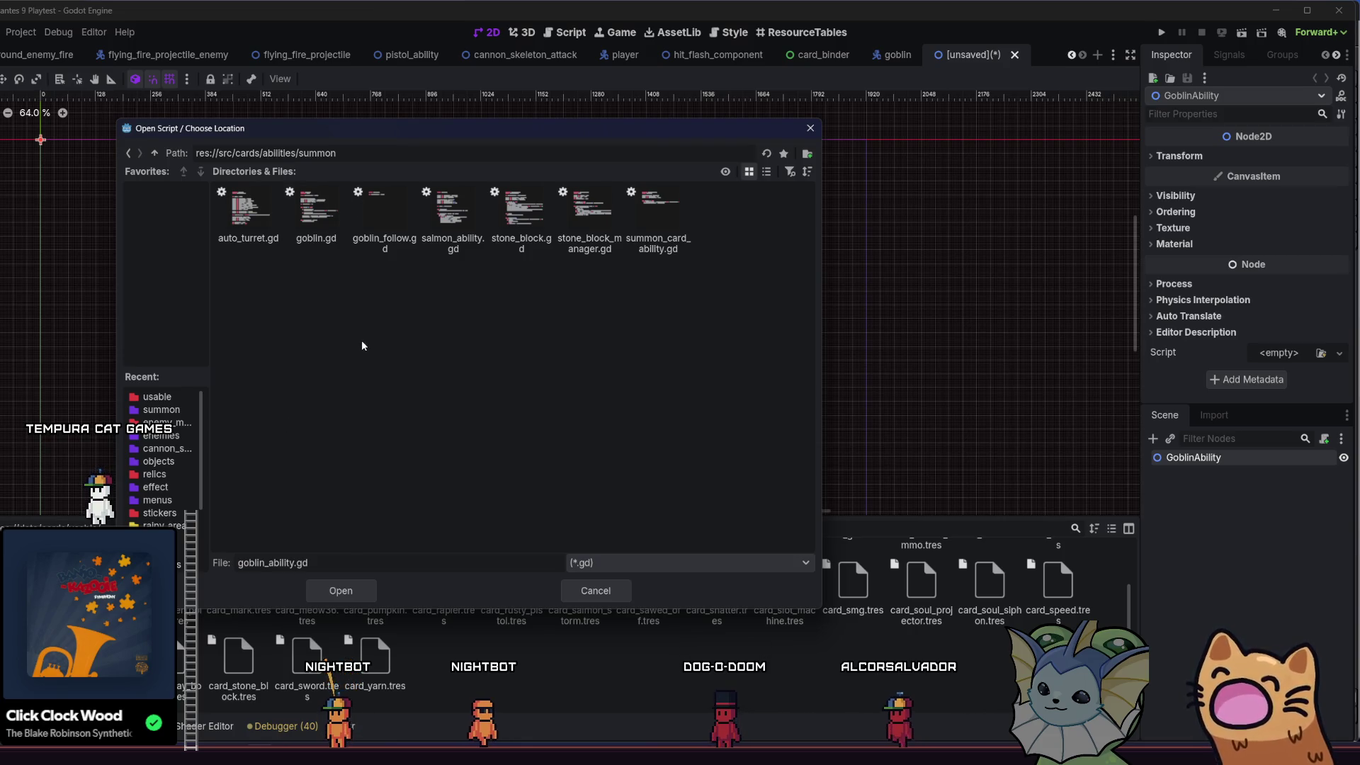
click(338, 591)
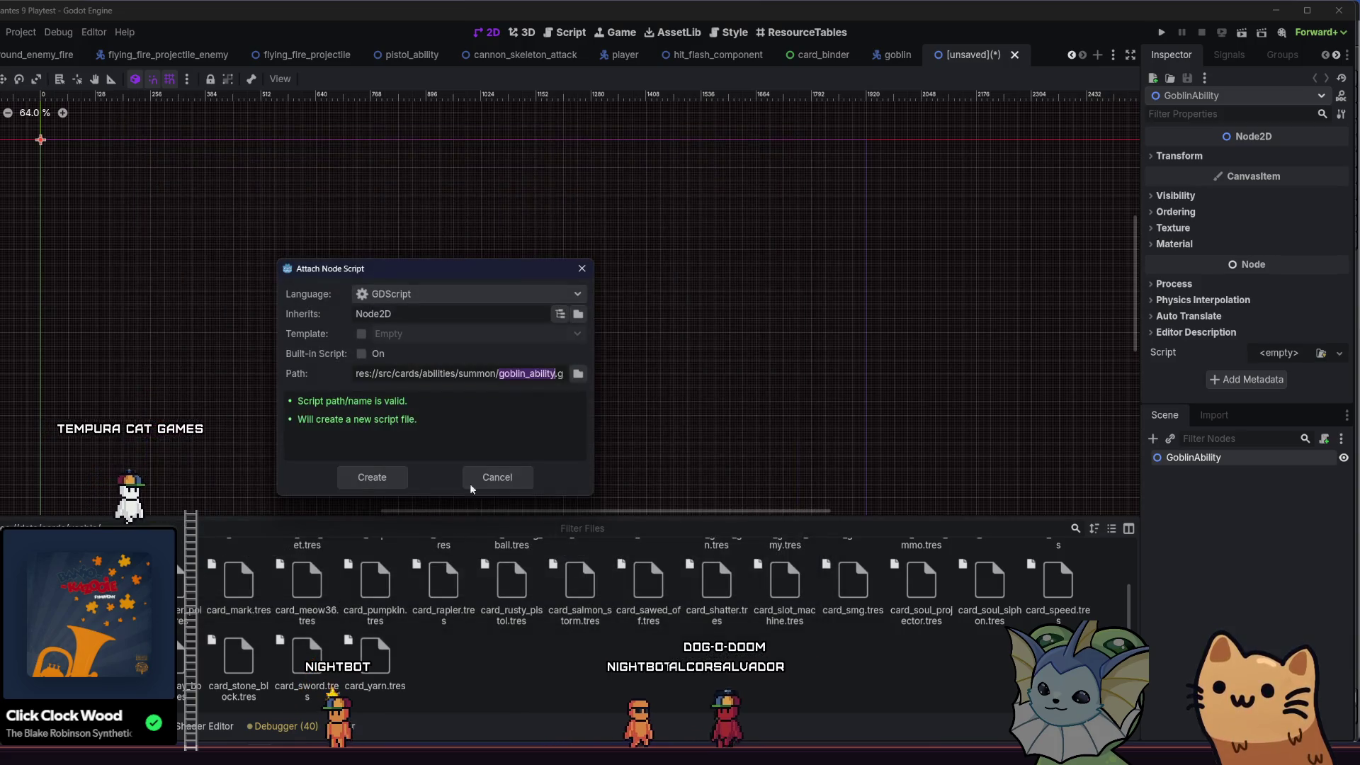
key(Return)
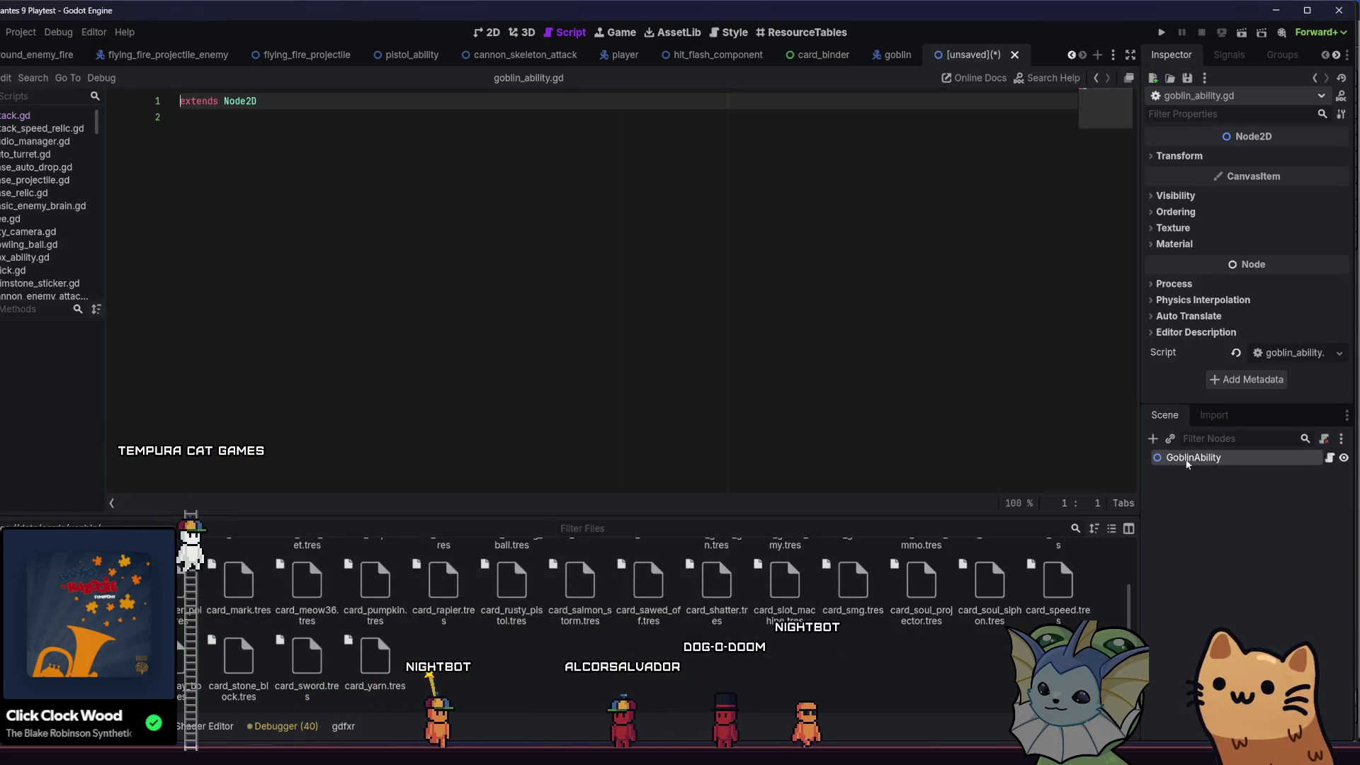
- Save the scene as goblin_ability.tscn in the summon folder and go to the end of line 1
key(ctrl+s)
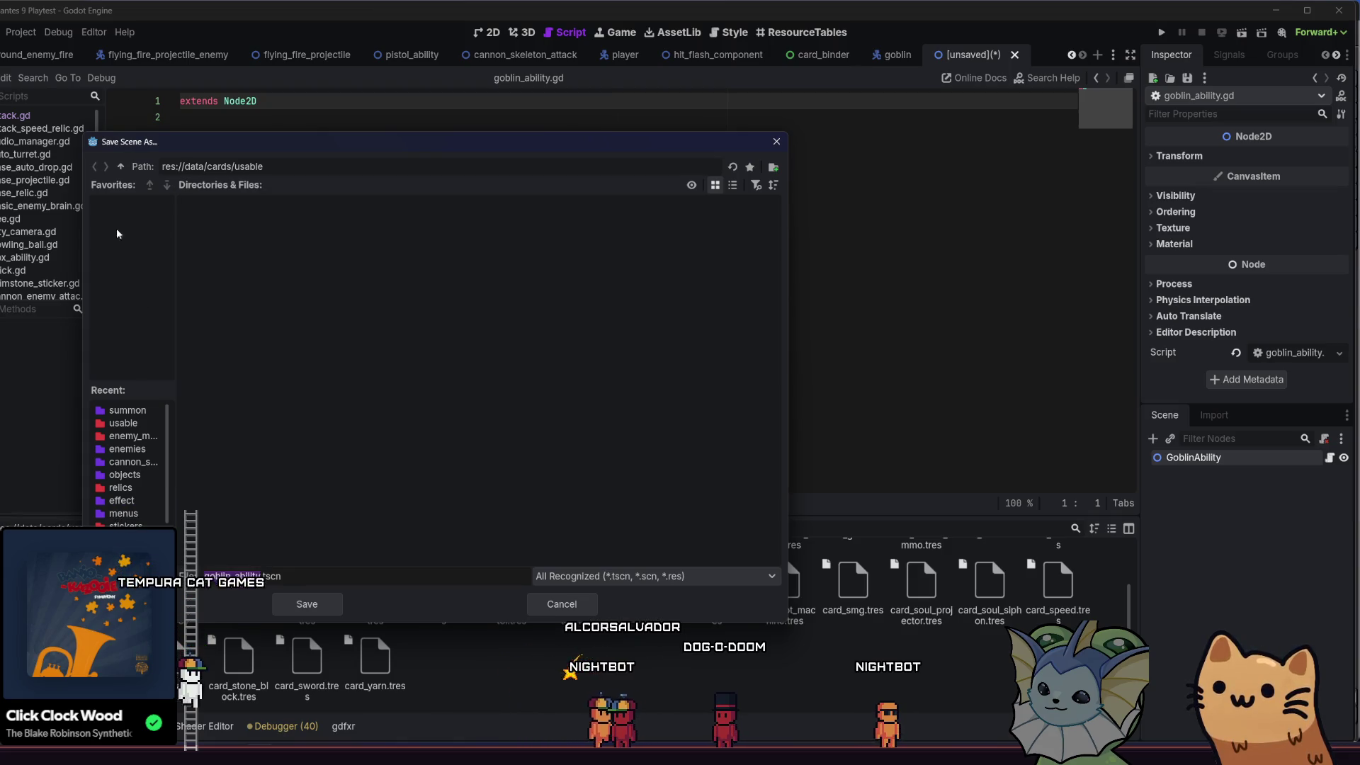
click(127, 410)
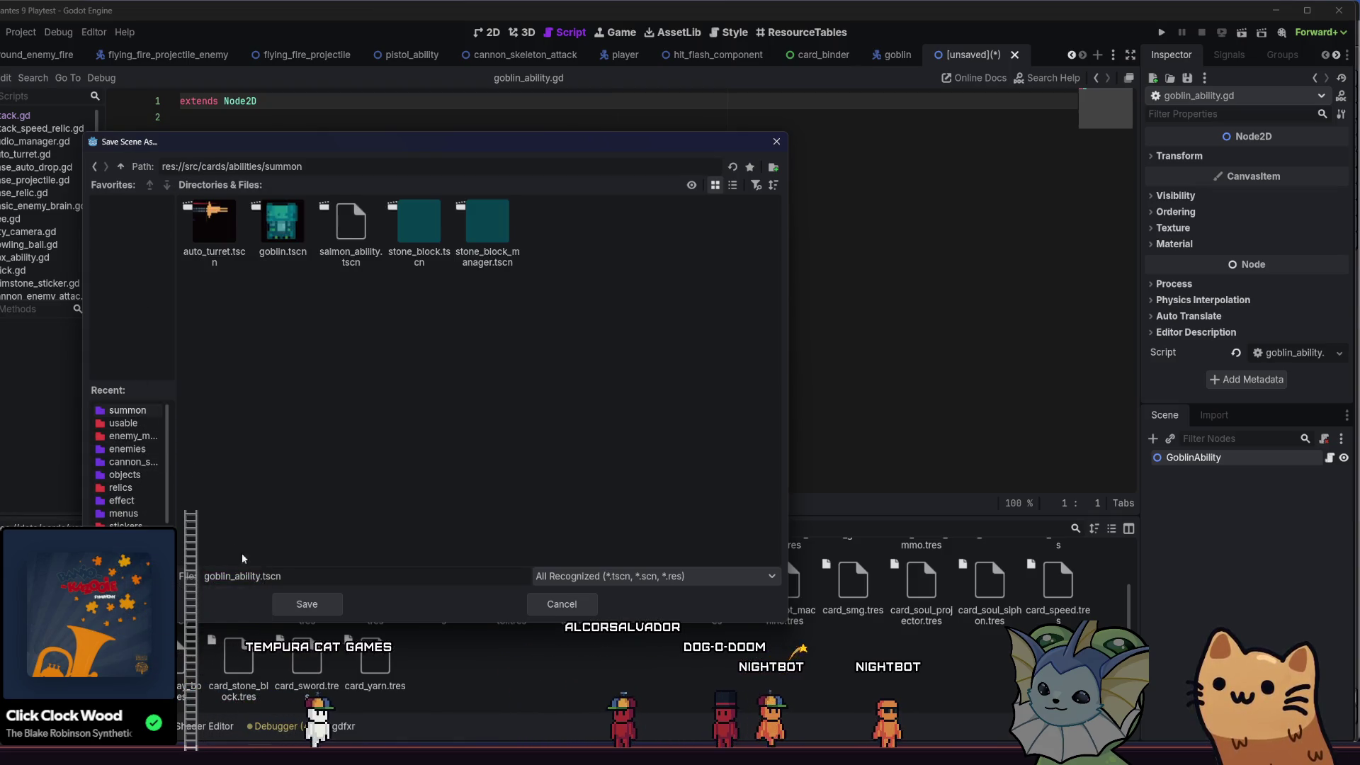
click(306, 602)
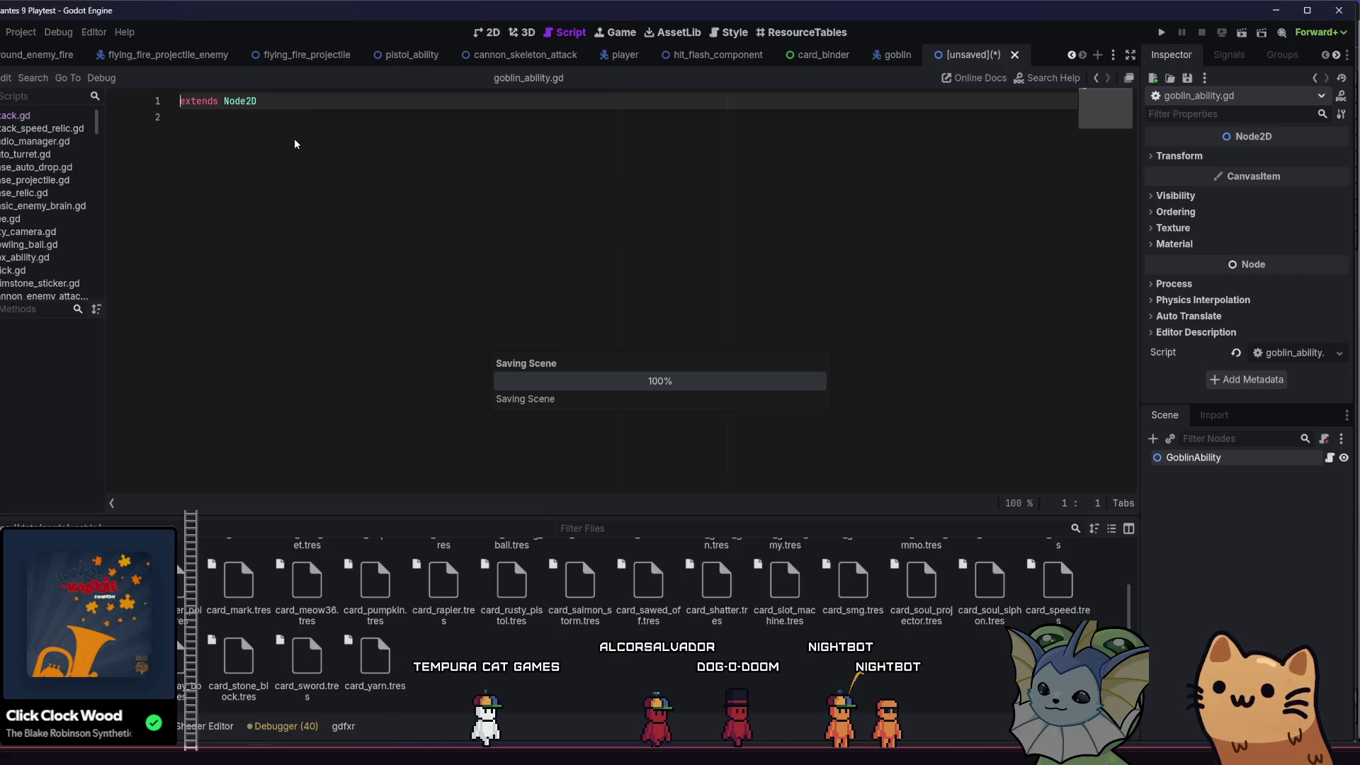
click(258, 101)
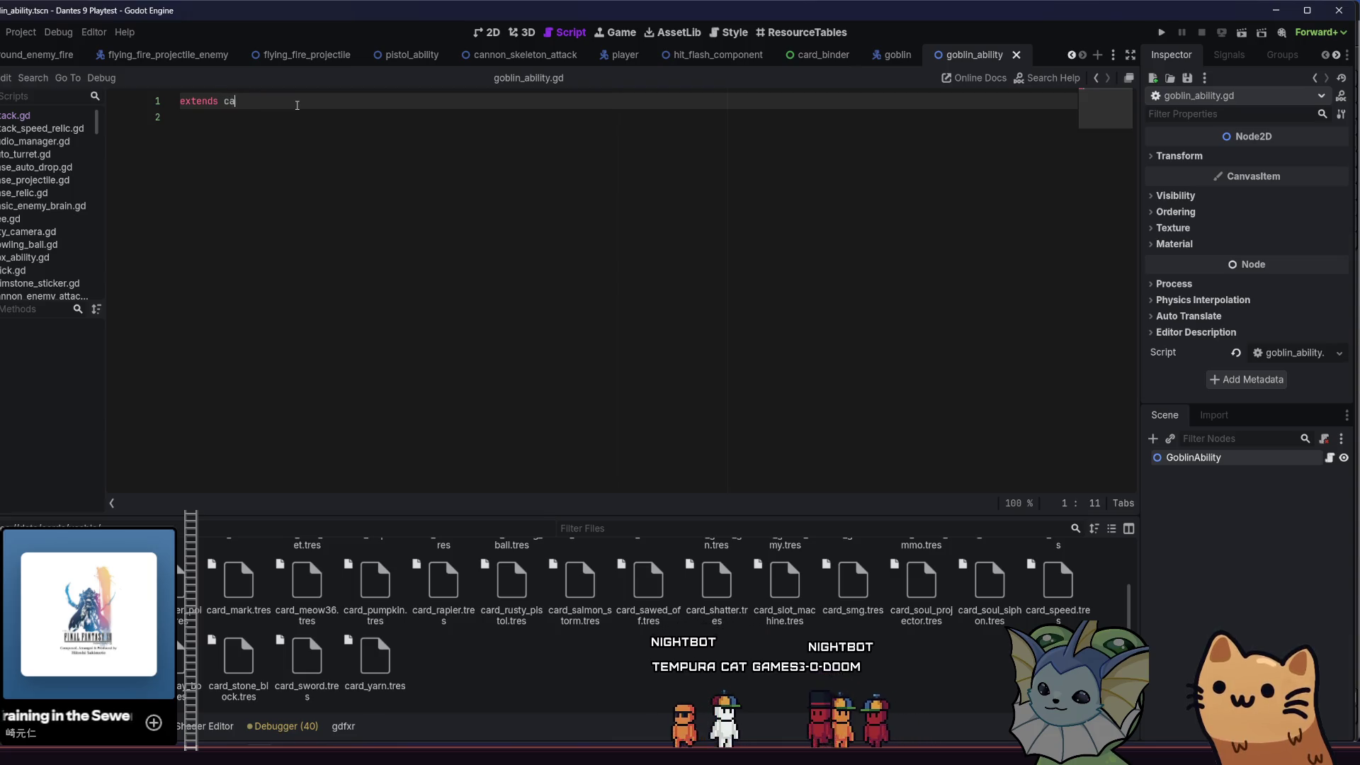
- Make the script extend CardAbility with class_name GoblinArmy and an empty _ready() containing pass, then save
text(A)
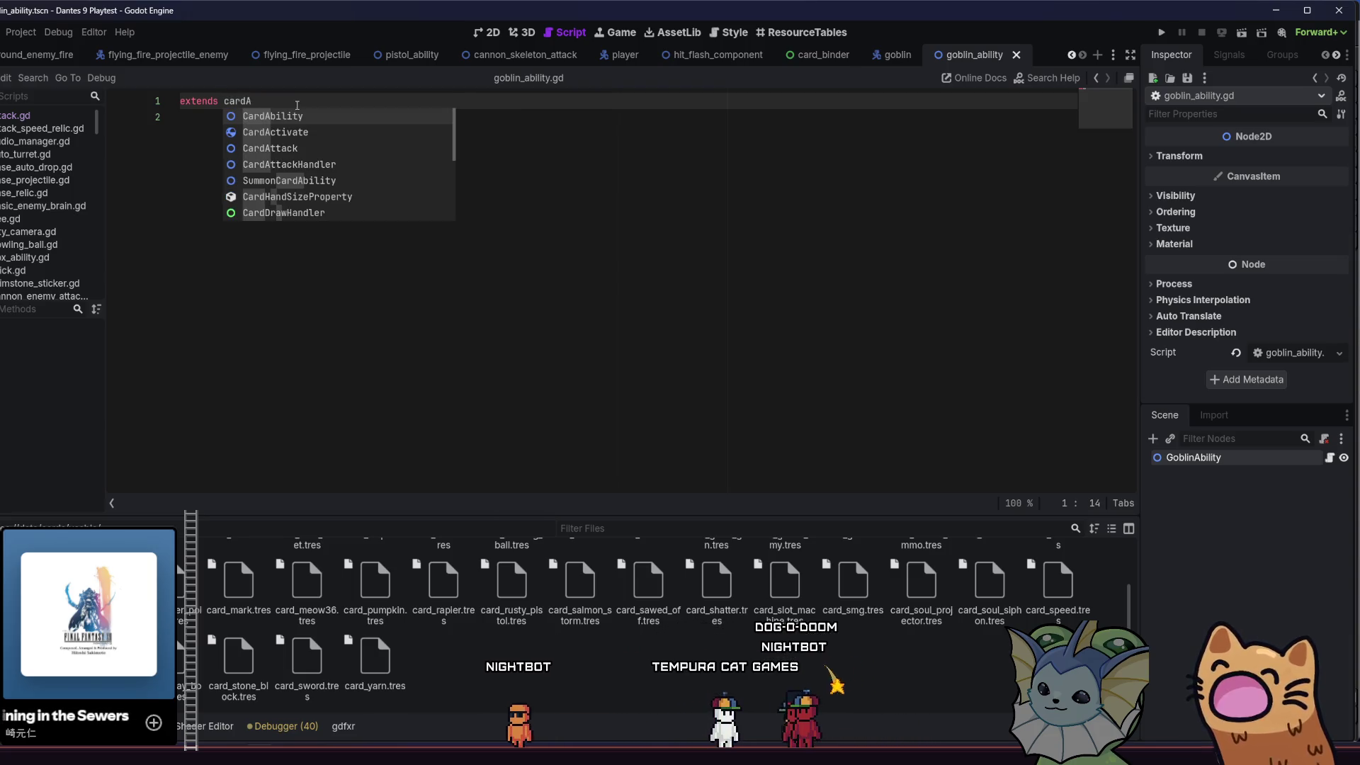
key(Return)
key(Return)
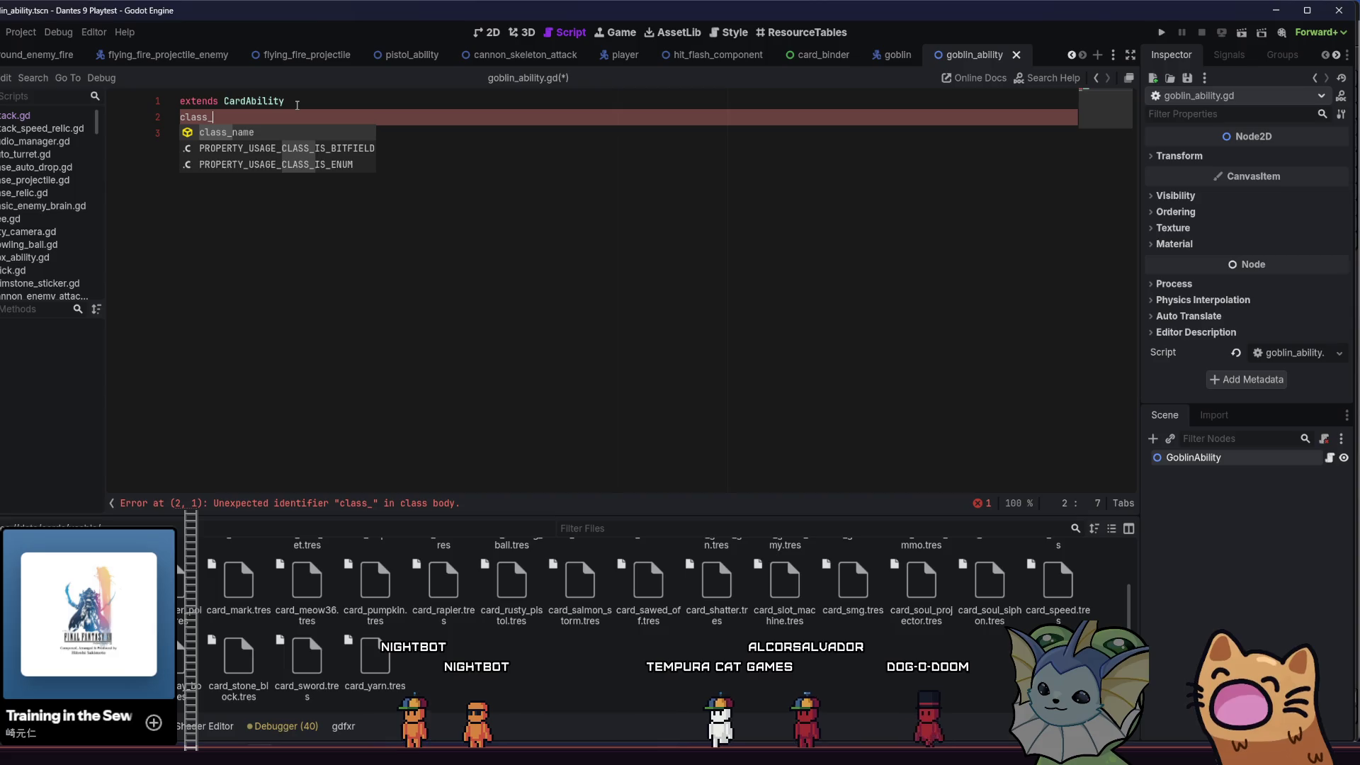
text(name G)
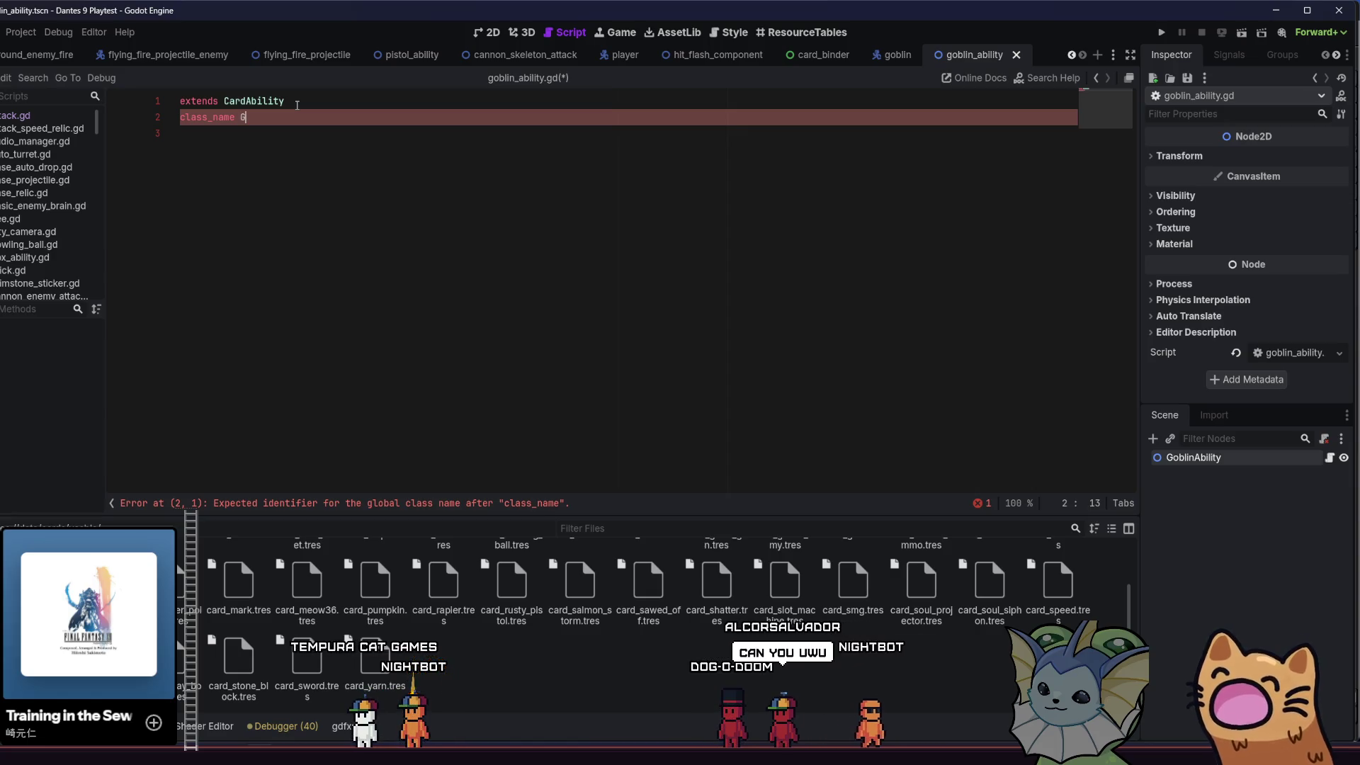
text(oblinAr)
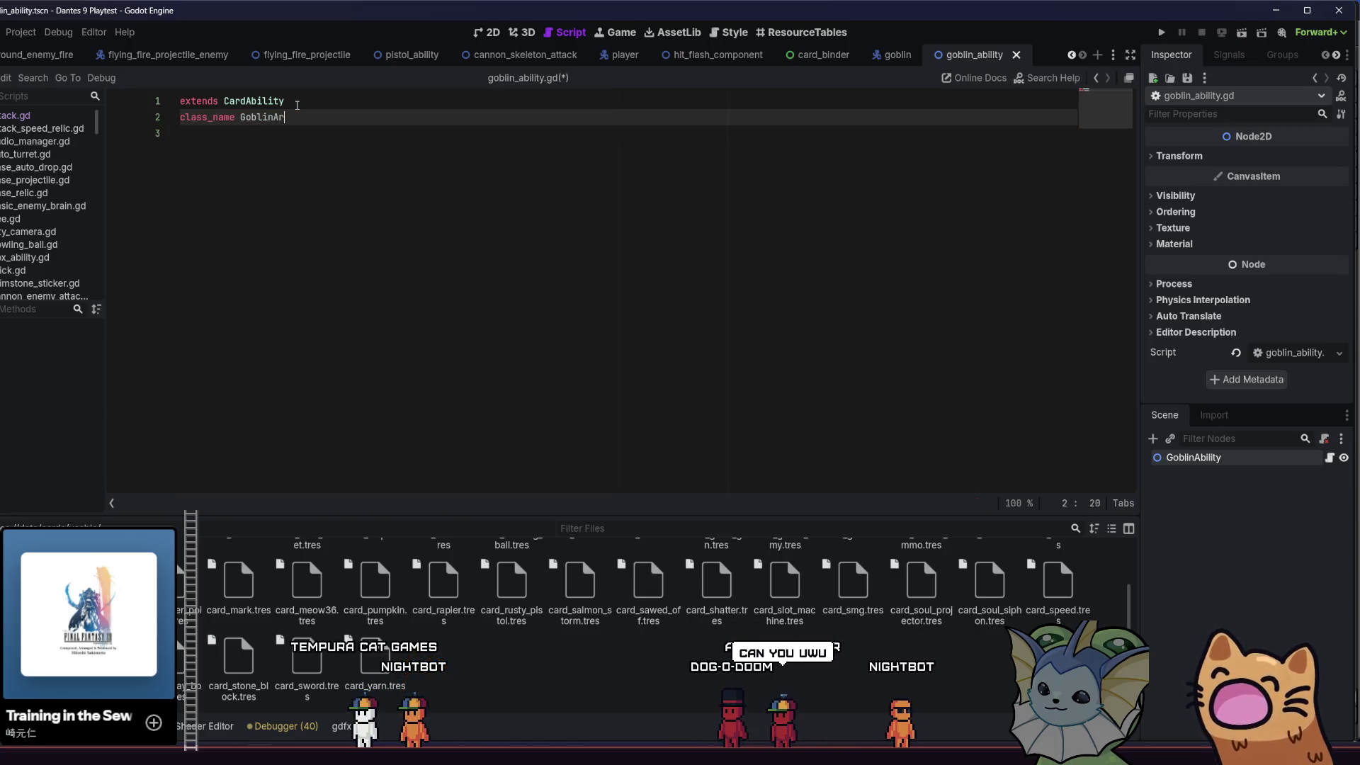
text(my)
key(Return)
key(Return)
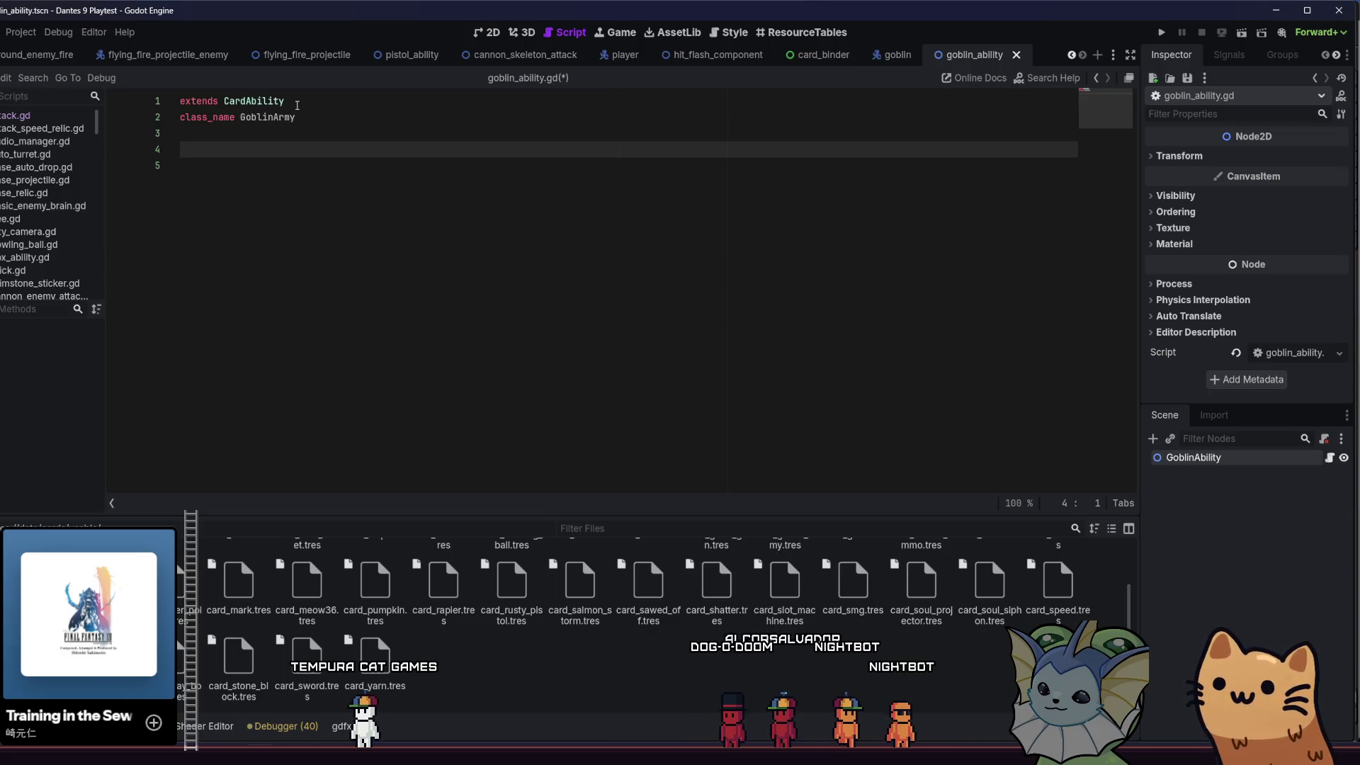
text(func read)
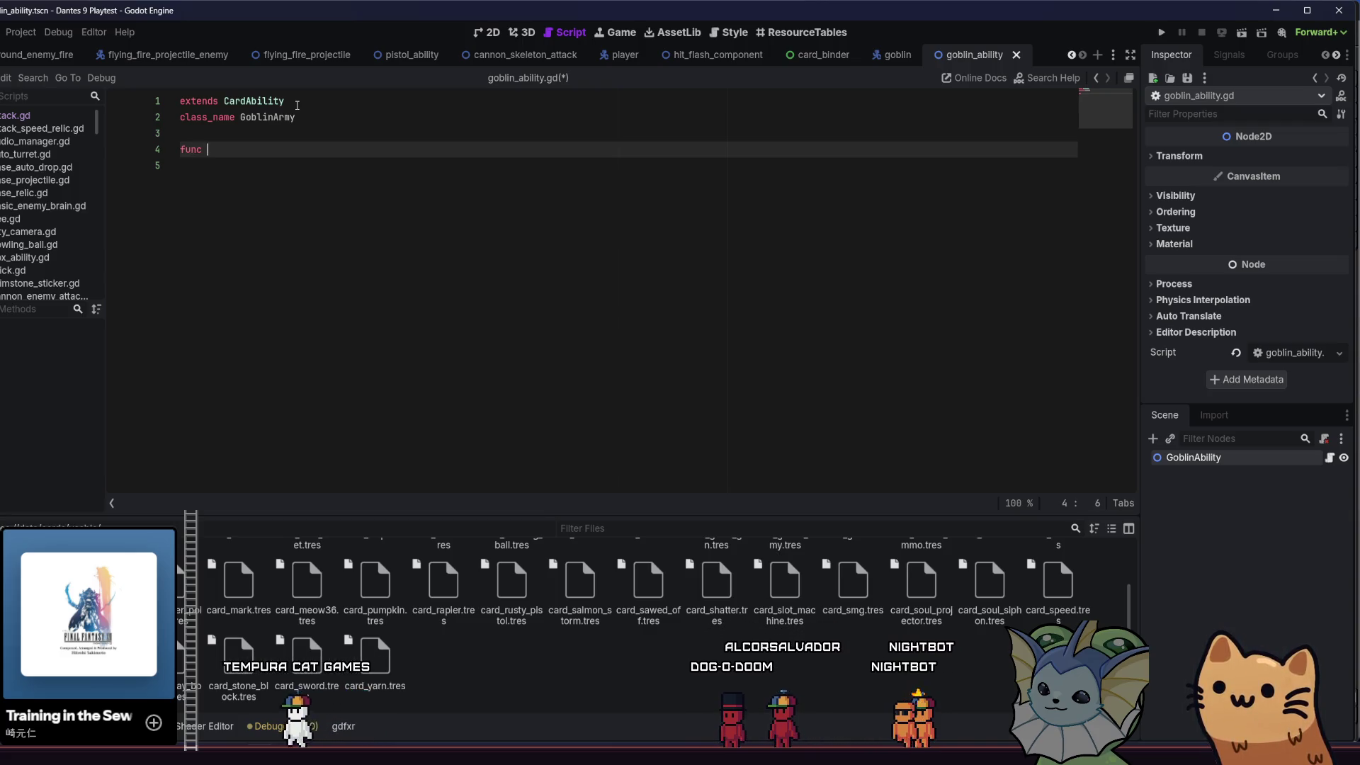
key(Return)
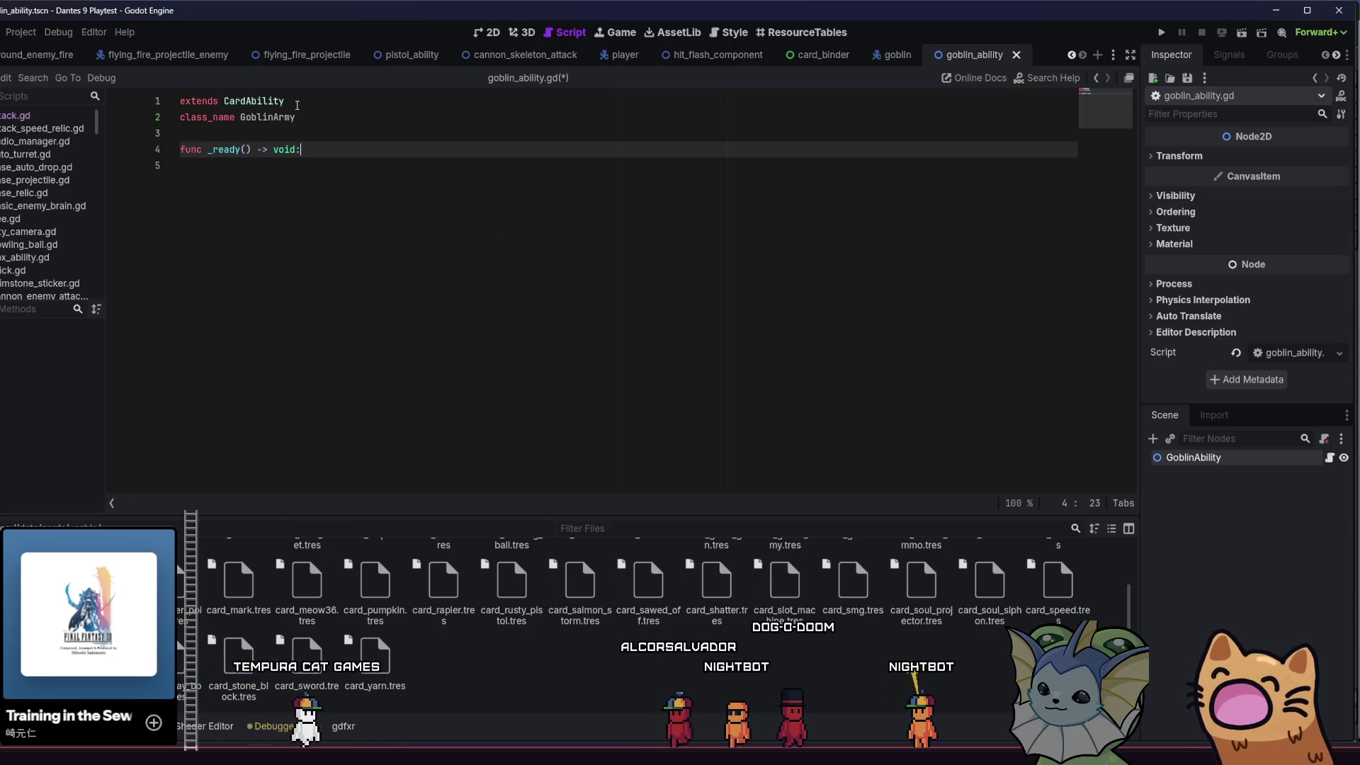
key(Return)
text(pass)
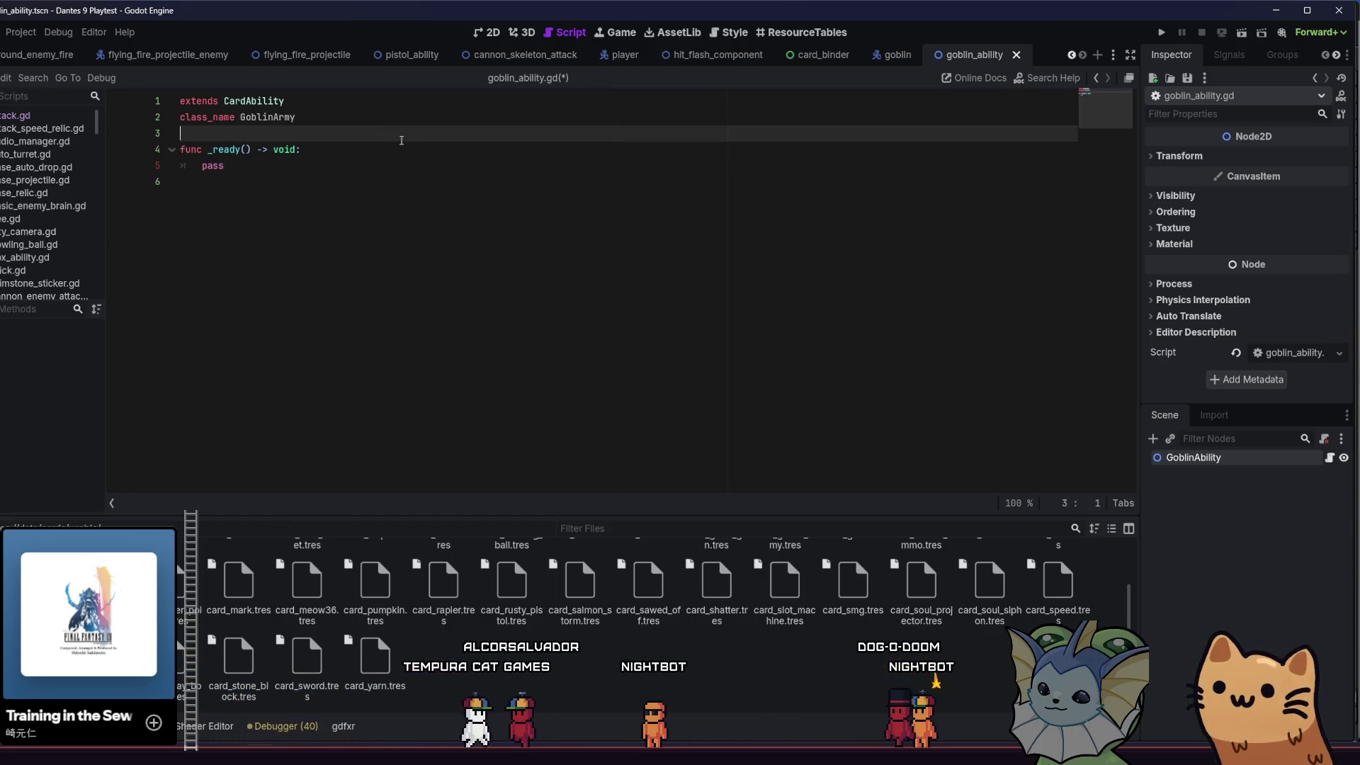
key(ctrl+s)
- Quick-open the chest.tscn scene
key(shift+alt+o)
text(chest)
key(Down)
key(Return)
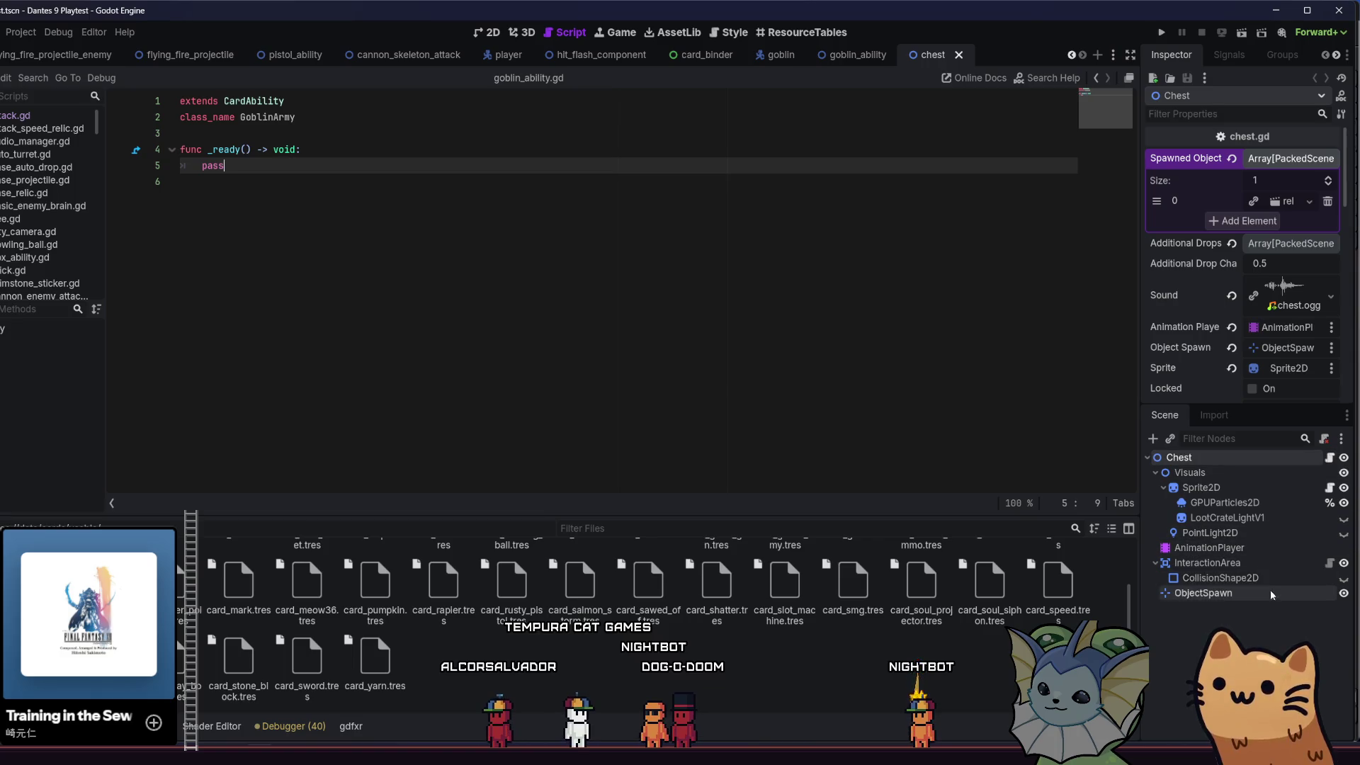
- Open chest.gd and copy the raycast code from drop_to_ground, lines 54–60
click(1270, 593)
click(1330, 457)
scroll(682, 286, down, 10)
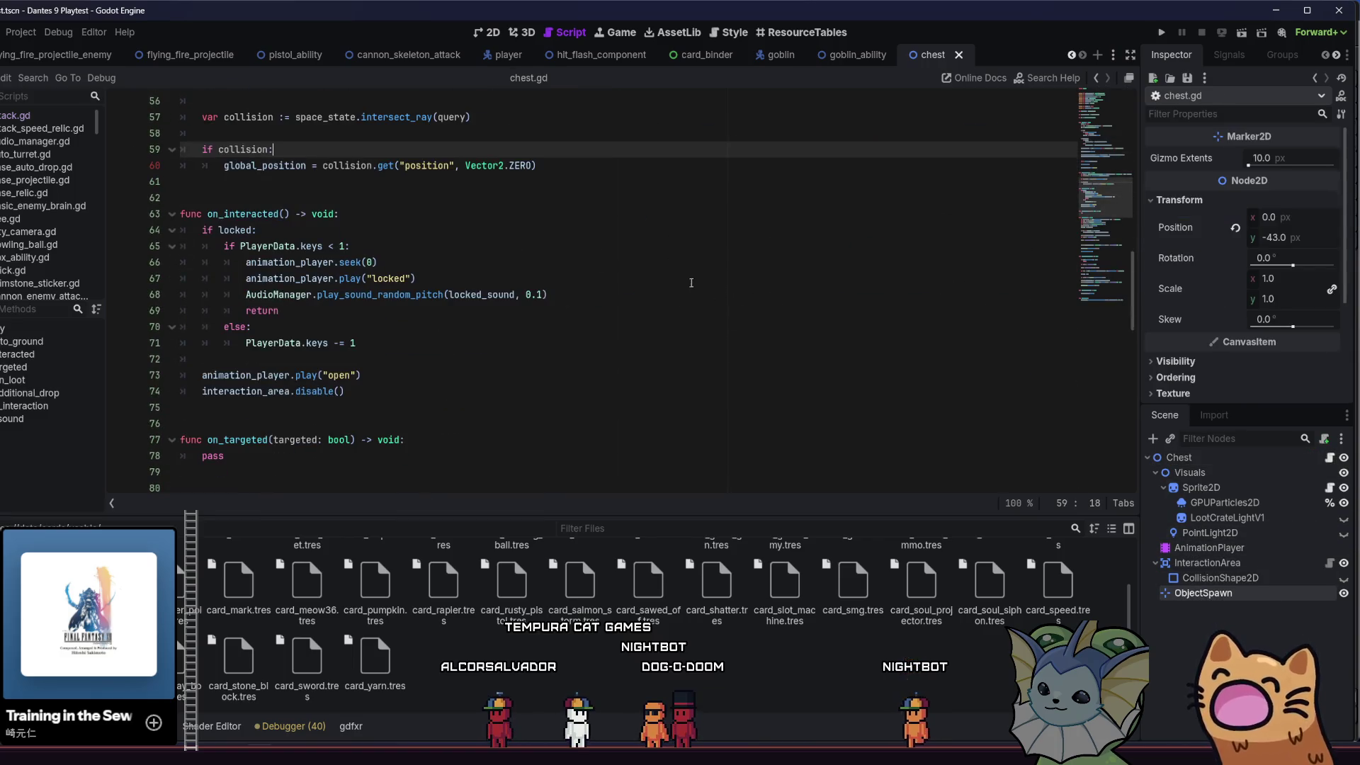
scroll(494, 367, up, 10)
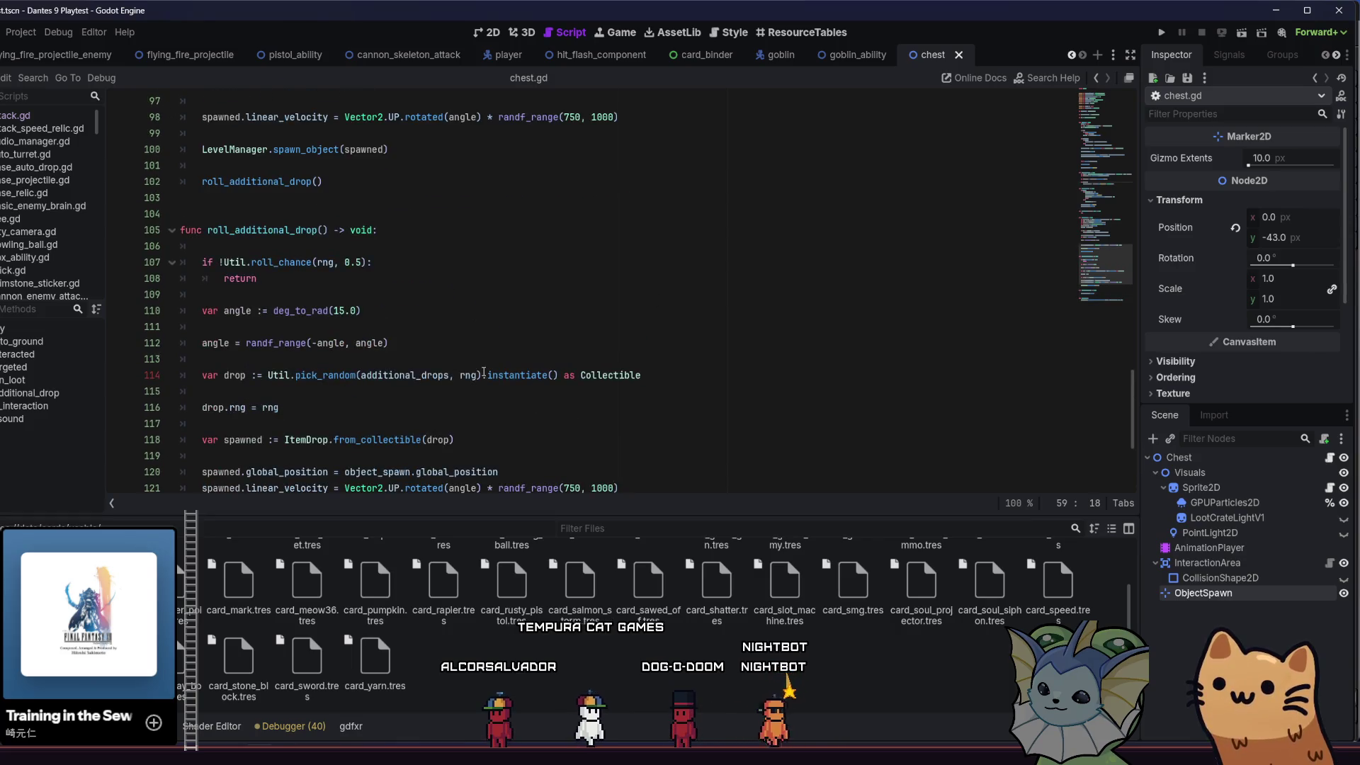
scroll(485, 361, up, 10)
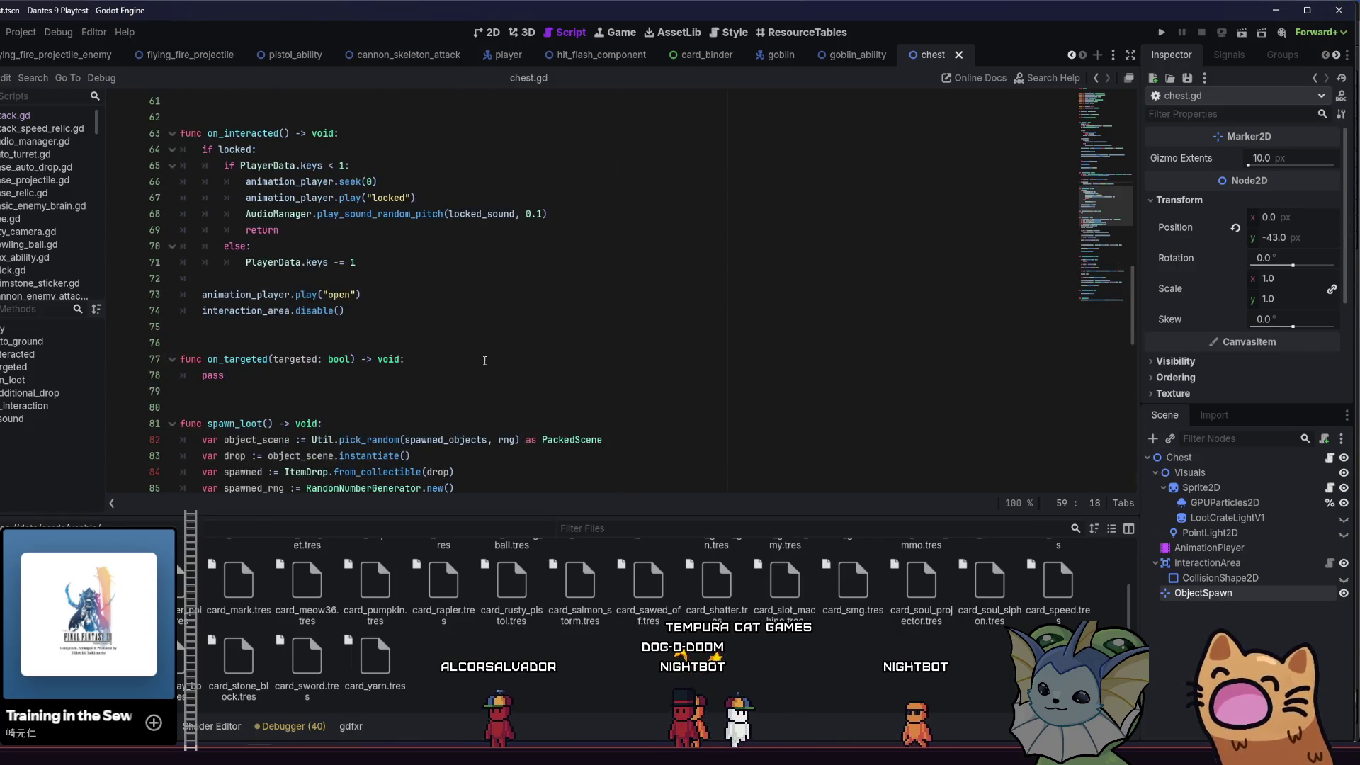
scroll(484, 361, up, 3)
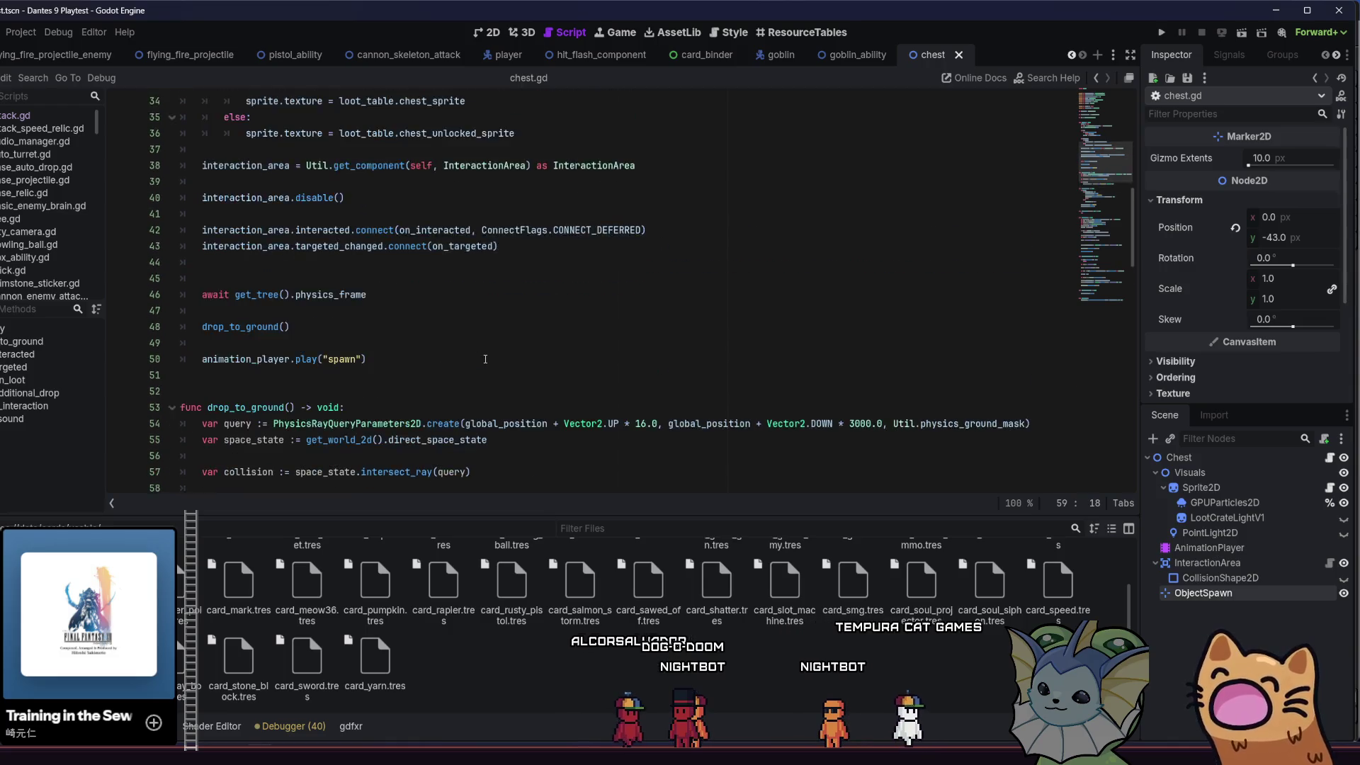
click(561, 470)
drag(561, 471, 241, 391)
key(Left)
mouse_move(538, 472)
mouse_down()
mouse_move(276, 456)
mouse_move(212, 376)
mouse_move(206, 391)
mouse_move(200, 379)
mouse_up()
key(ctrl+c)
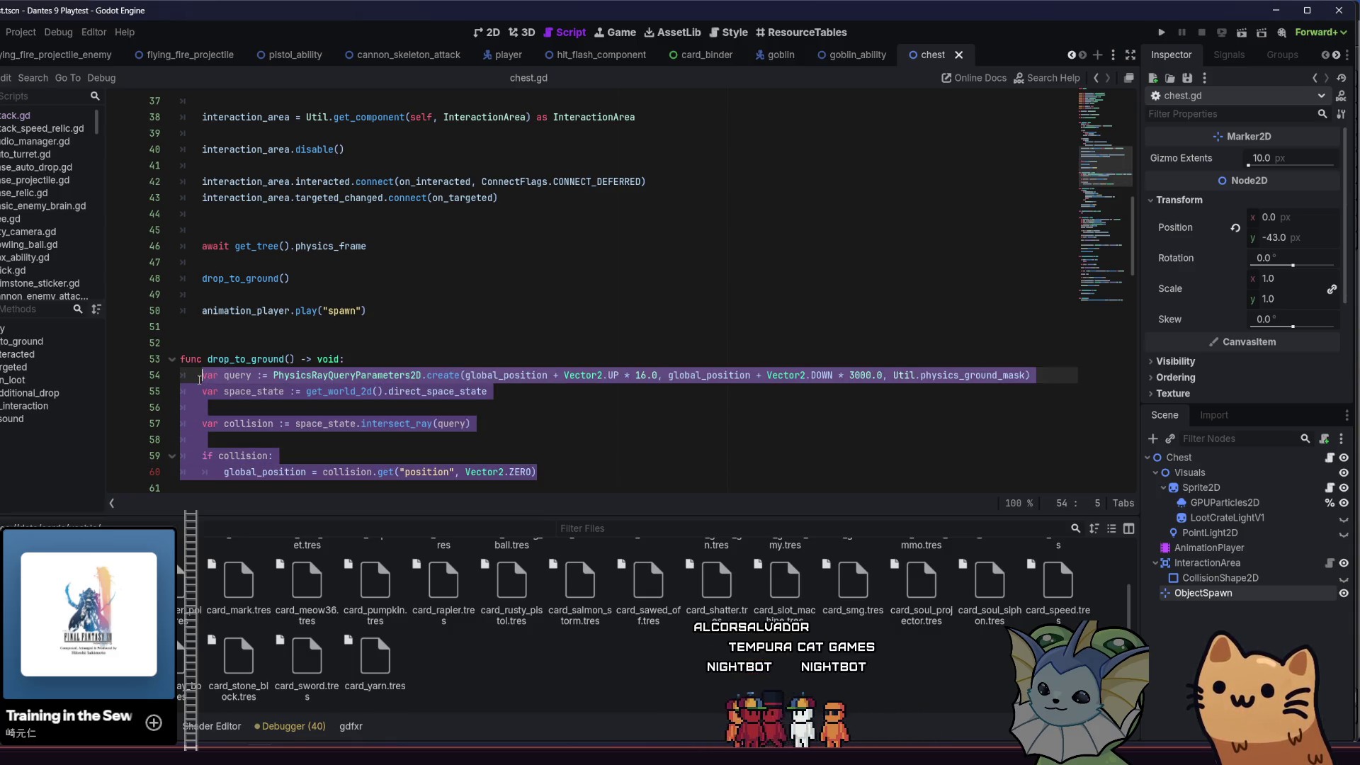
click(343, 402)
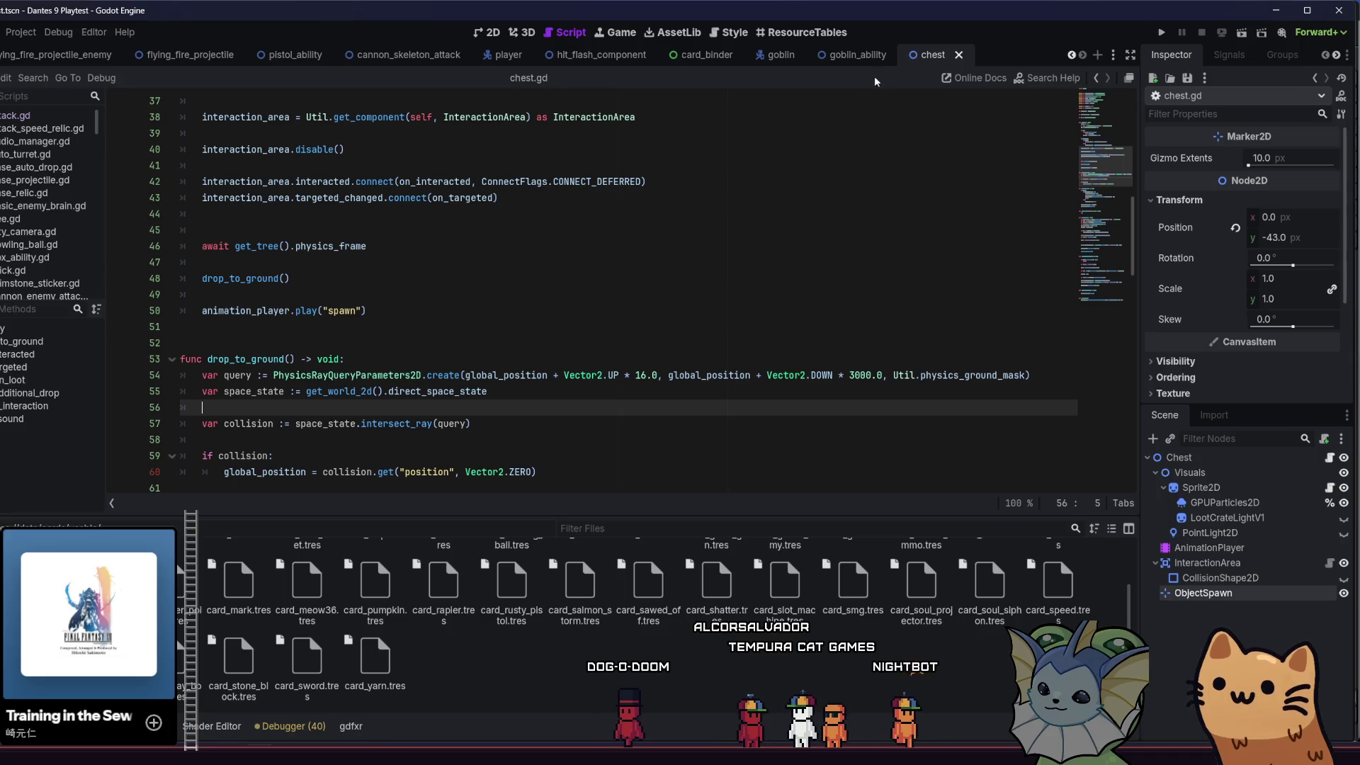
- Close the chest scene and return to goblin_ability.gd
scroll(1103, 363, down, 5)
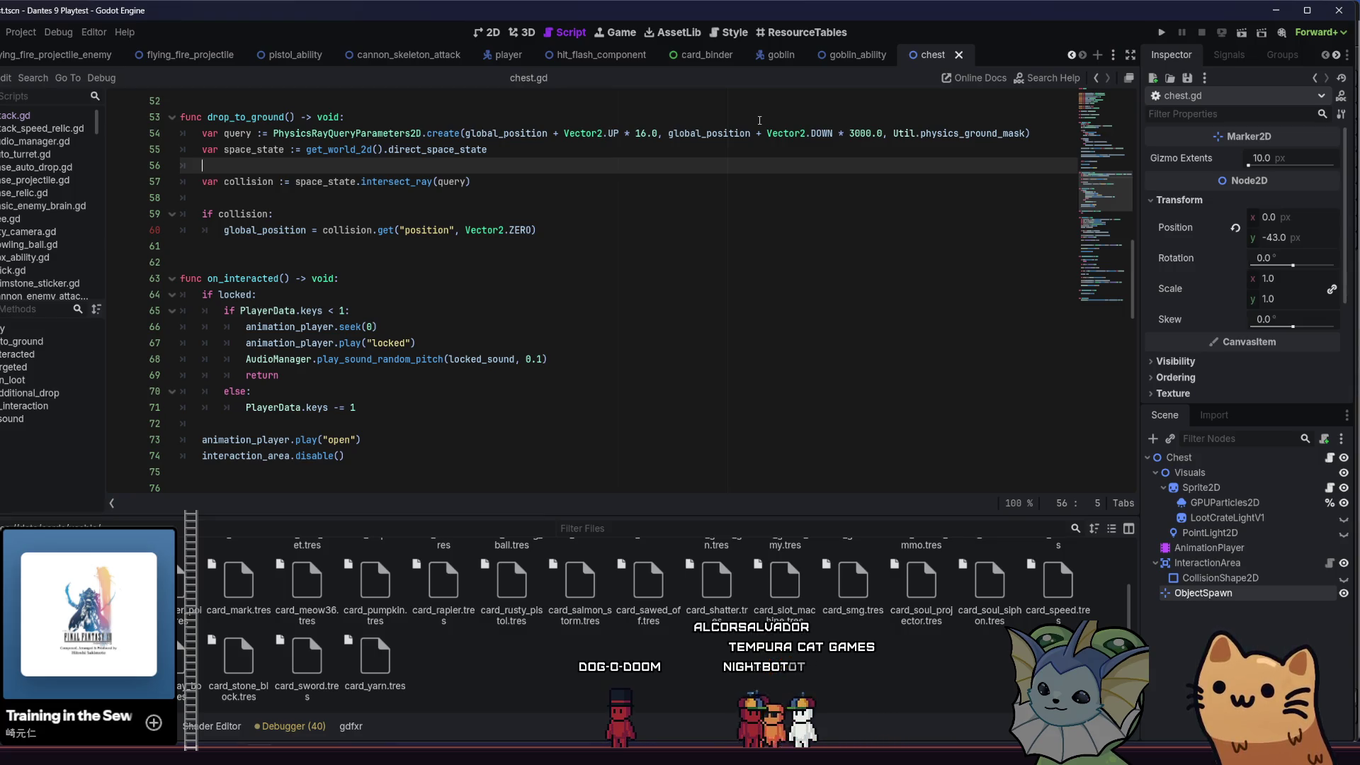
click(960, 55)
click(1278, 453)
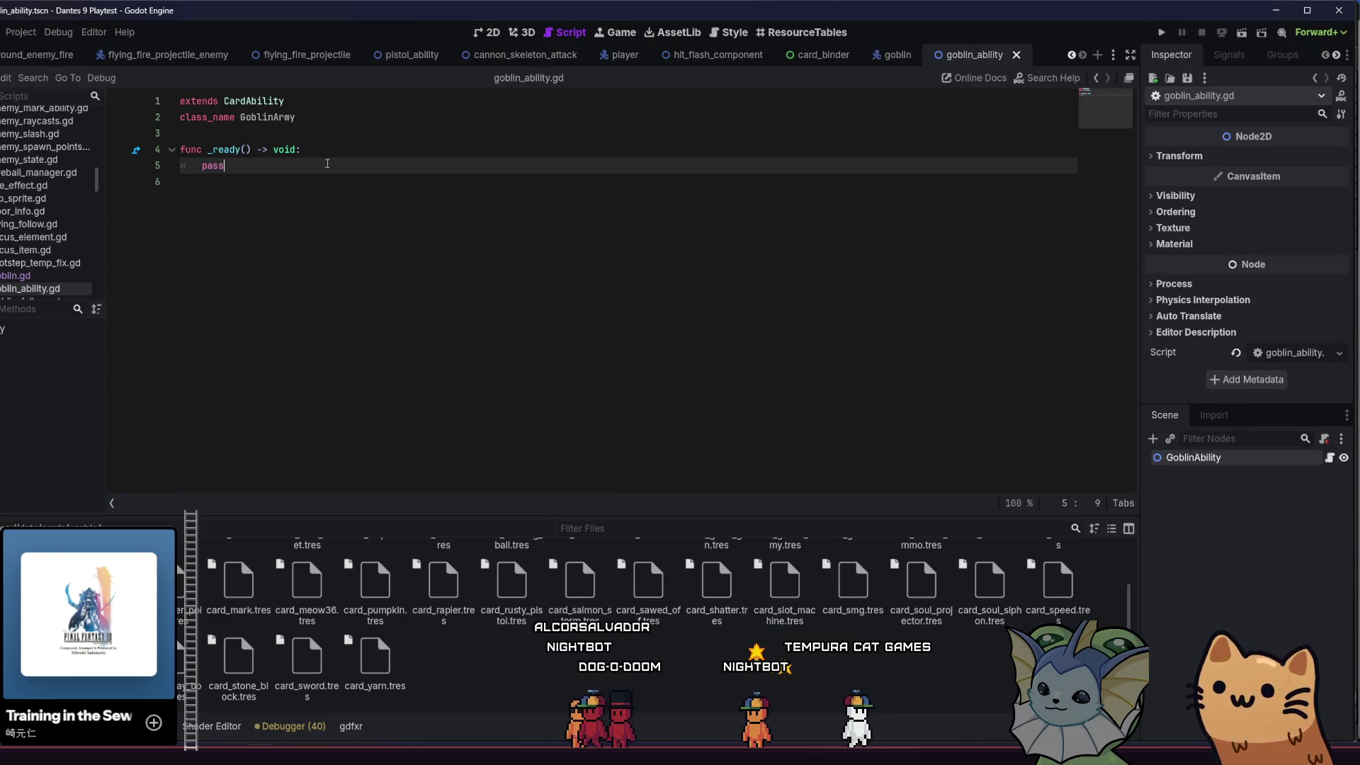
- Declare get_spawn_point() below _ready and paste the copied raycast lines into its body
click(350, 216)
key(Return)
key(Return)
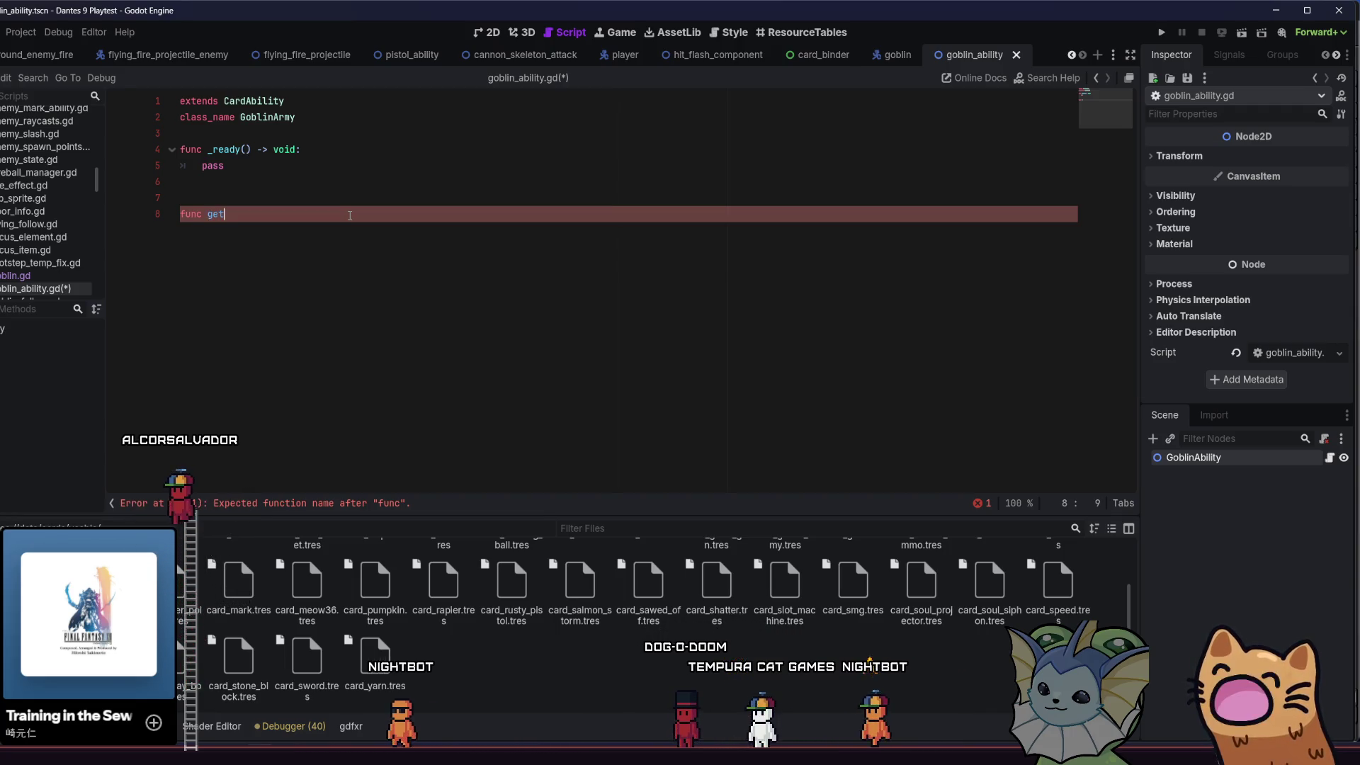
text(spanw)
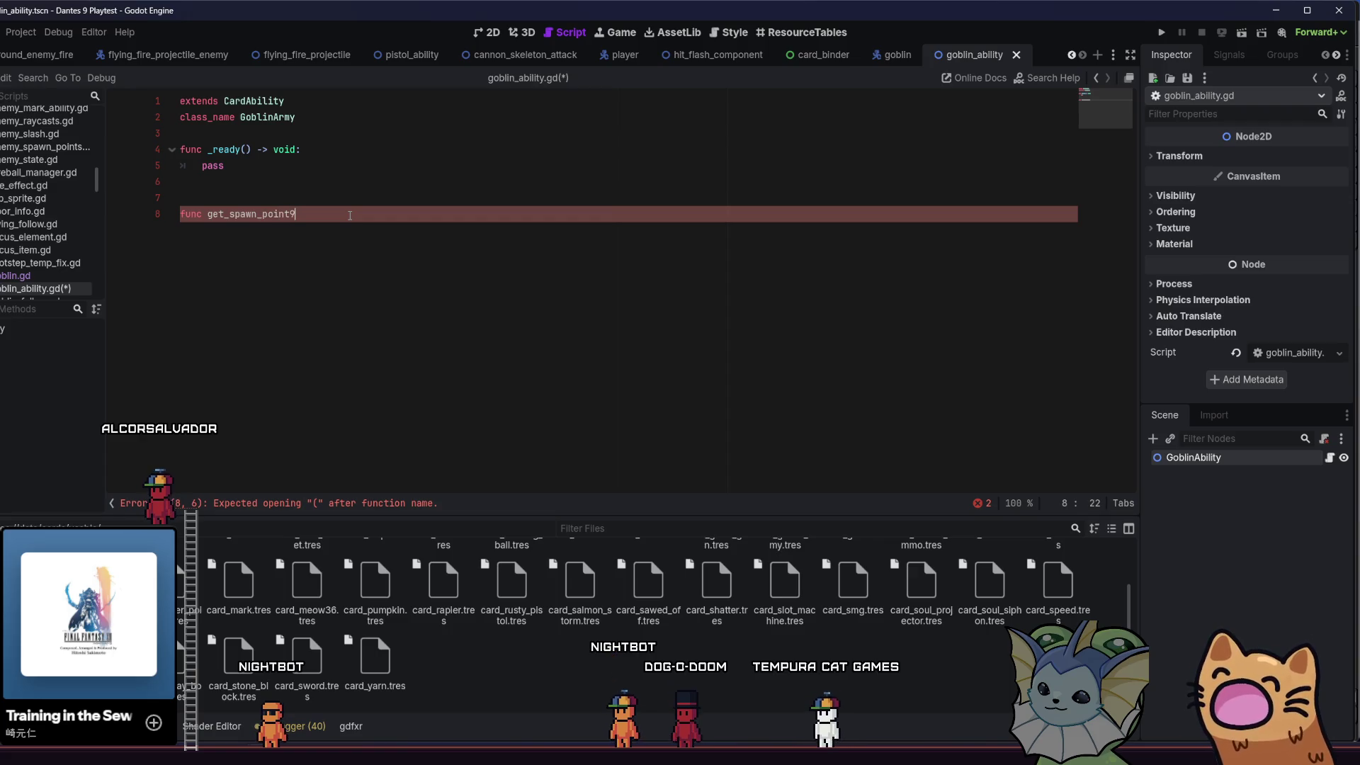
text():)
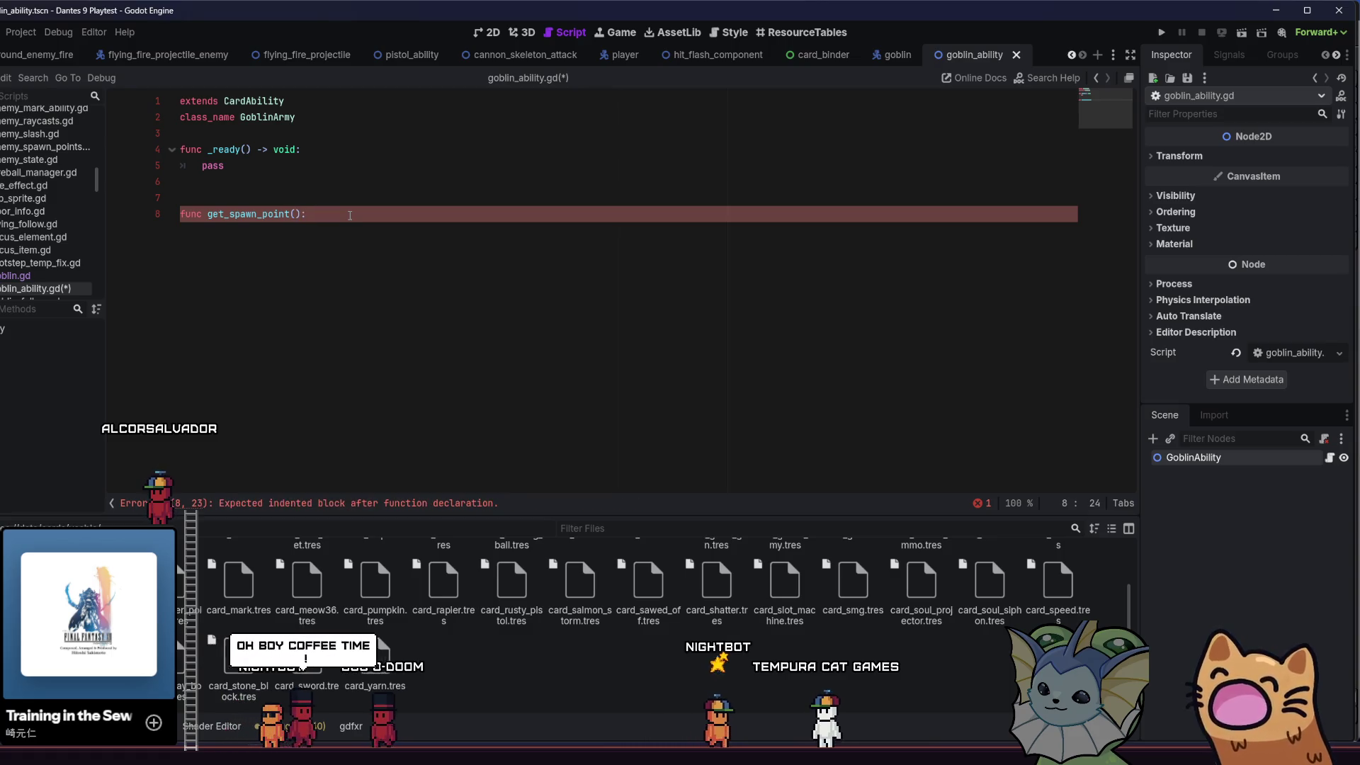
key(Return)
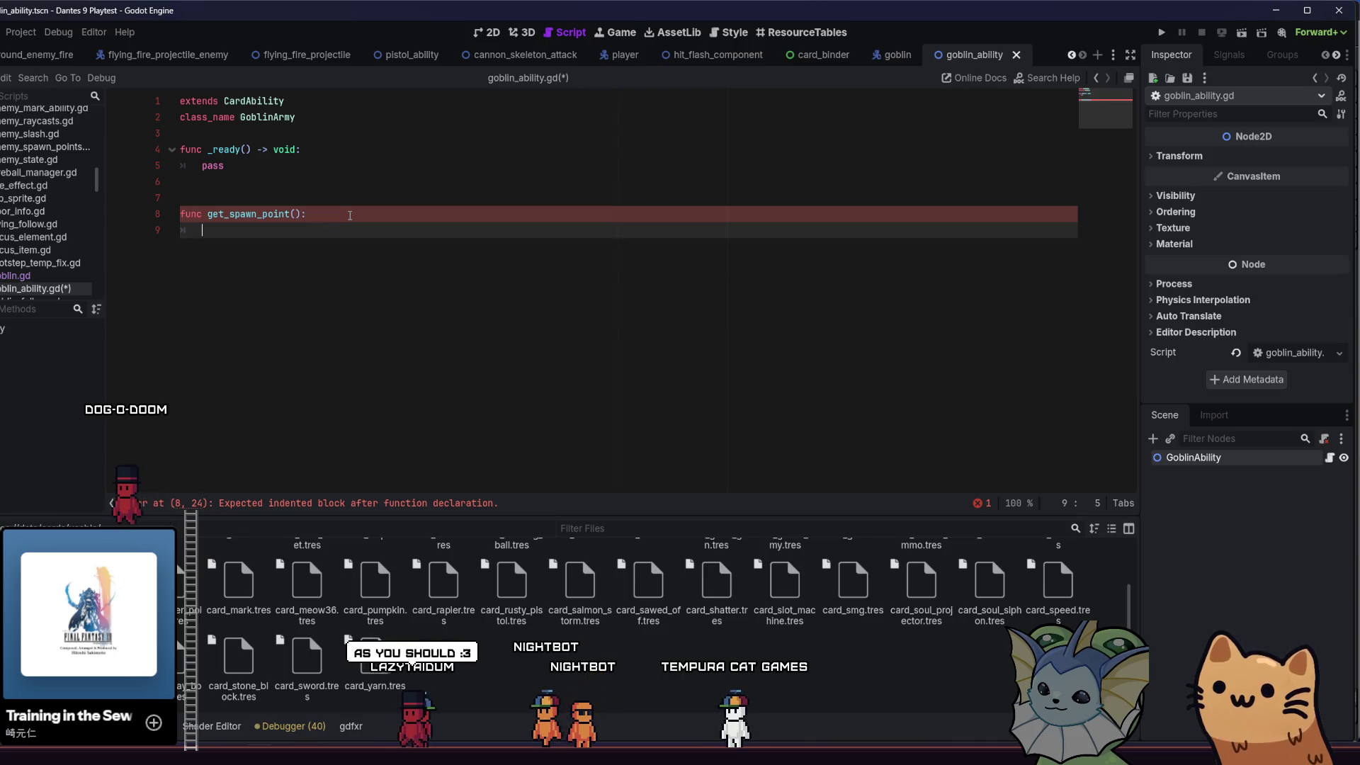
text(pass)
key(BackSpace)
key(BackSpace)
key(BackSpace)
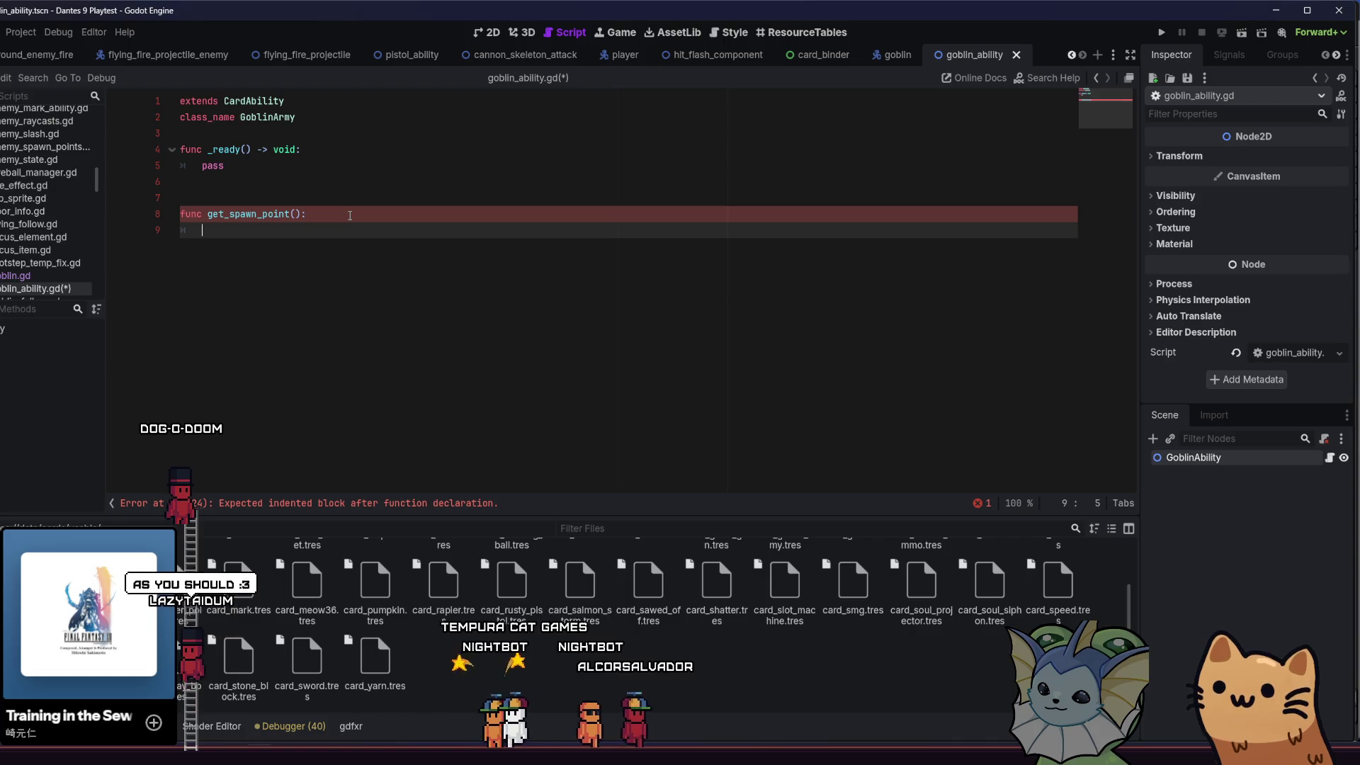
key(ctrl+v)
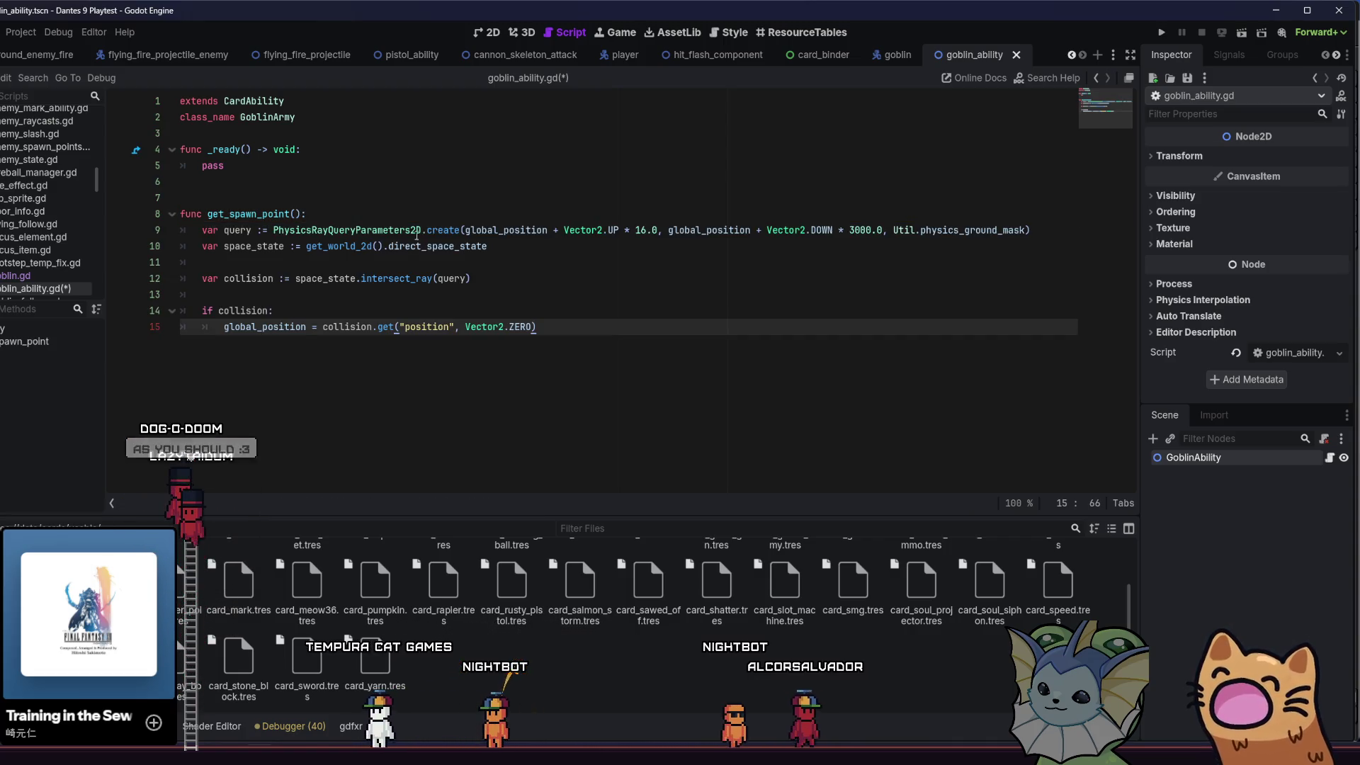
- Delete the '+ Vector2.UP * 16.0' offset so the ray starts at global_position
click(501, 249)
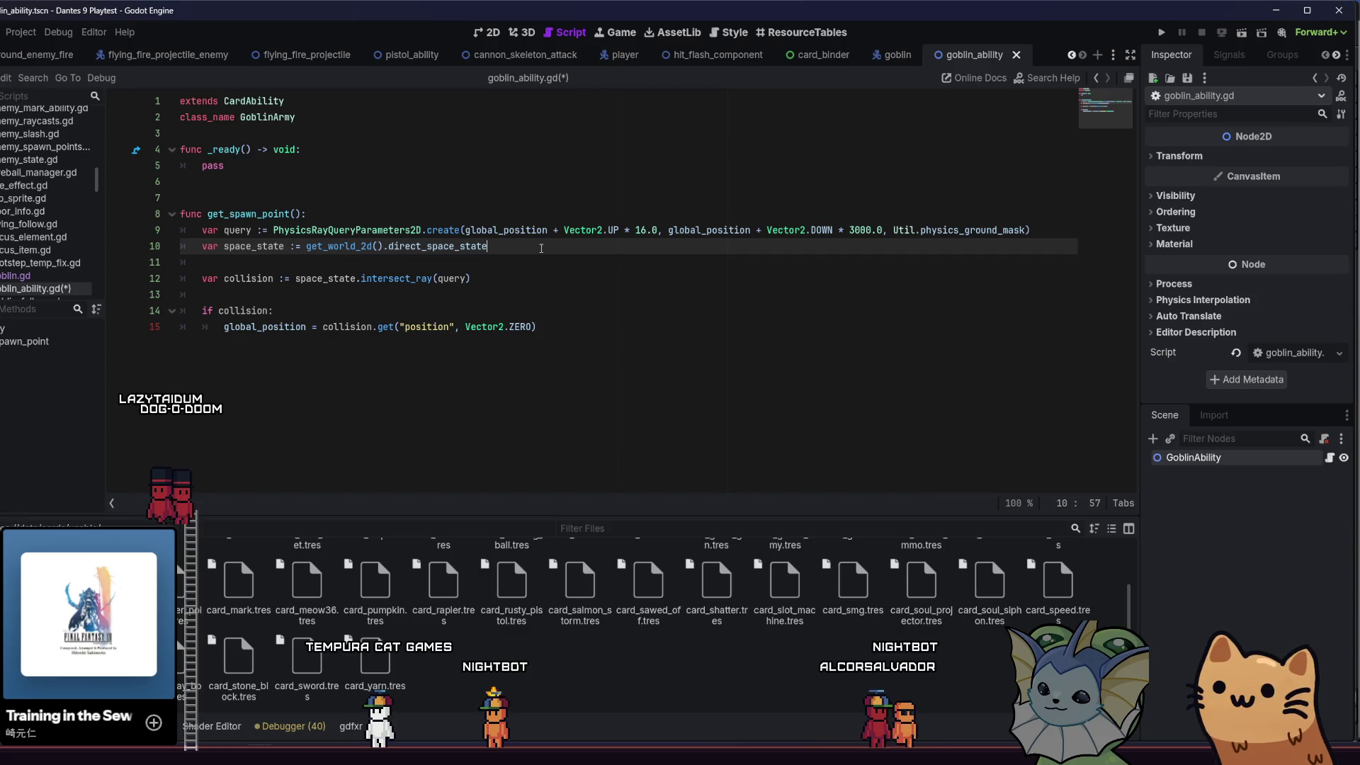
key(Up)
key(Up)
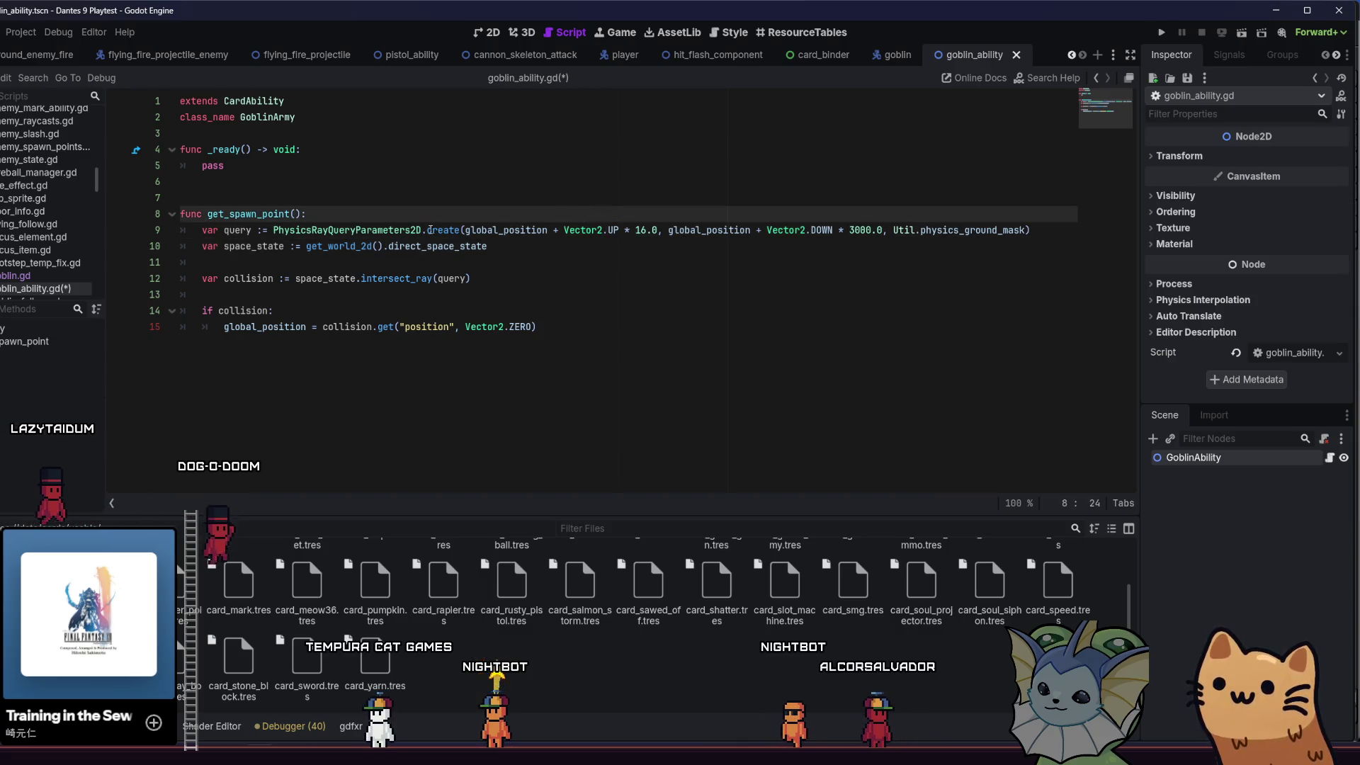
mouse_move(441, 229)
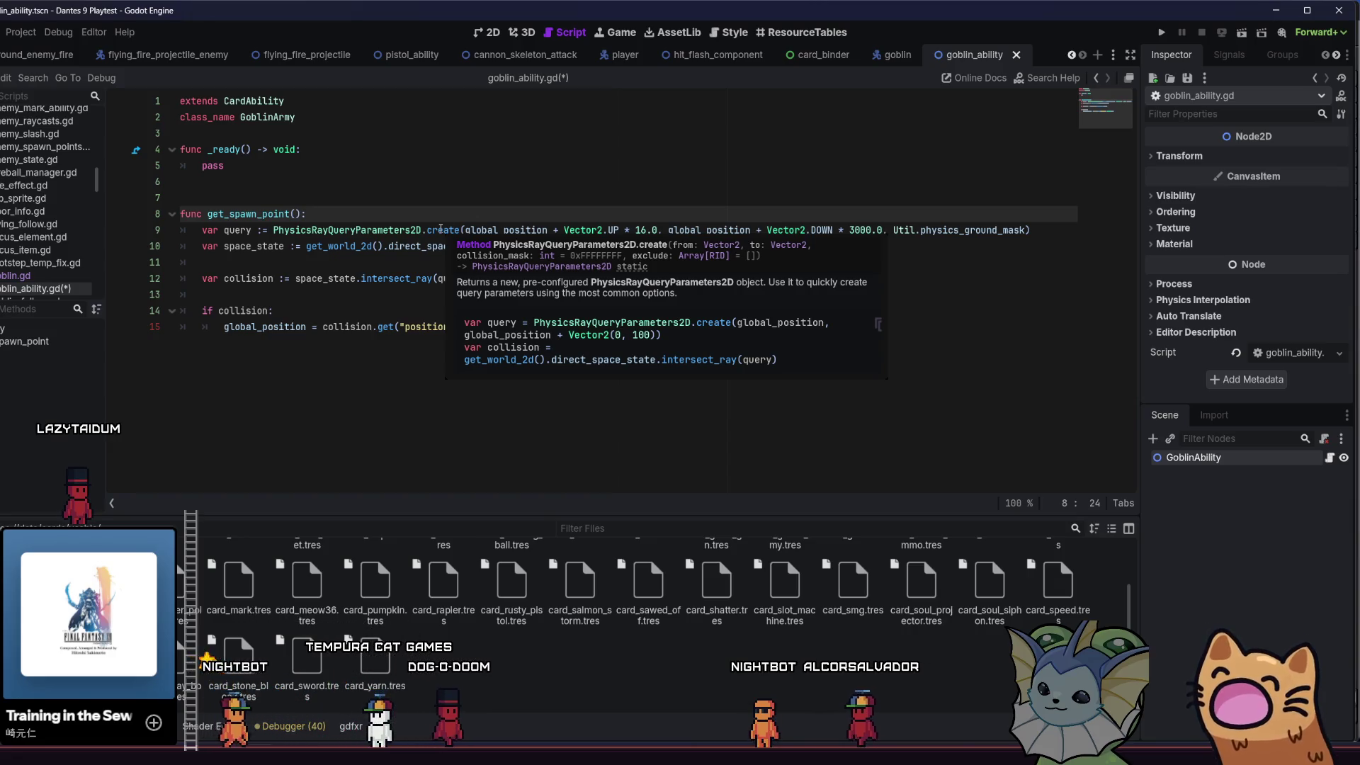
click(658, 230)
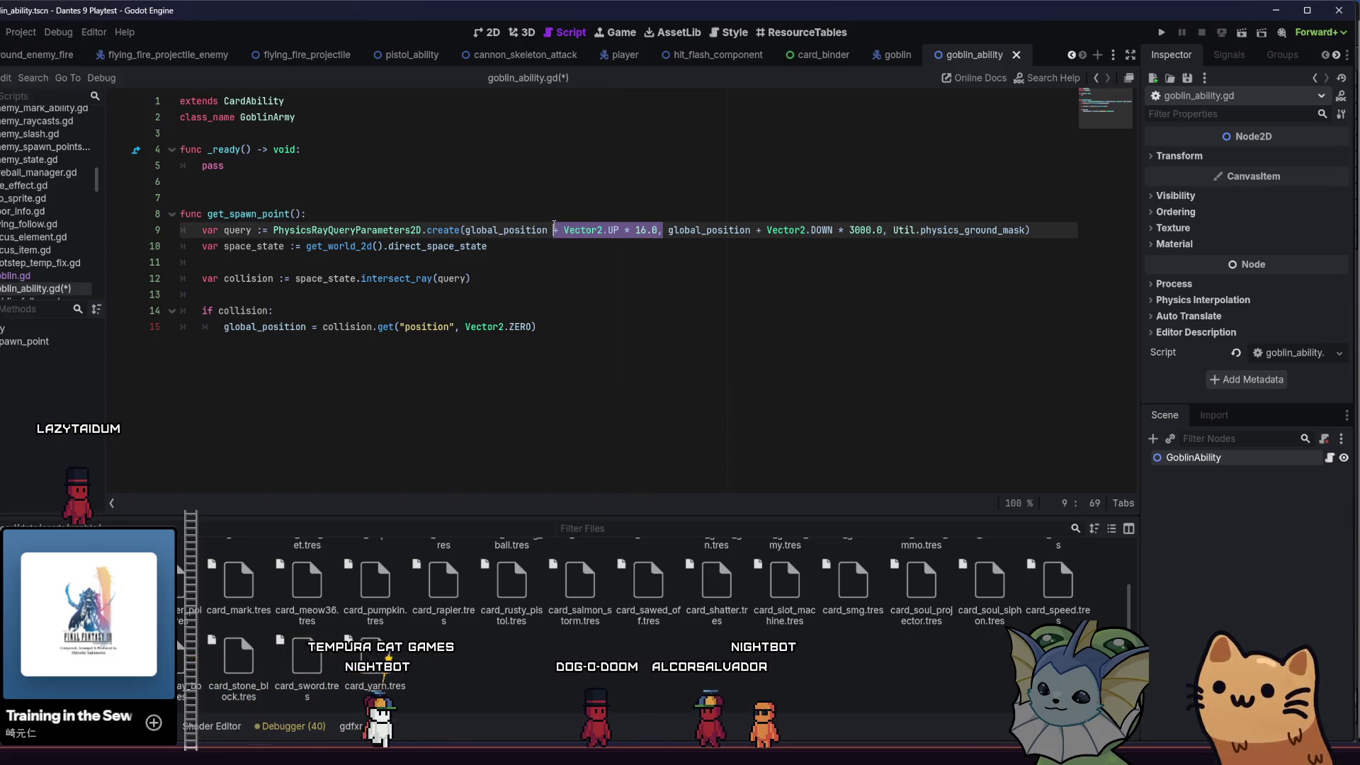
key(Right)
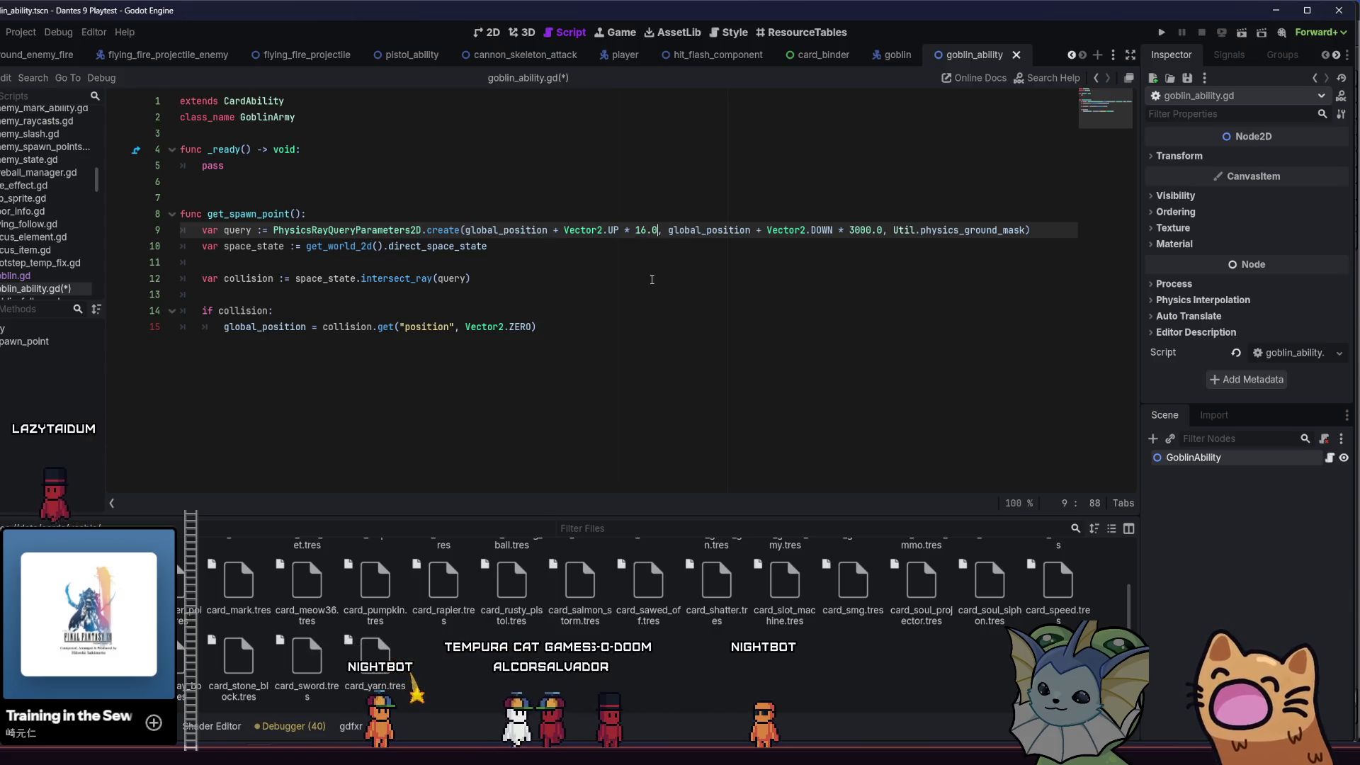
key(BackSpace)
key(BackSpace)
key(BackSpace)
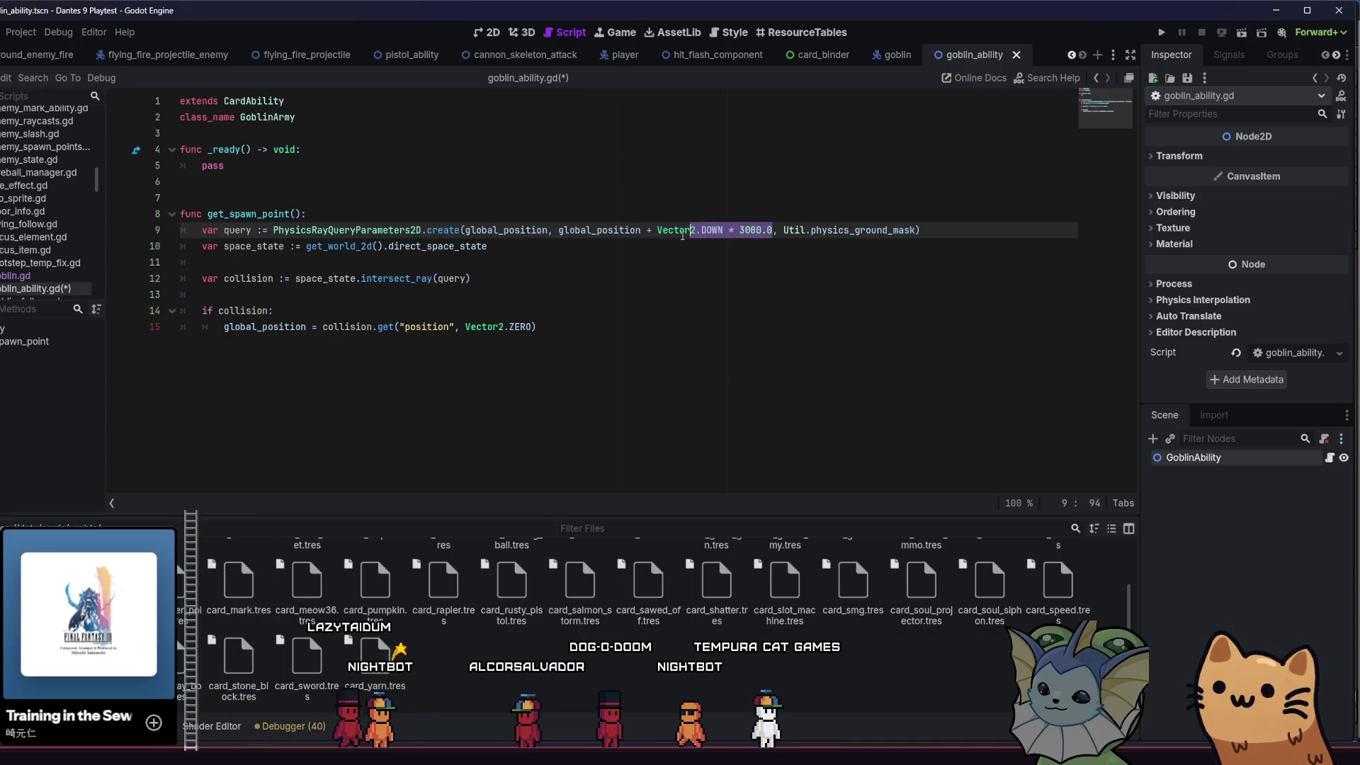
- Undo a trial rand edit after 3000.0 and select DOWN in the ray direction
click(774, 231)
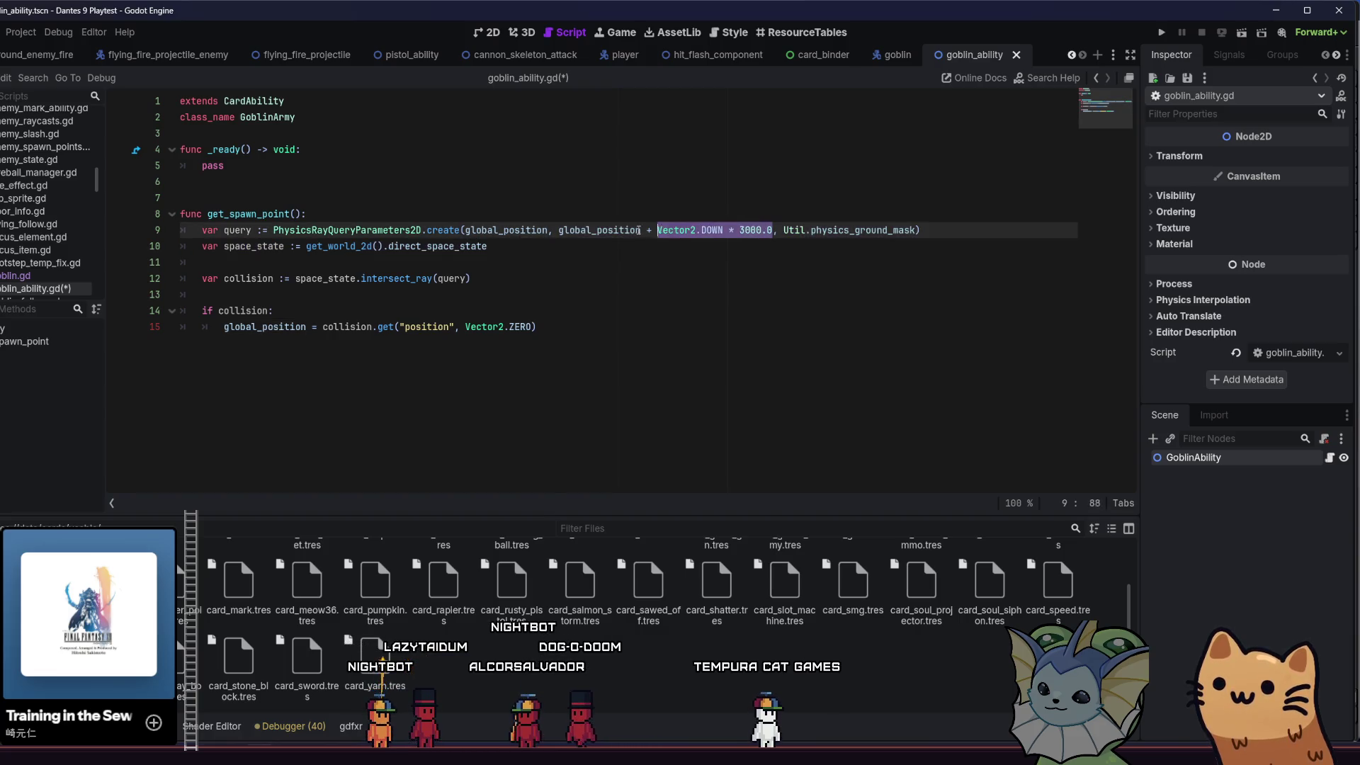
text(rand)
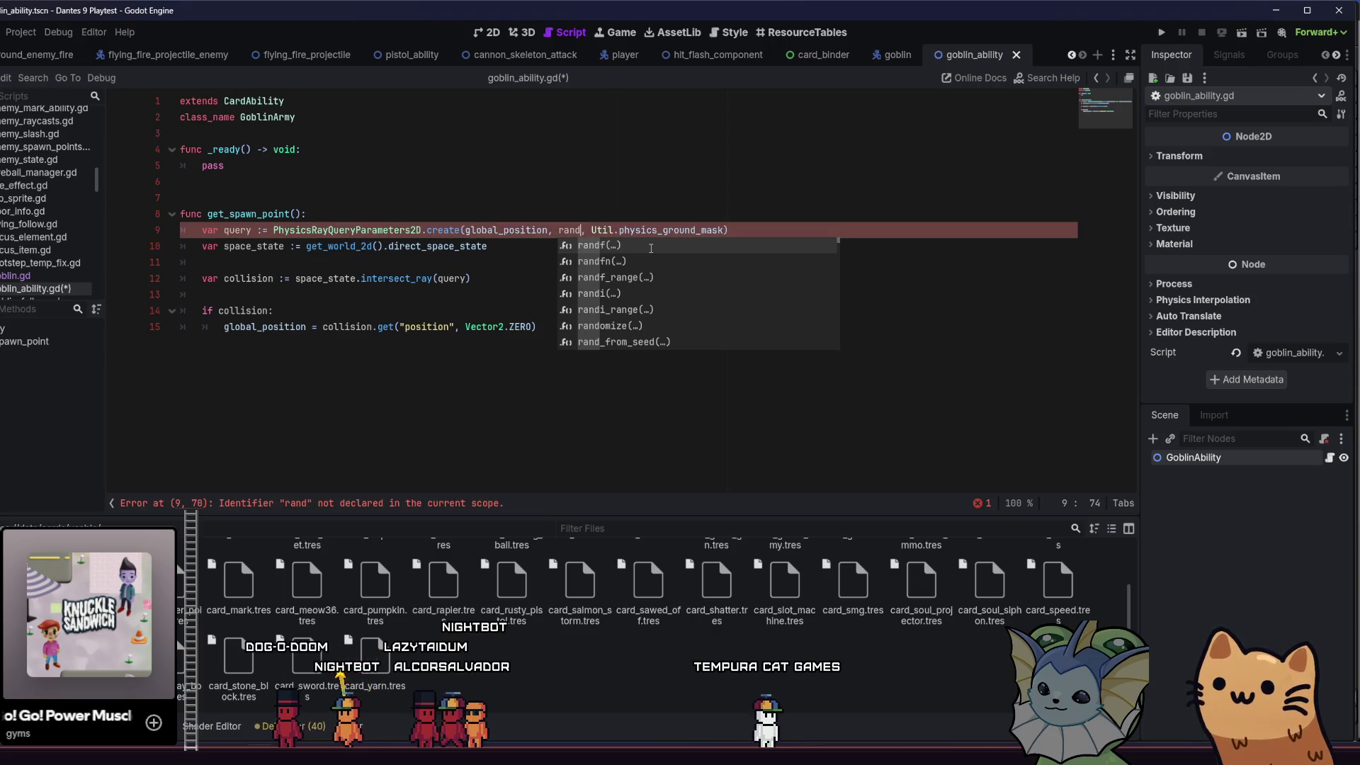
key(BackSpace)
key(BackSpace)
key(BackSpace)
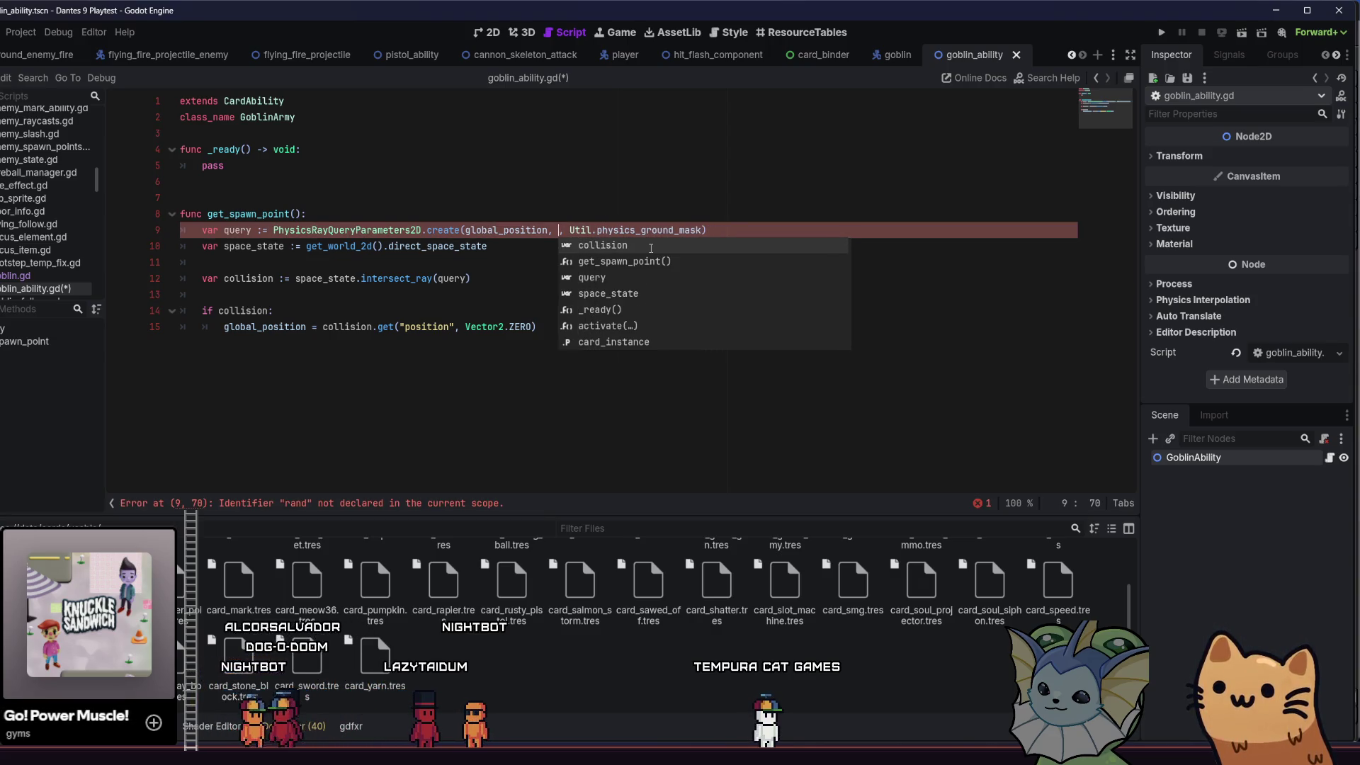
key(ctrl+z)
key(ctrl+z)
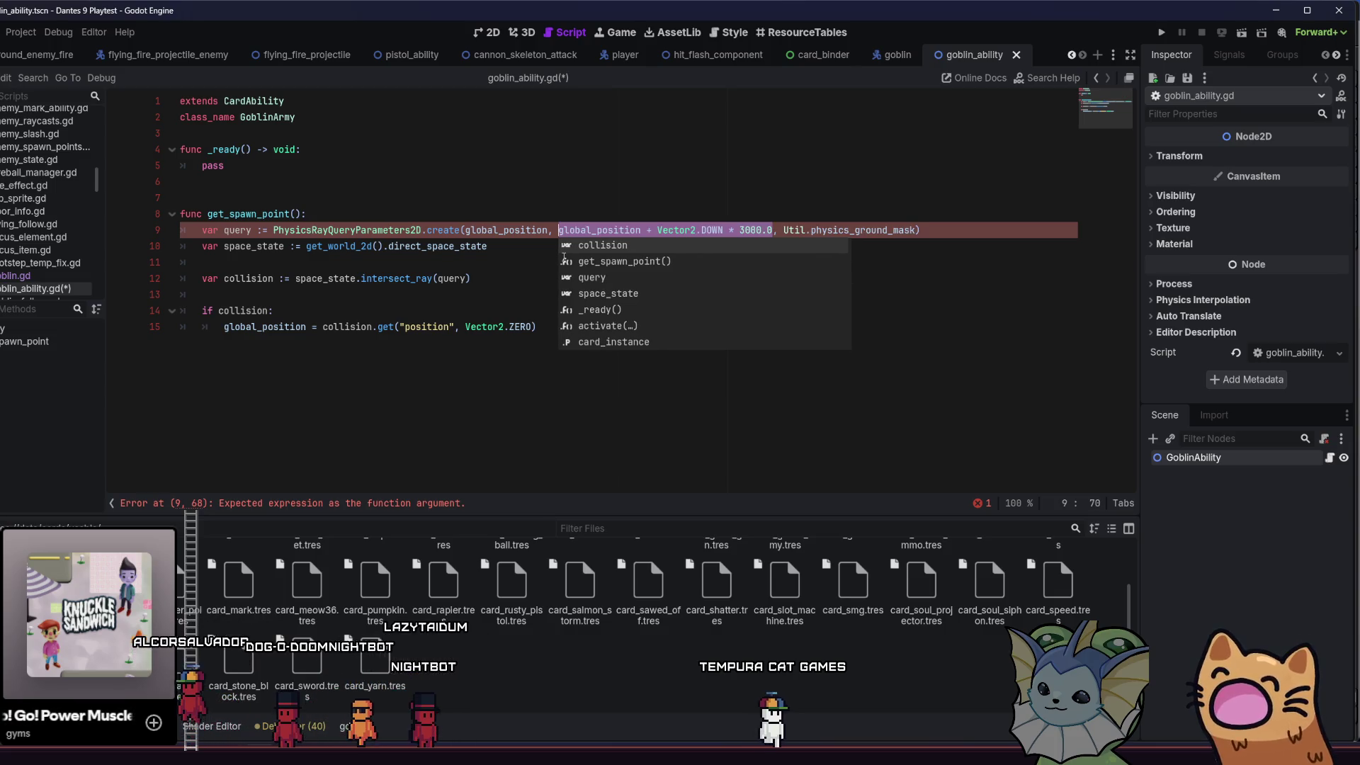
click(575, 230)
mouse_move(625, 232)
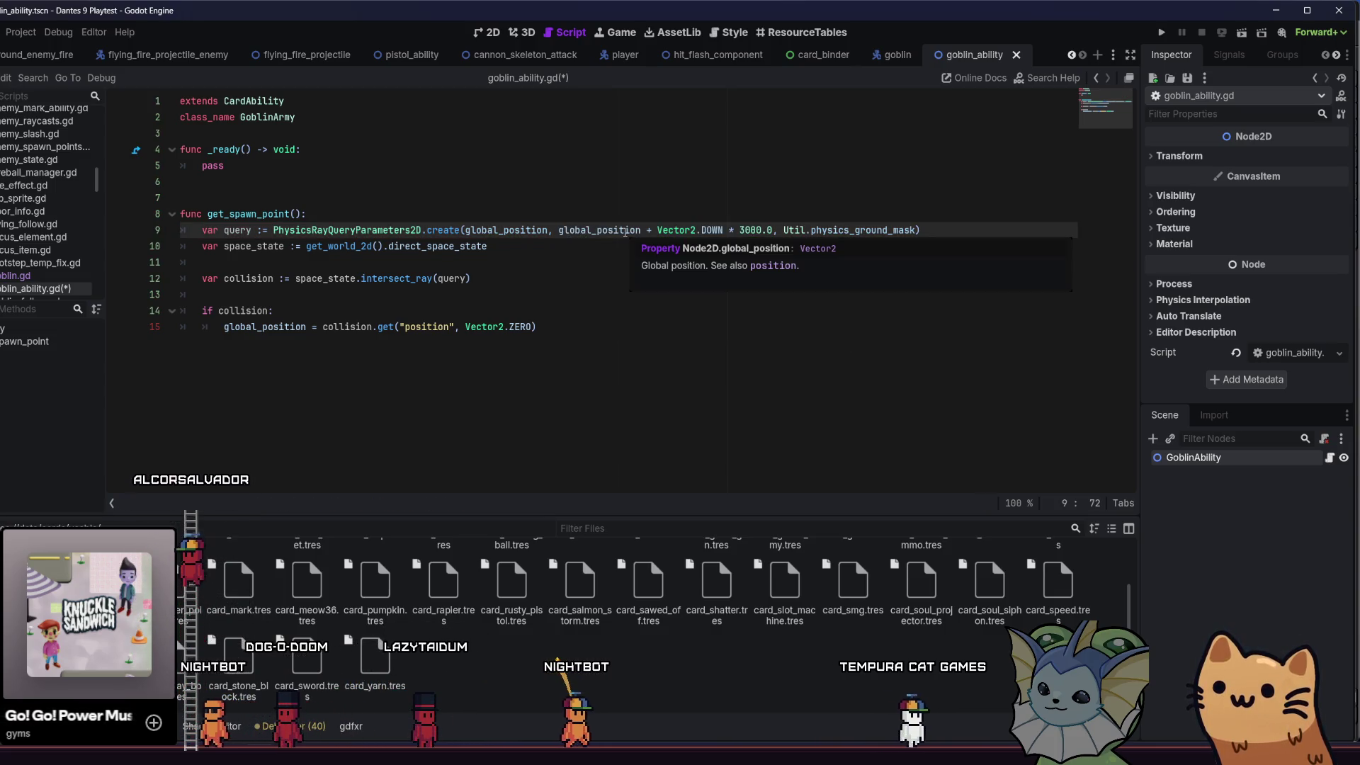
click(773, 230)
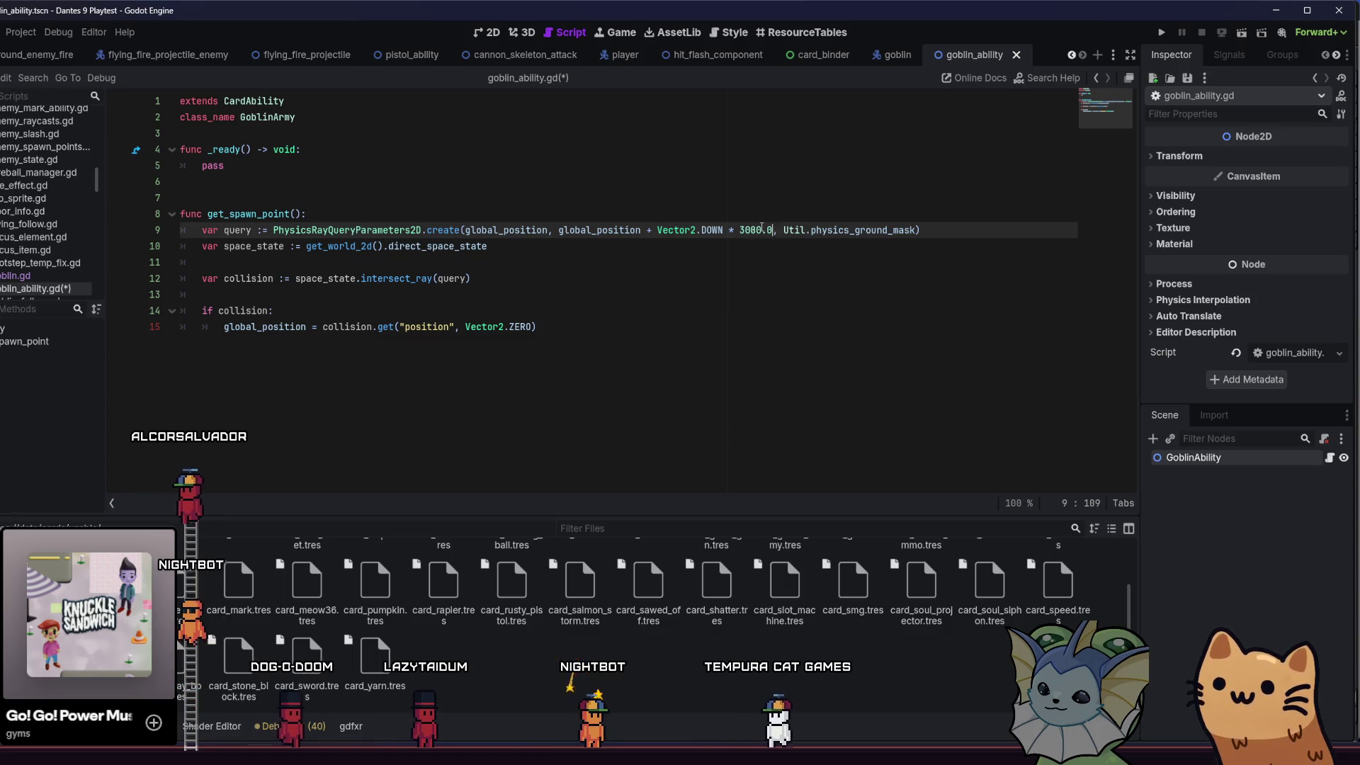
drag(730, 230, 704, 231)
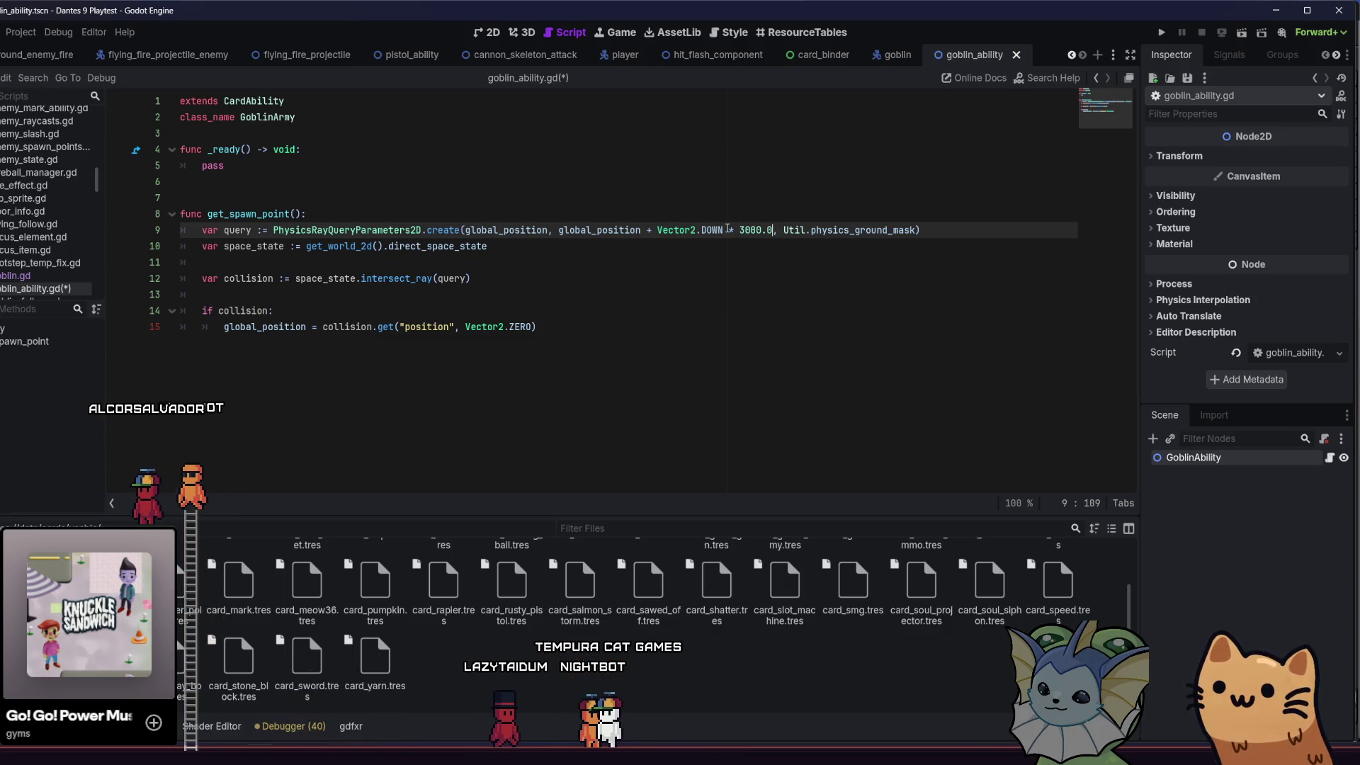
- Replace DOWN with RIGHT.rotated(deg_to_rad(randf_range(0,360))) using autocomplete
text(RIGHT.)
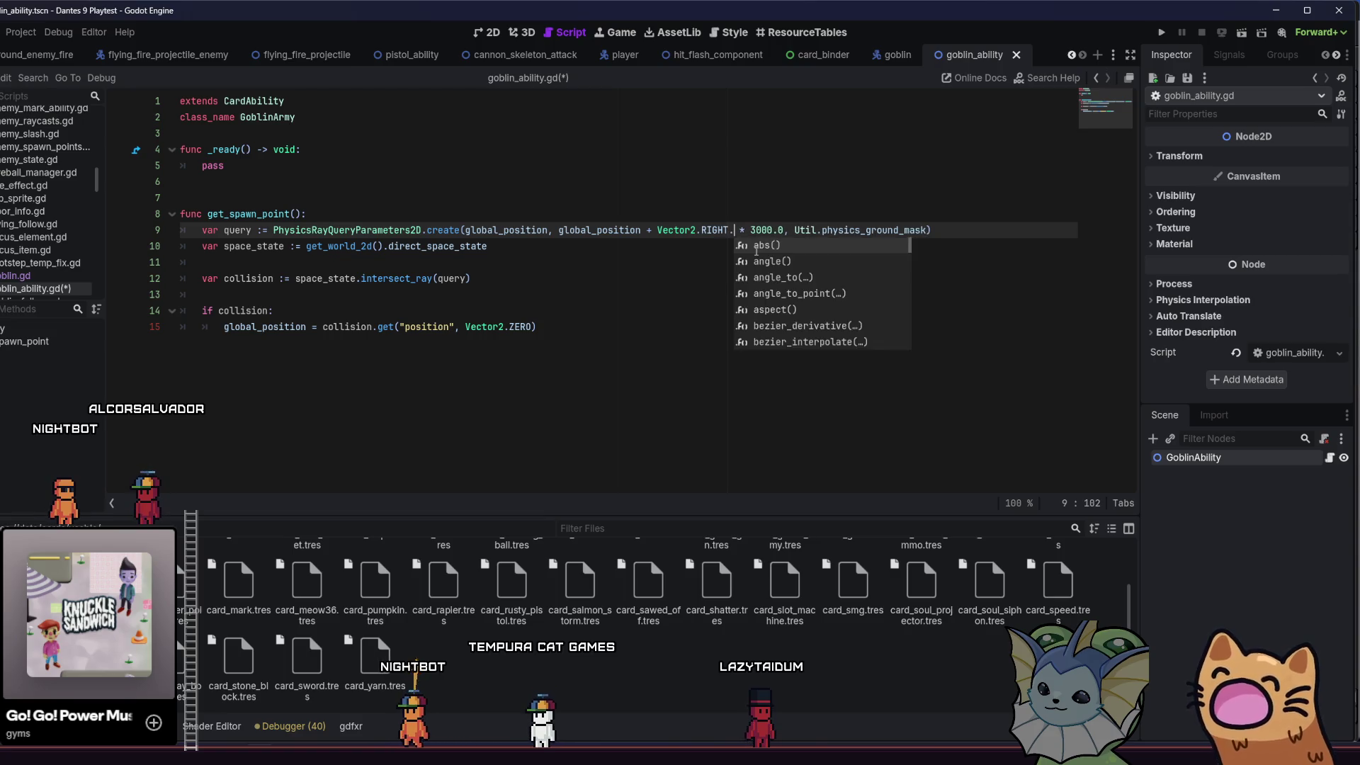
text(rot)
key(Return)
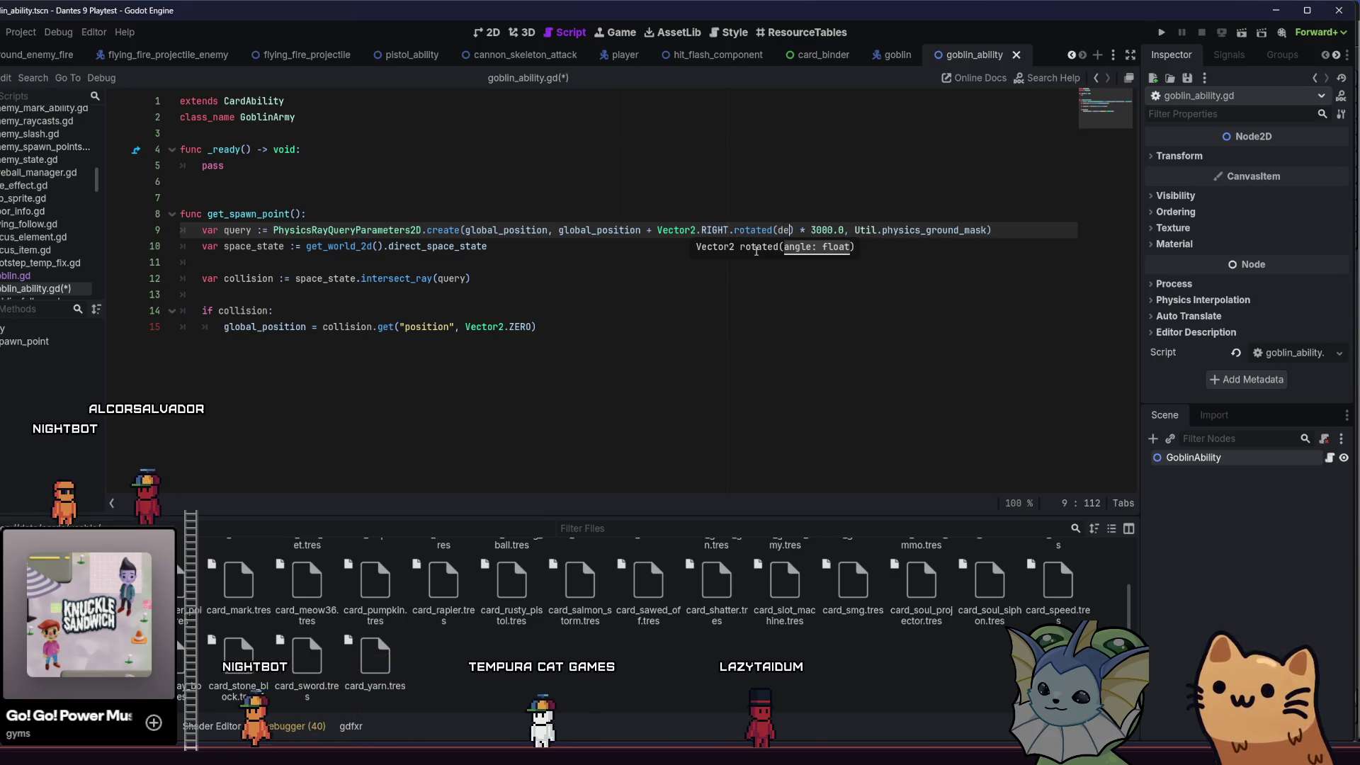
text(g)
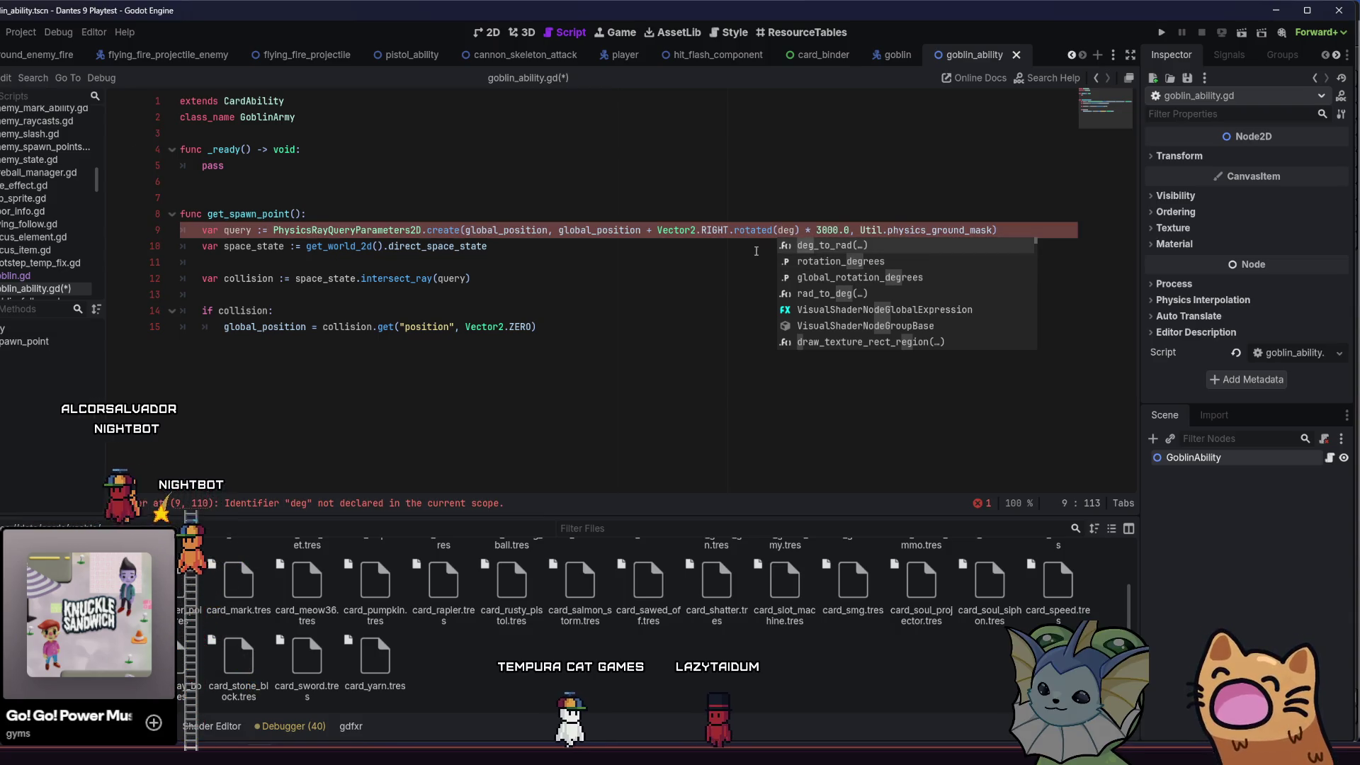
key(Down)
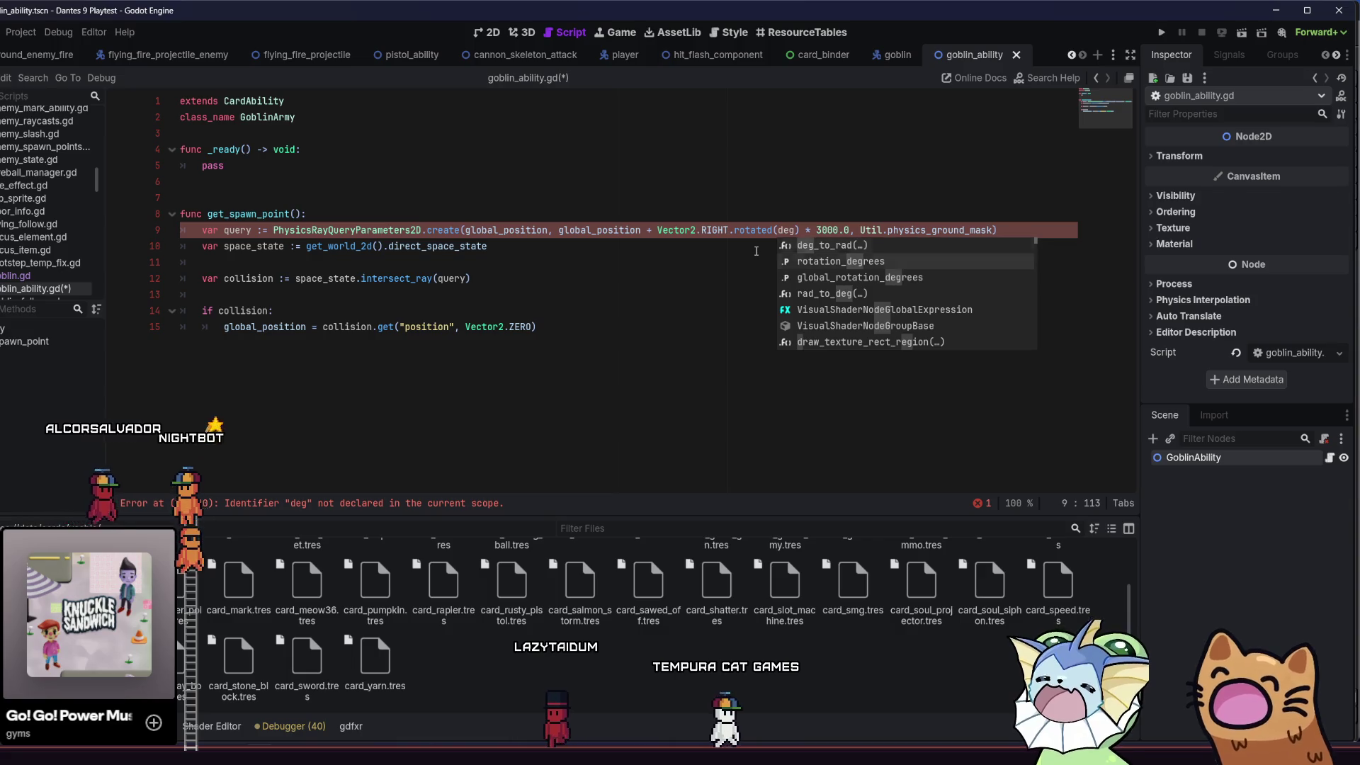
key(Up)
key(Return)
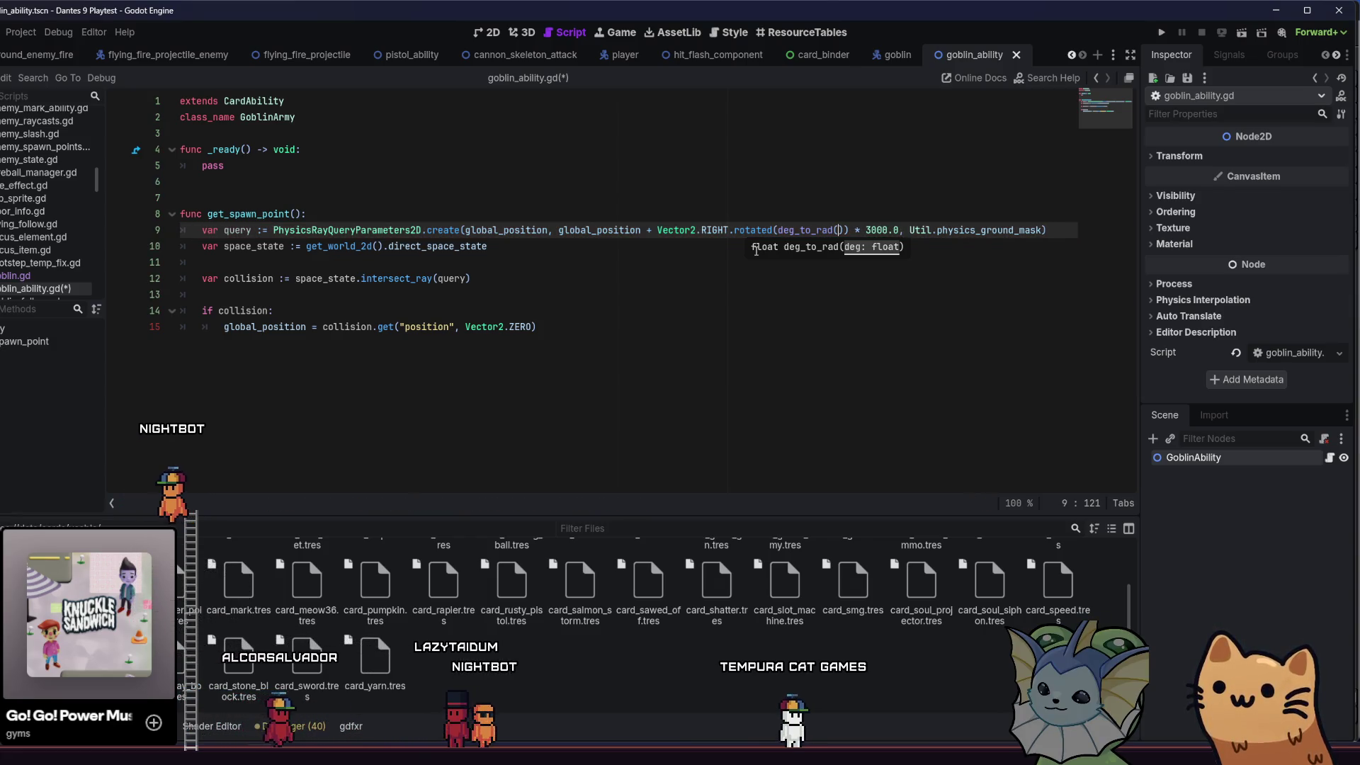
text(rand)
key(Down)
key(Down)
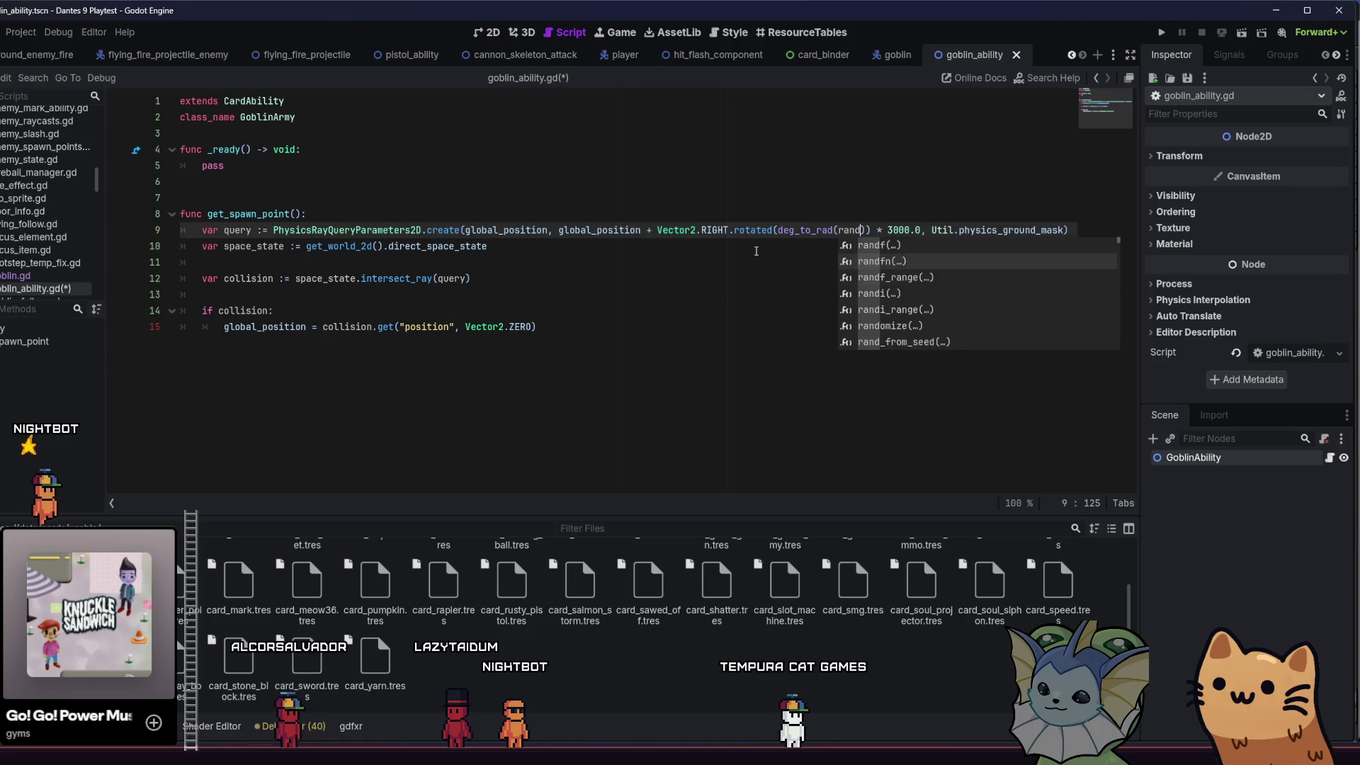
key(Return)
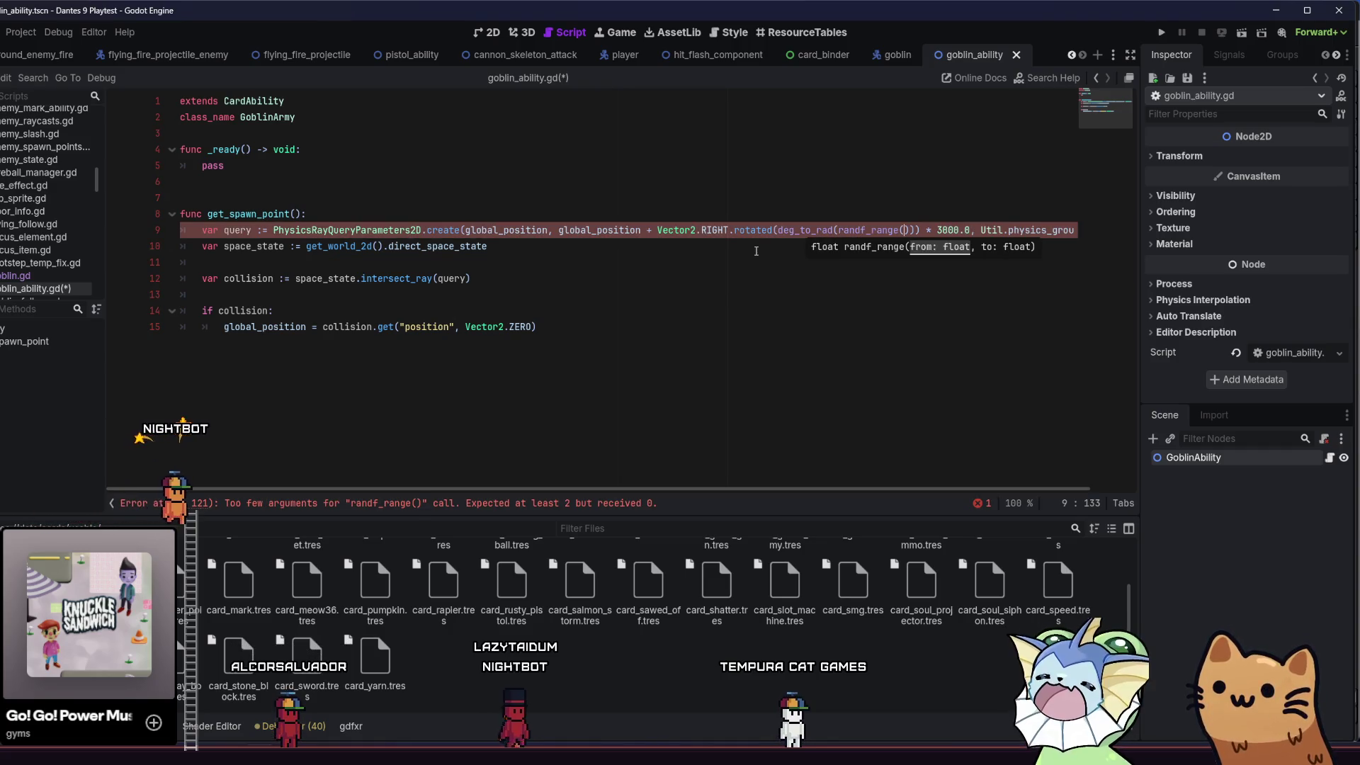
text(ra)
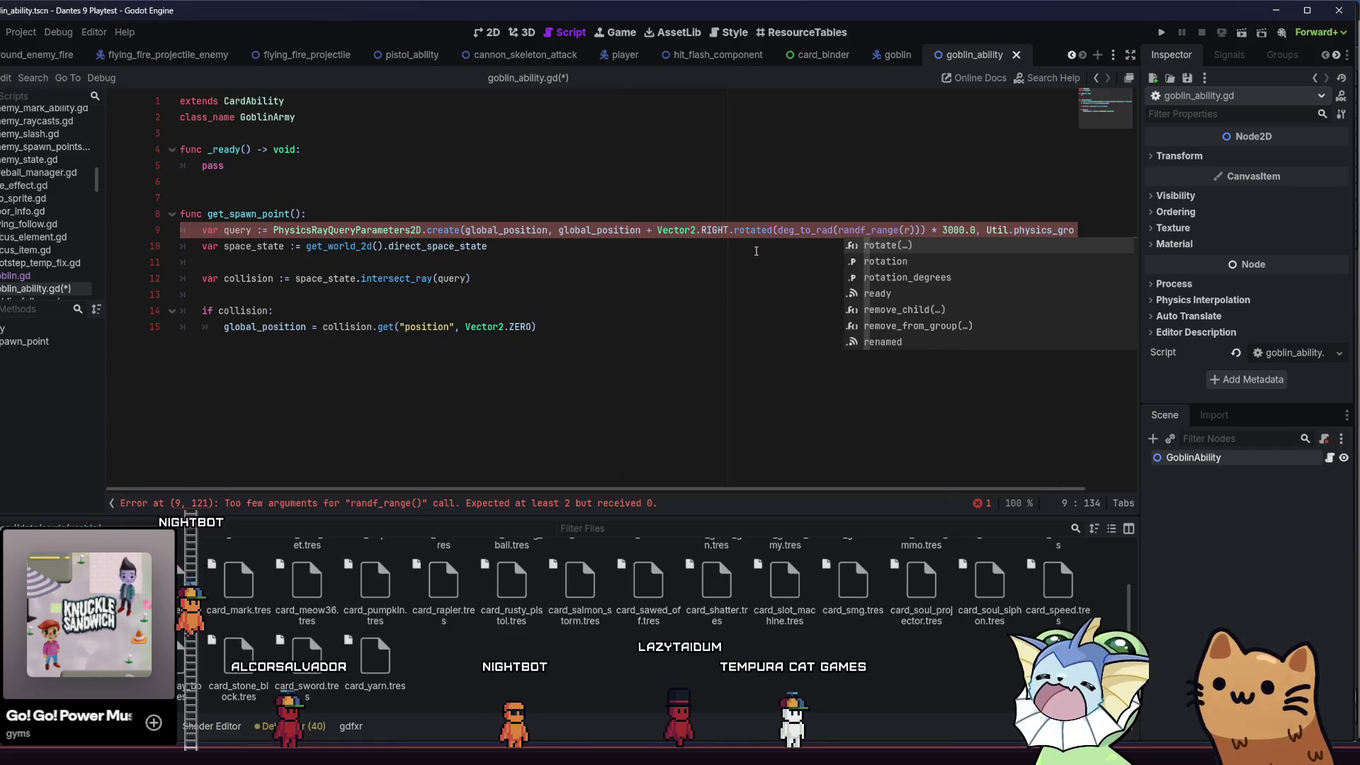
key(BackSpace)
key(BackSpace)
text(0,36)
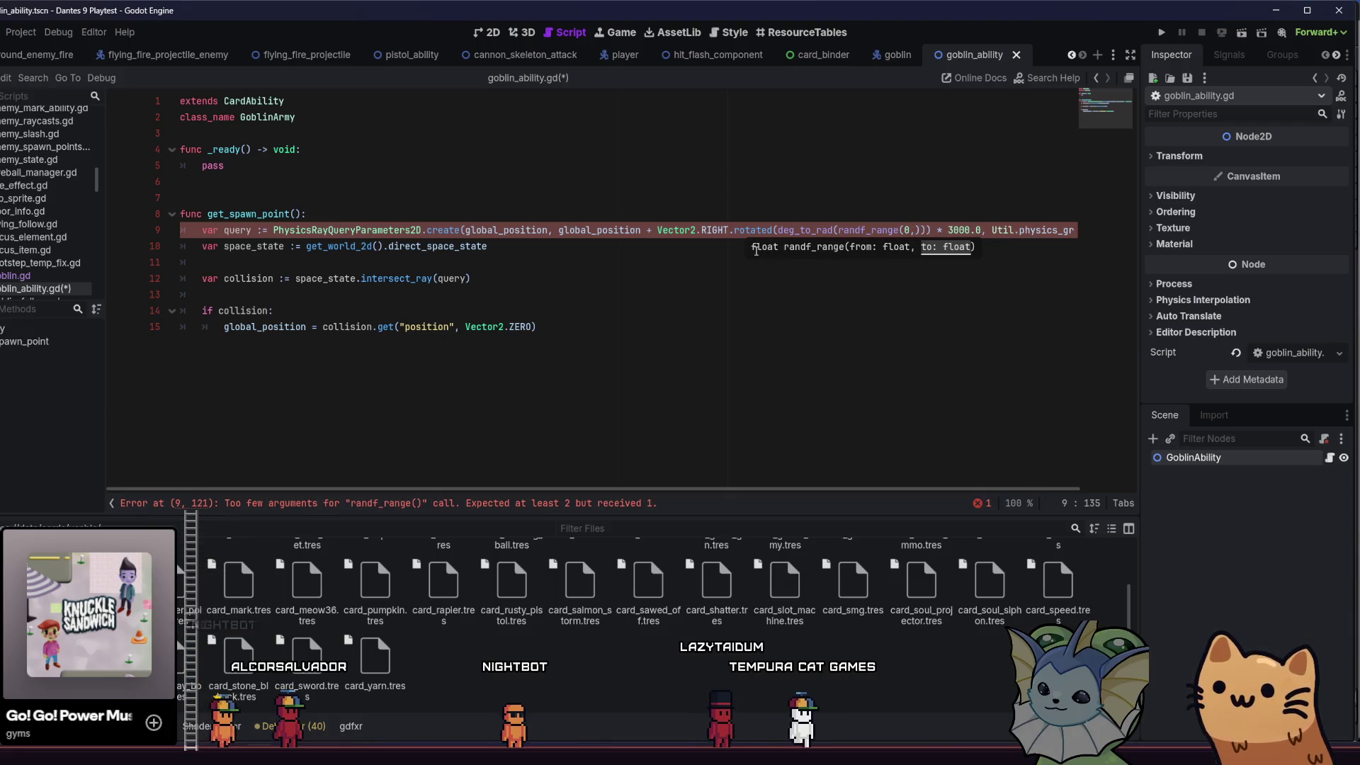
text(0)
- Review the full raycast line, including the 3000 length and physics_ground_mask
click(604, 239)
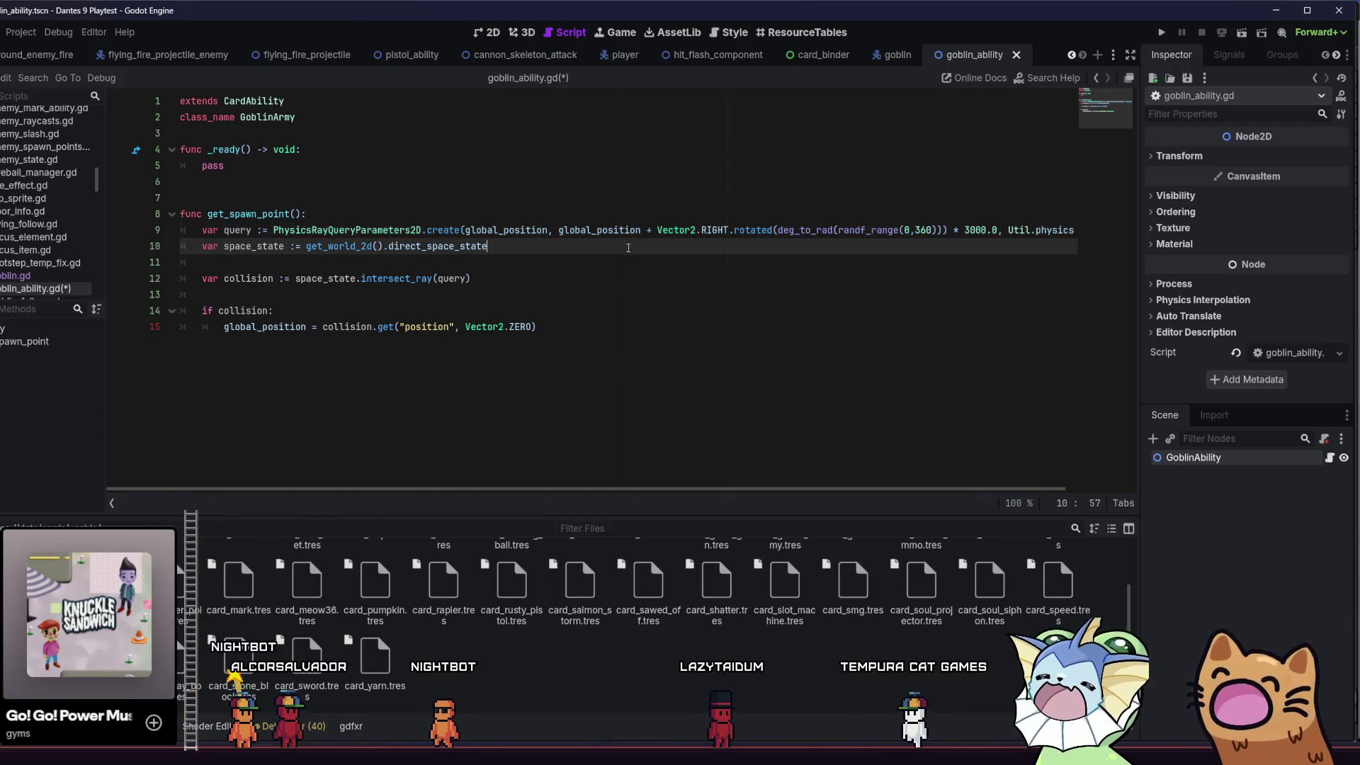
click(604, 237)
mouse_move(471, 489)
mouse_down()
mouse_move(683, 454)
mouse_move(364, 445)
mouse_move(768, 417)
mouse_up()
click(1063, 230)
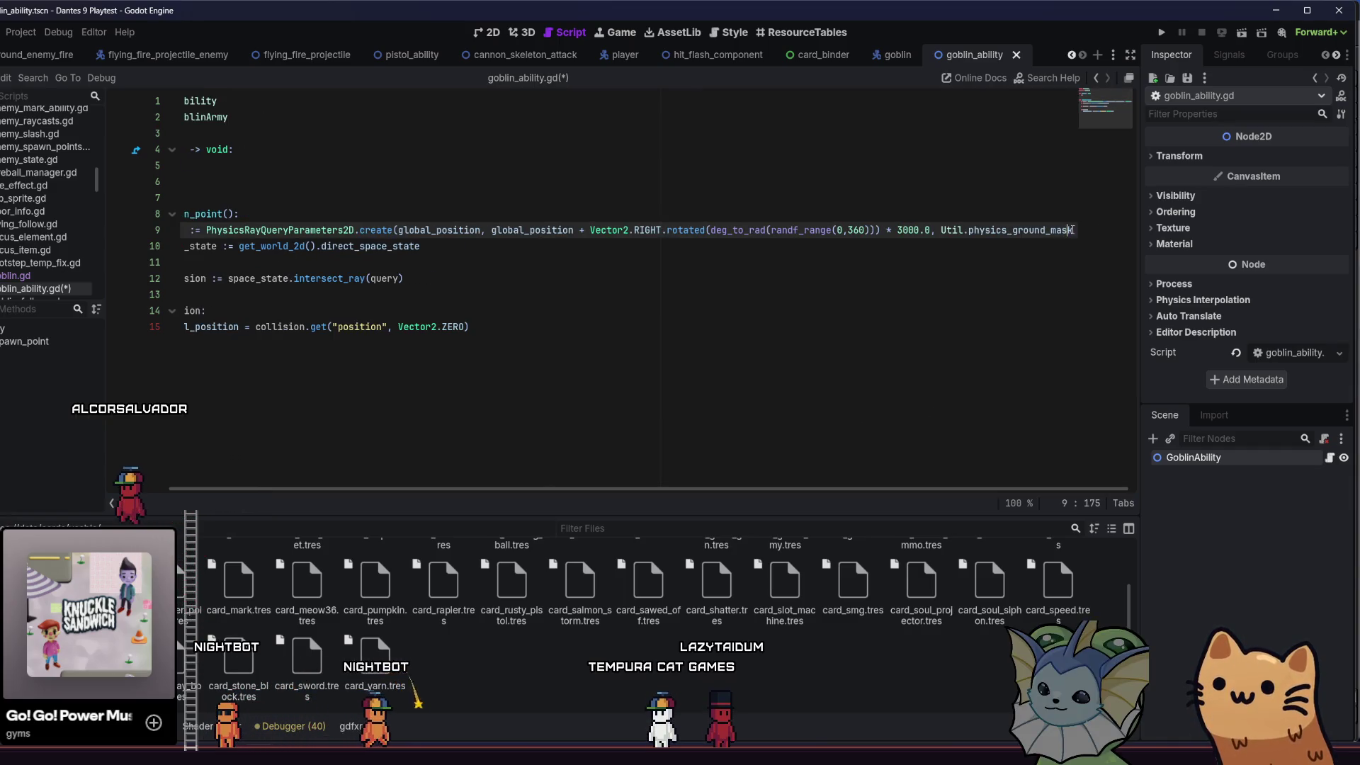
click(1032, 240)
click(1048, 231)
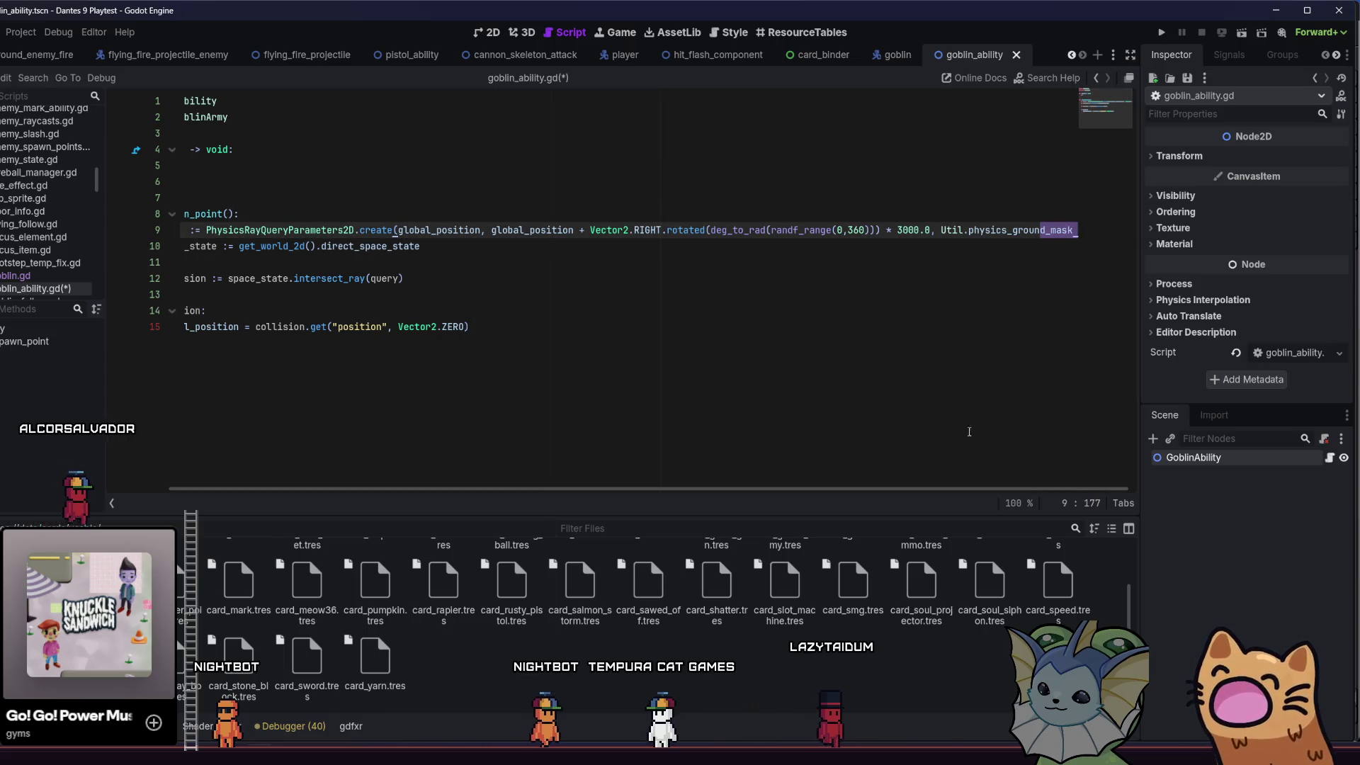
mouse_move(1039, 489)
mouse_down()
mouse_move(999, 477)
mouse_move(1150, 476)
mouse_up()
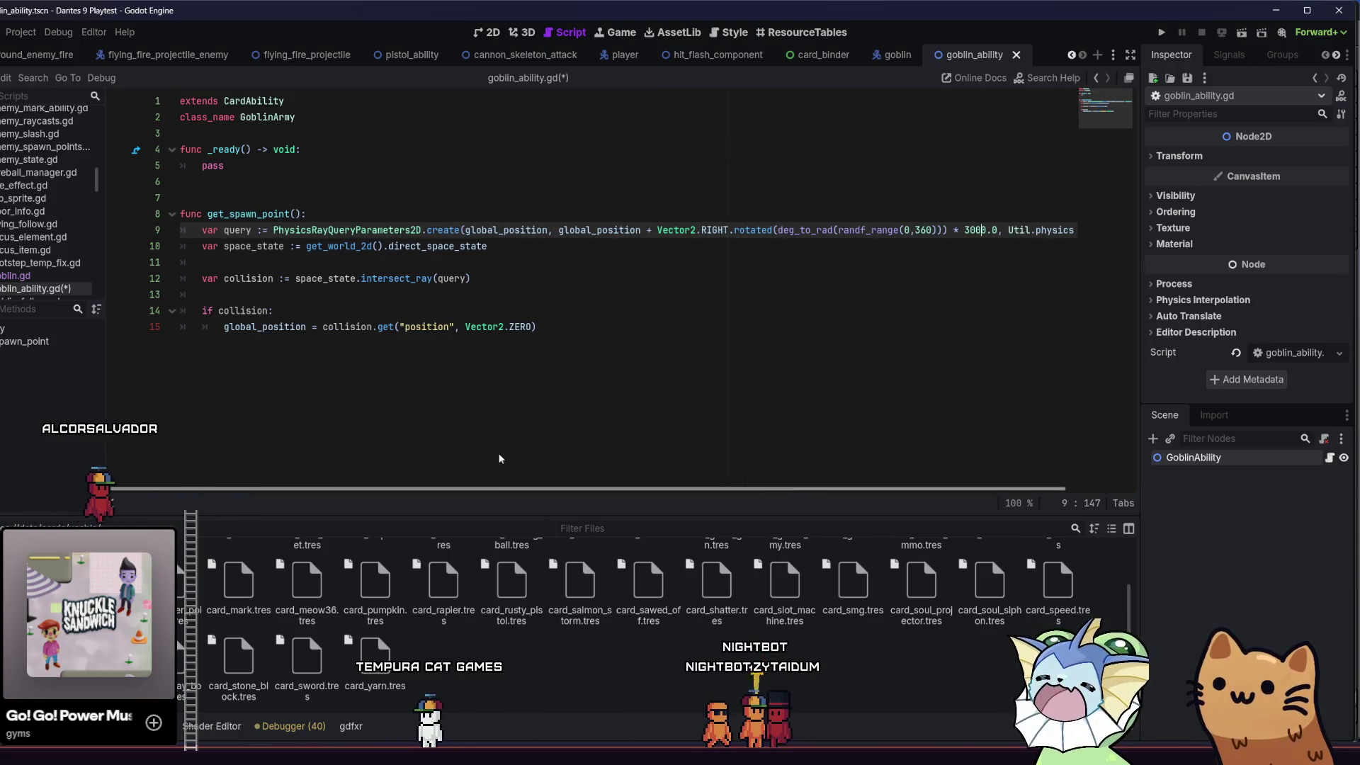
mouse_move(571, 231)
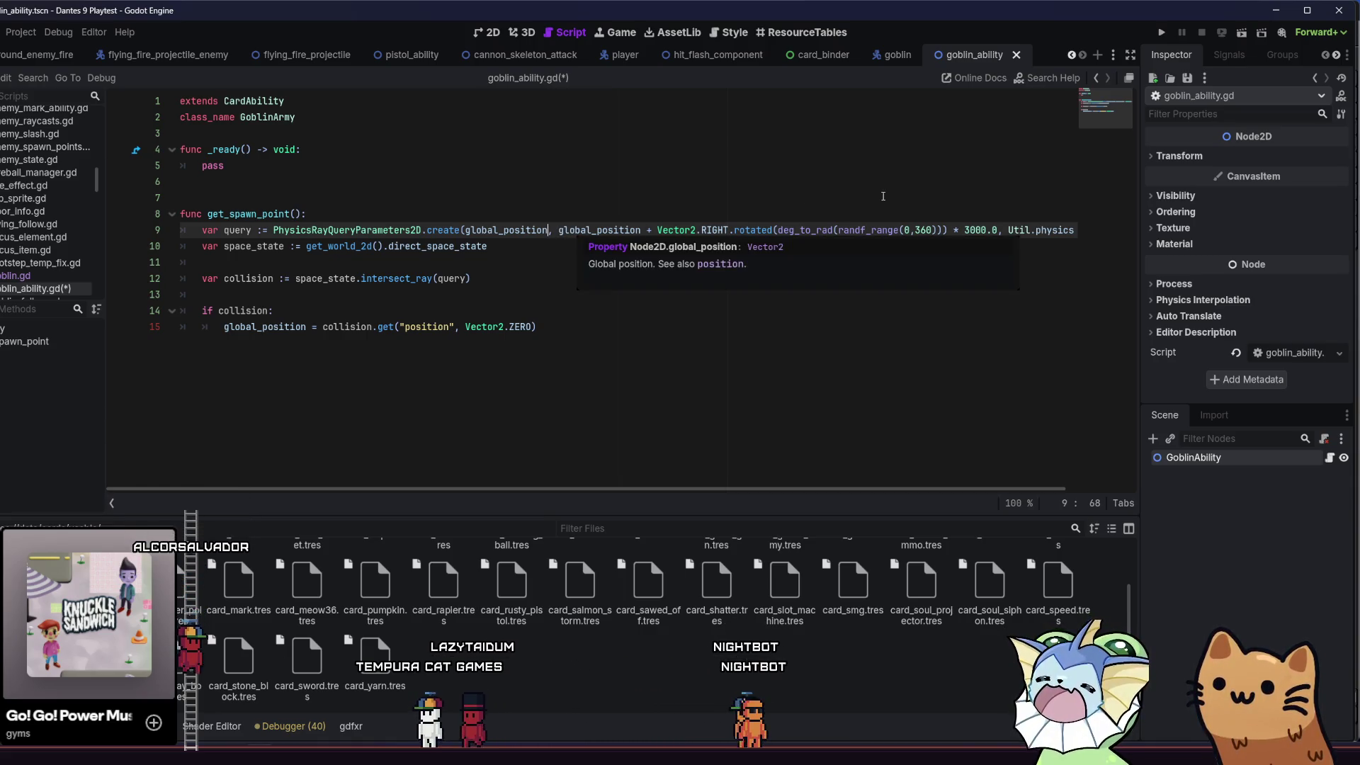
double_click(975, 231)
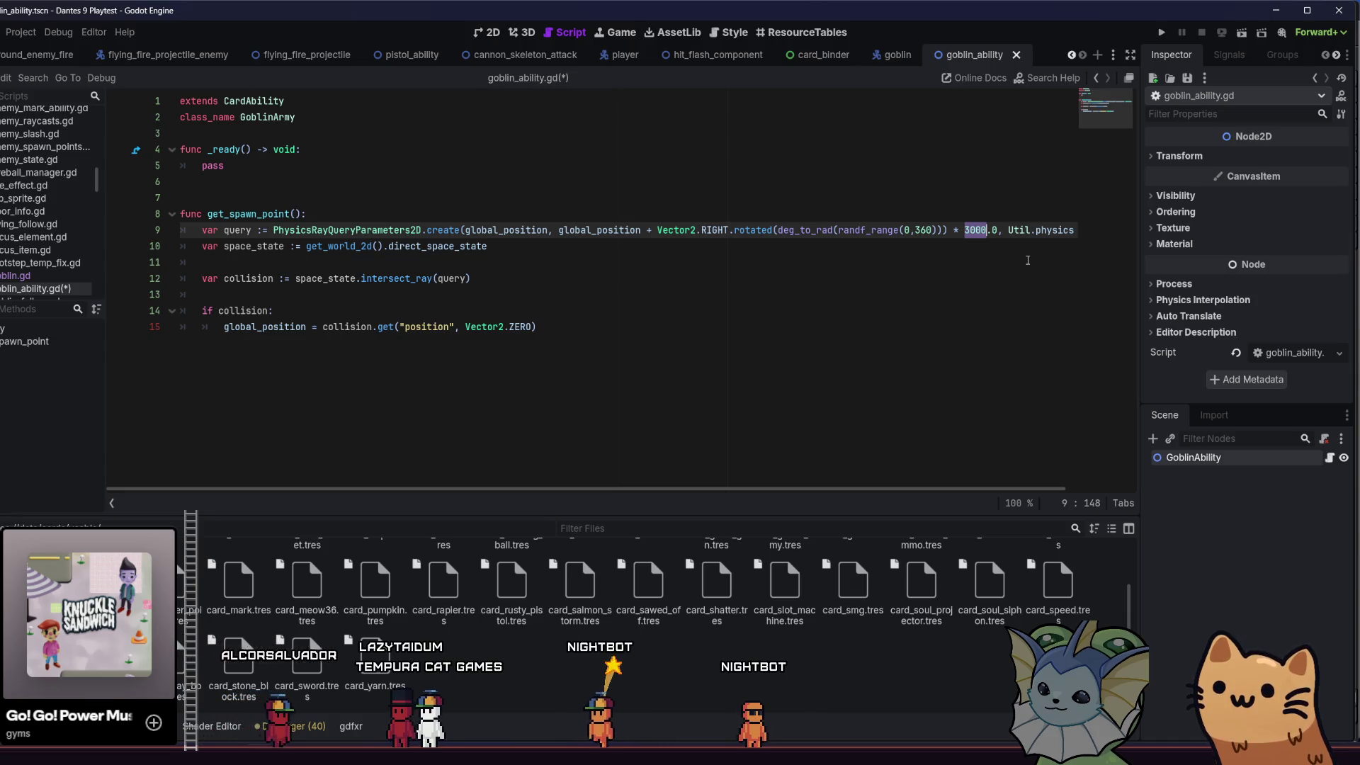
scroll(342, 489, right, 2)
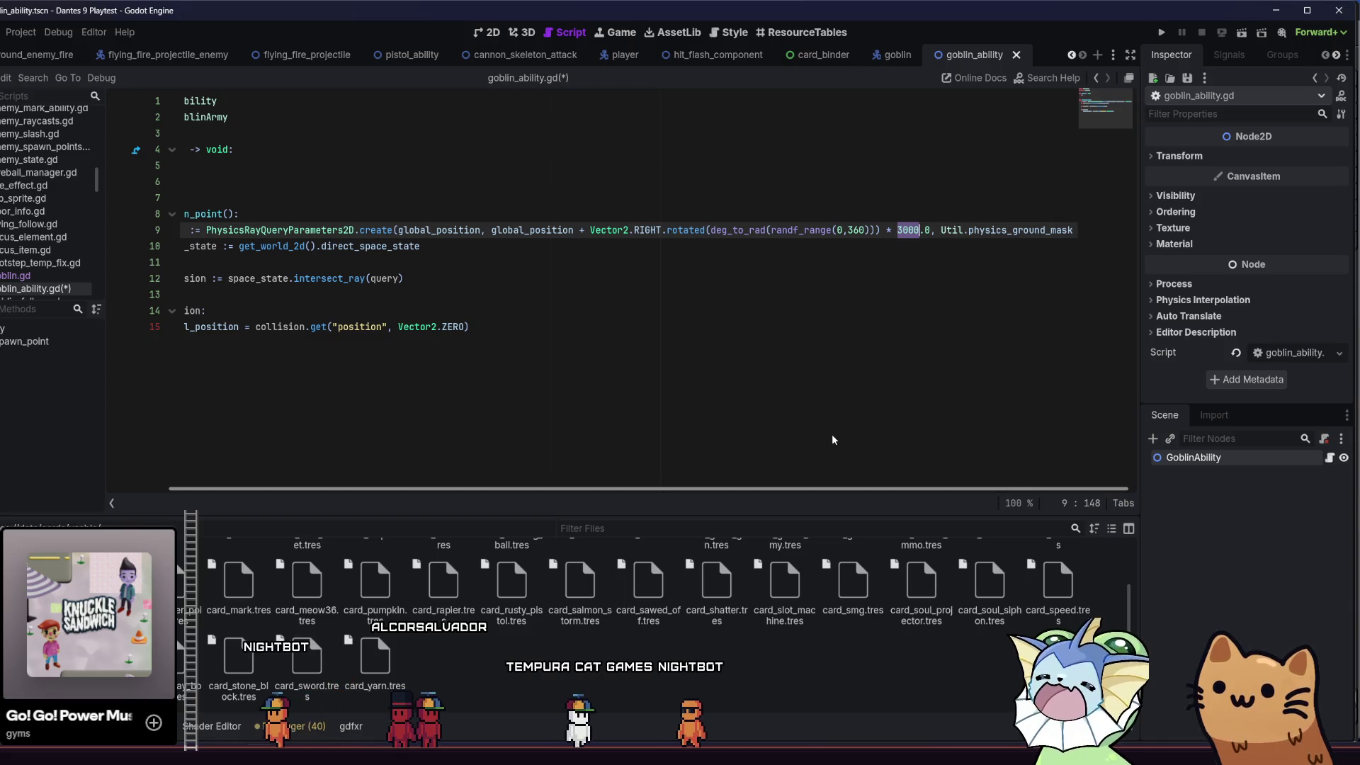
click(1001, 230)
mouse_move(1001, 233)
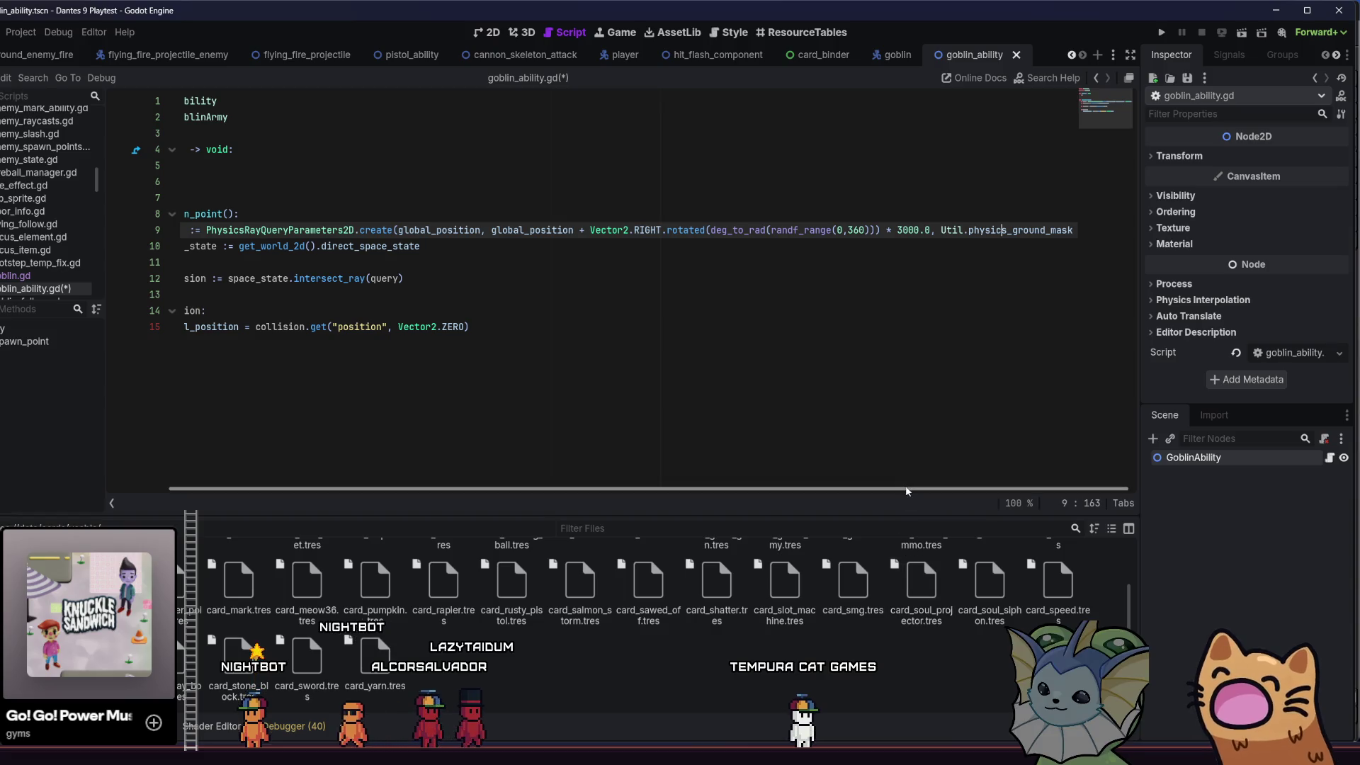
scroll(1067, 470, left, 2)
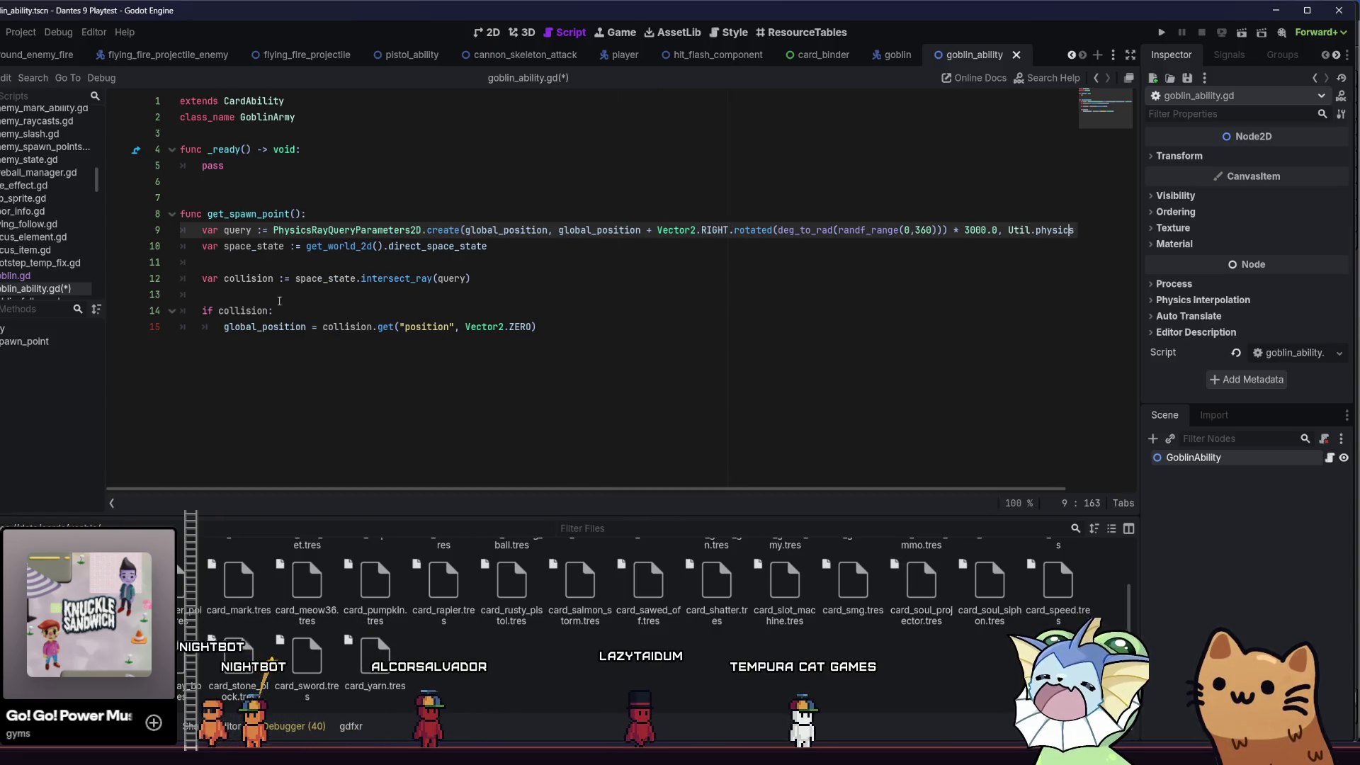
- Add a 'point : Vector2' parameter to the get_spawn_point declaration
click(344, 262)
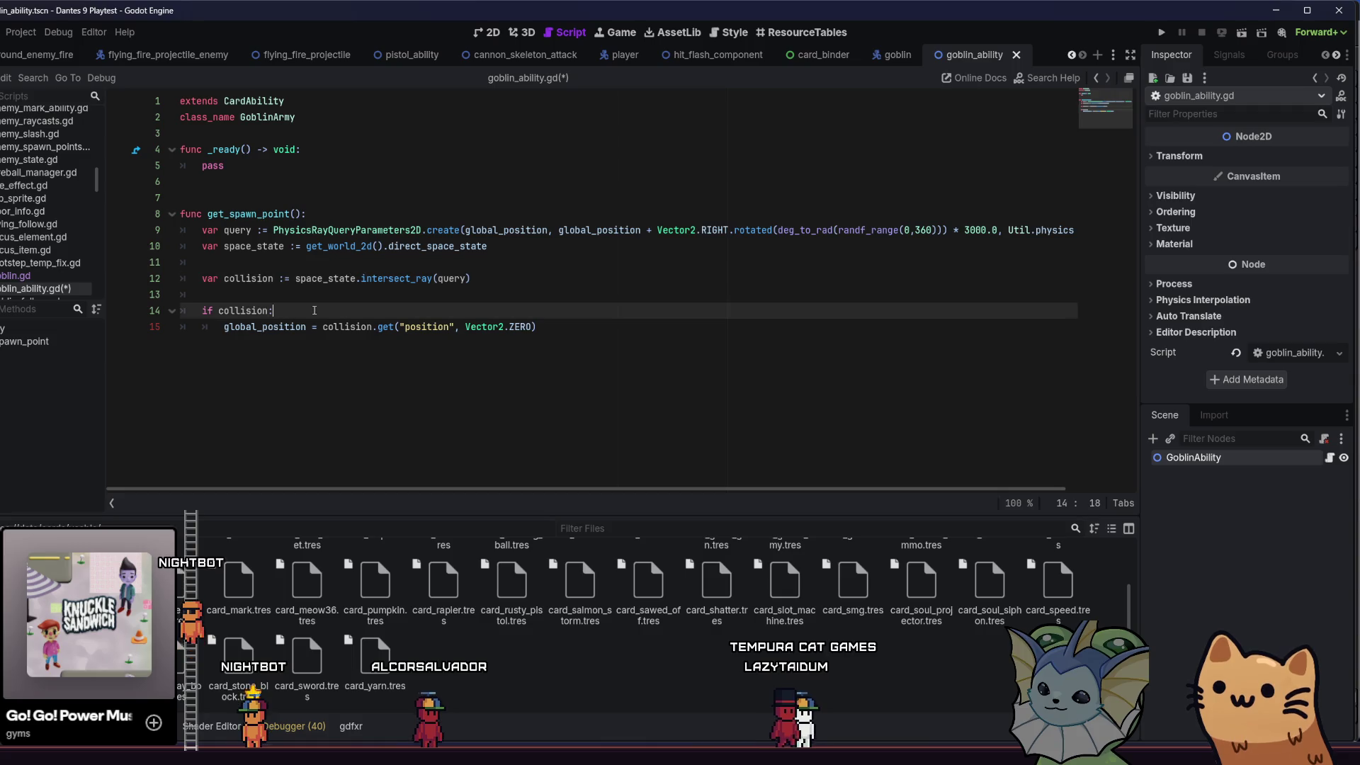
click(290, 327)
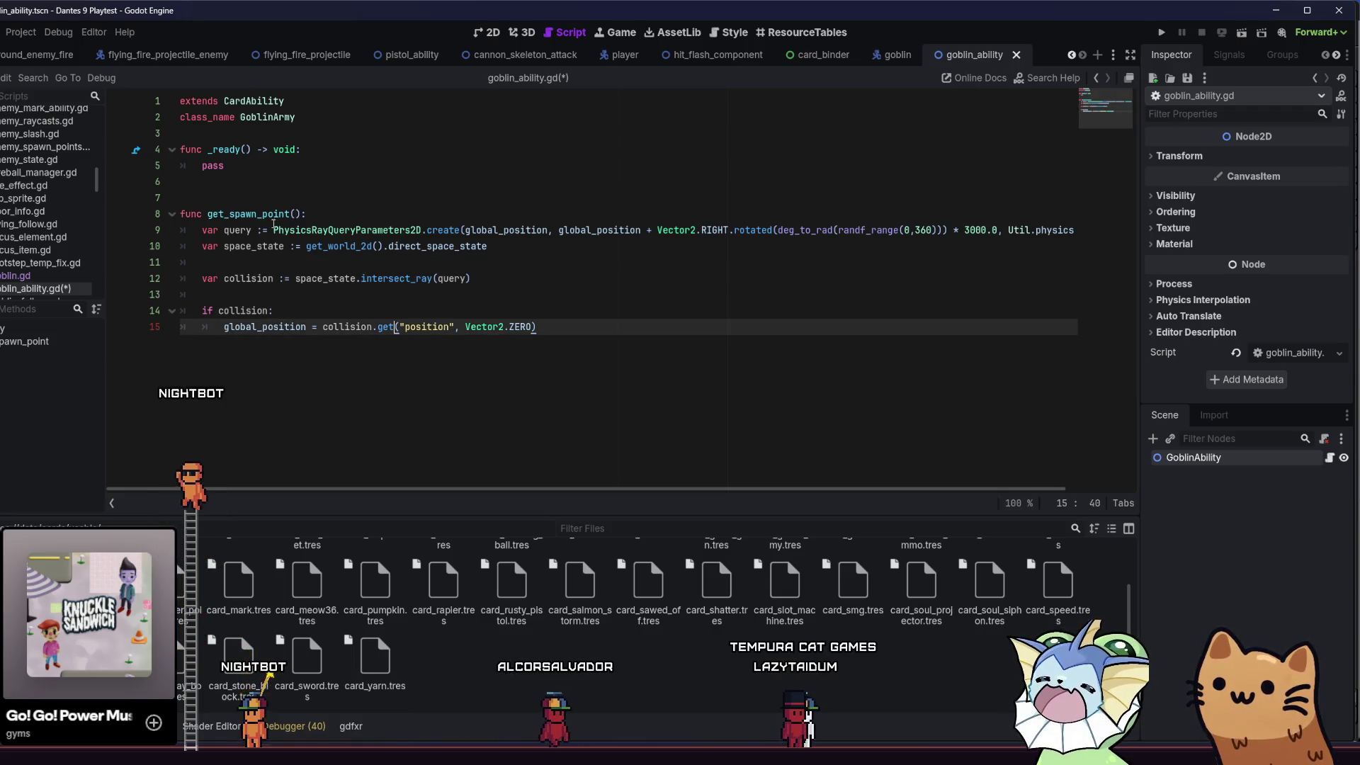
click(295, 214)
text(point )
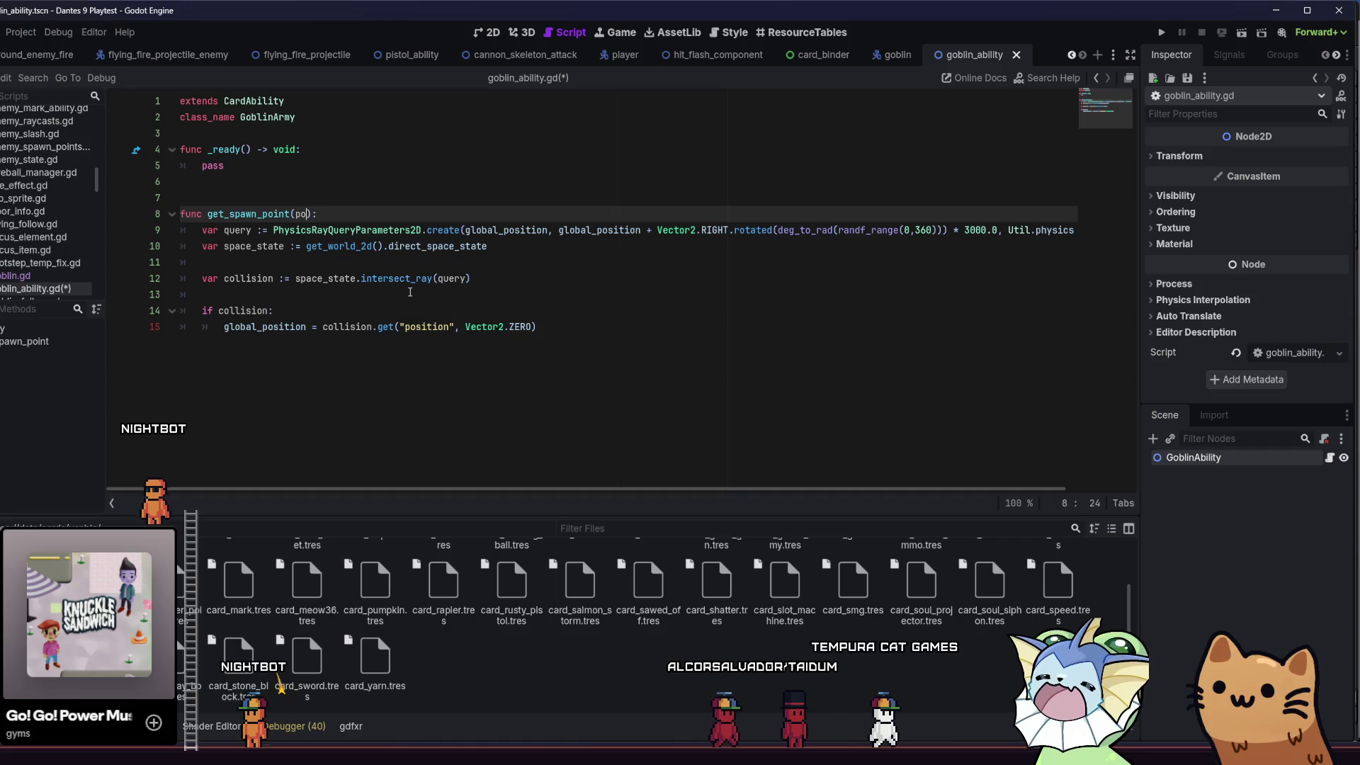
text(: Vector2)
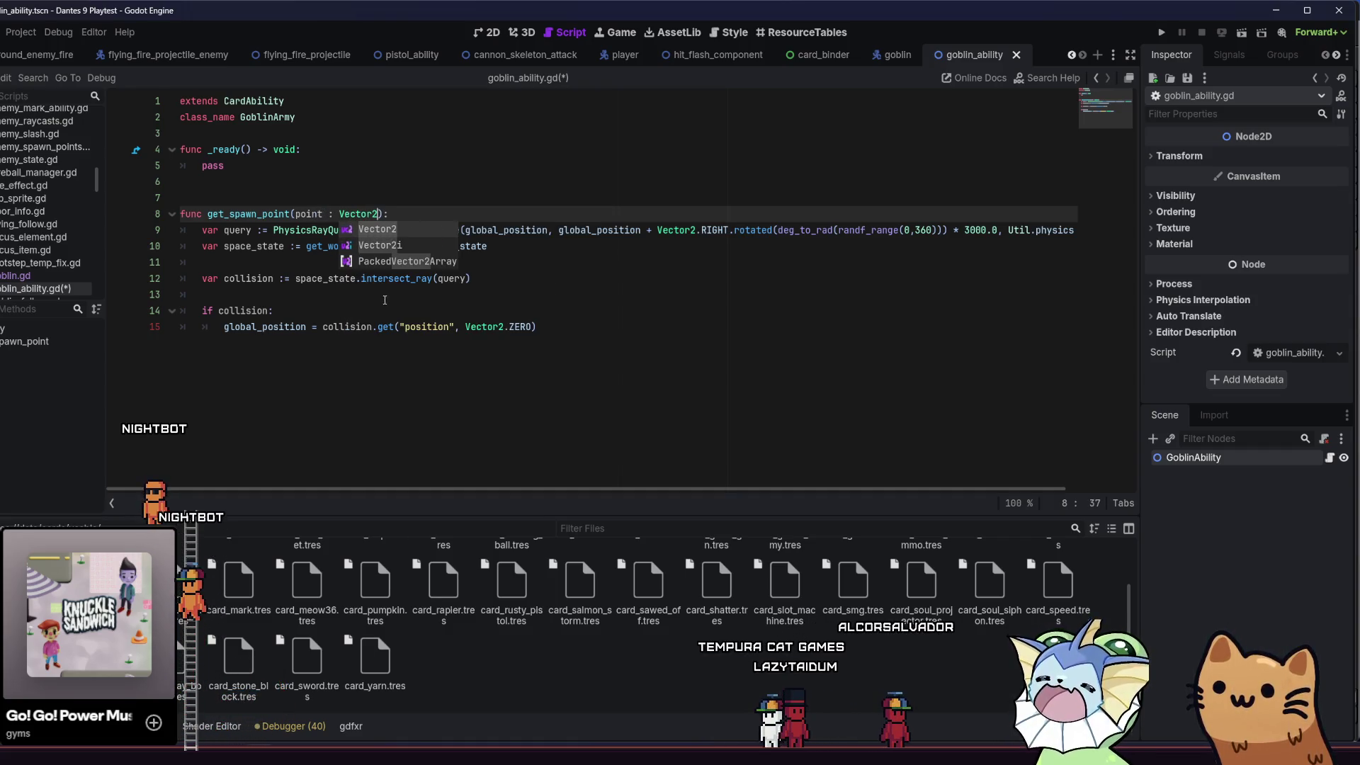
- Replace global_position with point on line 15 and add an else: line below it
click(304, 326)
double_click(283, 327)
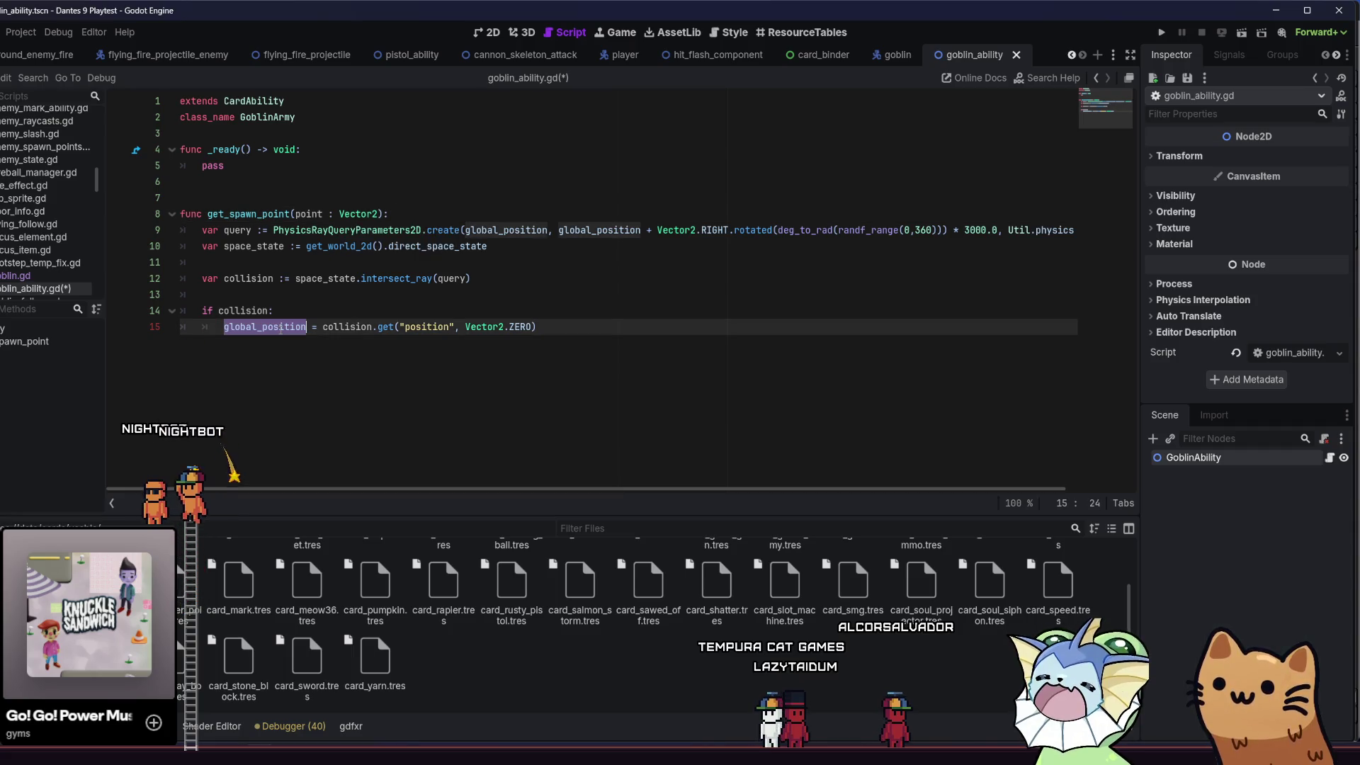
text(point)
click(425, 295)
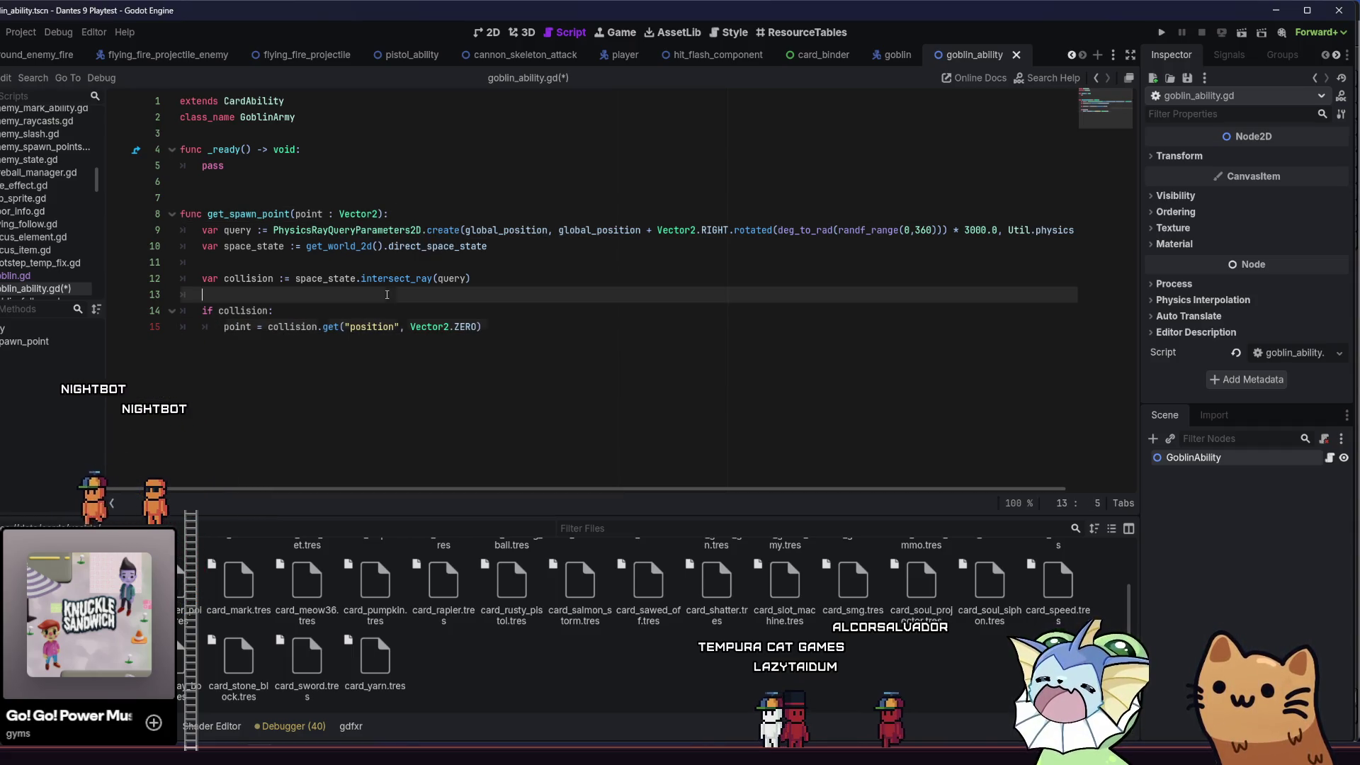
click(522, 322)
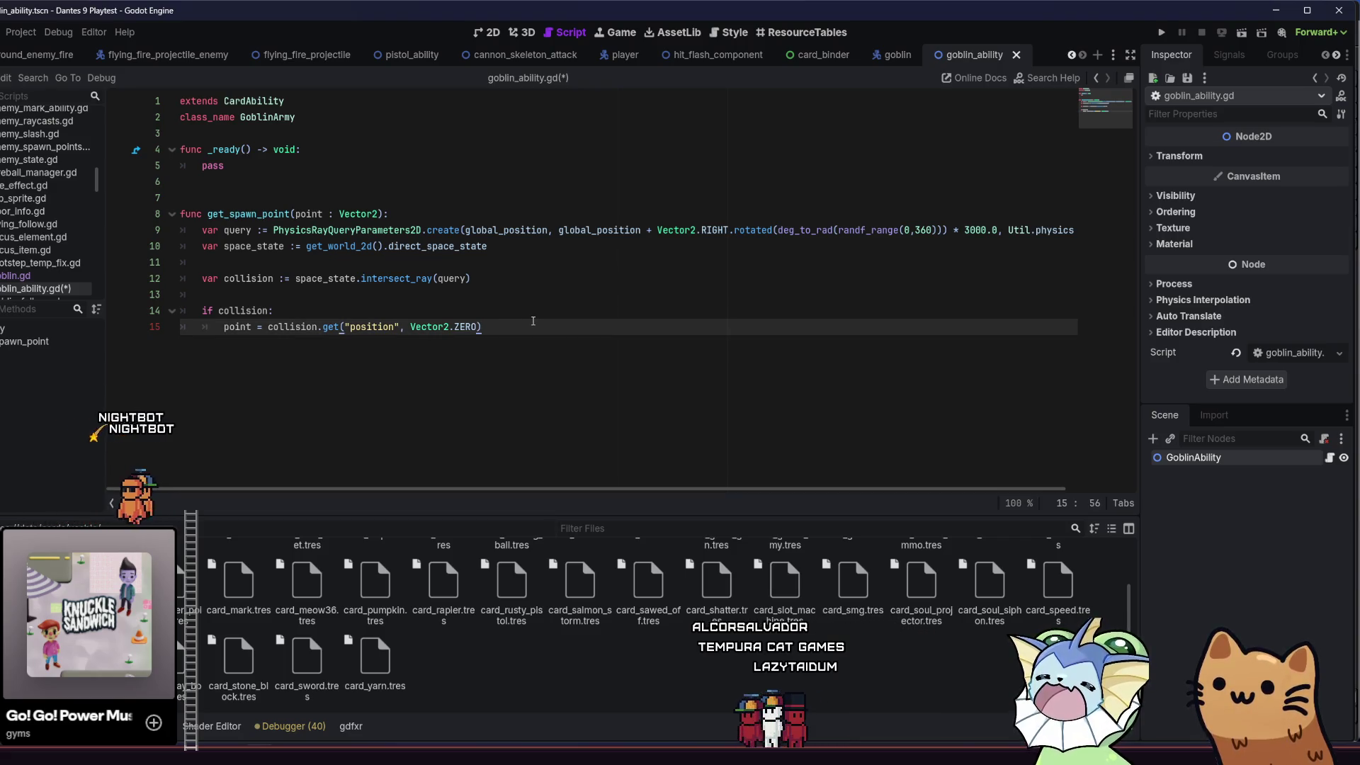
key(Return)
key(BackSpace)
text(else)
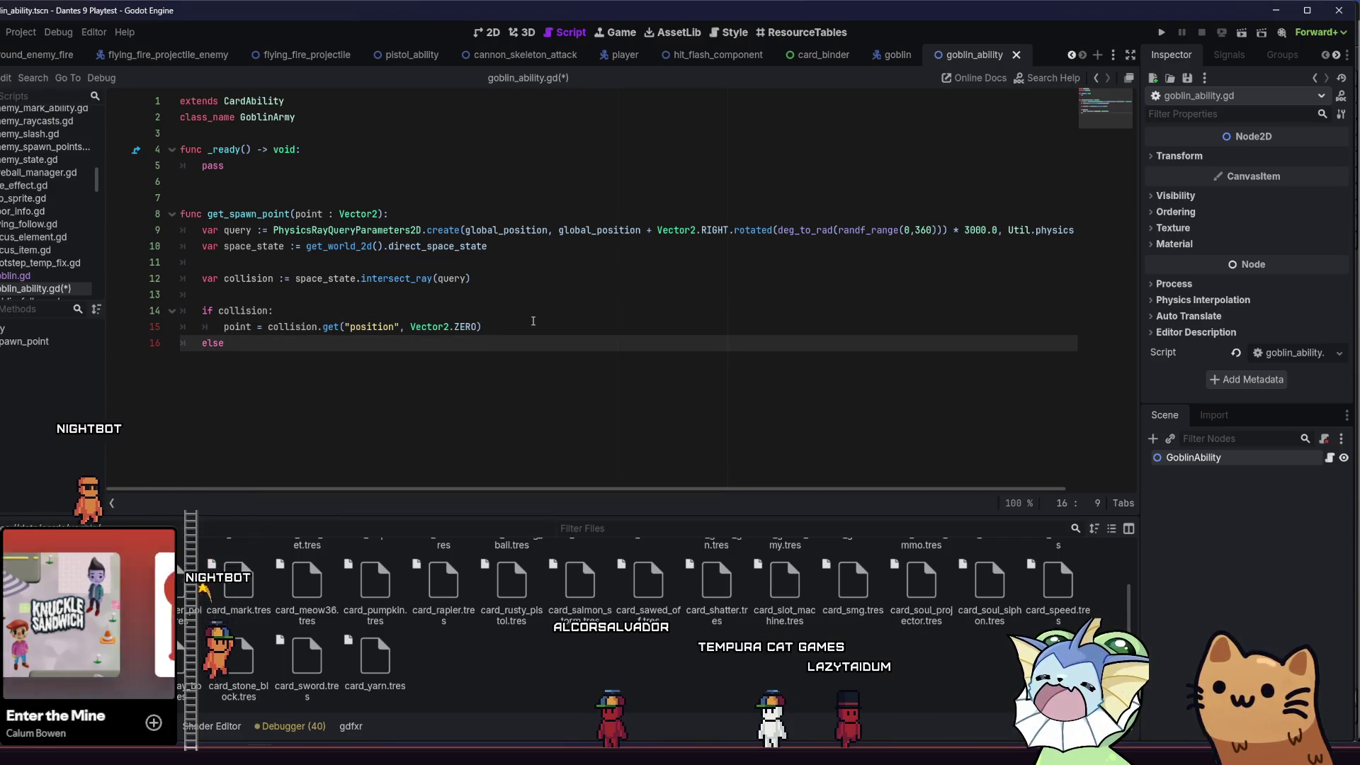
text(:)
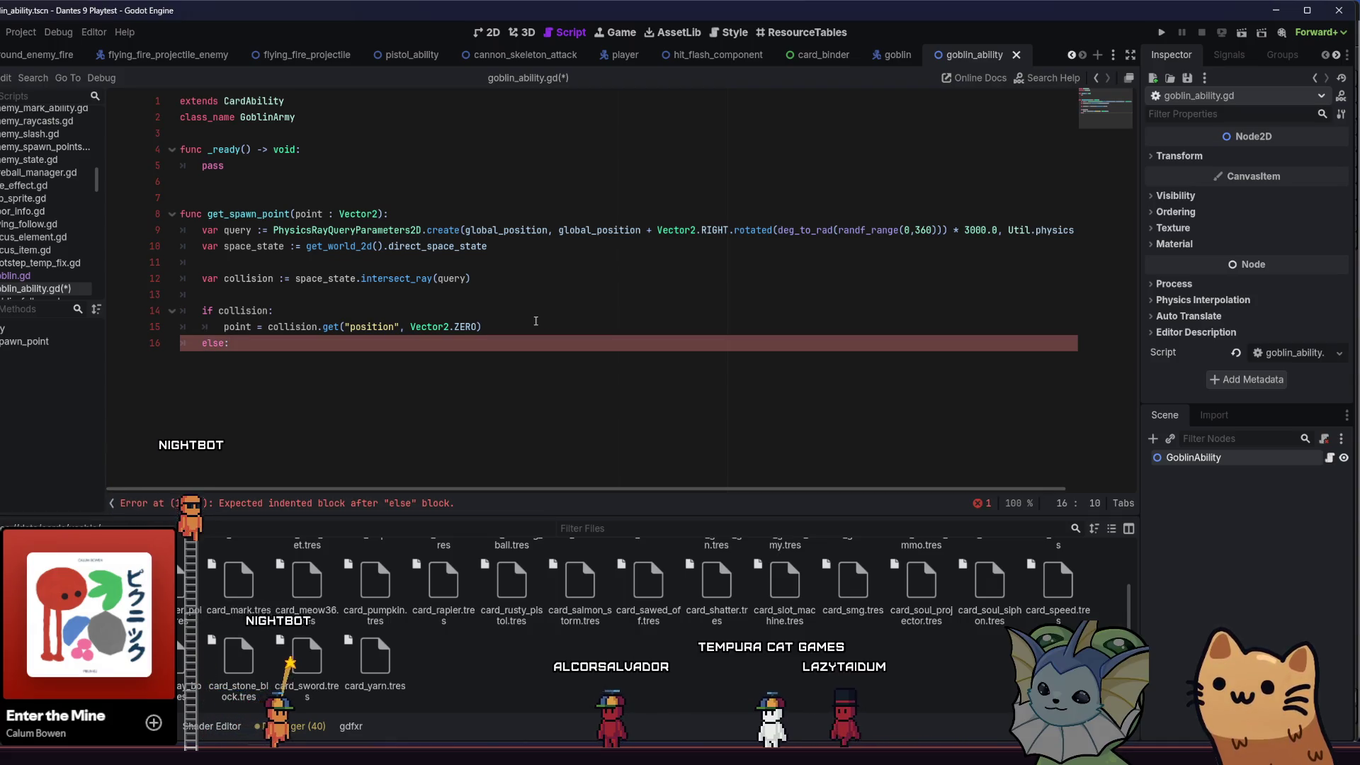
- Make line 15 return the collision position and start an indented line under else
double_click(248, 327)
text(return)
key(Escape)
key(Up)
key(Up)
click(241, 347)
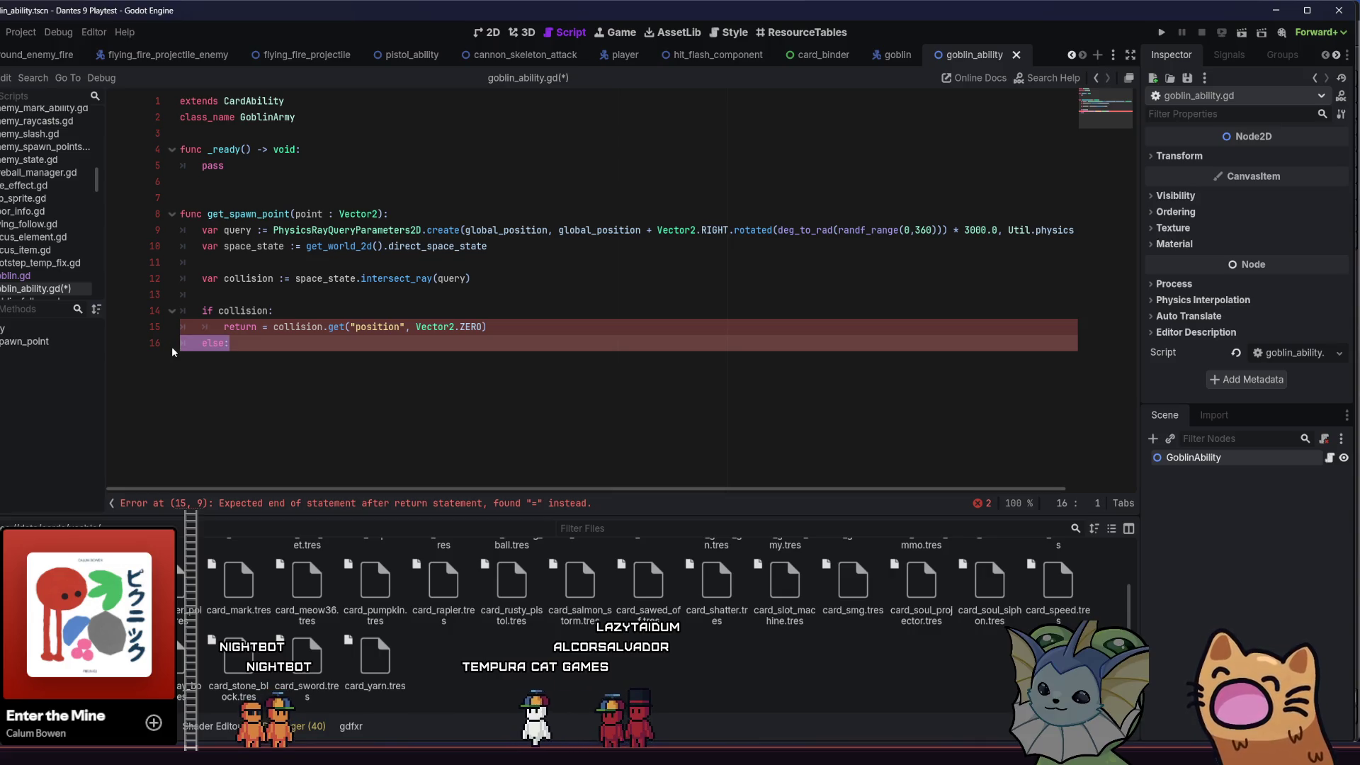
click(262, 326)
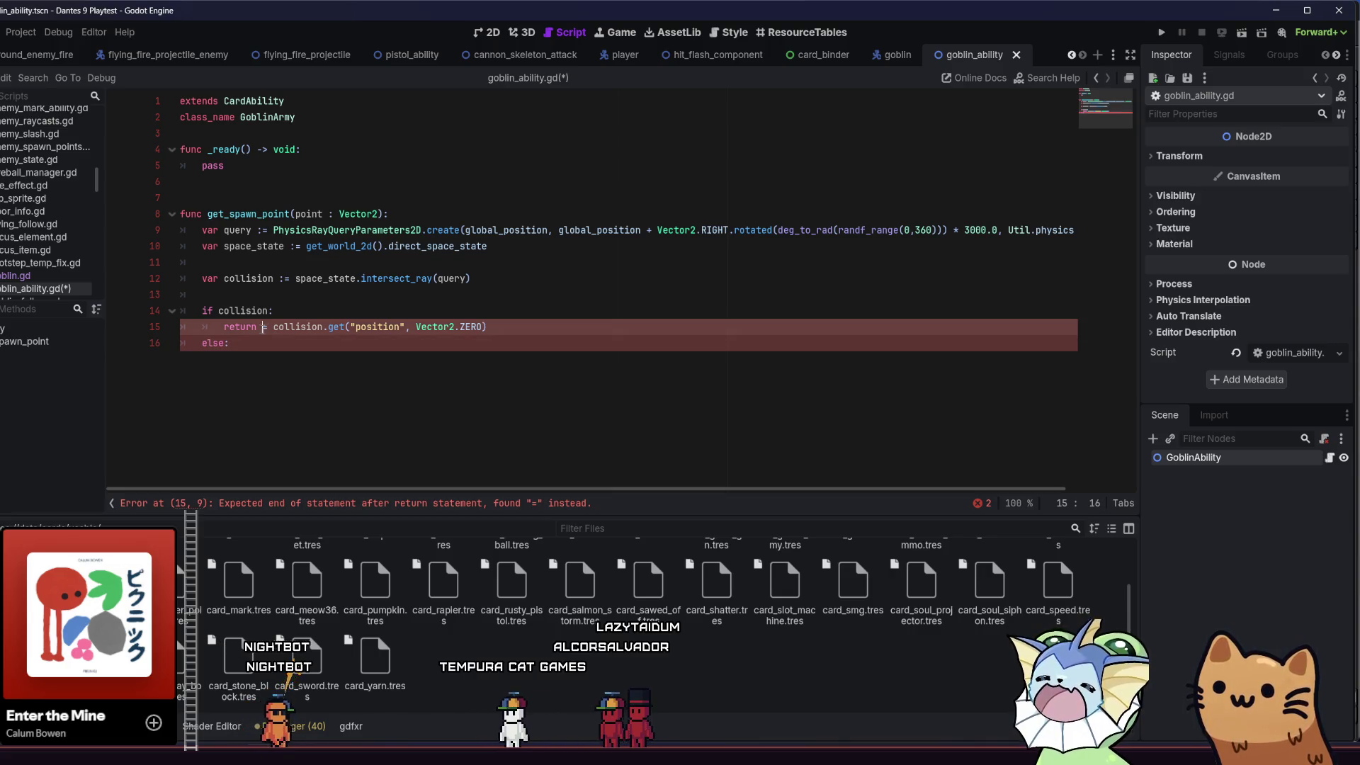
click(277, 342)
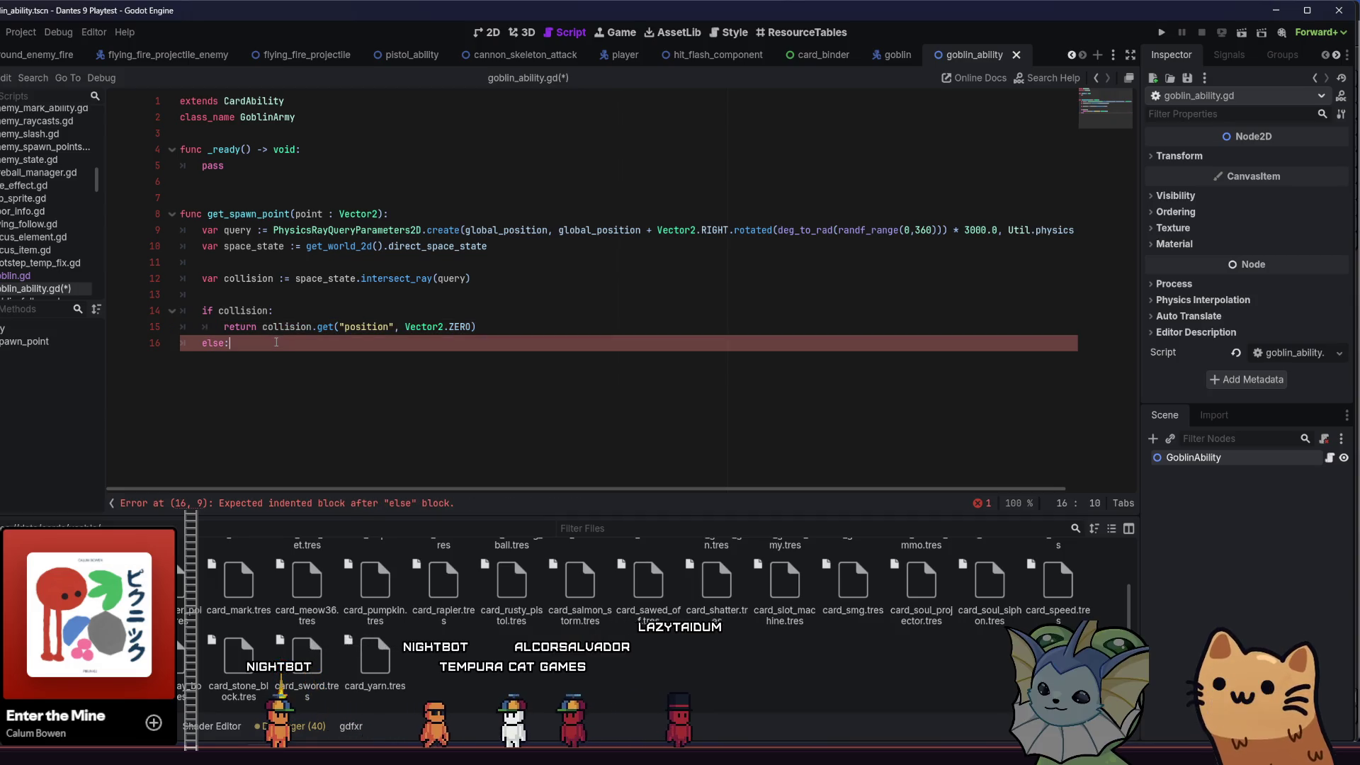
key(Return)
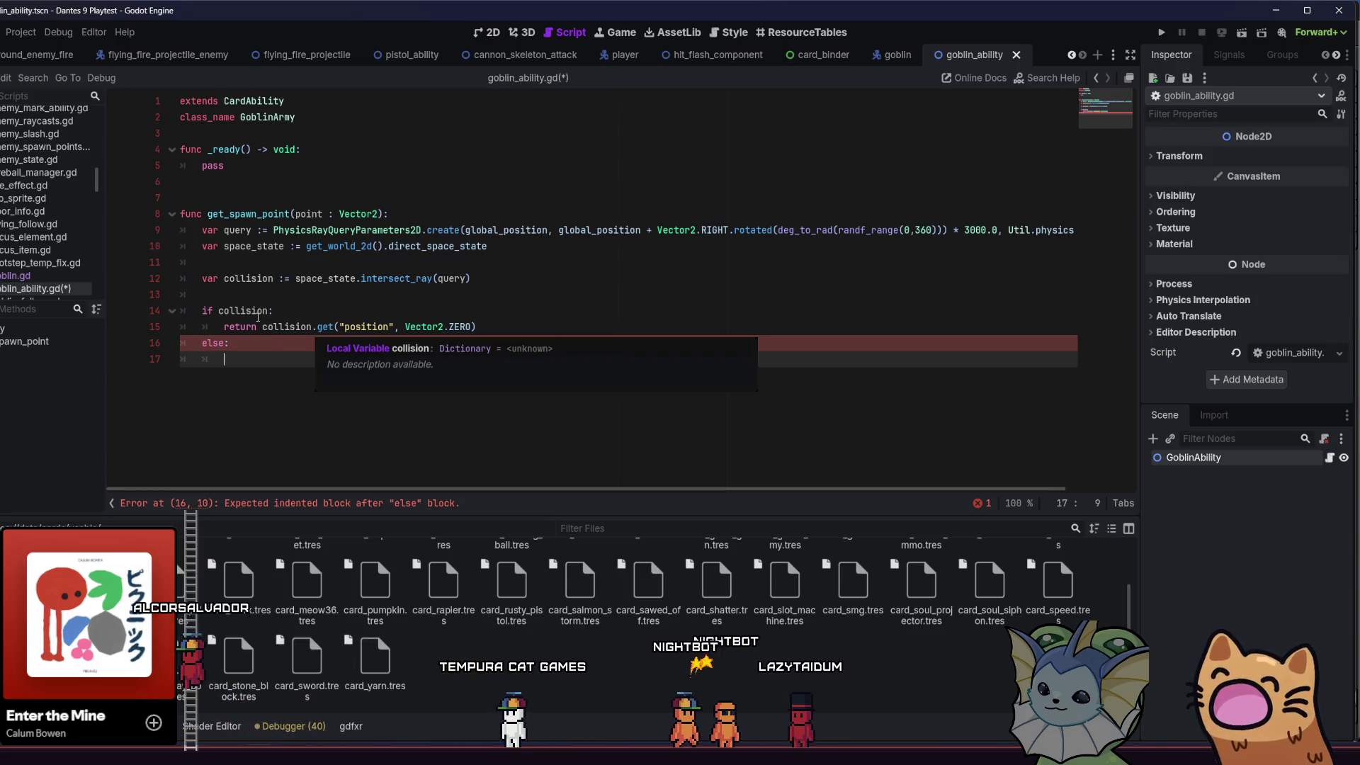
double_click(258, 313)
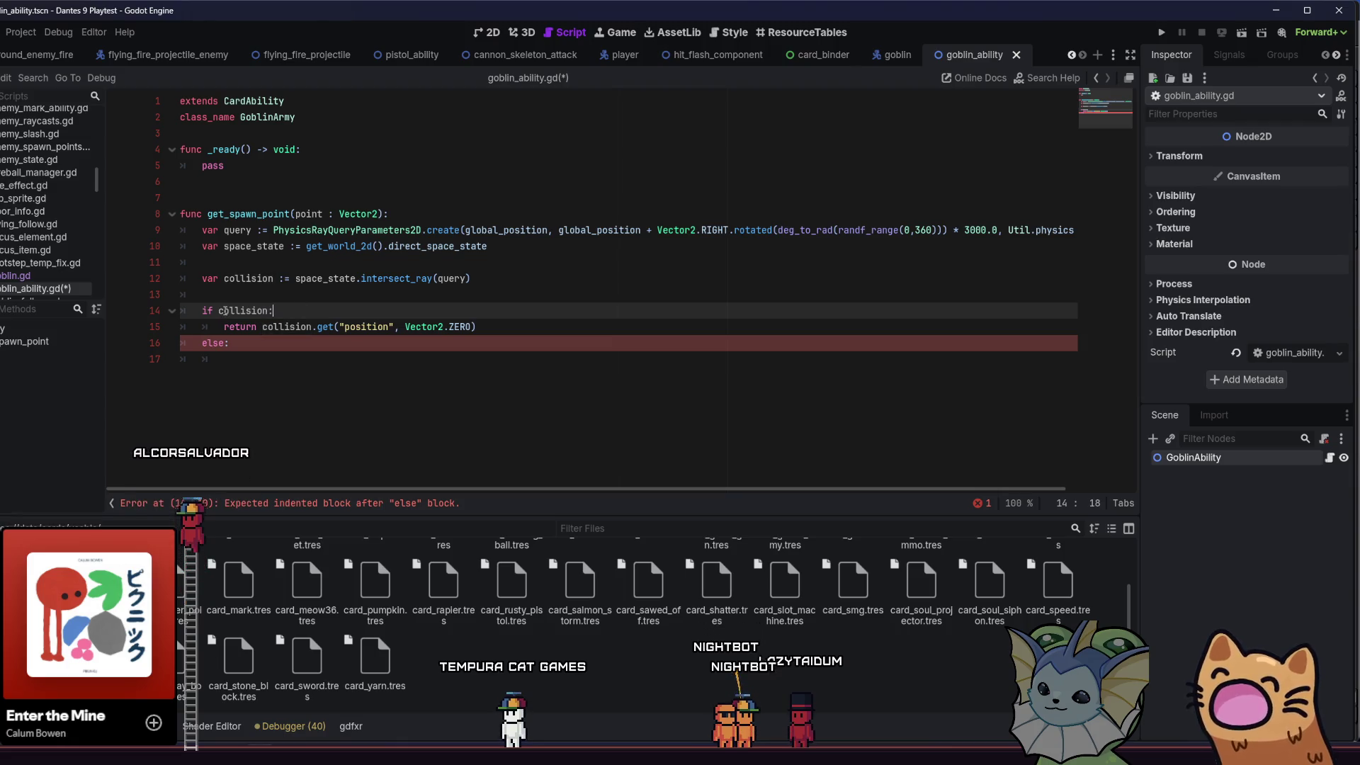
click(252, 284)
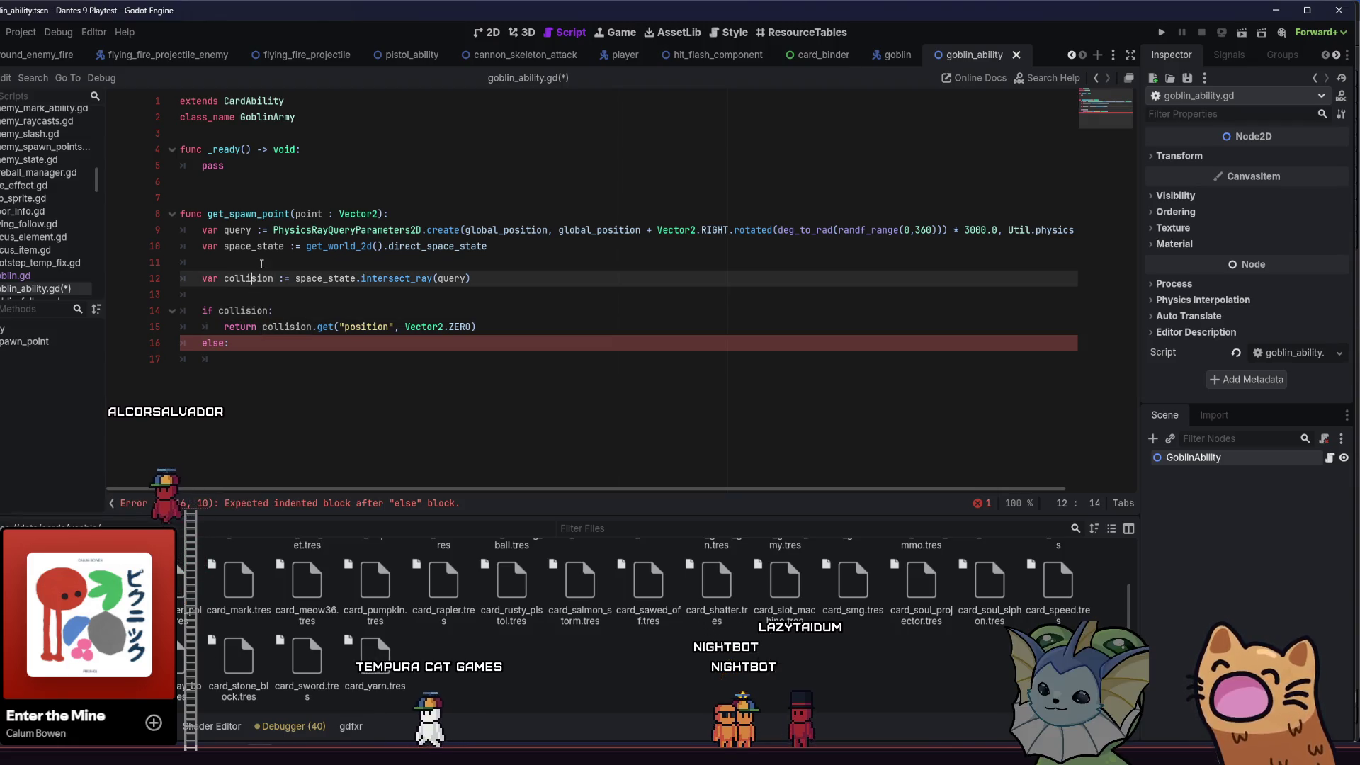
click(432, 359)
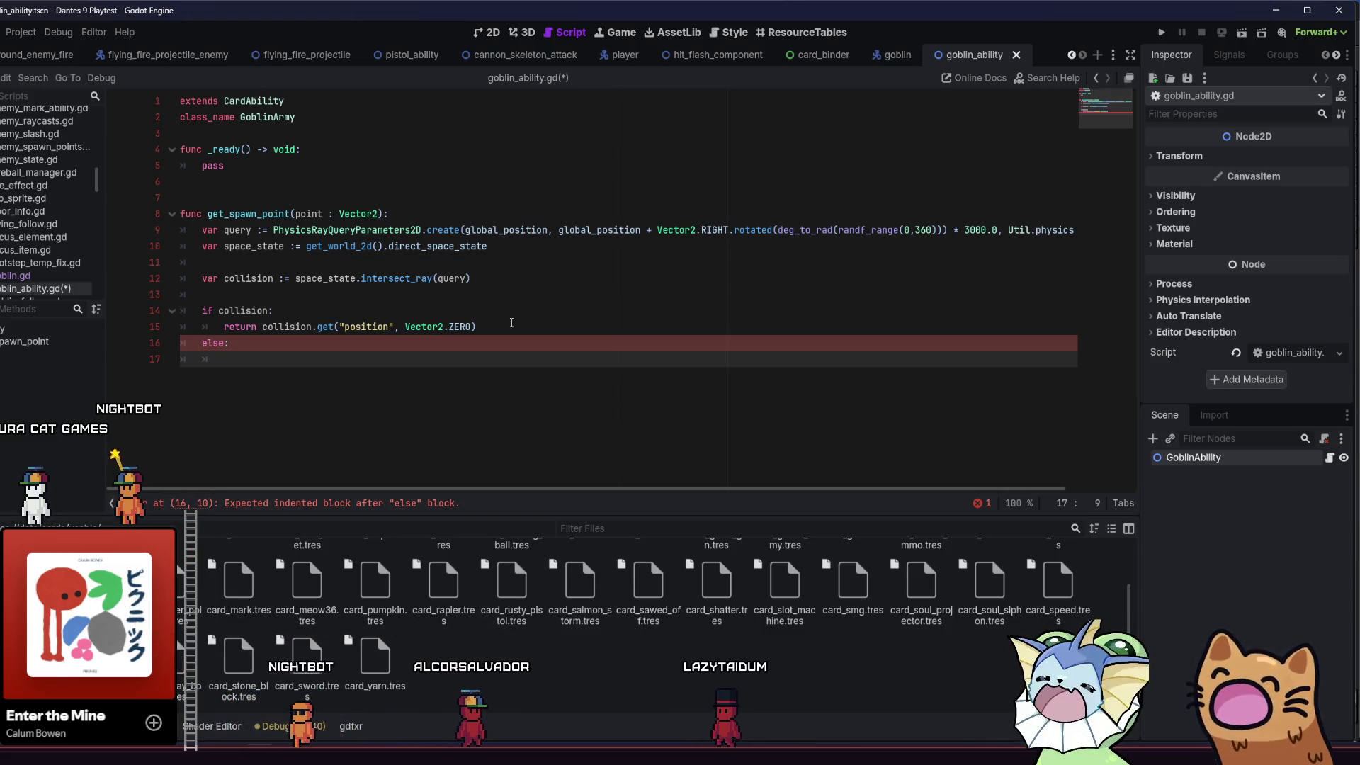
- Make the else branch return get_spawn_point() to retry recursively
text(ret)
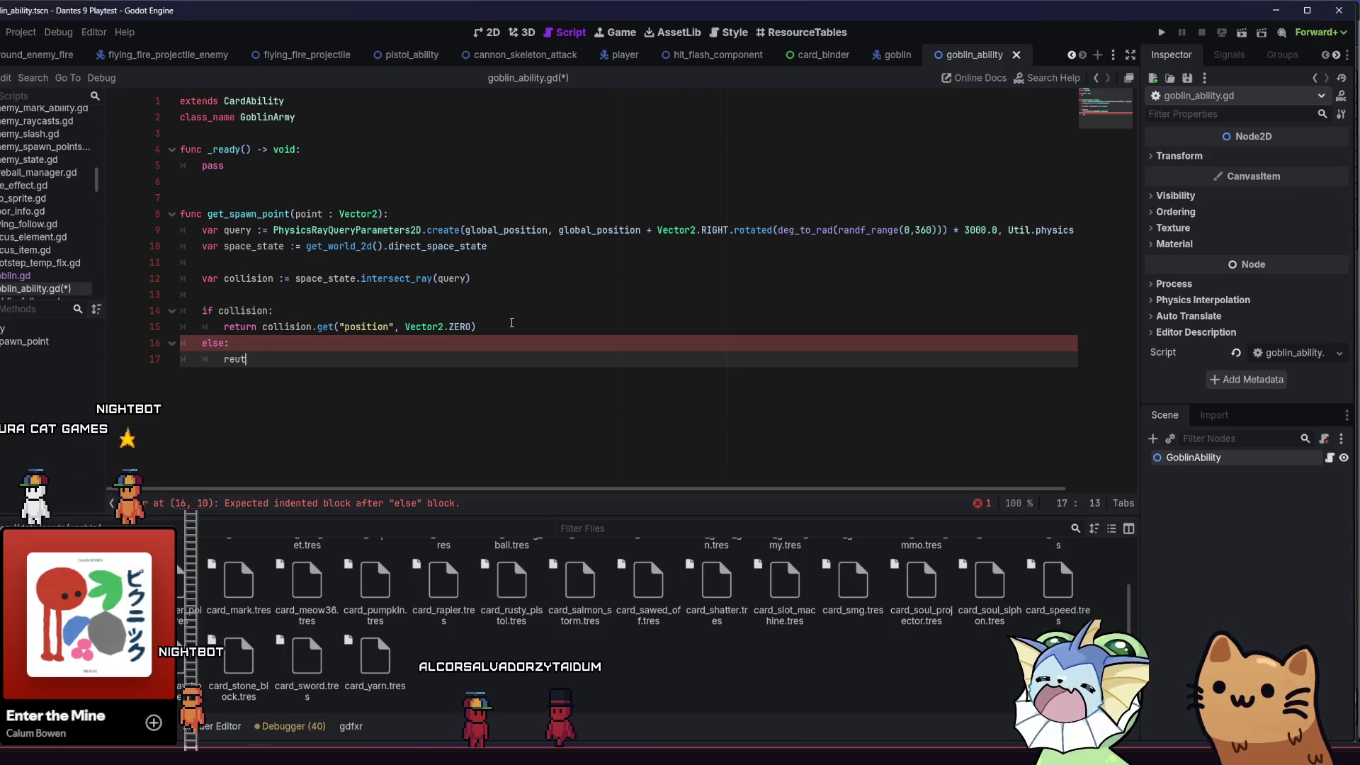
text(urn get)
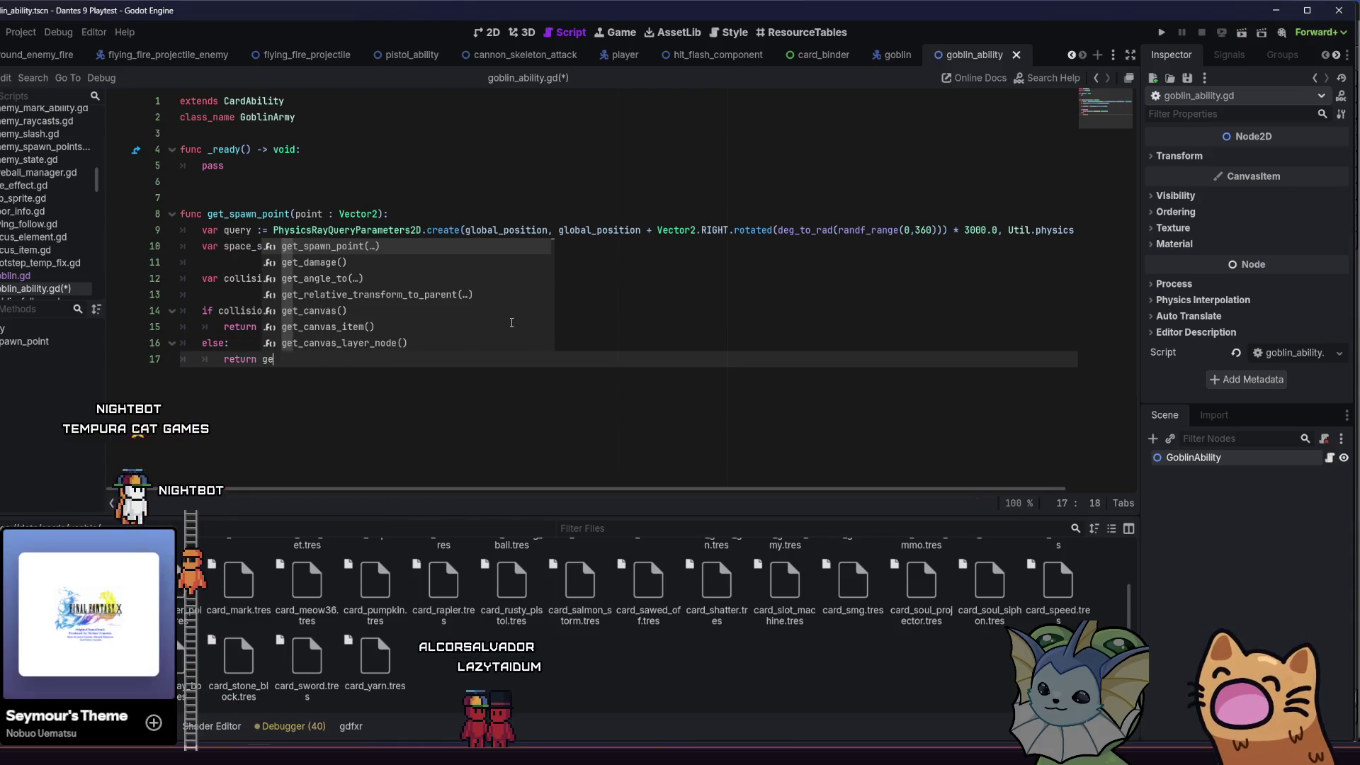
key(Return)
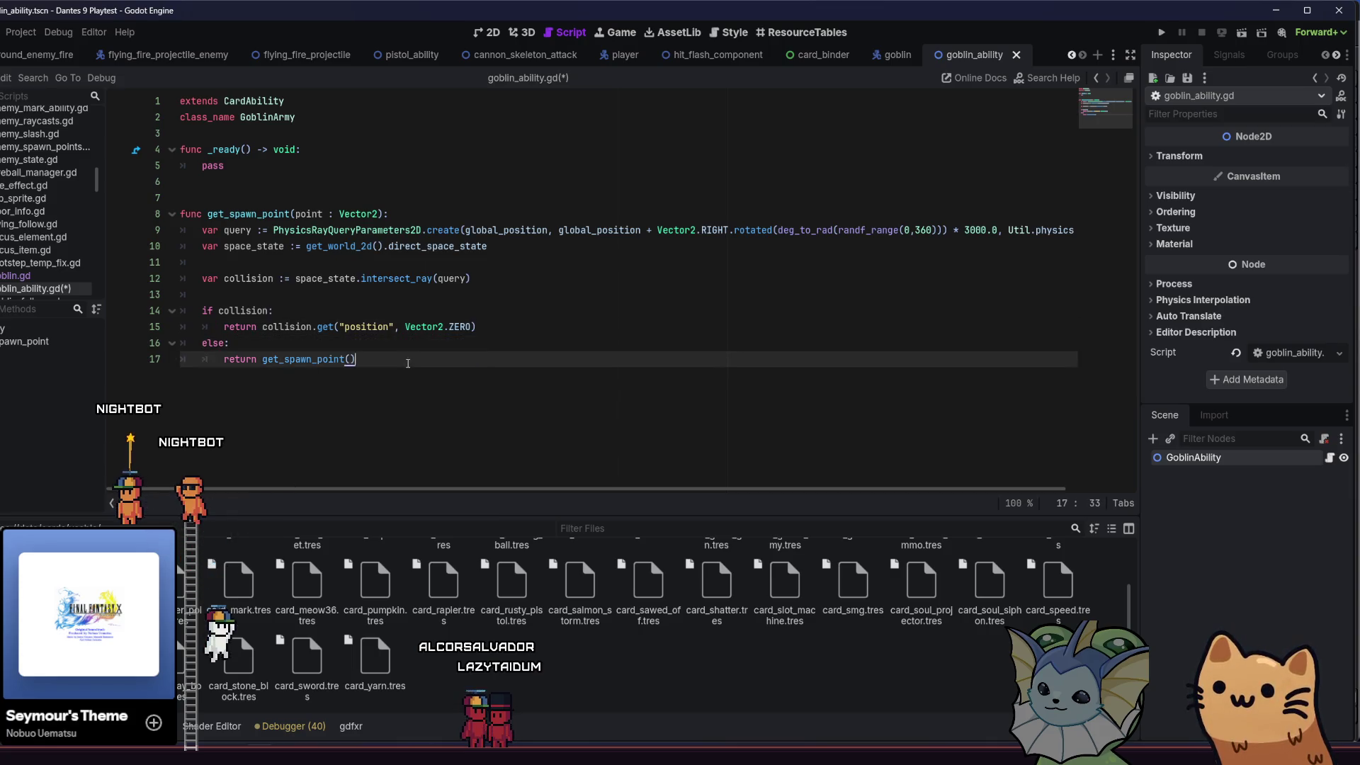
key(Left)
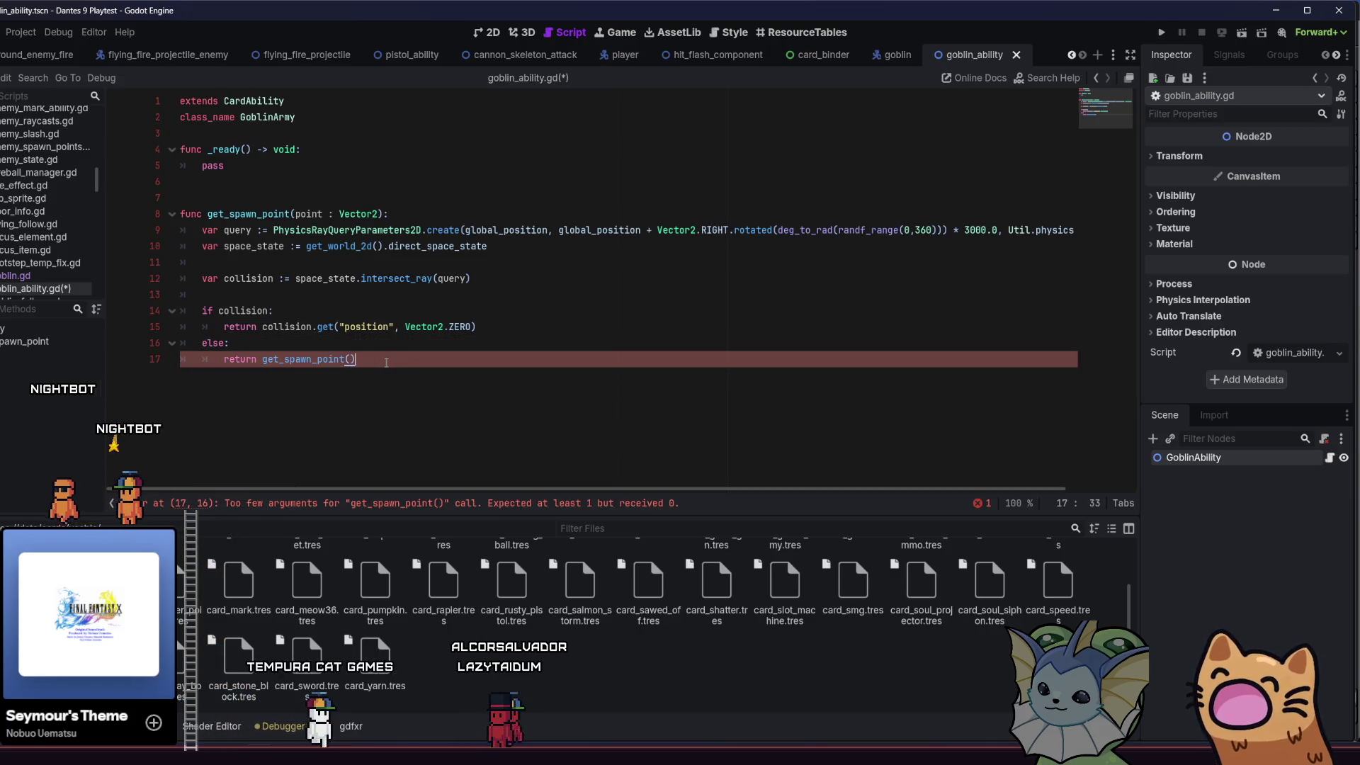
- Remove the point parameter, declare a -> Vector2 return type, and save the script
drag(379, 214, 296, 214)
key(BackSpace)
key(Right)
text(-> )
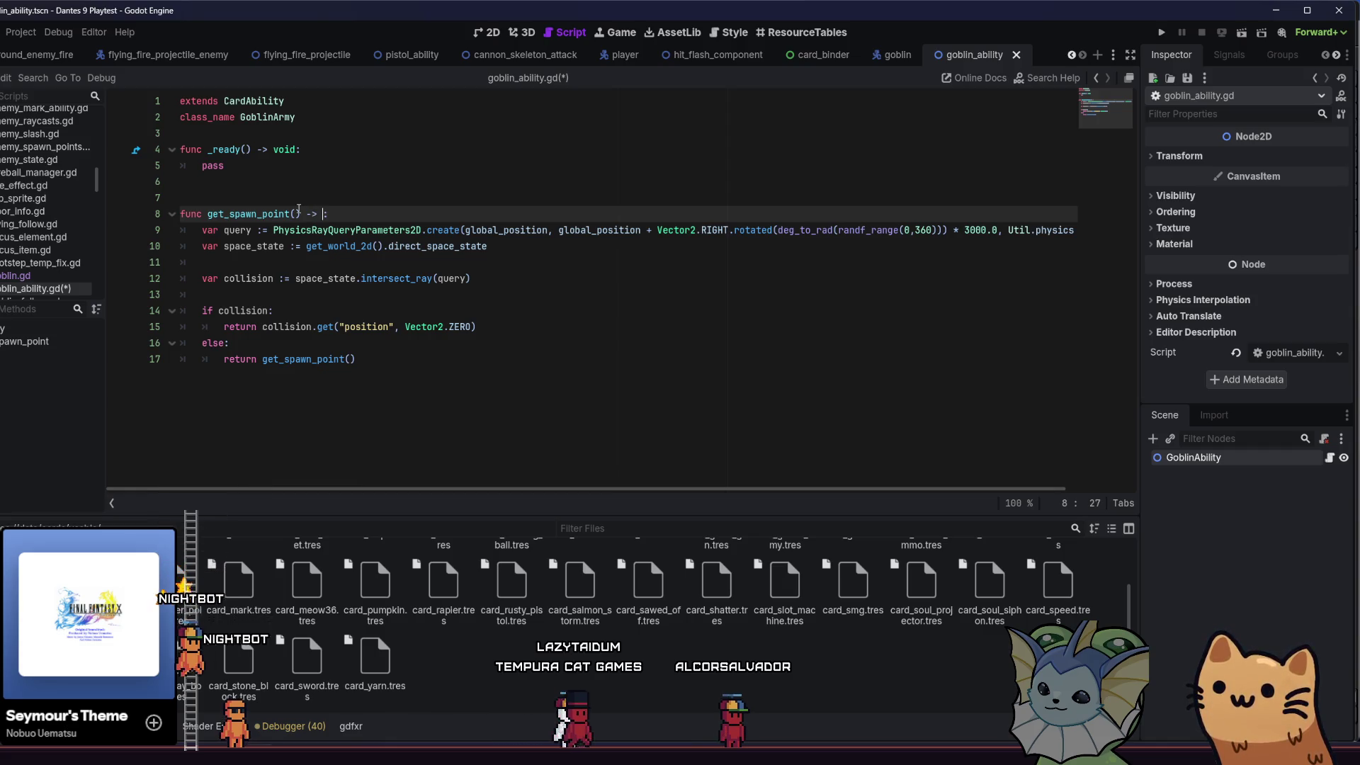
text(Vector2)
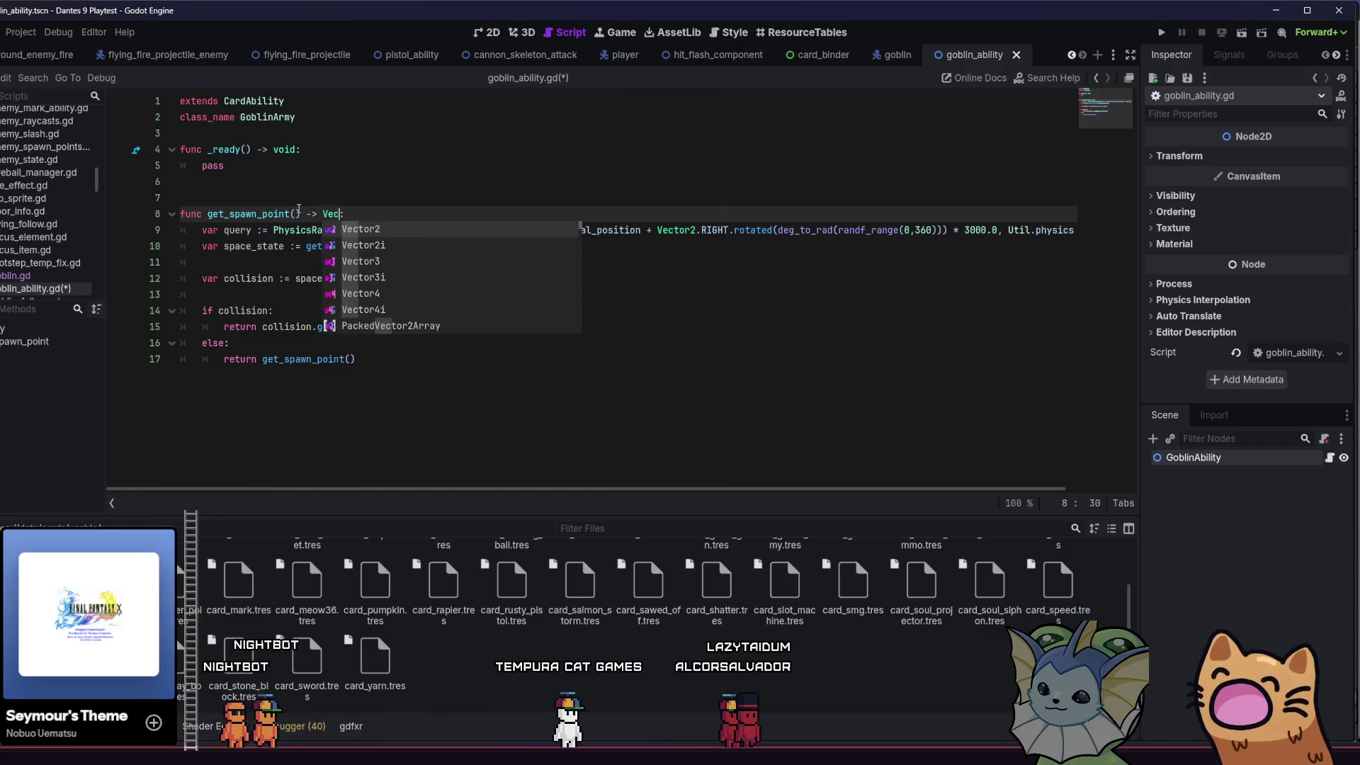
key(Escape)
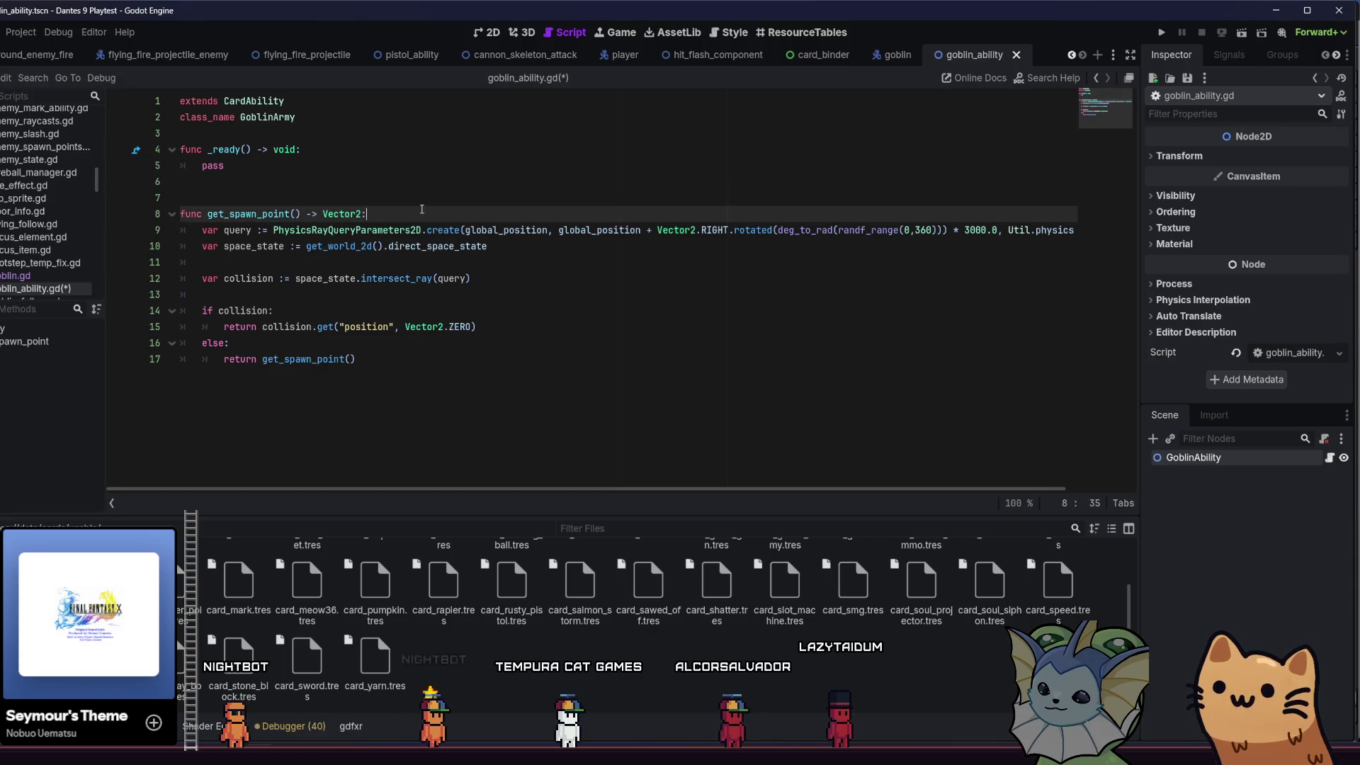
click(452, 369)
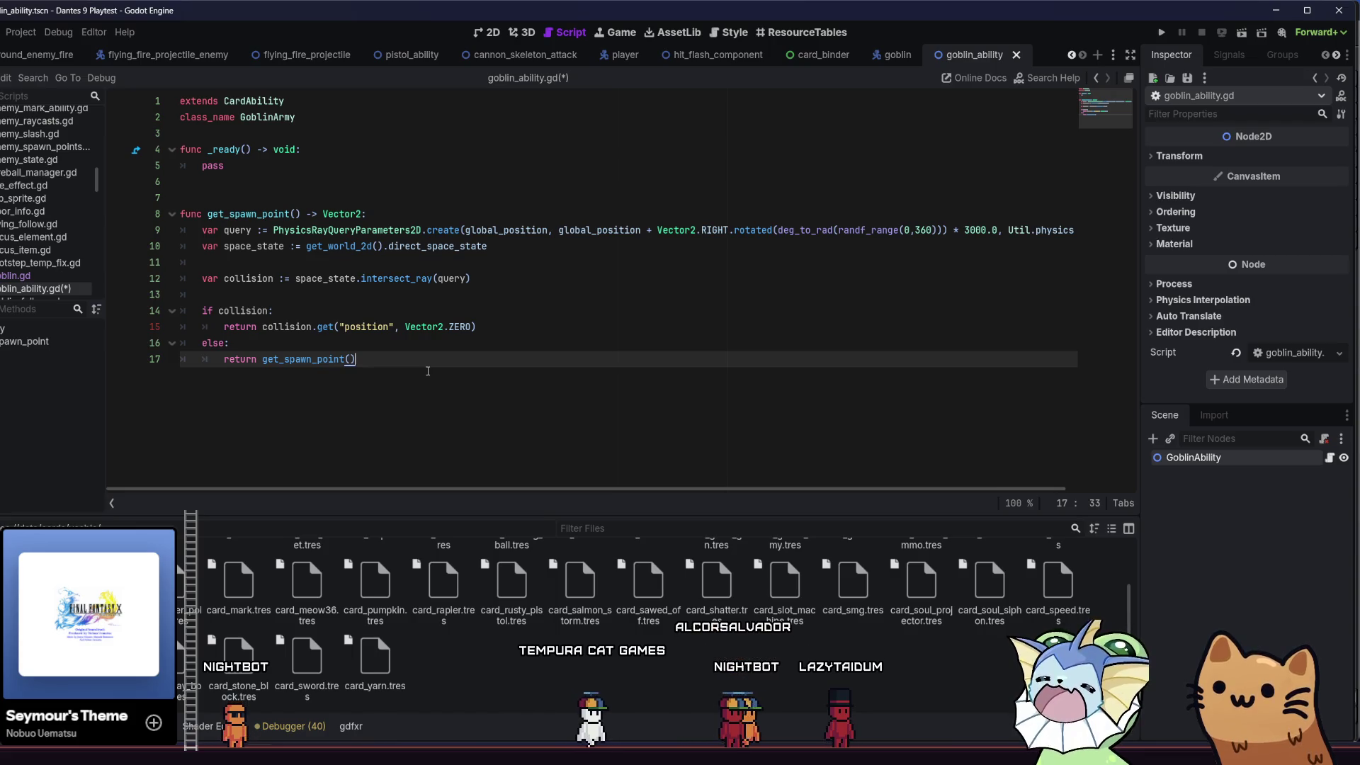
key(ctrl+s)
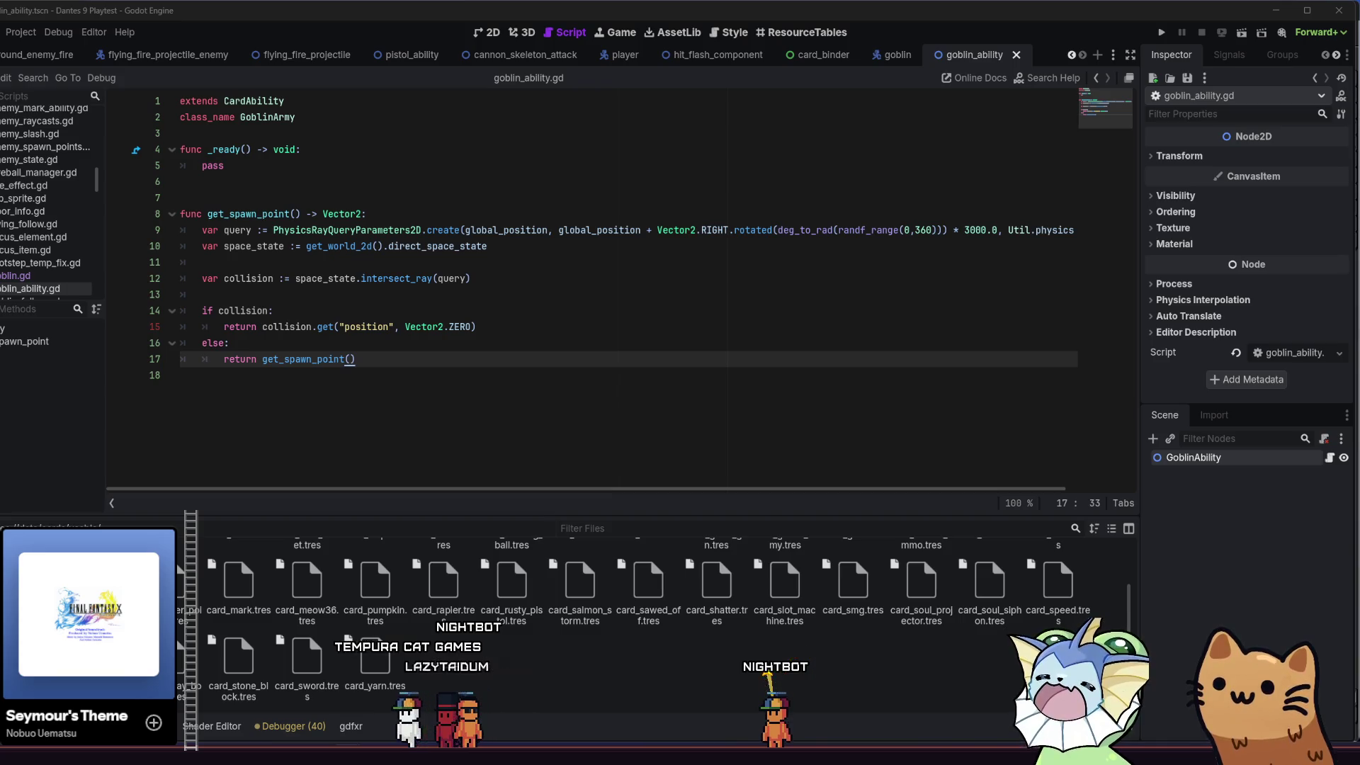
- Insert a blank line below class_name, save goblin_ability.gd, and bring up Quick Open
click(245, 167)
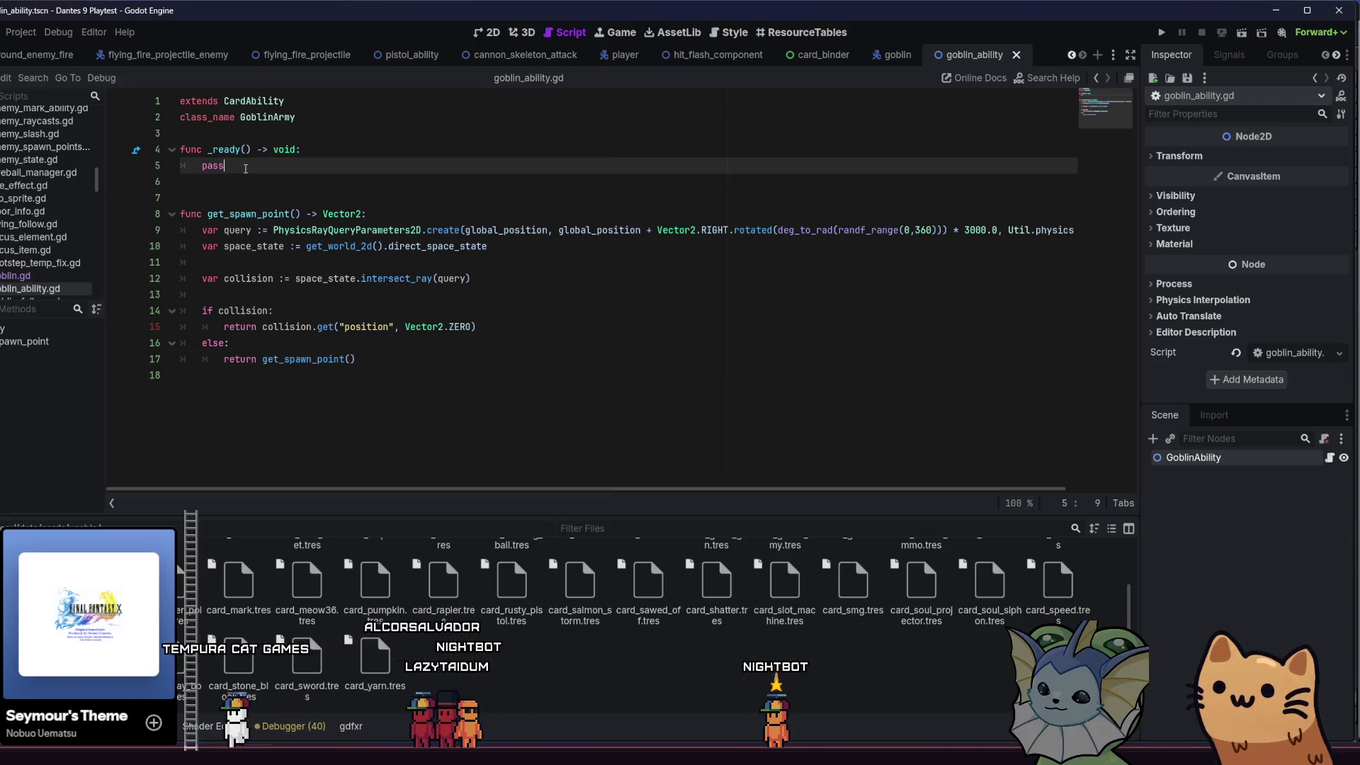
click(268, 130)
key(Return)
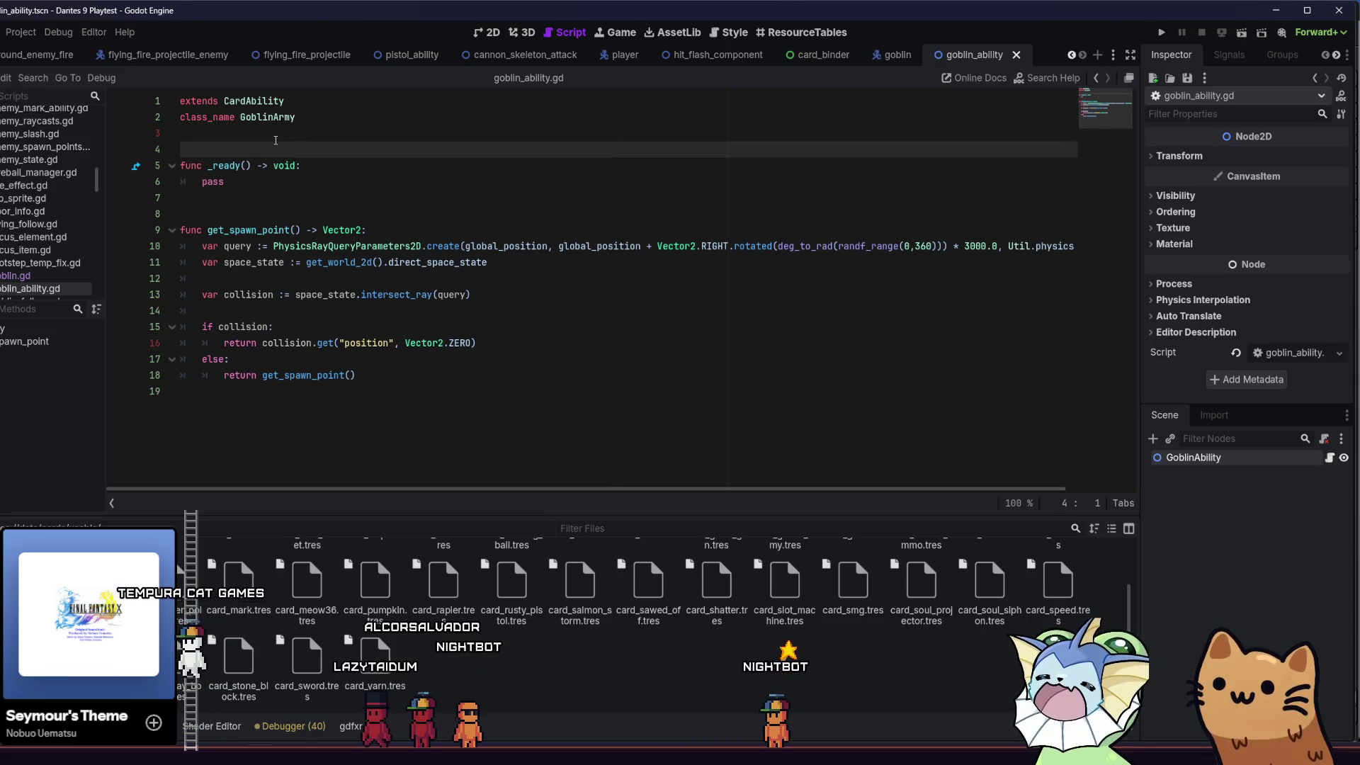
click(260, 185)
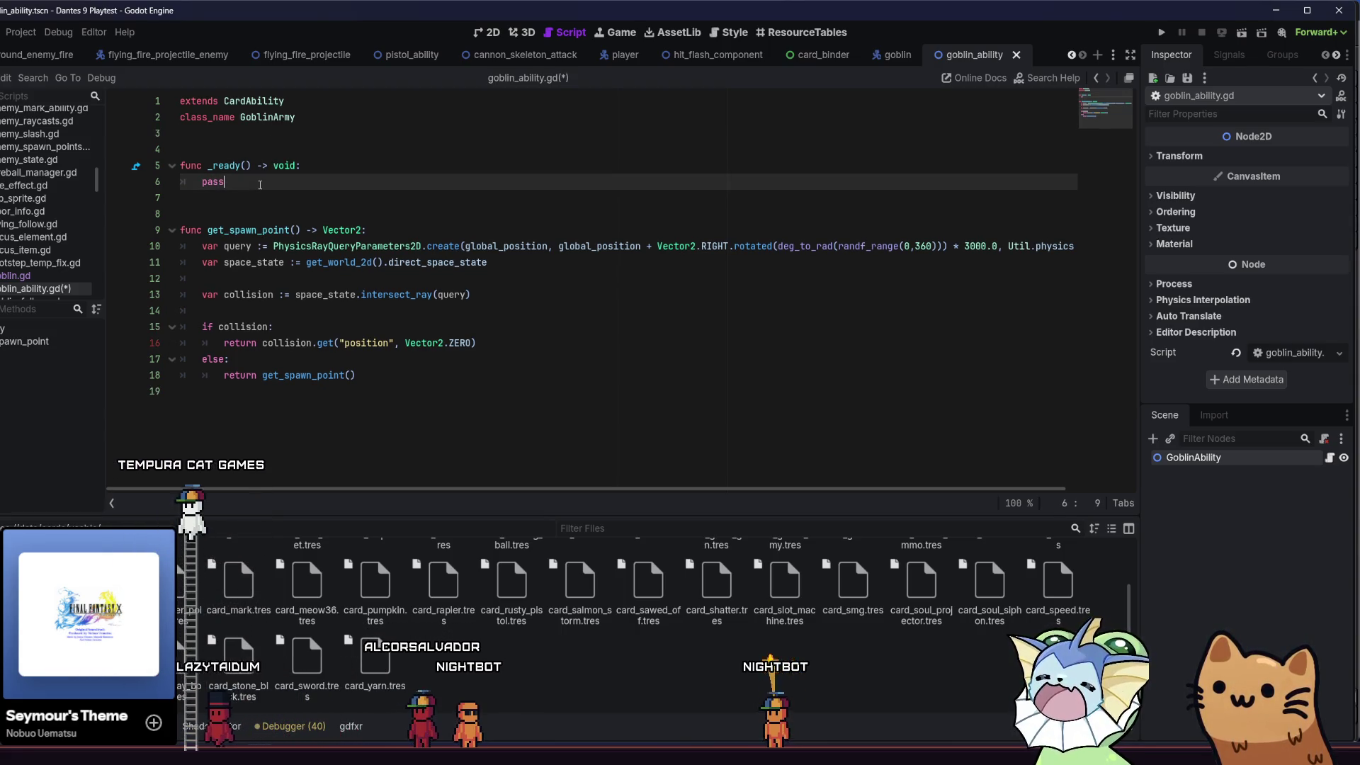
key(ctrl+s)
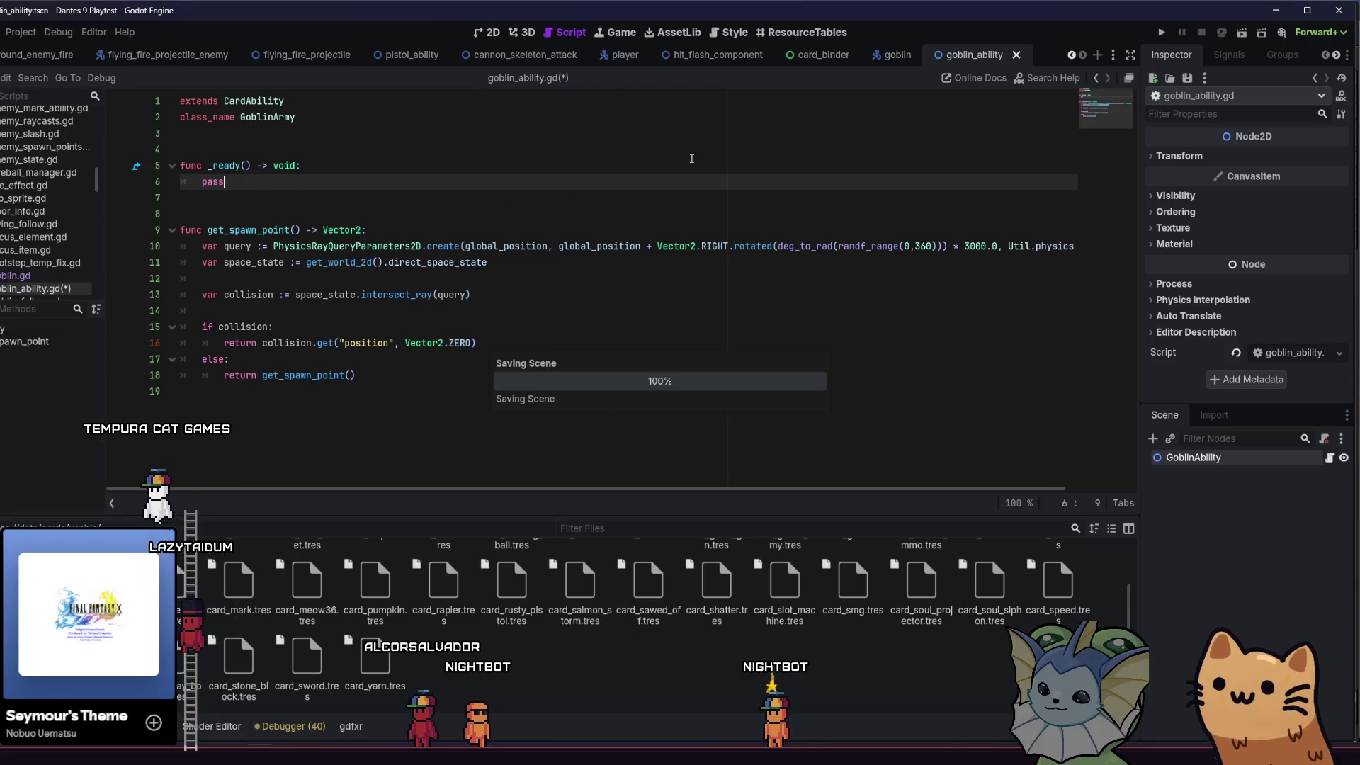
key(shift+alt+o)
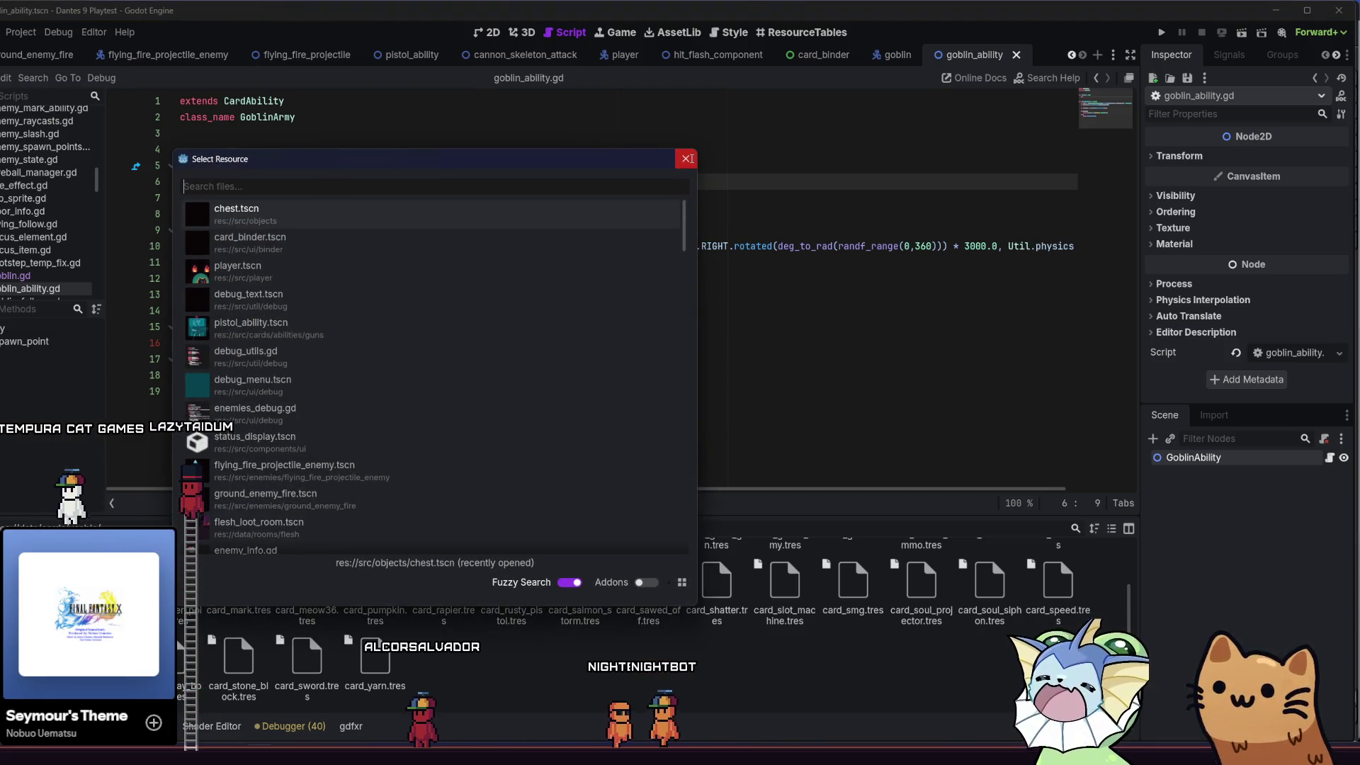
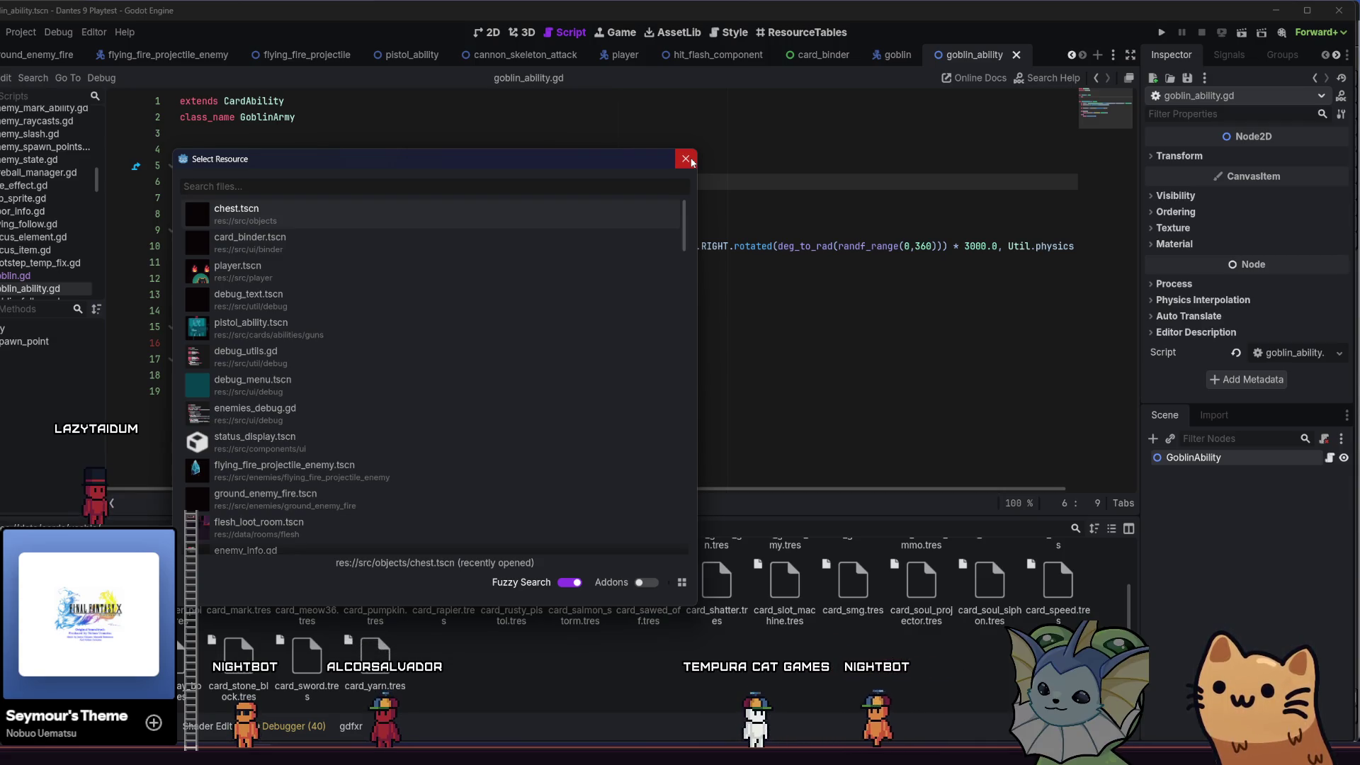
- Open the ak_ability scene and its pistol_ability.gd script
mouse_move(537, 159)
mouse_down()
mouse_move(666, 316)
mouse_move(613, 152)
mouse_up()
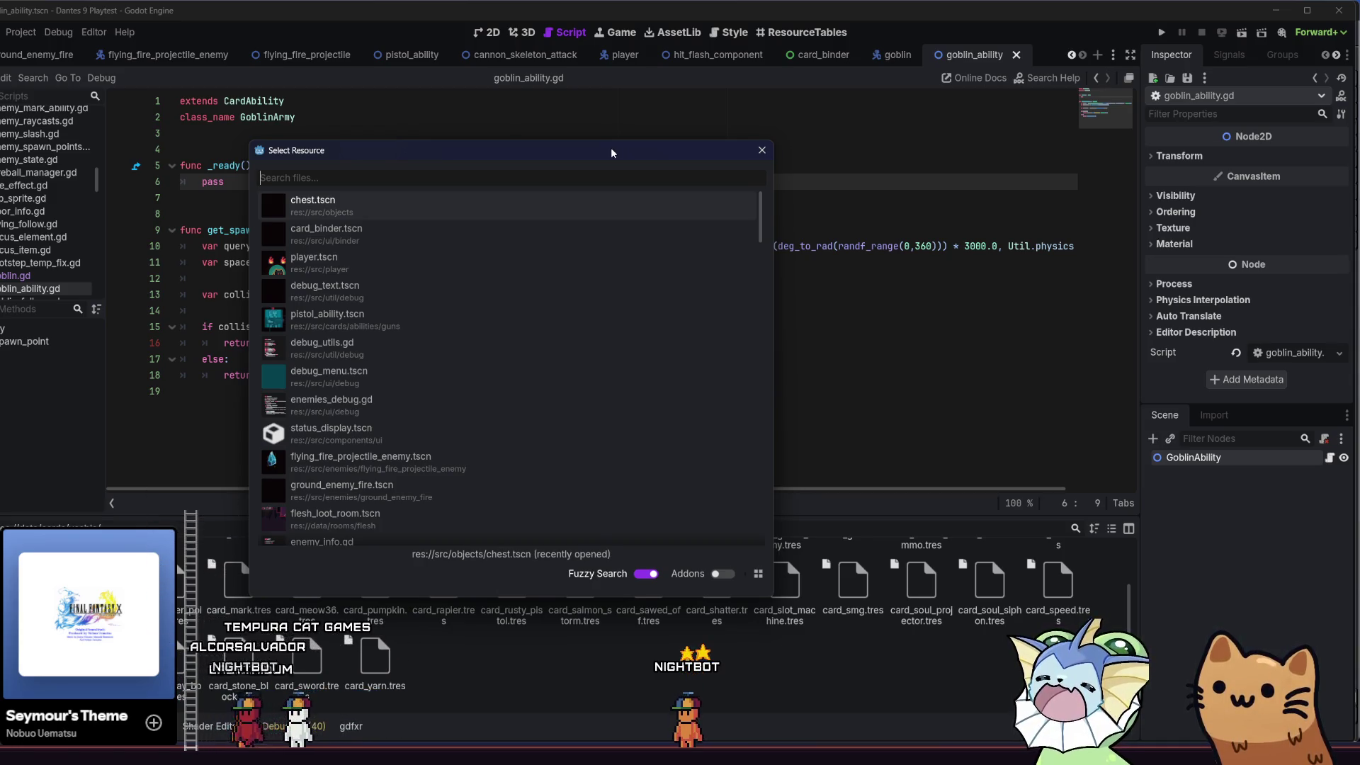
text(gun_)
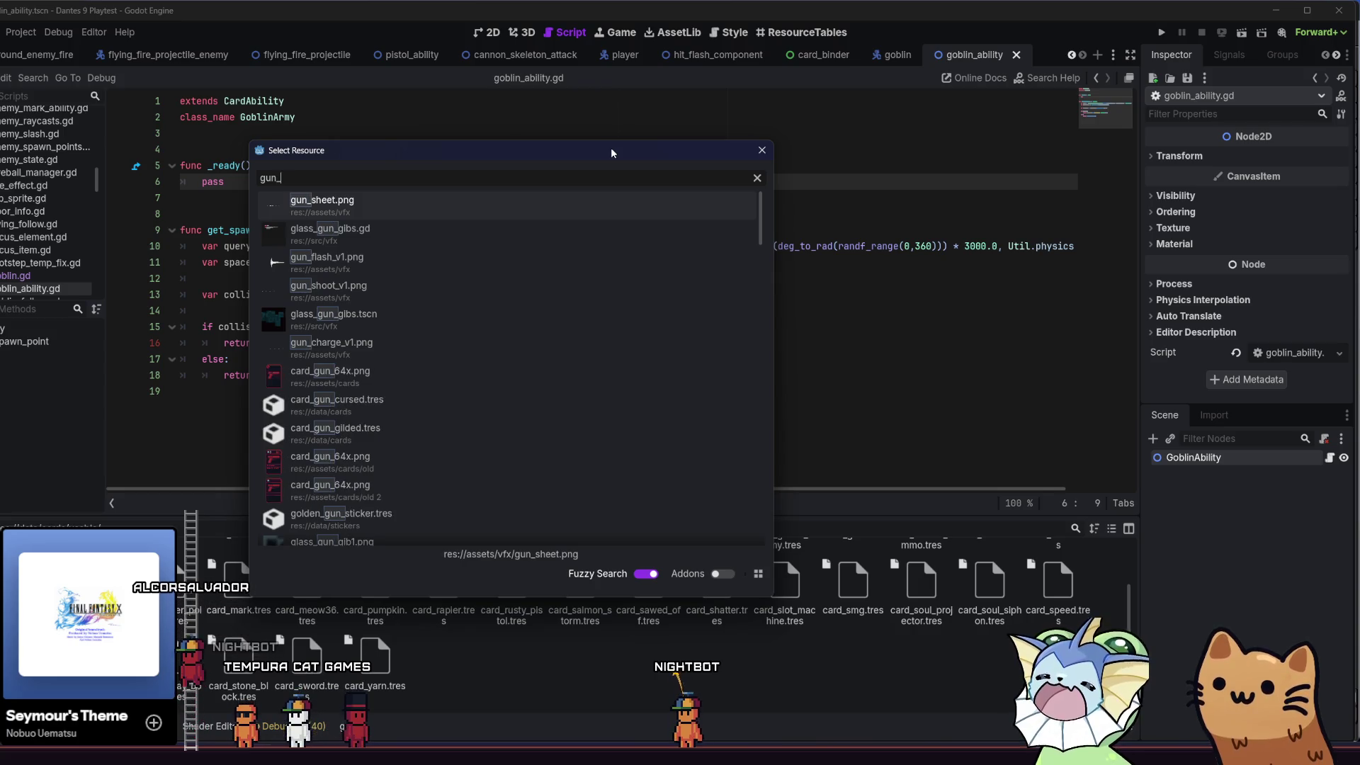
text(ab)
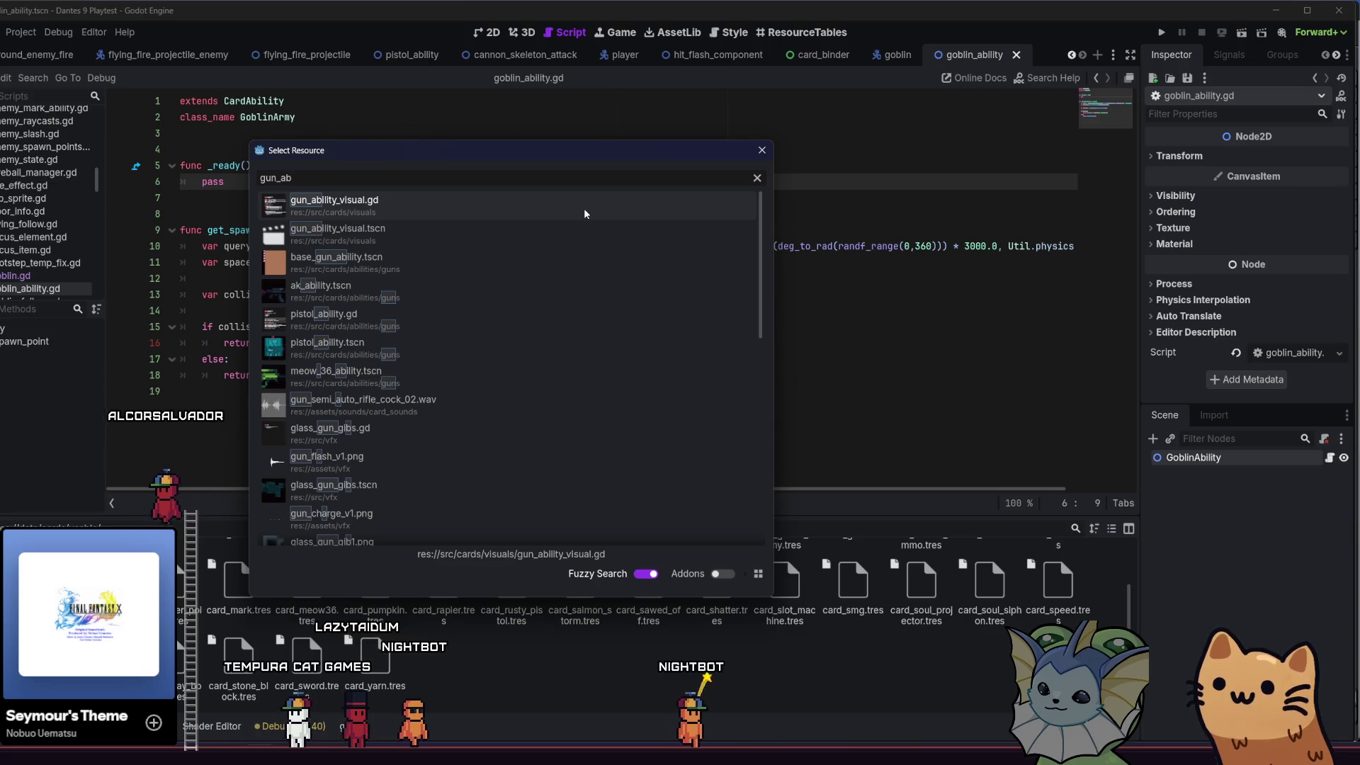
double_click(395, 293)
click(1330, 457)
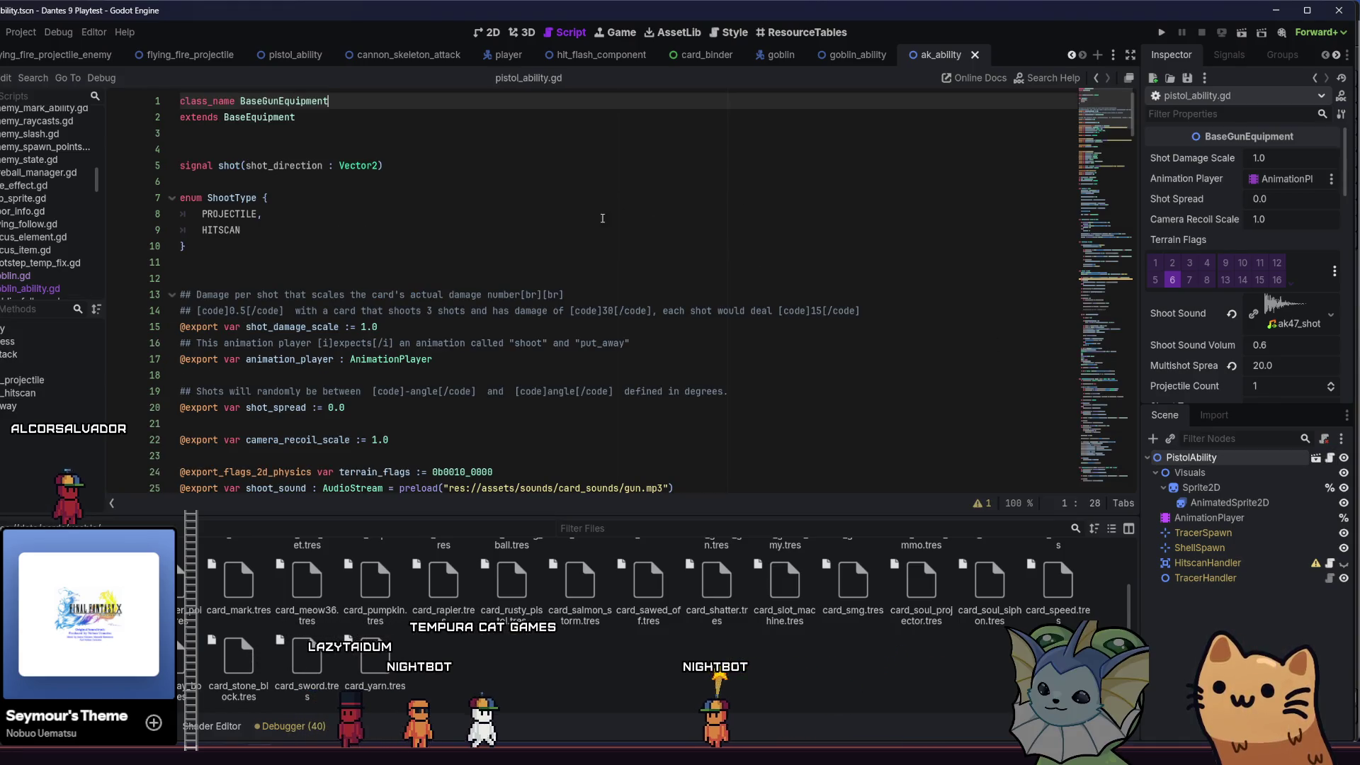
- Select the Card Properties export lines 52–54, then close the ak_ability scene
scroll(624, 223, down, 10)
scroll(572, 234, down, 4)
drag(343, 278, 181, 246)
key(ctrl+c)
click(430, 250)
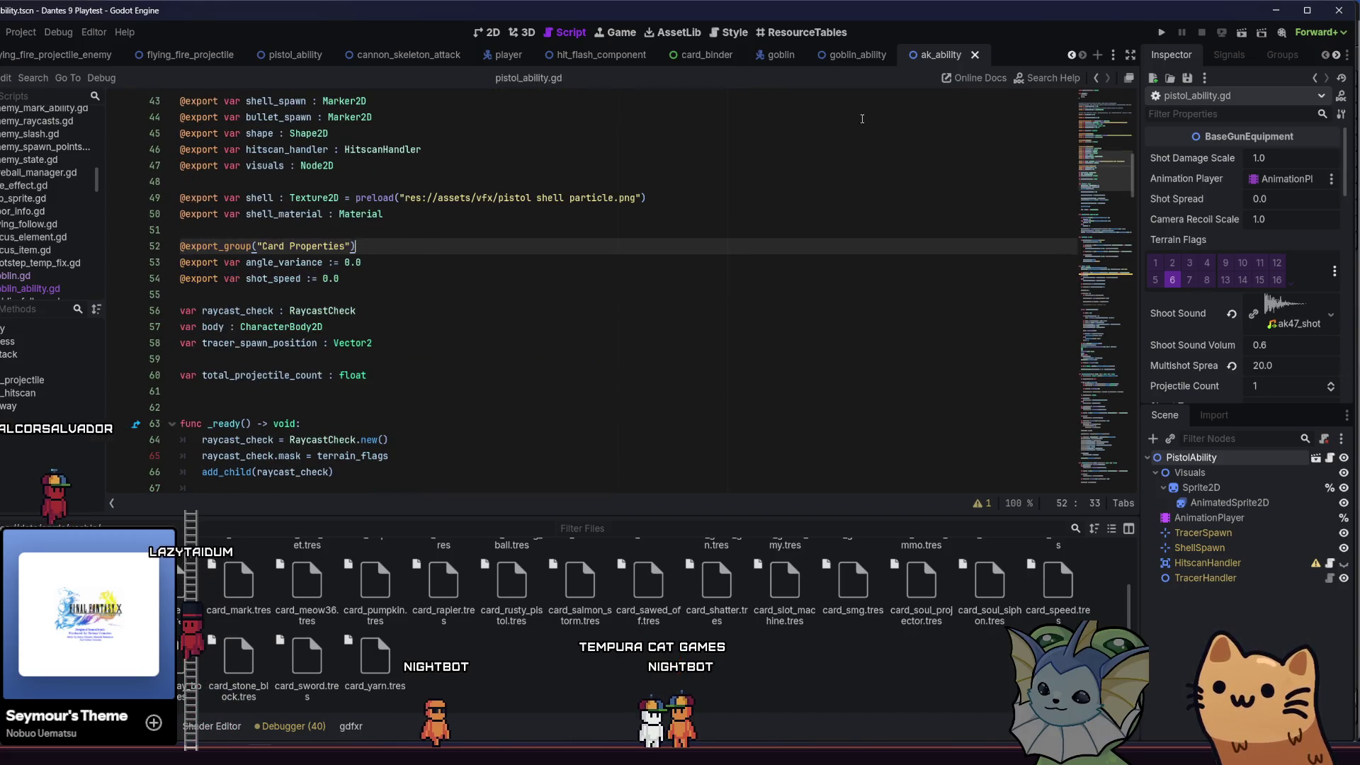
click(975, 54)
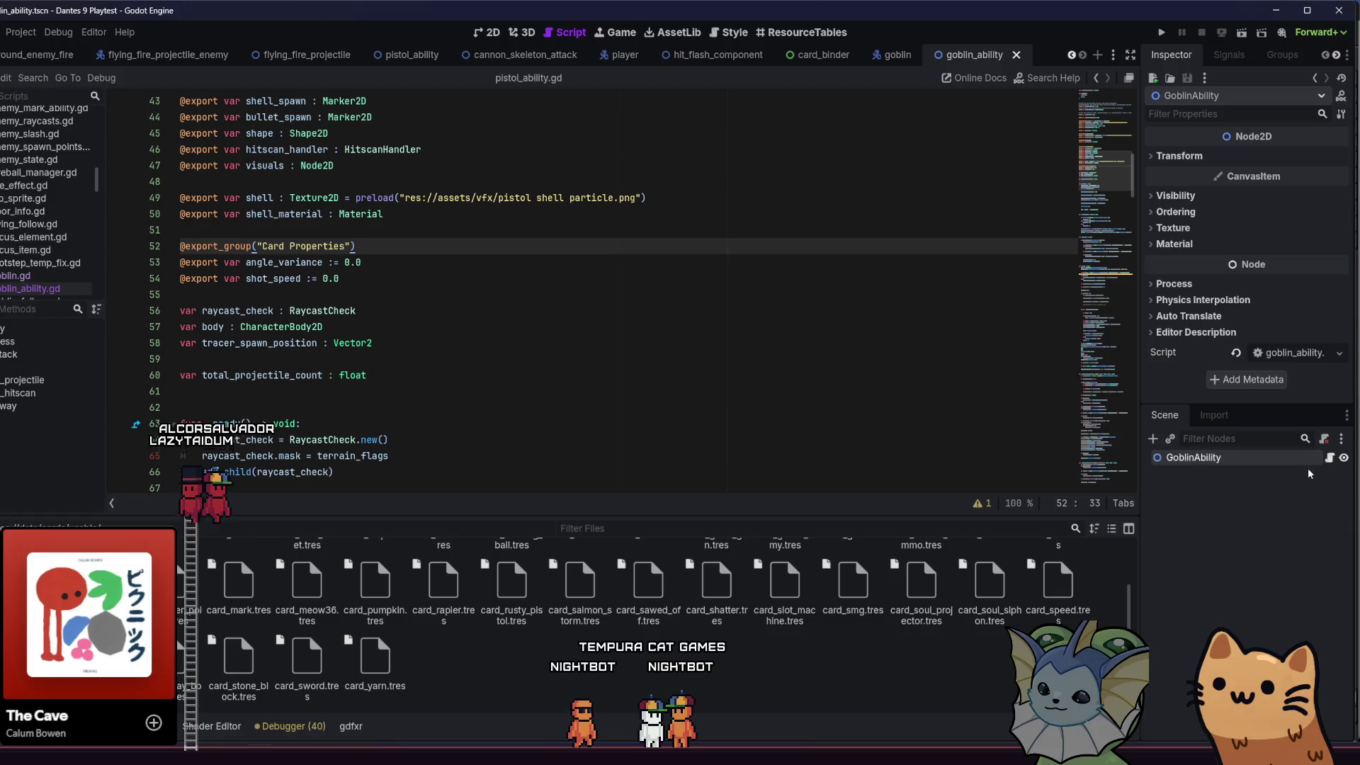
- Paste the copied Card Properties exports below the class_name line in goblin_ability.gd
click(1330, 457)
click(355, 127)
click(355, 122)
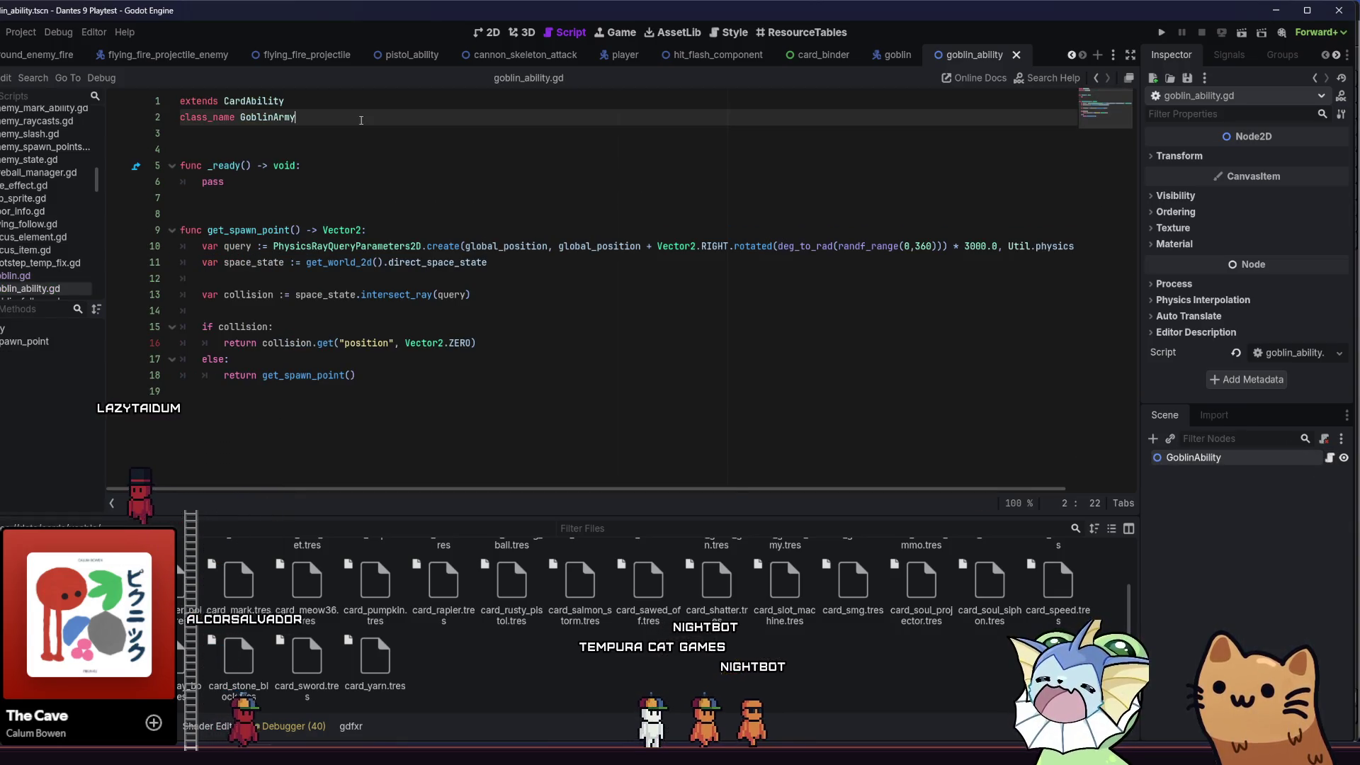
key(Return)
key(Return)
key(ctrl+v)
click(400, 151)
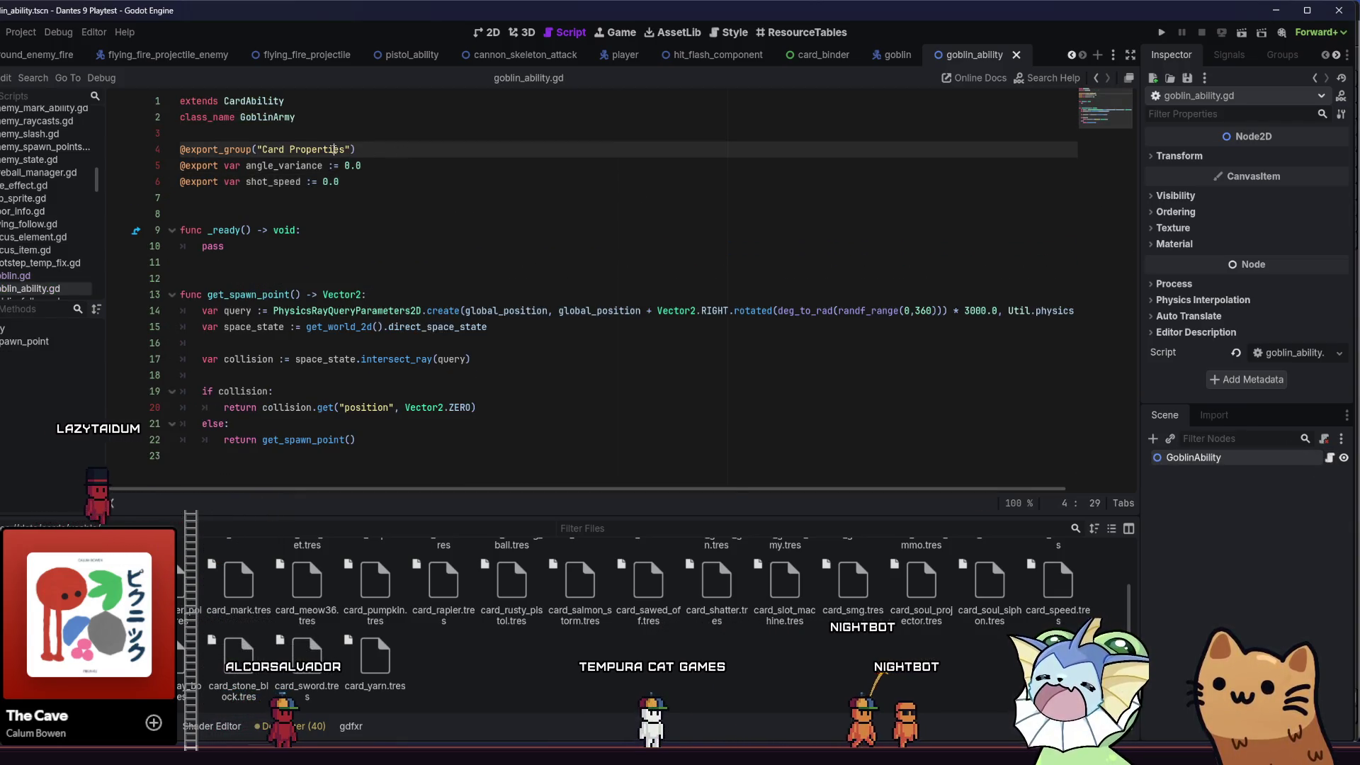
- Rename angle_variance to goblin_count and delete the shot_speed export line
click(275, 165)
text(goblin_count)
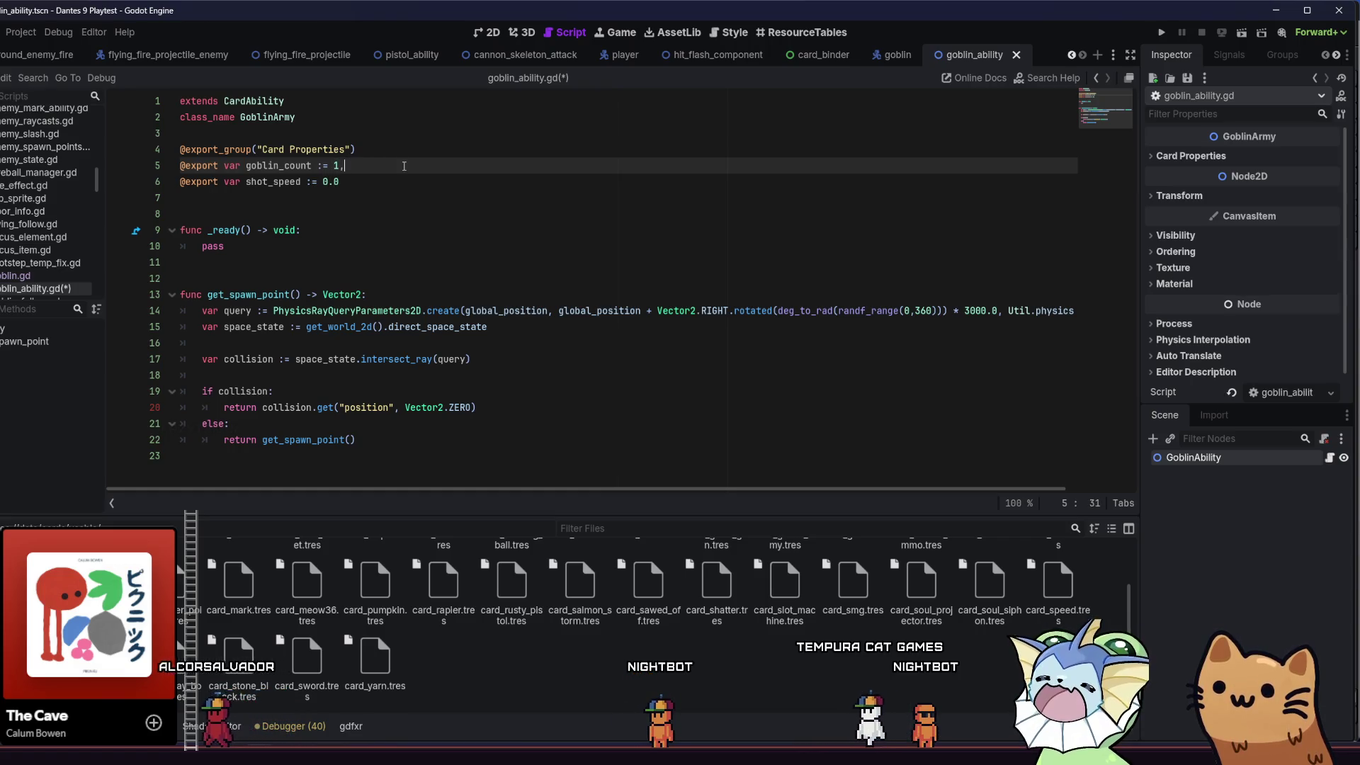
double_click(273, 182)
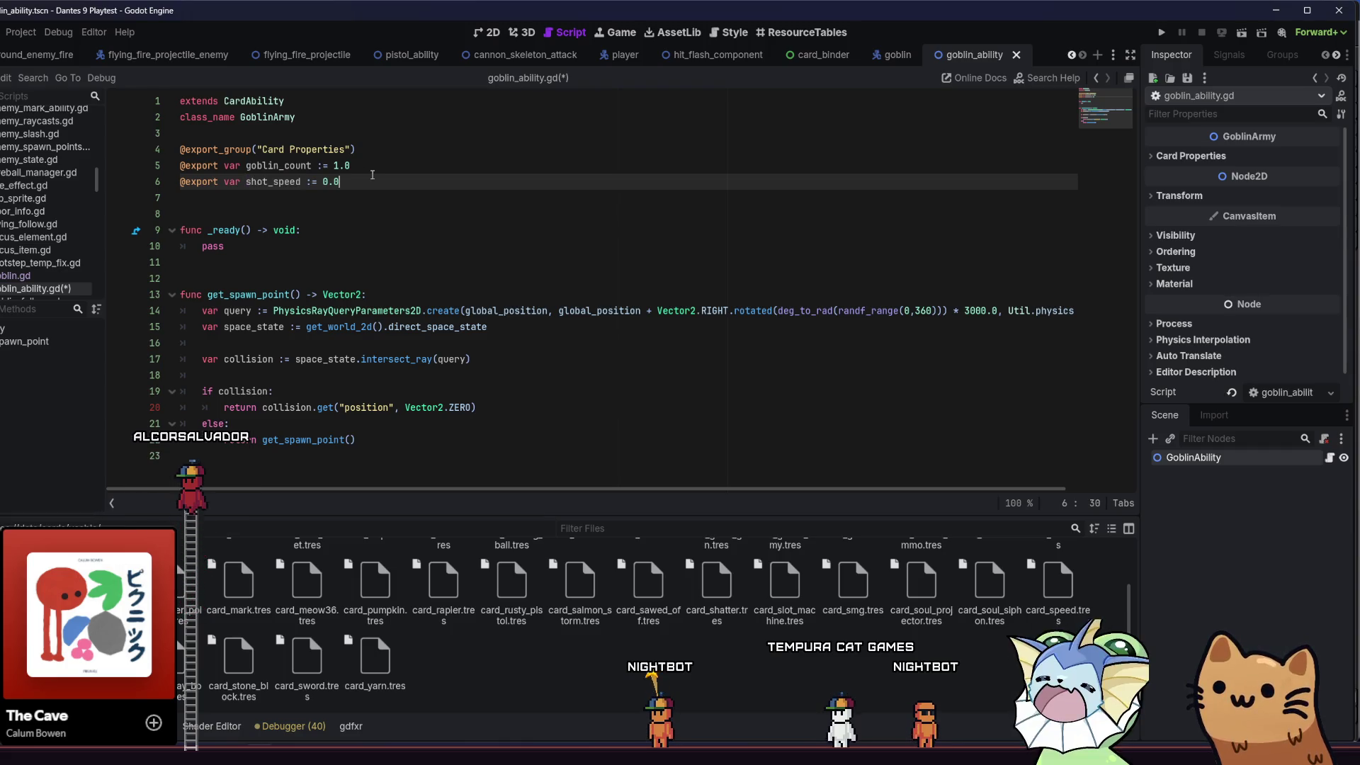
drag(343, 182, 353, 178)
click(361, 182)
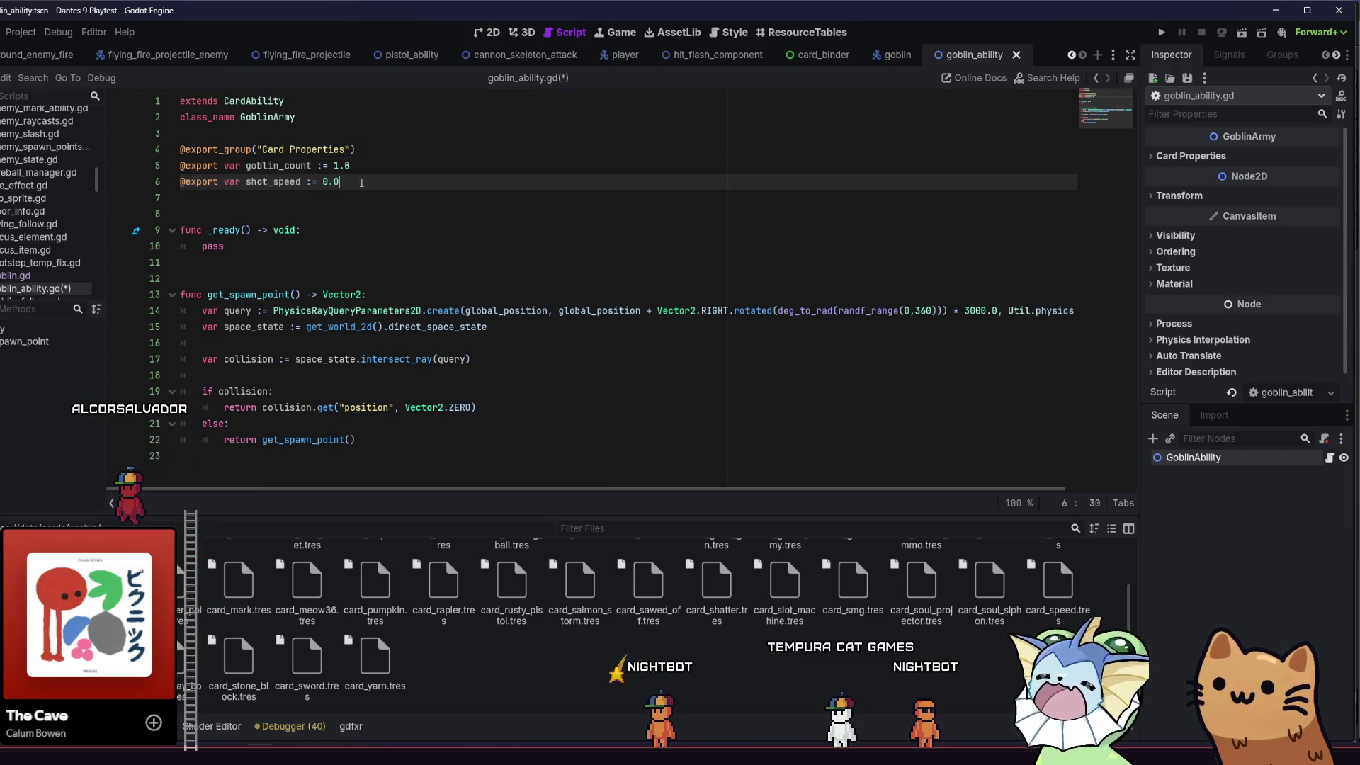
key(BackSpace)
key(BackSpace)
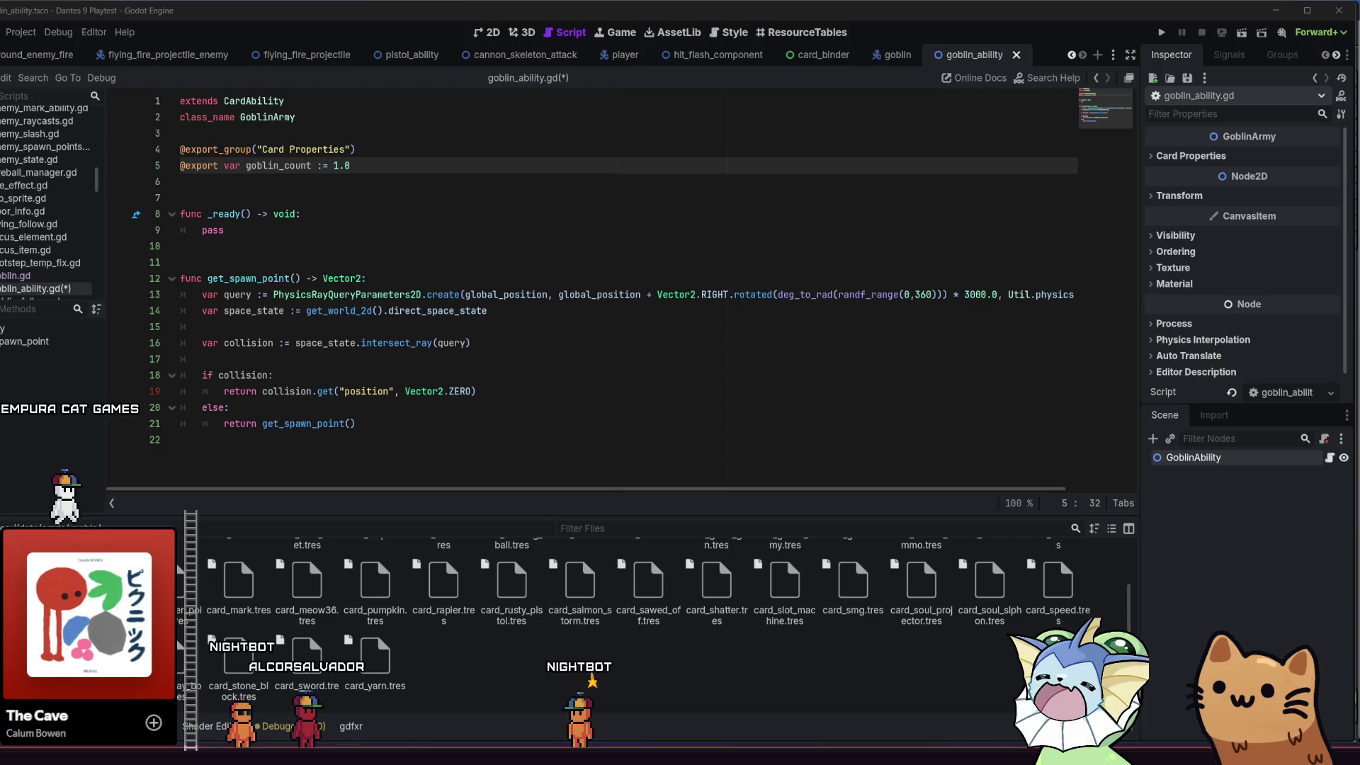
- Set goblin_count's default to 4.0, restore pass in _ready, and save the script
click(576, 230)
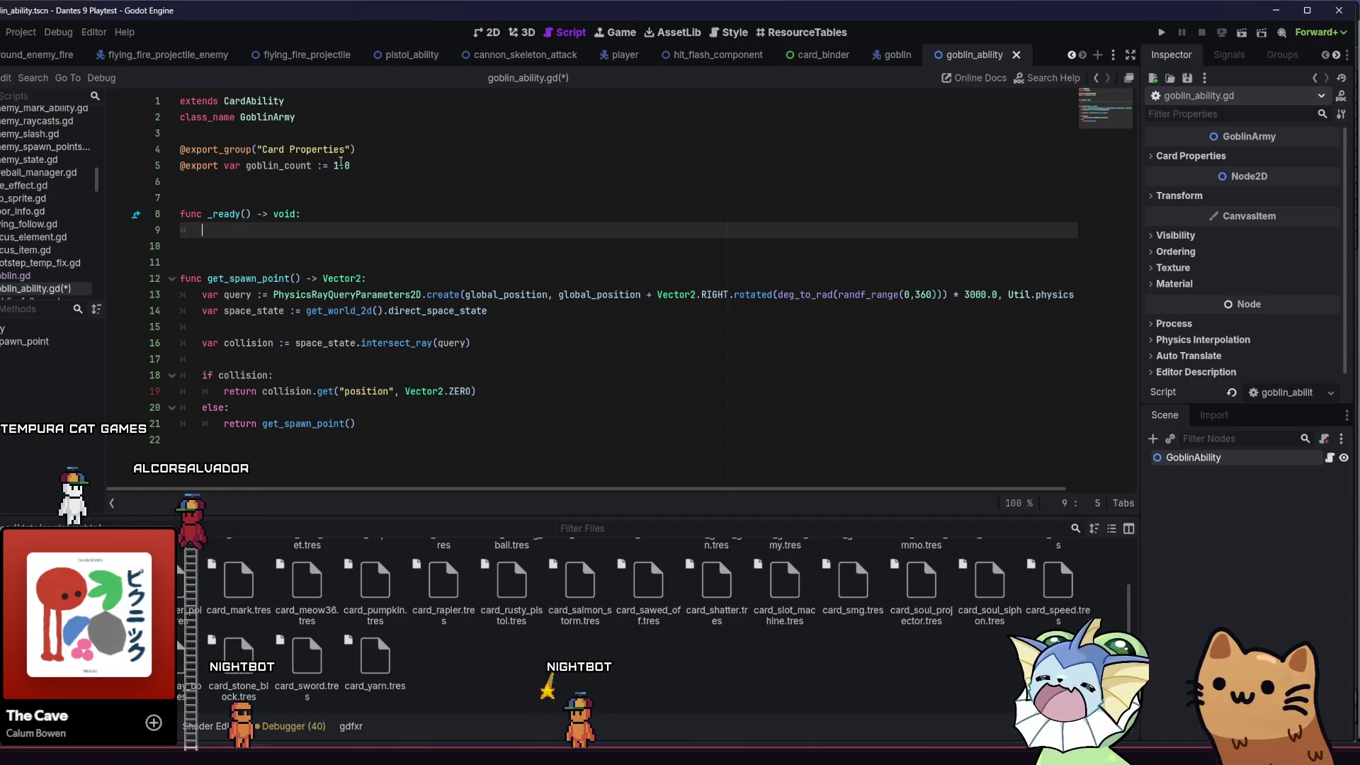
click(339, 165)
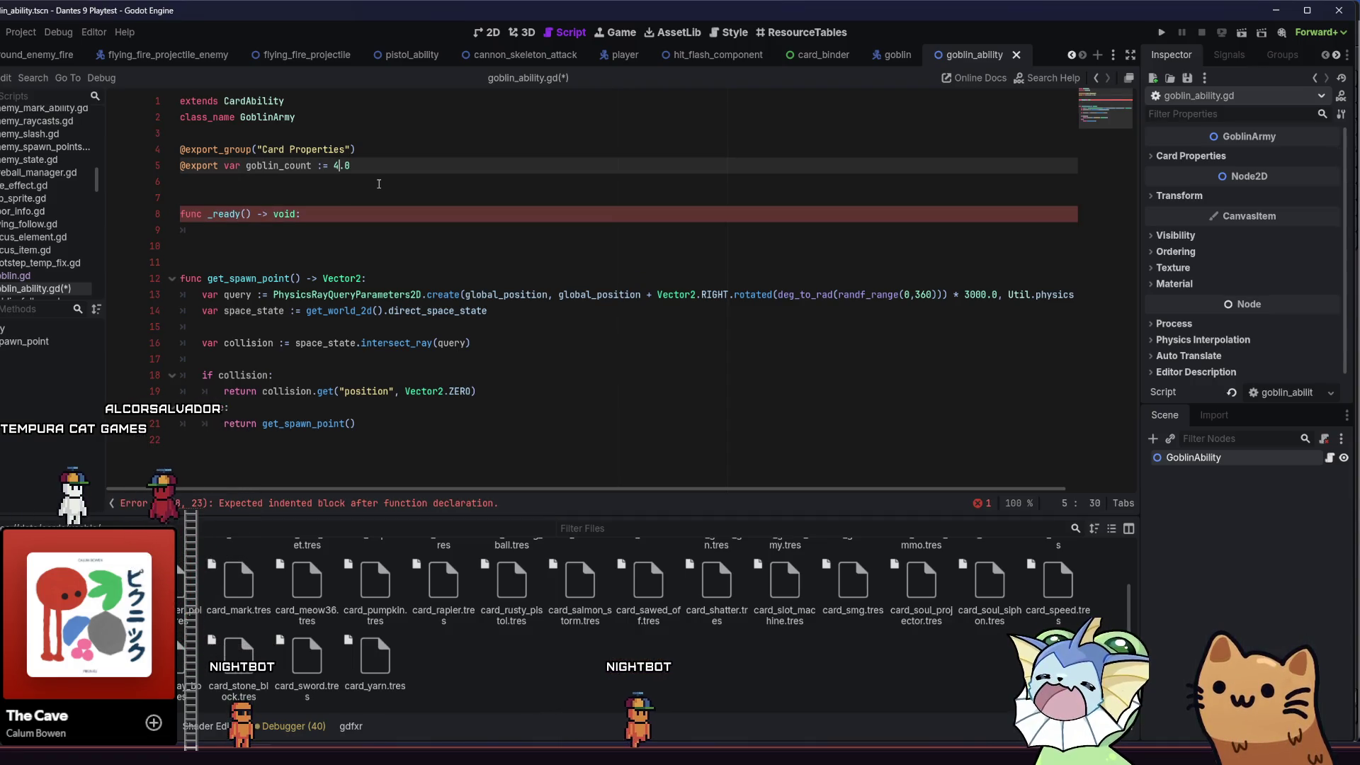
click(374, 248)
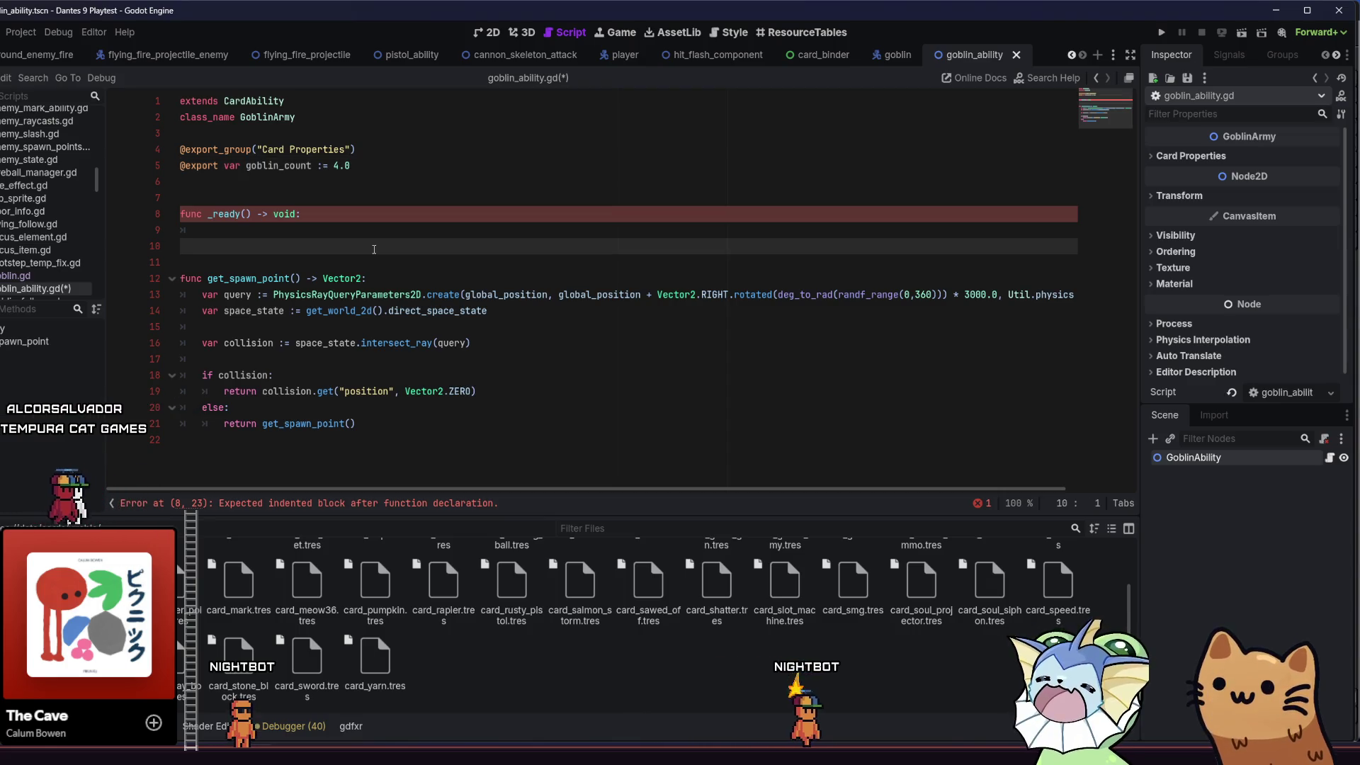
click(340, 233)
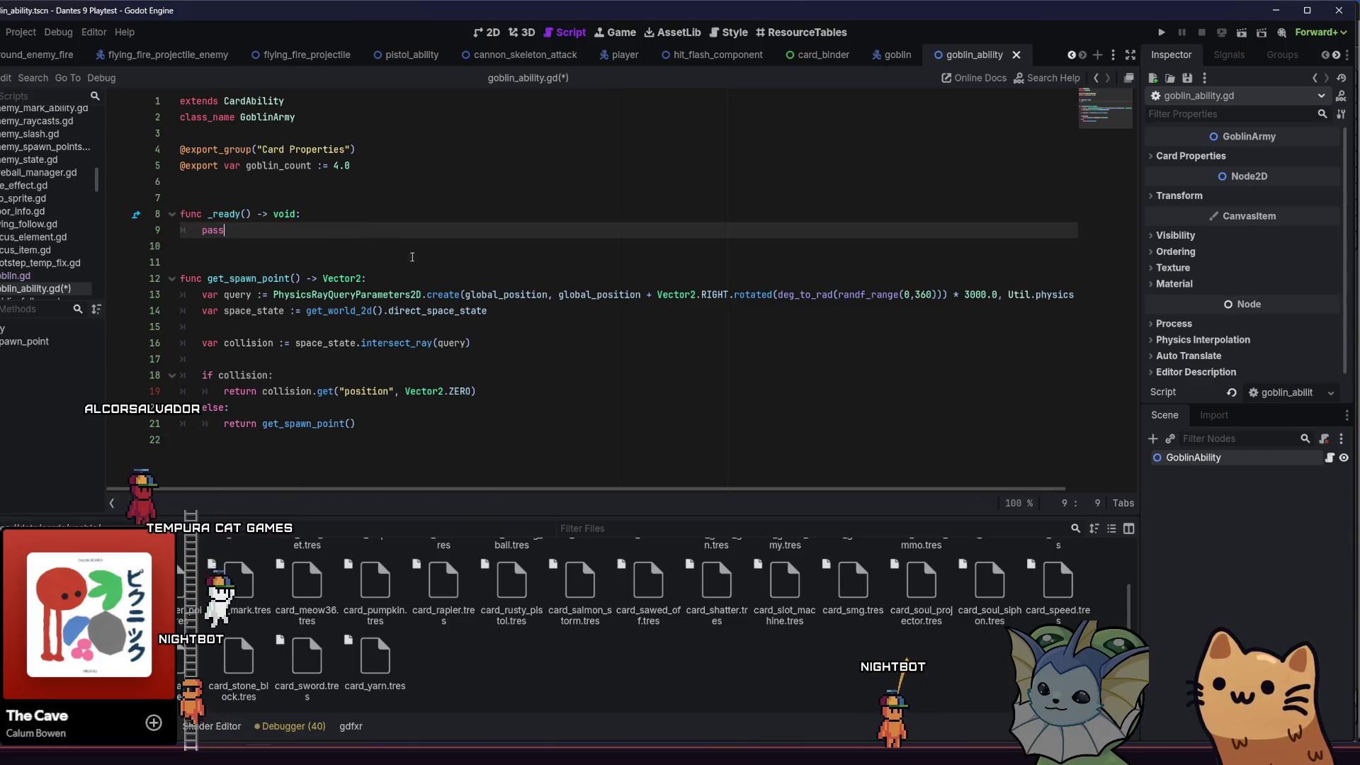
key(ctrl+s)
- Open the second card_goblin_army.tres resource from quick search
key(alt+shift+o)
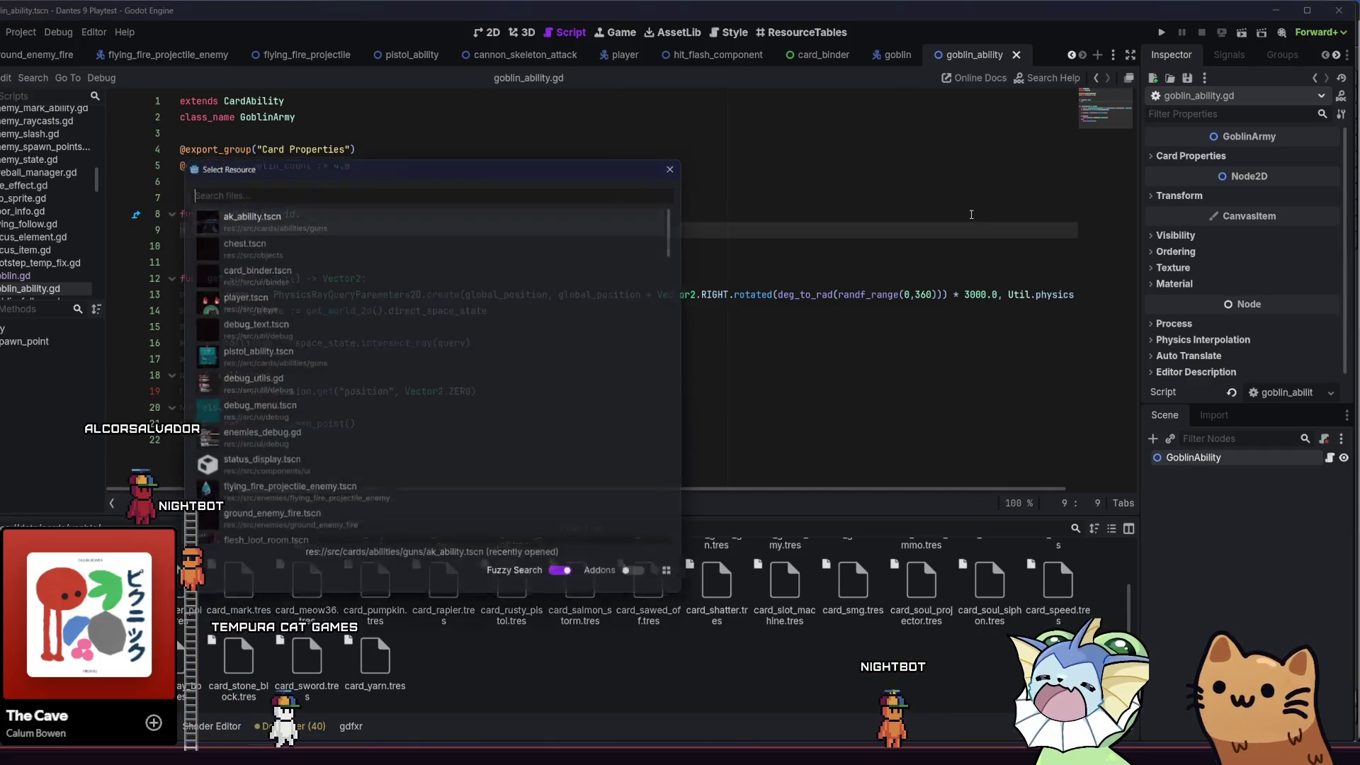
text(card_goblin)
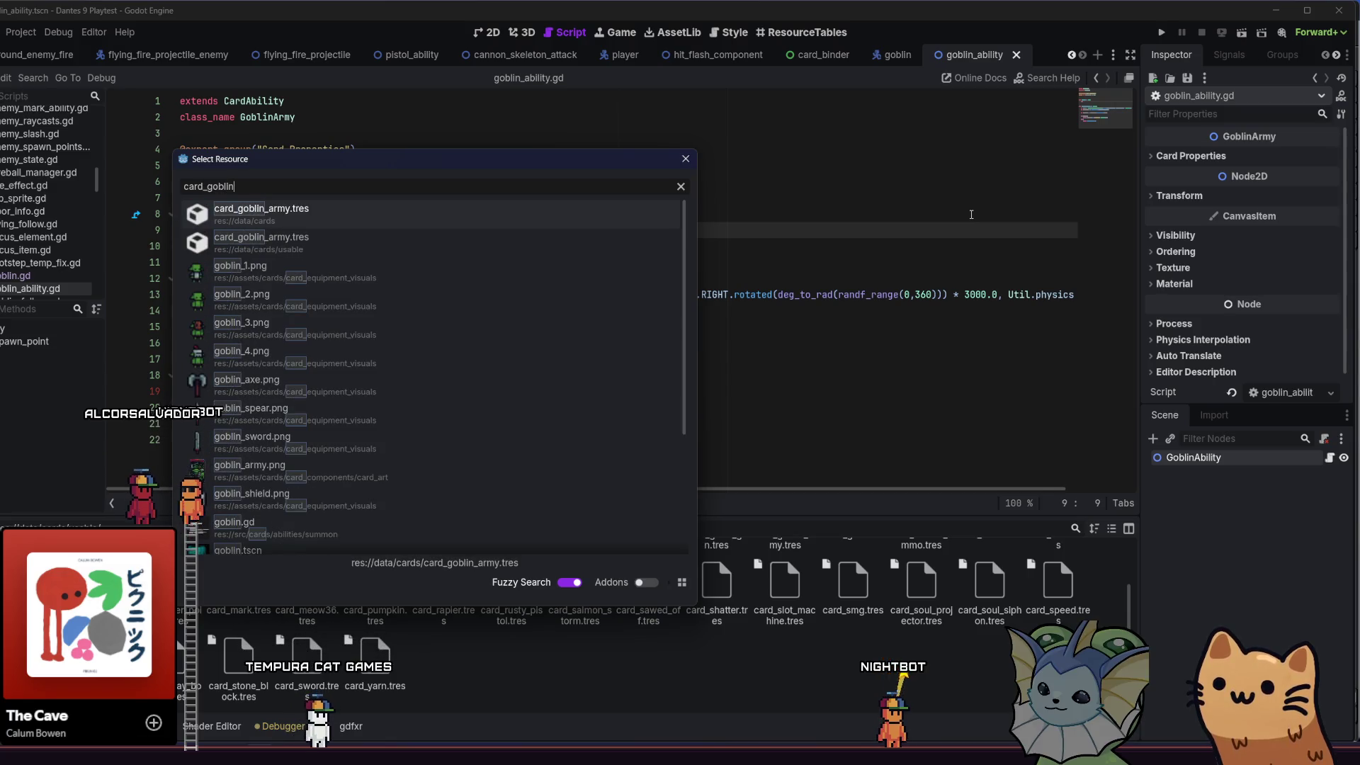
key(Down)
key(Return)
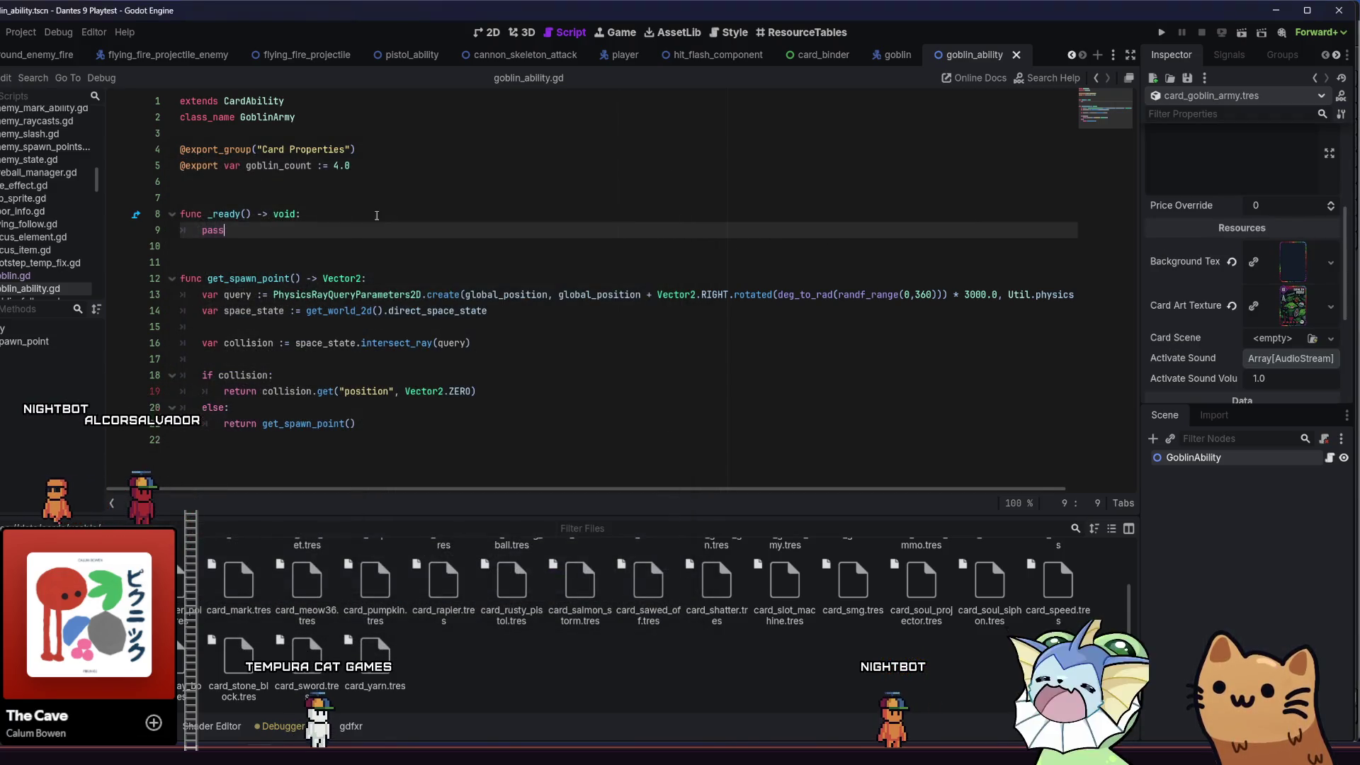
scroll(1196, 239, down, 2)
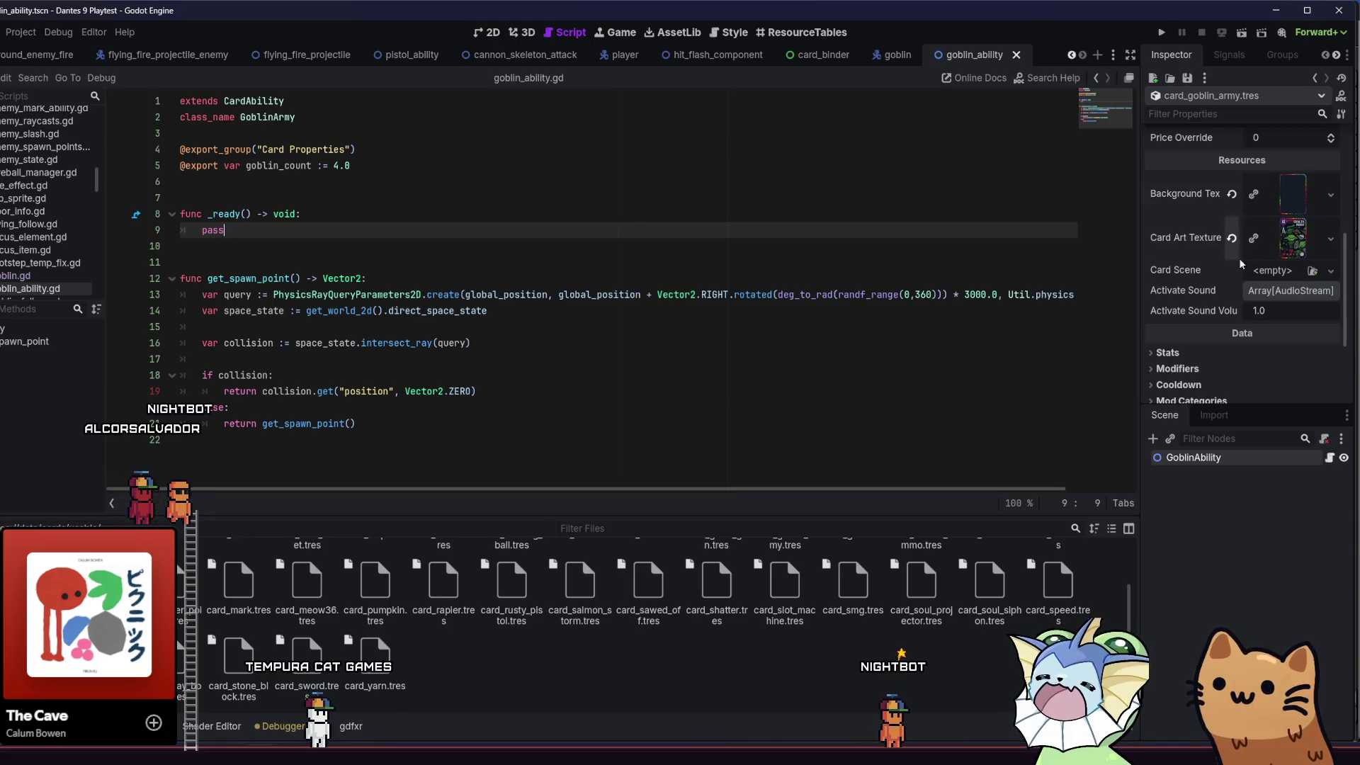
- Assign goblin_ability.tscn as the card's Card Scene, then quick-search 'card_gob' again
click(1312, 270)
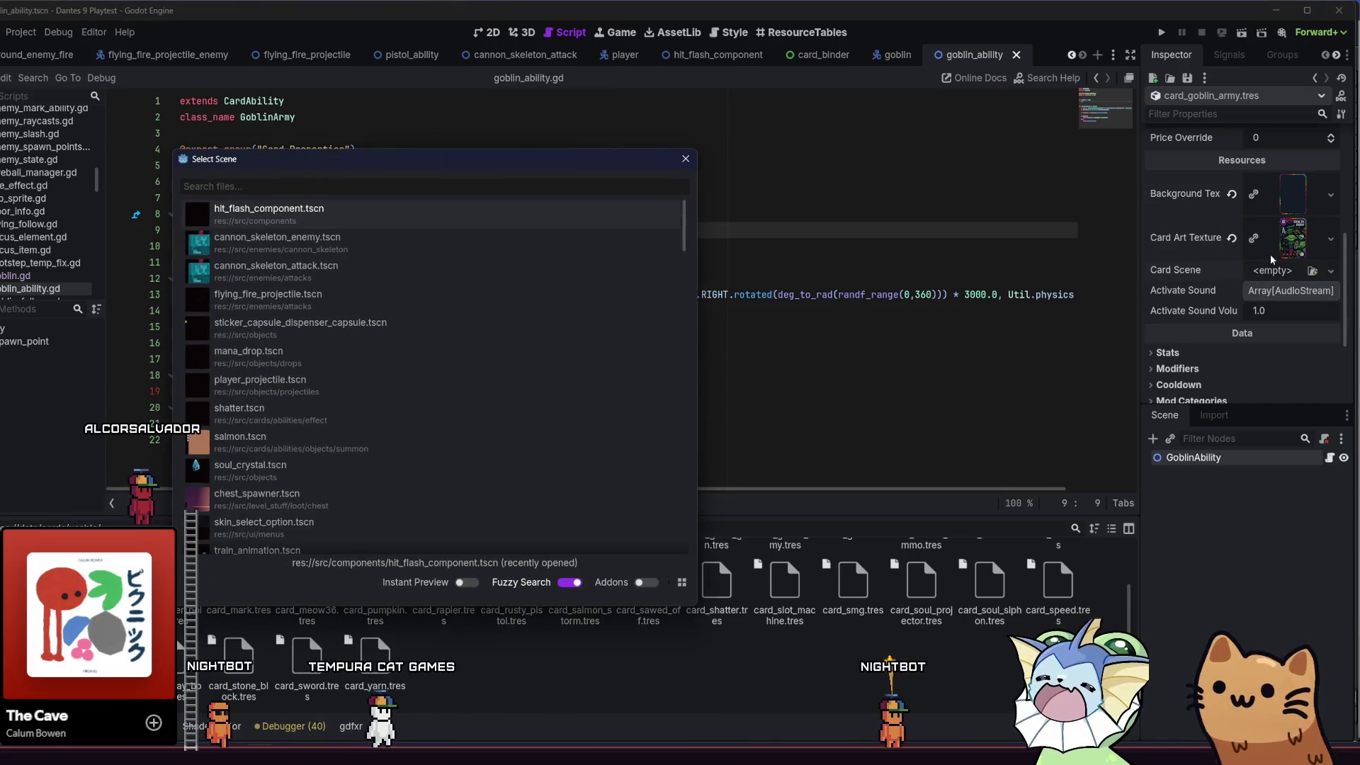
text(goblin)
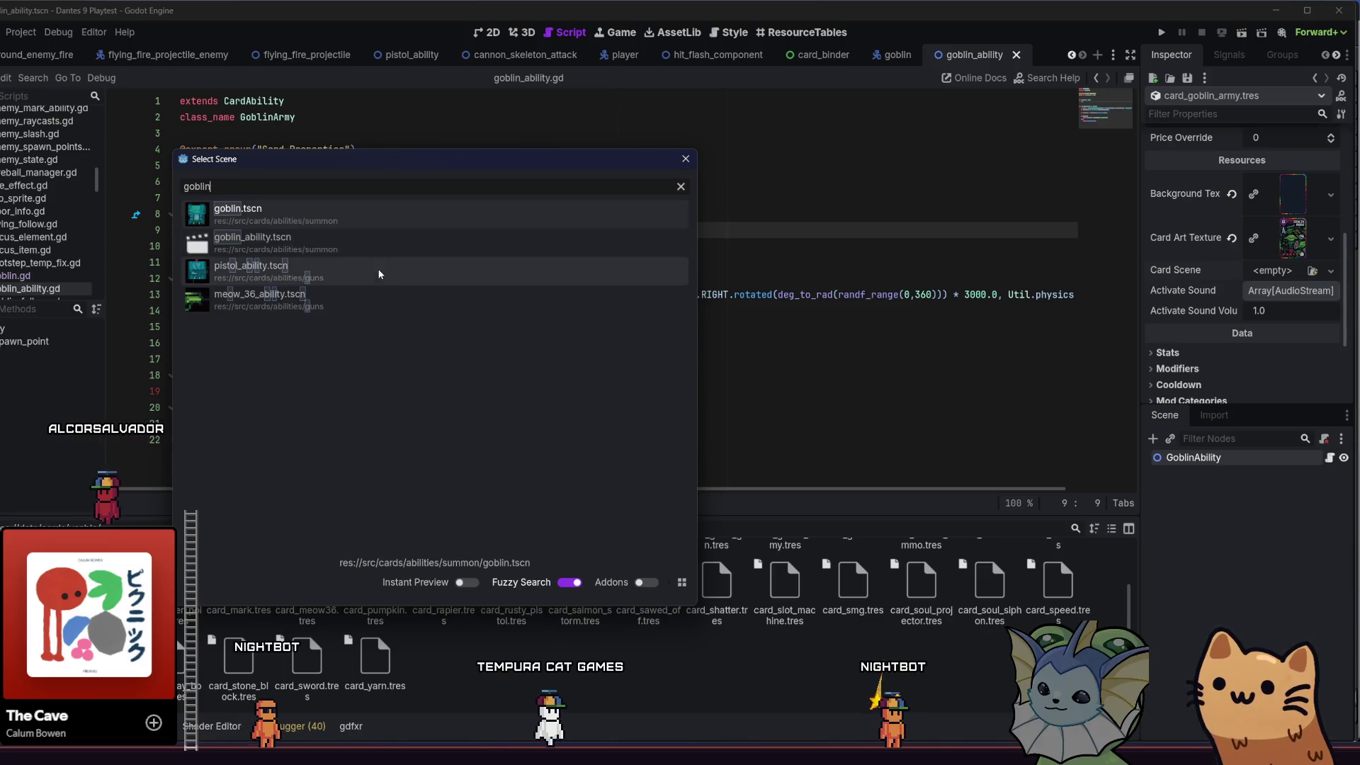
double_click(252, 241)
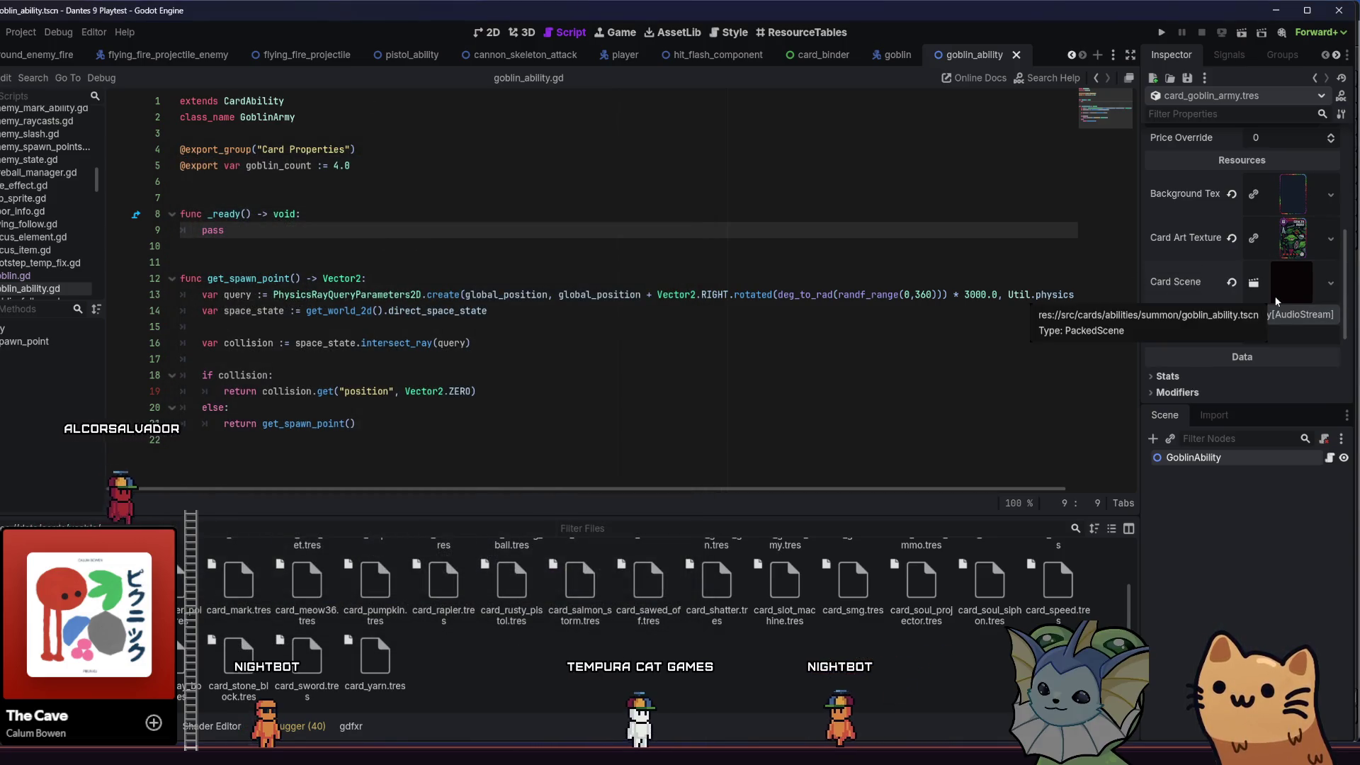
scroll(1247, 301, up, 4)
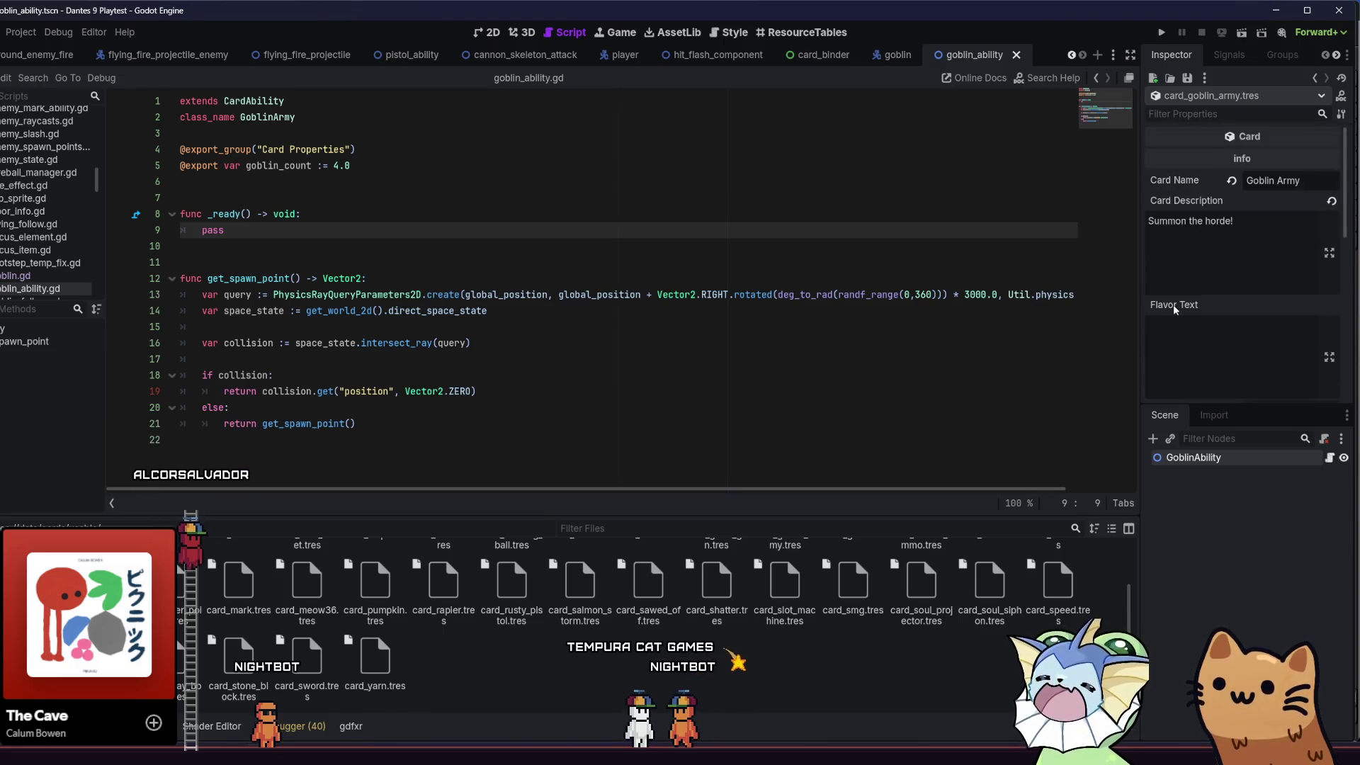
scroll(1222, 298, down, 2)
scroll(1205, 344, down, 8)
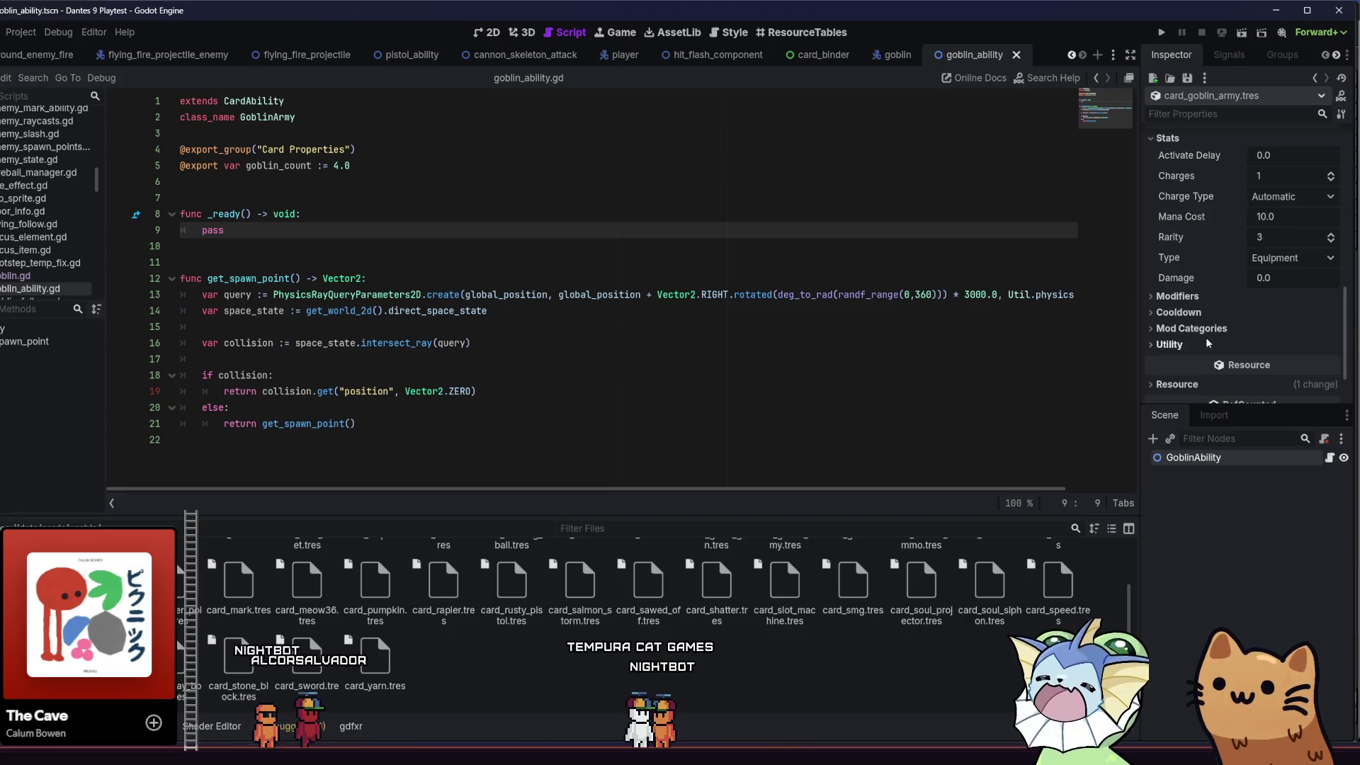
scroll(1206, 338, up, 3)
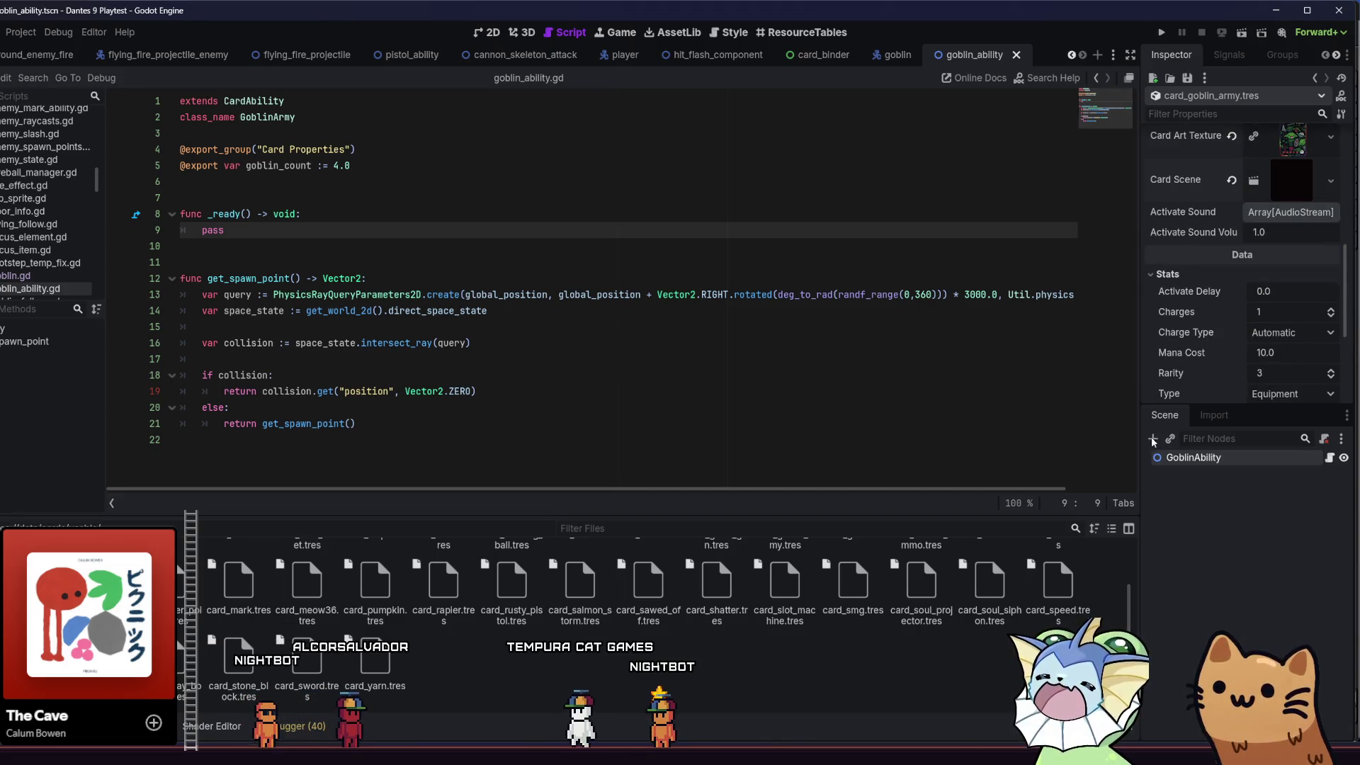
click(1186, 458)
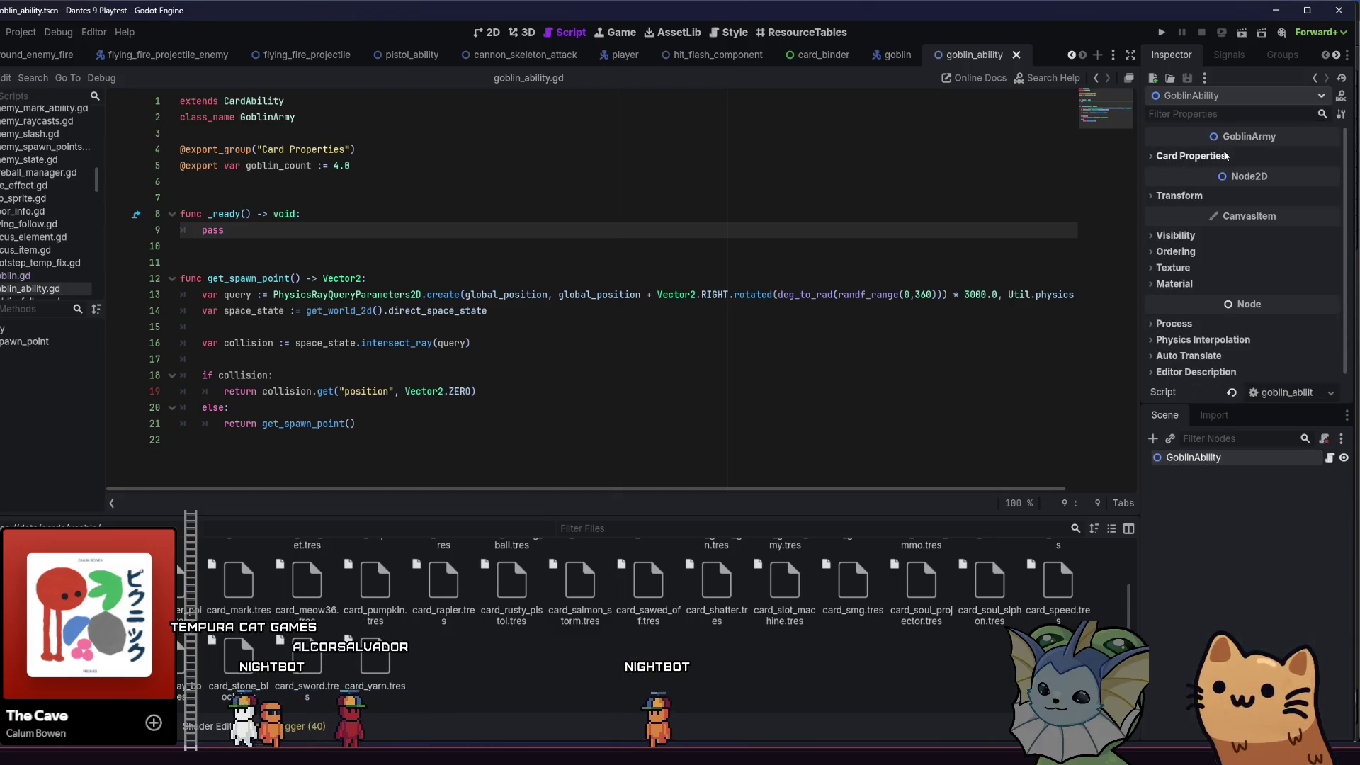
key(alt+shift+o)
text(card_gob)
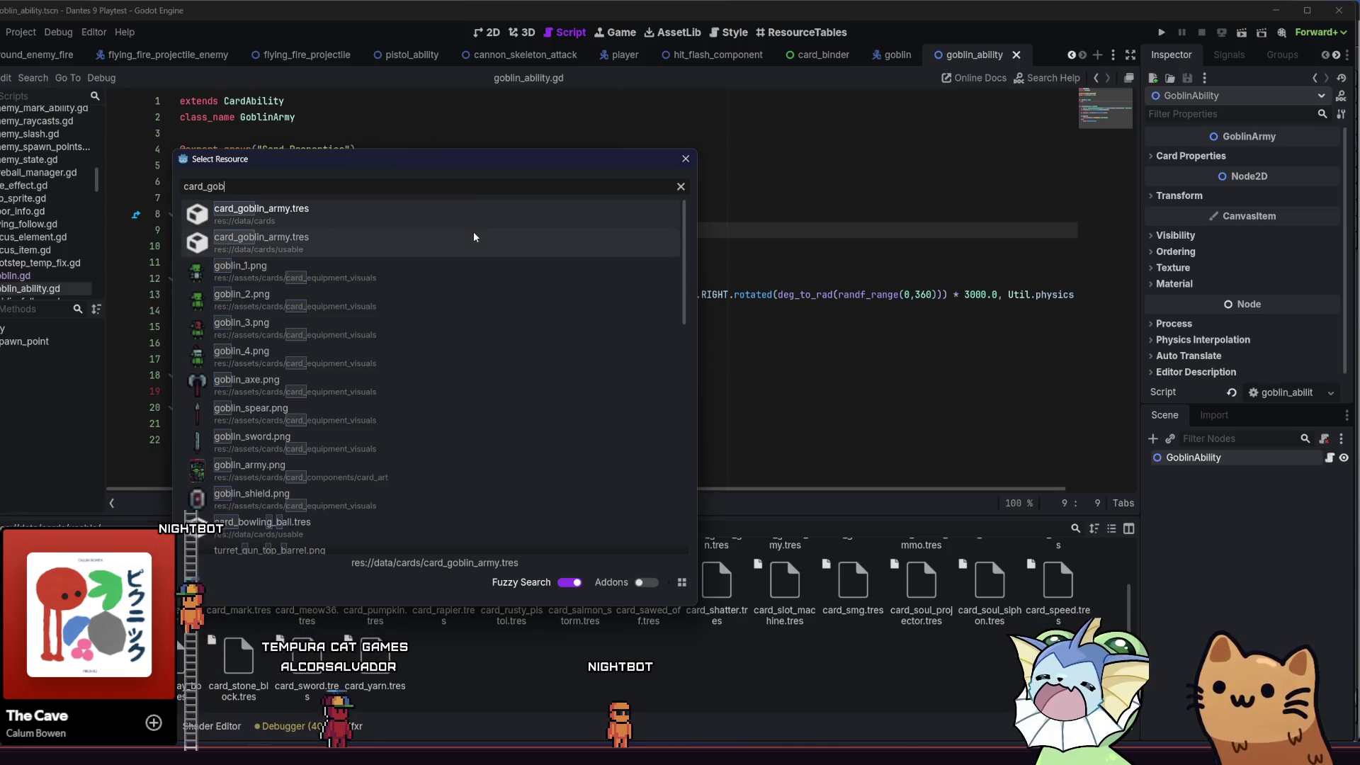
- Open the usable card_goblin_army.tres, then cancel a first deletion attempt
click(474, 237)
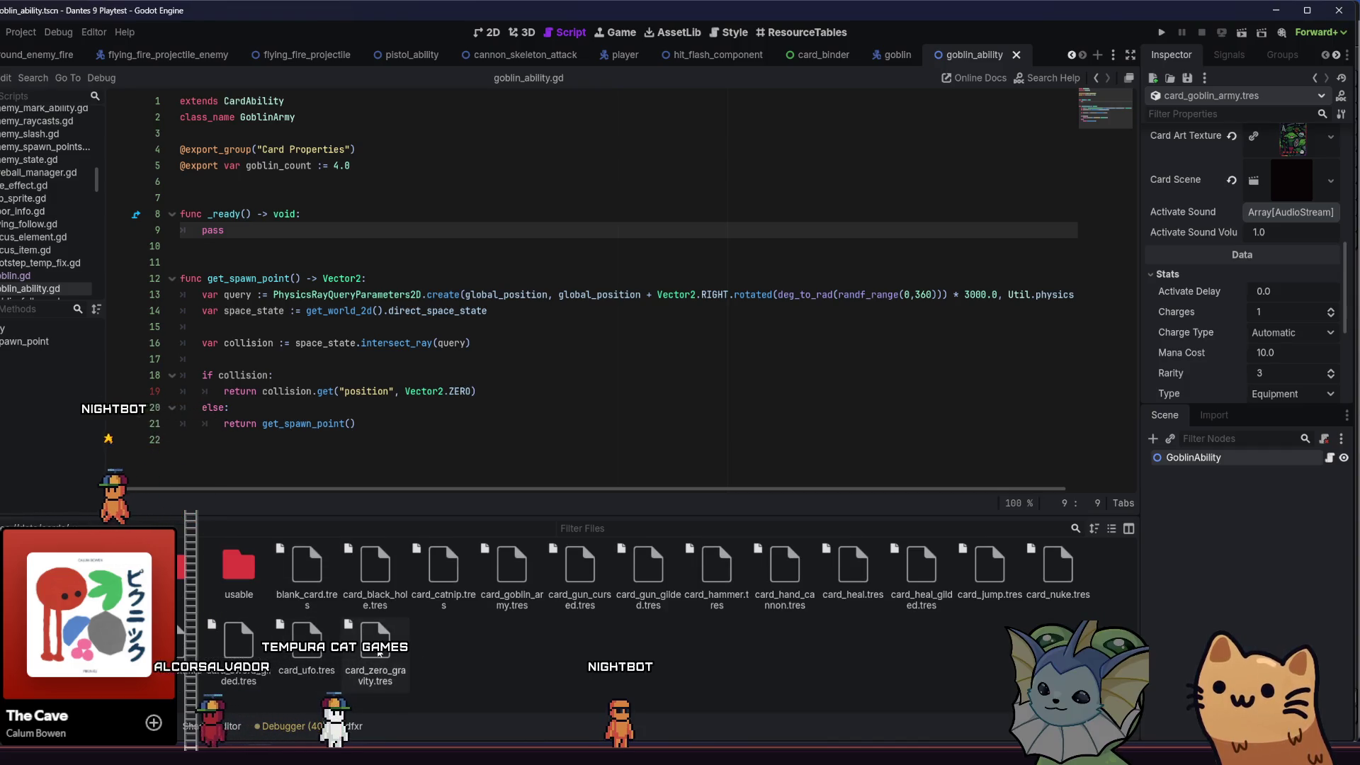
click(512, 574)
key(Delete)
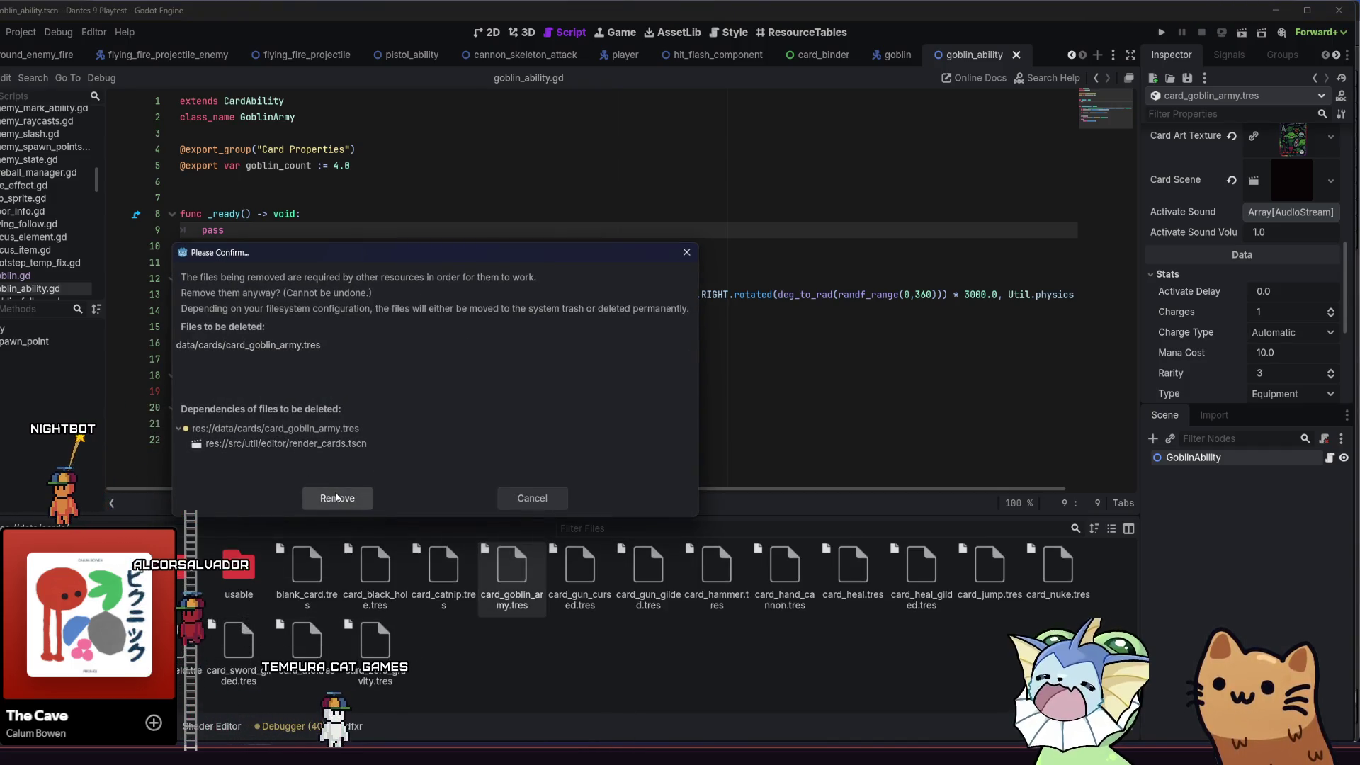
click(524, 498)
- Remove the duplicate card_goblin_army.tres from the main cards folder, confirming with Remove
click(252, 589)
double_click(252, 589)
double_click(186, 564)
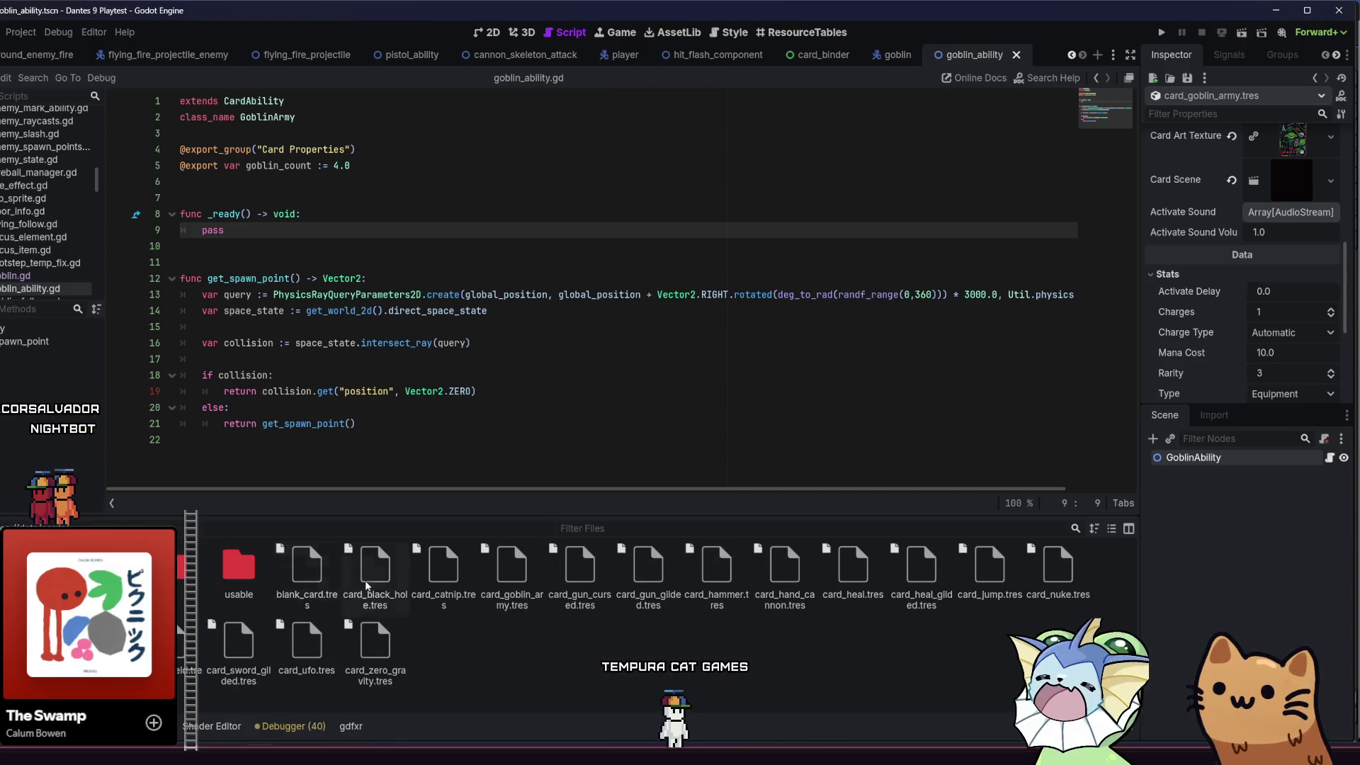
click(521, 583)
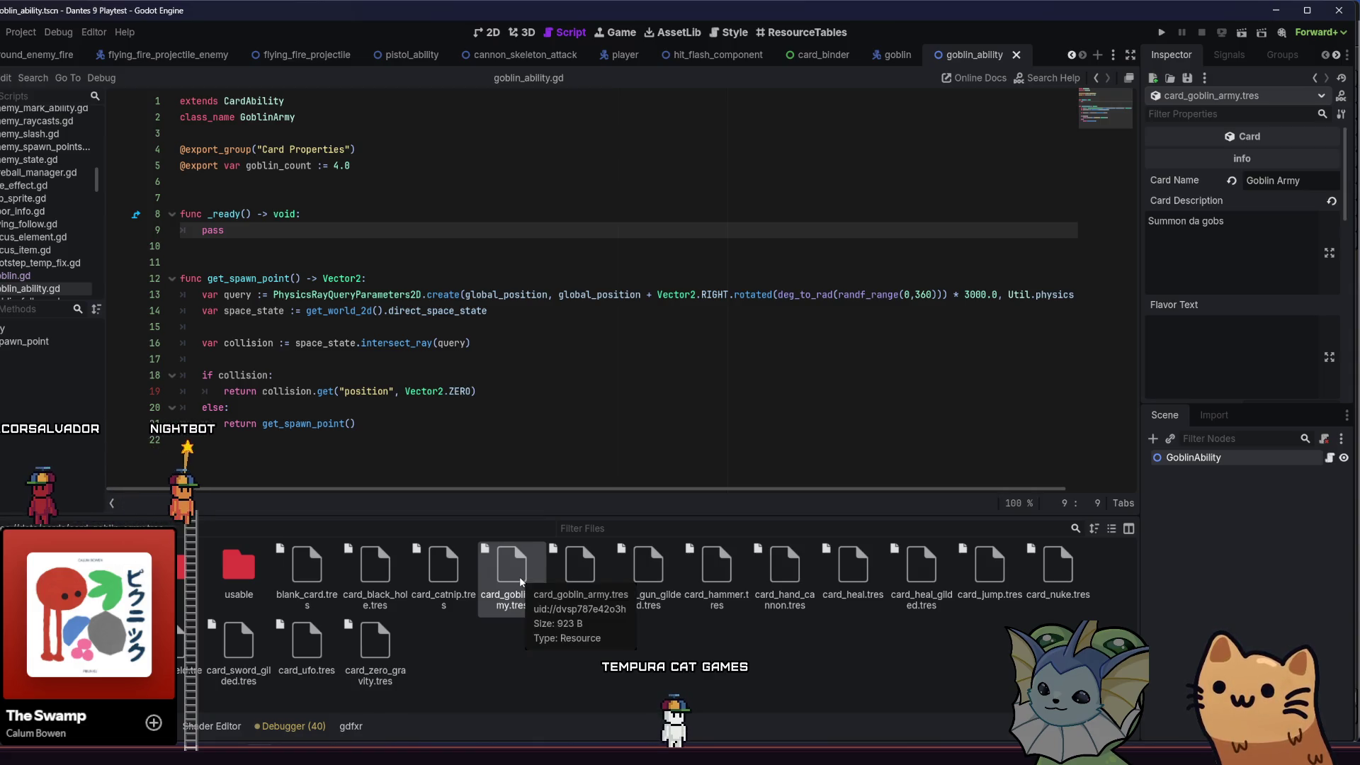
key(Delete)
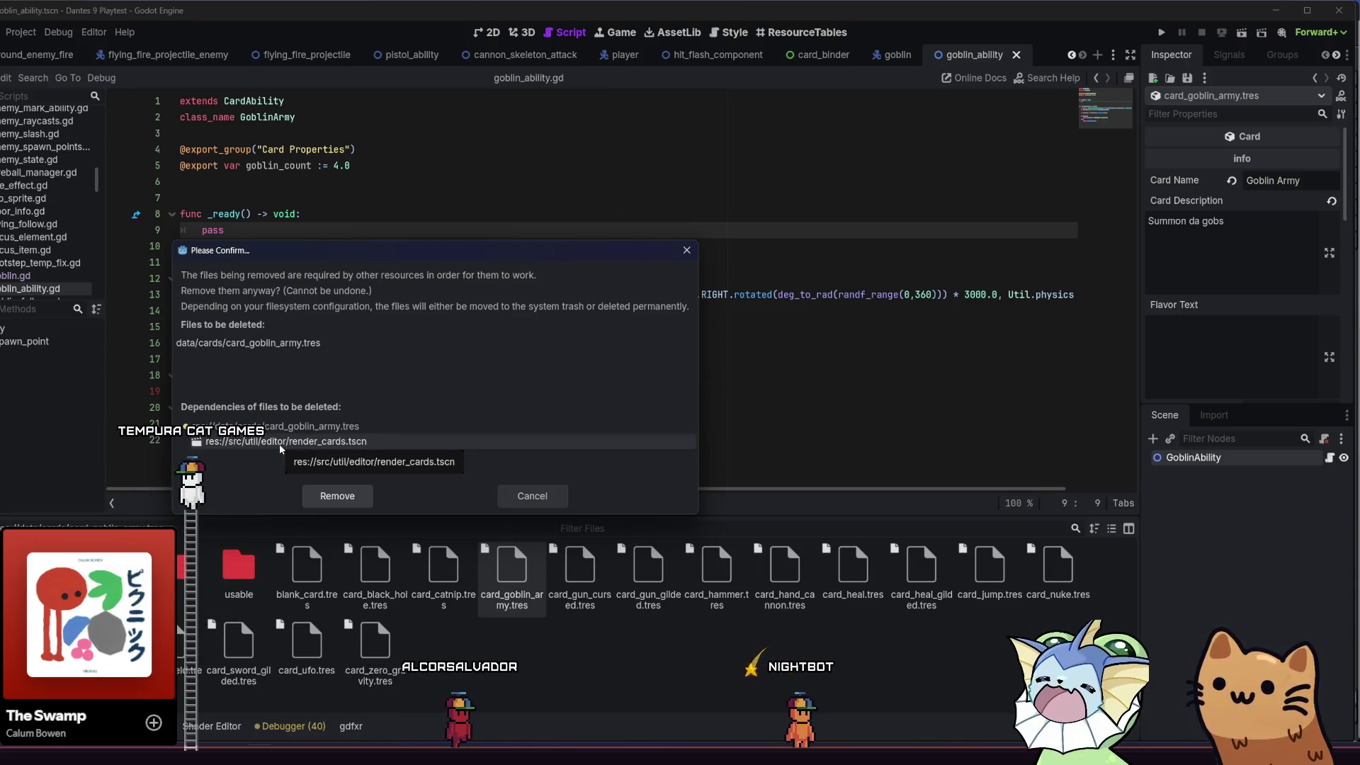
click(339, 501)
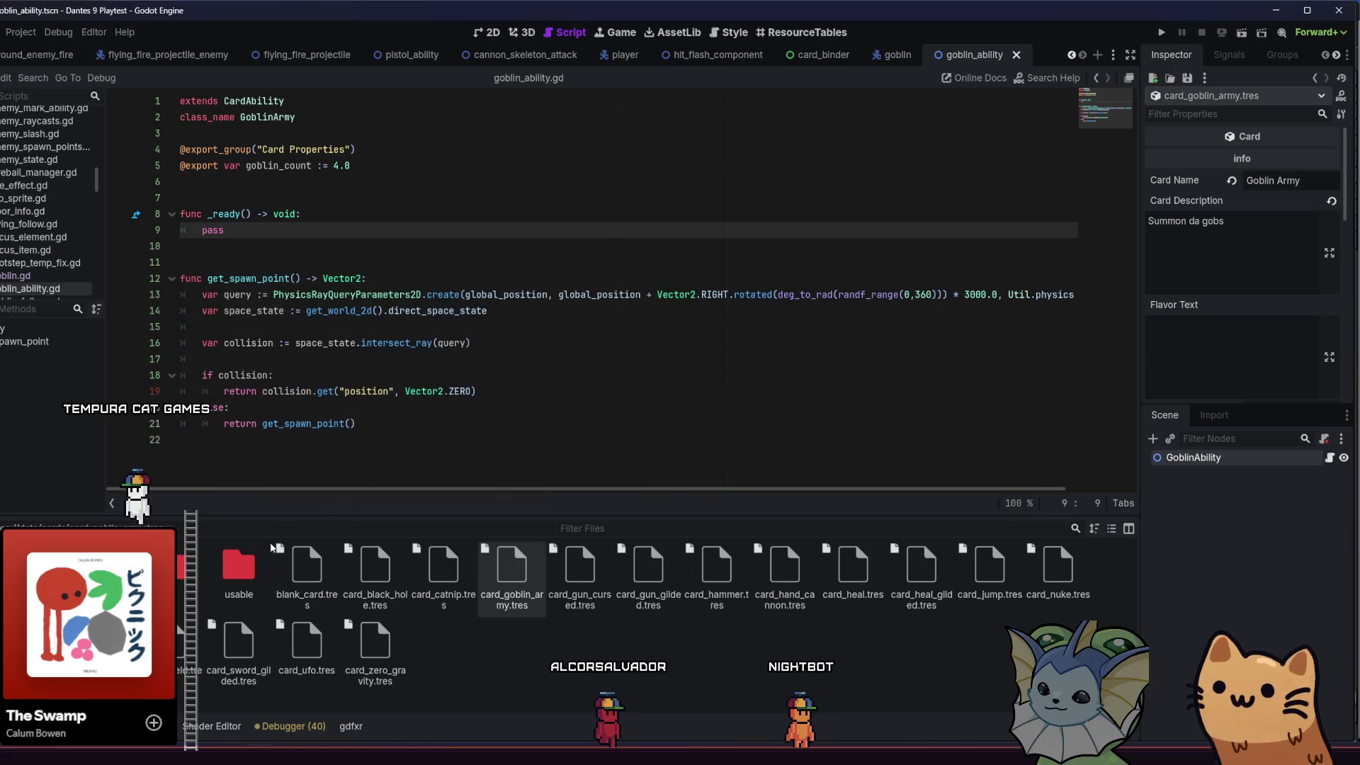
- Select the Goblin Army card in the usable cards folder to inspect it
double_click(238, 566)
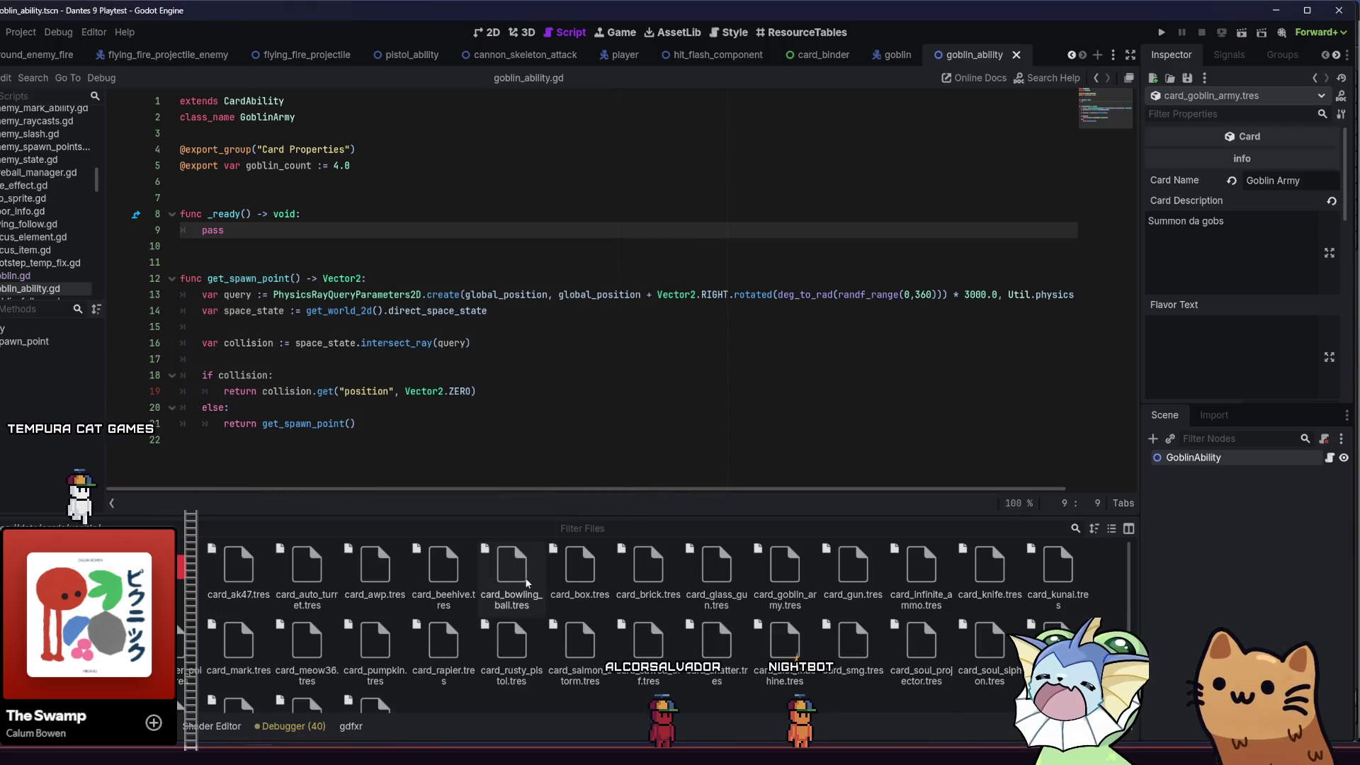
scroll(636, 604, down, 2)
scroll(664, 605, up, 2)
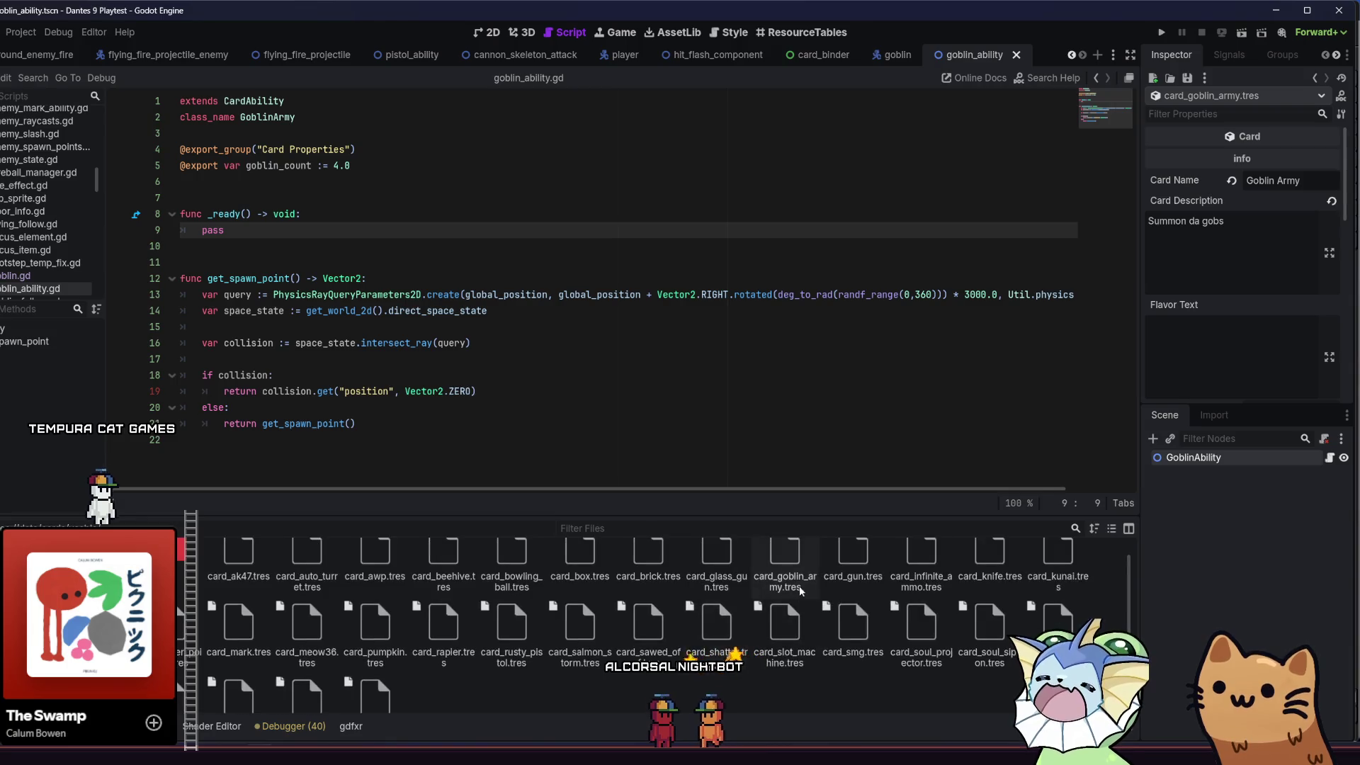
click(792, 567)
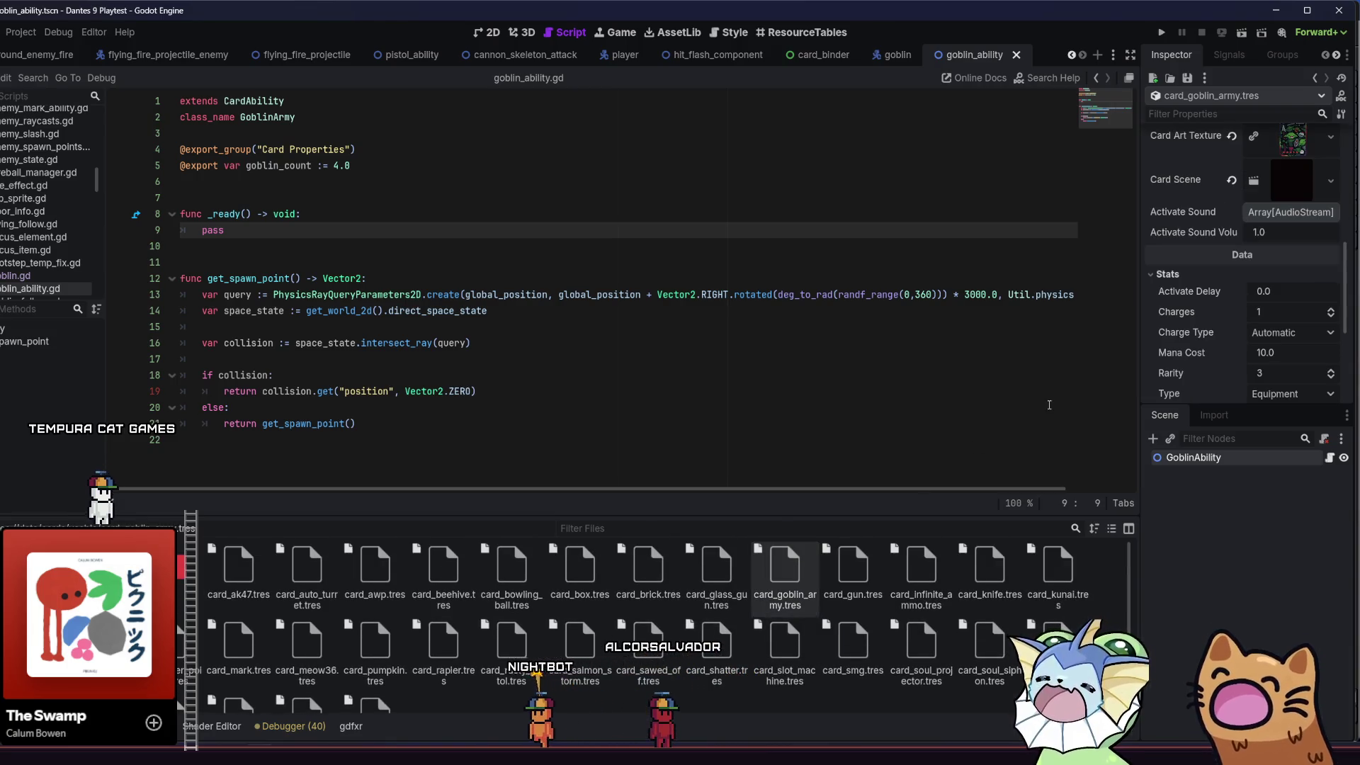
scroll(1265, 335, down, 3)
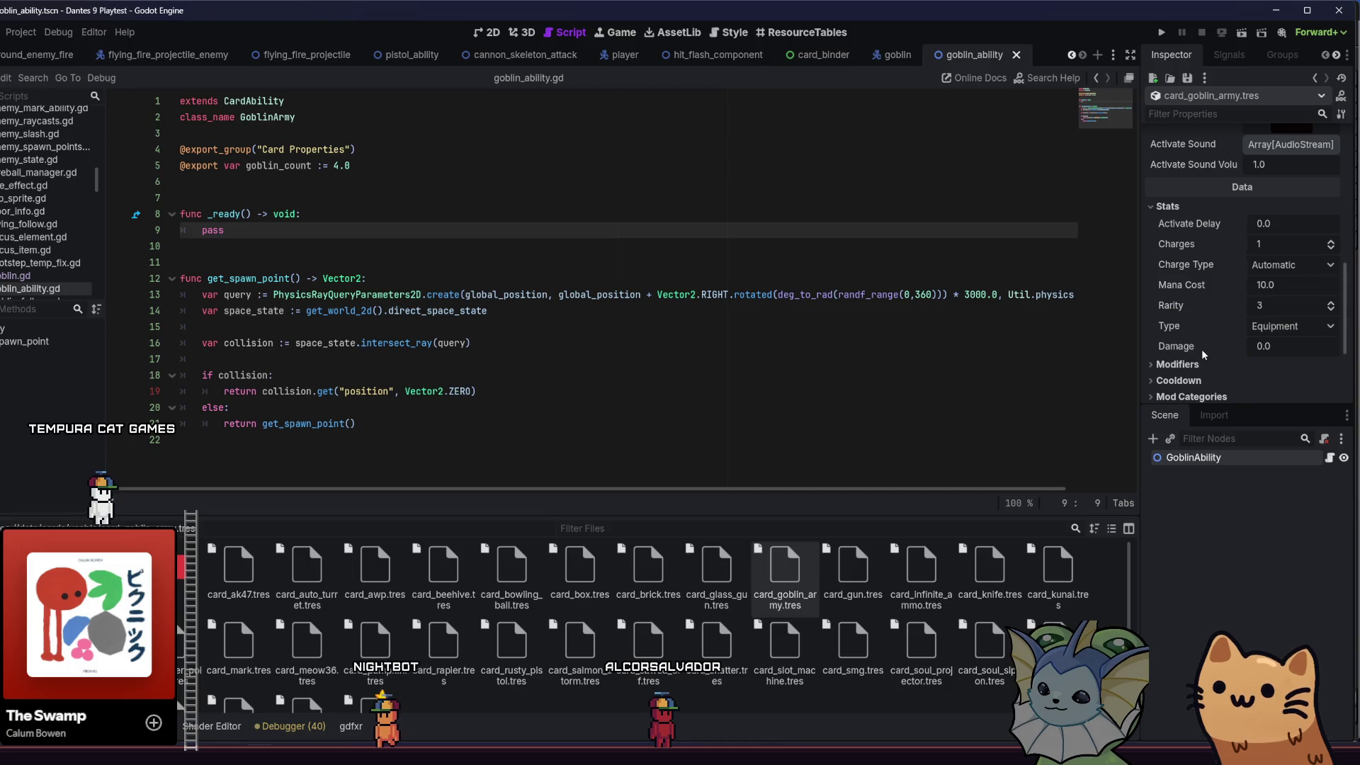
scroll(1182, 345, down, 2)
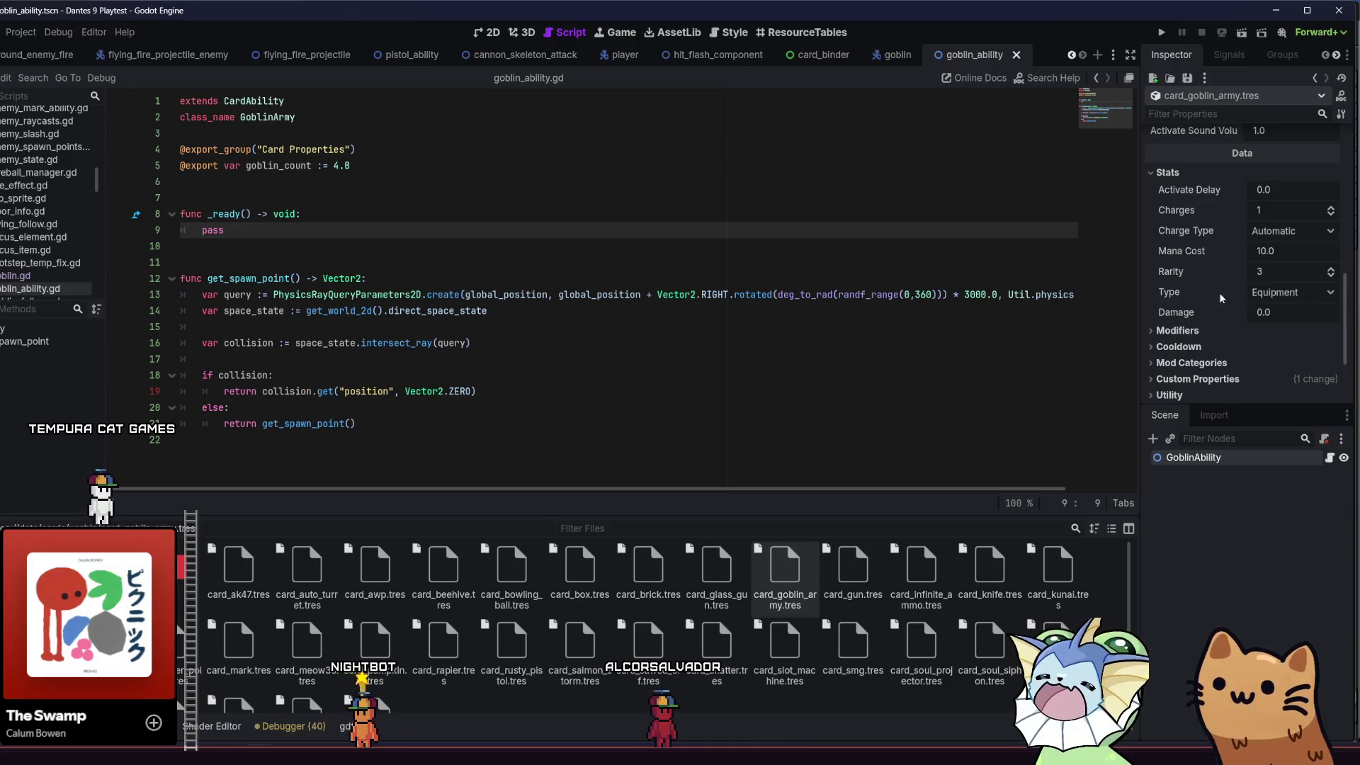
scroll(1196, 347, down, 3)
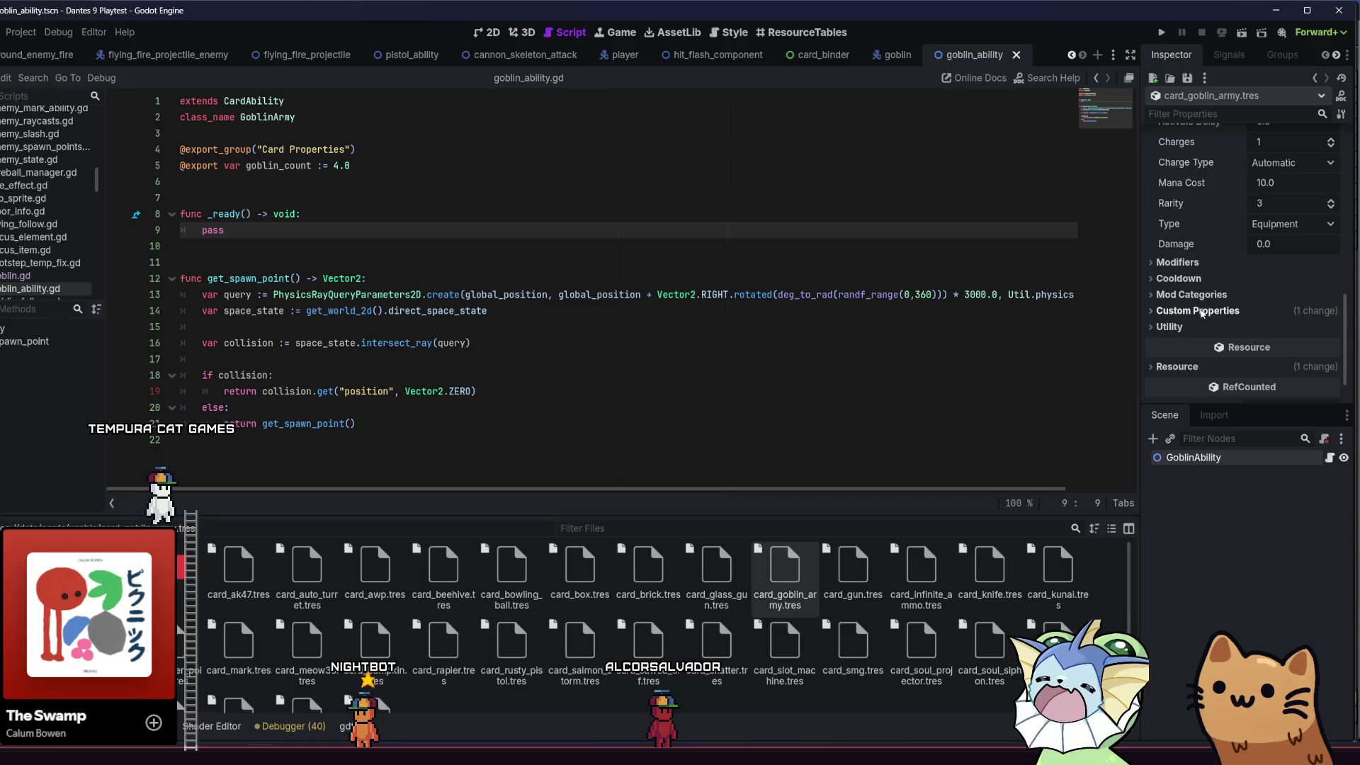
- Check Utility and Custom Properties (Goblin Count 4) and save the card with mana cost 60
click(1199, 332)
scroll(1199, 298, down, 3)
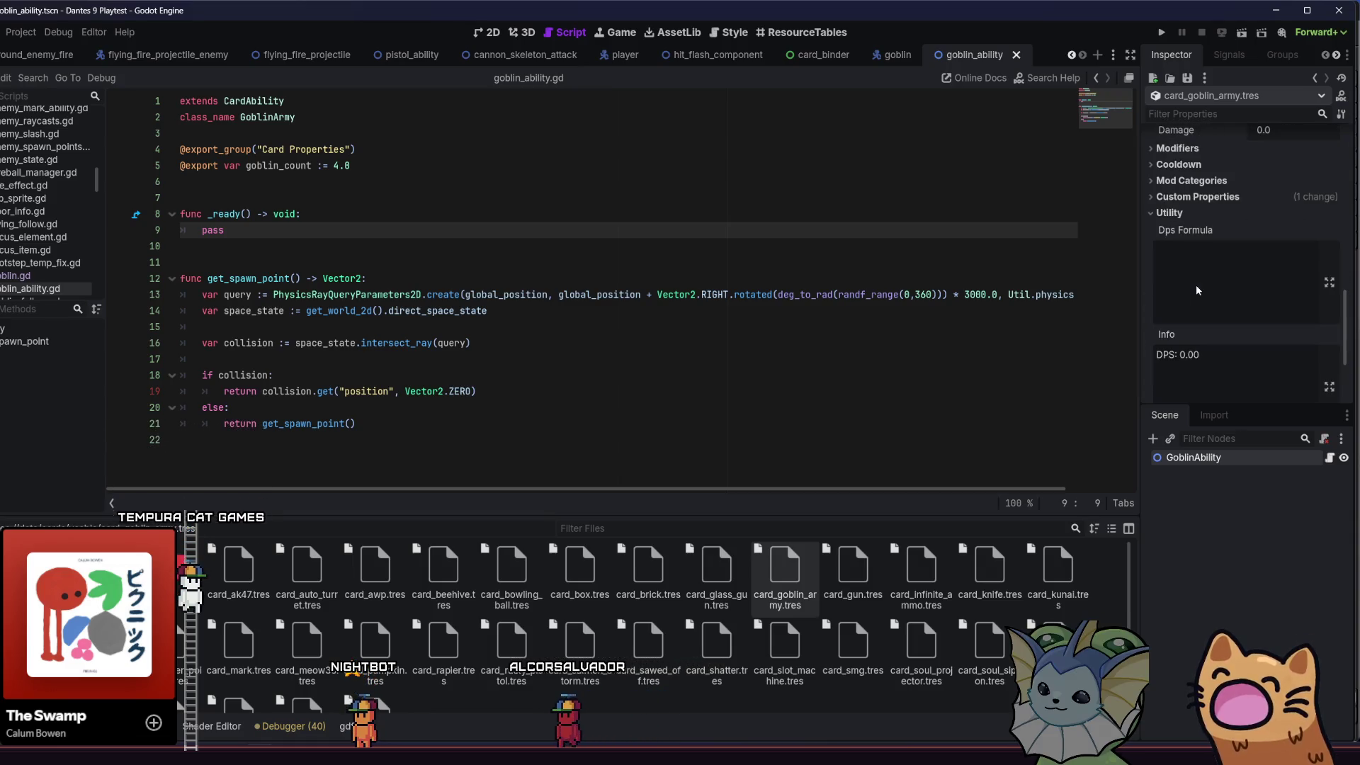
click(1188, 214)
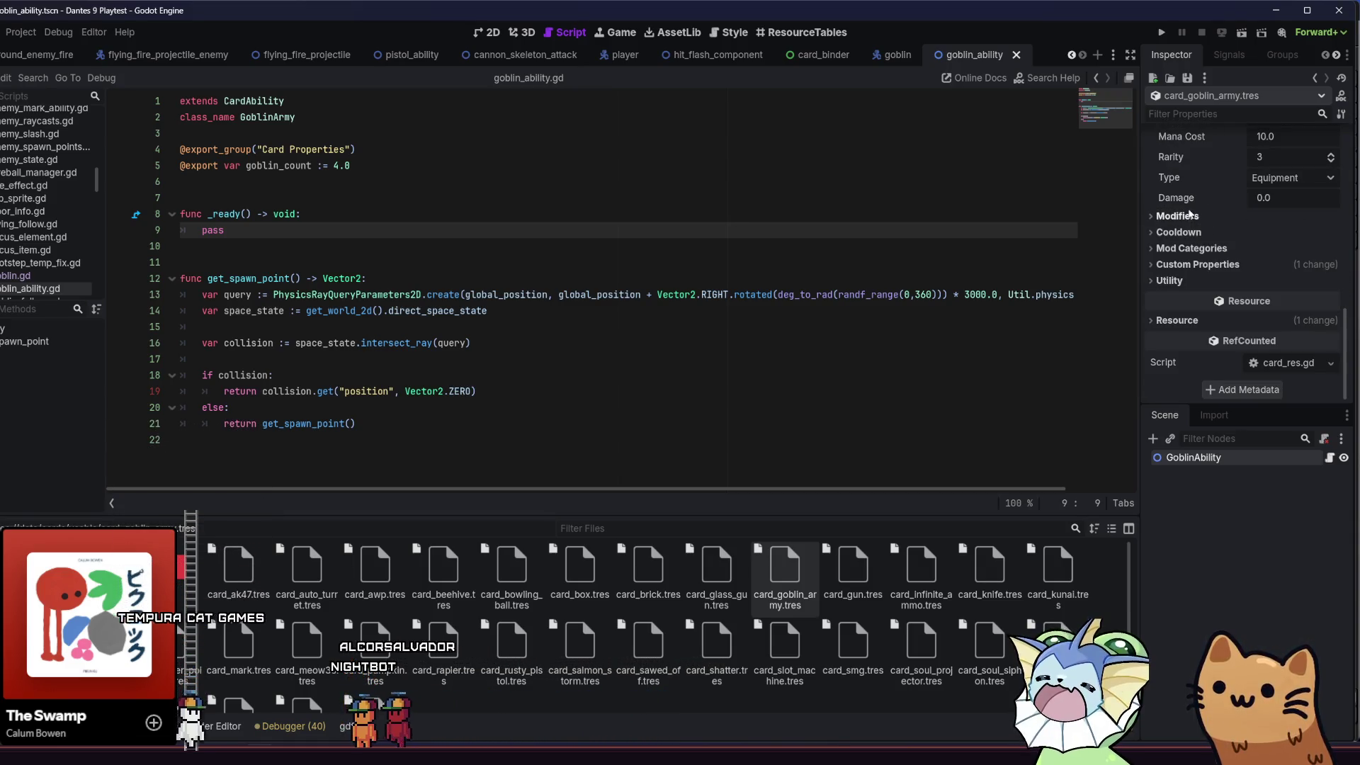
click(1188, 266)
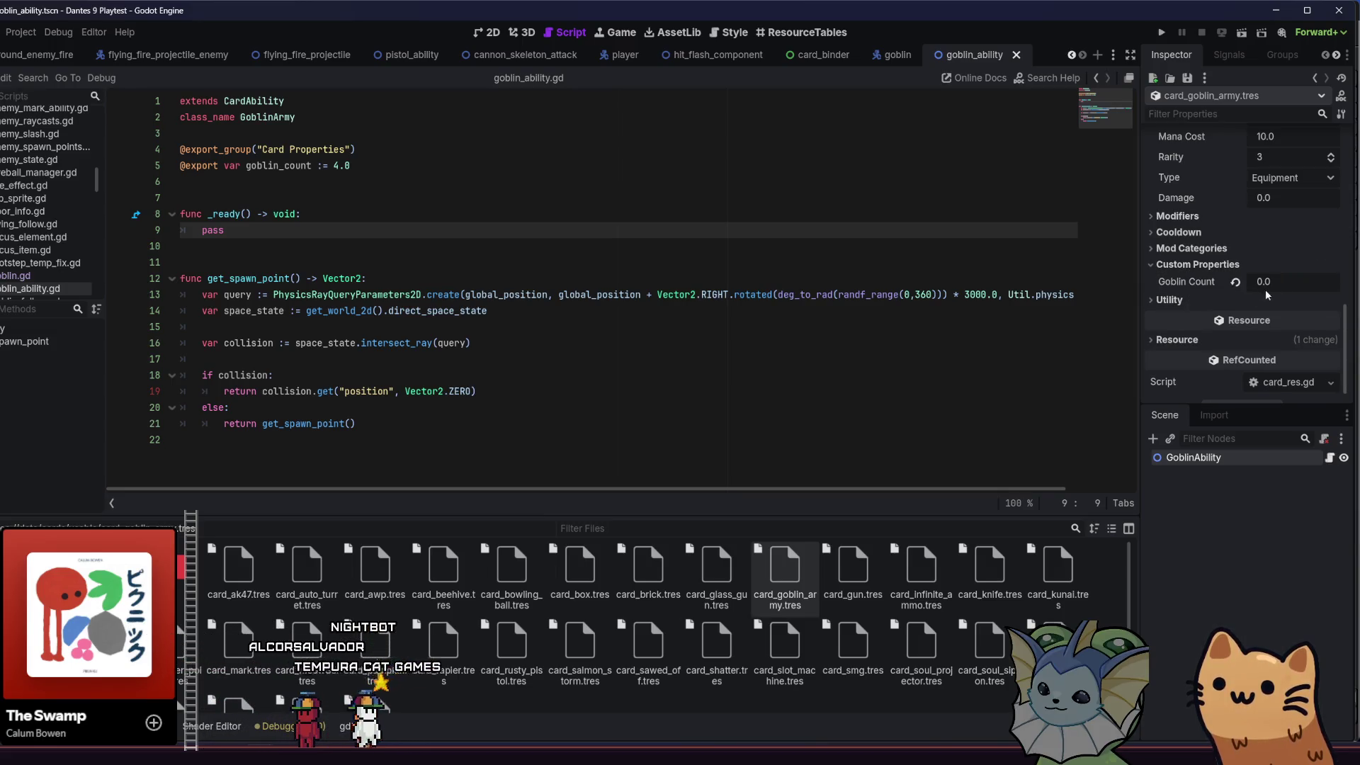
scroll(1226, 287, up, 3)
key(ctrl+s)
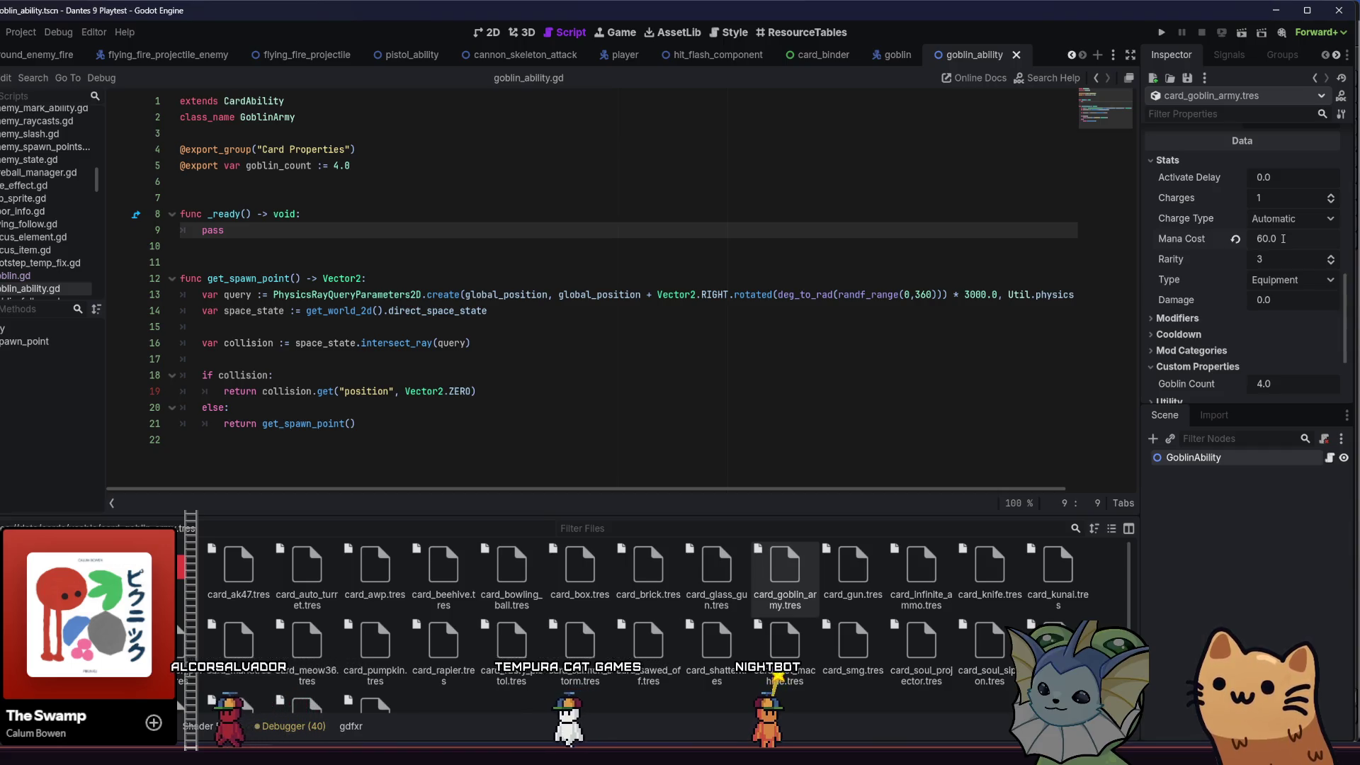
click(1311, 185)
- Set Activate Delay to 1.0 and type to Summon, save, and clear pass from _ready
text(1)
key(Return)
key(ctrl+s)
click(1293, 280)
click(1288, 352)
key(ctrl+s)
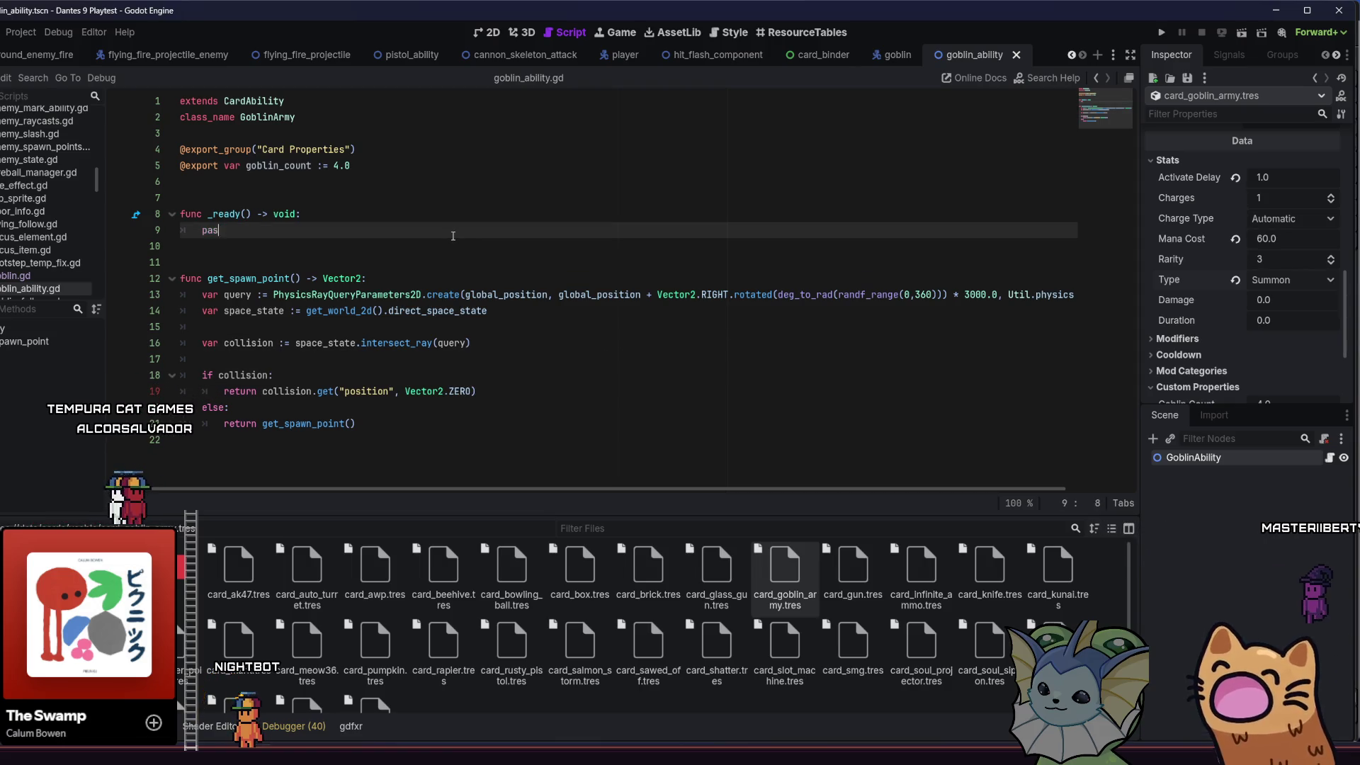
key(BackSpace)
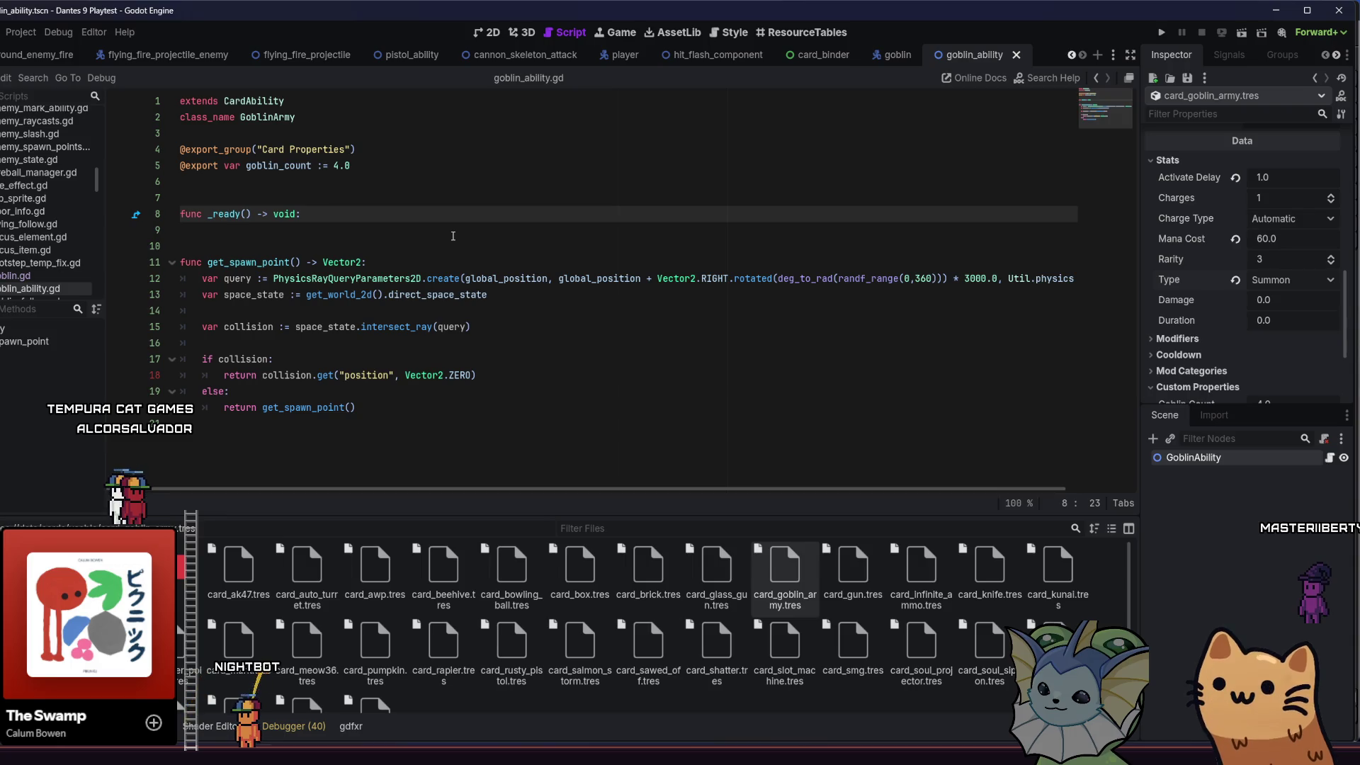
key(Return)
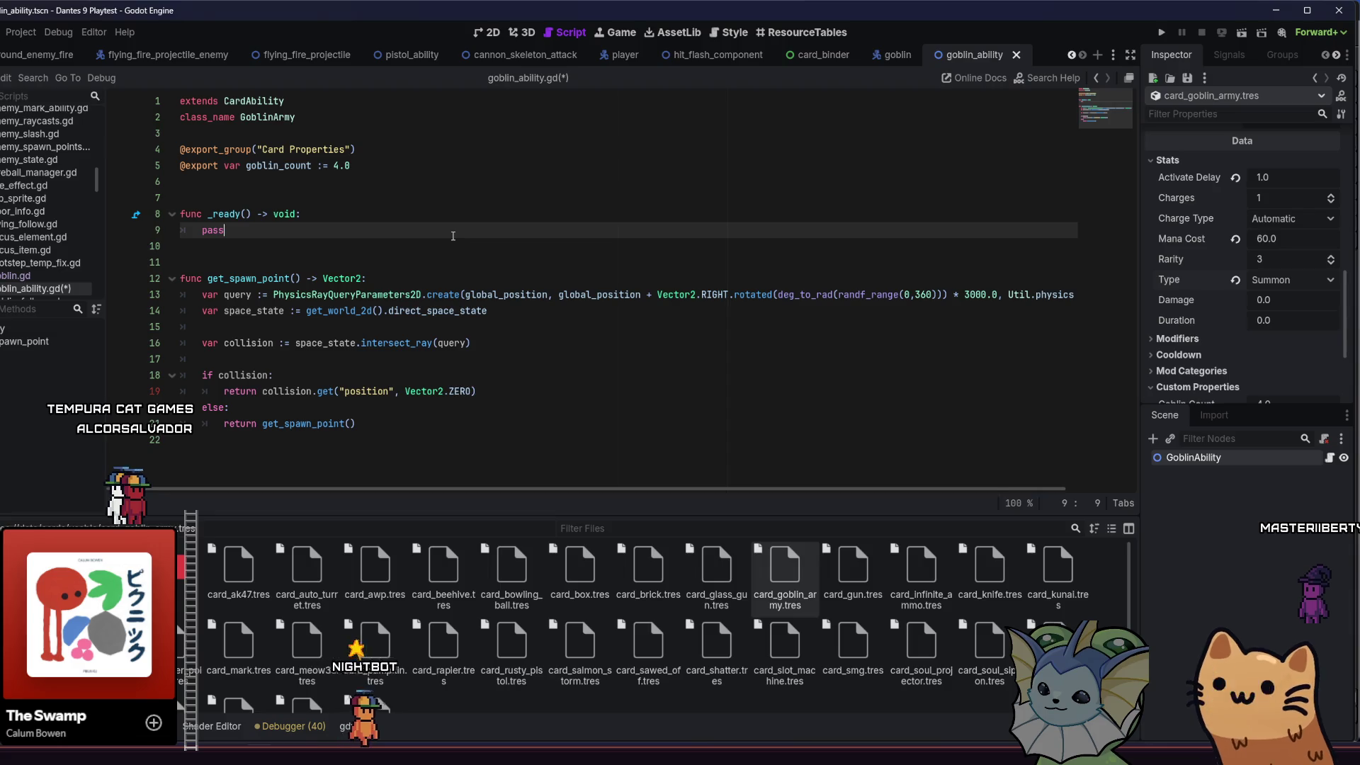
click(523, 166)
click(500, 135)
key(Return)
key(Return)
key(Up)
text(@export)
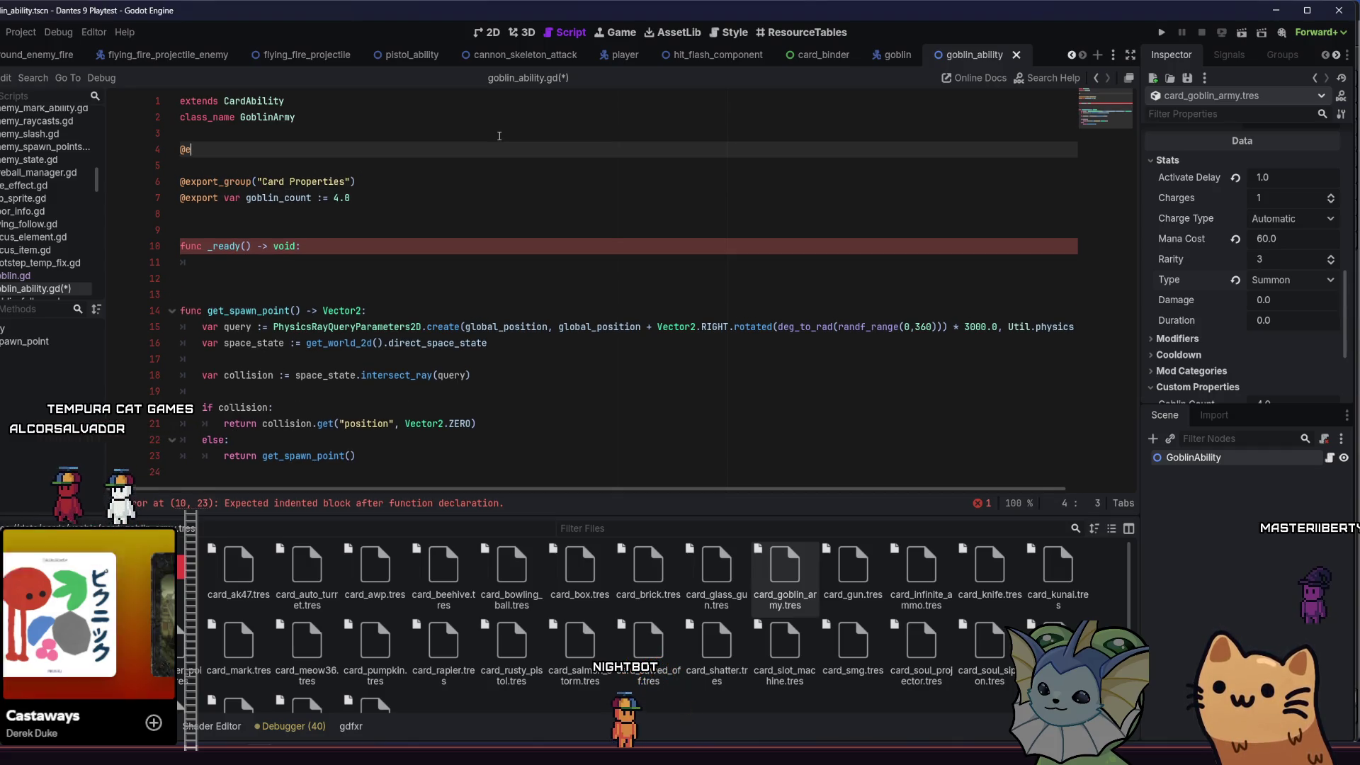
key(BackSpace)
key(BackSpace)
text(oblin_scene )
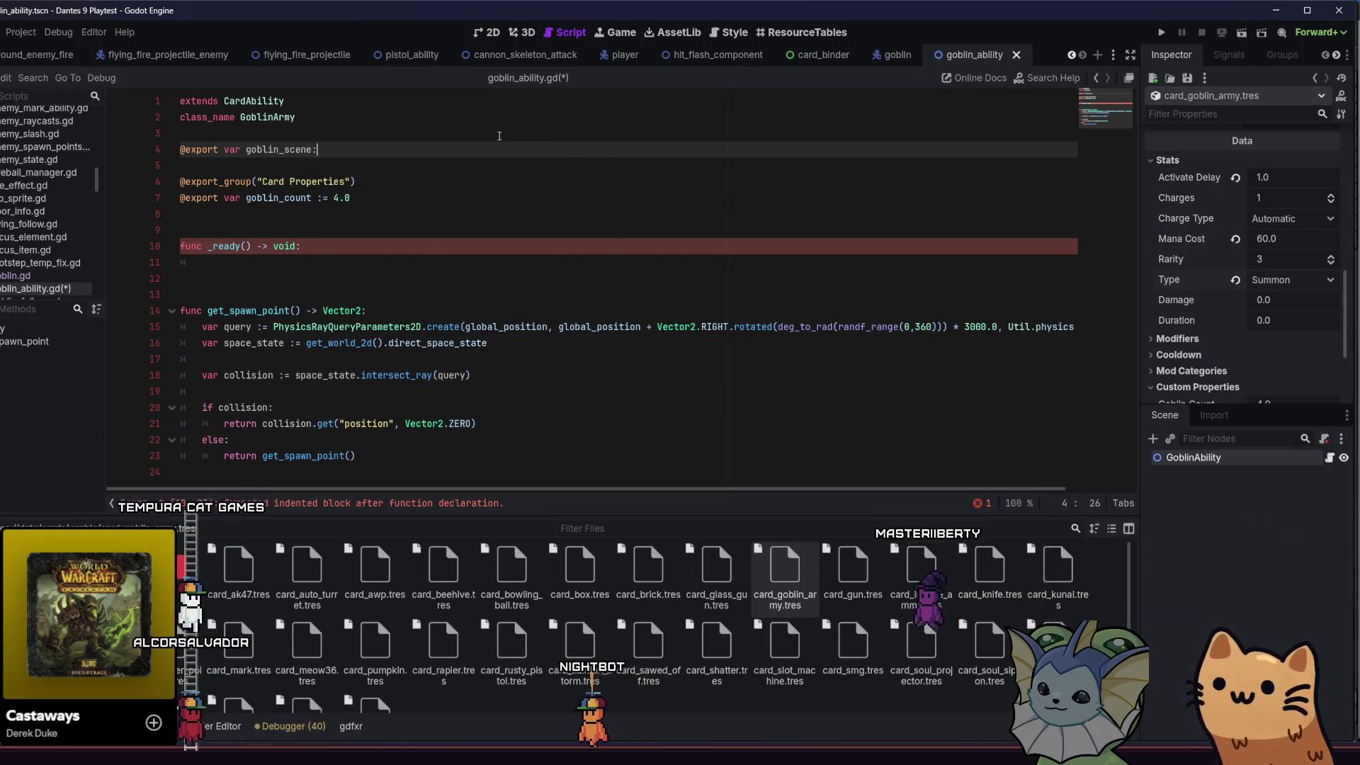
text(=)
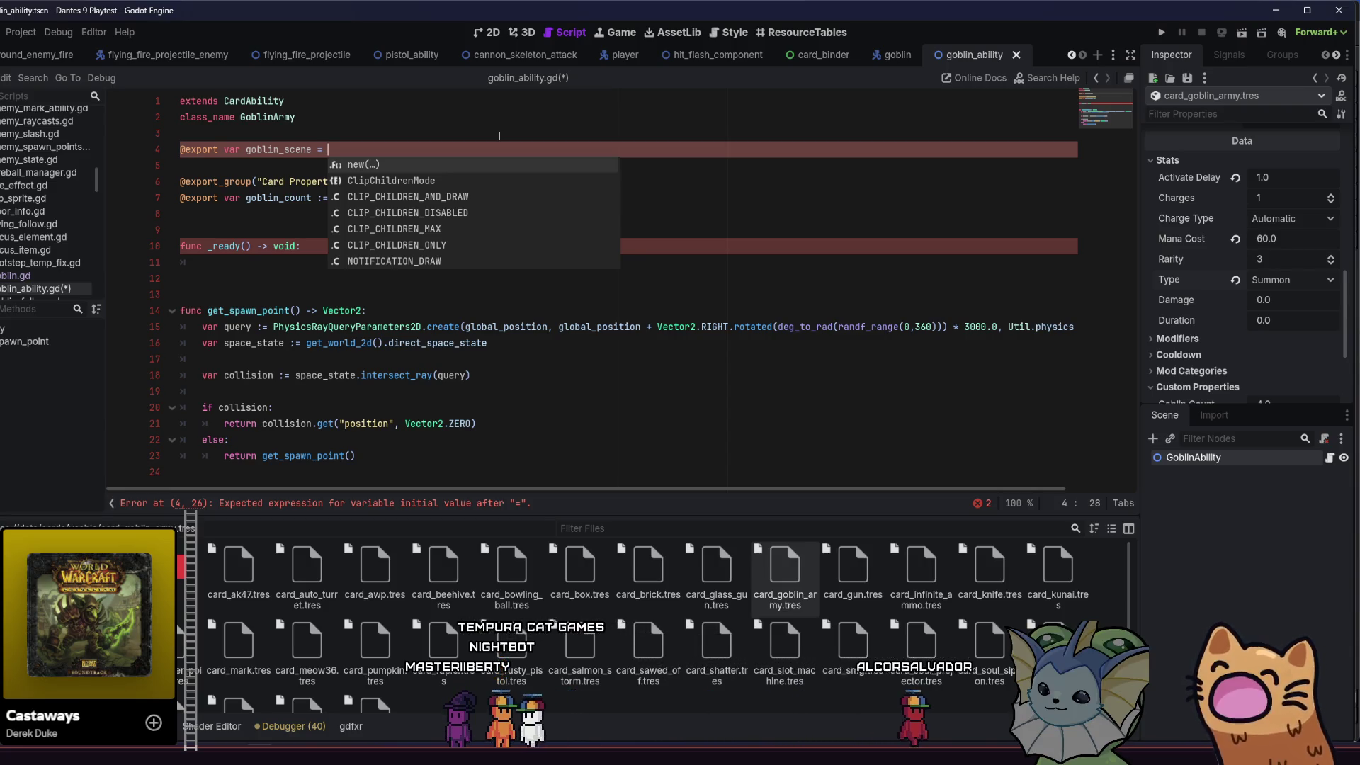
key(BackSpace)
key(BackSpace)
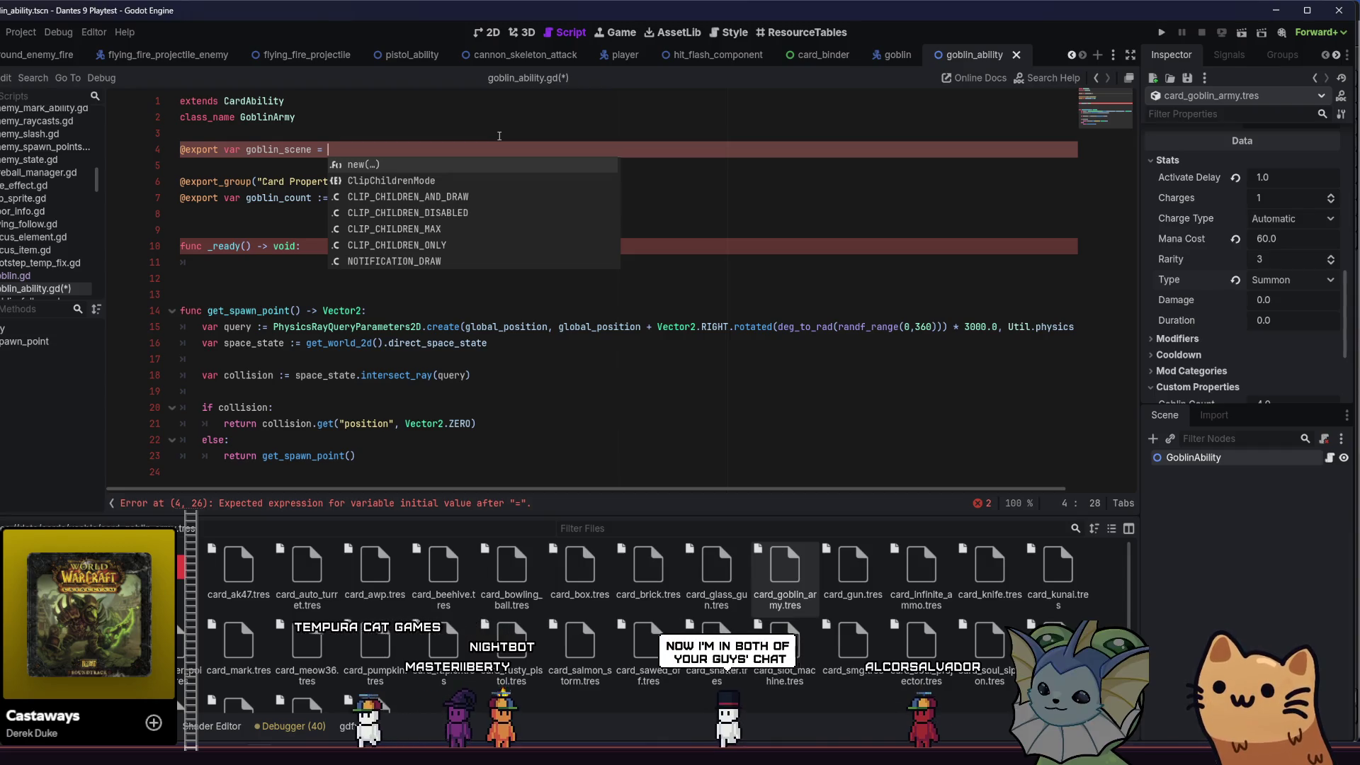
text(: packed)
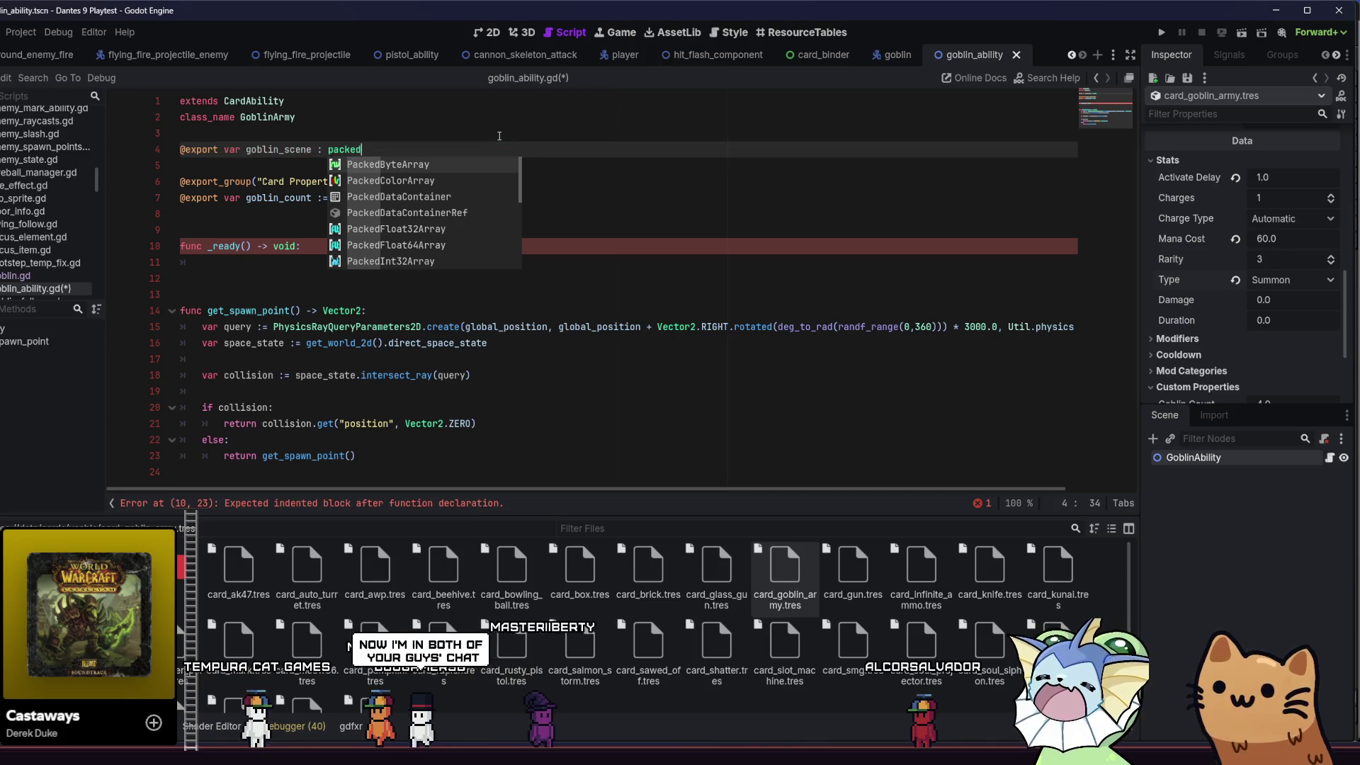
text(S)
key(Return)
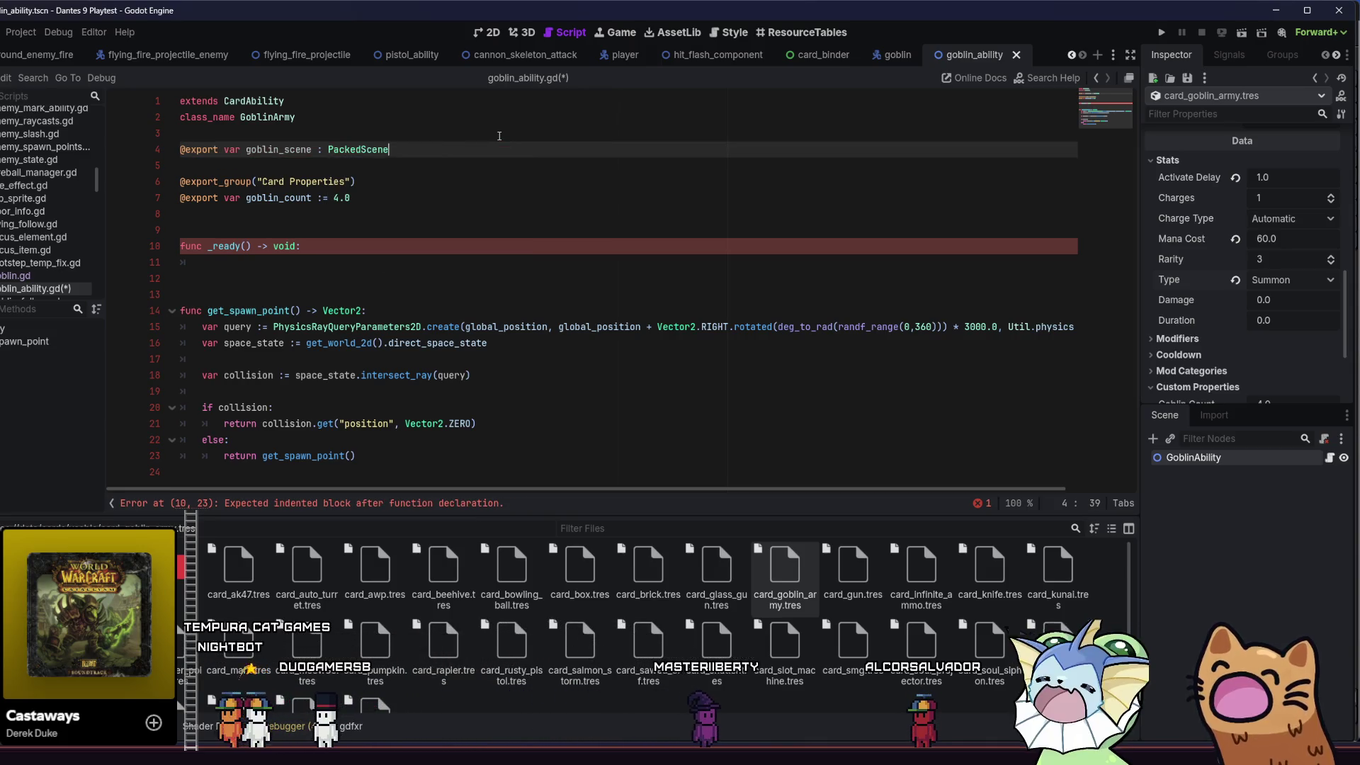
- Put pass back into the empty _ready body and save the script
click(369, 264)
text(pass)
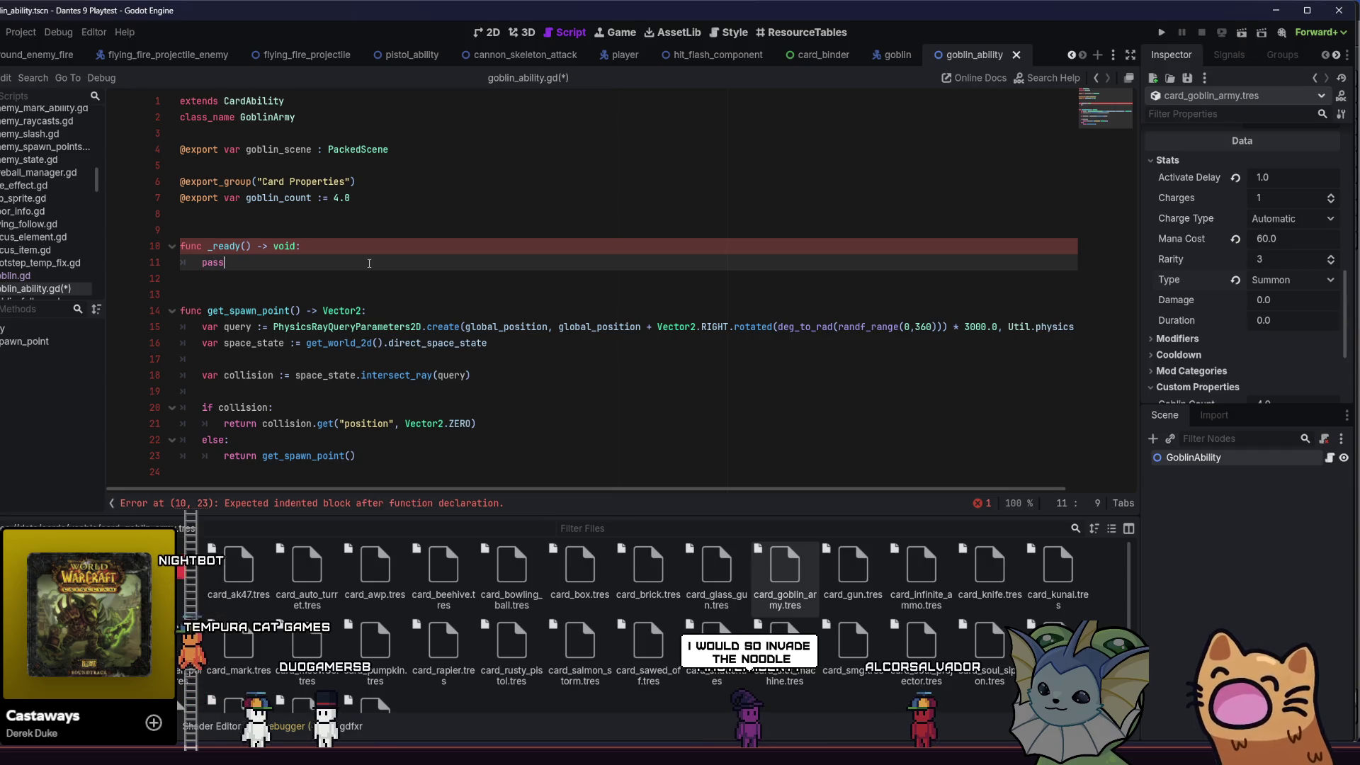
key(ctrl+s)
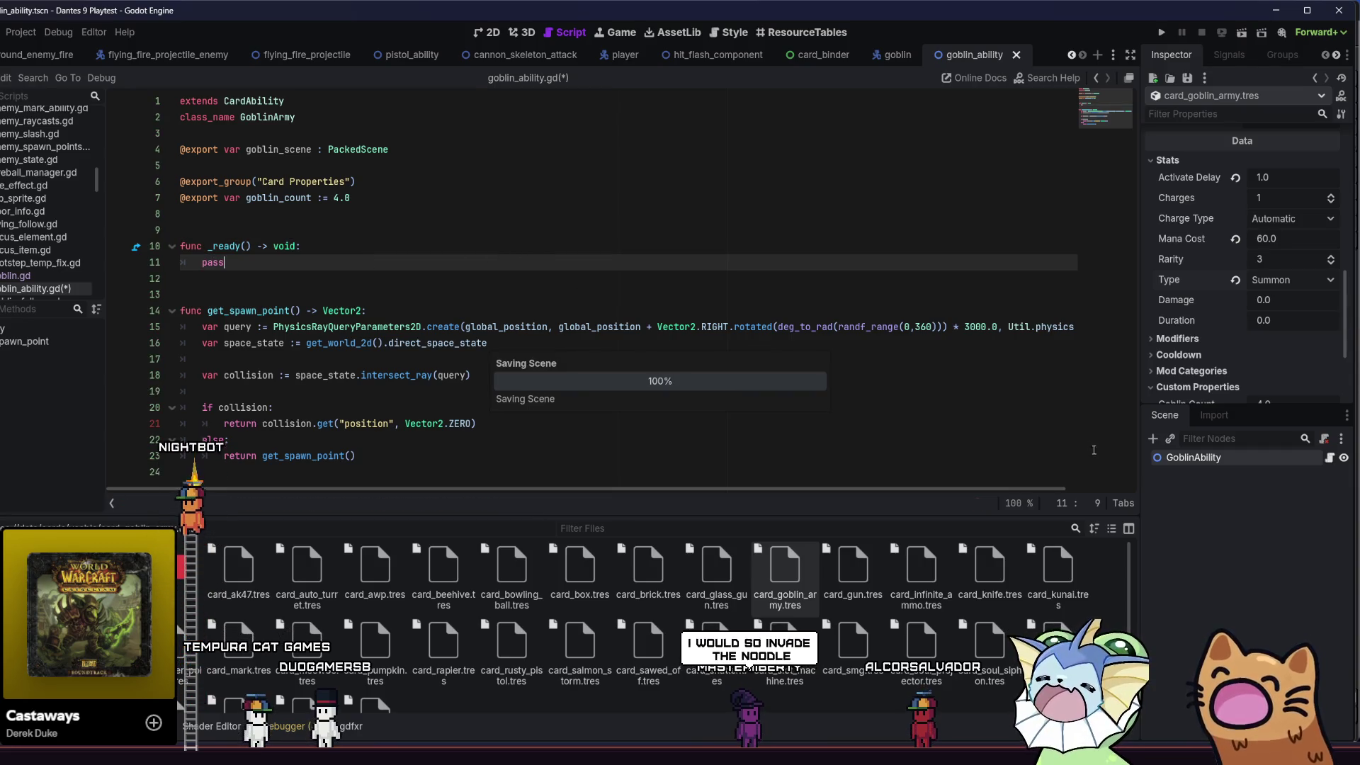
- Assign goblin.tscn to the GoblinAbility node's Goblin Scene property
click(1194, 459)
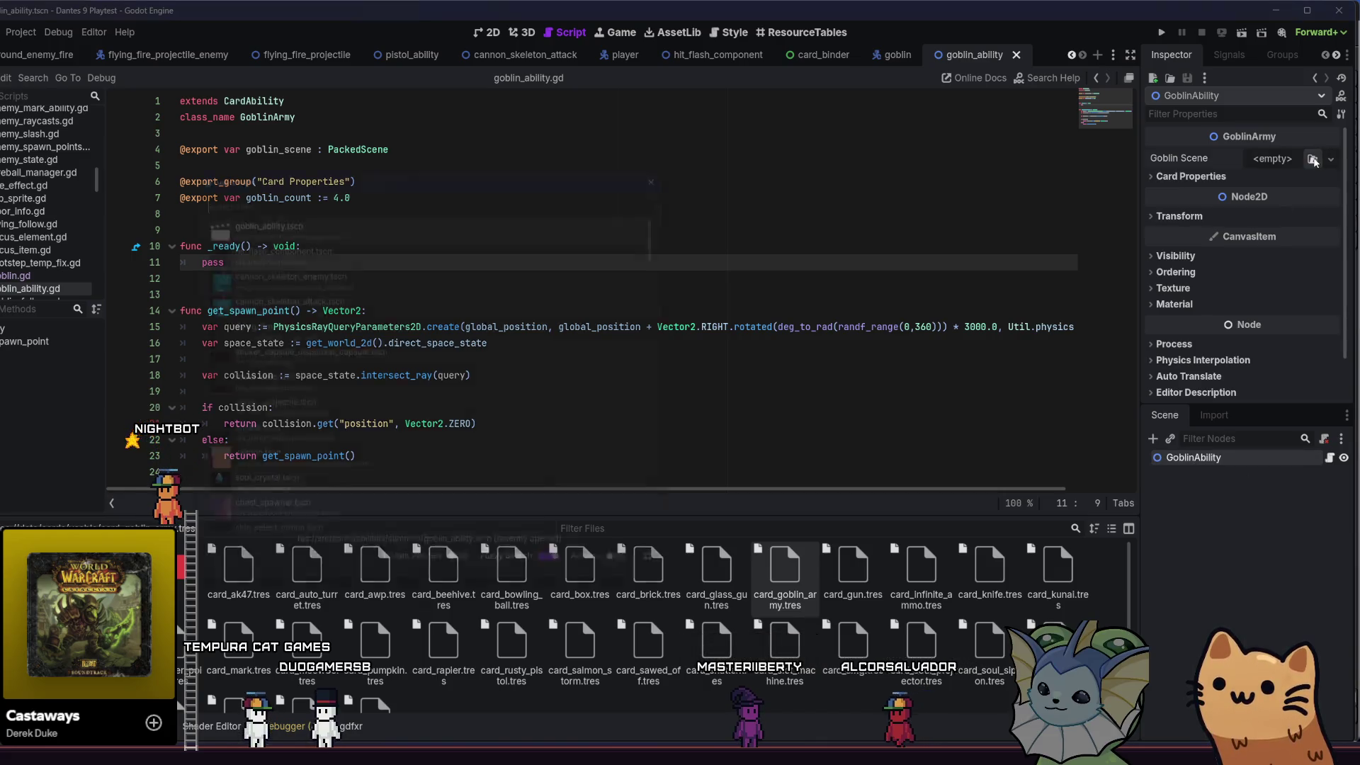
click(1313, 159)
text(goblin)
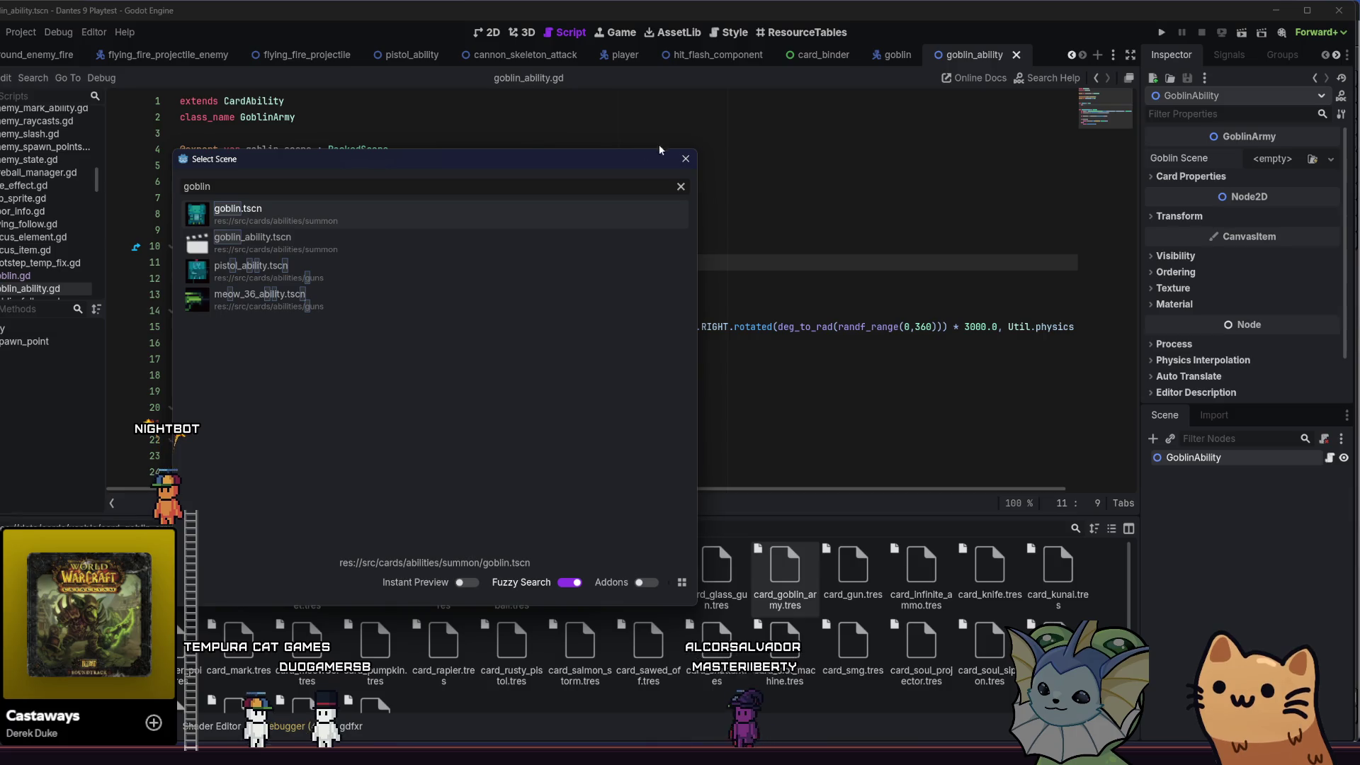
double_click(368, 208)
- Return to goblin_ability.gd and save the script
click(417, 202)
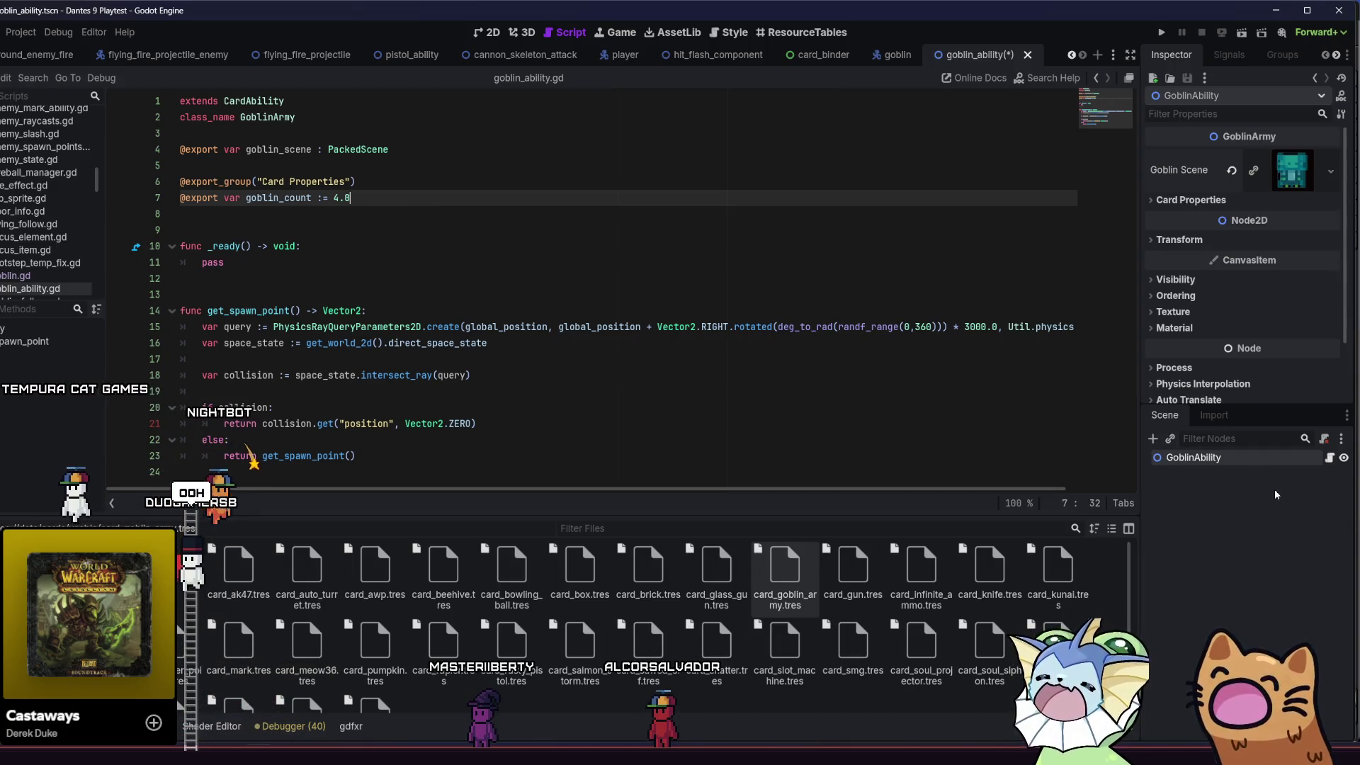
click(668, 247)
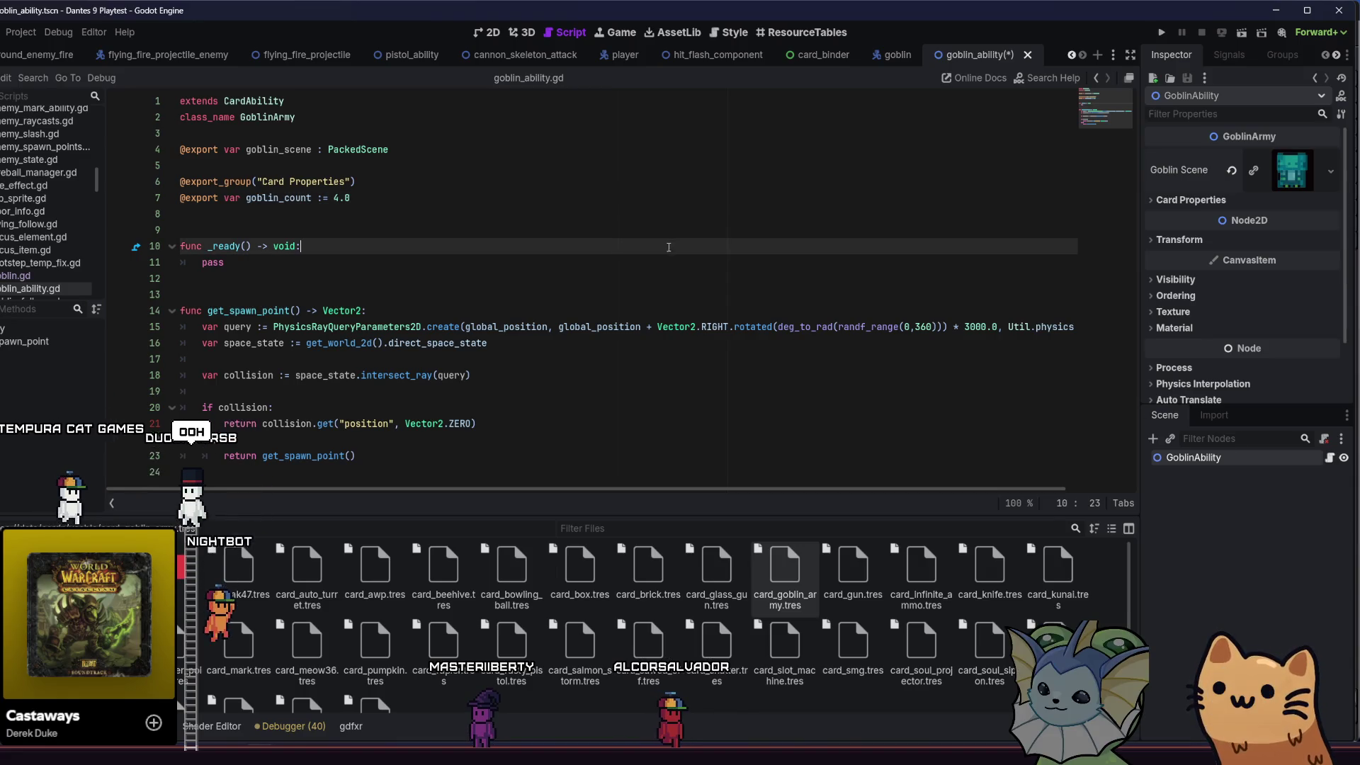
click(514, 231)
click(515, 262)
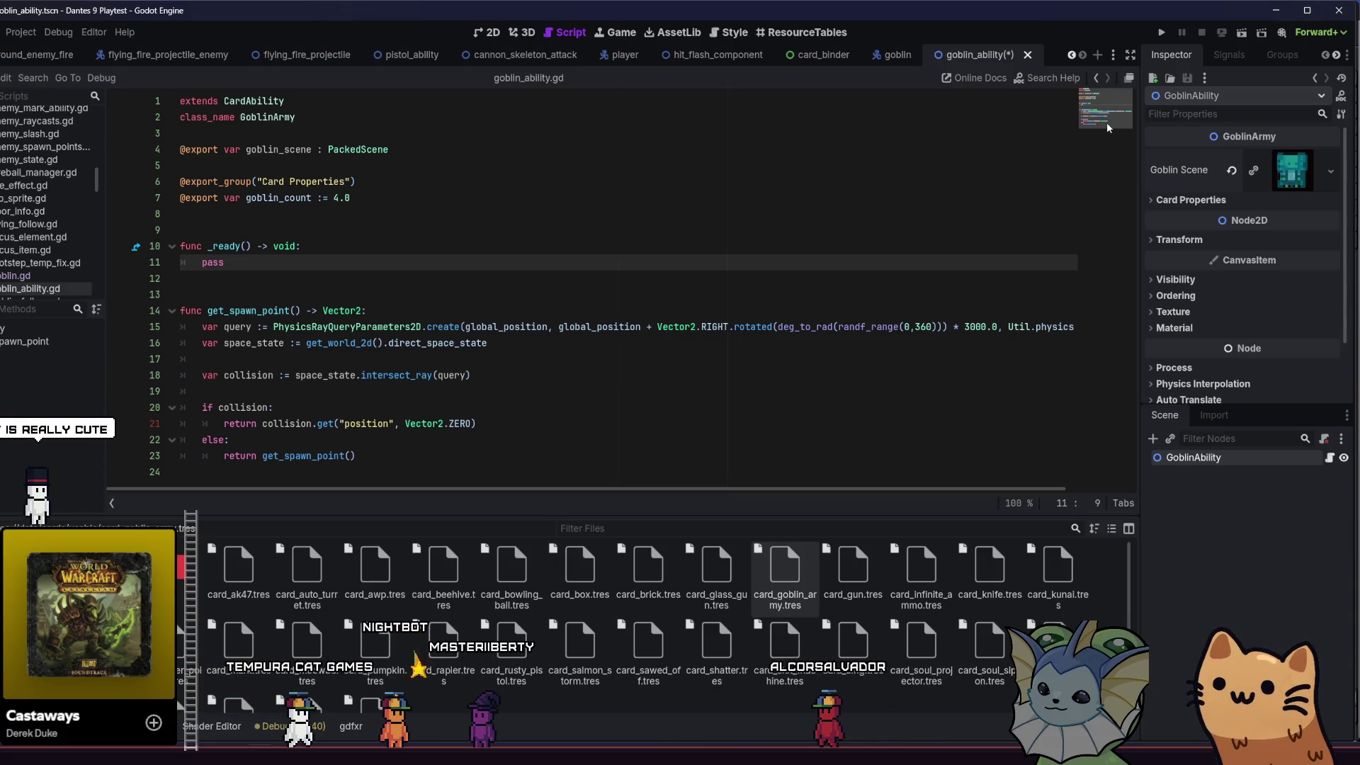
click(716, 251)
key(ctrl+s)
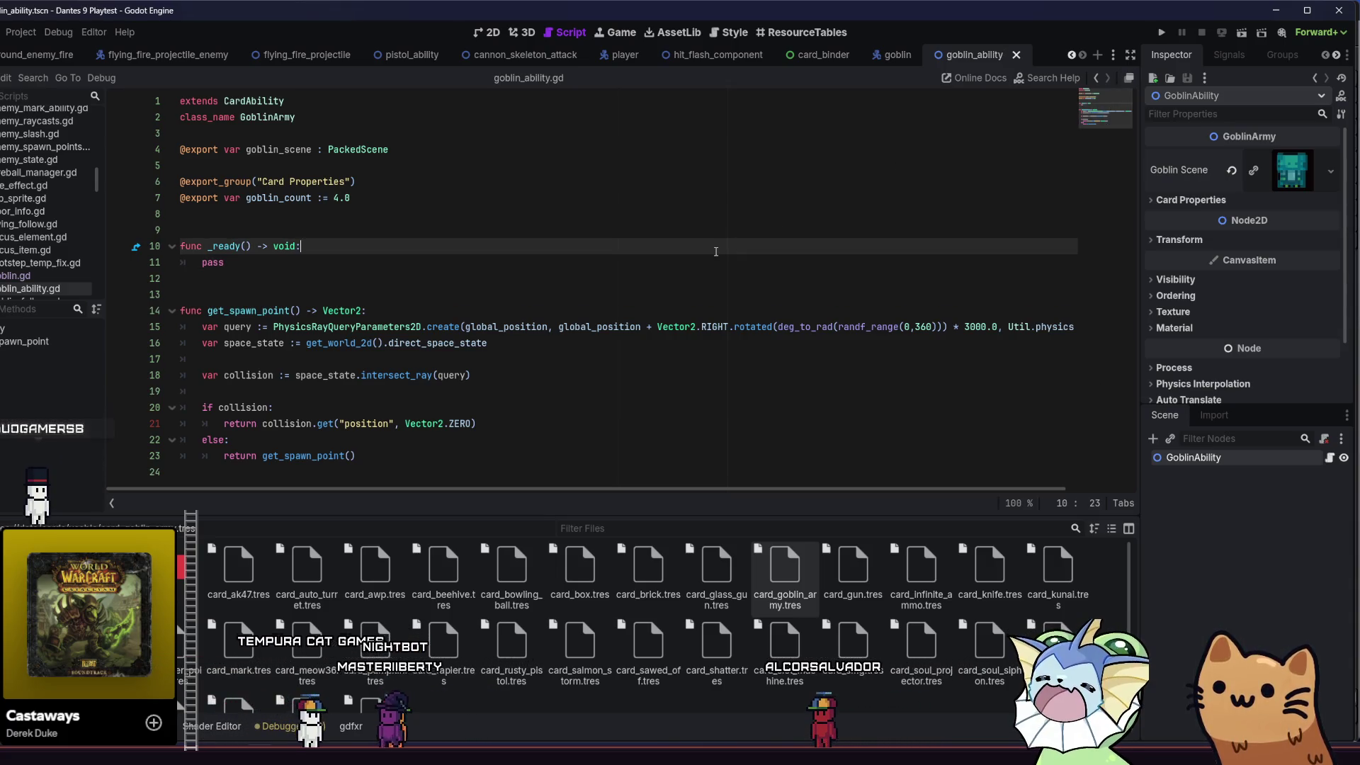
- Replace pass with a 'for goblin in goblin_count' loop in _ready
double_click(276, 262)
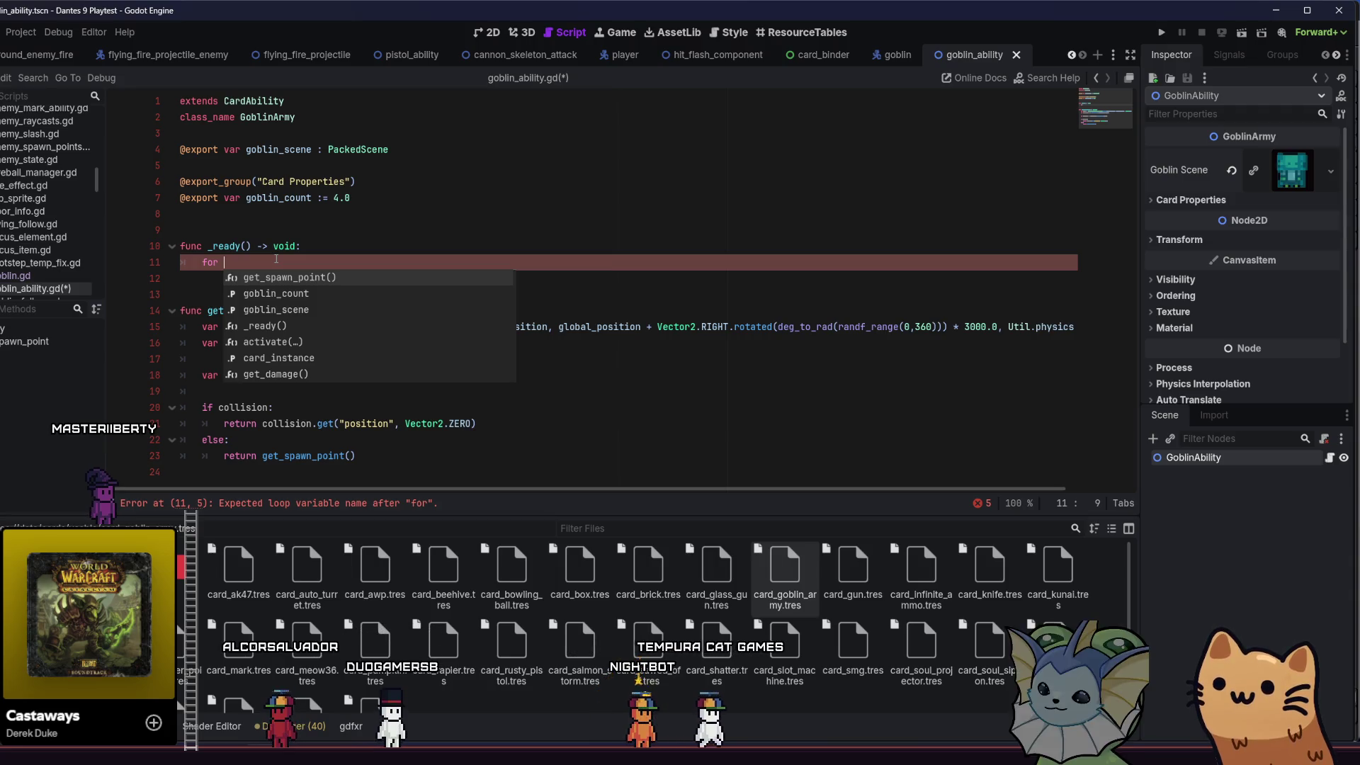
text(goblin in gg)
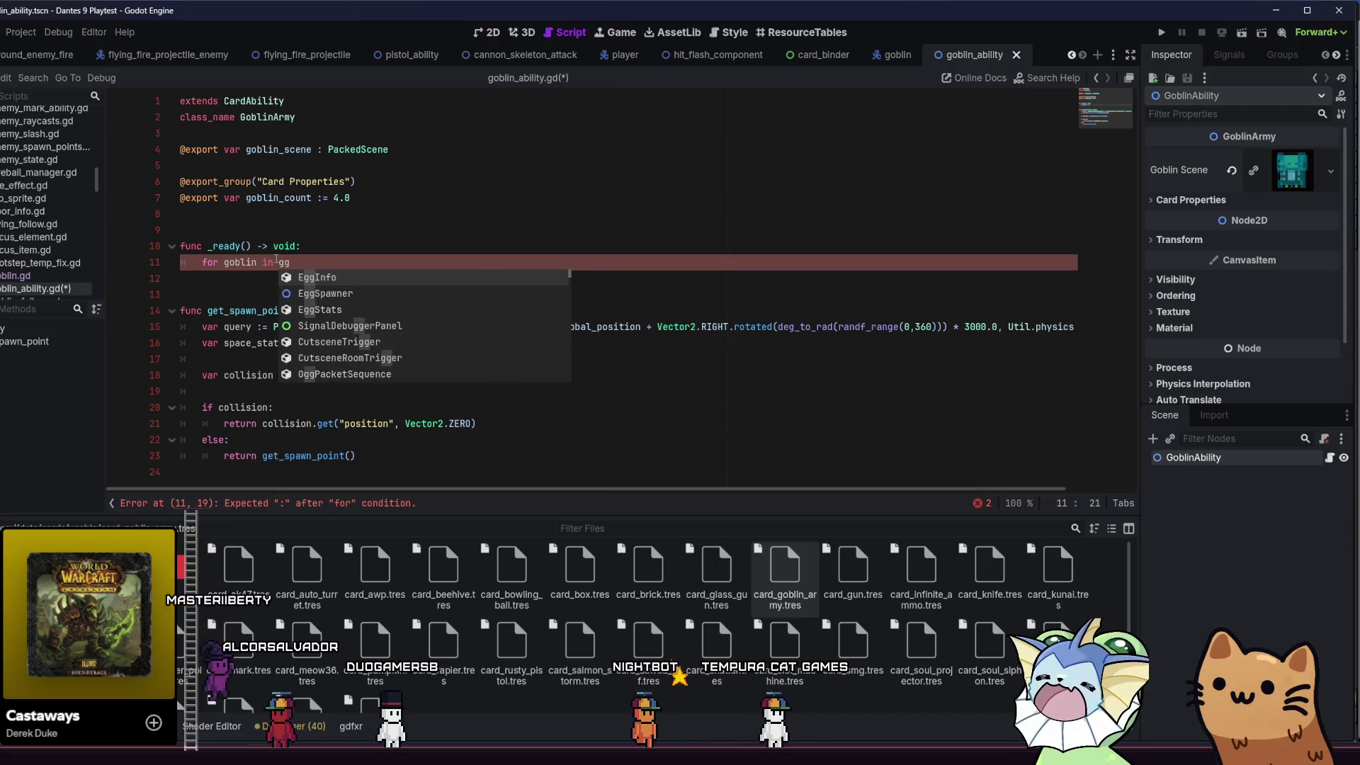
key(BackSpace)
text(o)
key(Return)
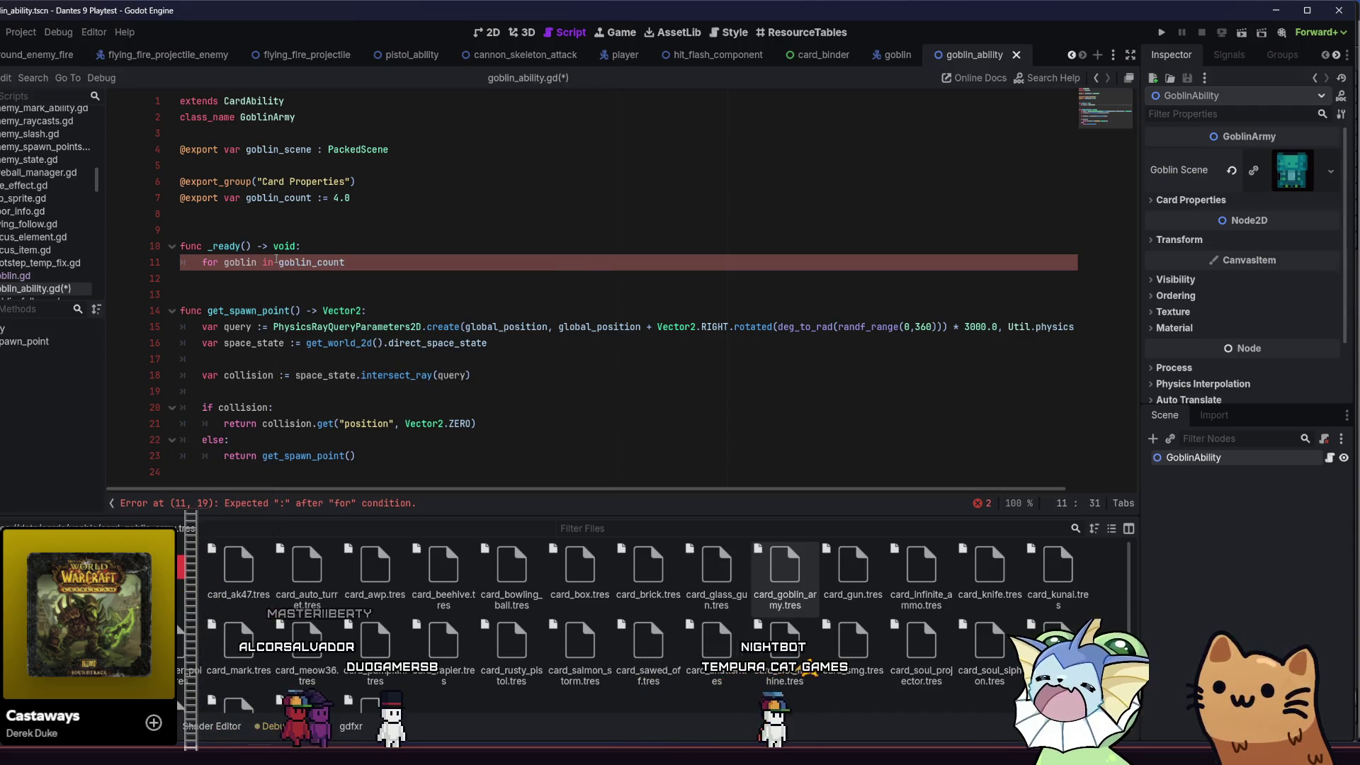
key(Return)
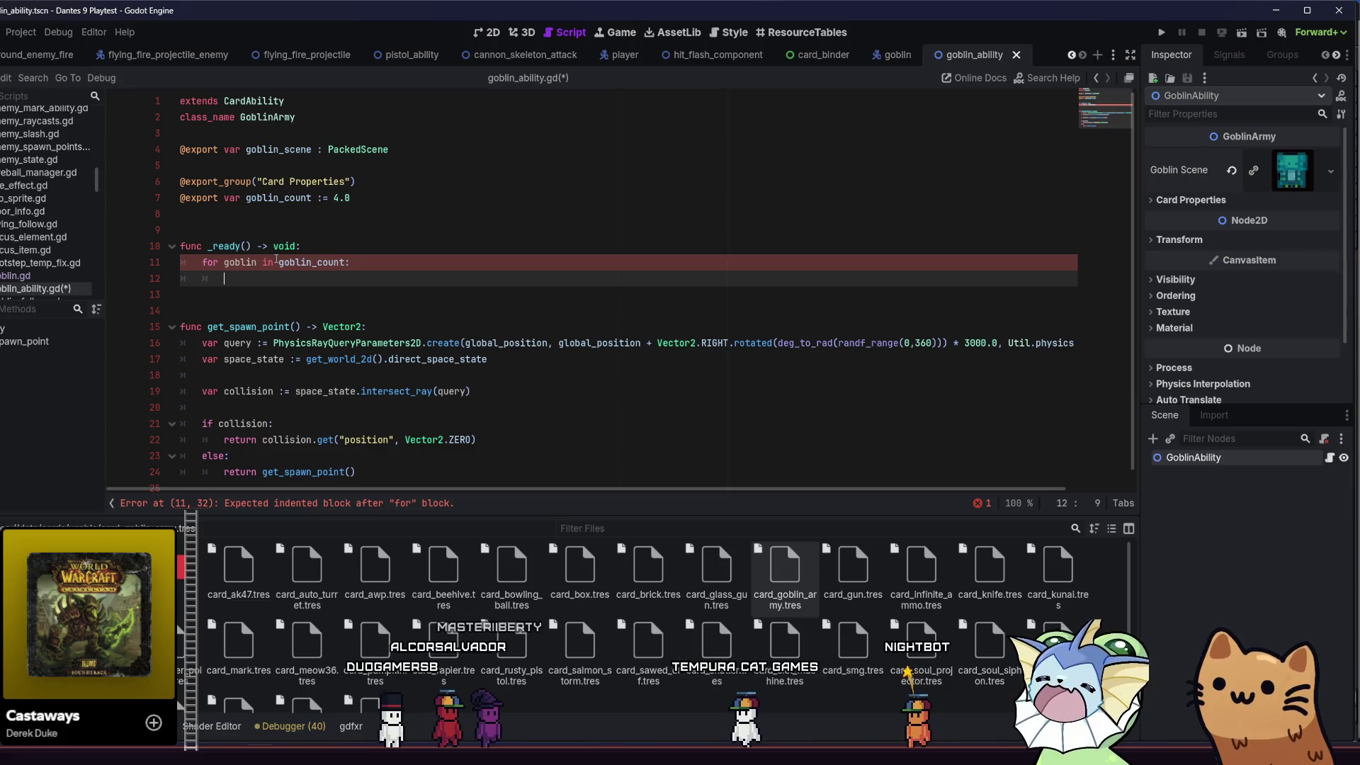
key(ctrl+space)
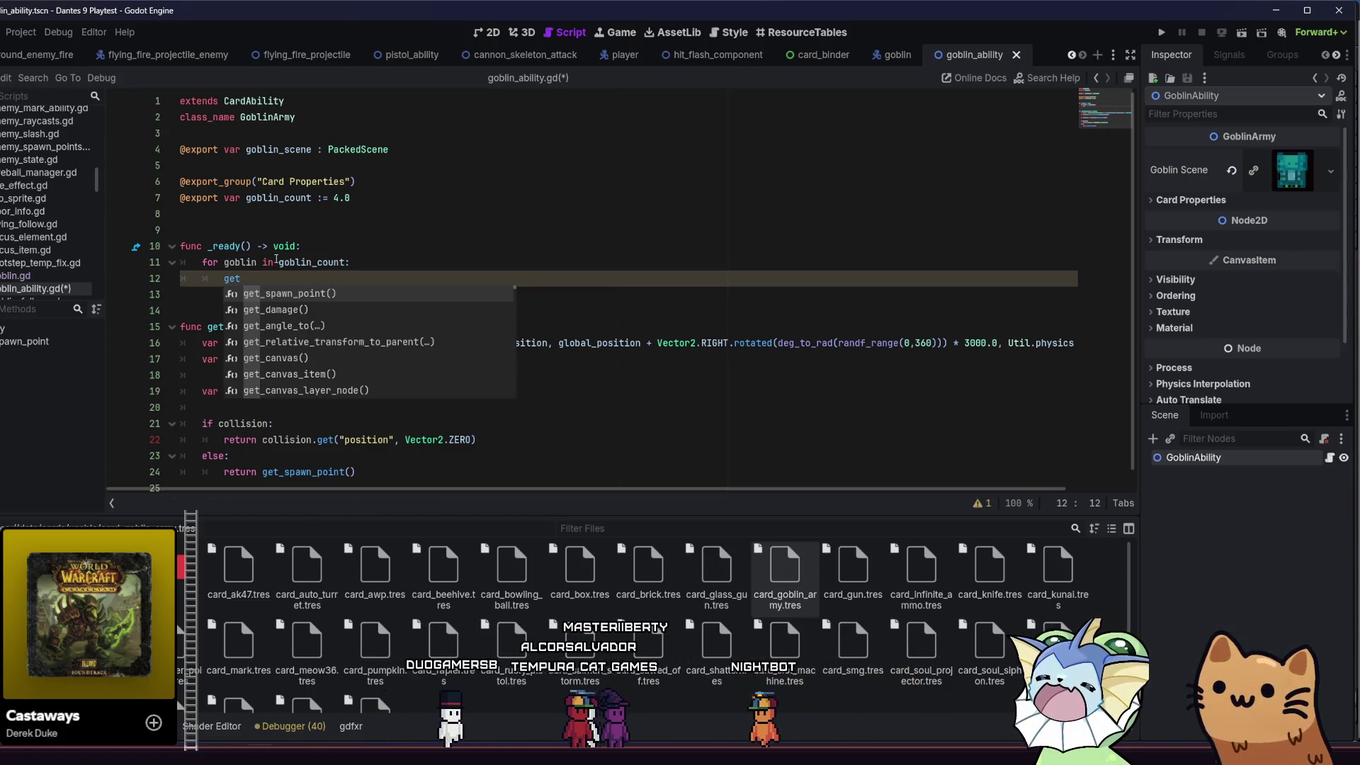
key(Escape)
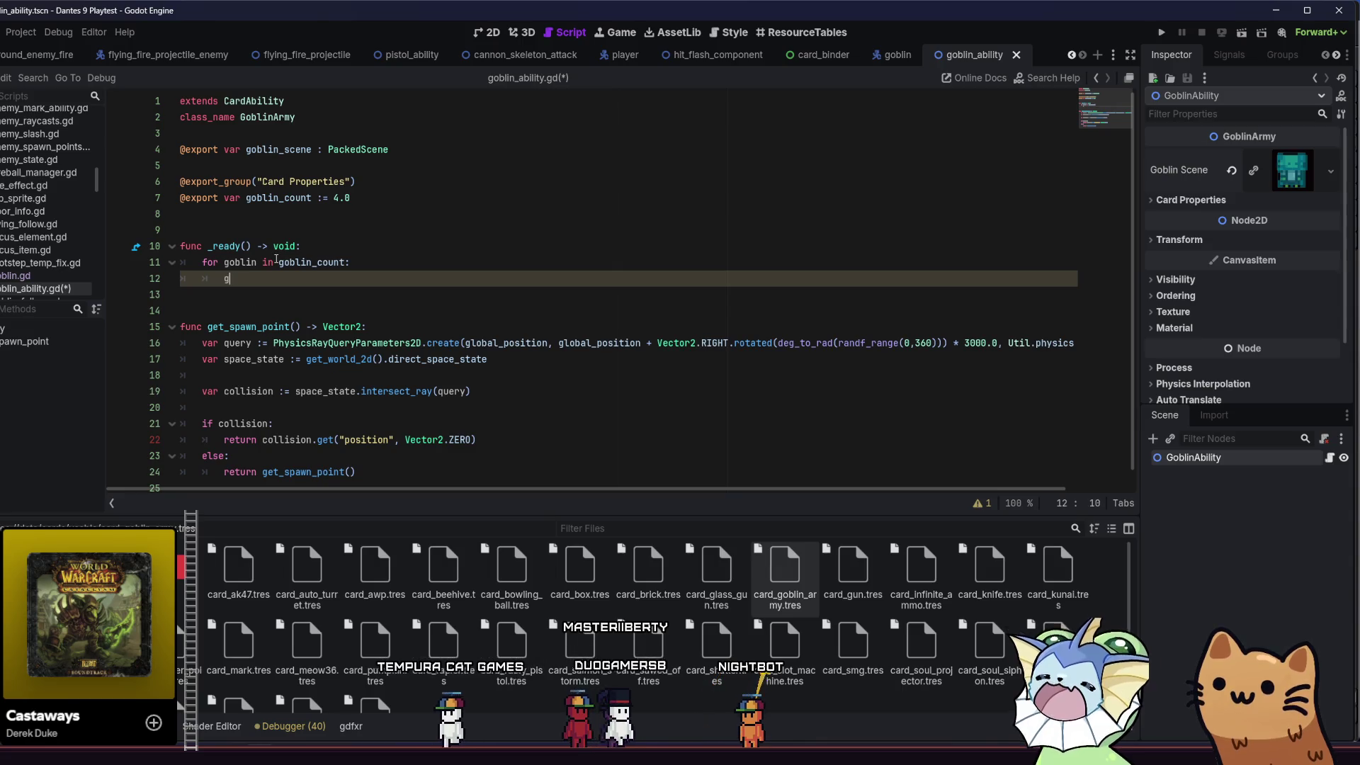
key(ctrl+space)
key(Escape)
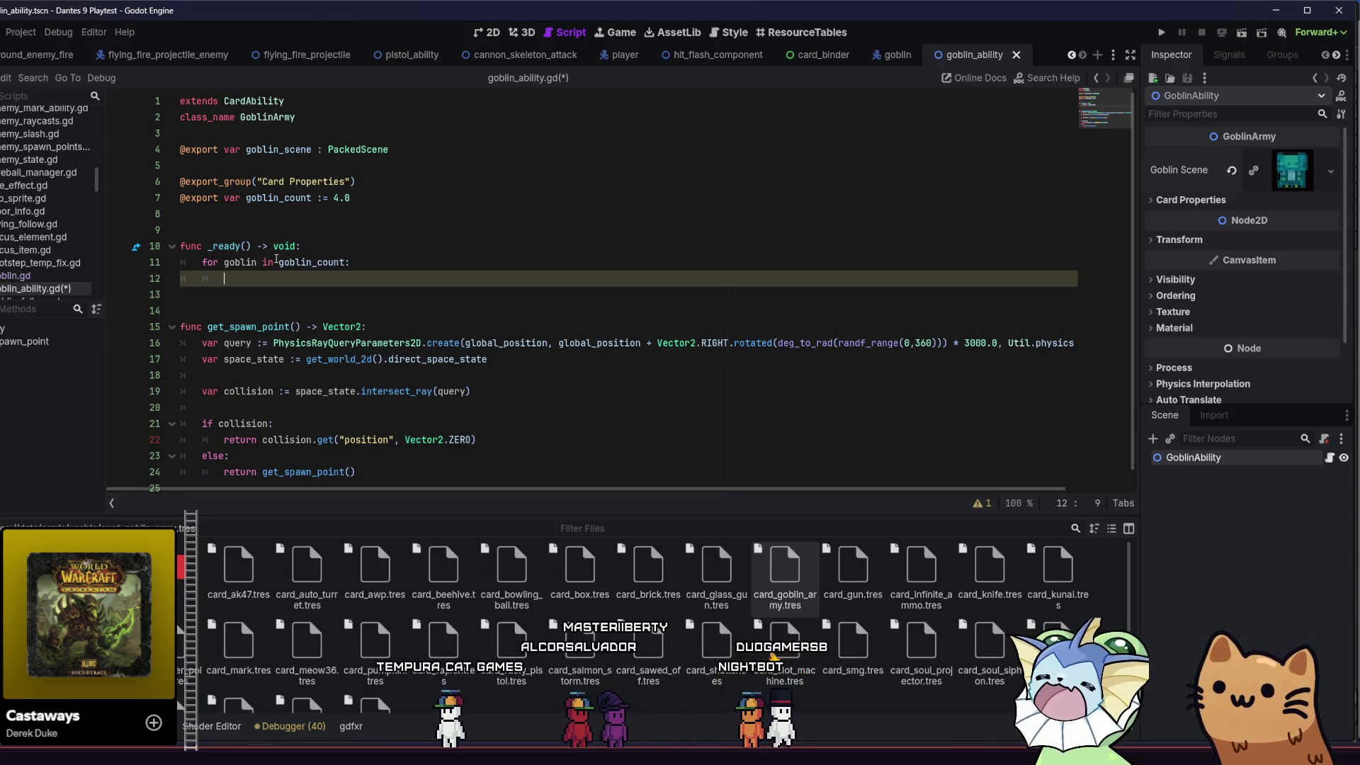
- Inside the loop, instantiate goblin_scene into g
text(o)
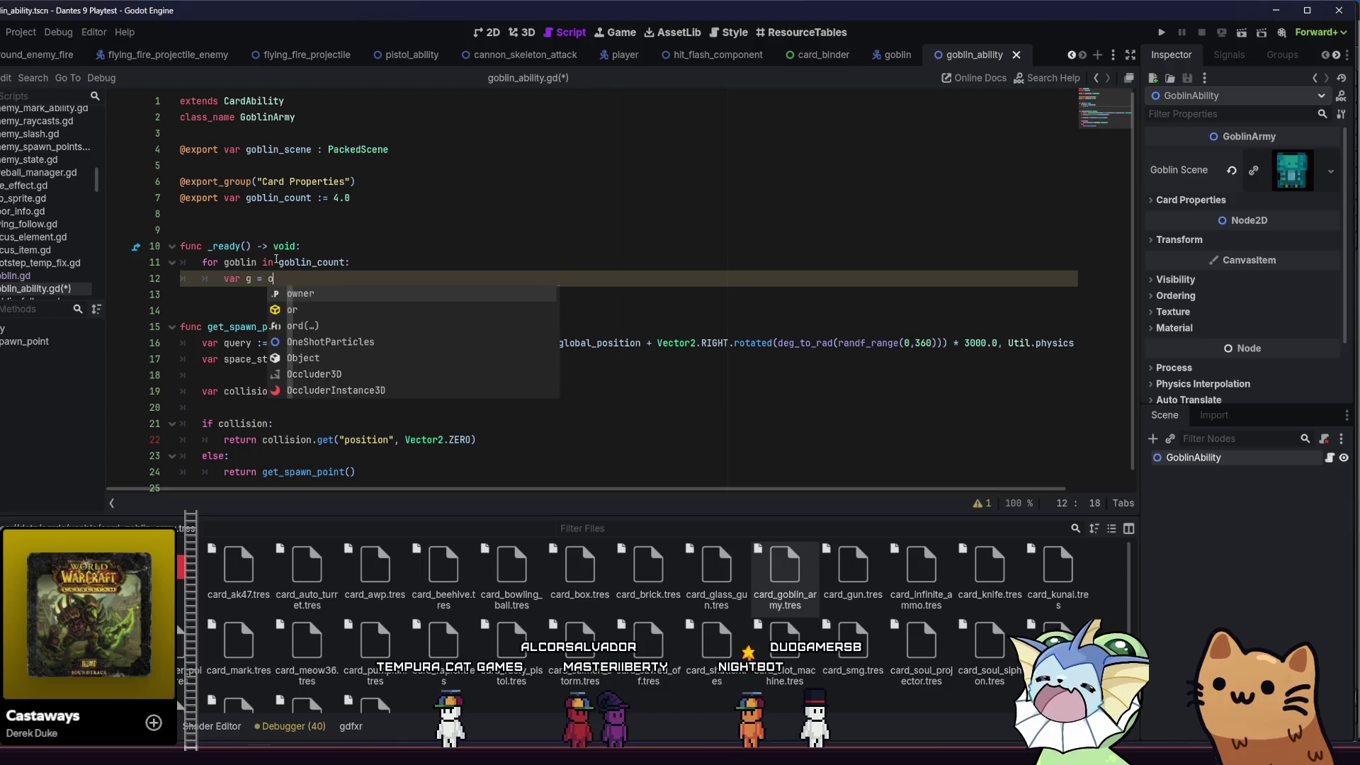
key(Down)
key(Down)
key(Return)
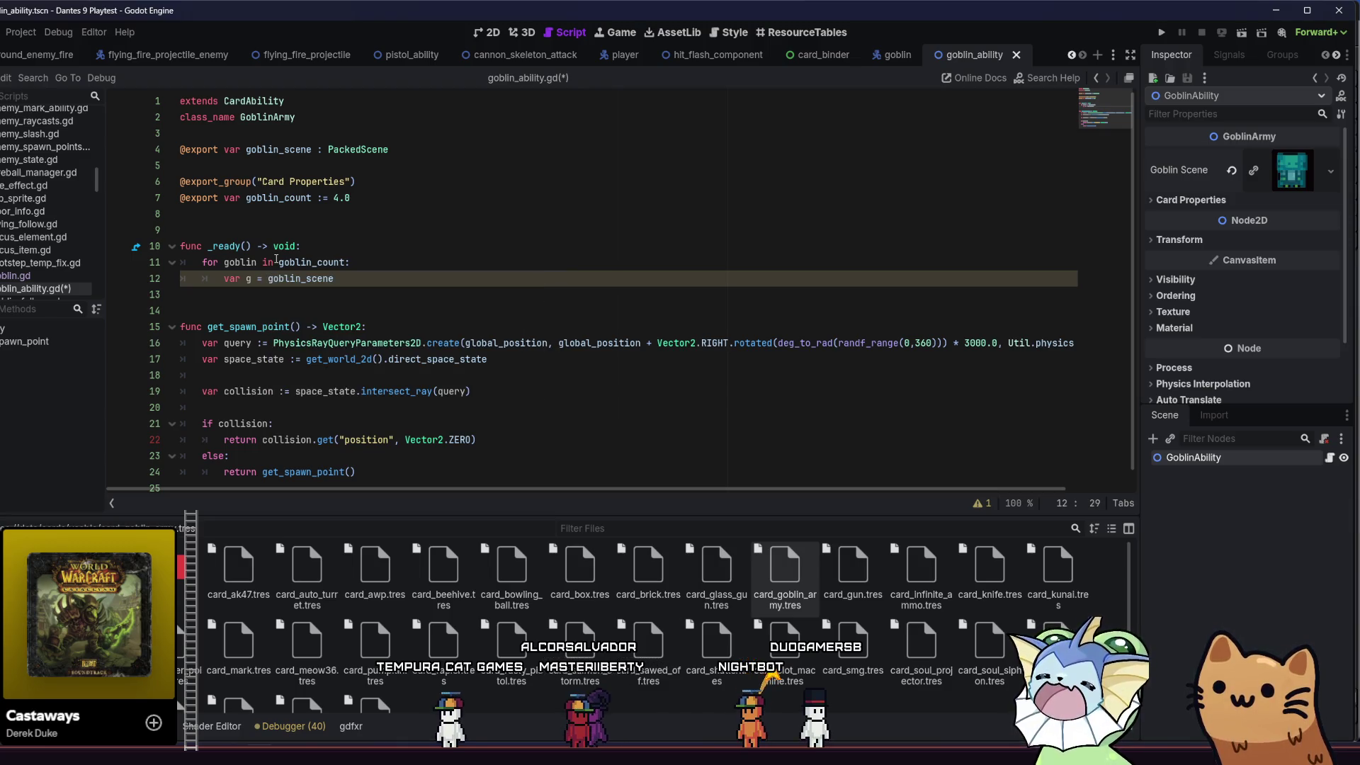
text(inst)
key(Return)
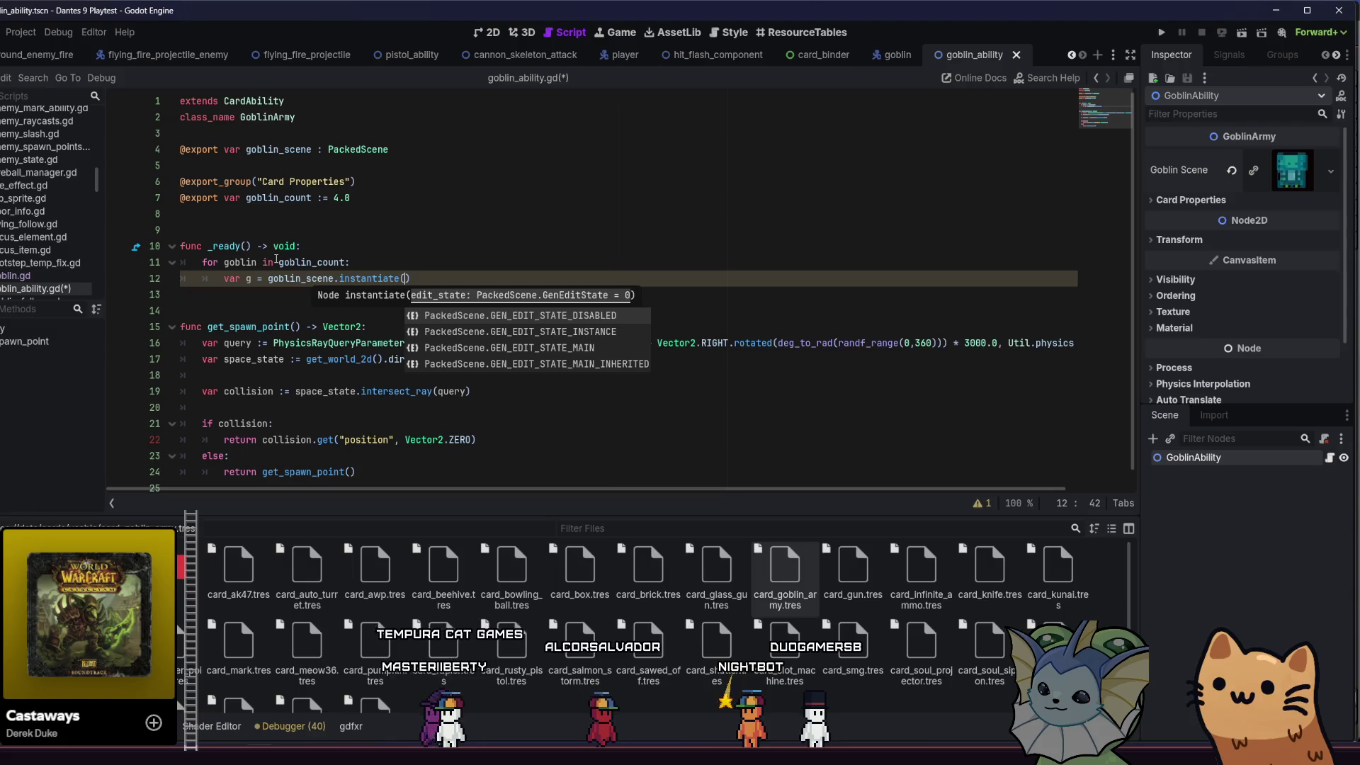
text())
key(Return)
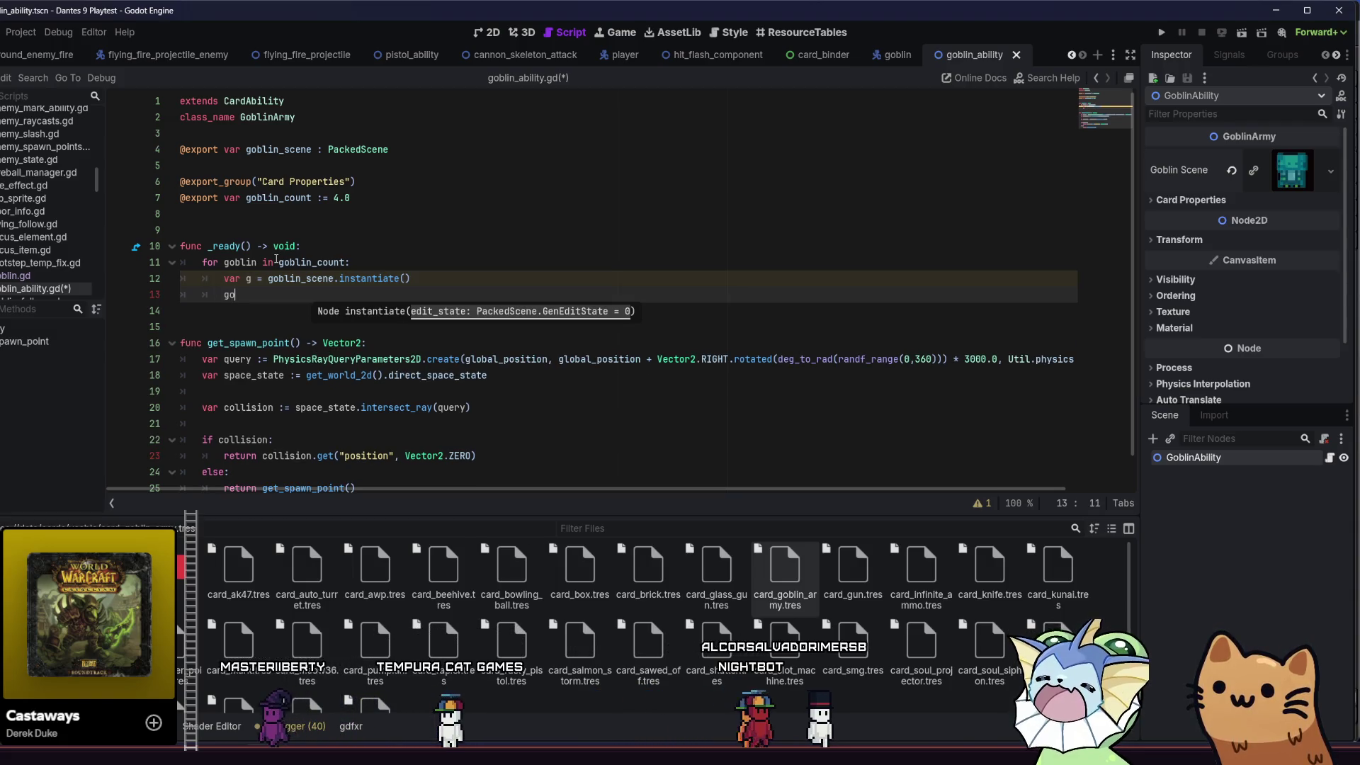
- Set g.global_position to get_spawn_point()
key(BackSpace)
text(.globa)
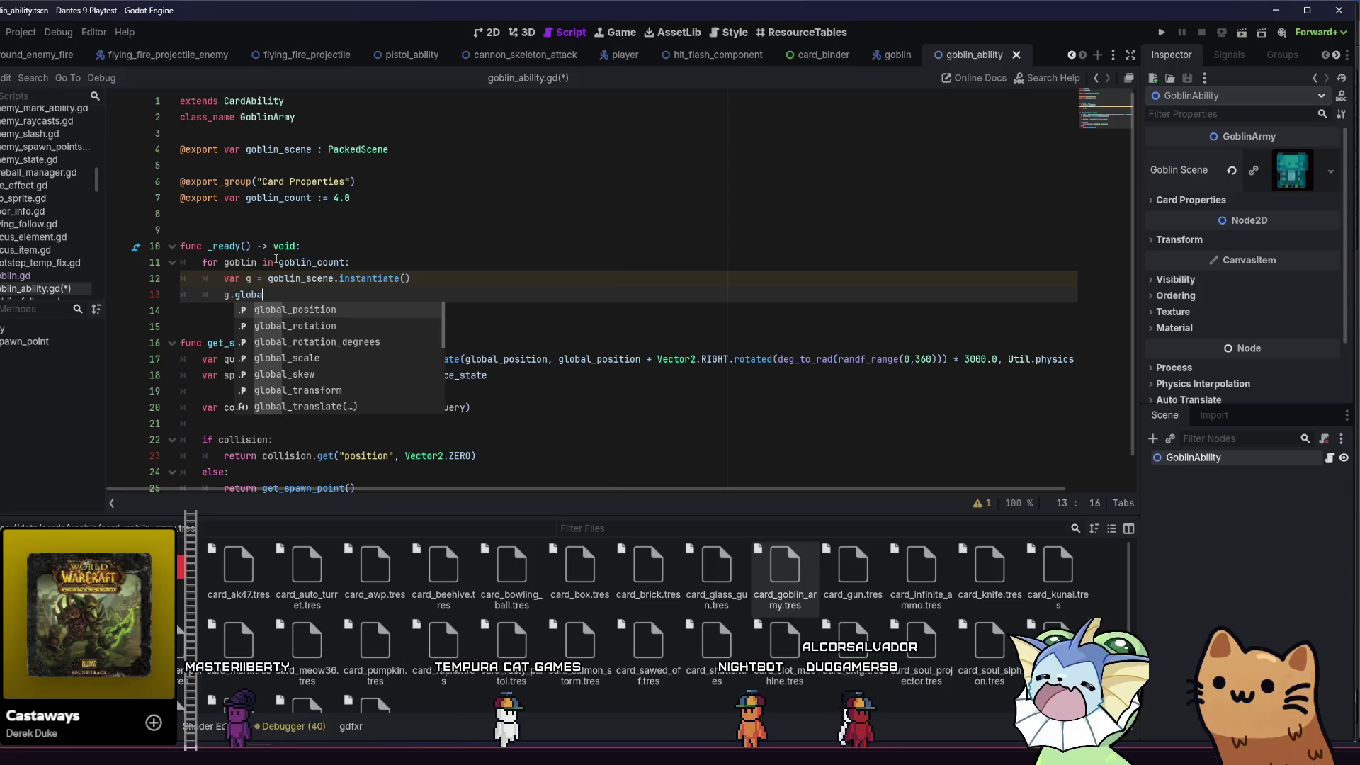
key(Return)
text(get)
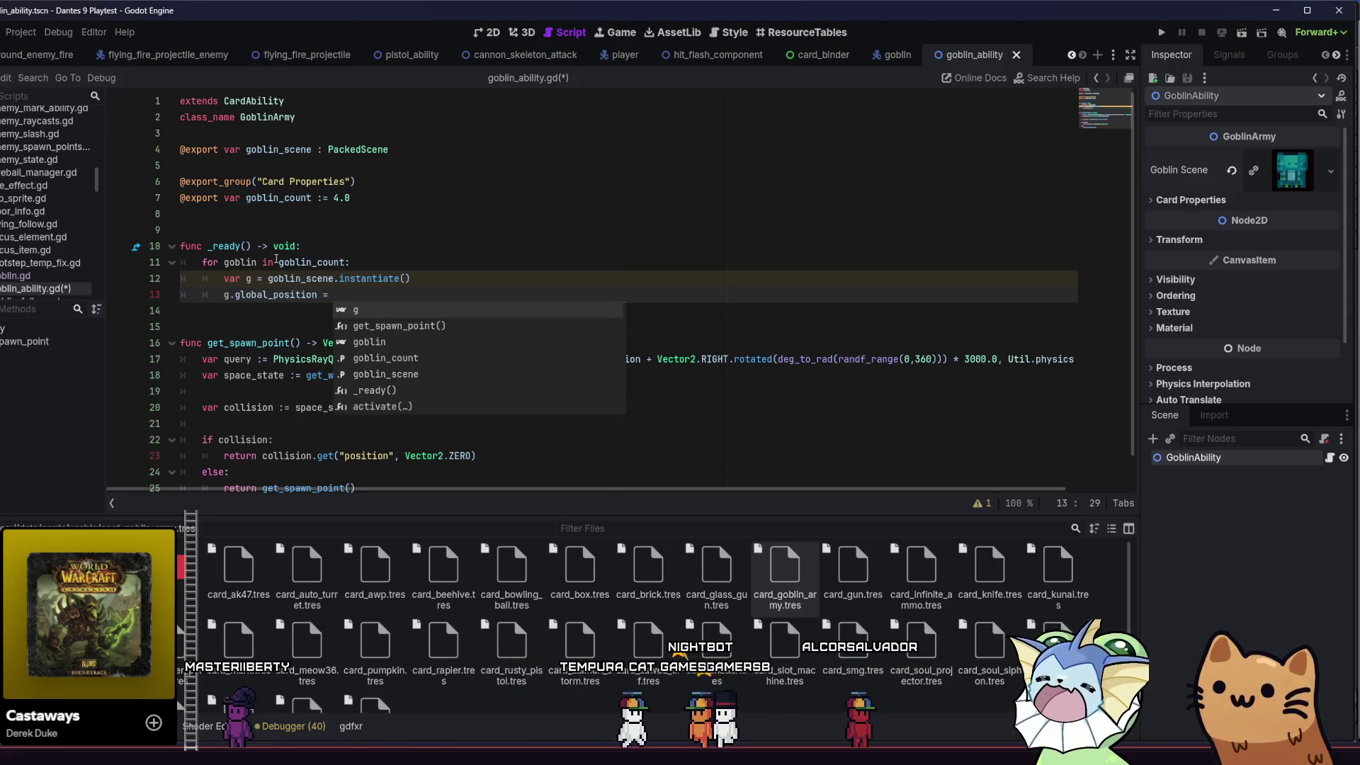
key(Return)
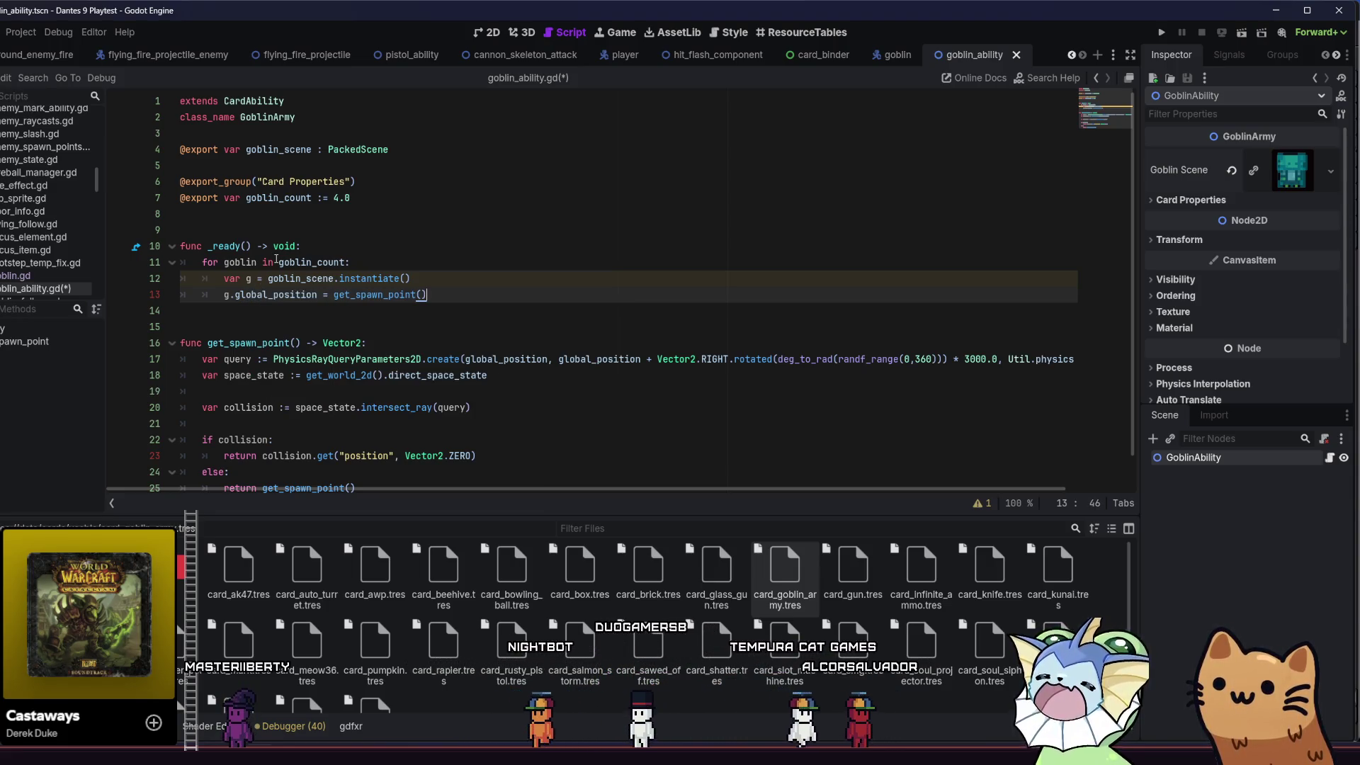
key(Return)
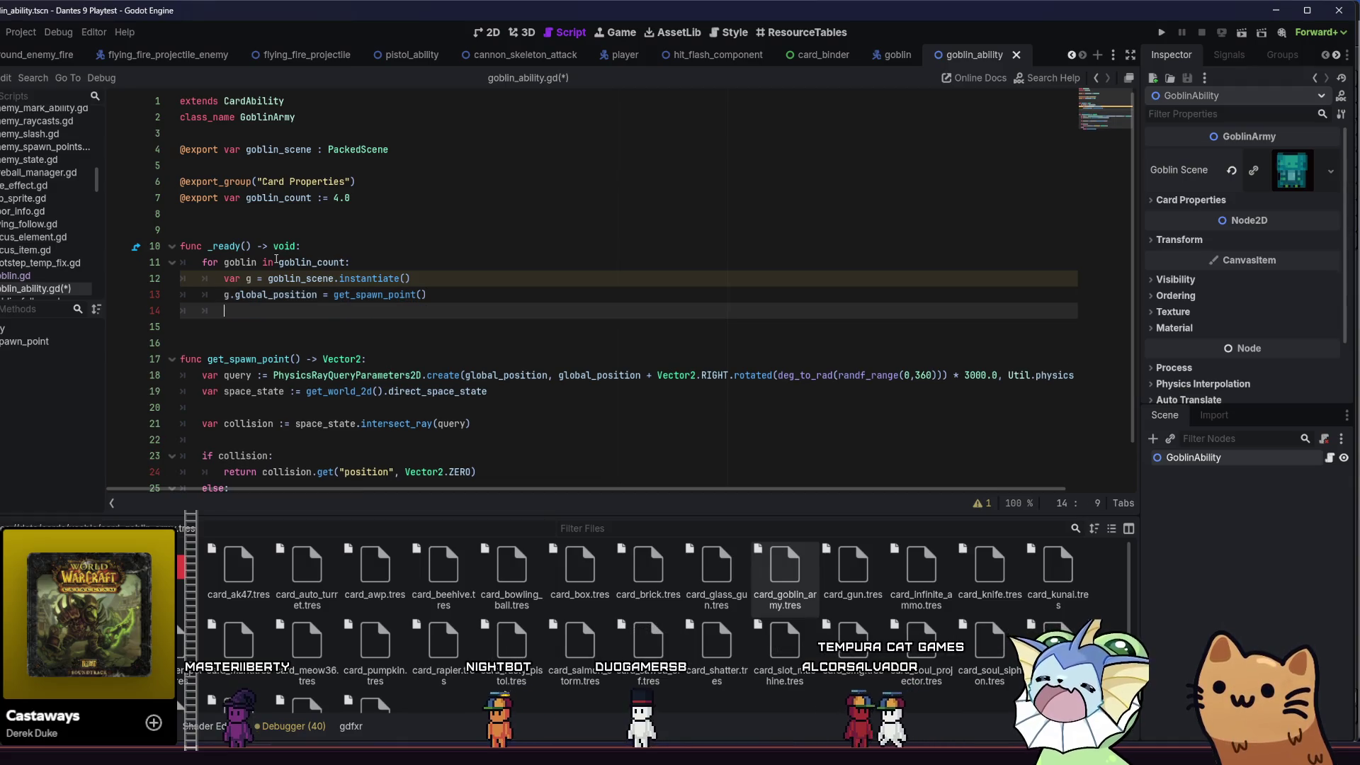
- Spawn each goblin with LevelManager.spawn_object(g)
text(Level)
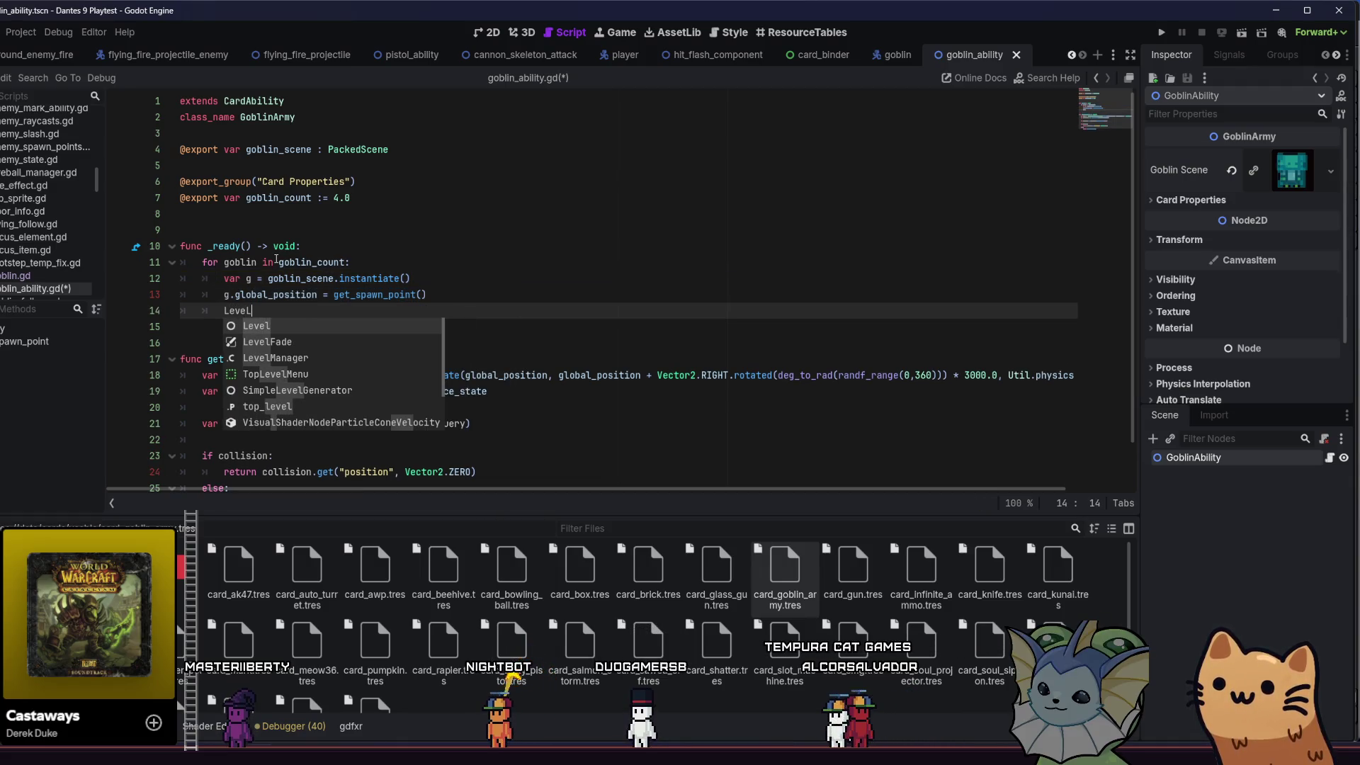
text(M)
key(Return)
text(.)
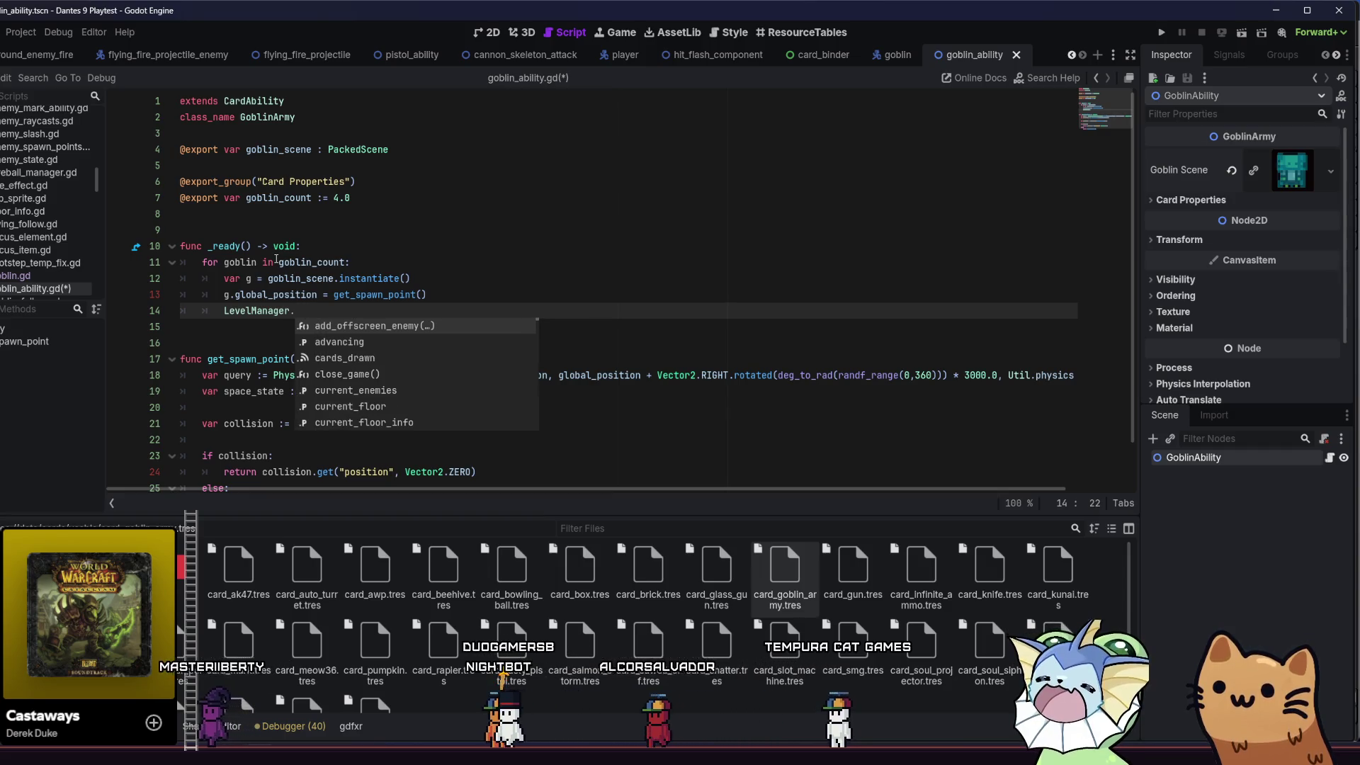
text(spawn)
key(Return)
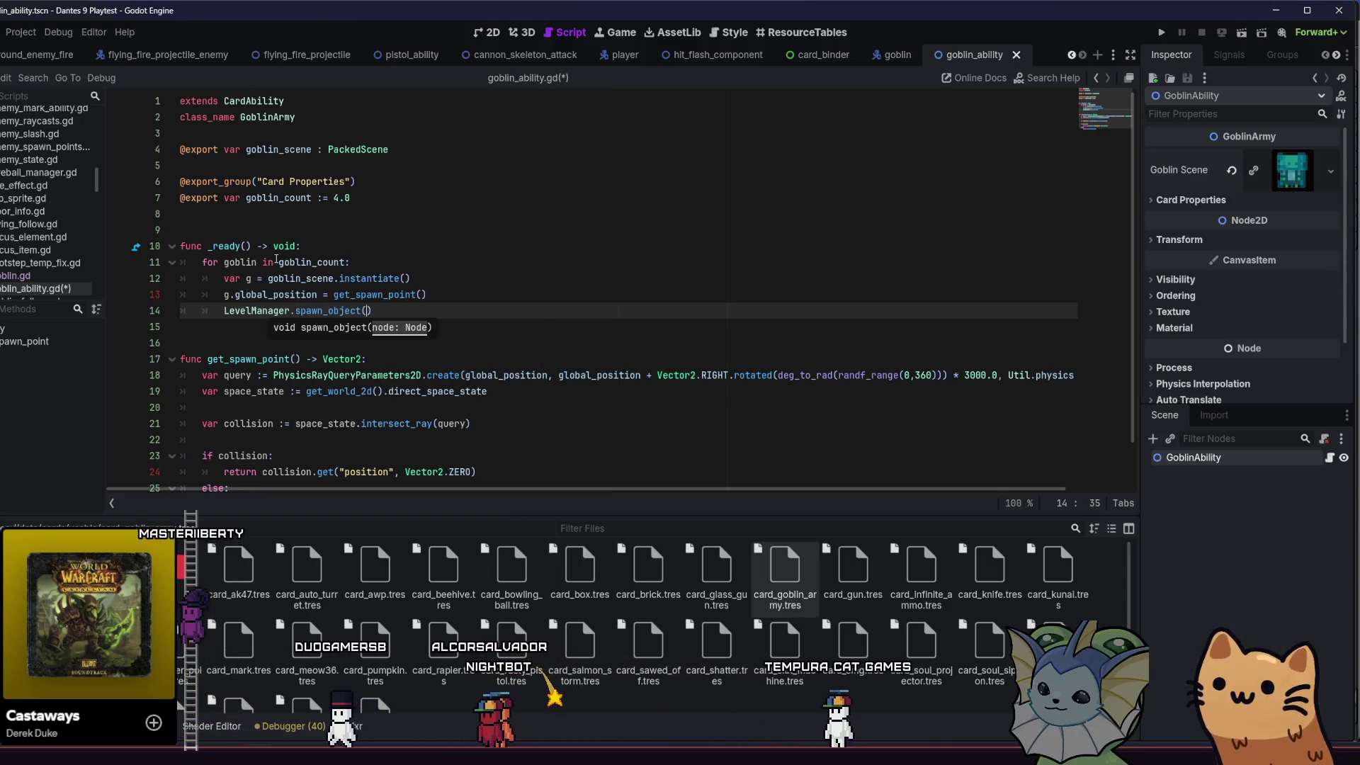
text(g)
click(420, 244)
- Save and run the game, start play, and add a Goblin Army card from the F1 debug Cards list
key(ctrl+s)
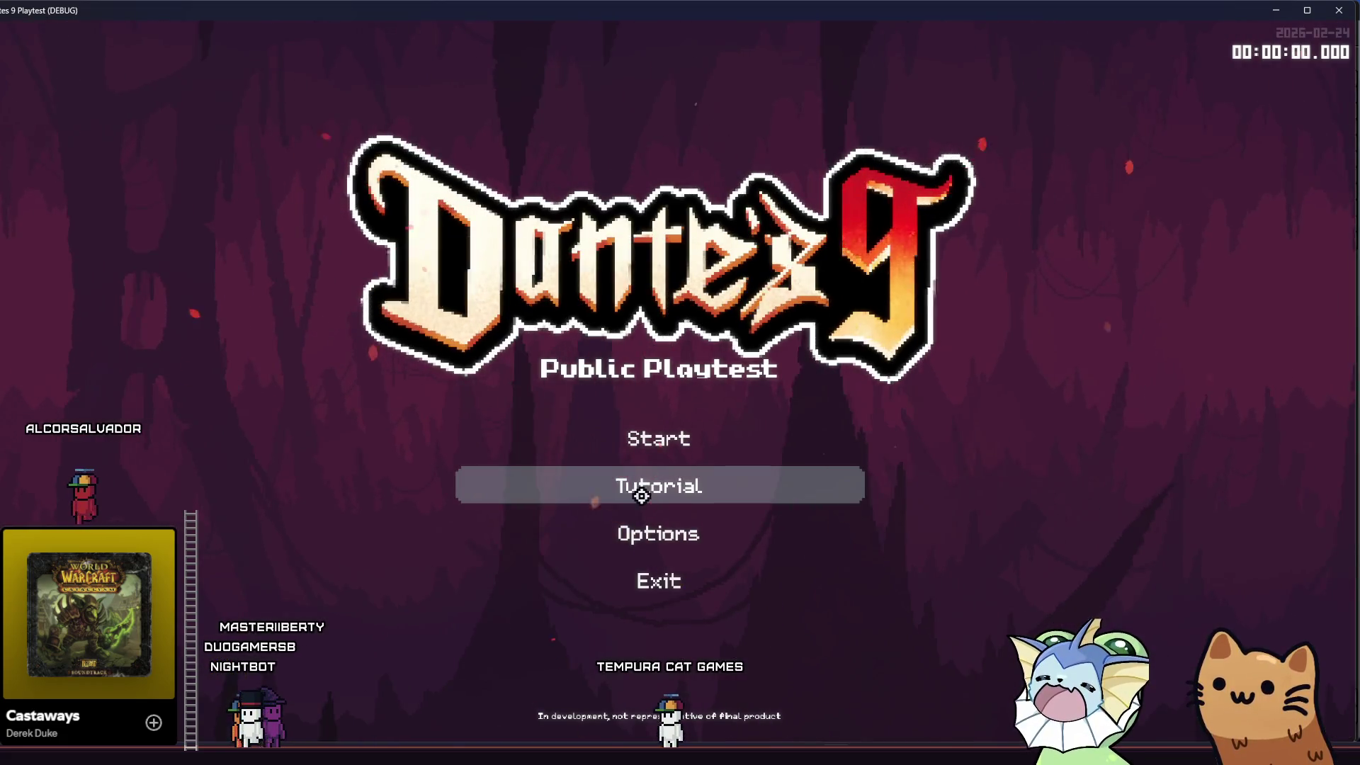
click(731, 431)
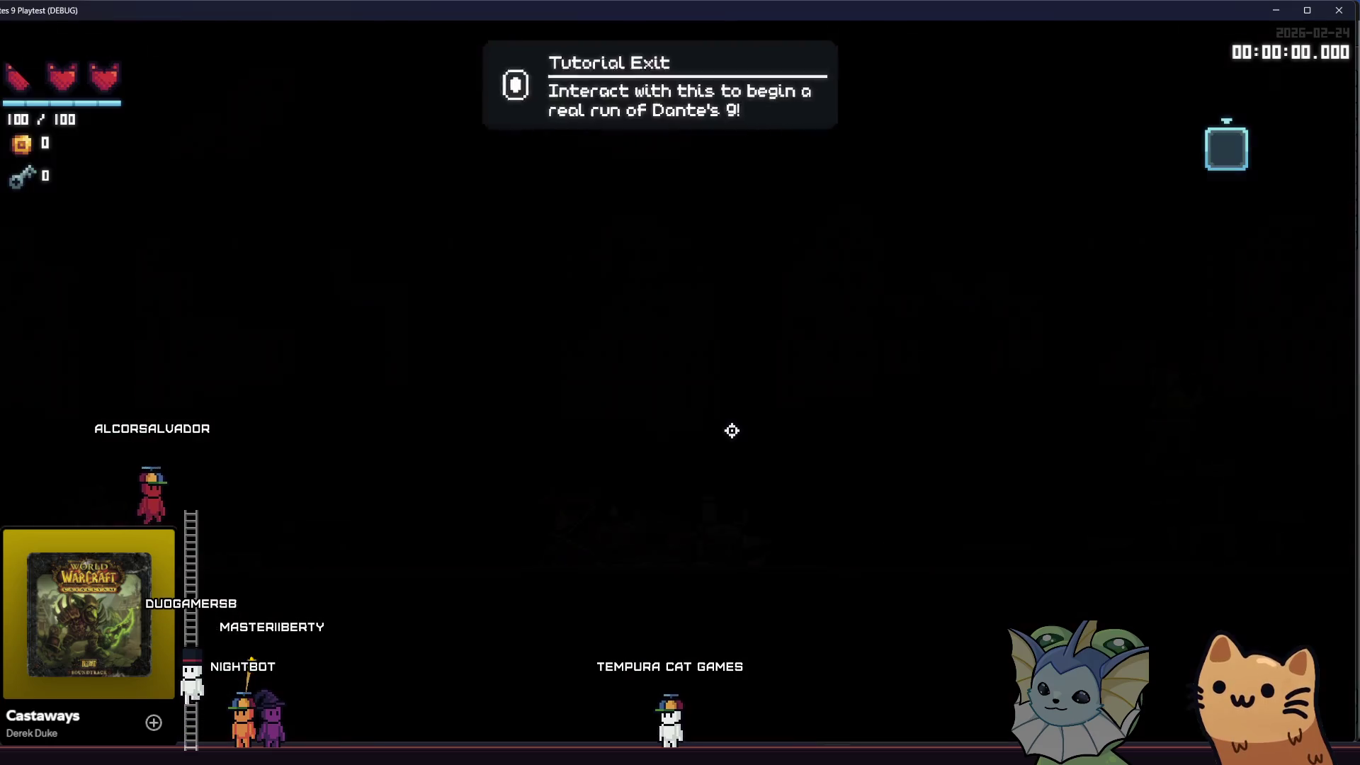
key(F1)
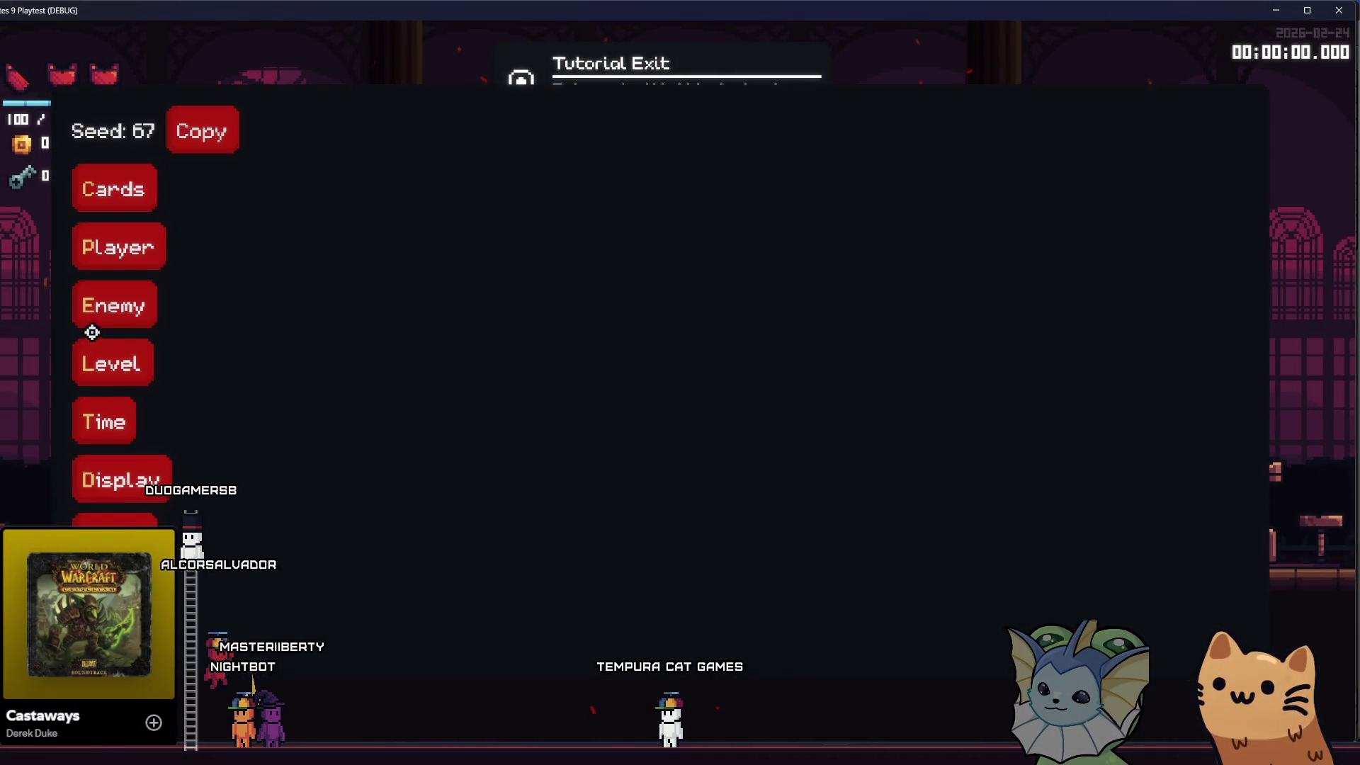
click(124, 185)
scroll(571, 298, down, 10)
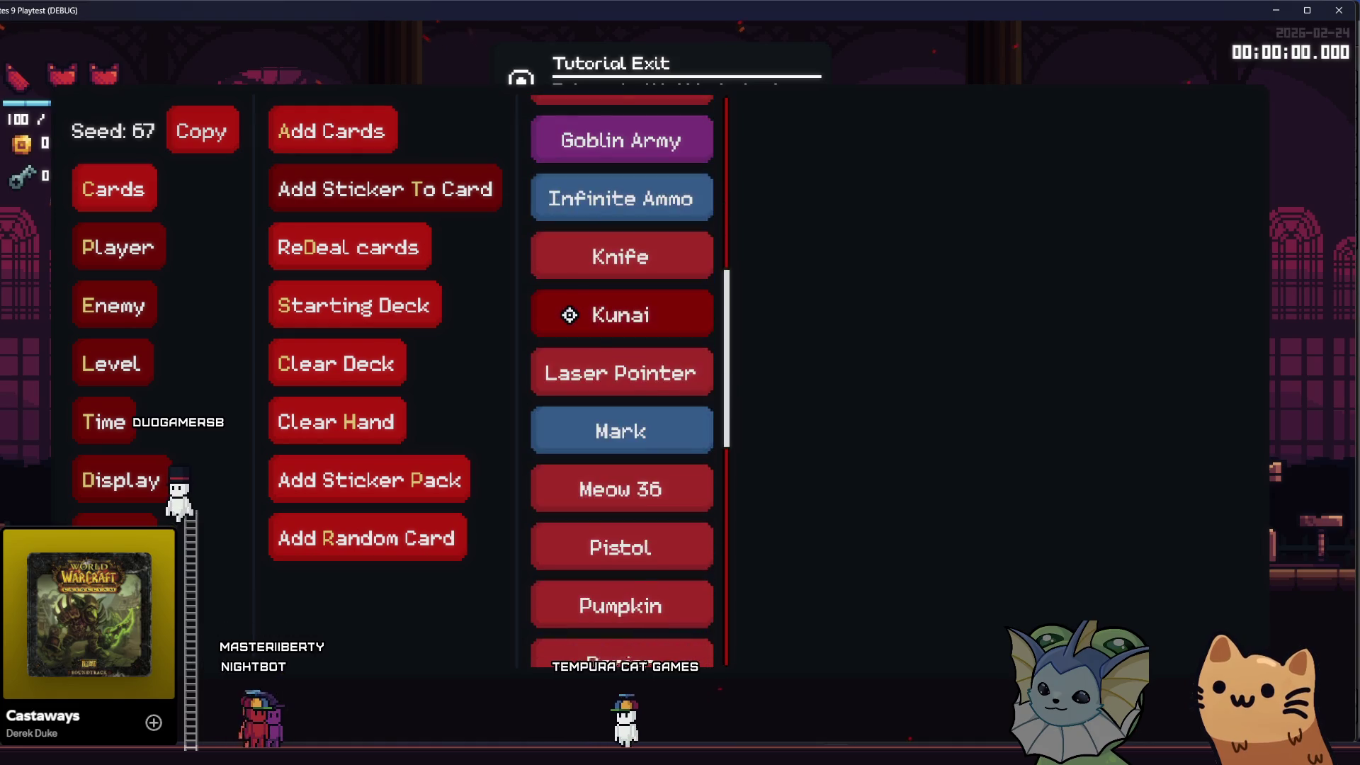
scroll(569, 315, up, 5)
click(605, 494)
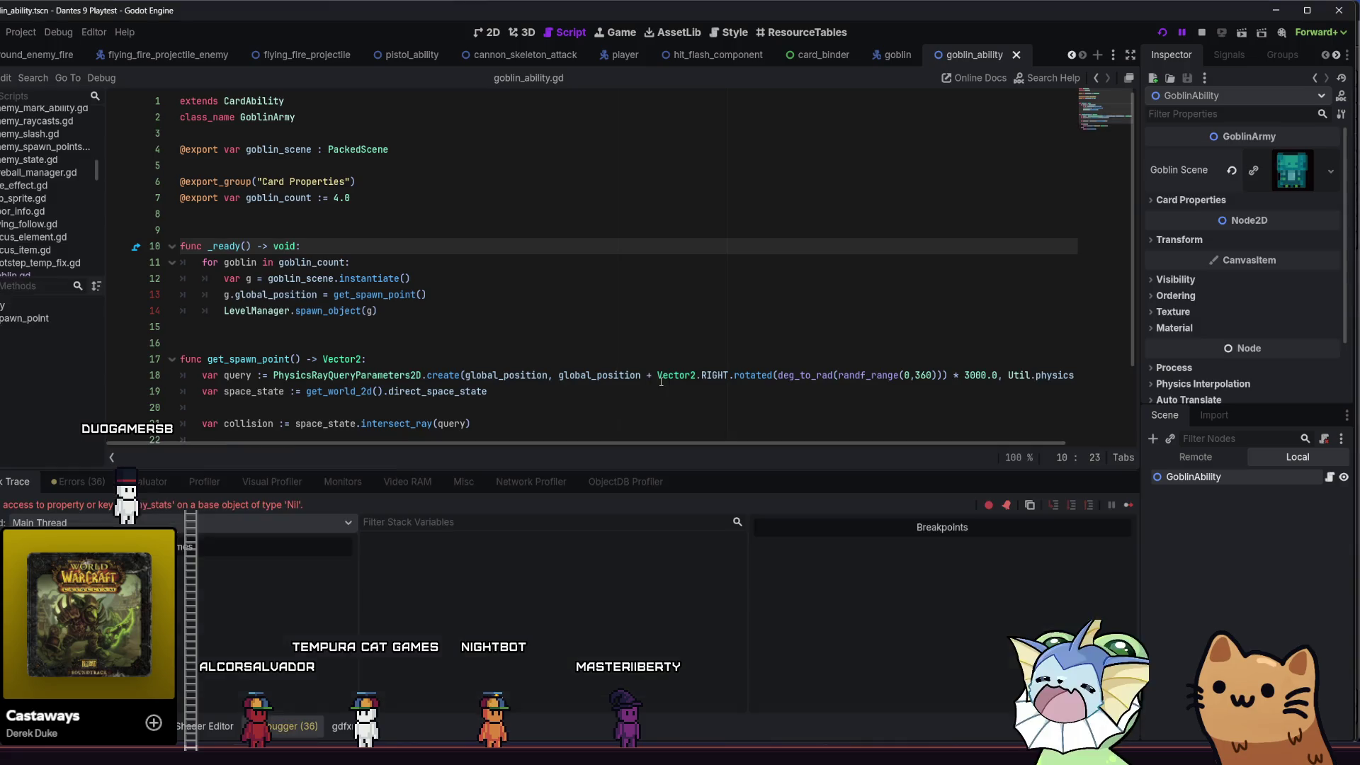
- Open a new line above the stats assignment in the input driver's _physics_process body
click(568, 292)
scroll(564, 284, up, 3)
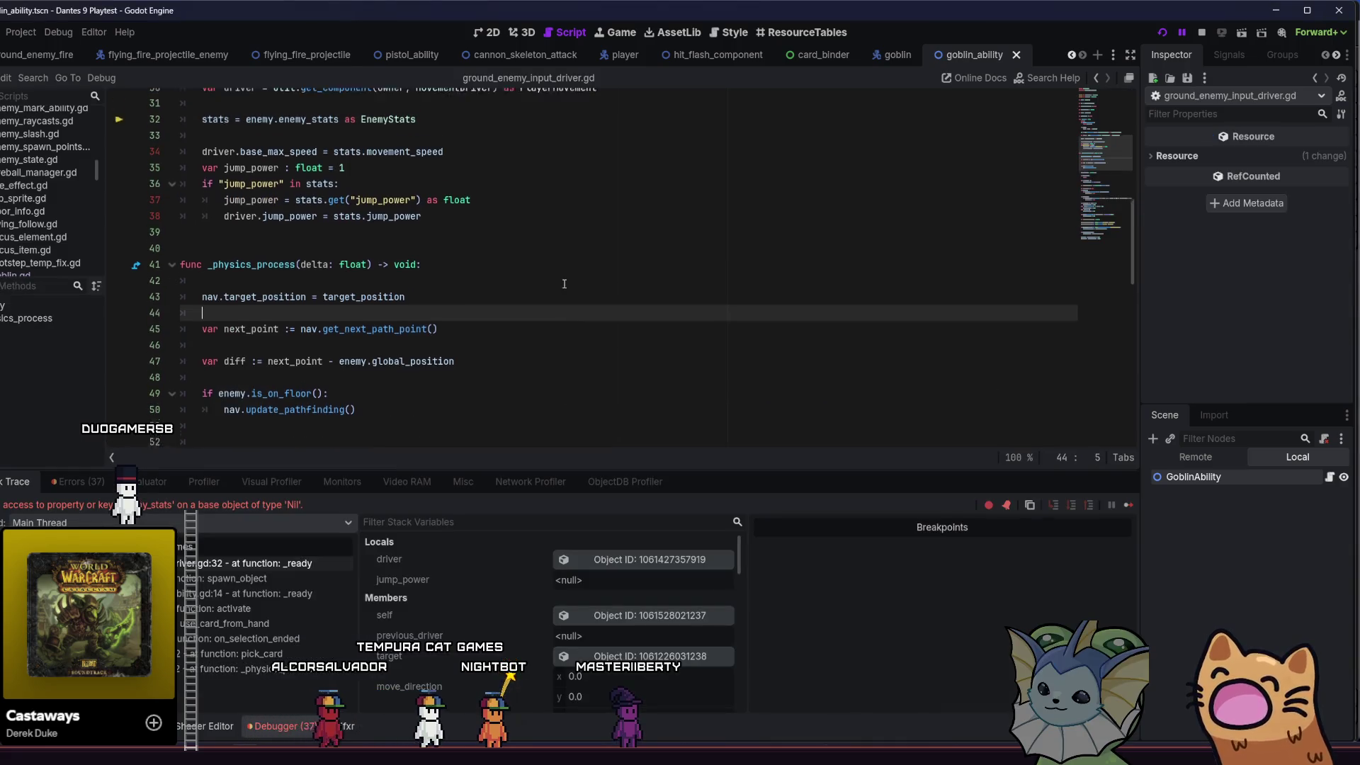
scroll(565, 284, up, 10)
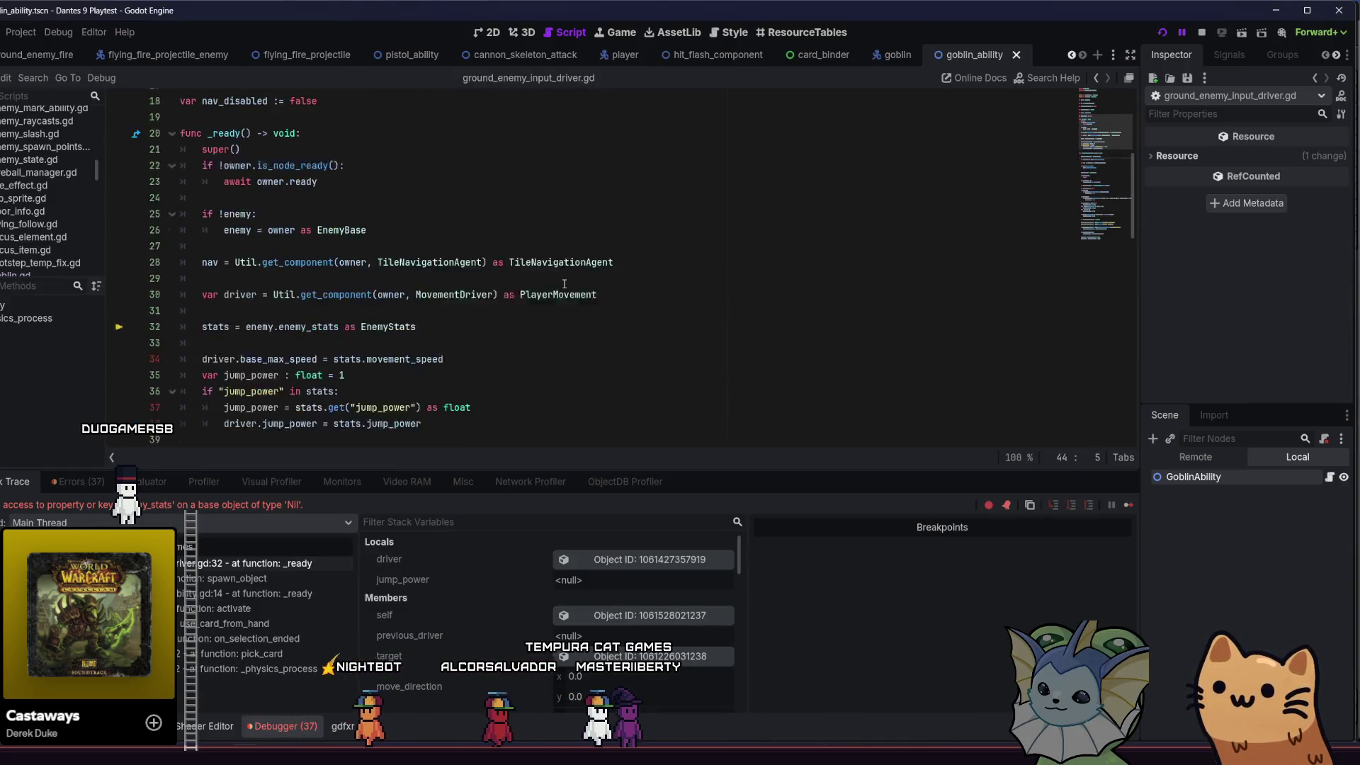
scroll(563, 283, down, 6)
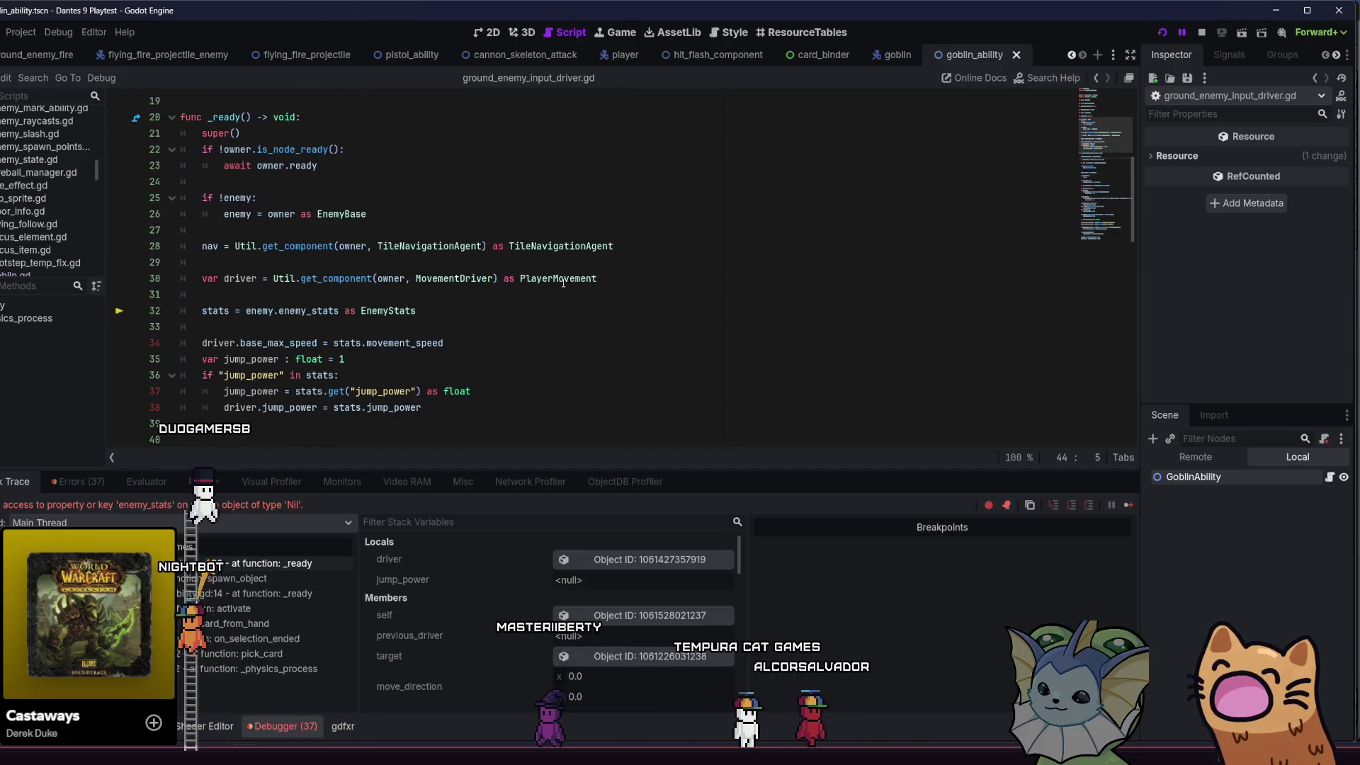
click(290, 309)
key(Up)
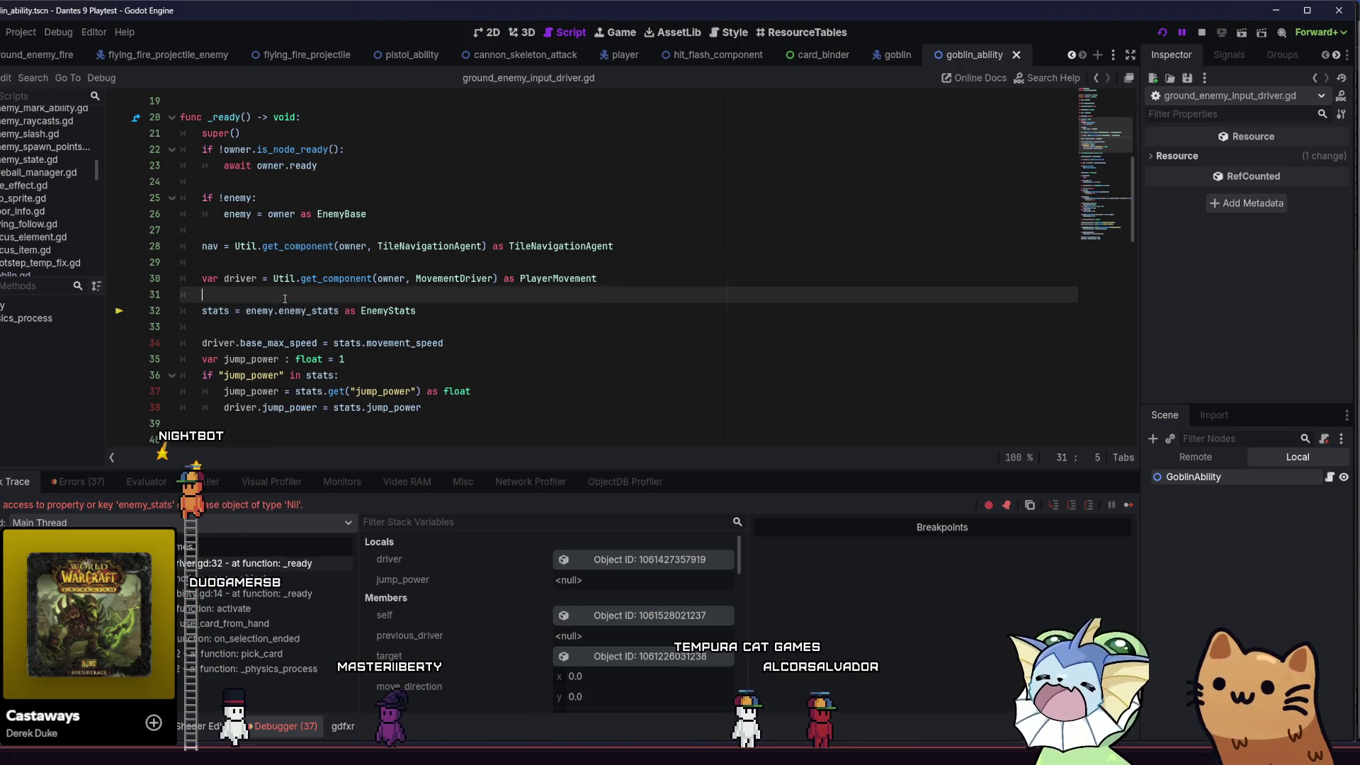
key(Return)
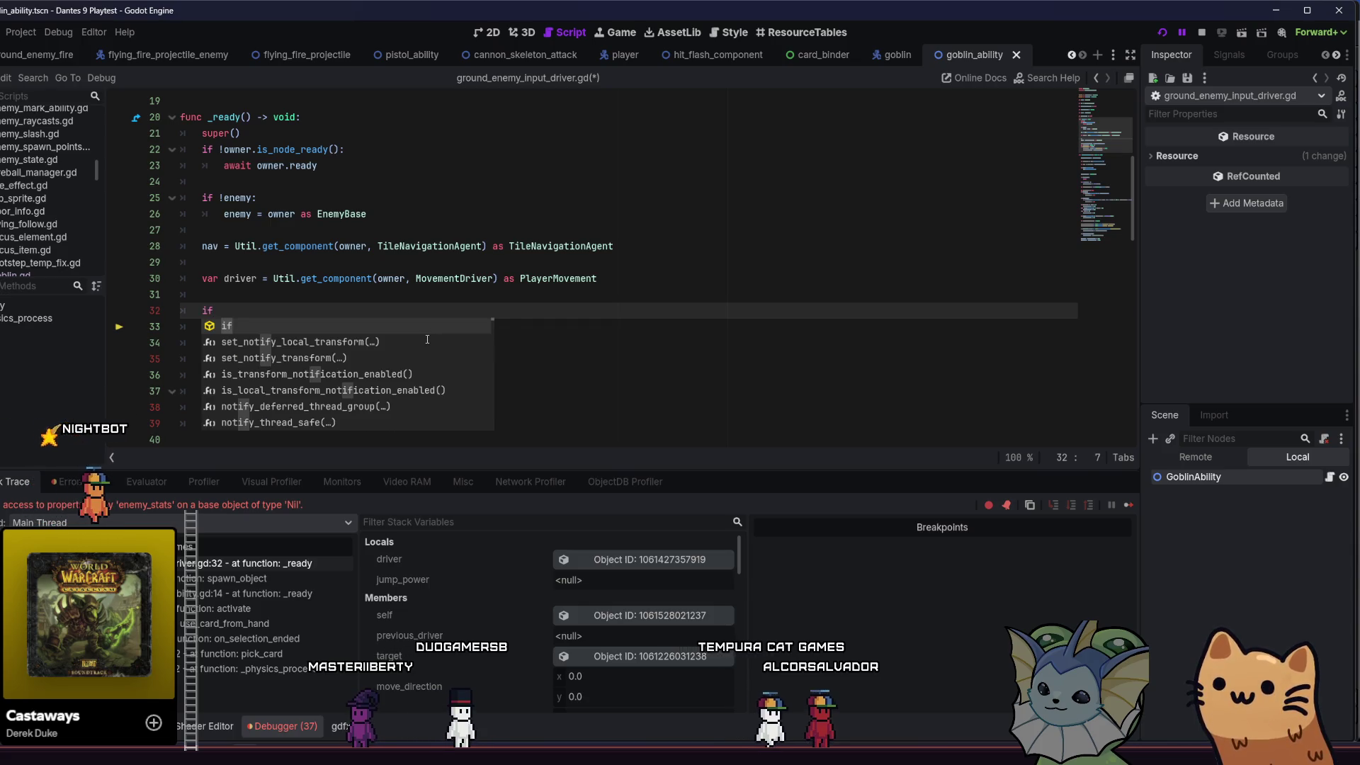
key(BackSpace)
key(BackSpace)
key(BackSpace)
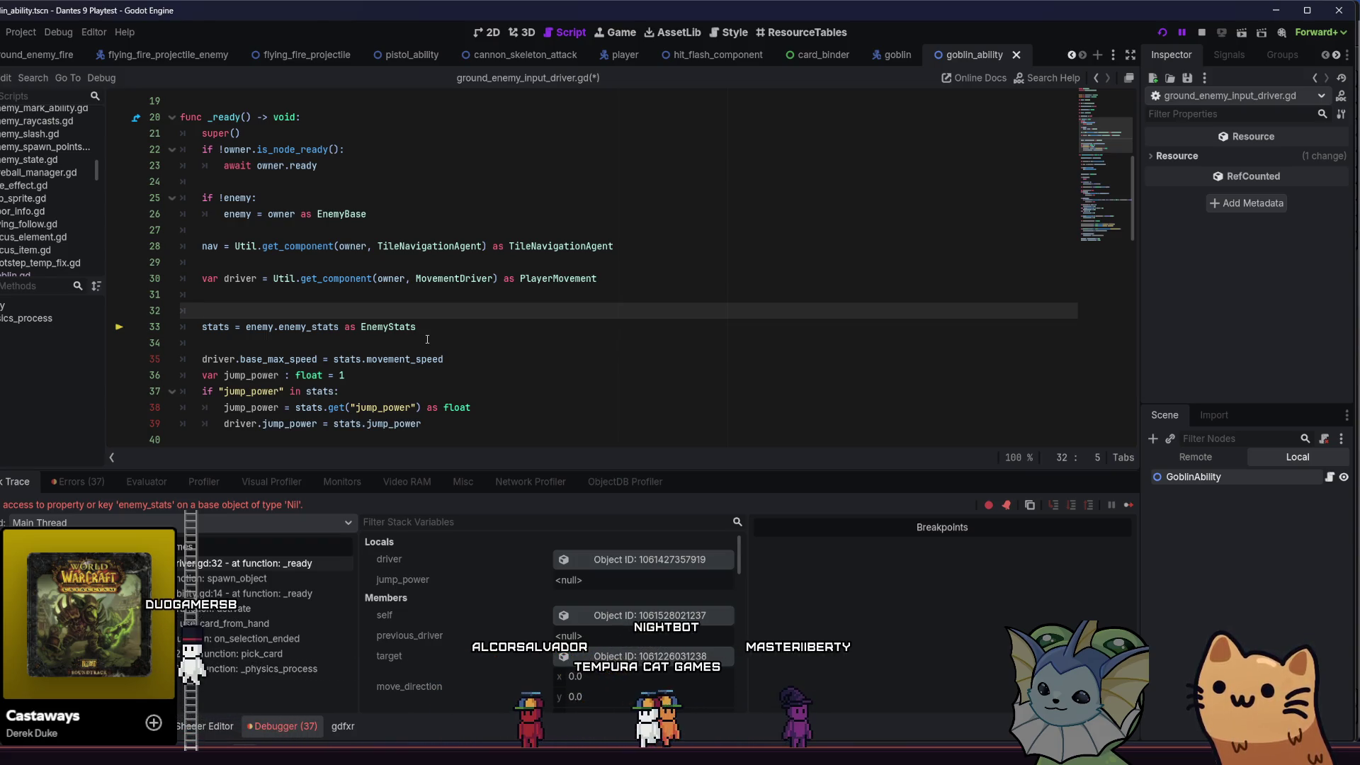
- Add an 'if enemy.enemy_stats:' guard, indent the stats line under it, and save
click(392, 215)
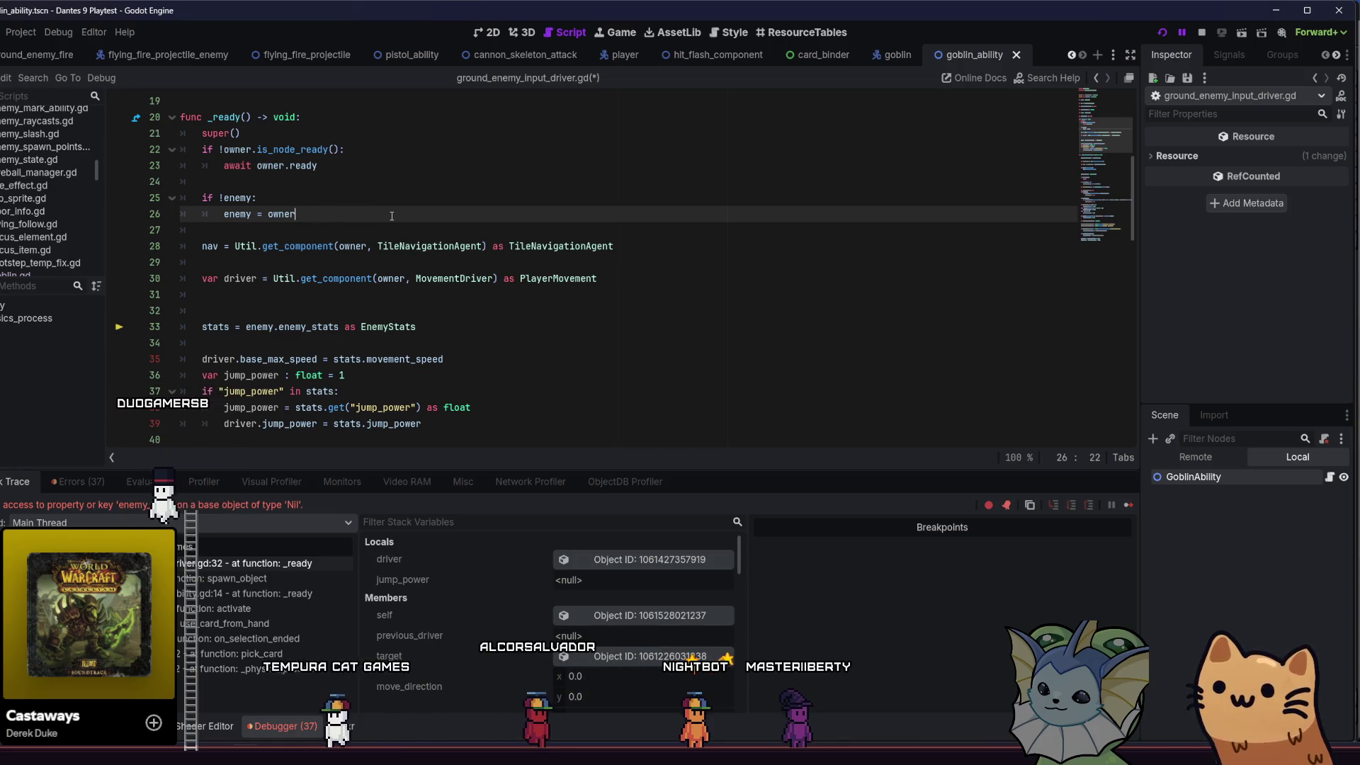
click(334, 313)
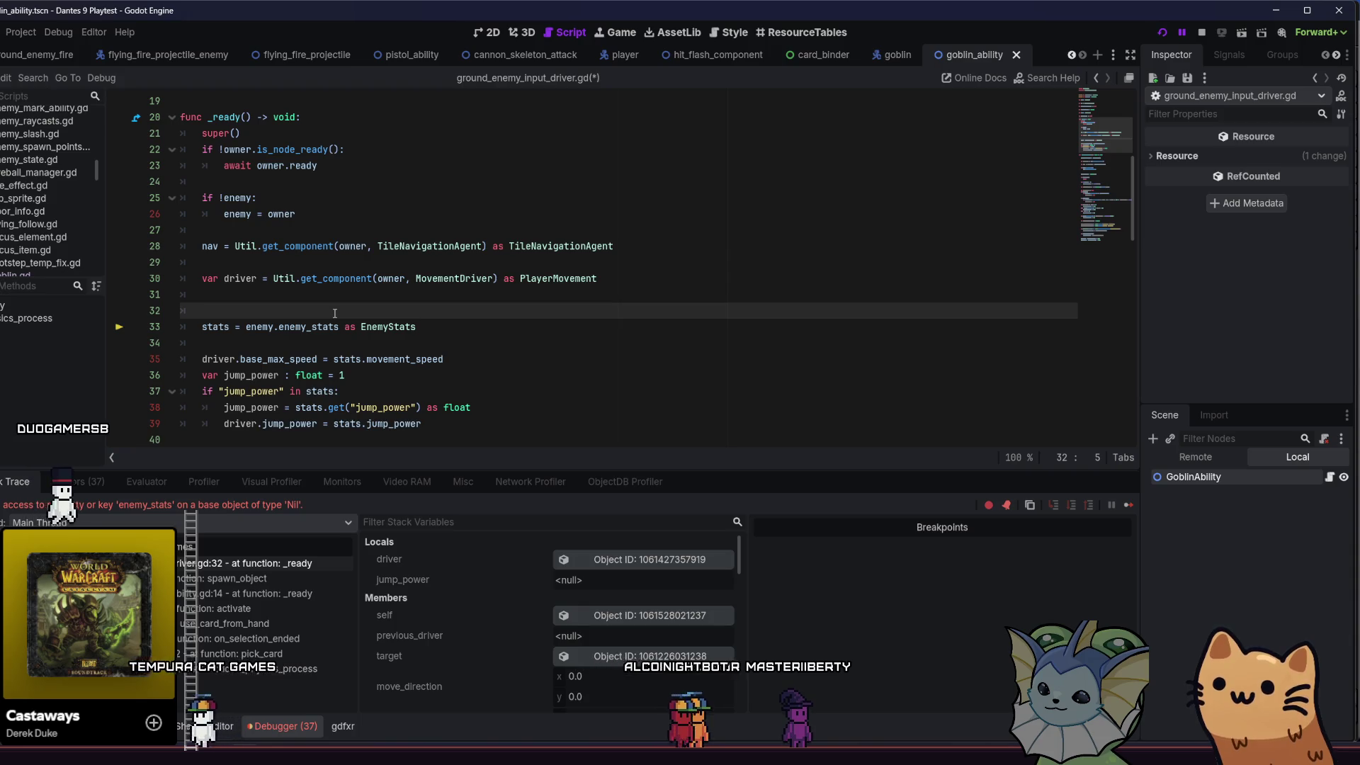
text(if )
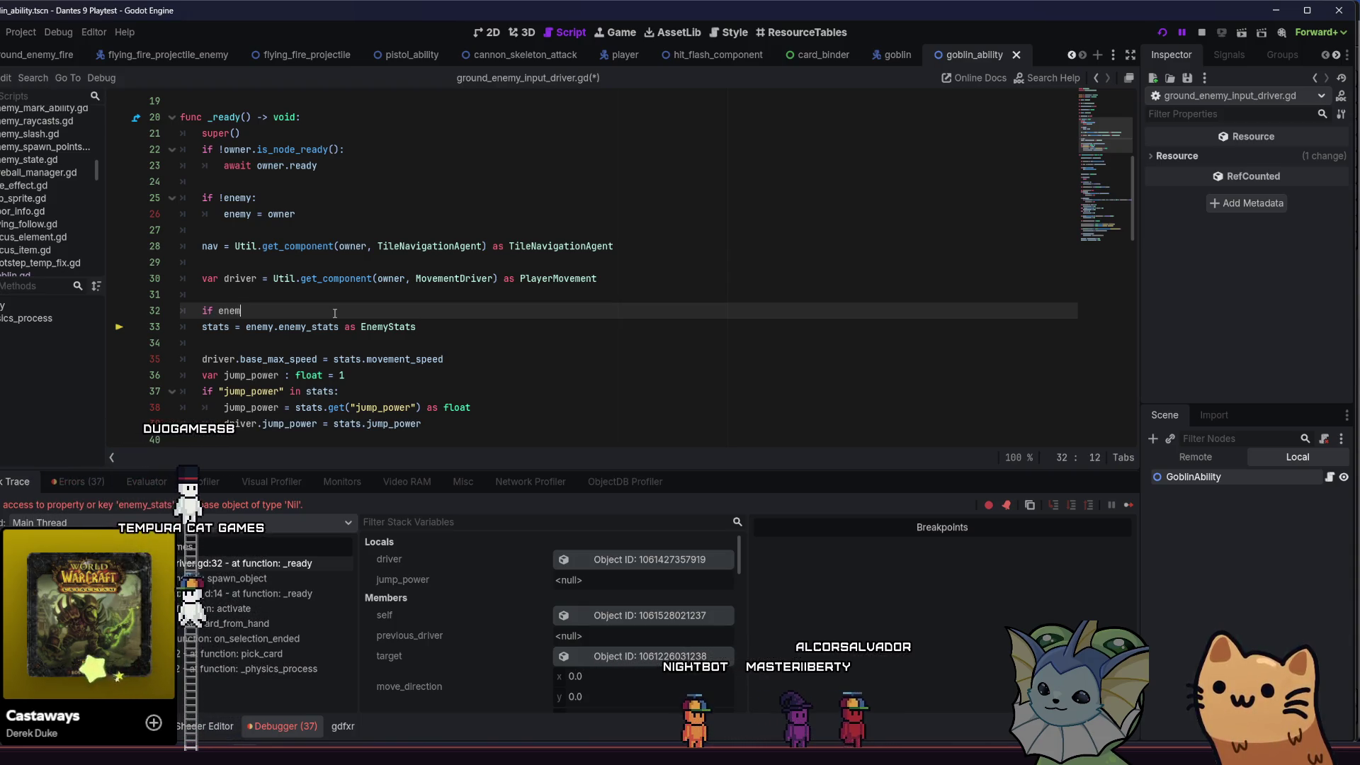
text(en)
key(Down)
key(Down)
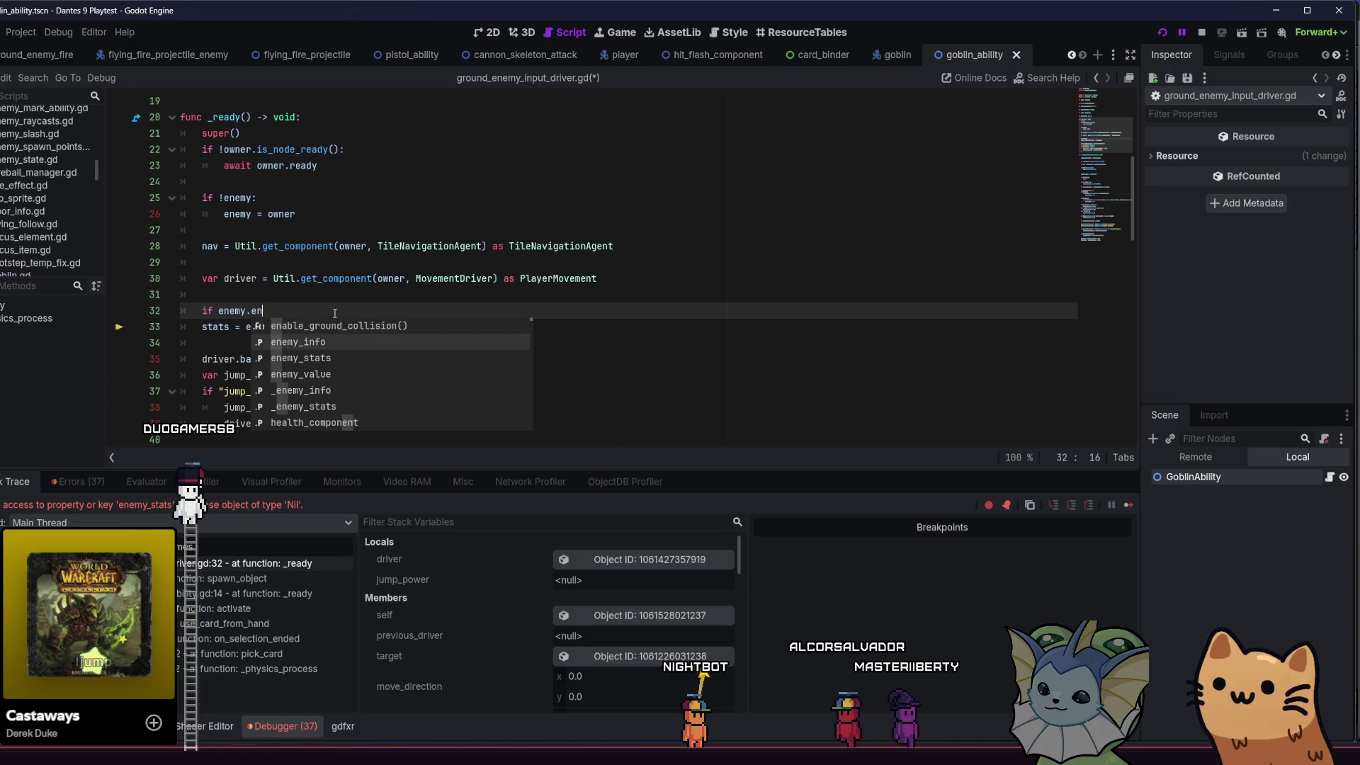
key(Return)
click(203, 329)
key(Tab)
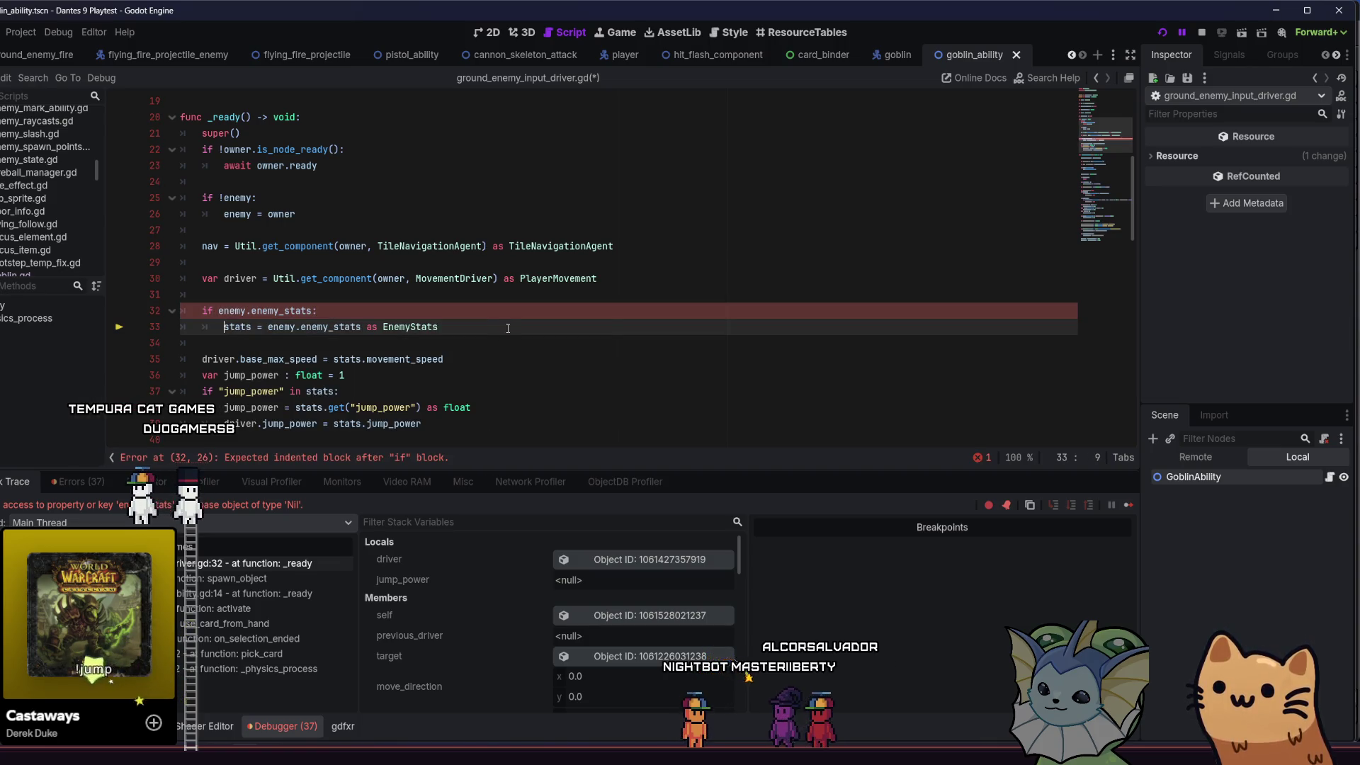
click(482, 317)
key(ctrl+s)
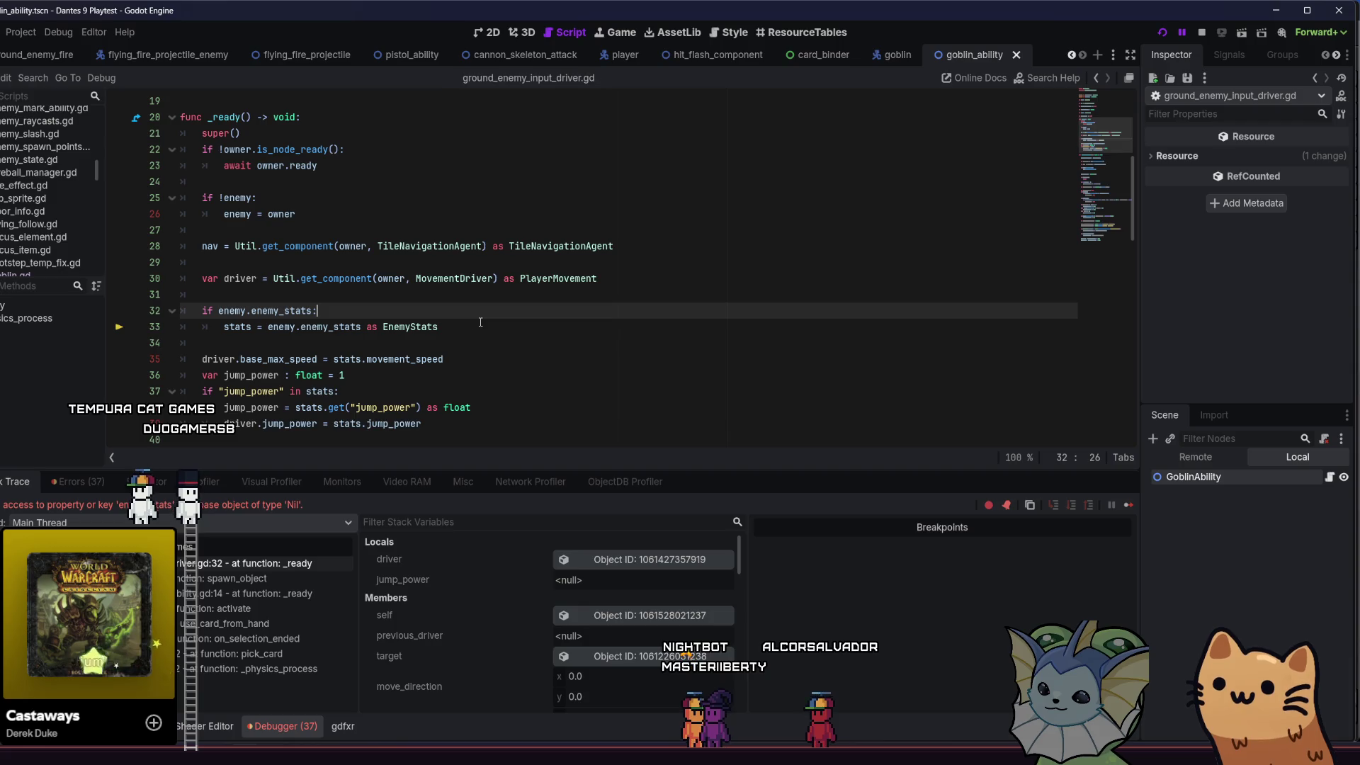
- Indent the base_max_speed and jump_power lines under the enemy_stats check
scroll(338, 331, down, 2)
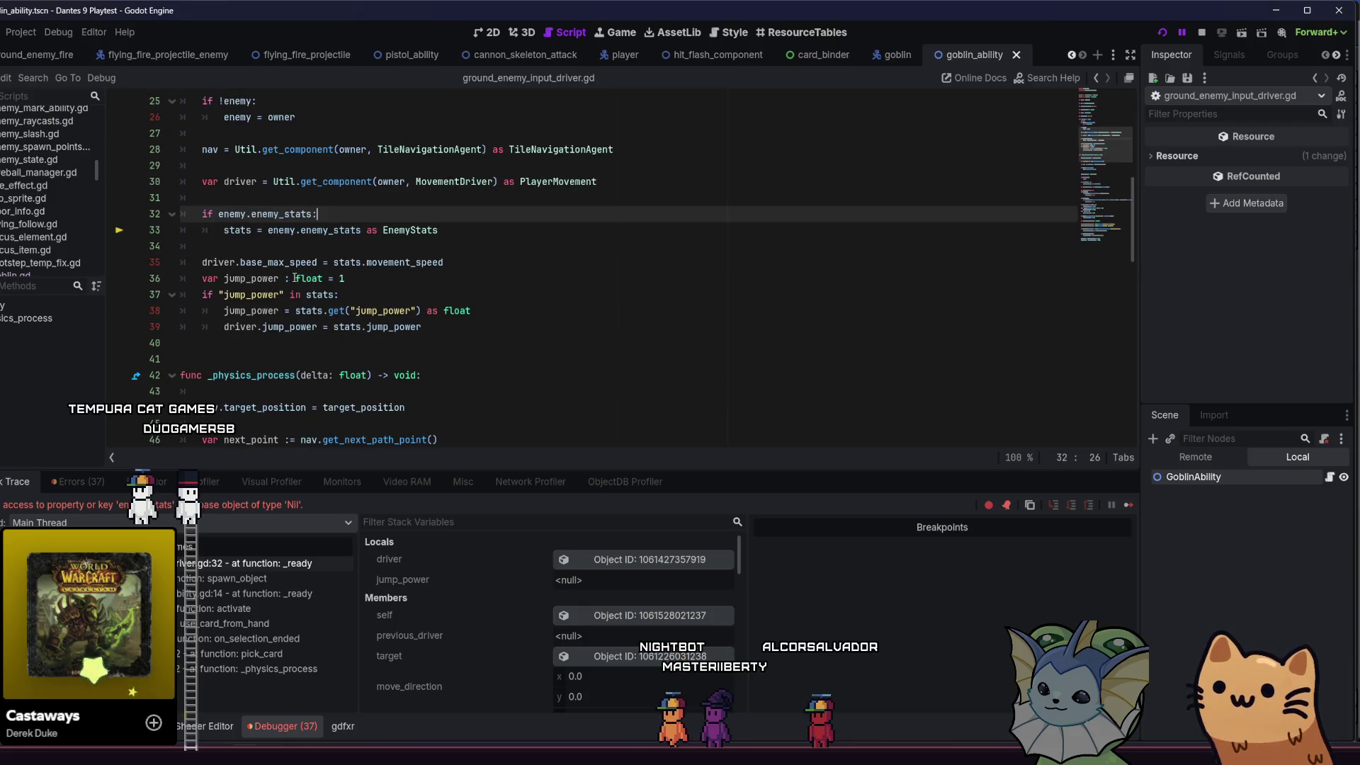
click(273, 266)
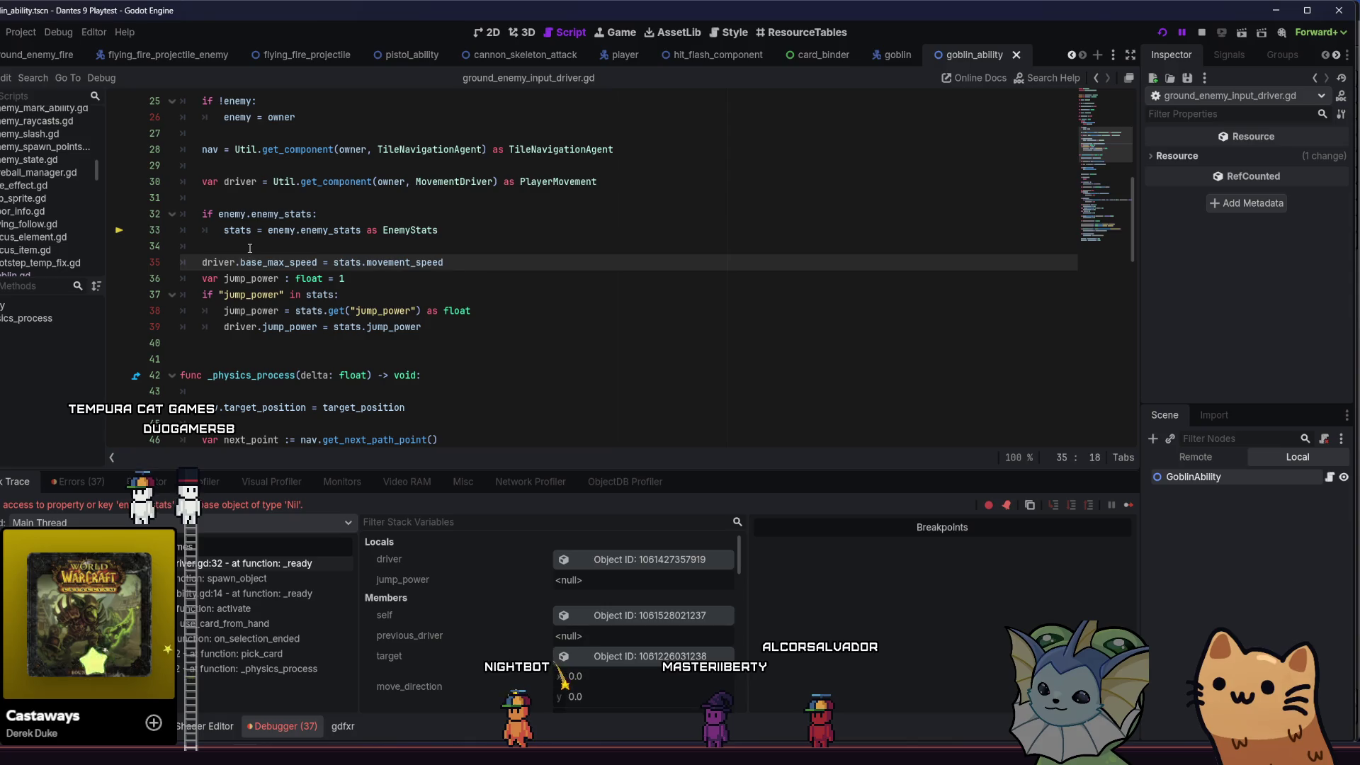
click(202, 262)
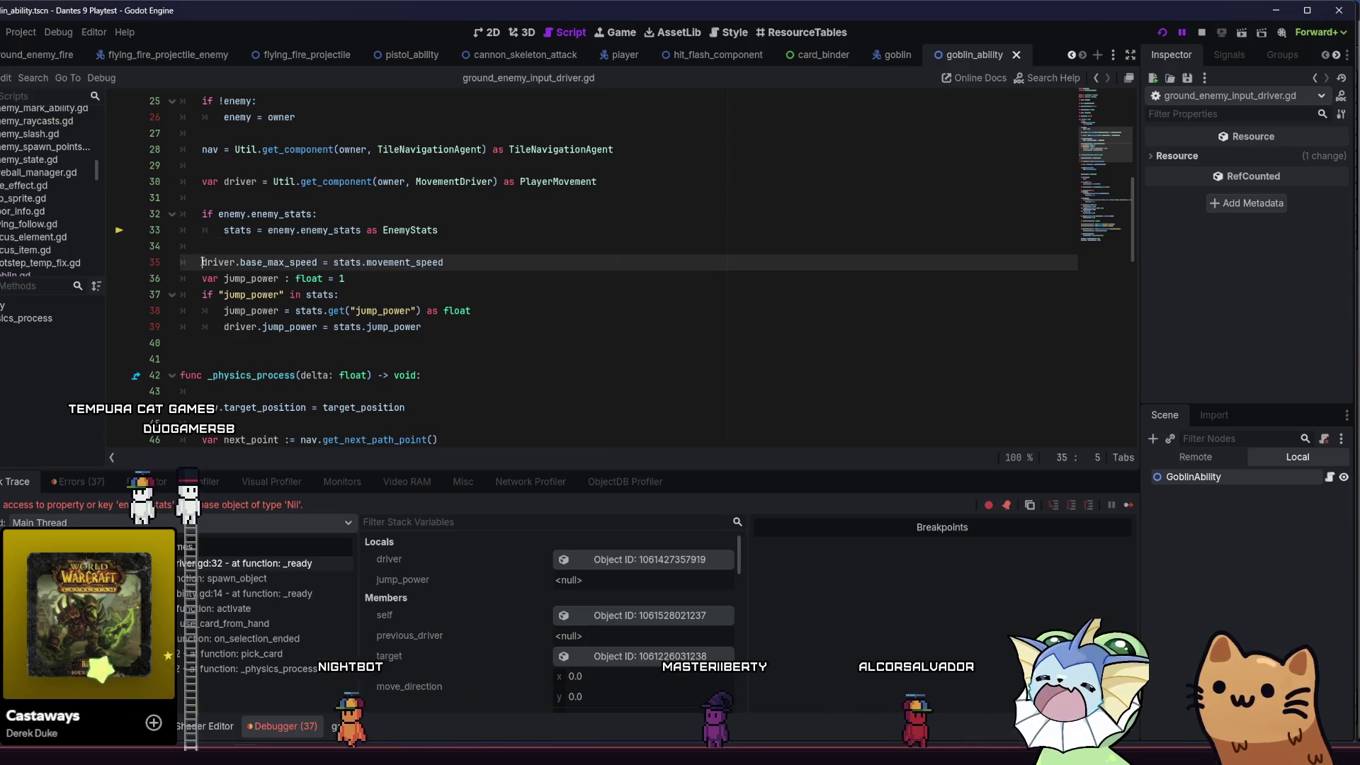
key(Tab)
key(Down)
key(Tab)
key(Down)
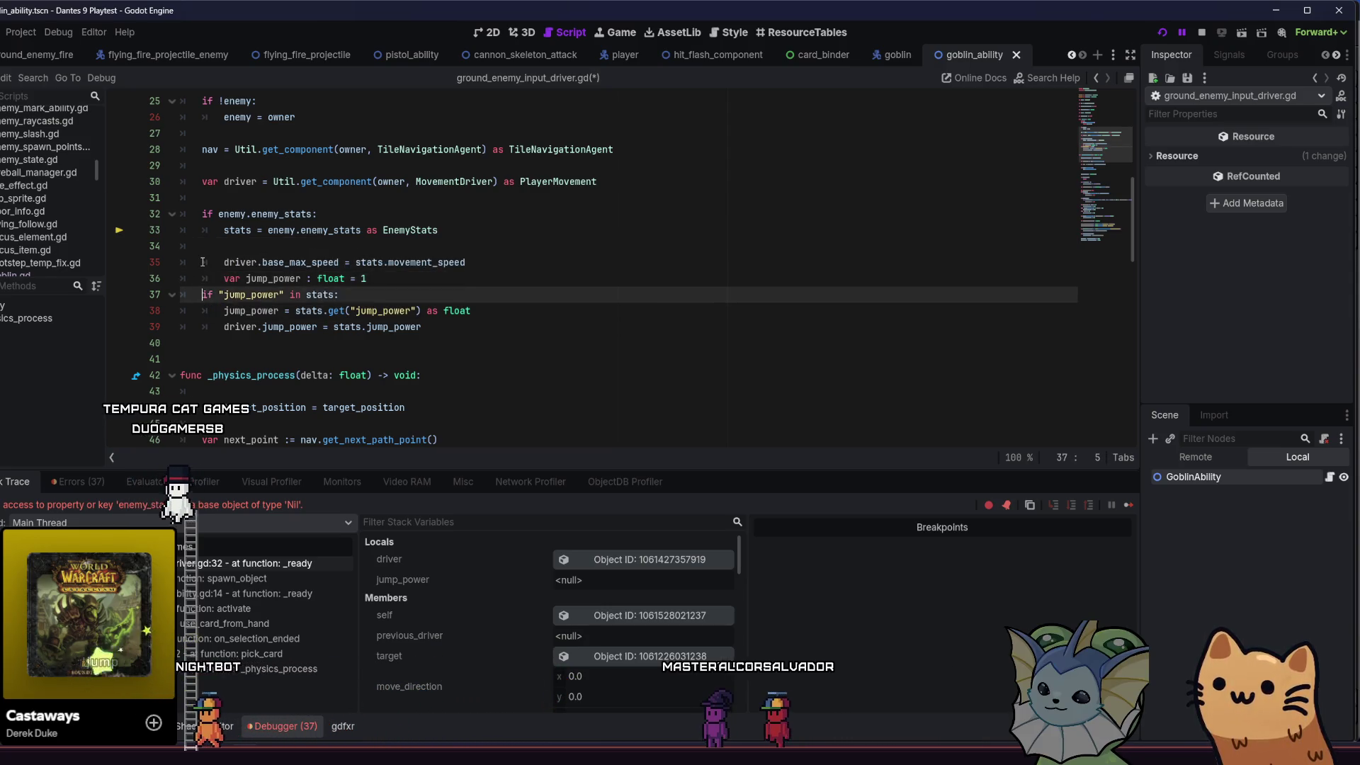
key(Tab)
key(Down)
key(Tab)
key(Down)
key(Tab)
key(Up)
key(Up)
key(Up)
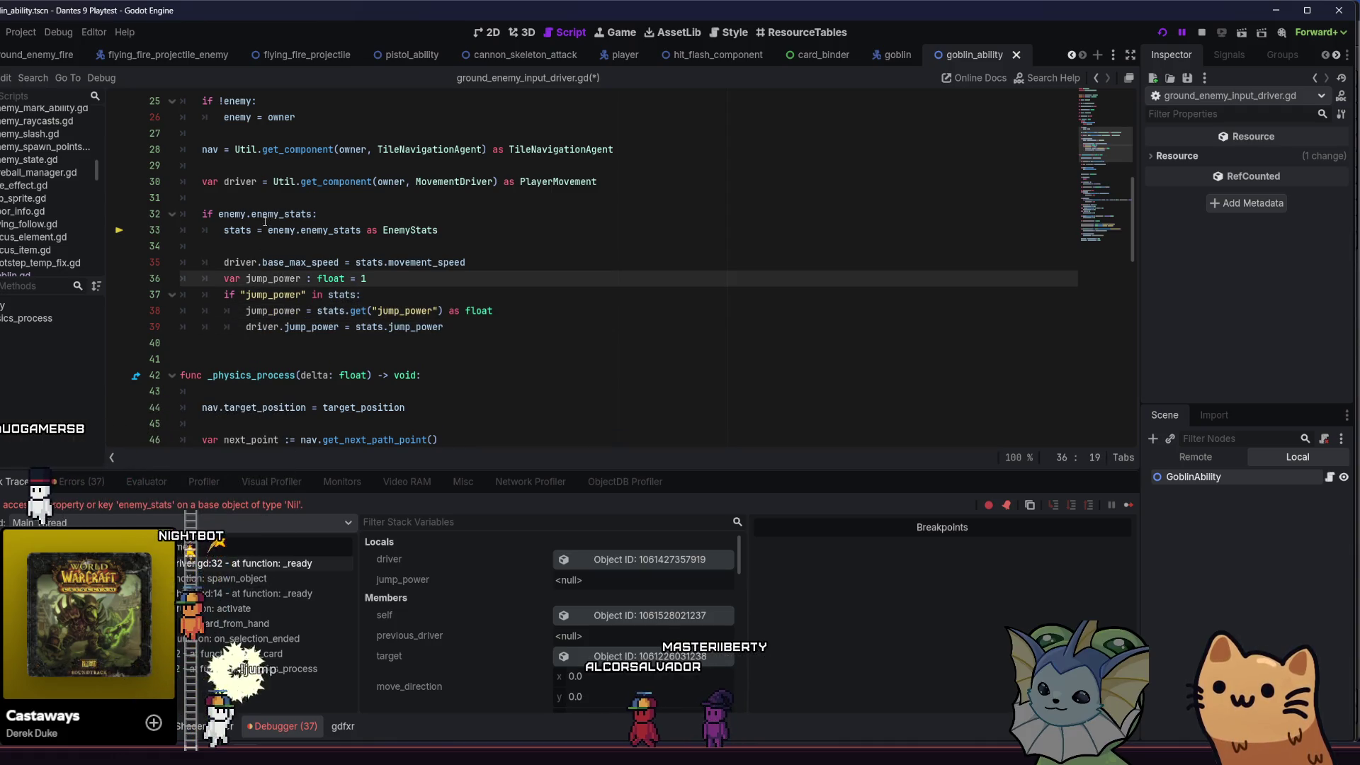
- Change the enemy variable's type from EnemyBase to Node2D and save the script
click(265, 216)
scroll(457, 312, down, 3)
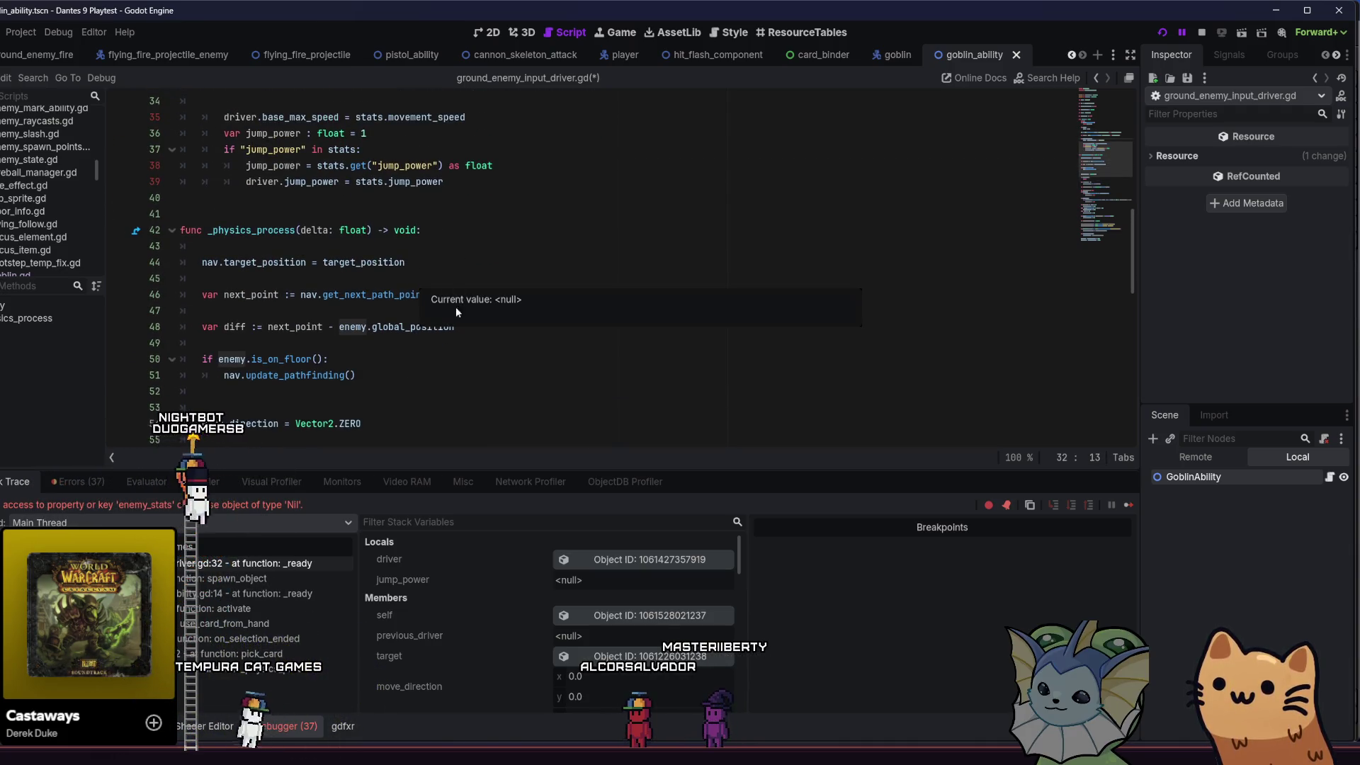
scroll(457, 311, down, 1)
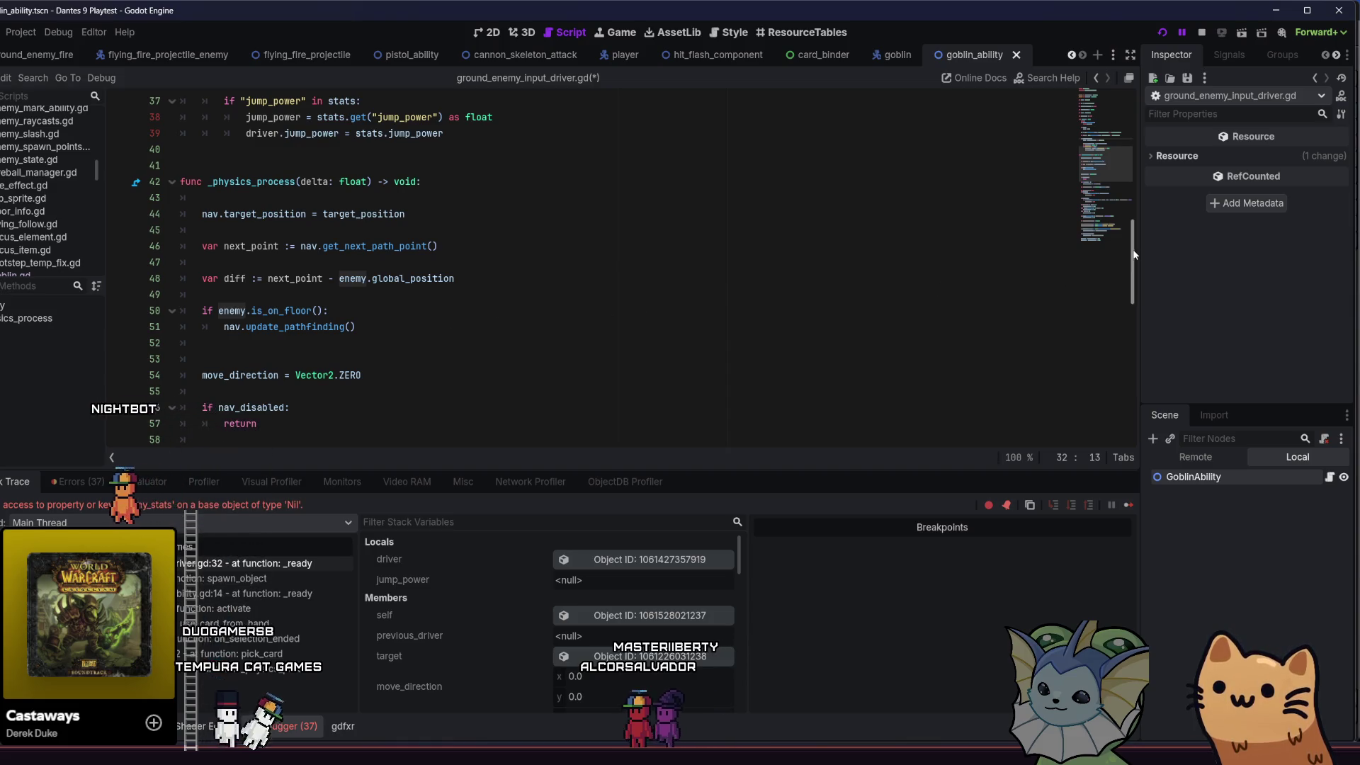
scroll(1134, 255, down, 10)
click(1093, 130)
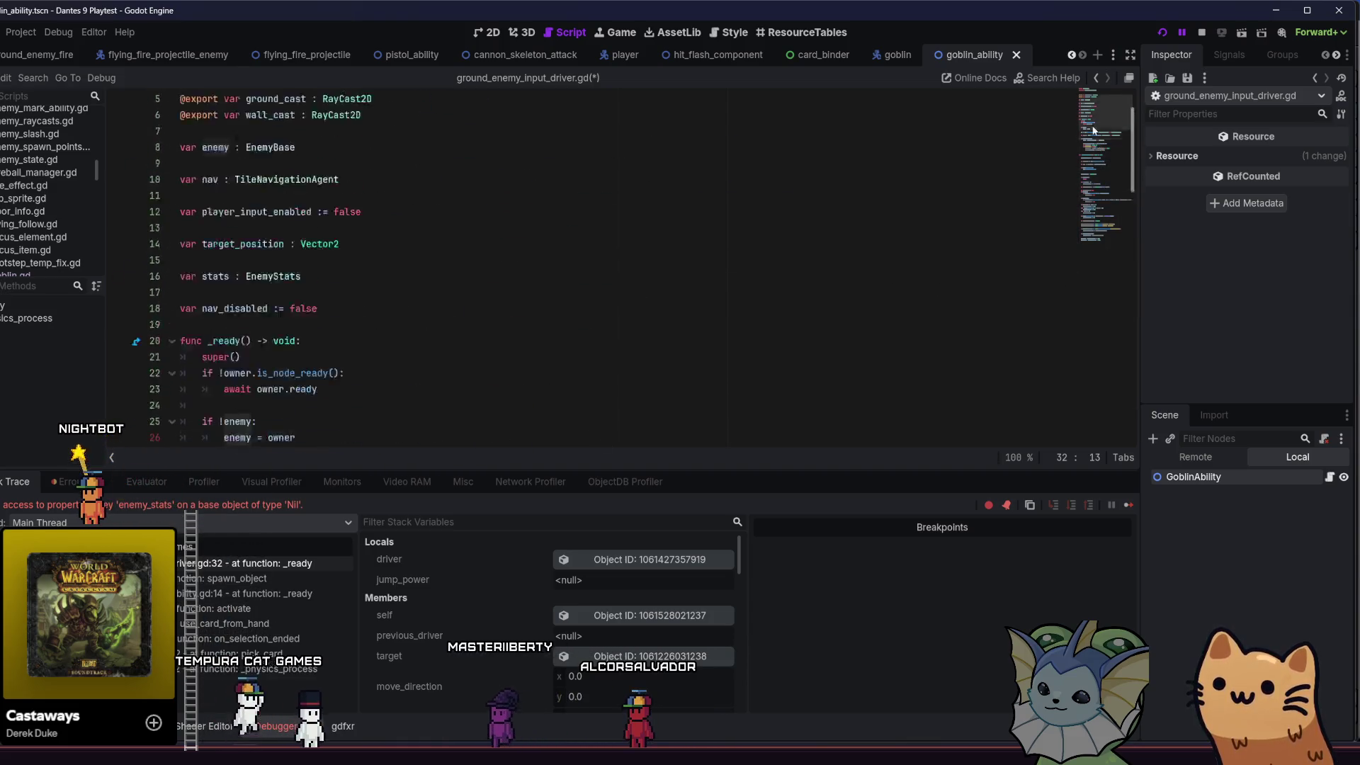
scroll(698, 288, up, 1)
click(699, 289)
key(ctrl+s)
click(292, 196)
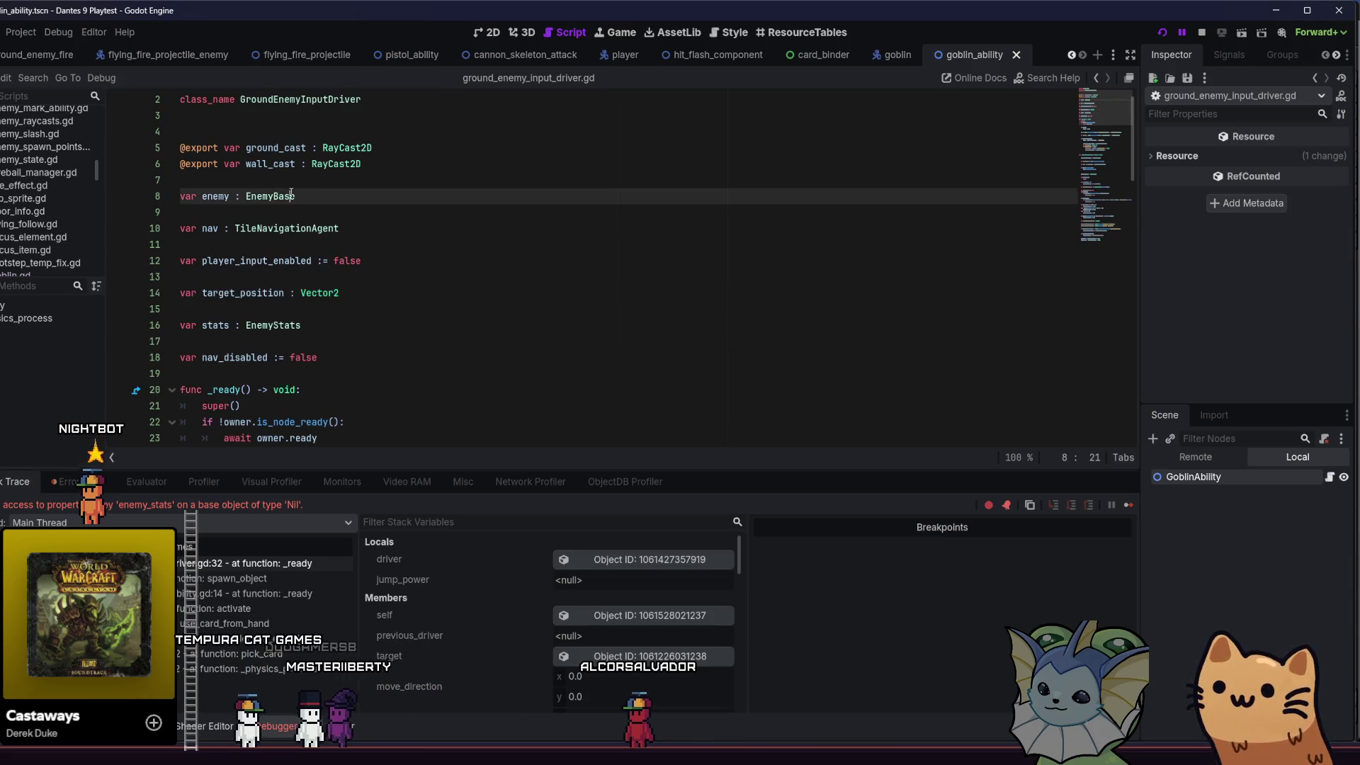
text(2D)
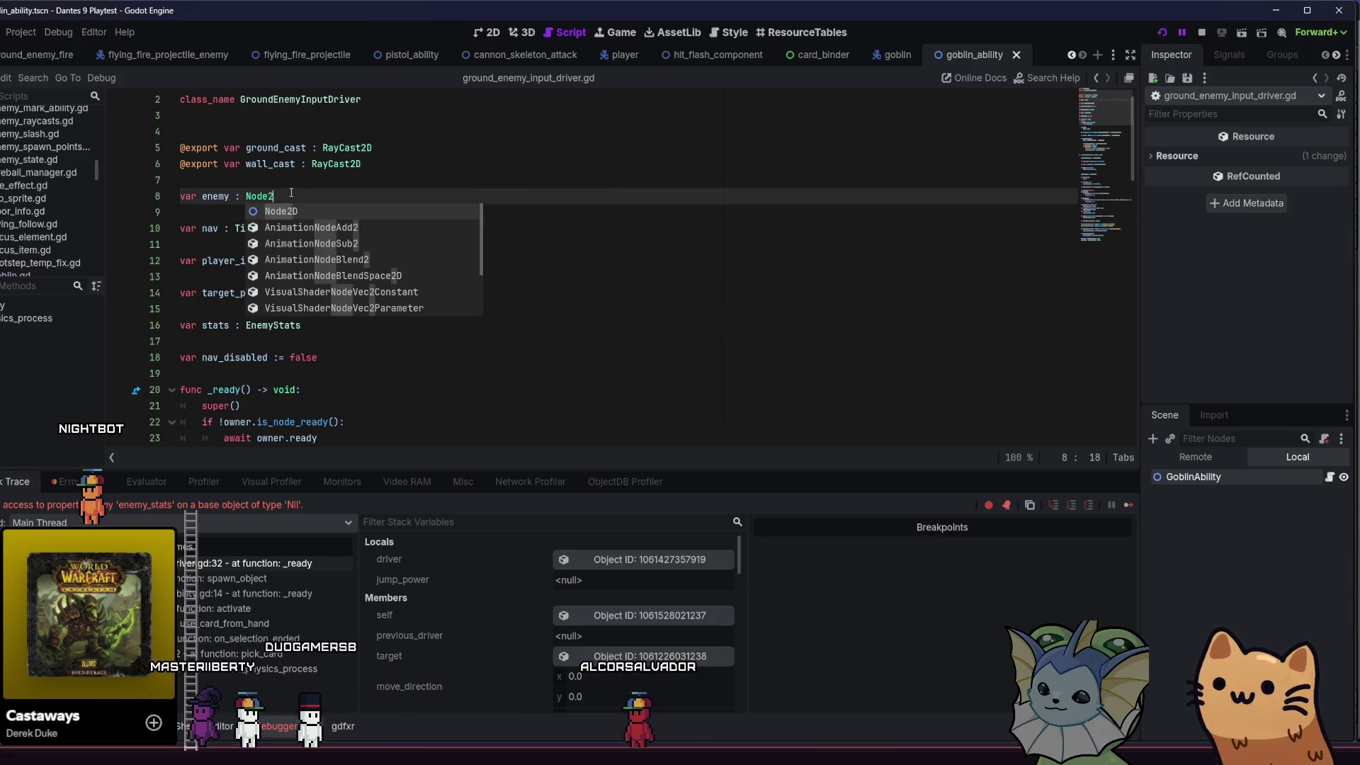
key(ctrl+s)
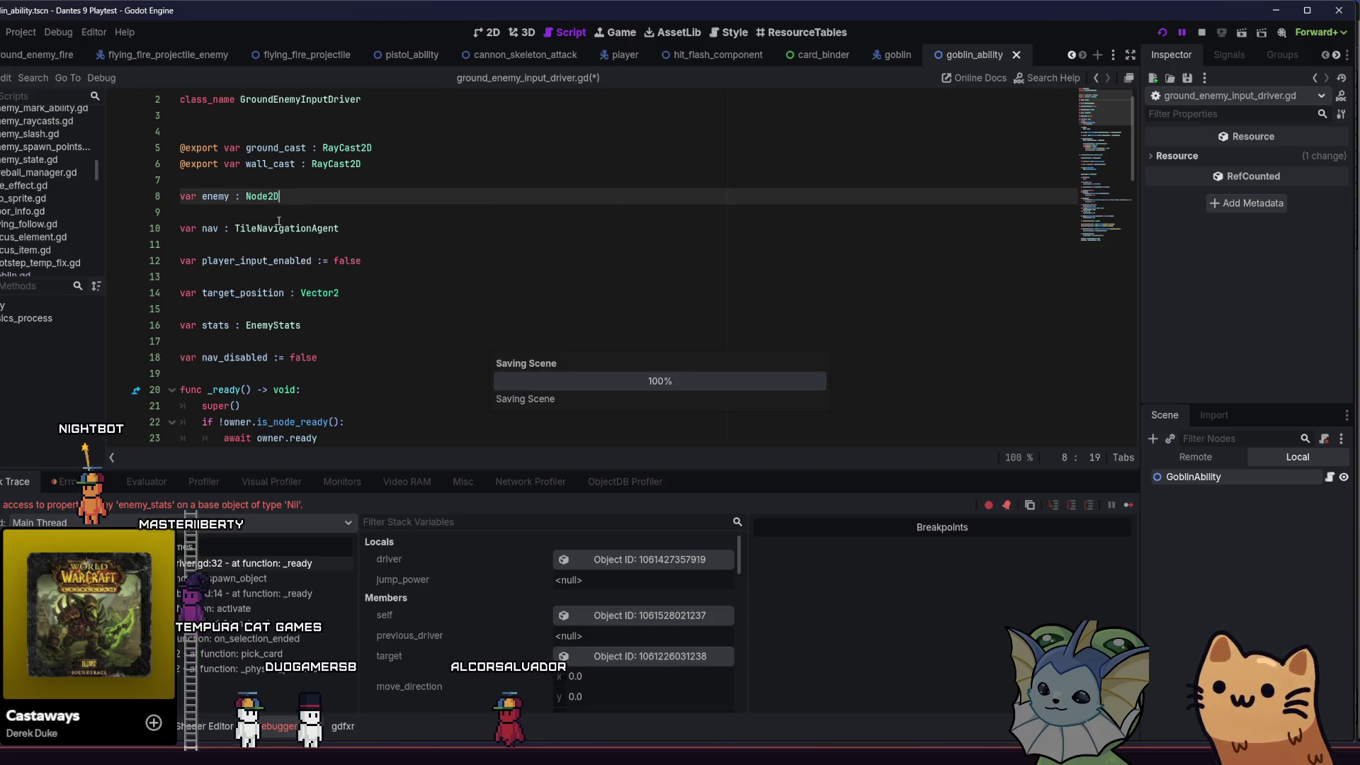
- Run the game again to the Dante's 9 title menu
scroll(638, 248, down, 9)
click(957, 228)
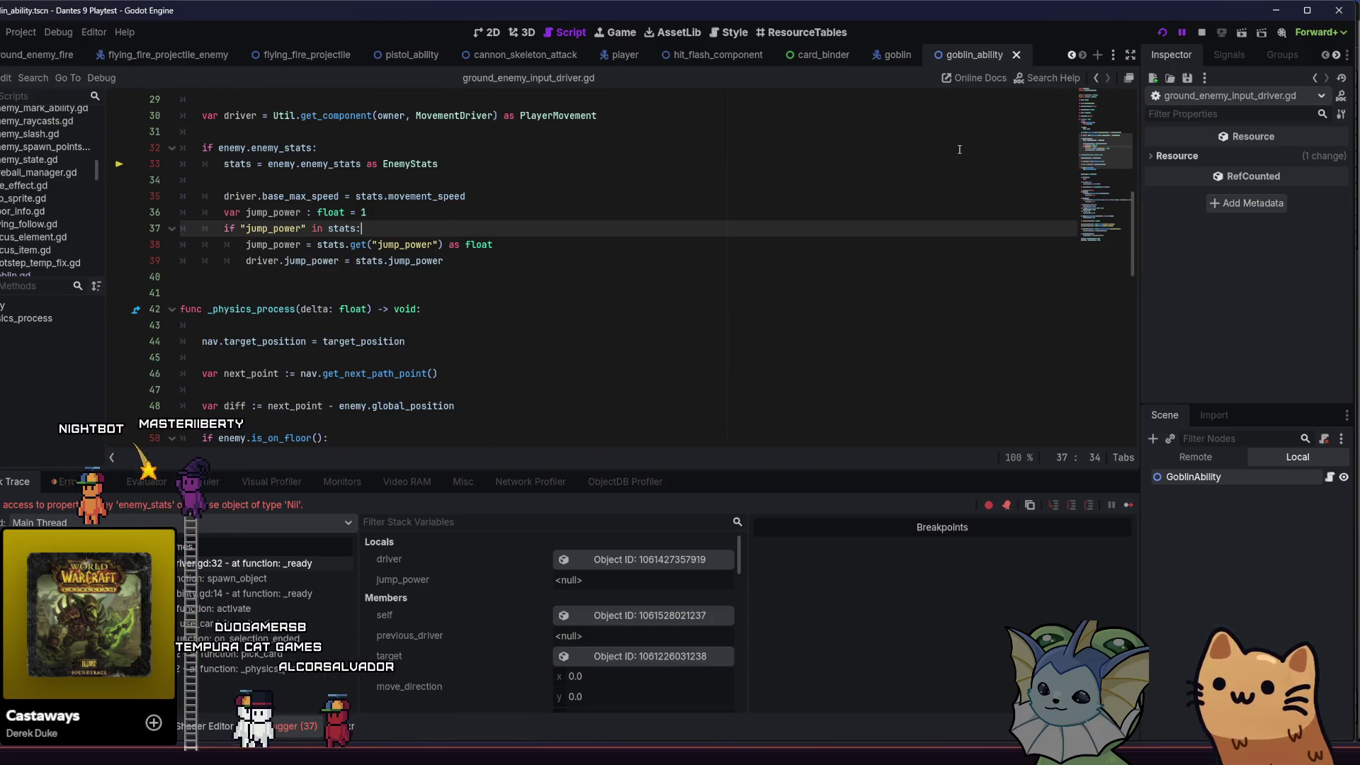
click(1162, 34)
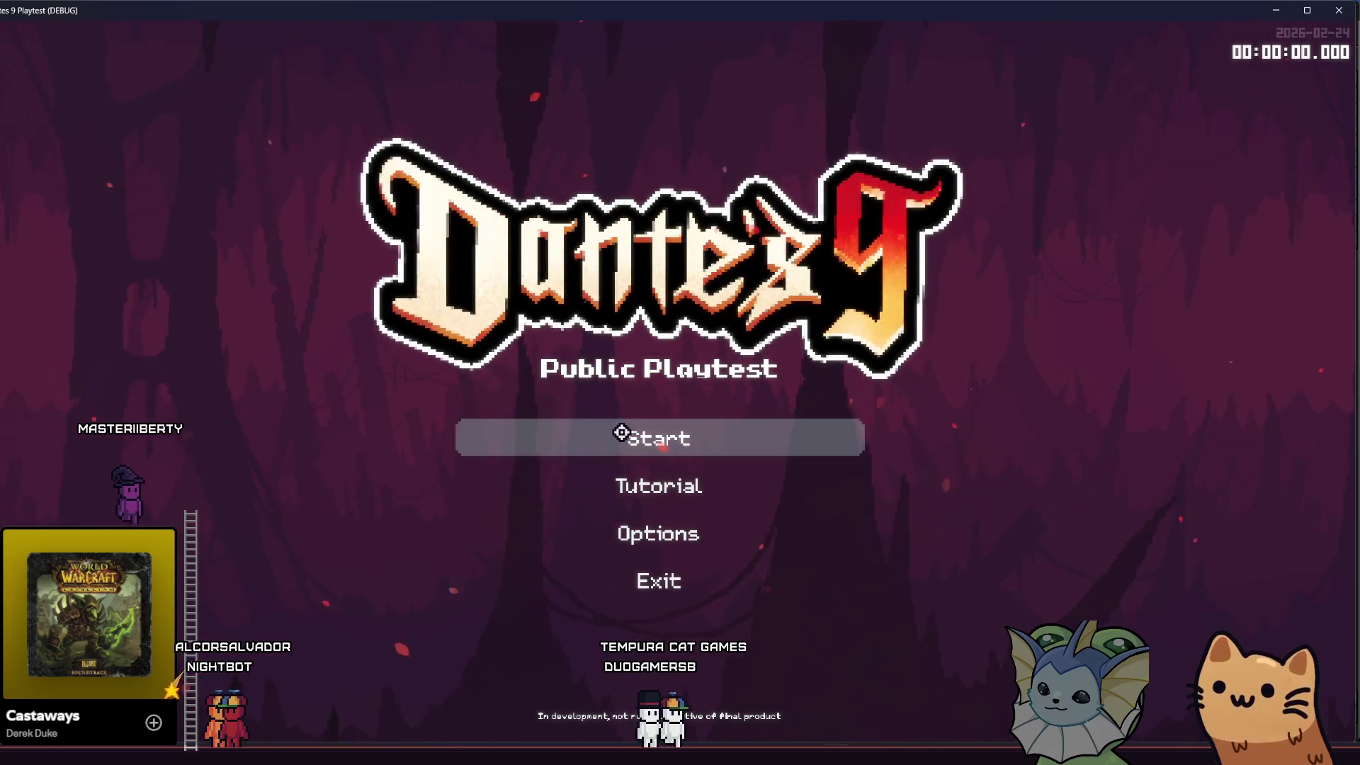
- Start a new run and add a Goblin Army card to the hand from the debug Cards menu
click(619, 443)
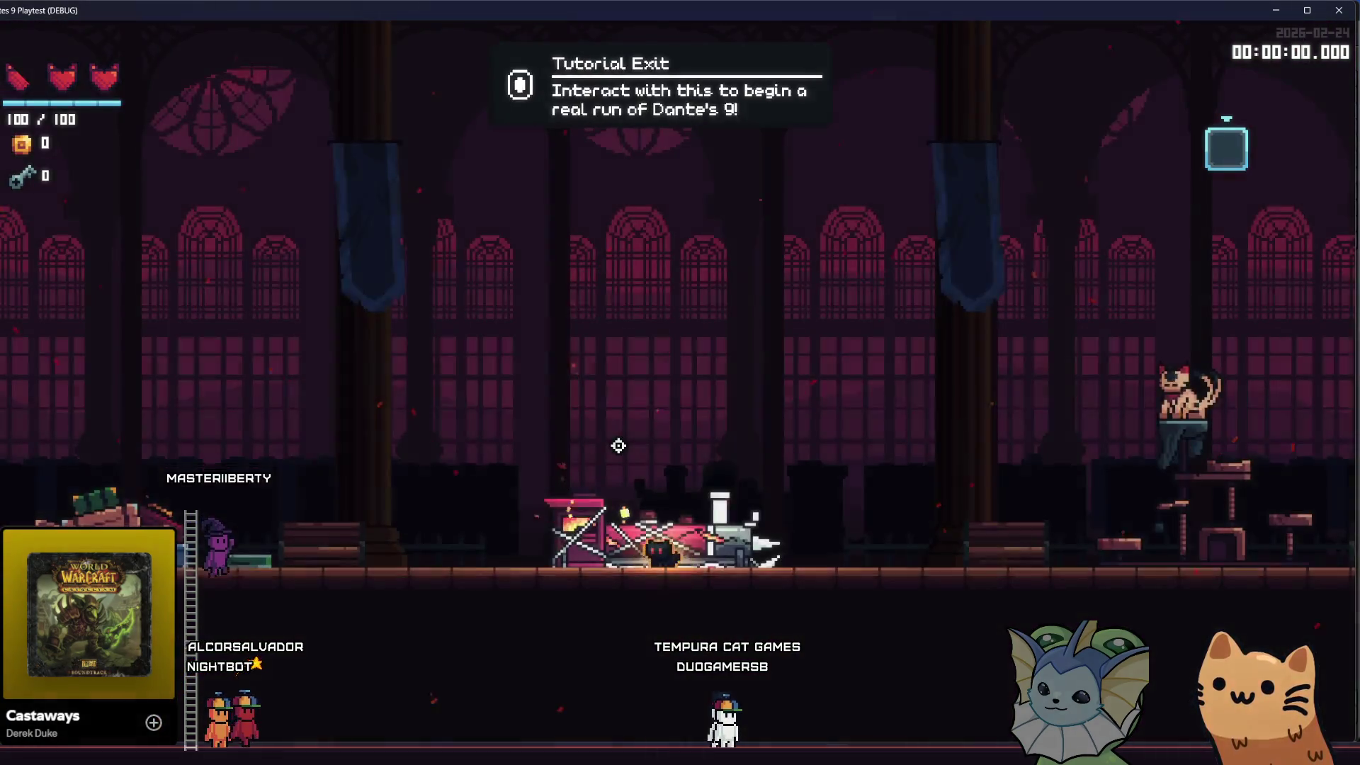
key(grave)
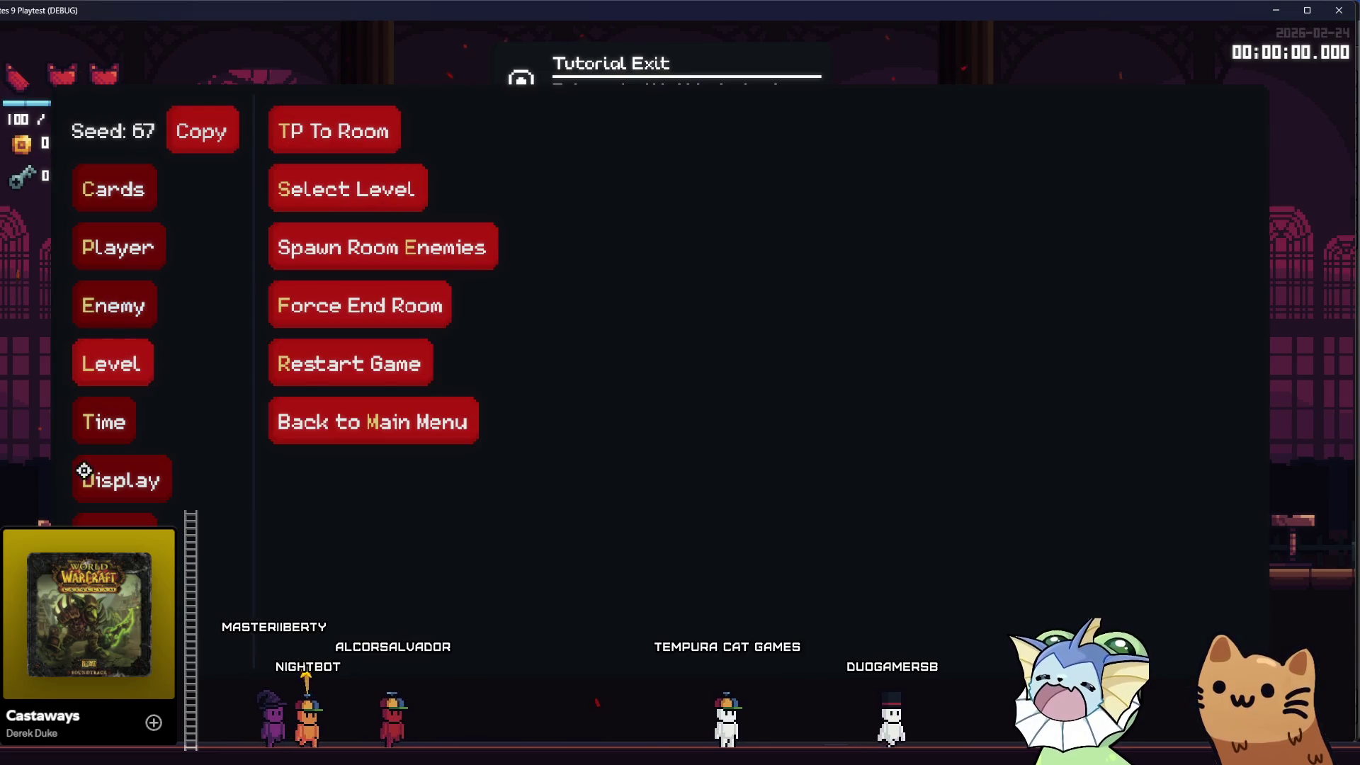
click(110, 188)
click(347, 131)
scroll(601, 407, down, 3)
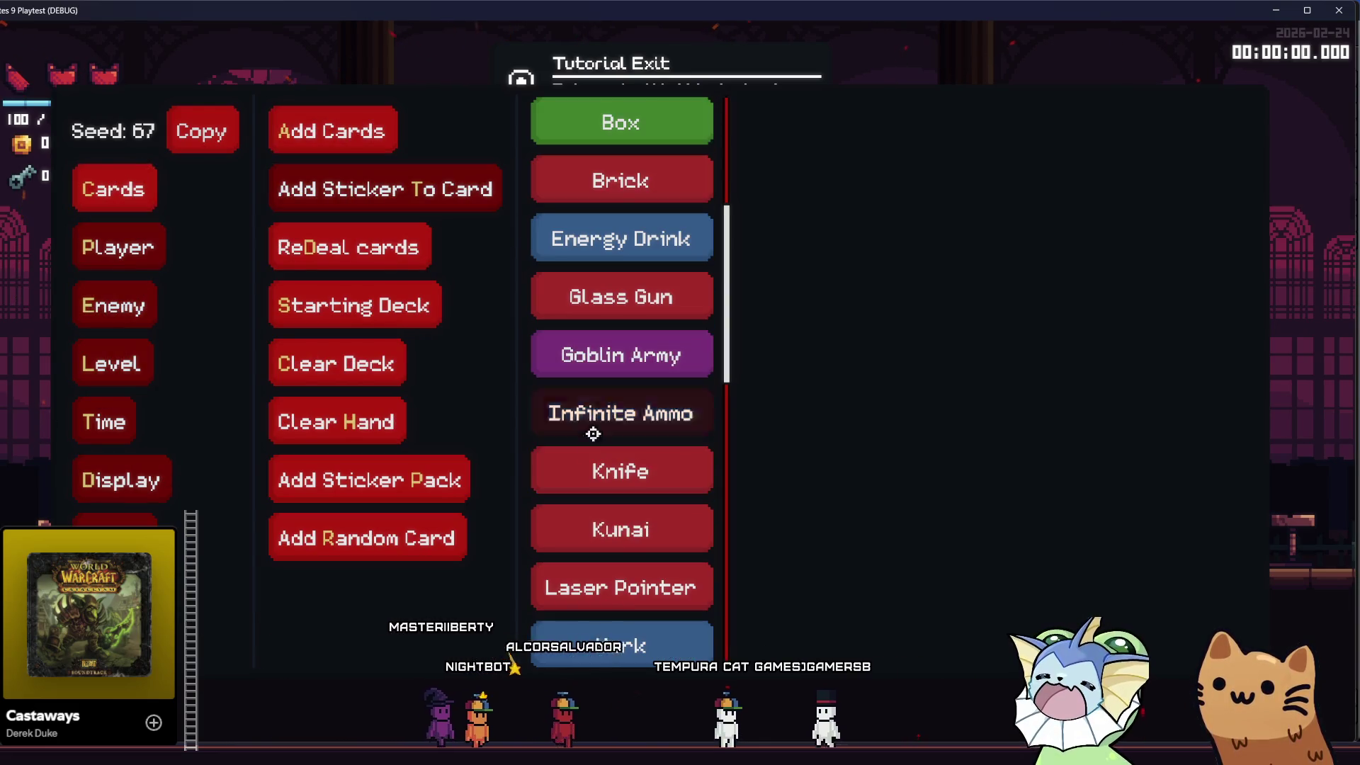
click(595, 352)
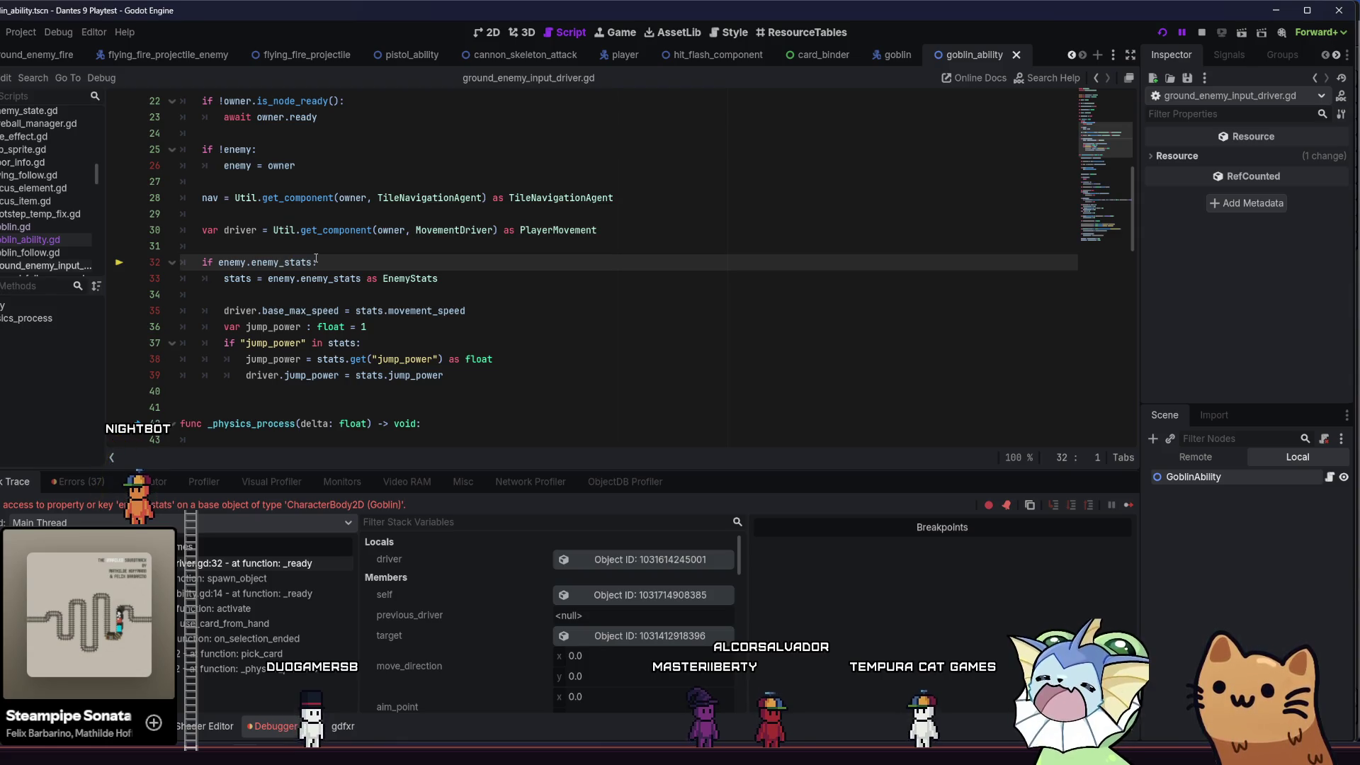
- Paste the jump_power lines onto line 31, then undo so the enemy_stats check remains
click(462, 370)
drag(461, 370, 376, 321)
key(ctrl+c)
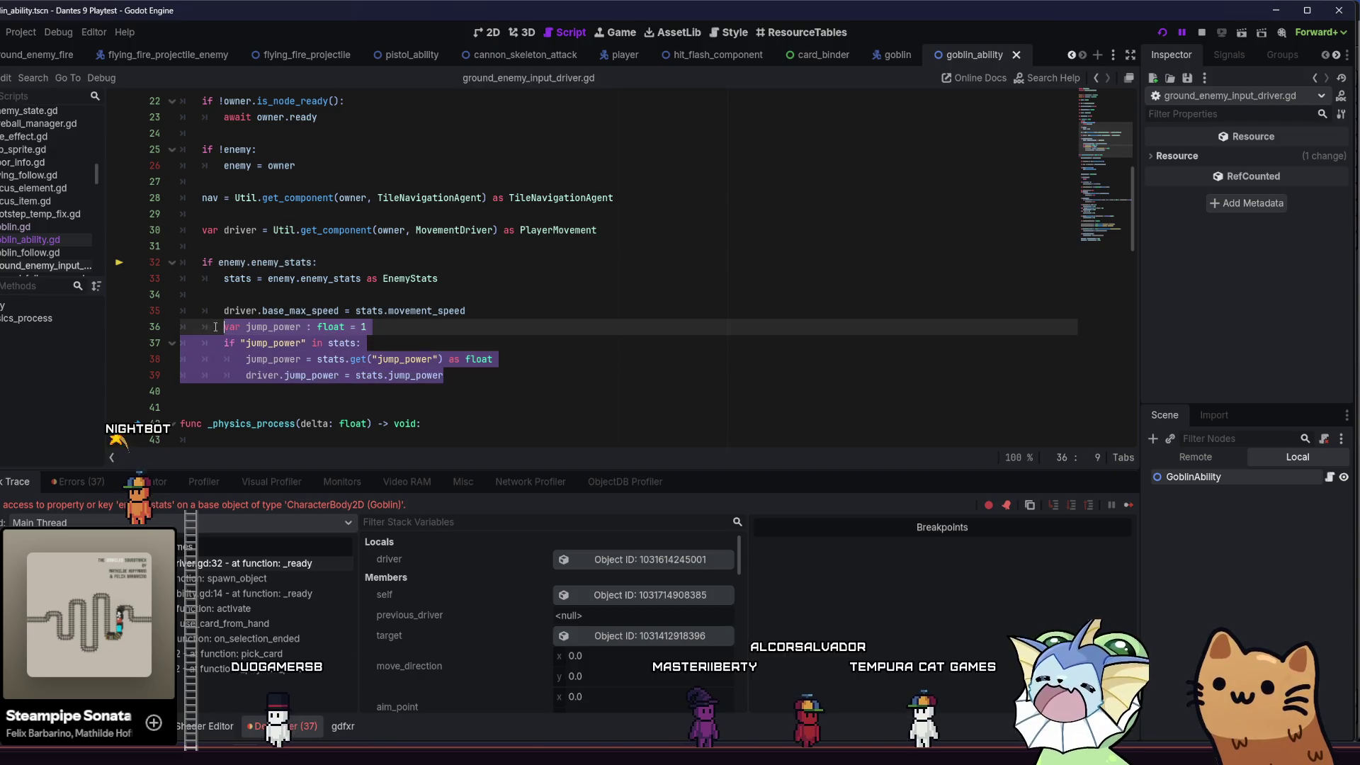
click(235, 246)
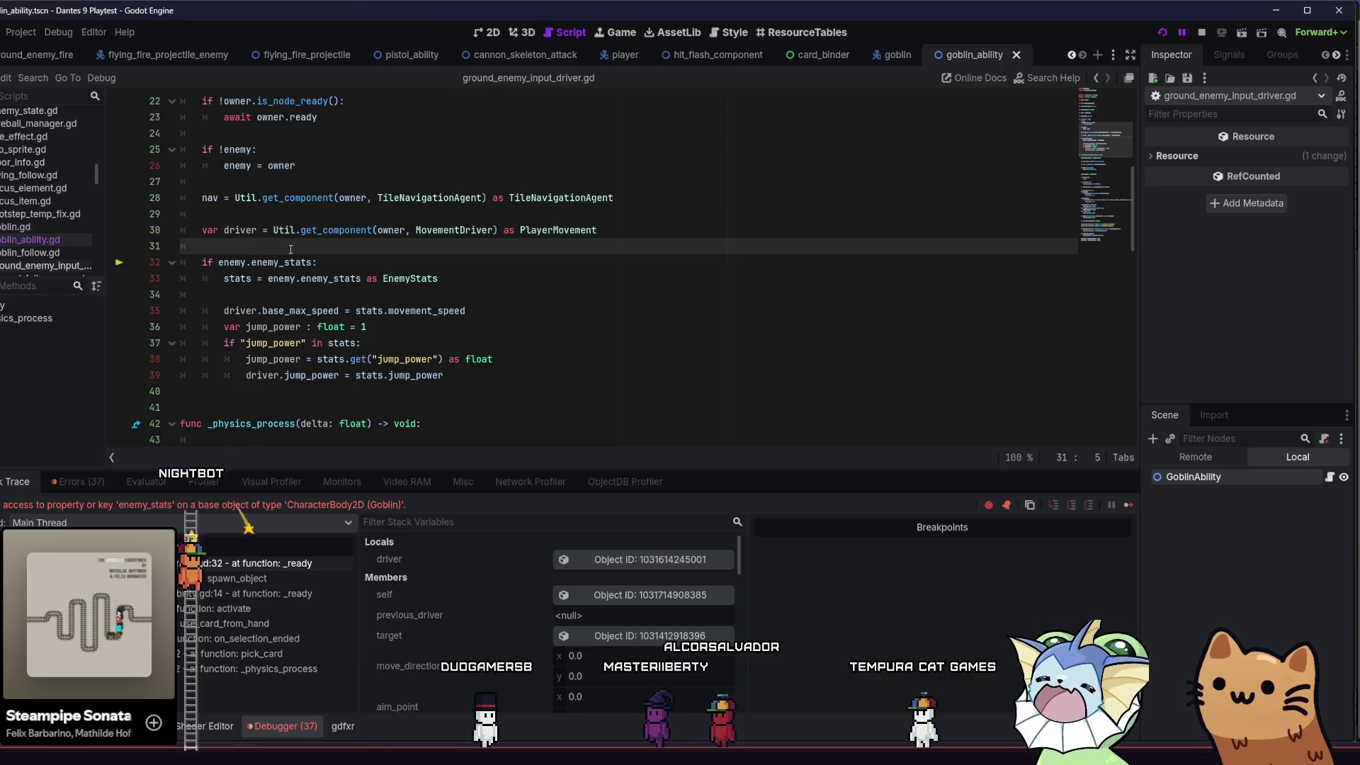
drag(318, 262, 249, 253)
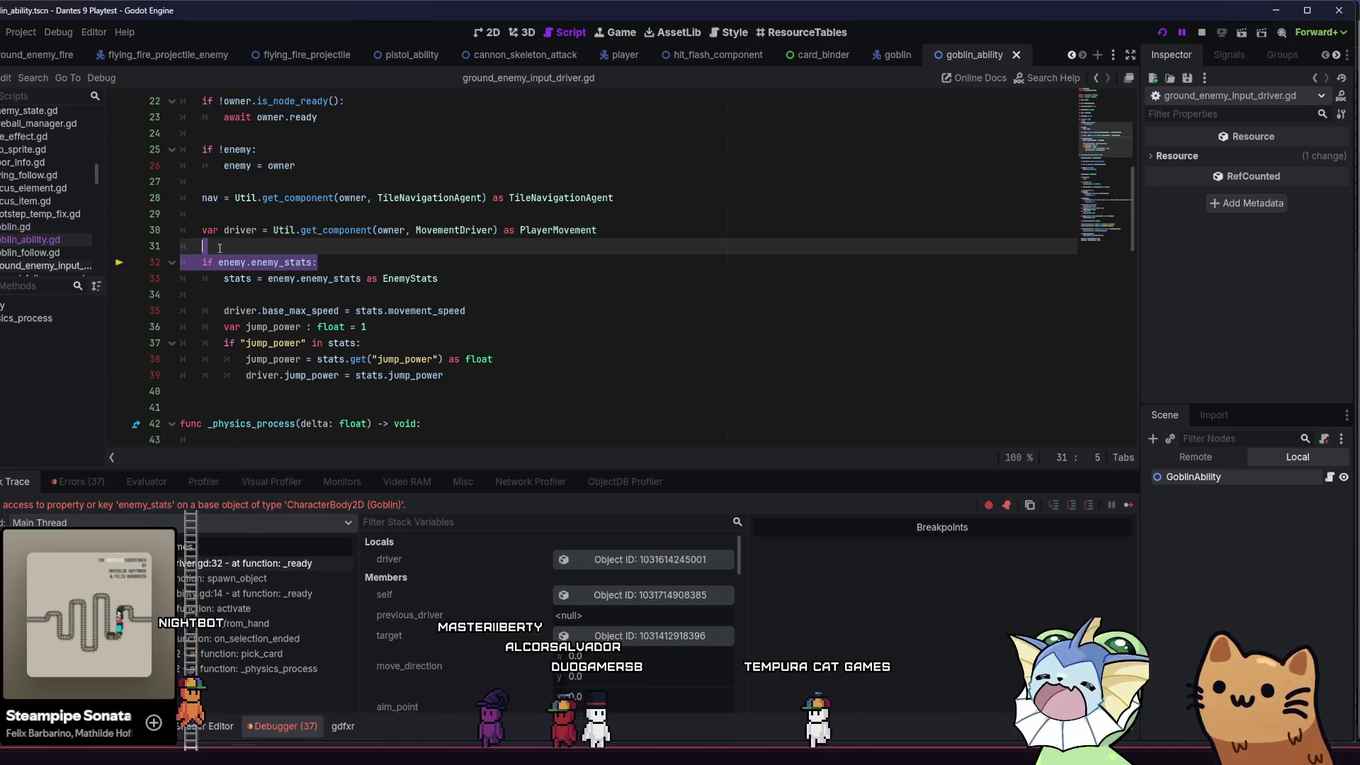
key(ctrl+v)
click(236, 246)
double_click(236, 246)
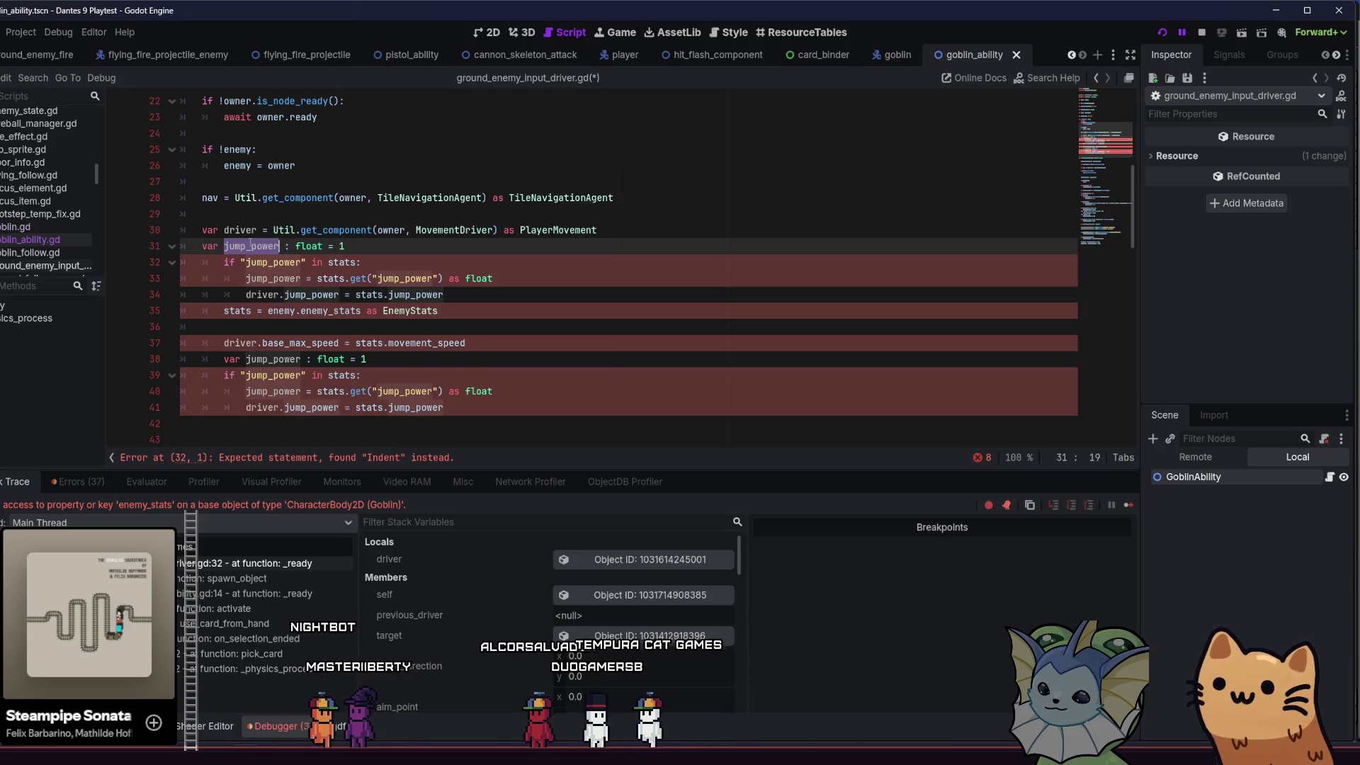
text(stats)
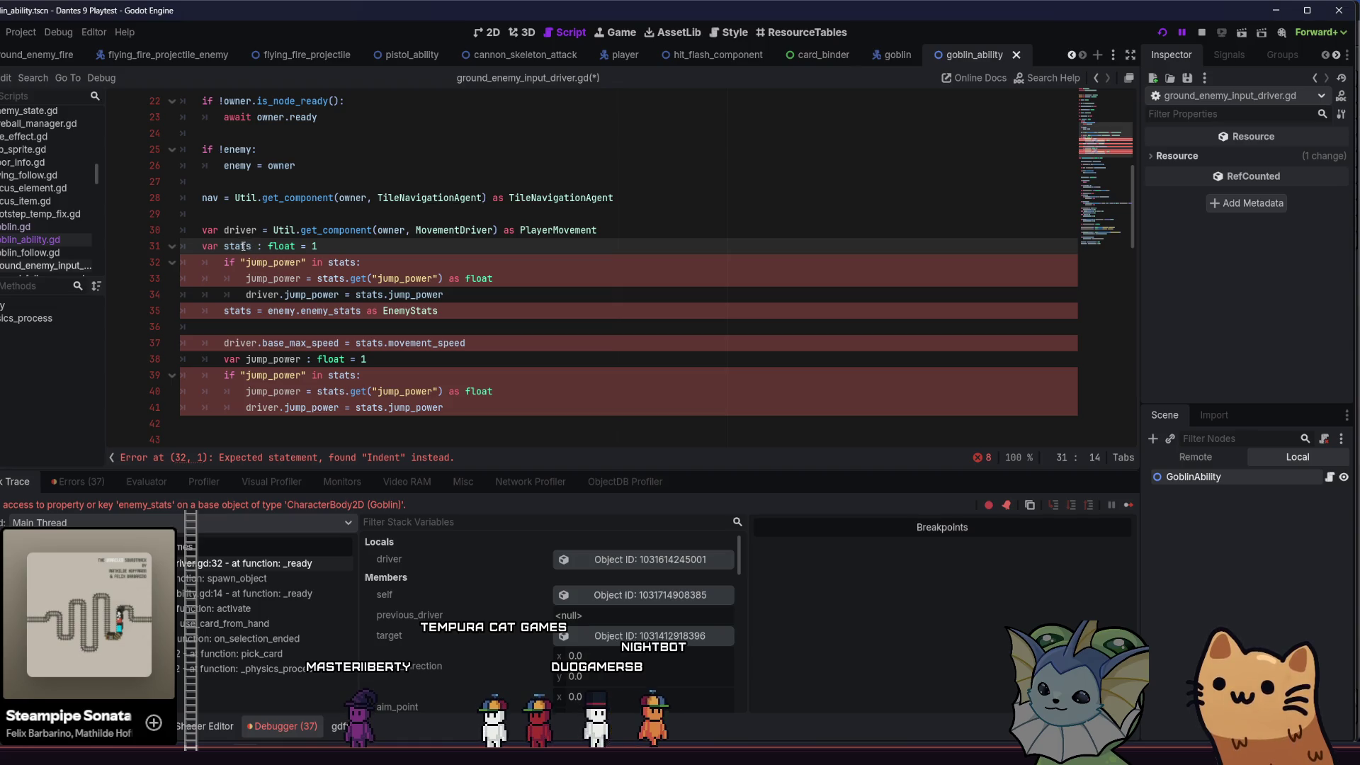
mouse_move(251, 246)
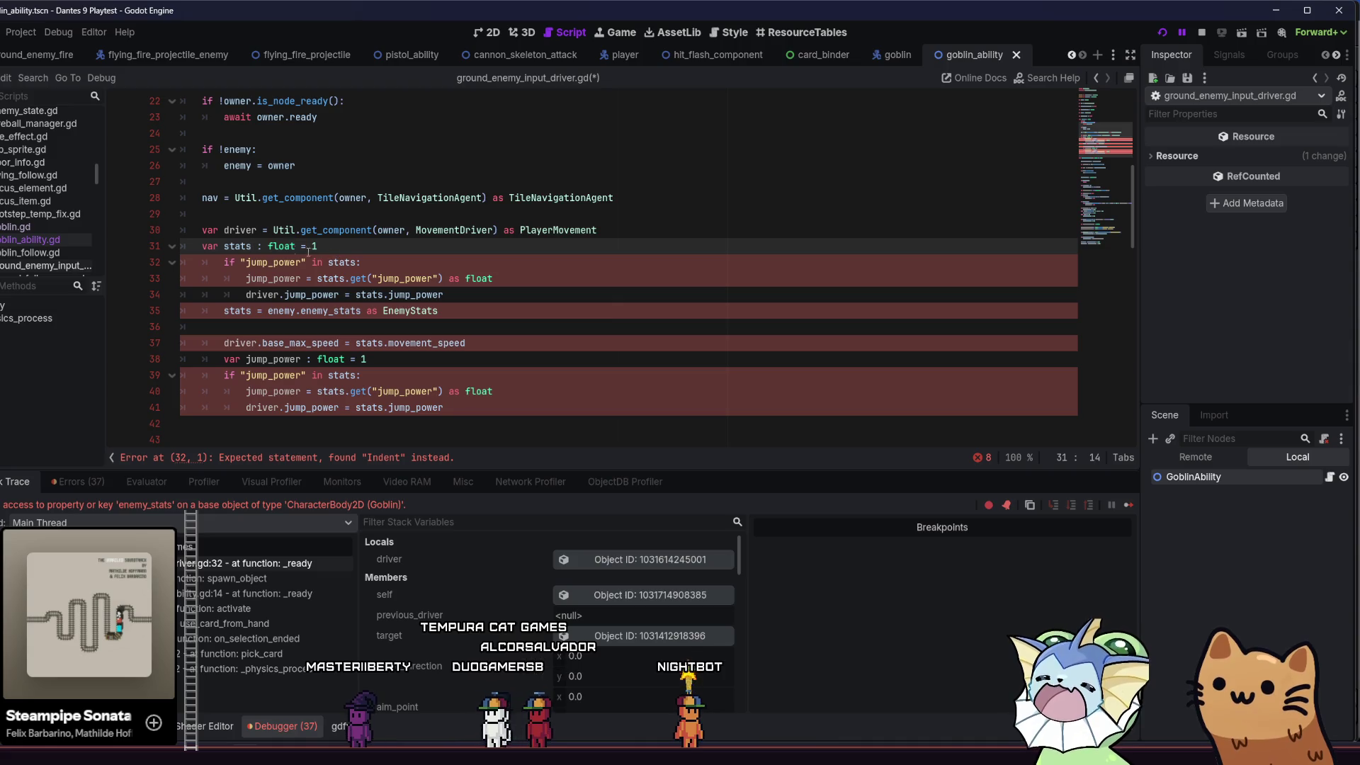
double_click(281, 246)
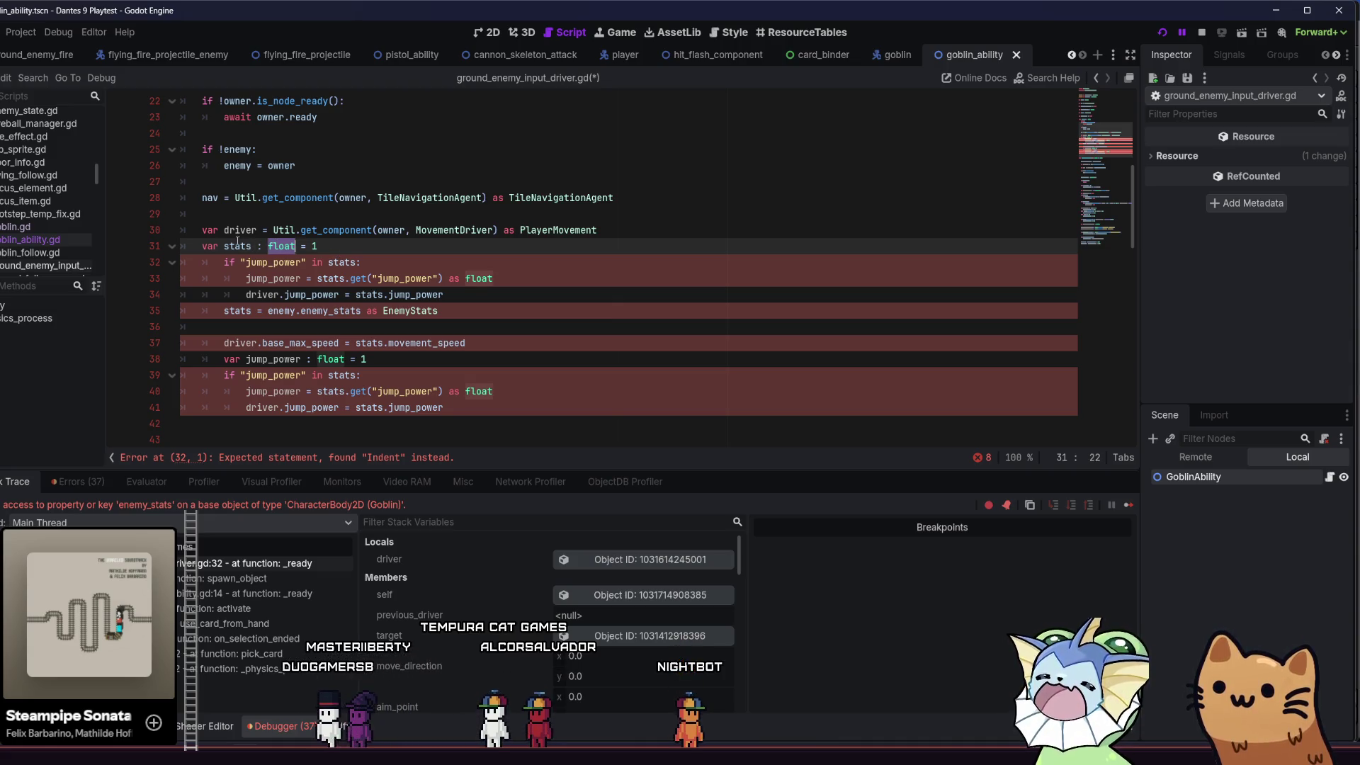
key(ctrl+z)
key(ctrl+z)
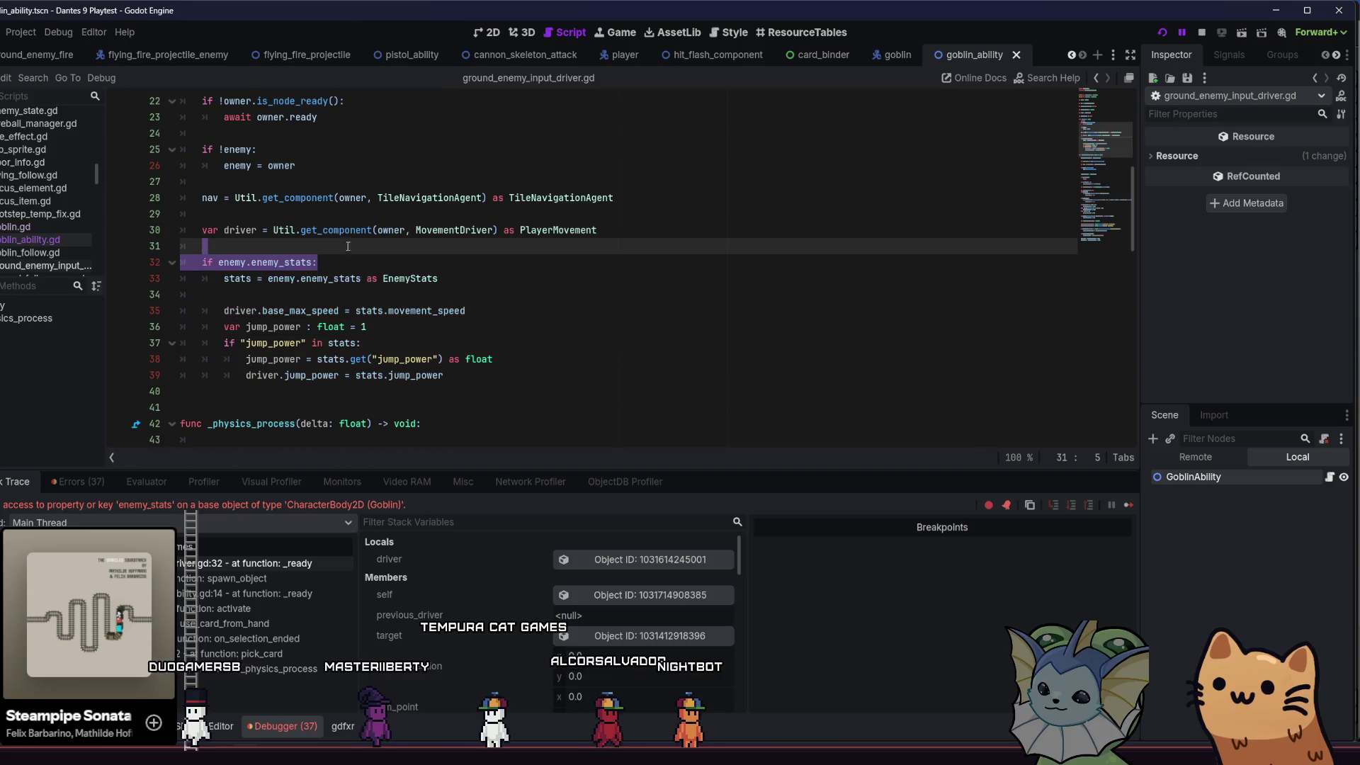
key(Right)
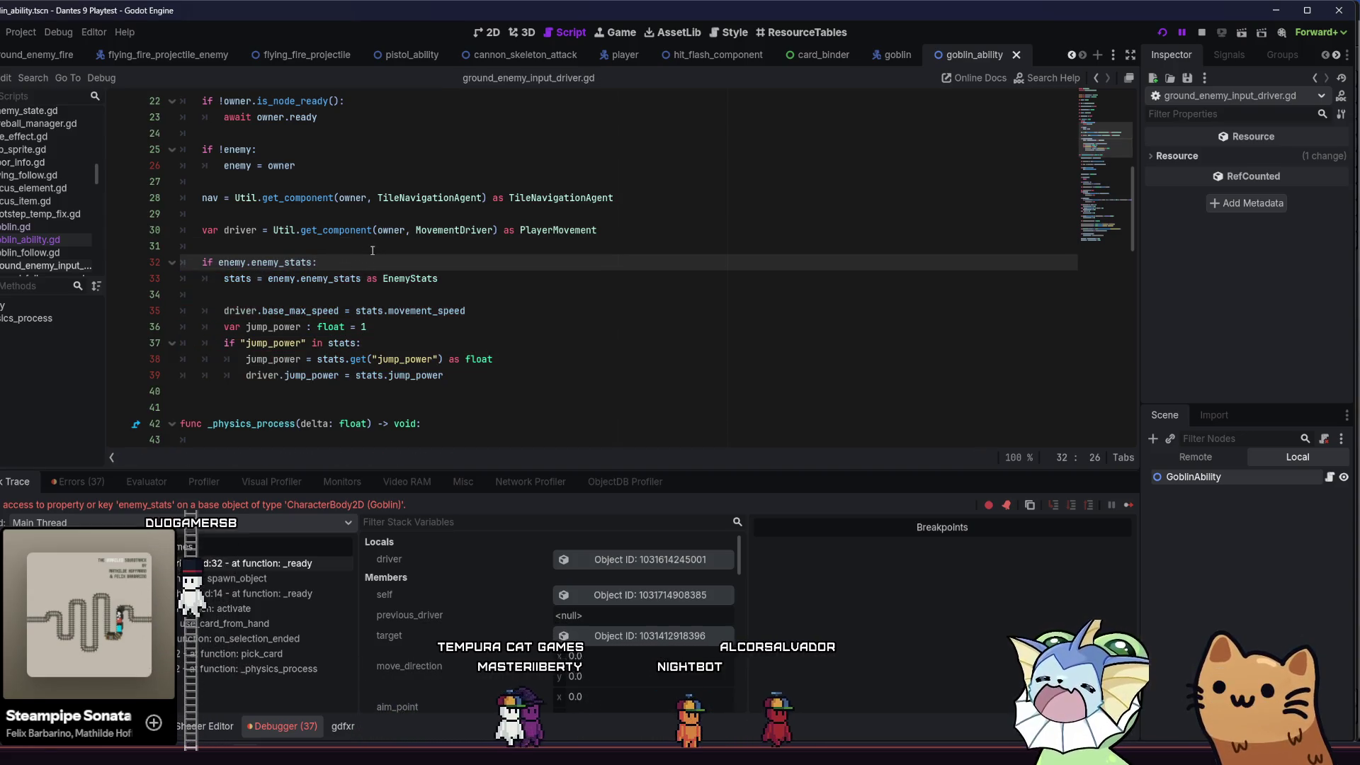
key(Left)
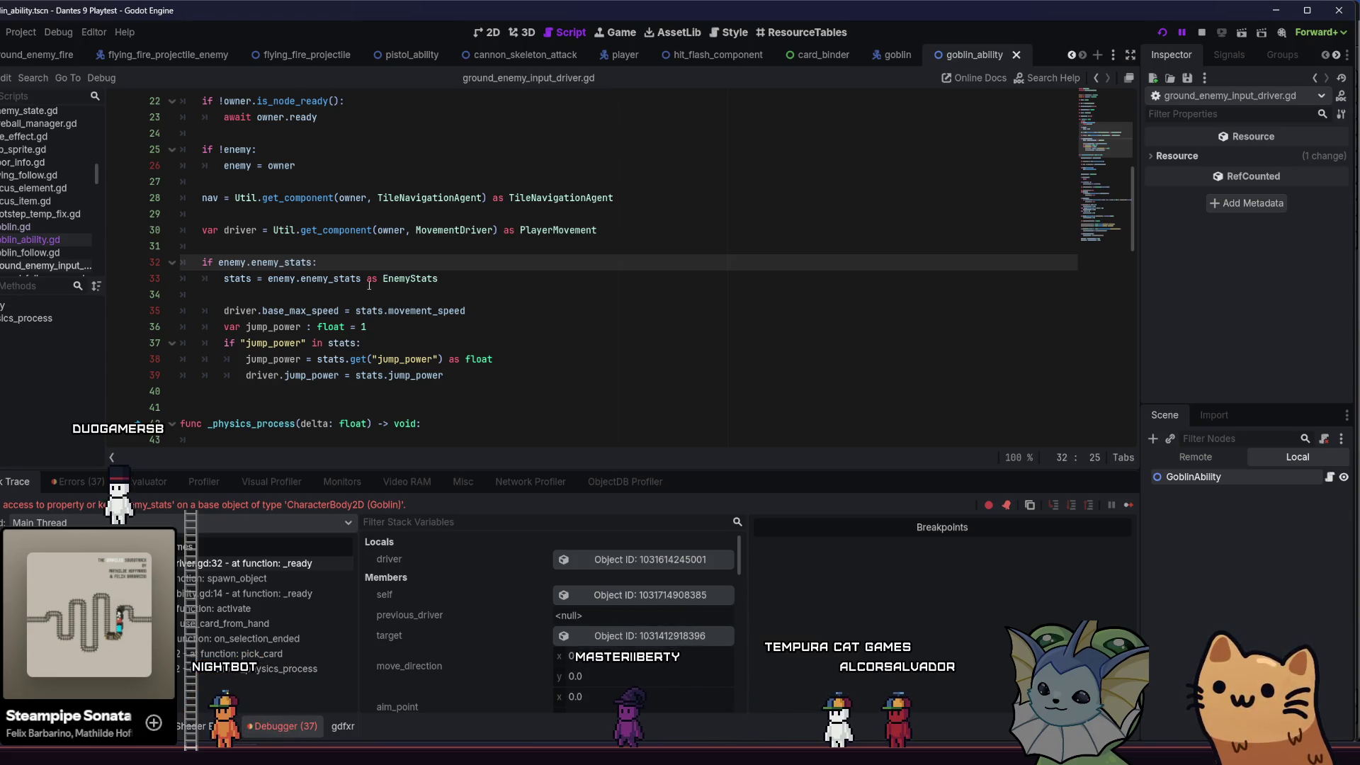
click(312, 262)
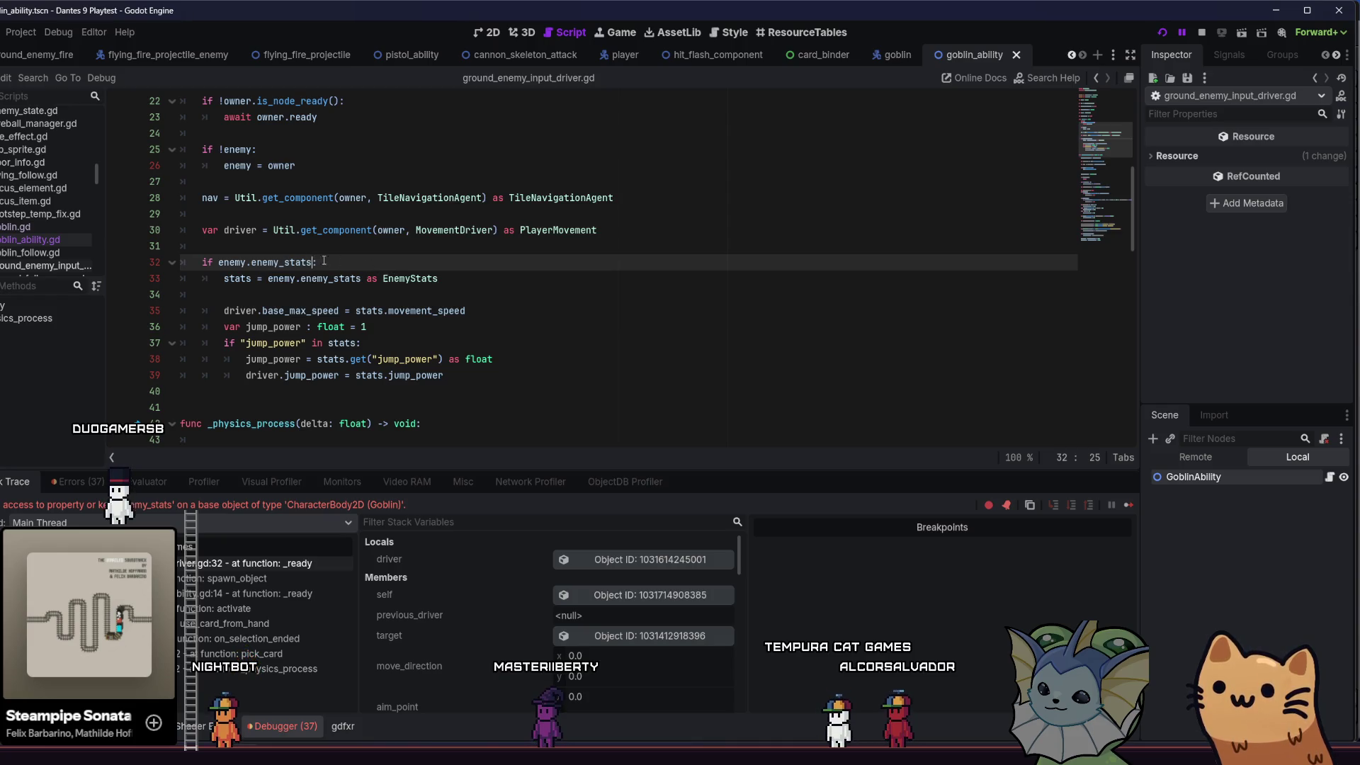
double_click(282, 262)
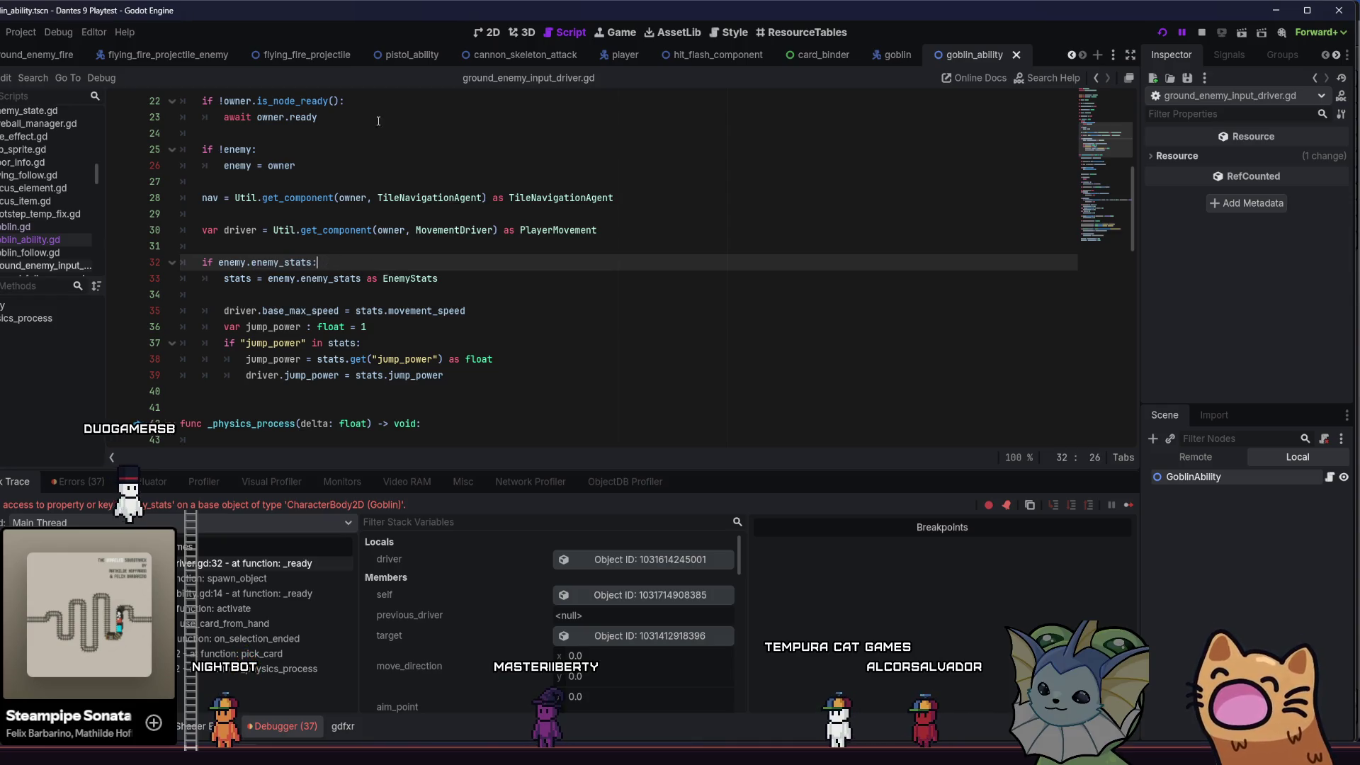
click(309, 263)
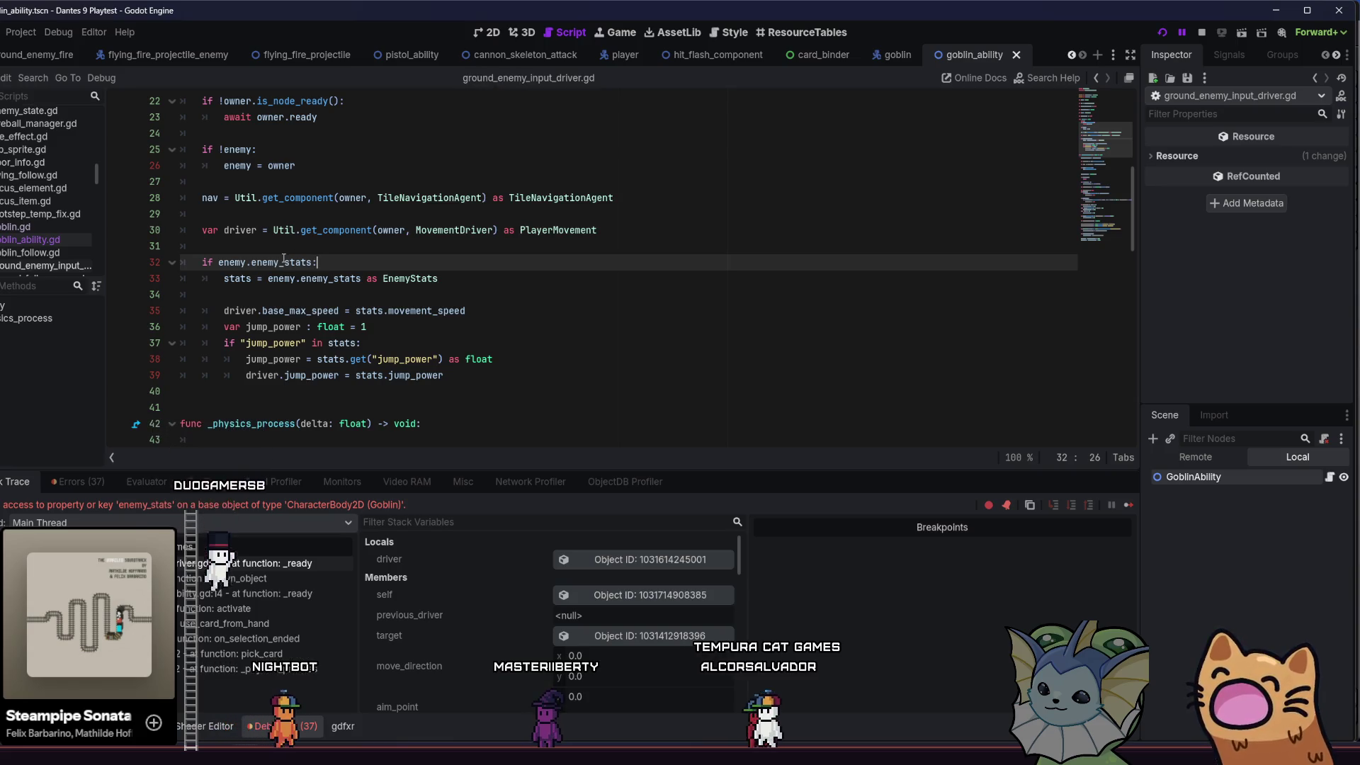
key(Right)
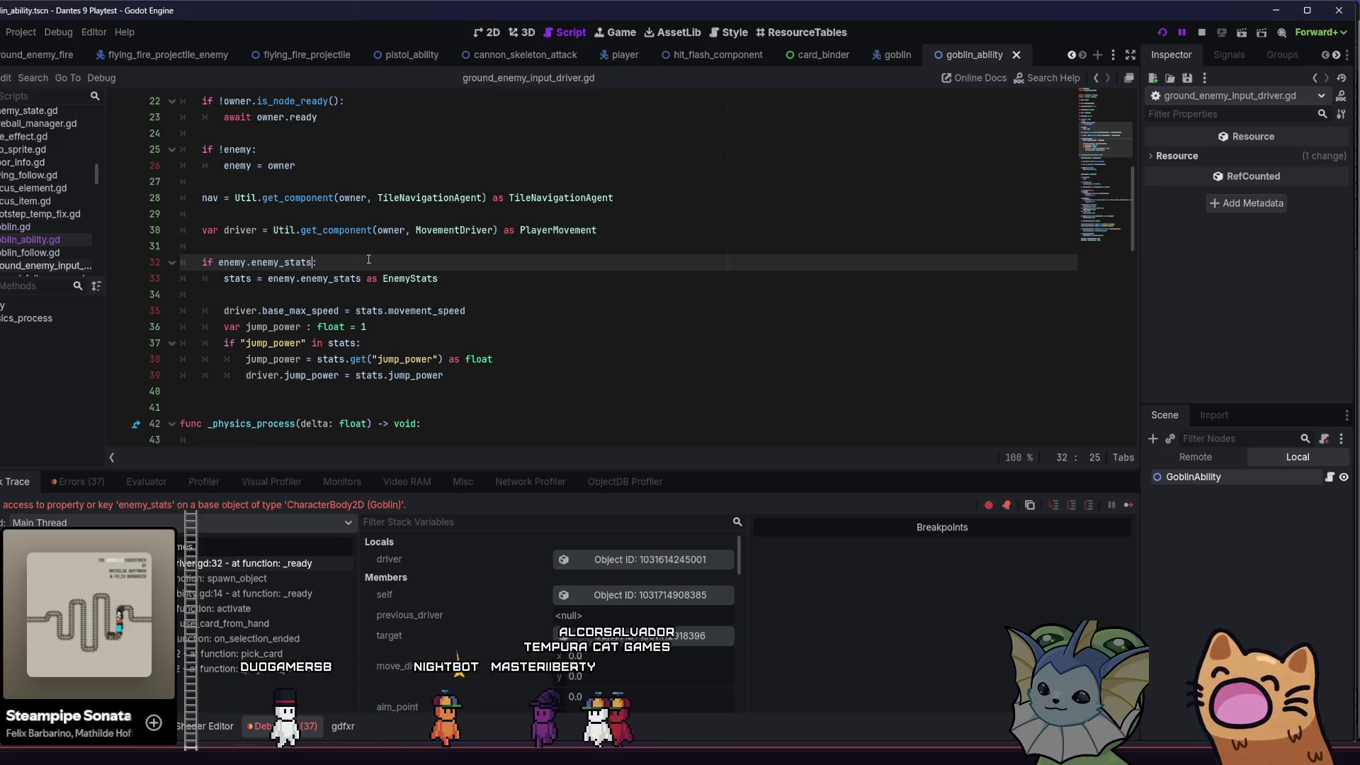
double_click(314, 262)
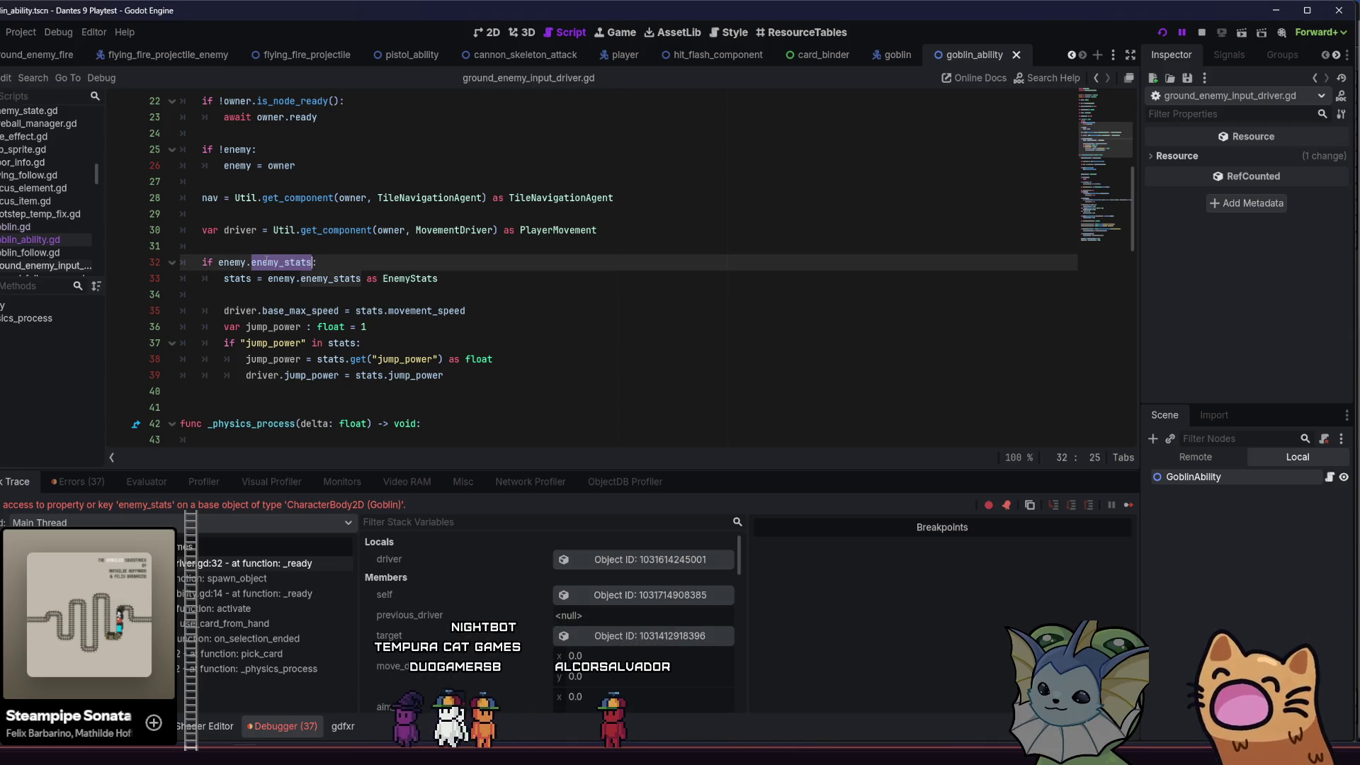
click(317, 262)
drag(220, 263, 313, 260)
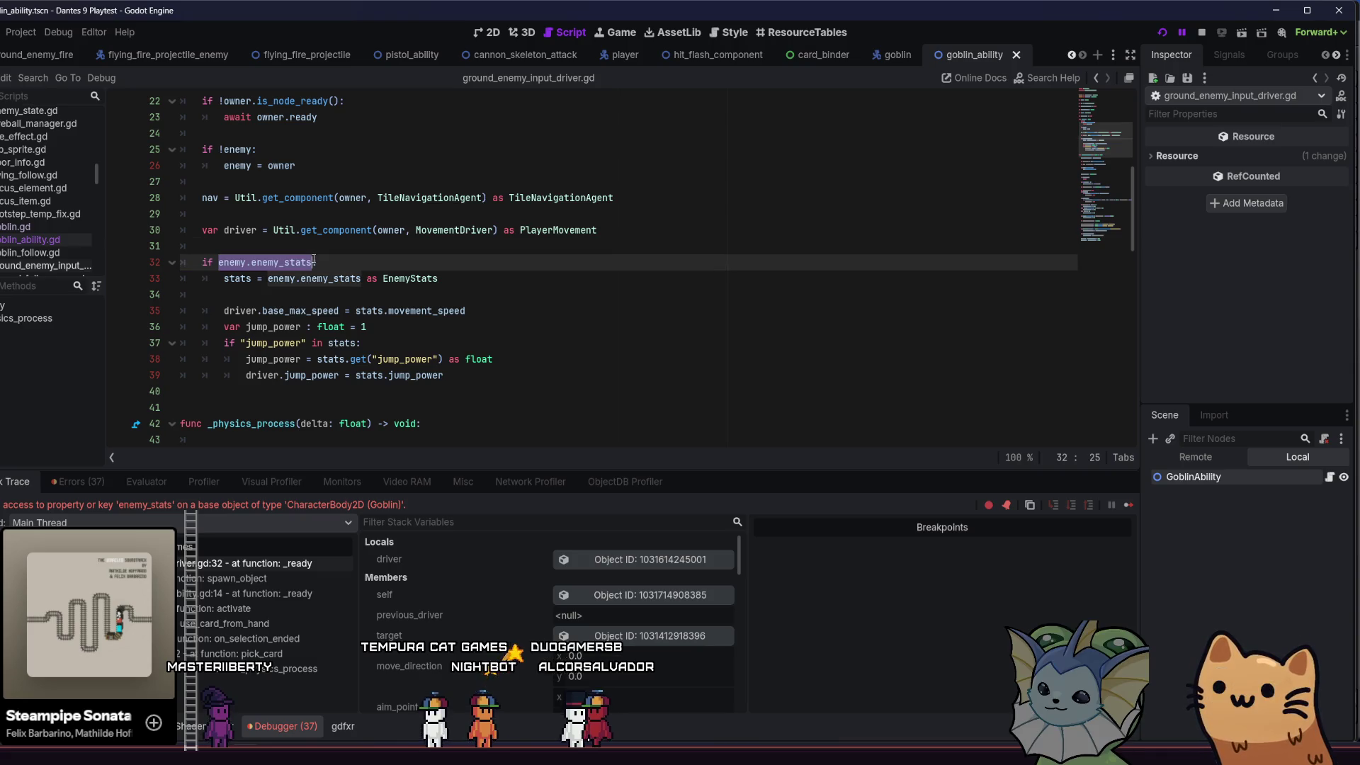
click(314, 262)
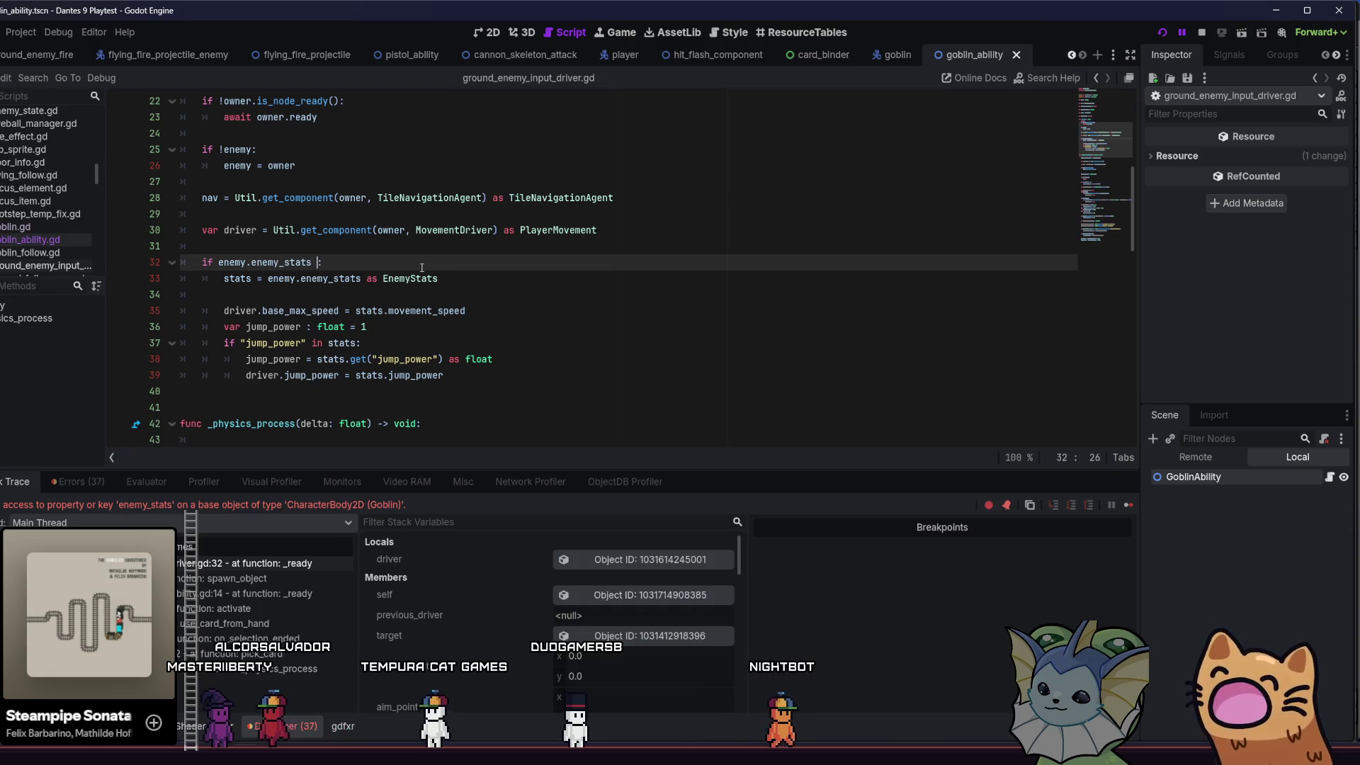
key(BackSpace)
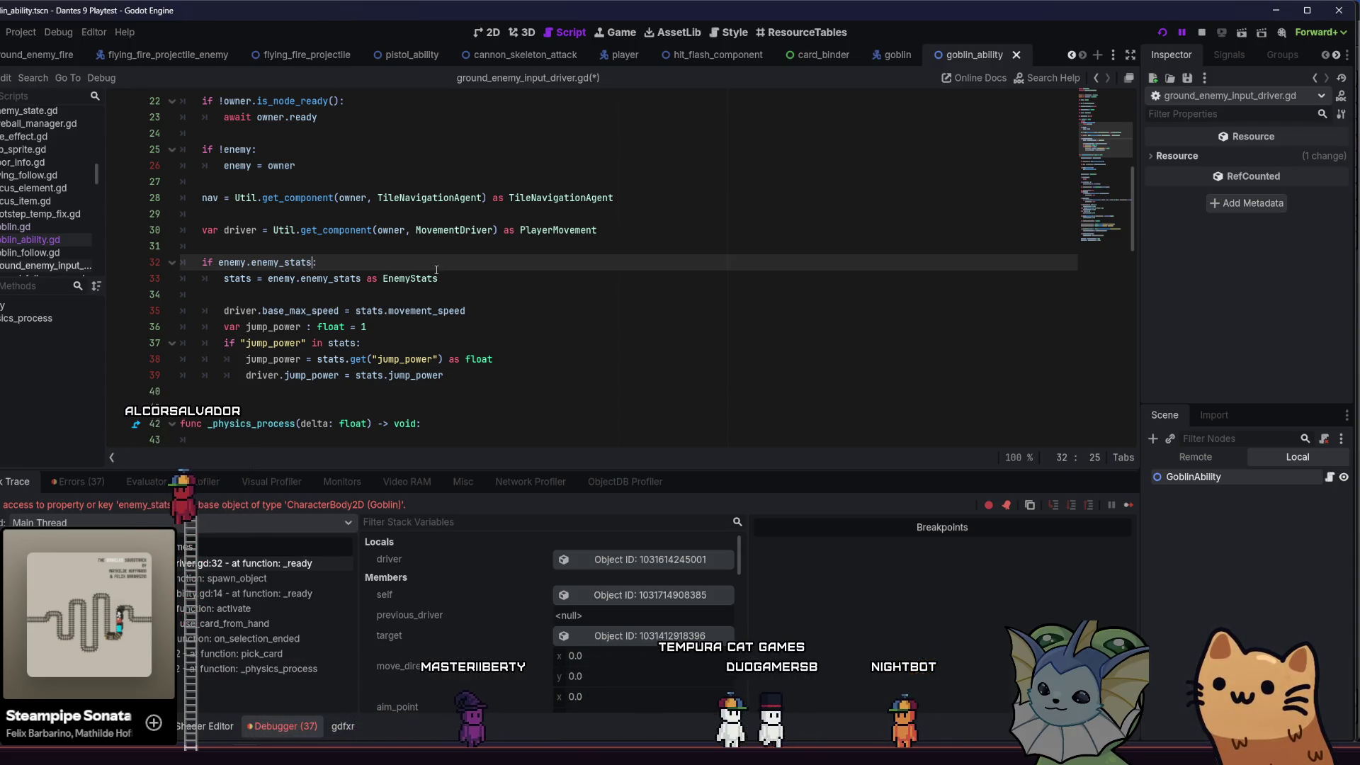
click(439, 343)
drag(443, 375, 268, 359)
key(Left)
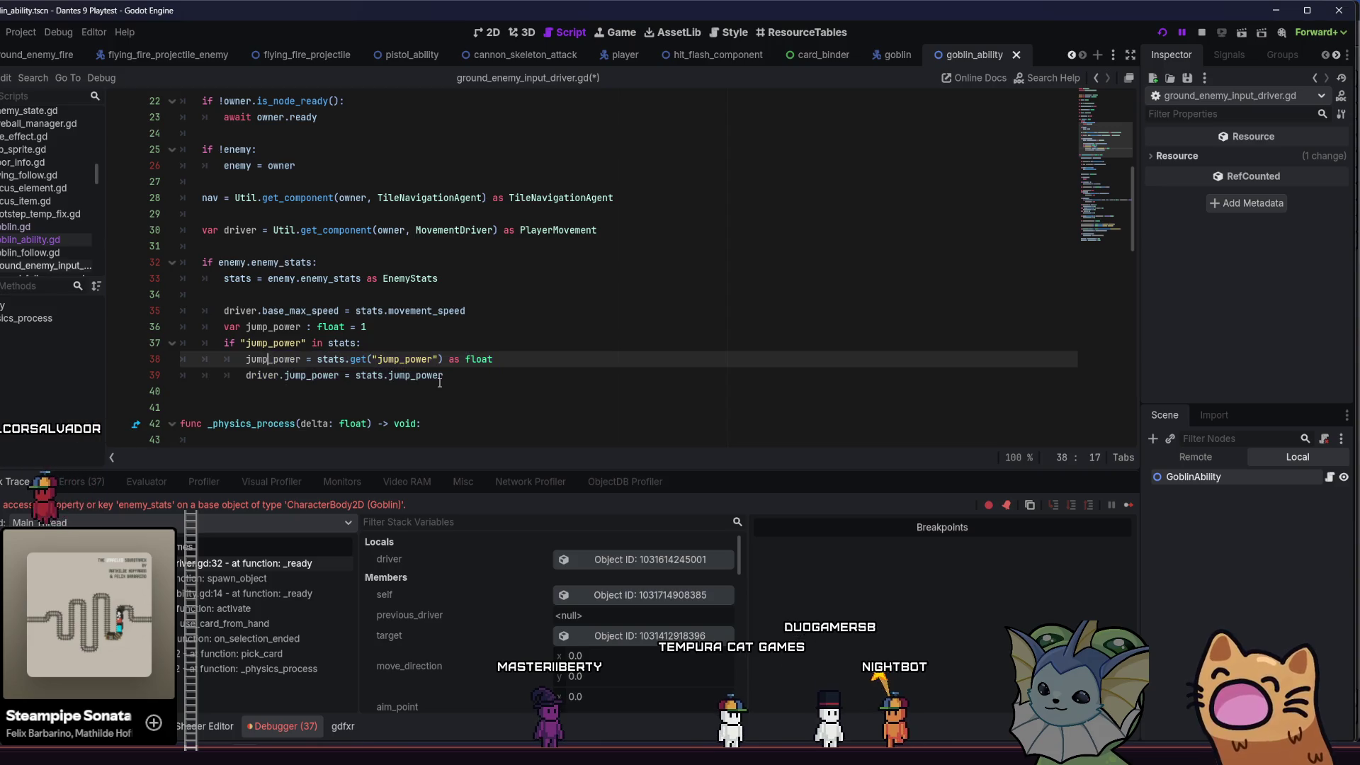
click(400, 343)
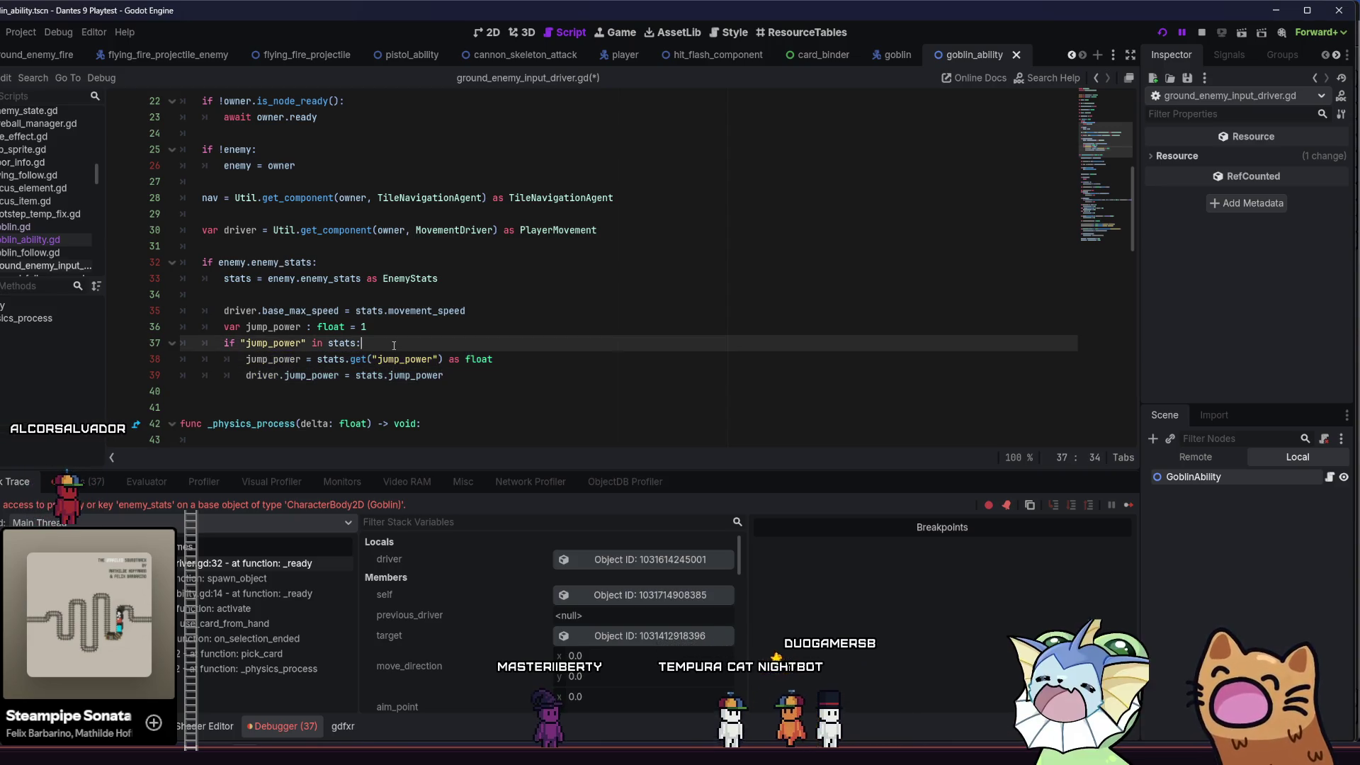
click(315, 246)
double_click(433, 376)
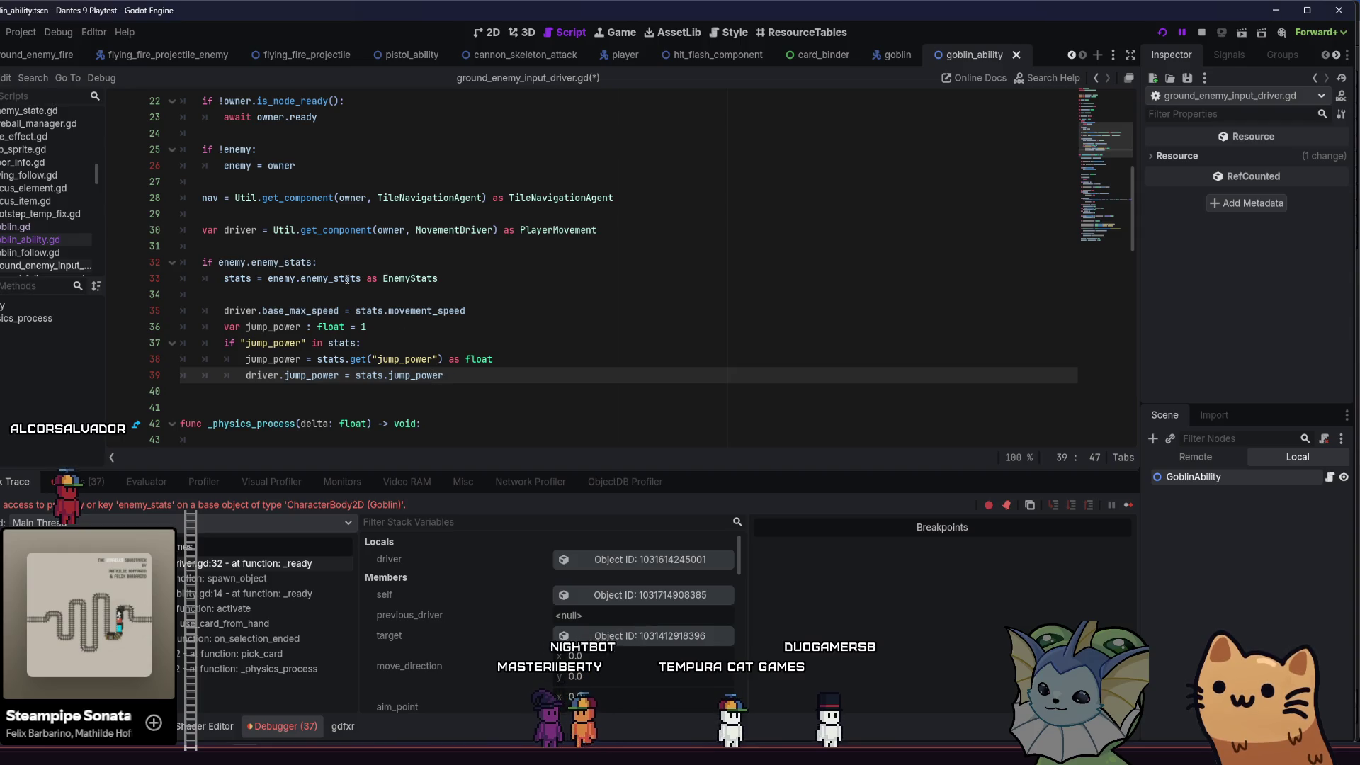
drag(443, 376, 225, 343)
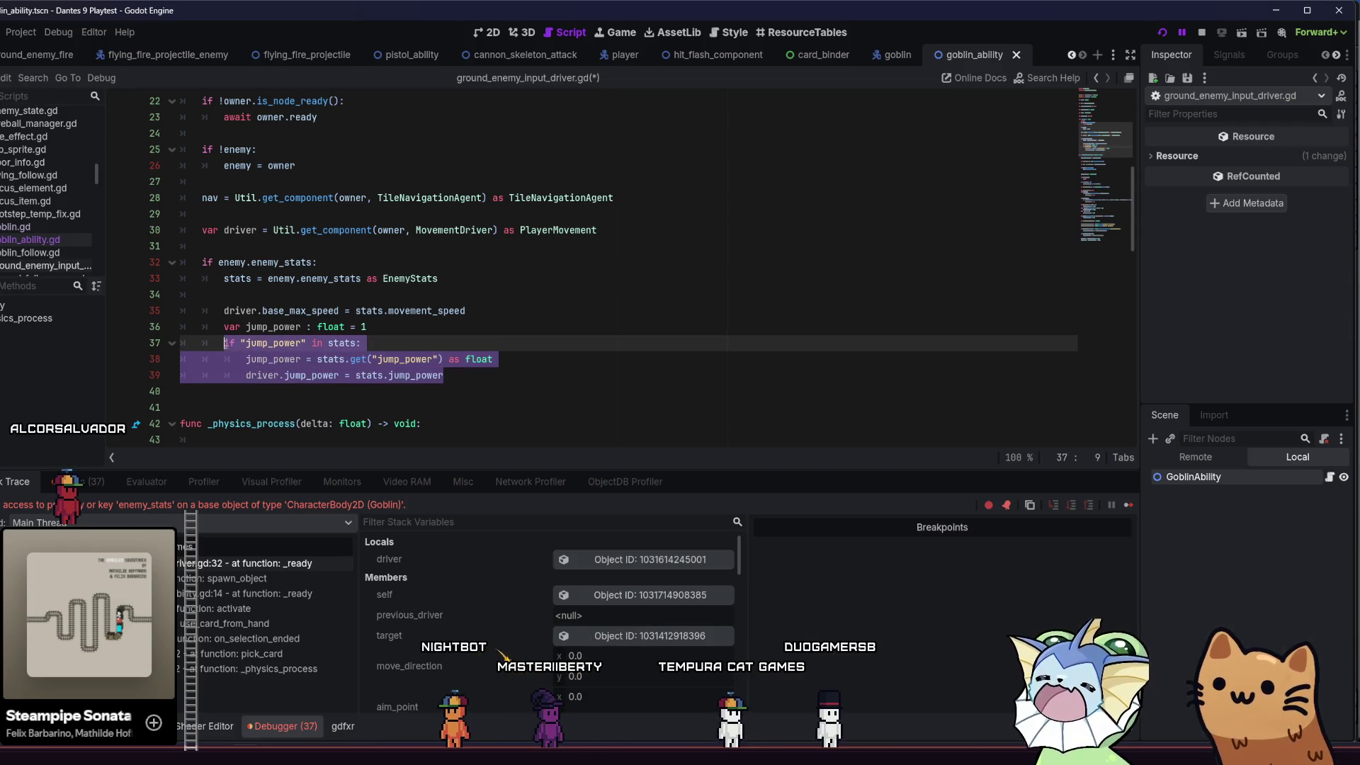
key(shift+Up)
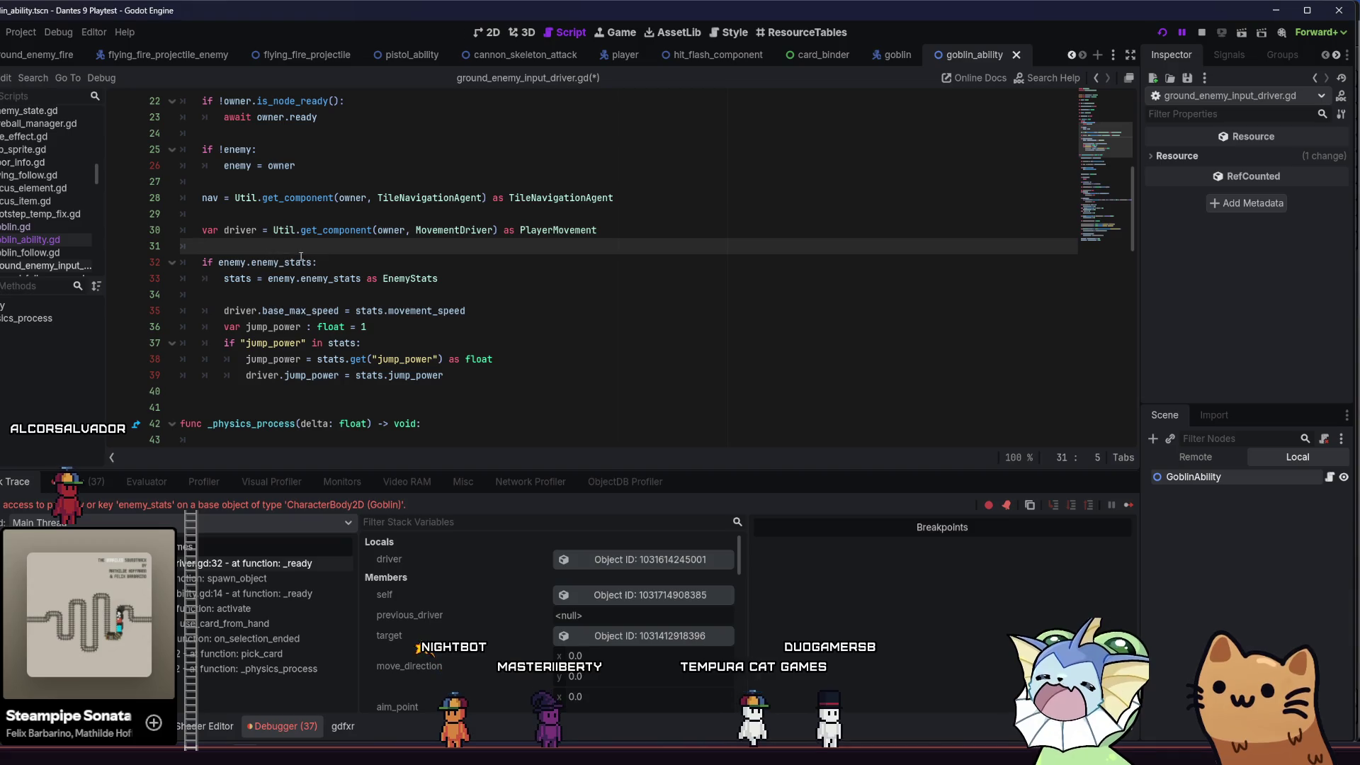
key(Return)
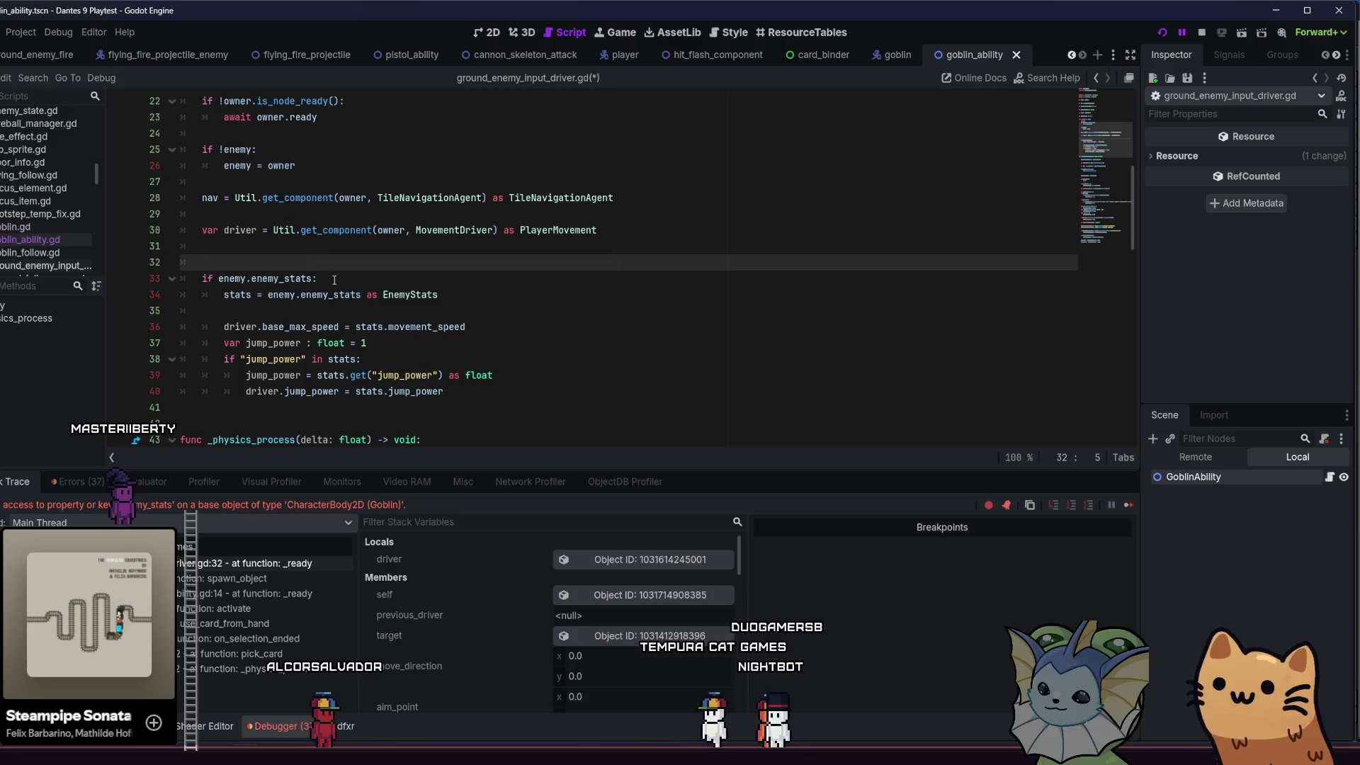
- Change line 33's condition to 'if "enemy_stats" in enemy:'
drag(313, 278, 219, 282)
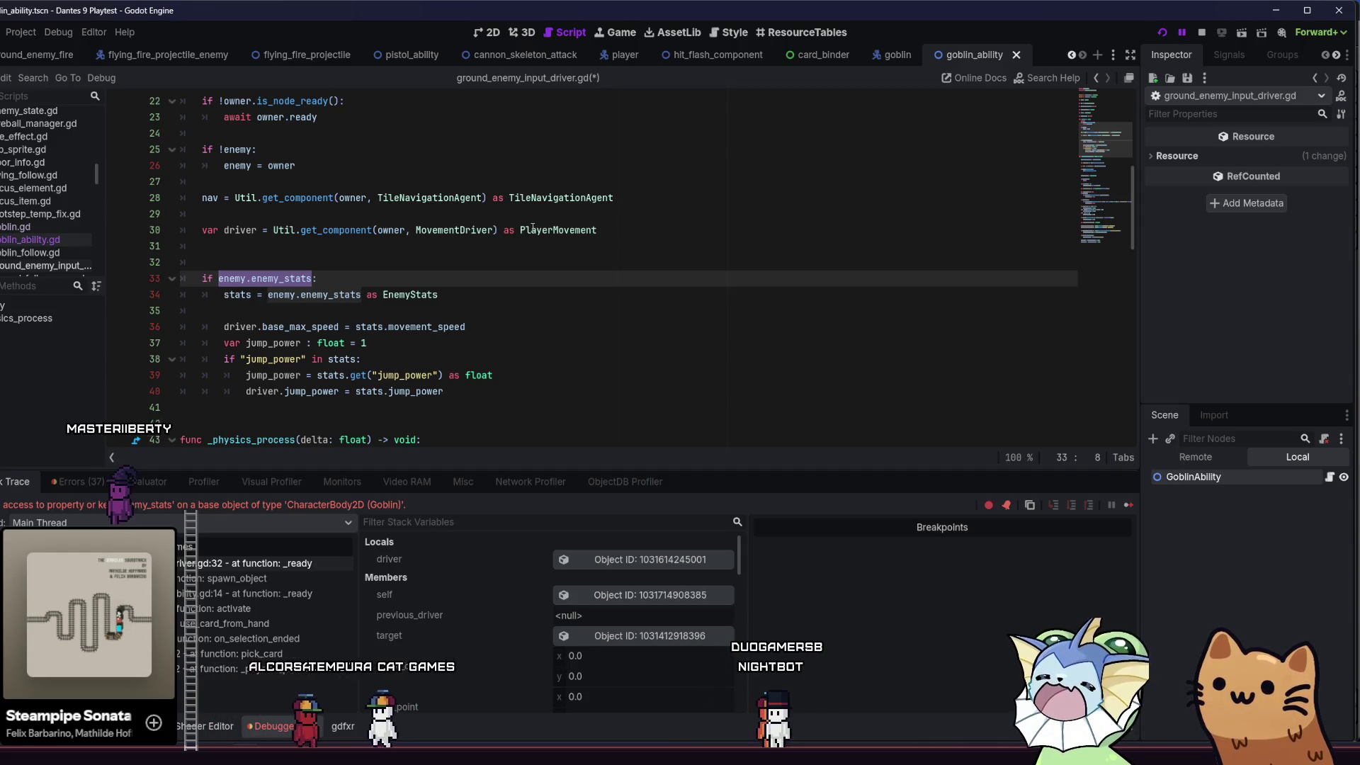
text(")
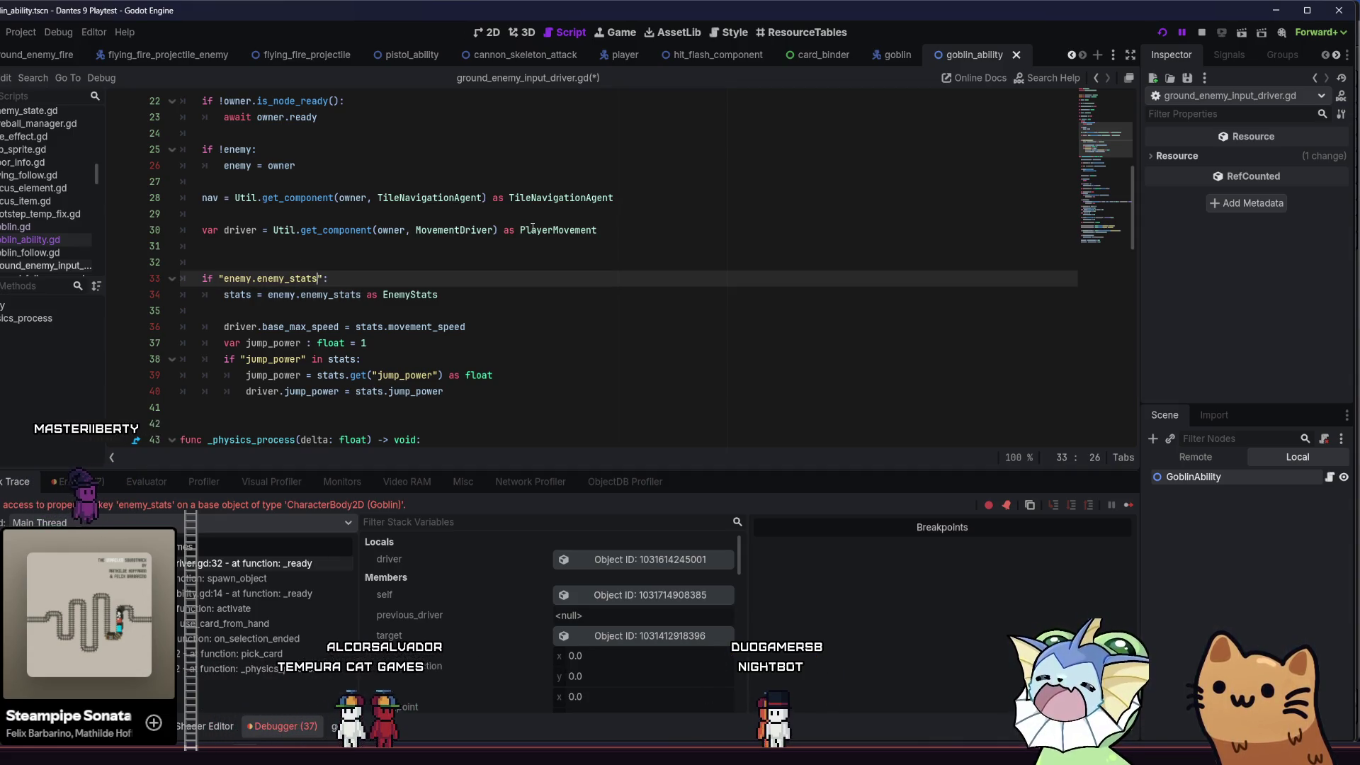
text(enemy_stats")
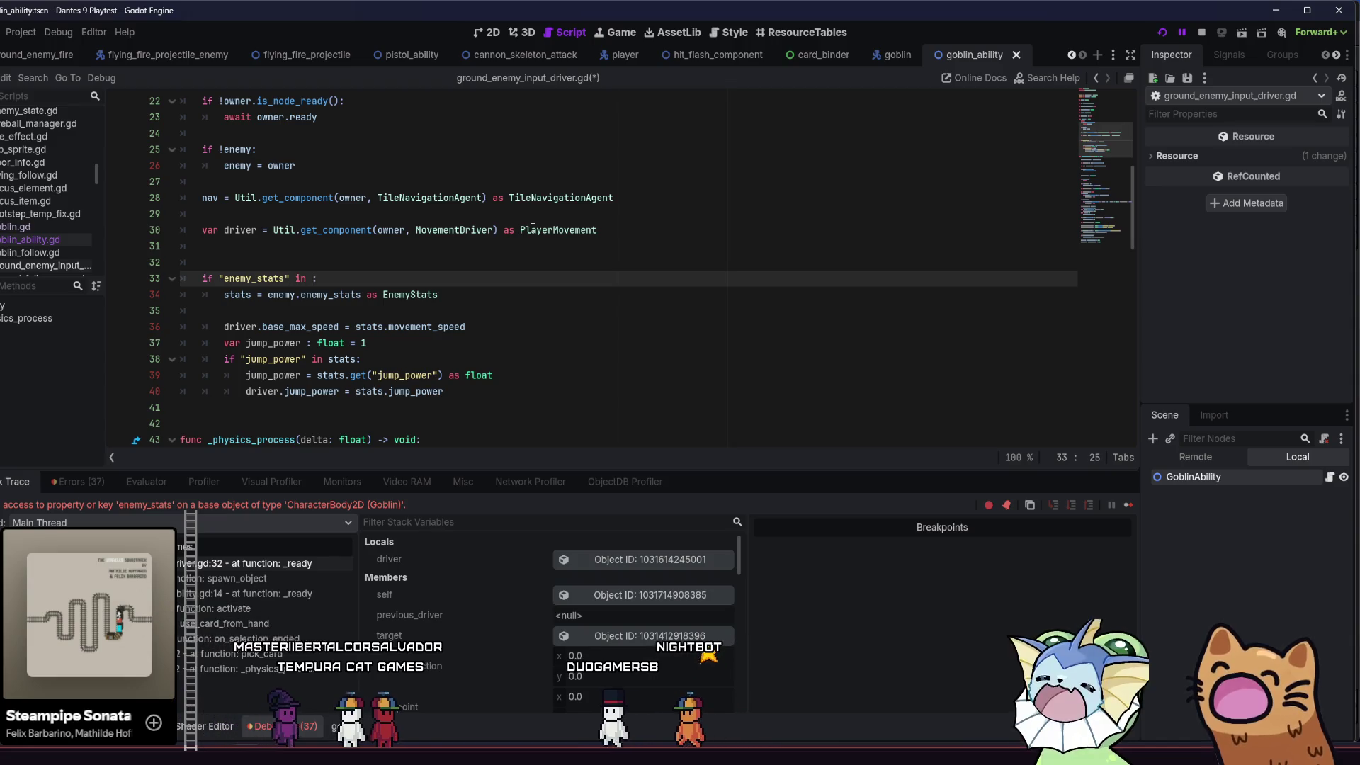
text( in)
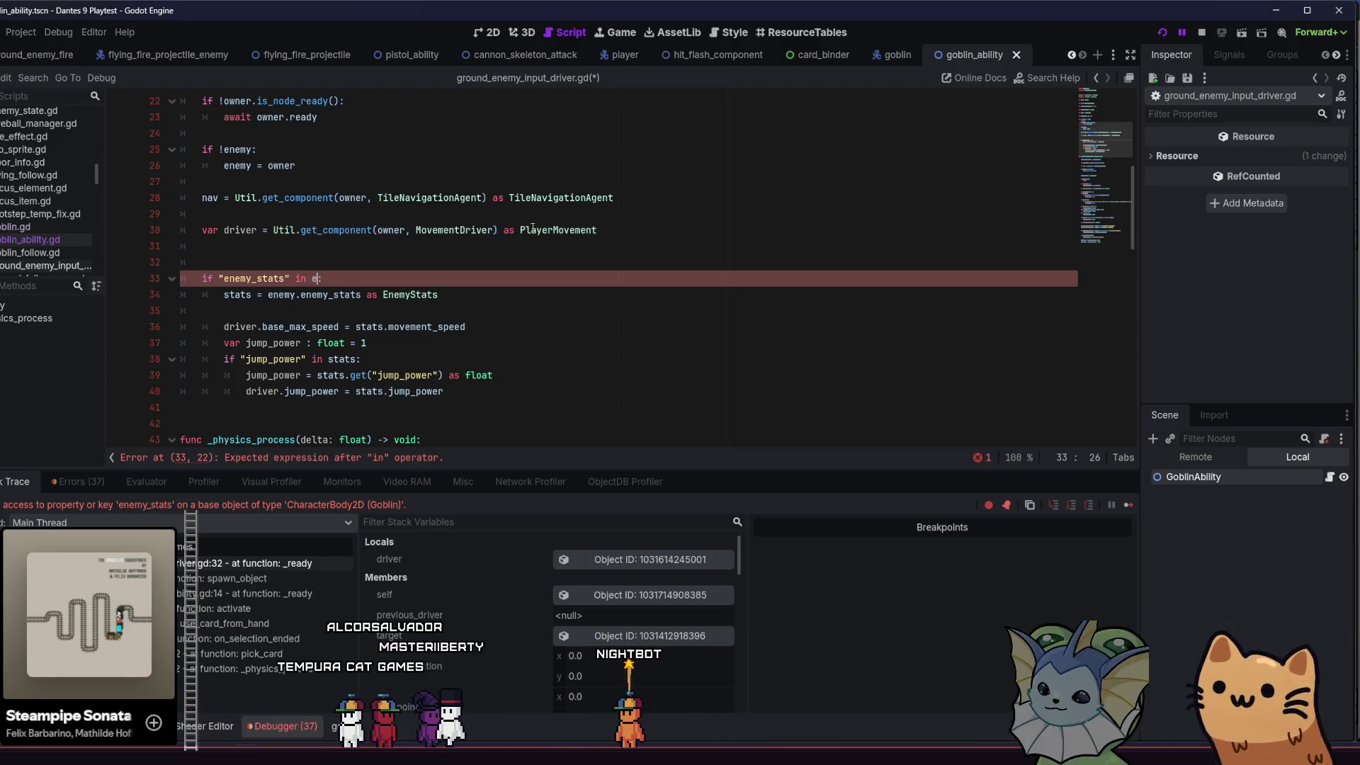
click(426, 260)
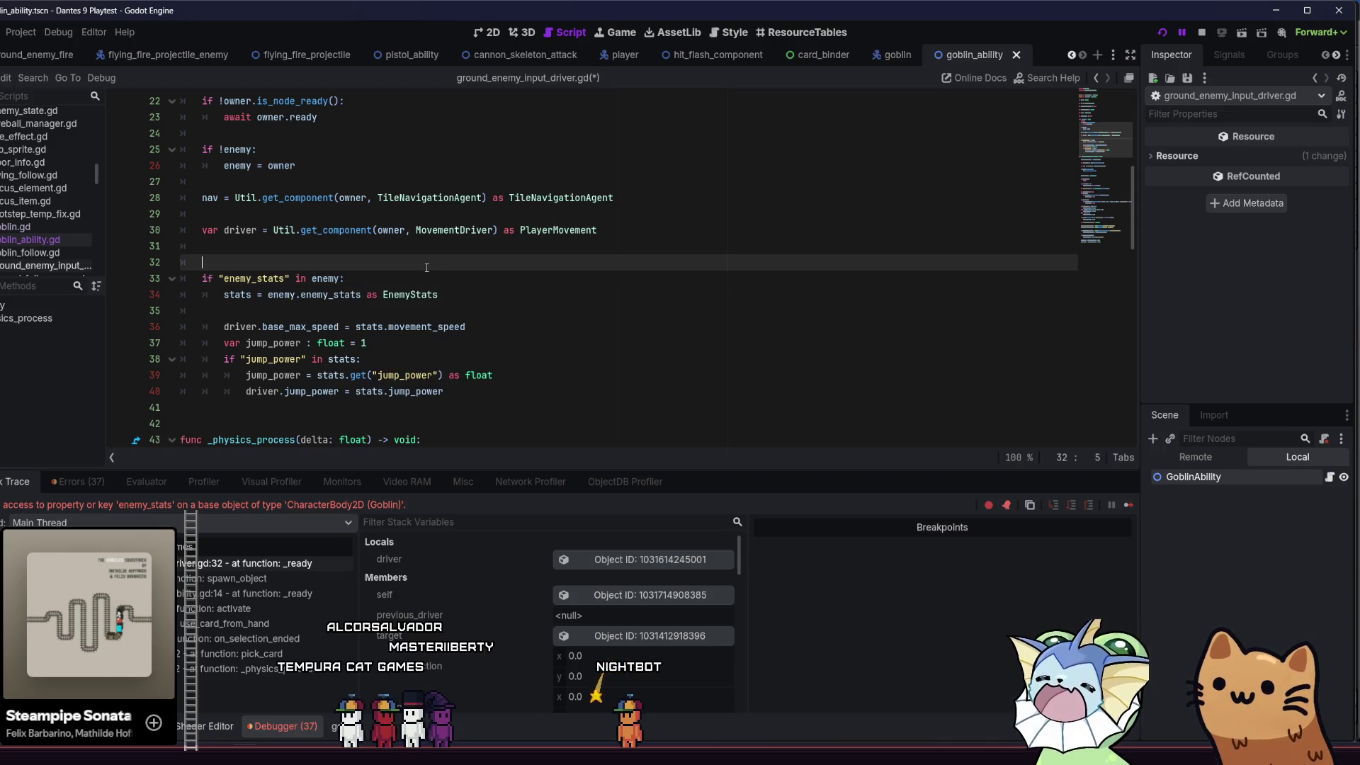
click(351, 277)
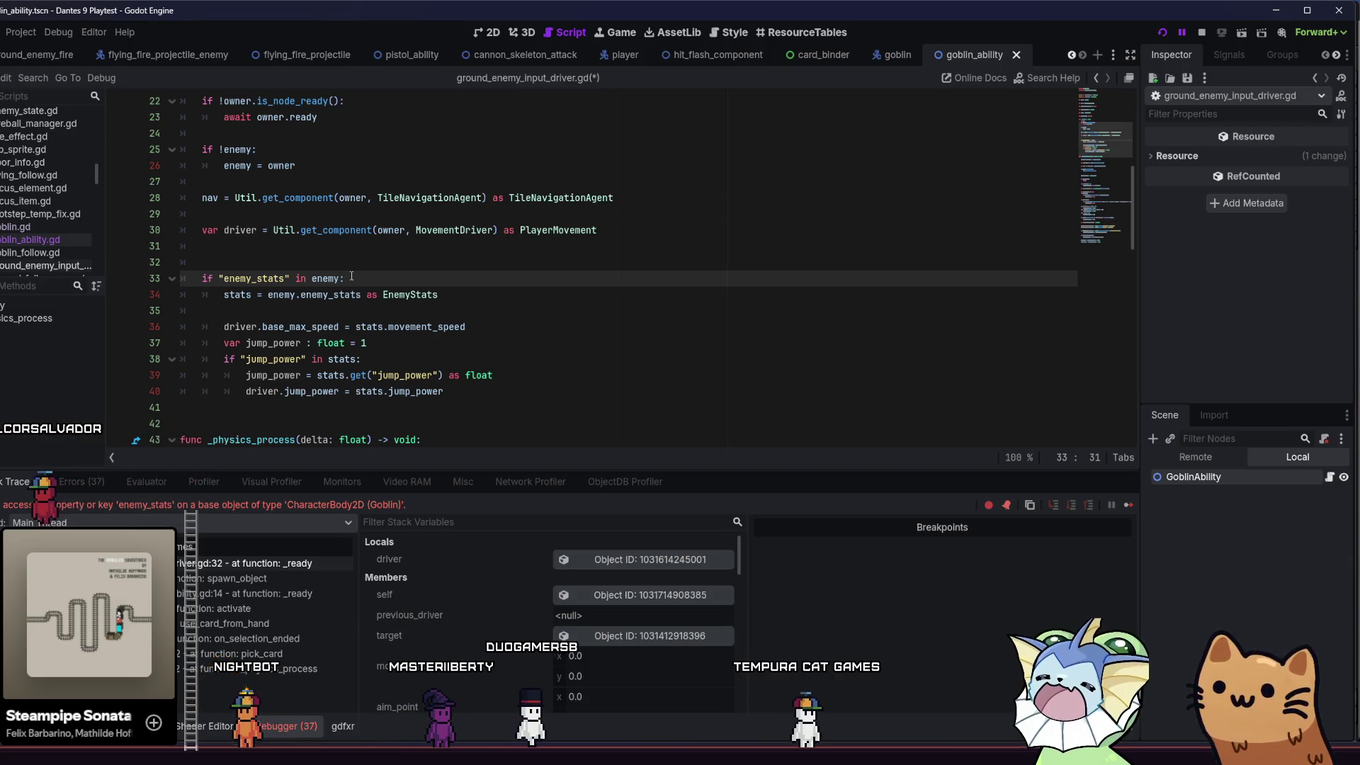
- Review lines 32–34 and place the caret before enemy on line 33
scroll(333, 278, up, 7)
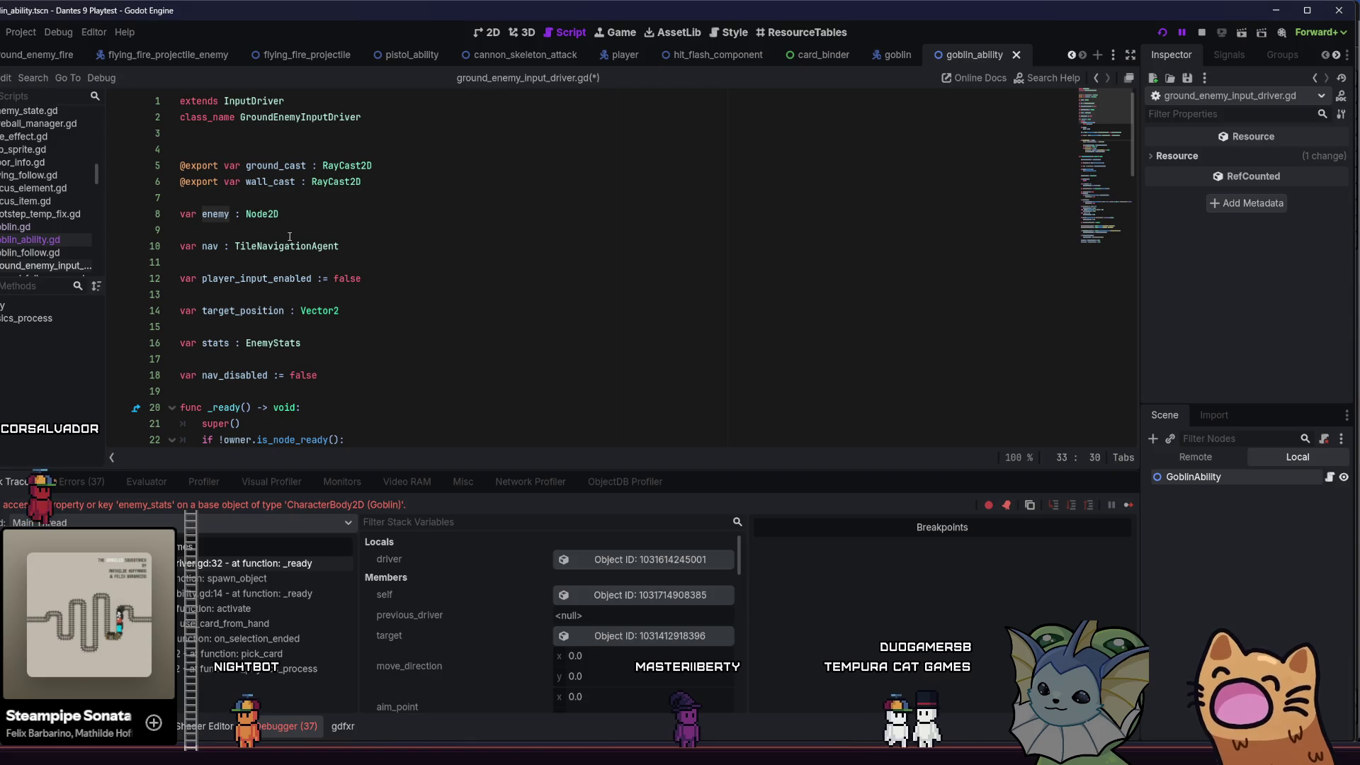
scroll(288, 239, down, 2)
scroll(289, 239, down, 4)
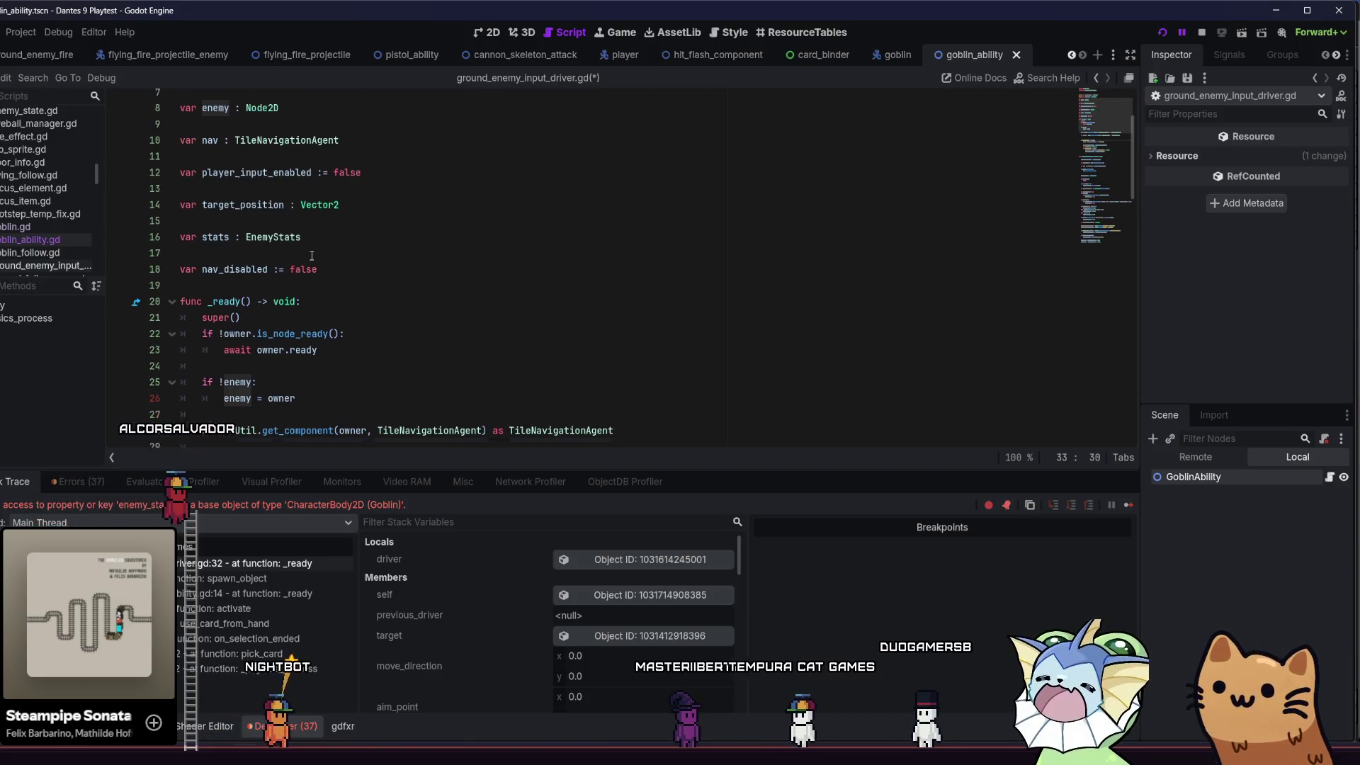
click(333, 343)
click(352, 327)
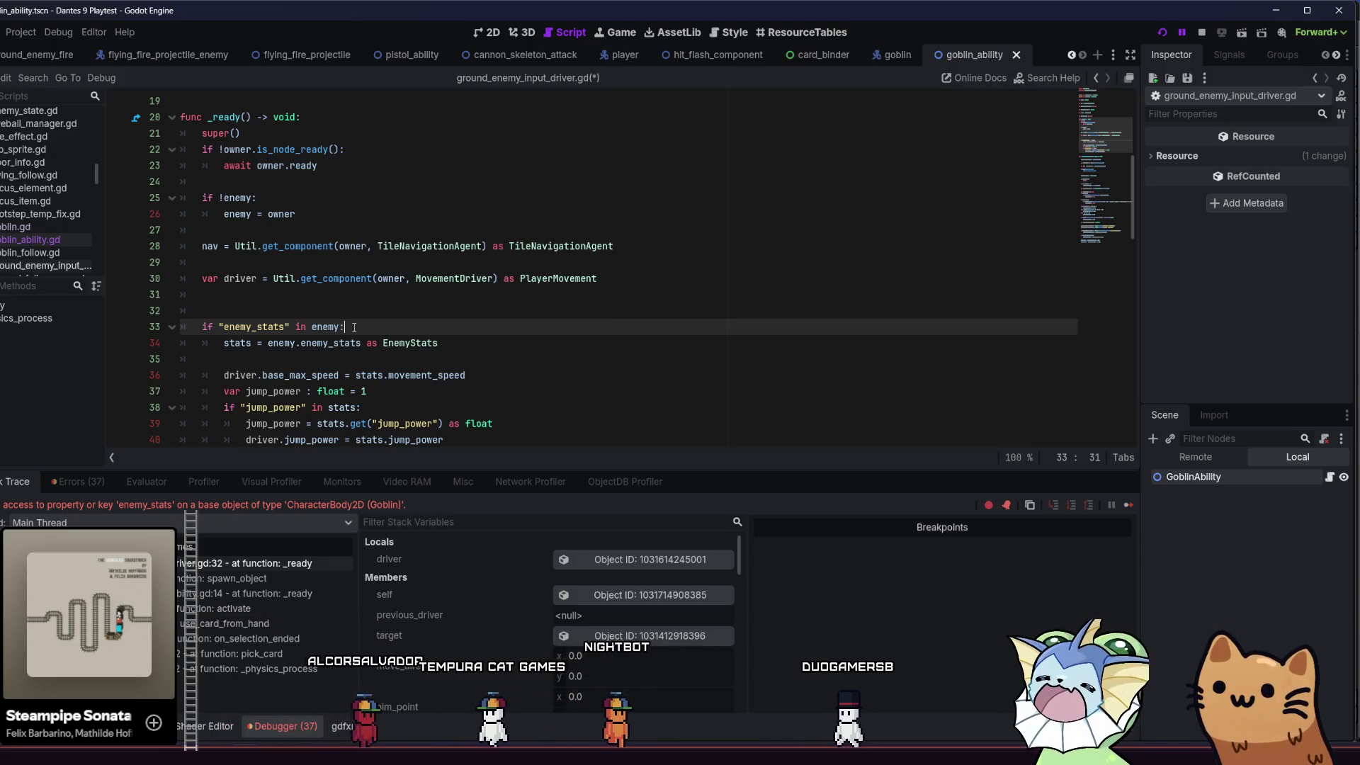
click(368, 309)
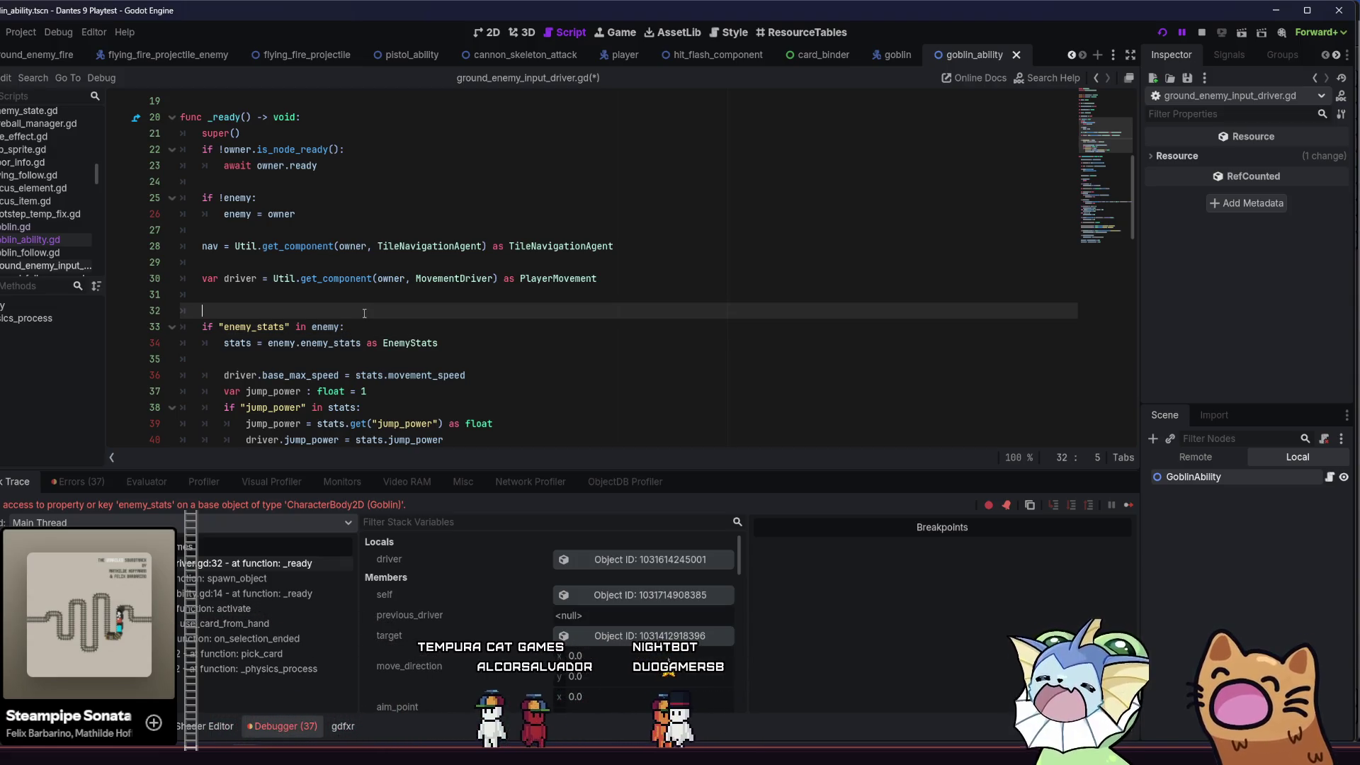
click(358, 322)
click(351, 317)
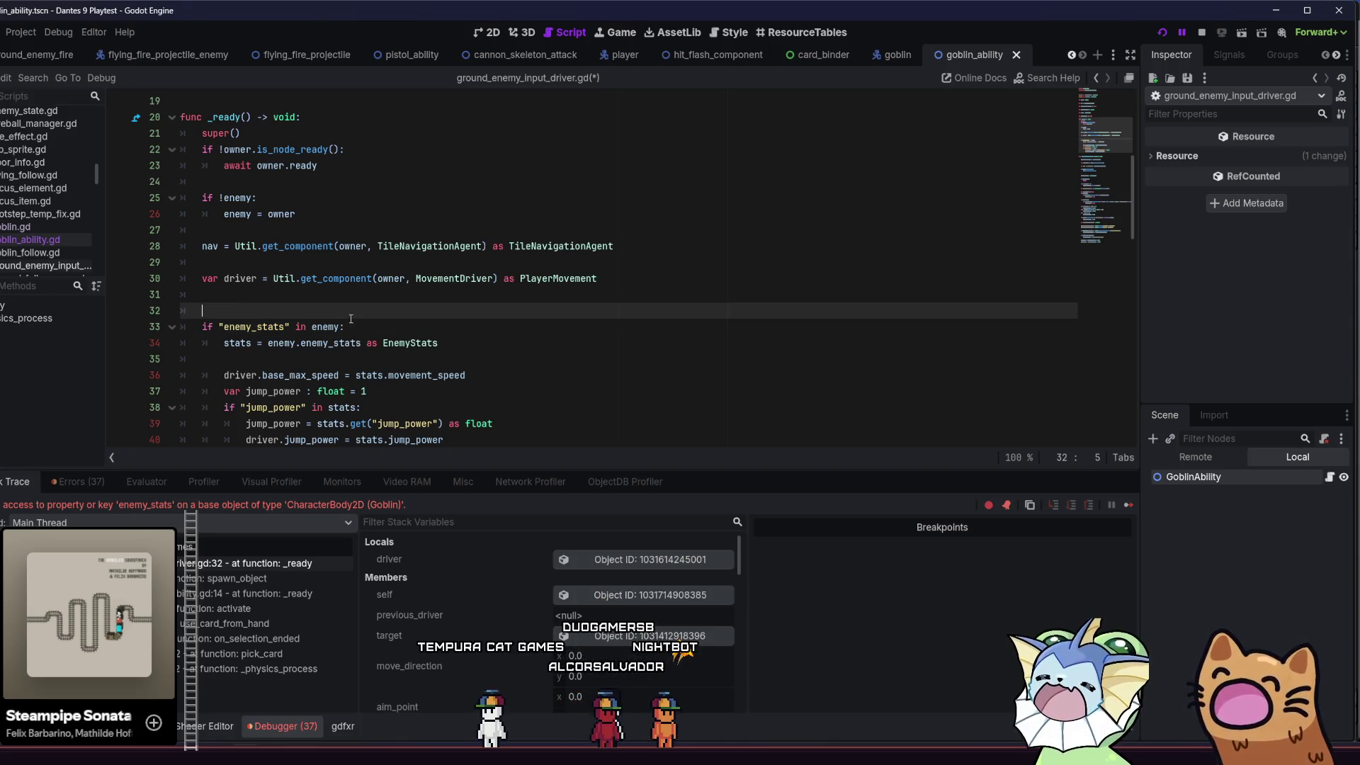
click(314, 332)
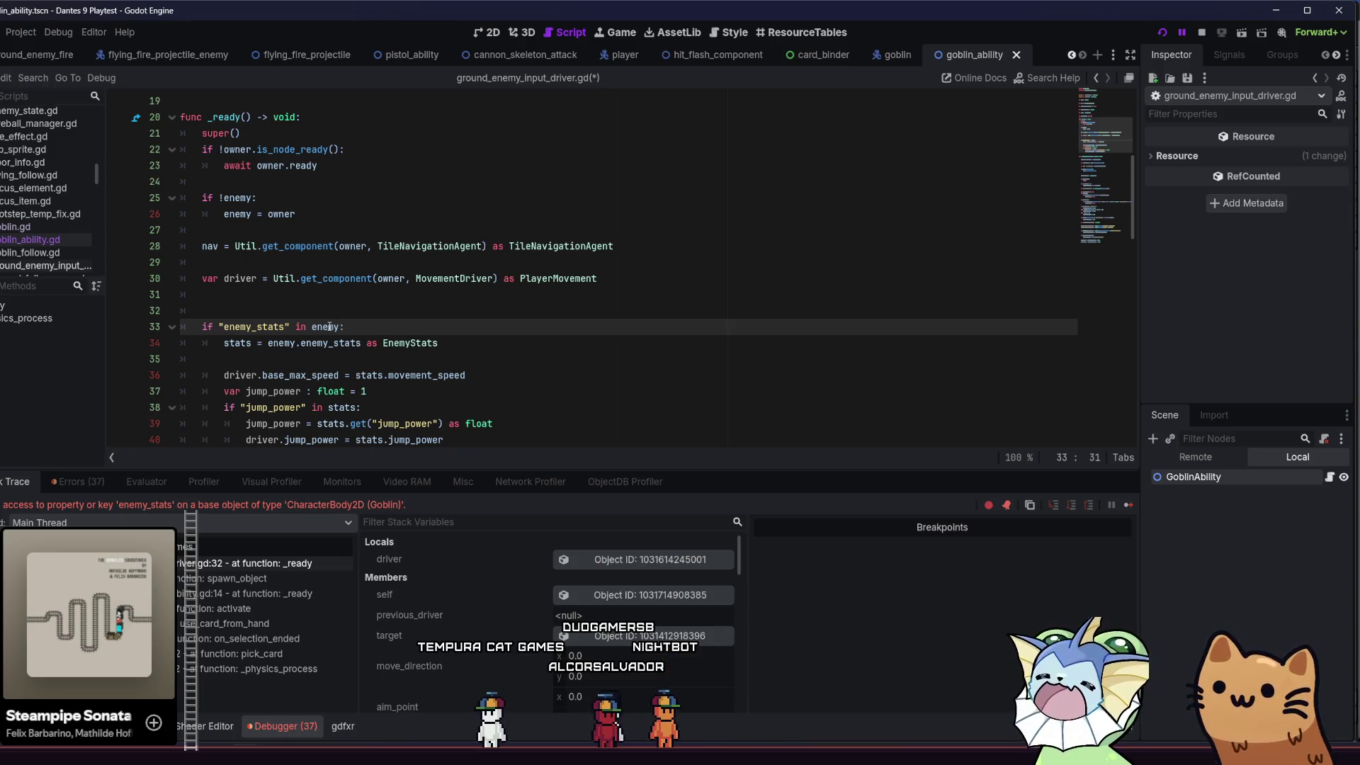
mouse_move(329, 327)
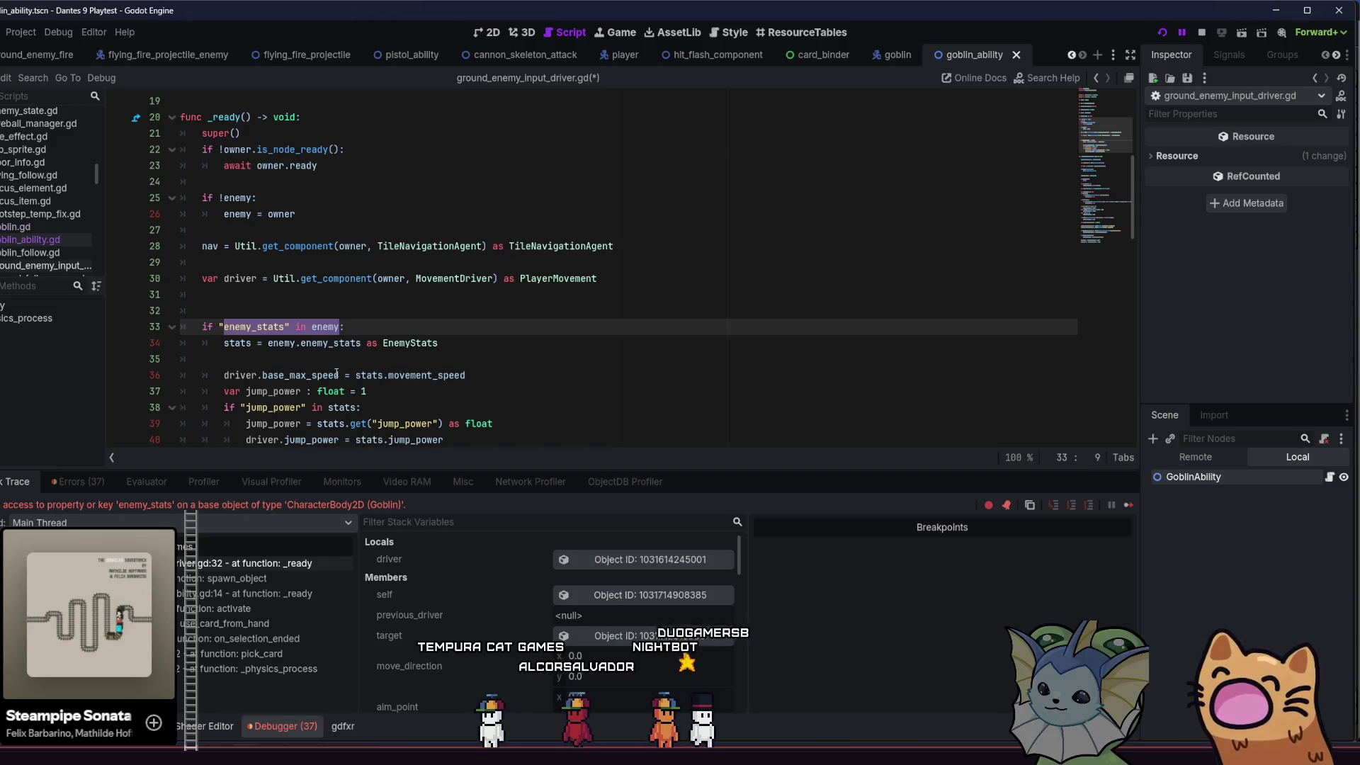
- Rewrite line 33 as 'if enemy is EnemyBase:', then save and relaunch the game
text(enemy.s:)
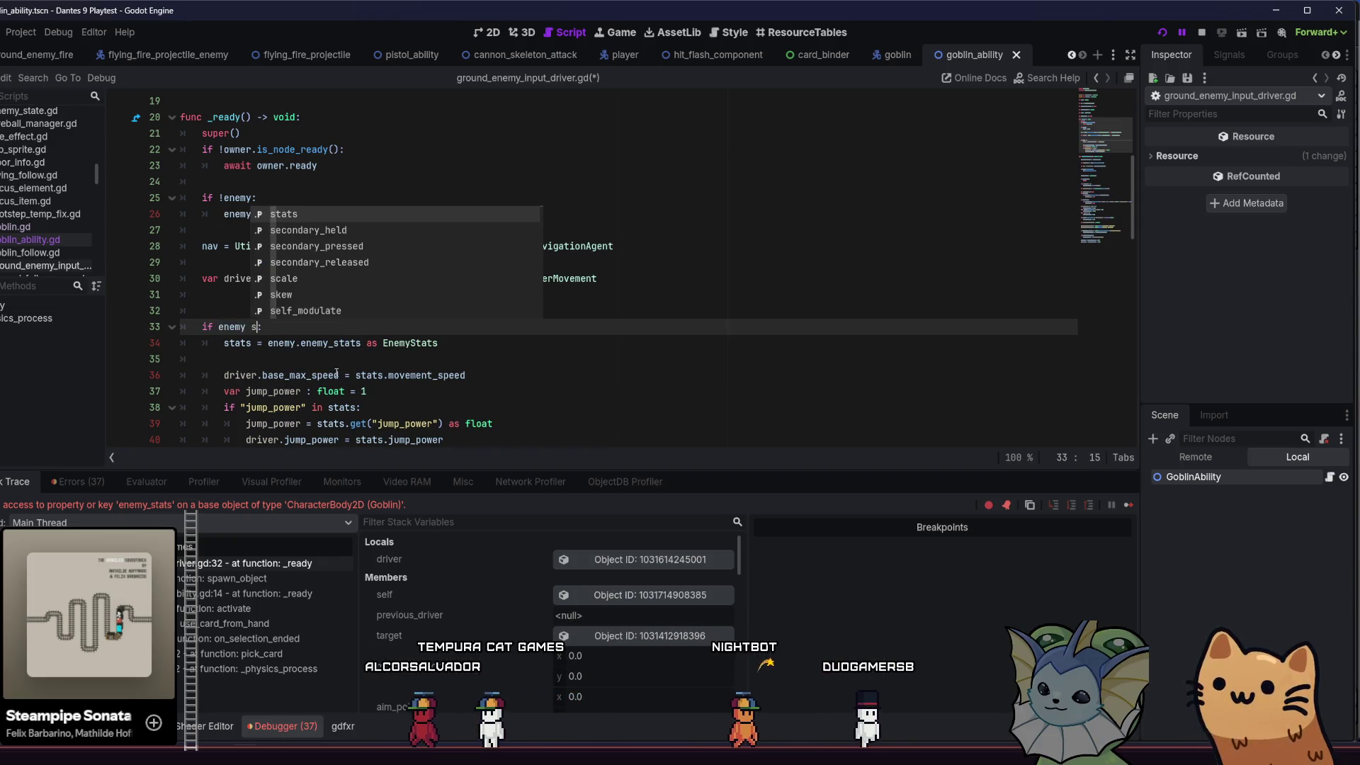
key(BackSpace)
key(BackSpace)
text(is Base)
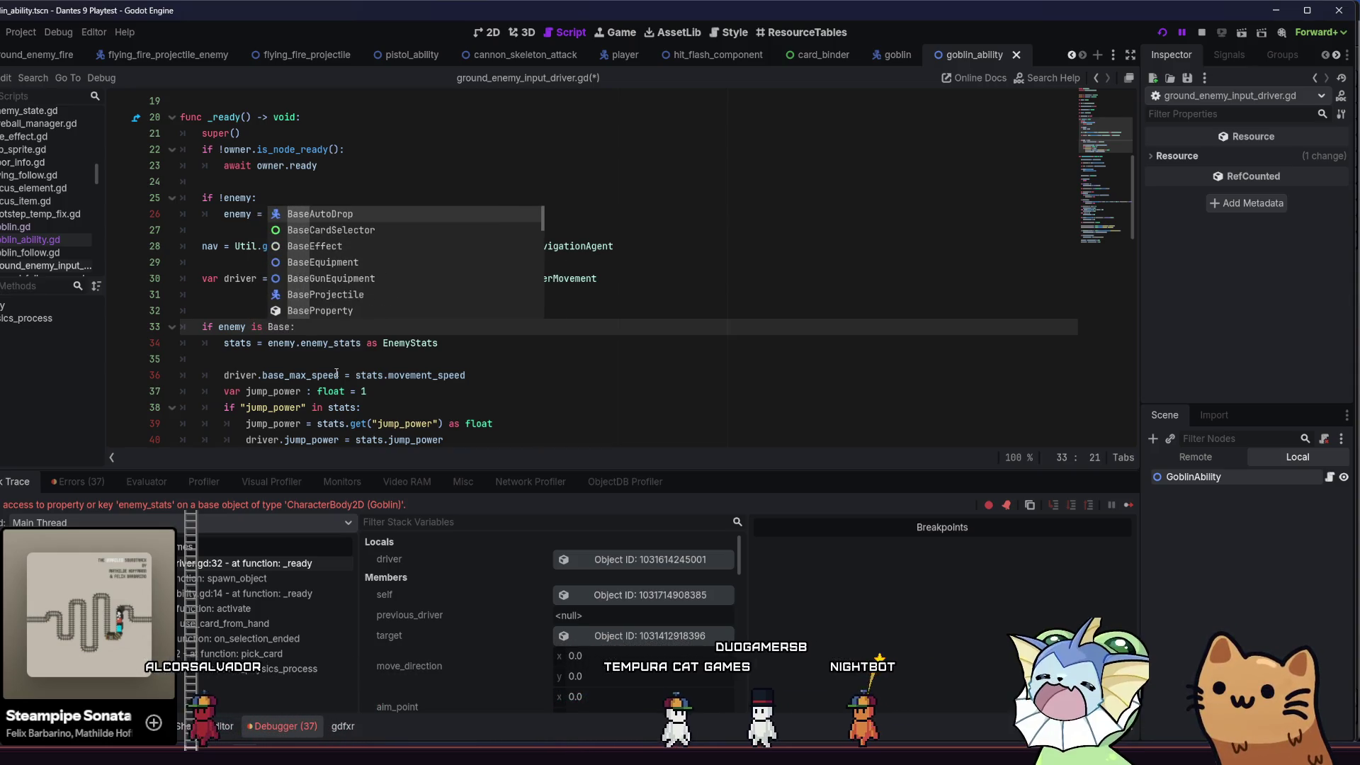
key(BackSpace)
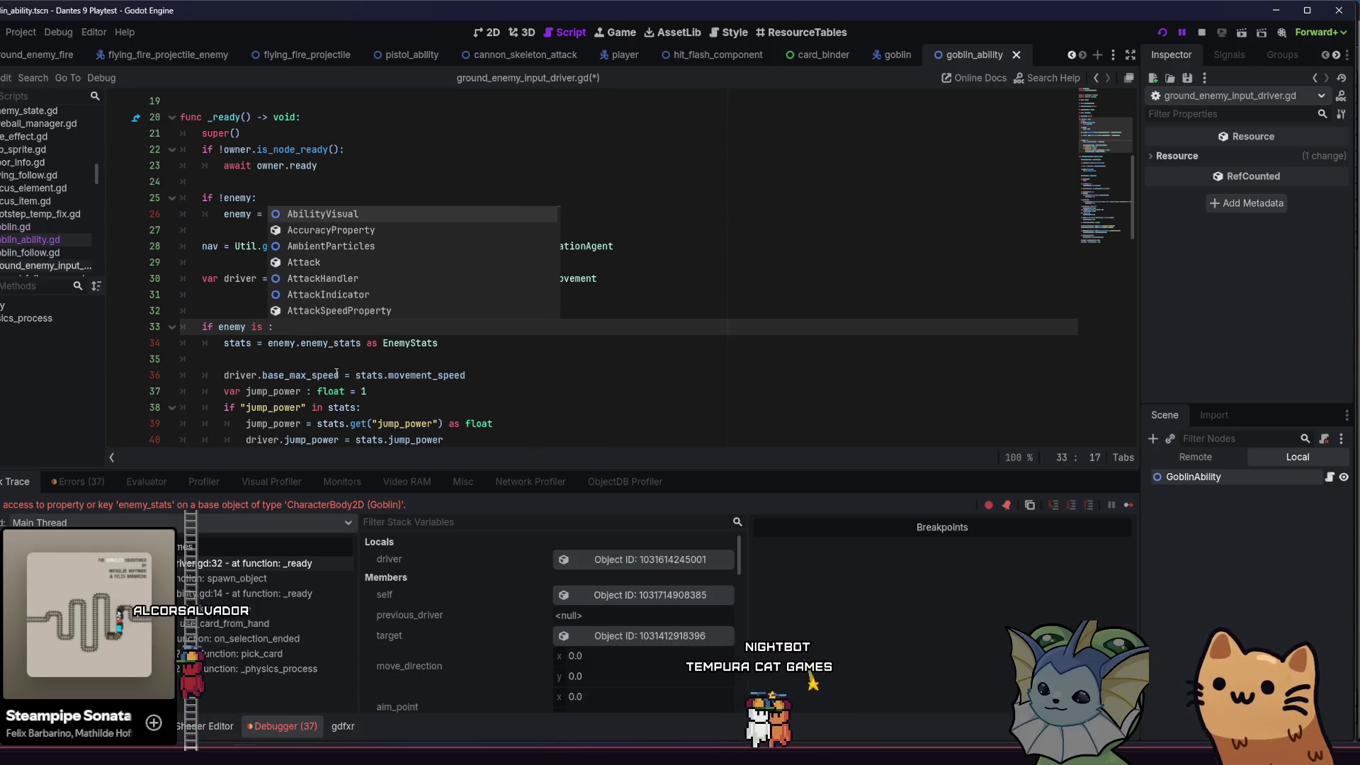
text(EnemyB)
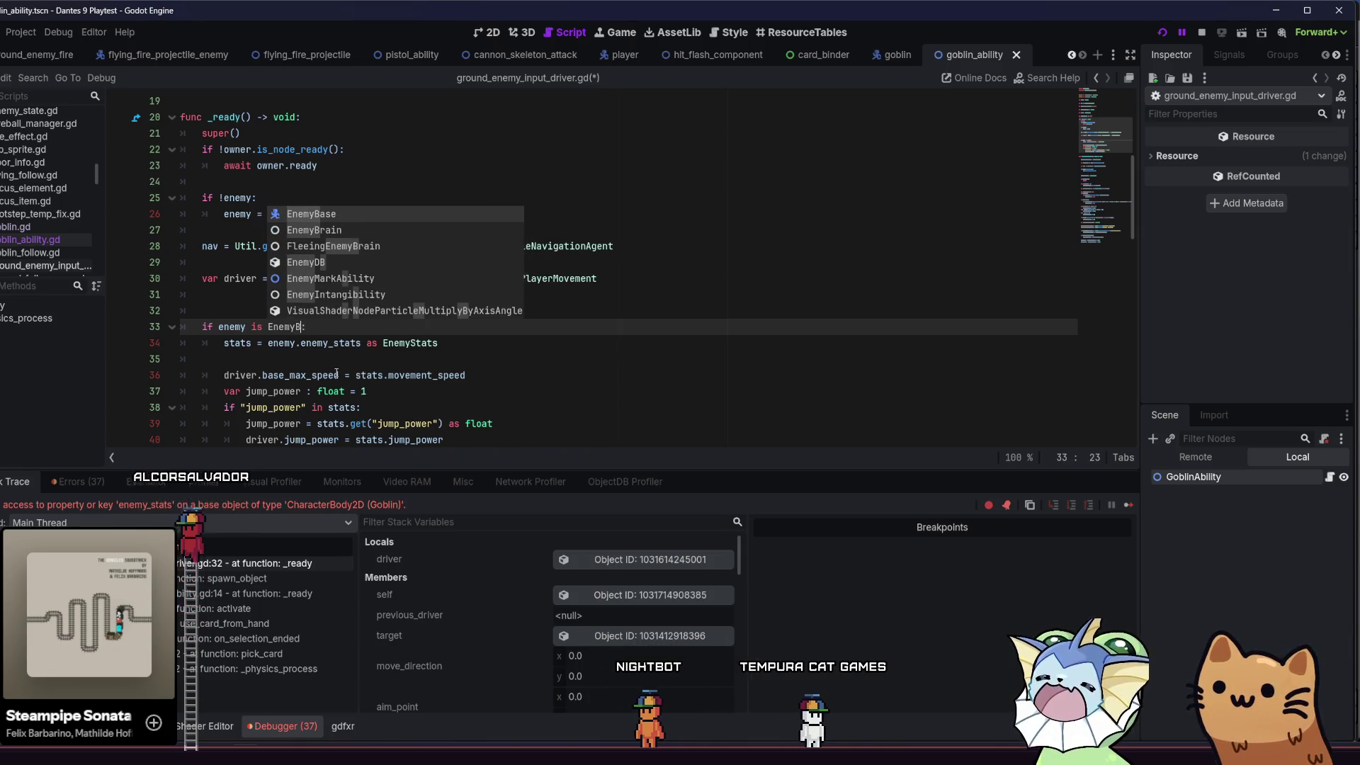
key(Return)
key(Down)
key(Down)
key(ctrl+s)
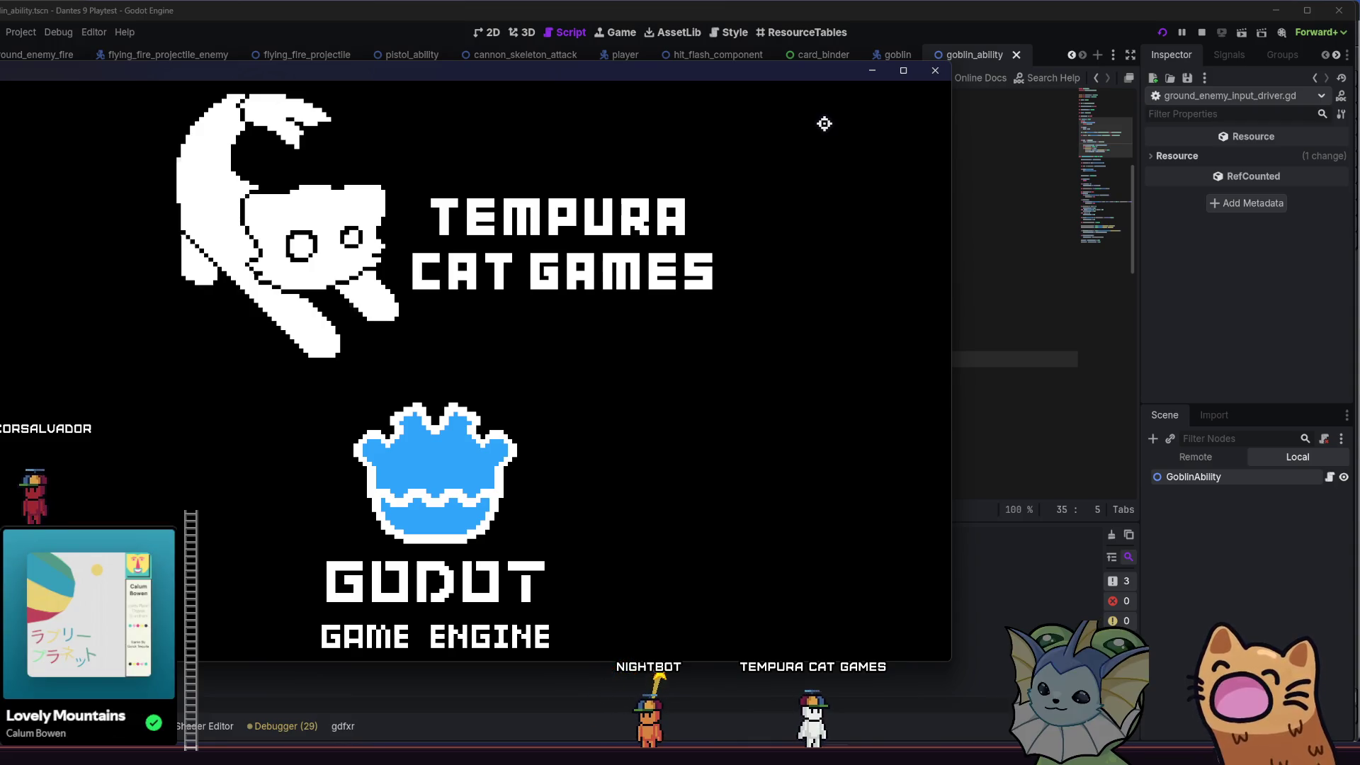
- Maximize the game, start a run, then add and play a Goblin Army card
key(super+Up)
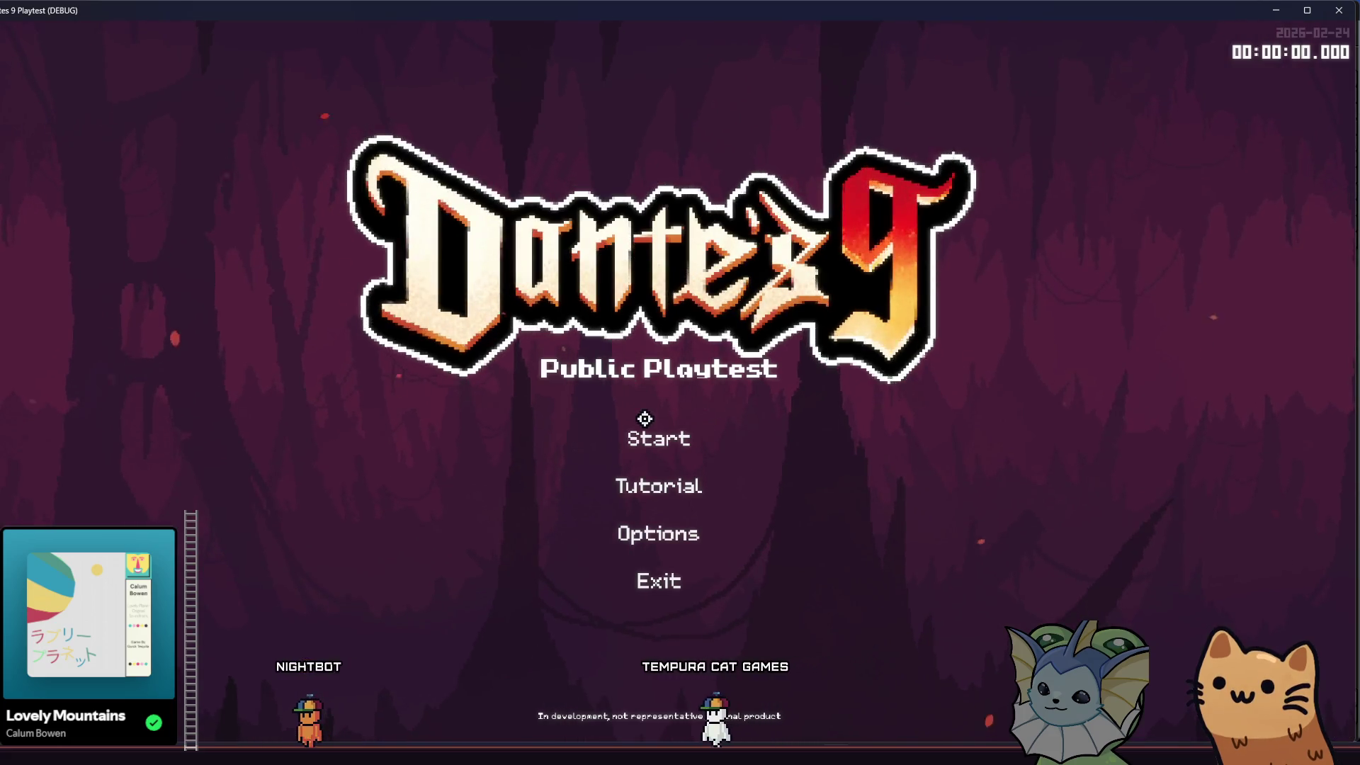
click(633, 434)
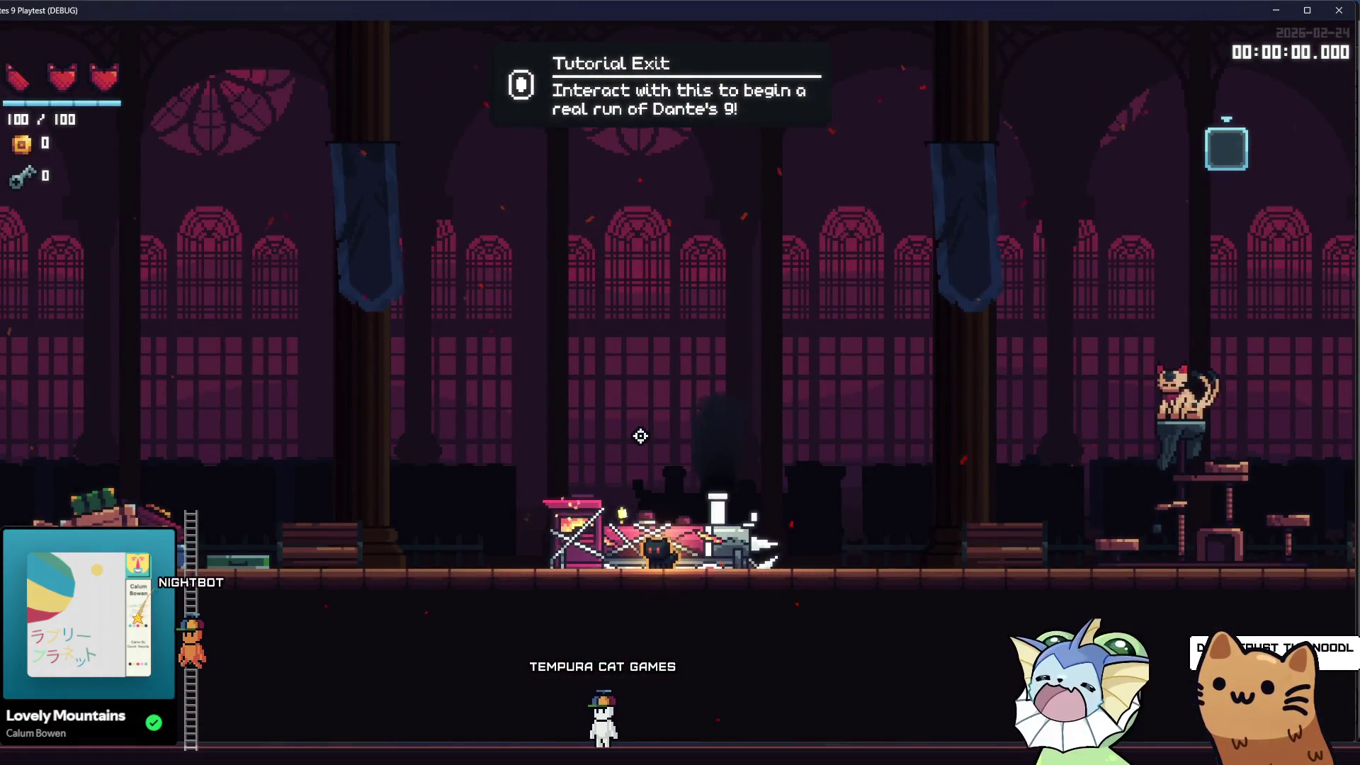
key(grave)
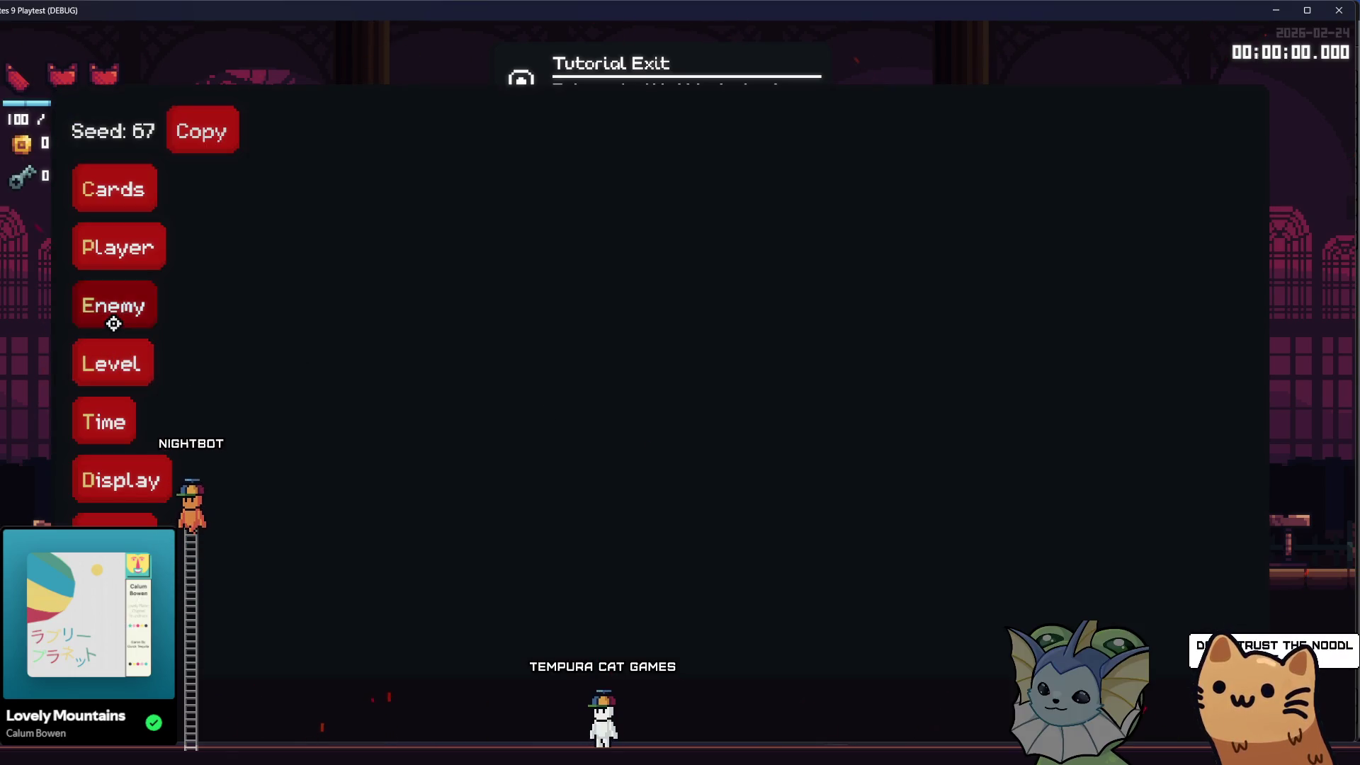
click(113, 323)
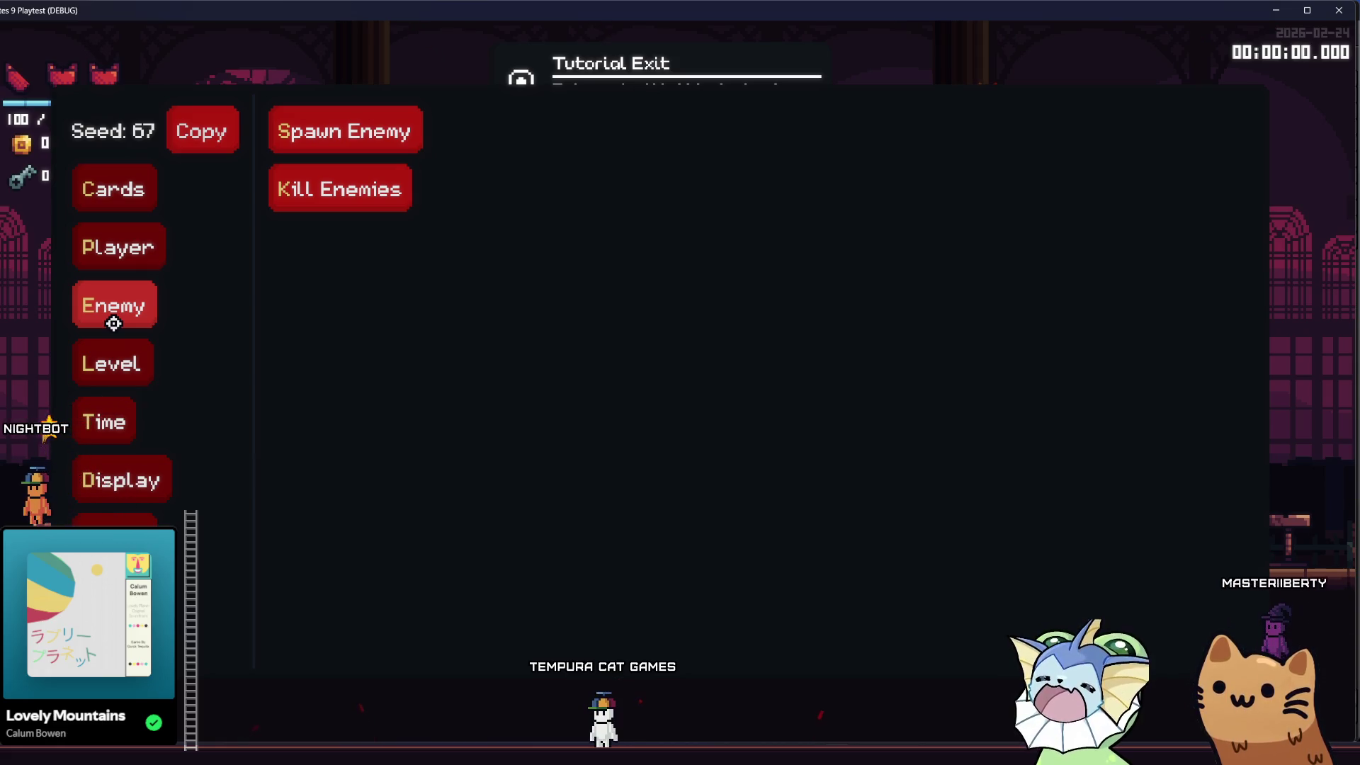
click(114, 368)
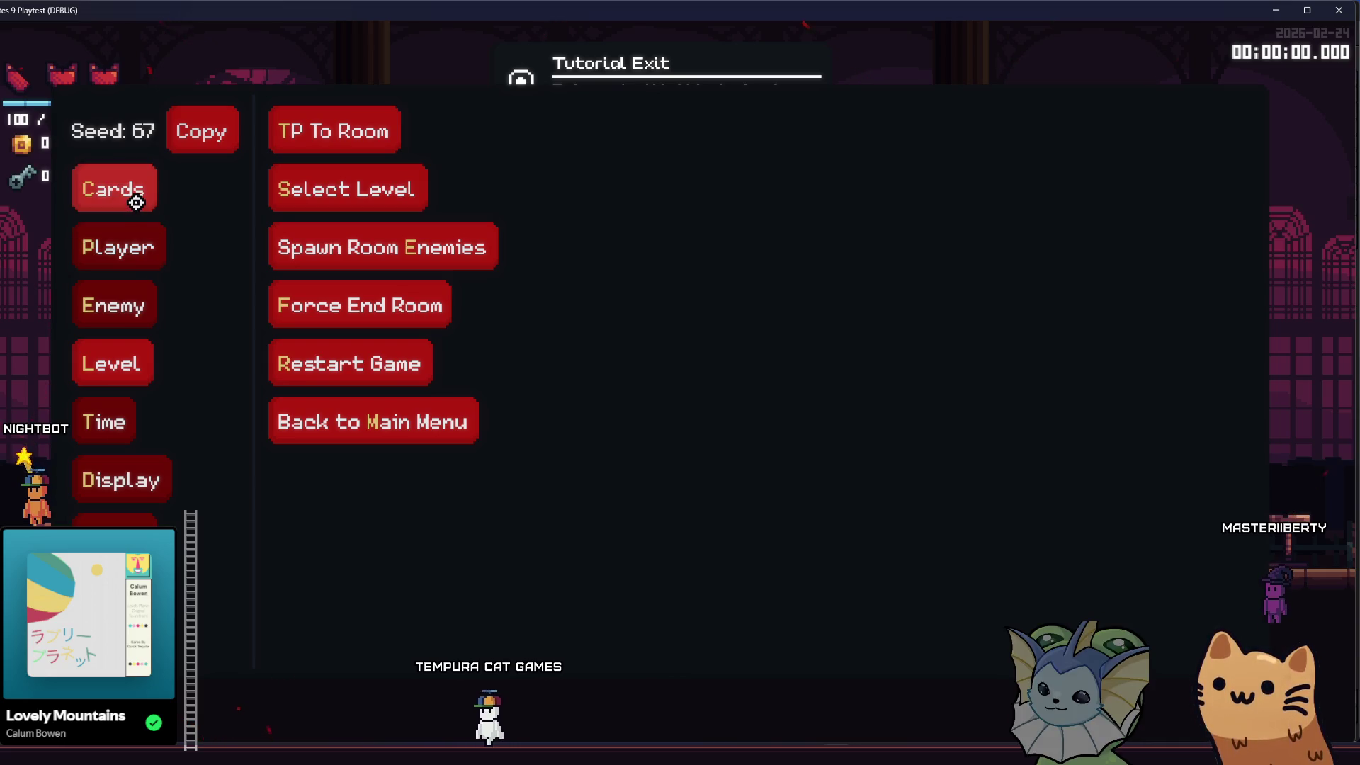
click(135, 201)
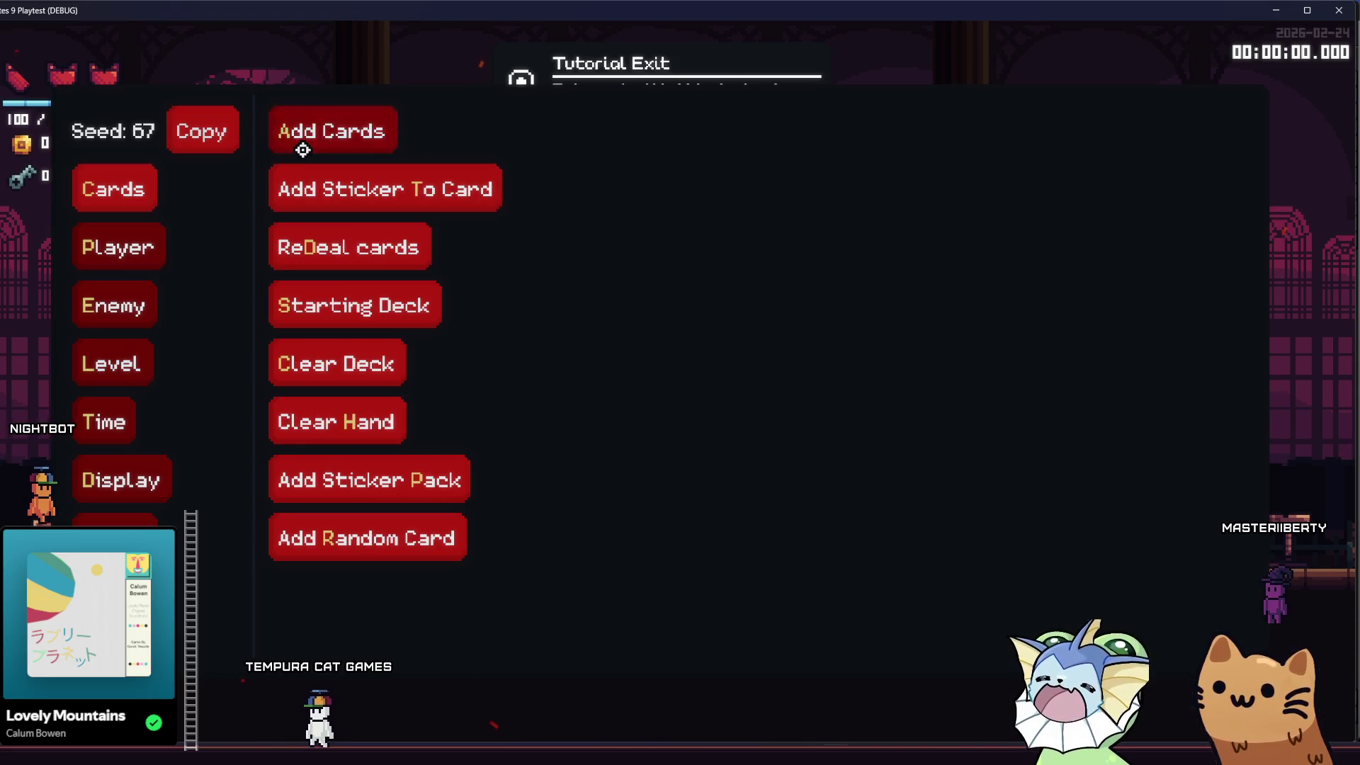
click(301, 145)
scroll(588, 333, down, 5)
click(598, 354)
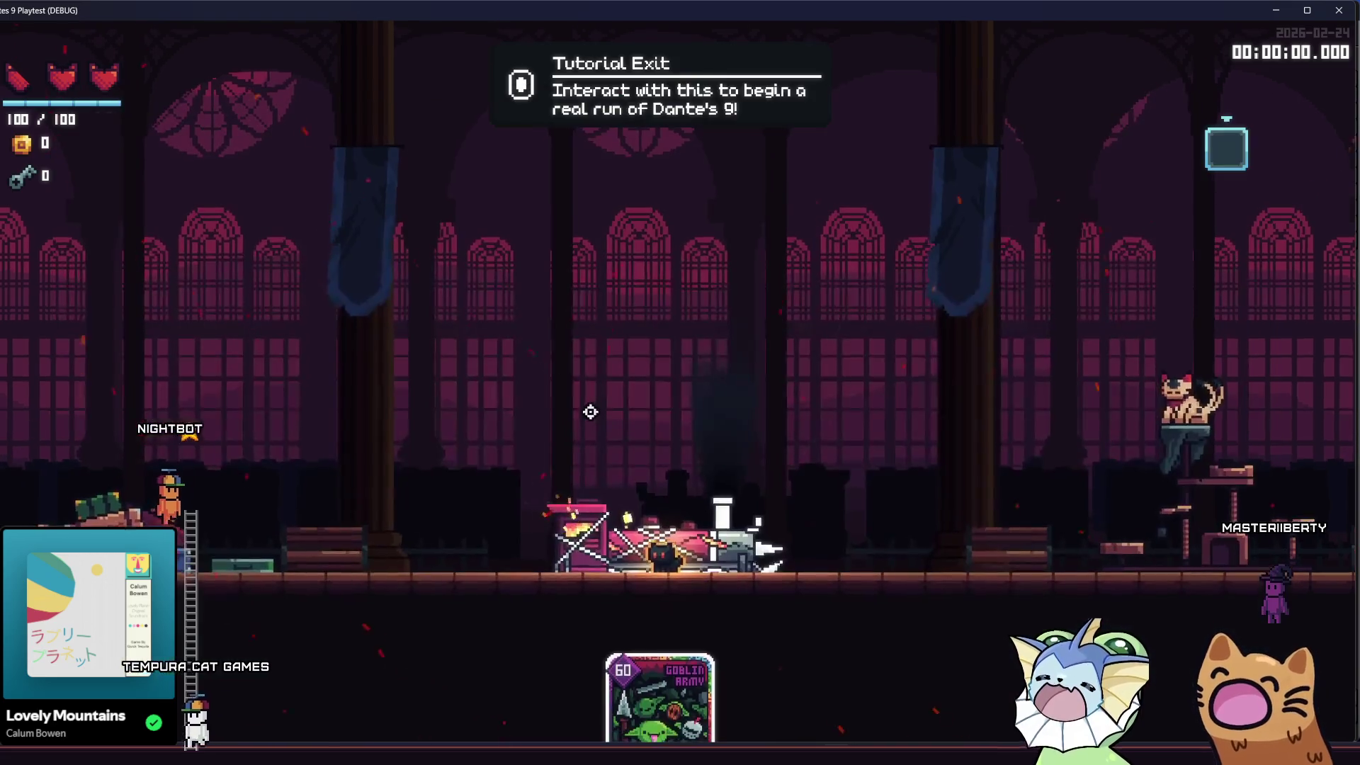
right_click(659, 381)
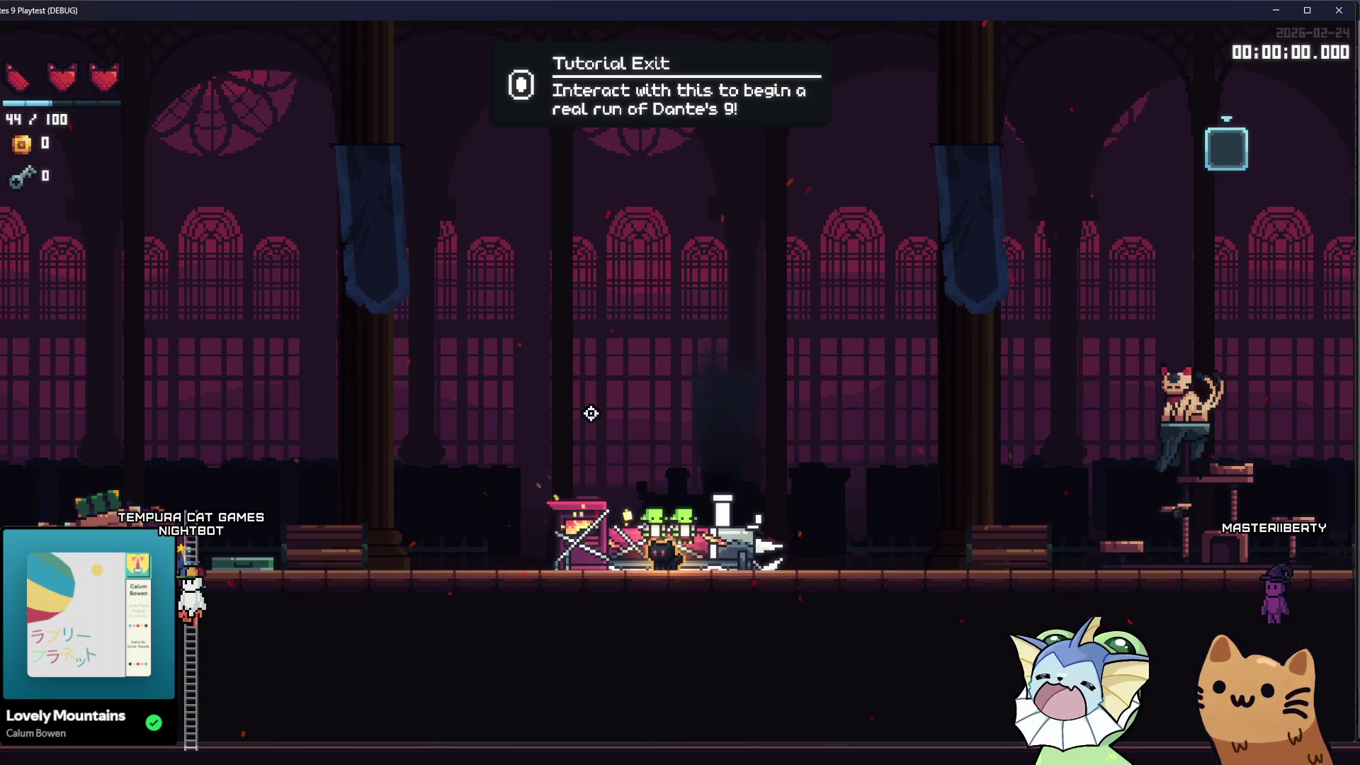
- Walk the player right, browse the enemy and level debug options, then return to Godot
key(d)
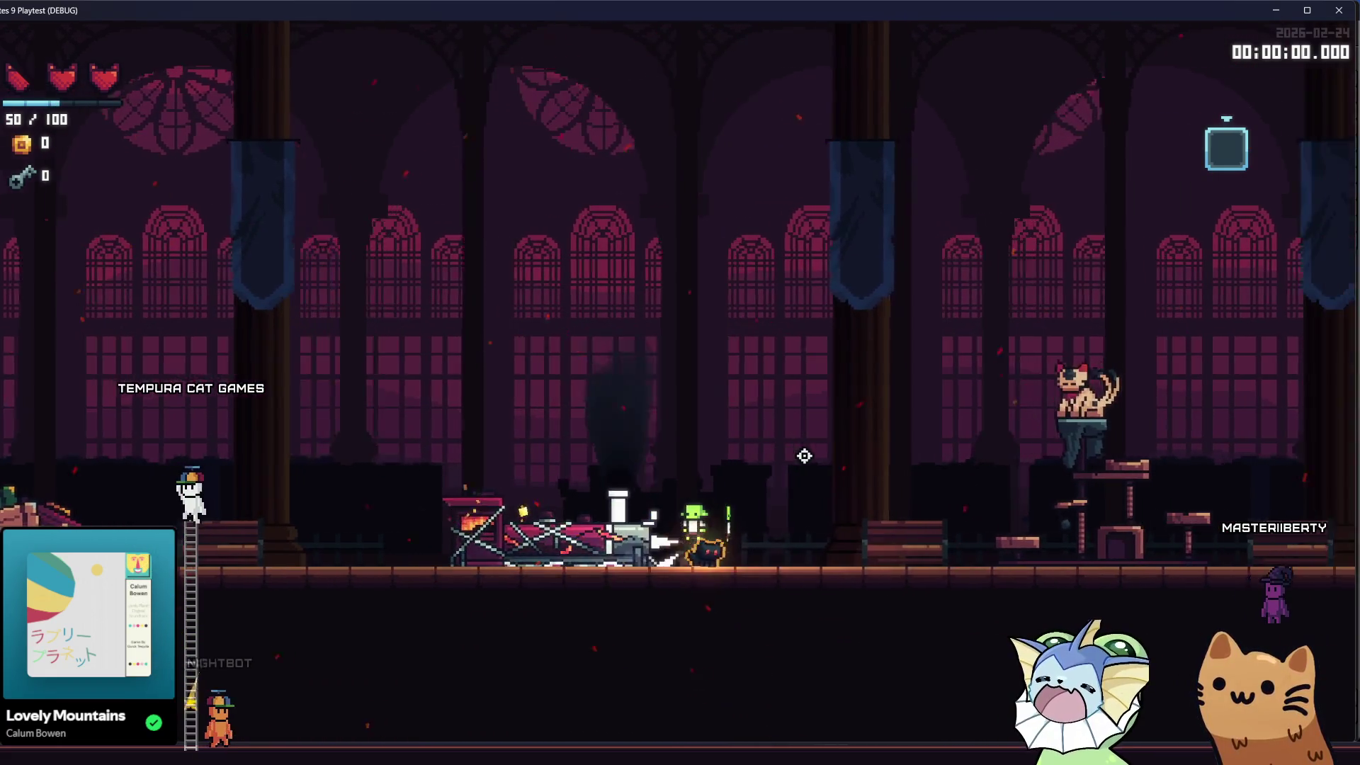
key(grave)
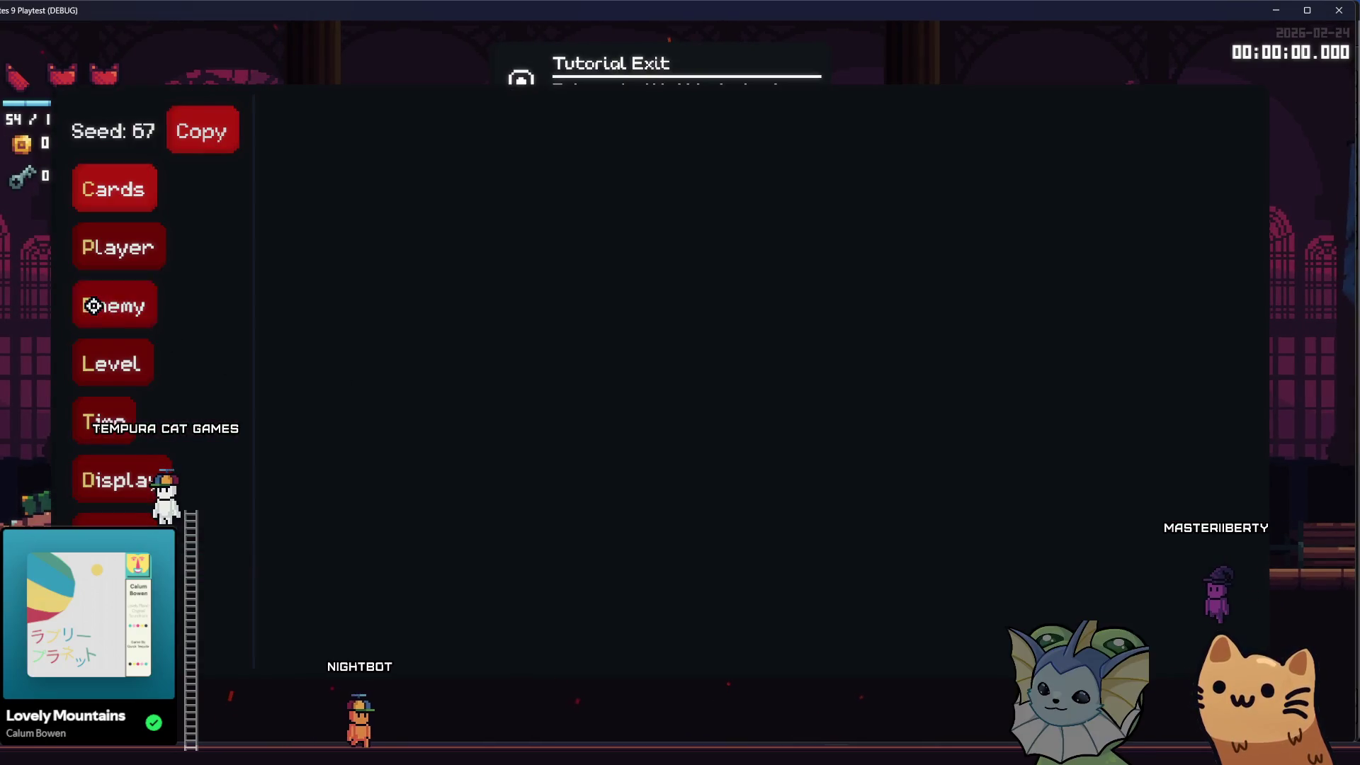
click(93, 305)
click(112, 352)
click(111, 316)
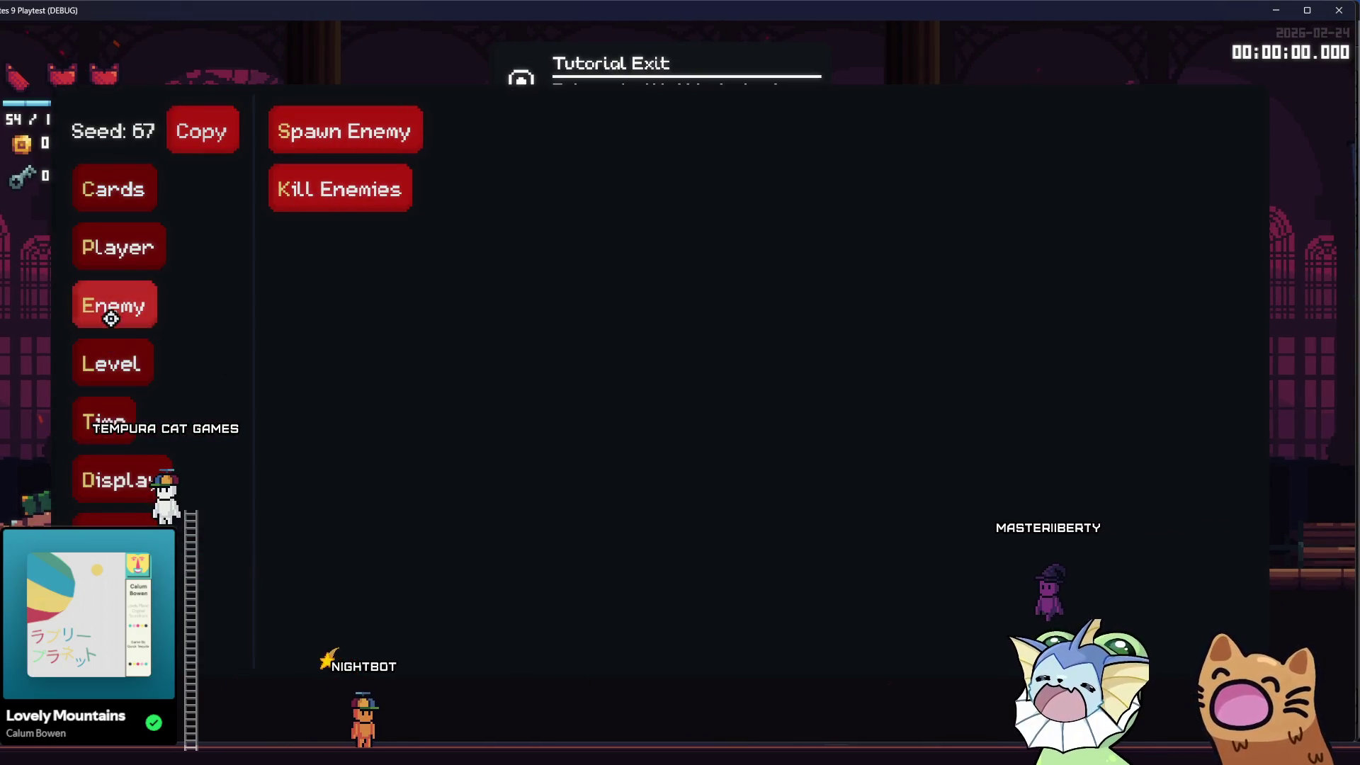
key(alt+Tab)
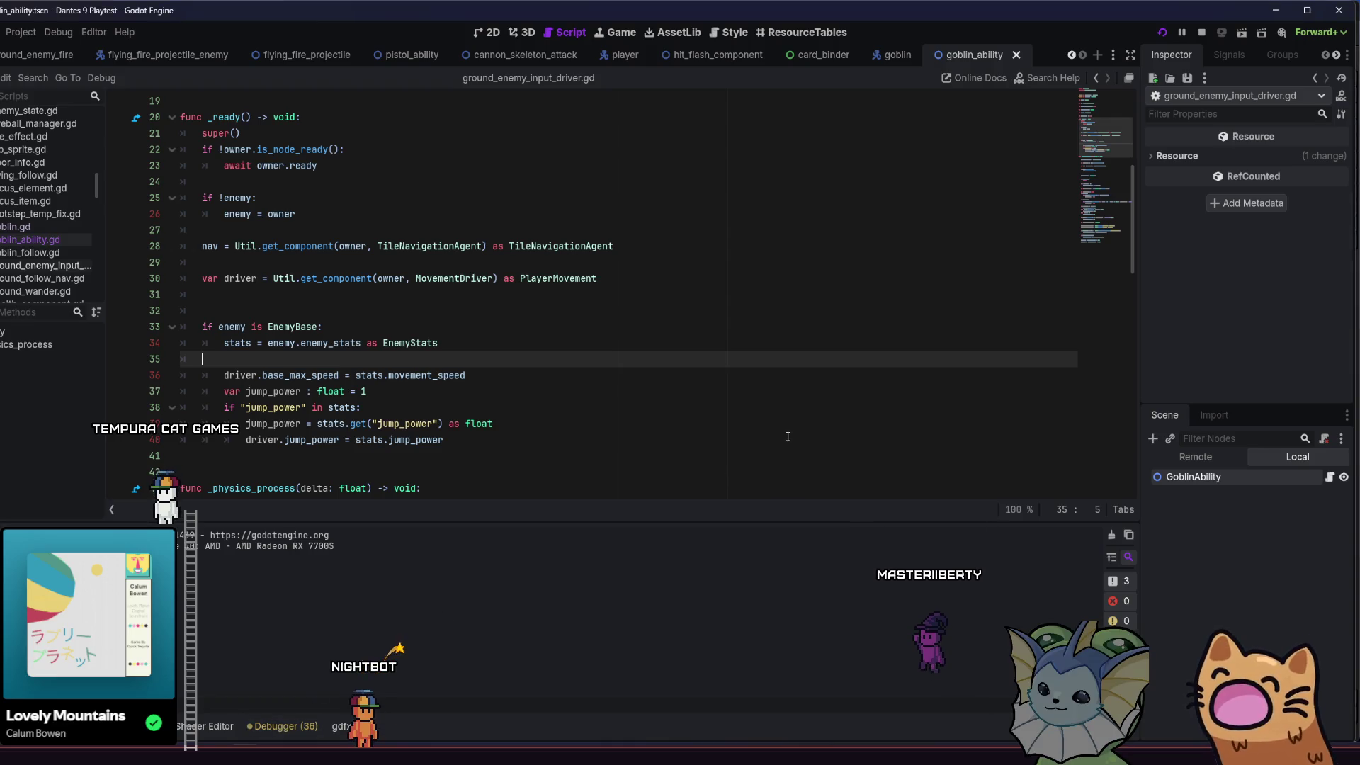
- Untick collision mask layer 1 on the Goblin root node in the Inspector
click(894, 55)
click(1197, 476)
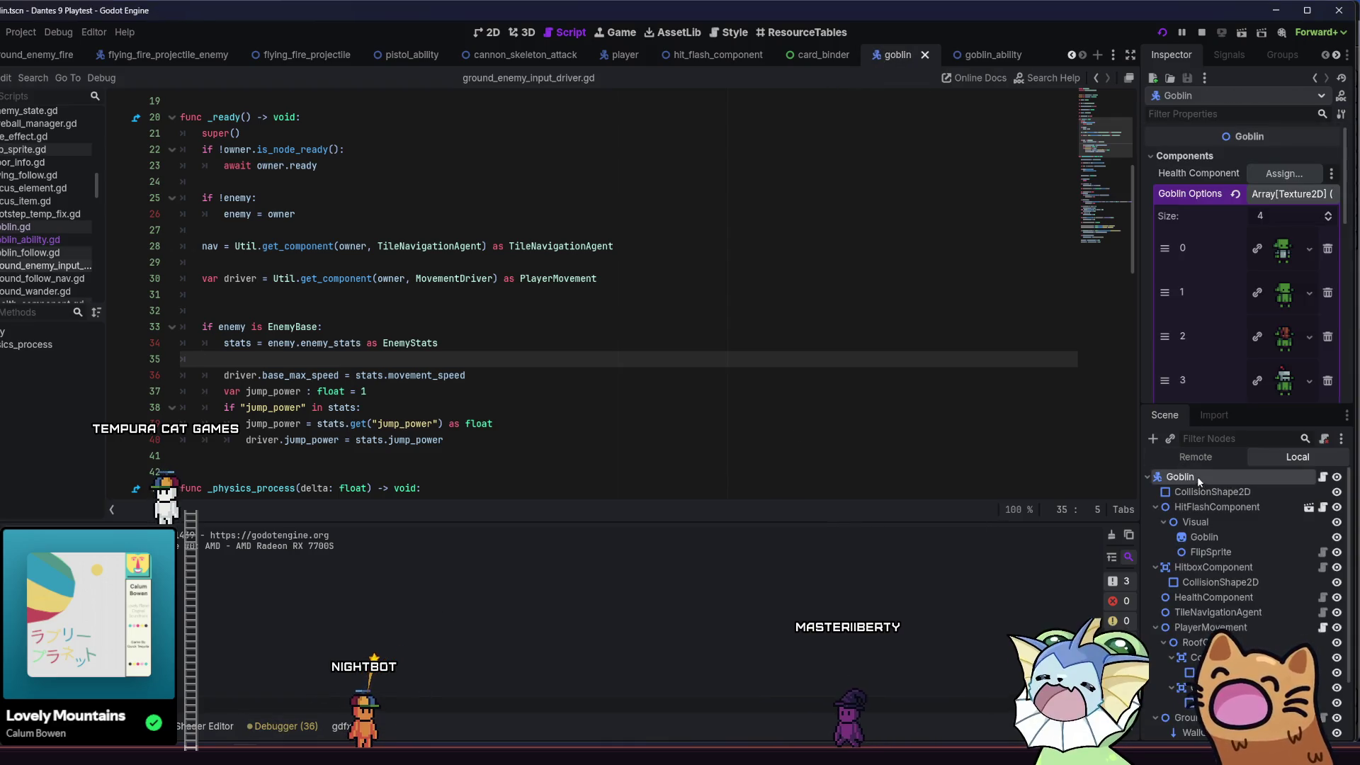
scroll(1173, 338, down, 10)
click(1176, 284)
click(1179, 285)
click(1194, 341)
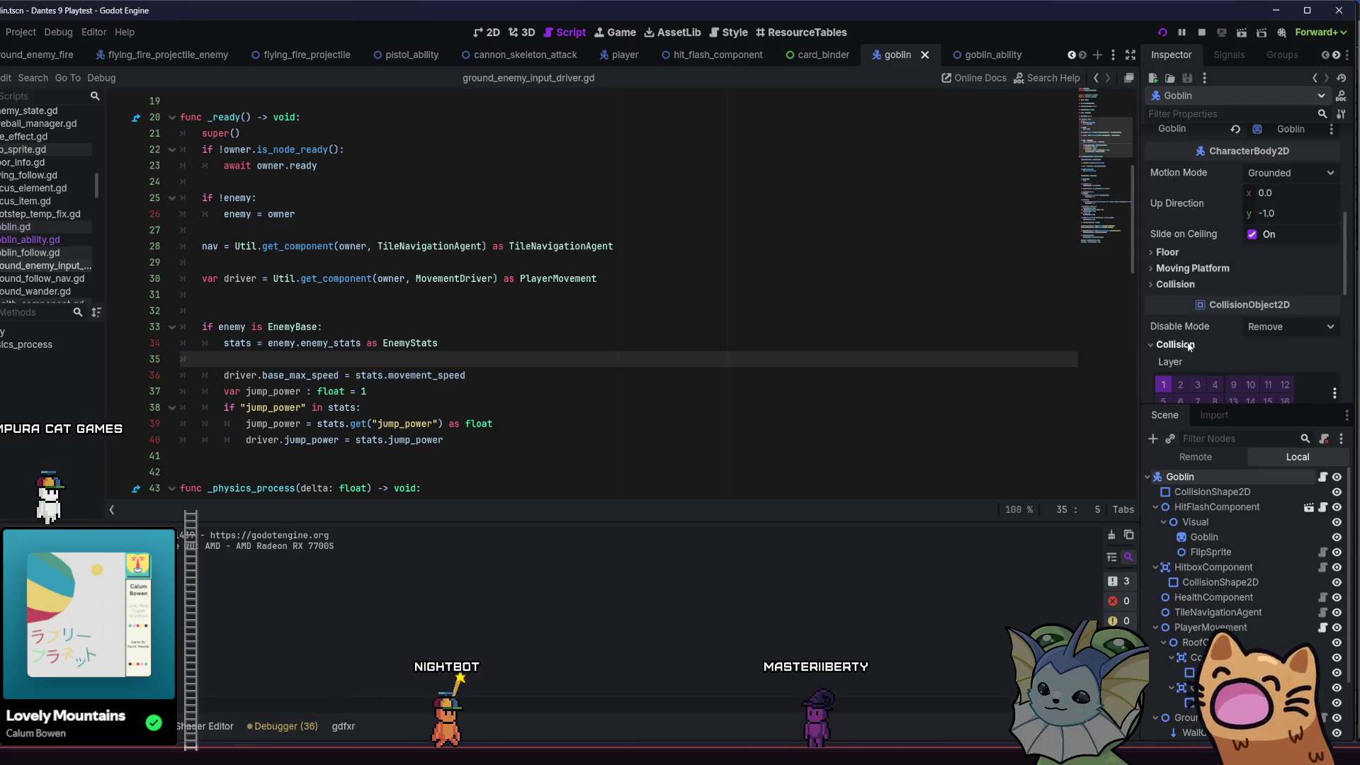
scroll(1162, 269, up, 3)
scroll(1184, 265, up, 3)
scroll(1180, 237, down, 5)
scroll(1162, 333, down, 1)
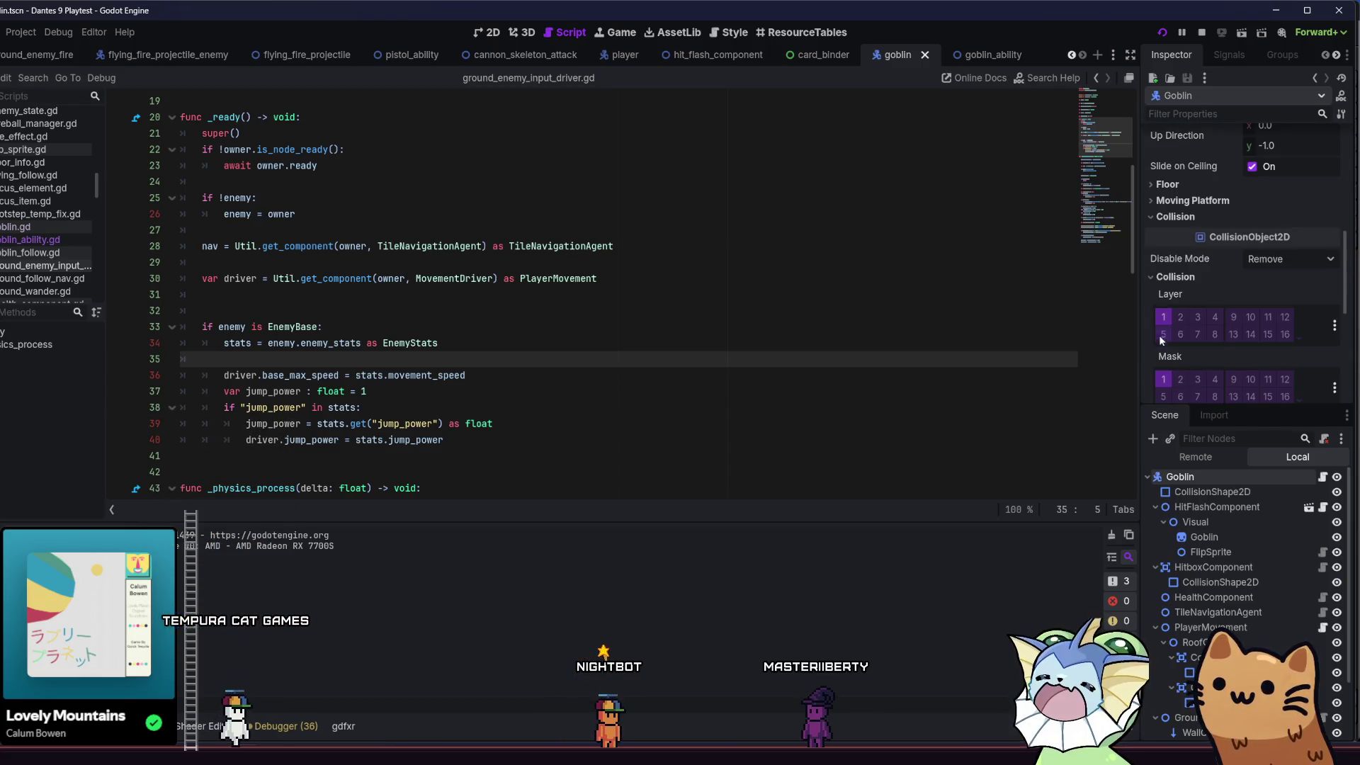
click(1162, 378)
- Save goblin.tscn and run the game again
scroll(1164, 368, down, 1)
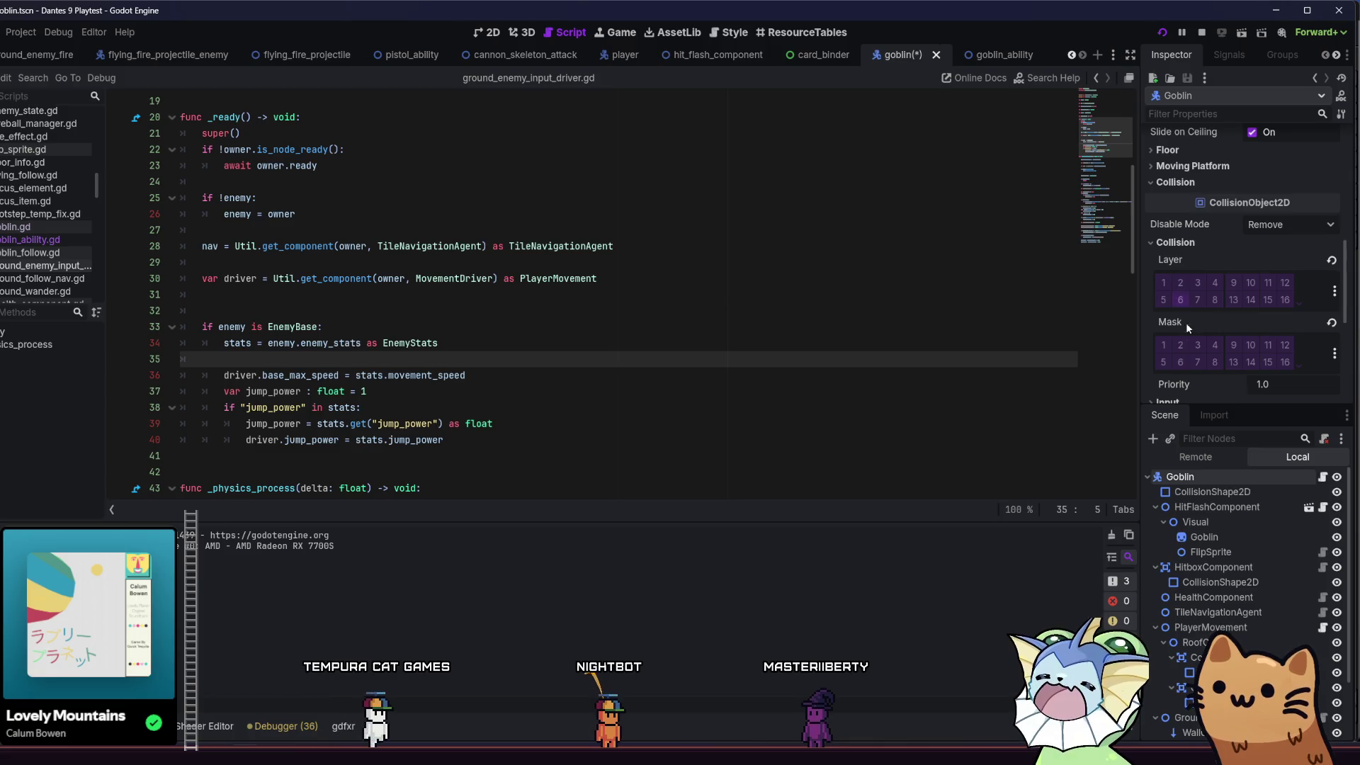
key(ctrl+s)
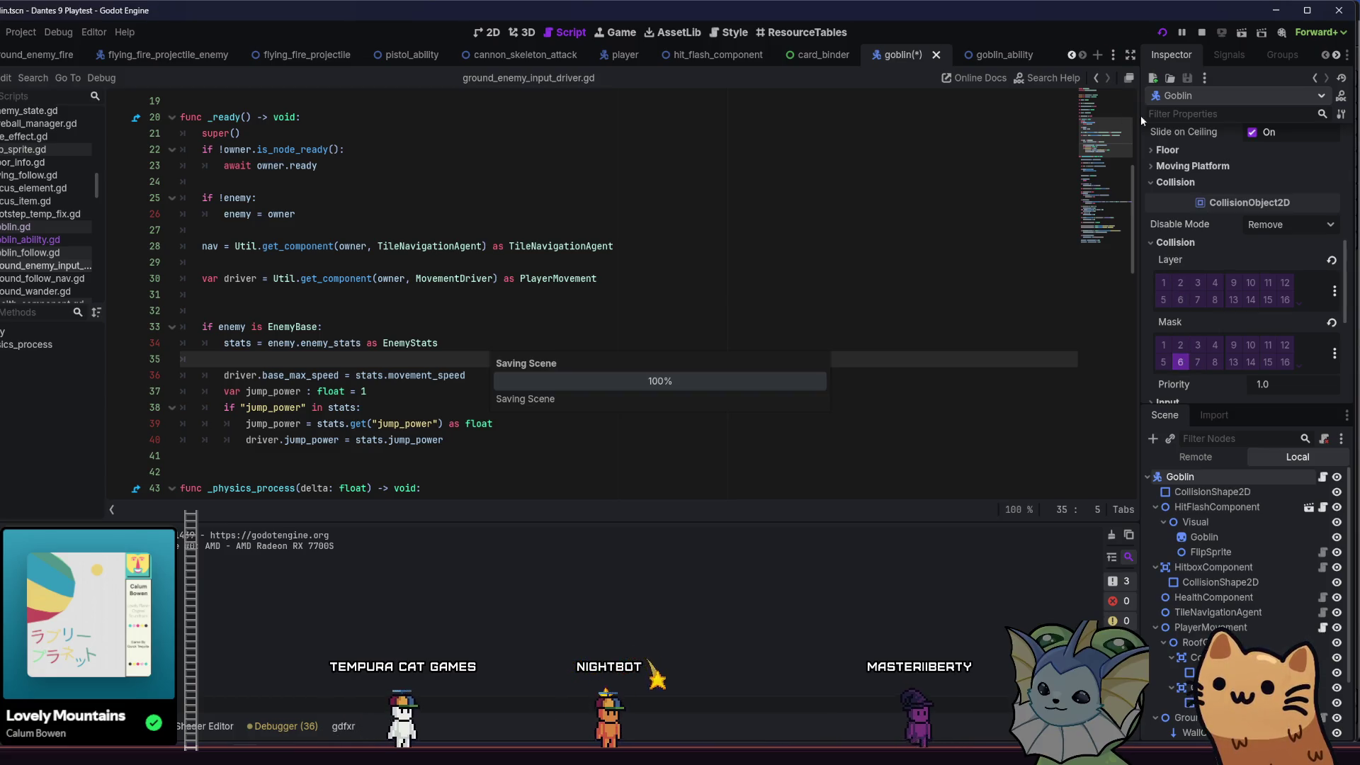
click(1162, 33)
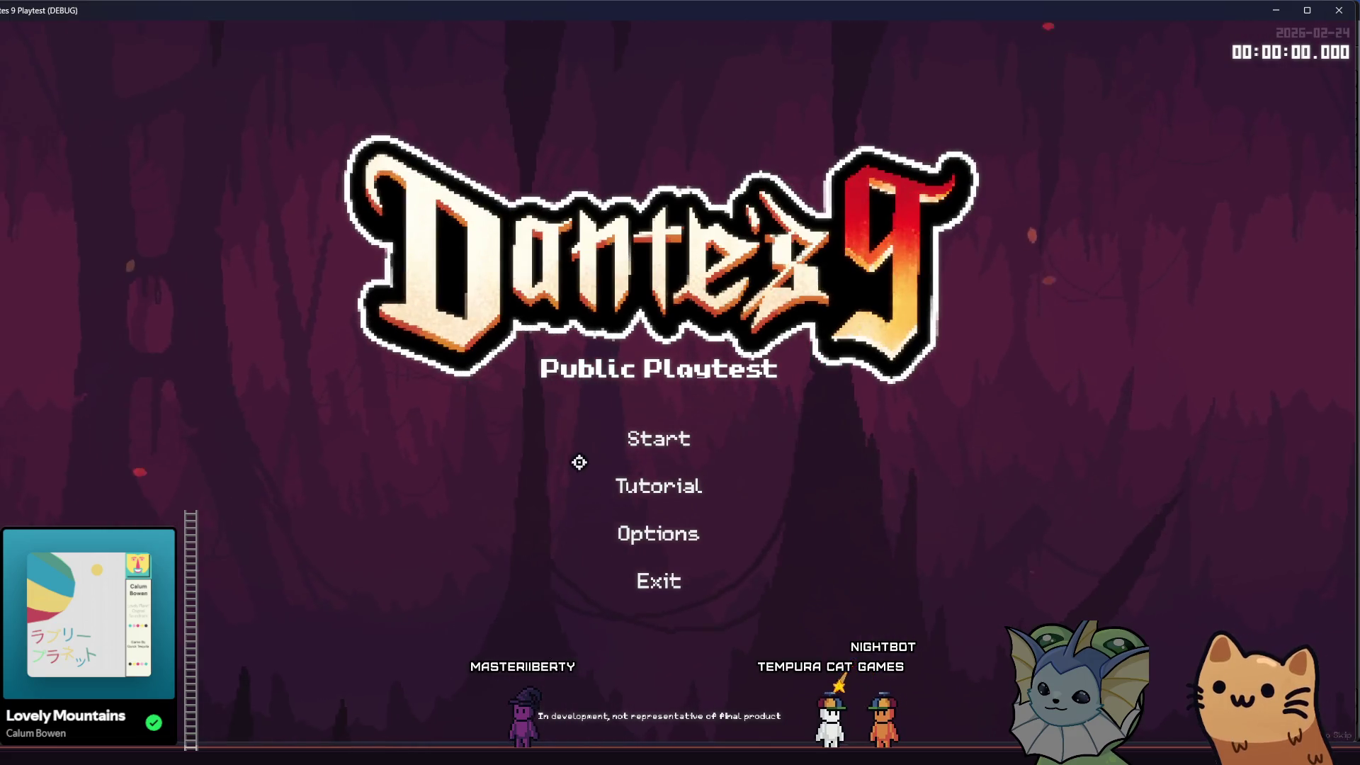
- Start a run, add a Goblin Army card, and enable Infinite Charges in the F1 debug menu
click(648, 451)
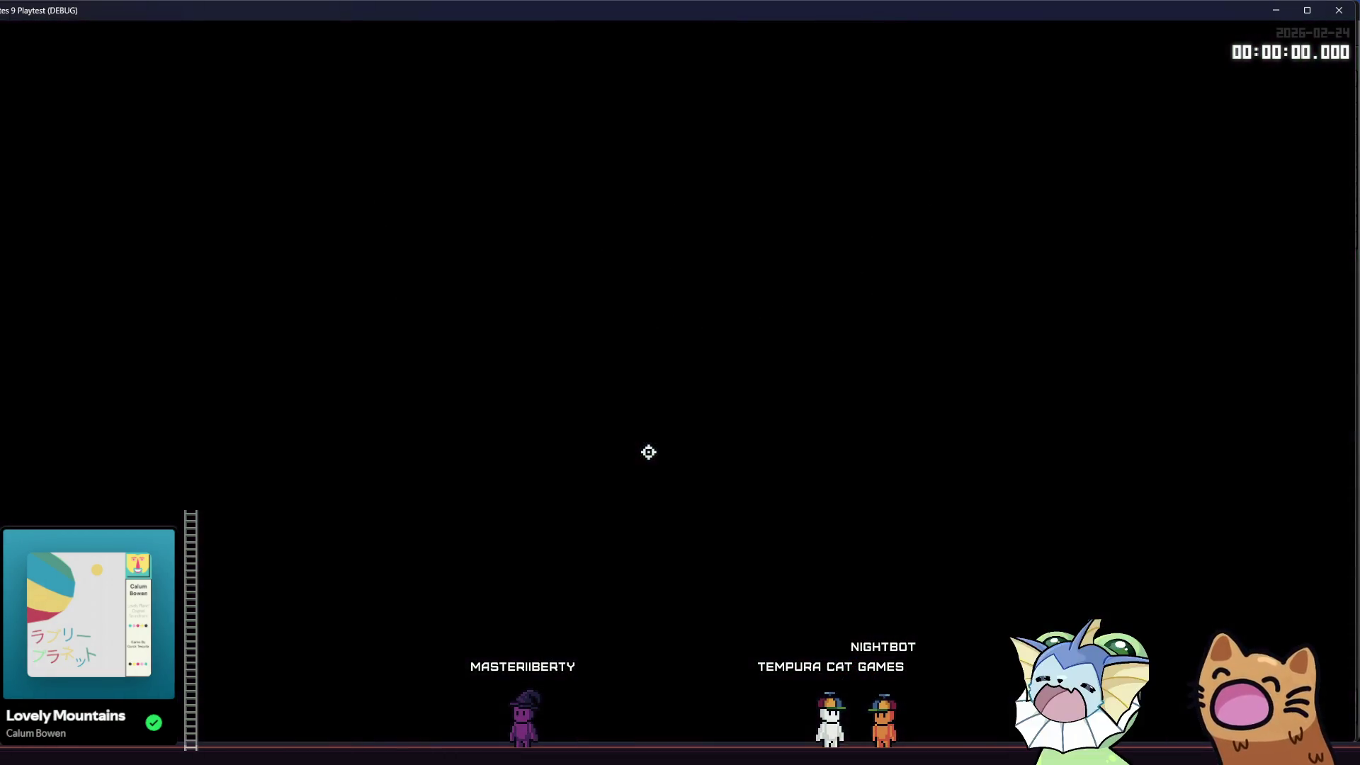
key(F1)
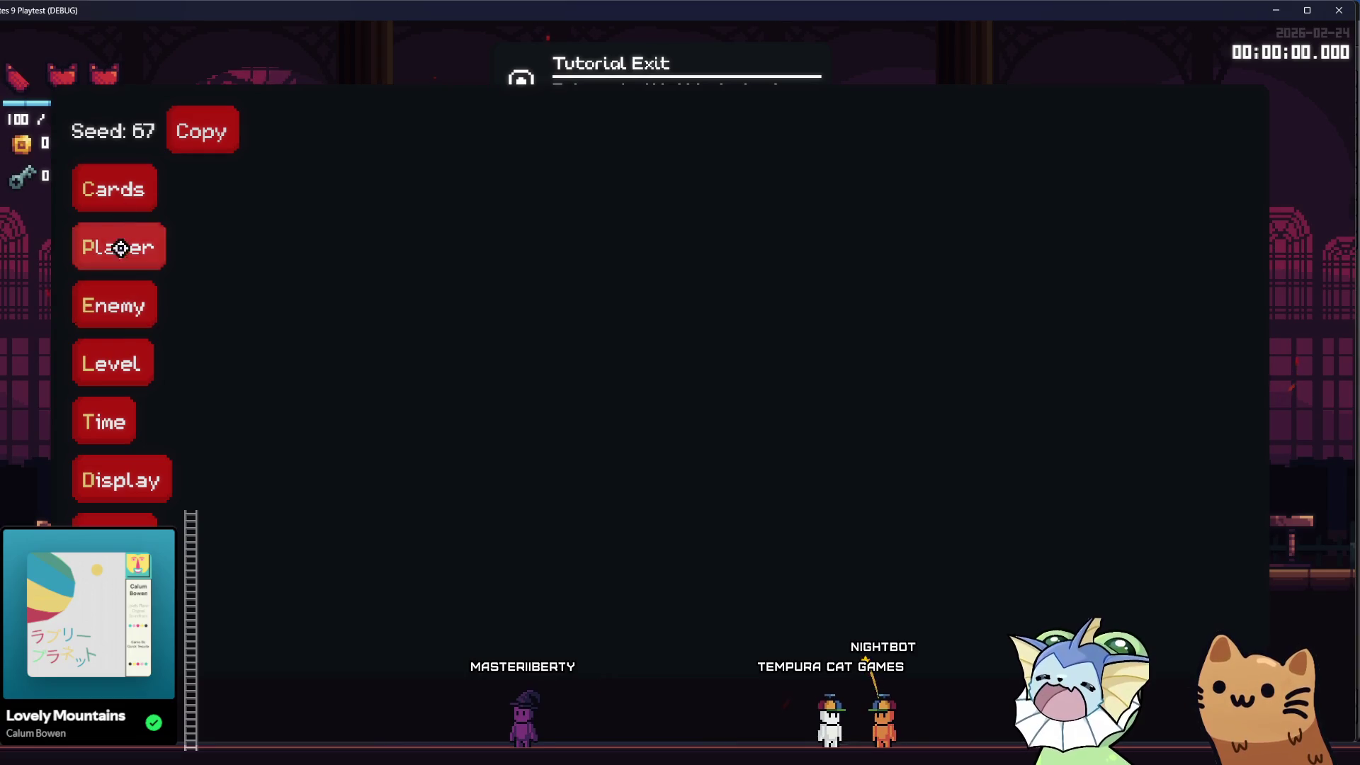
click(114, 188)
click(331, 131)
scroll(580, 395, down, 3)
click(621, 427)
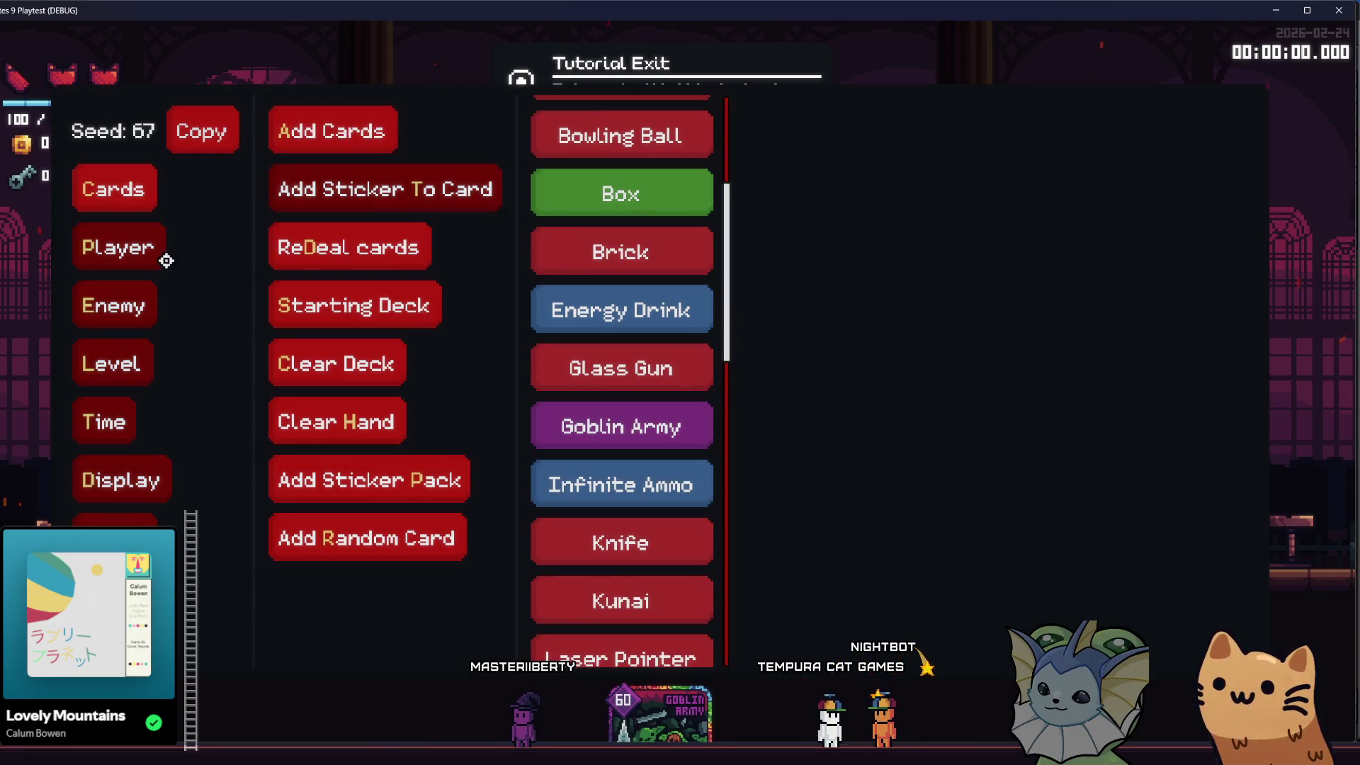
click(165, 260)
click(477, 478)
key(F1)
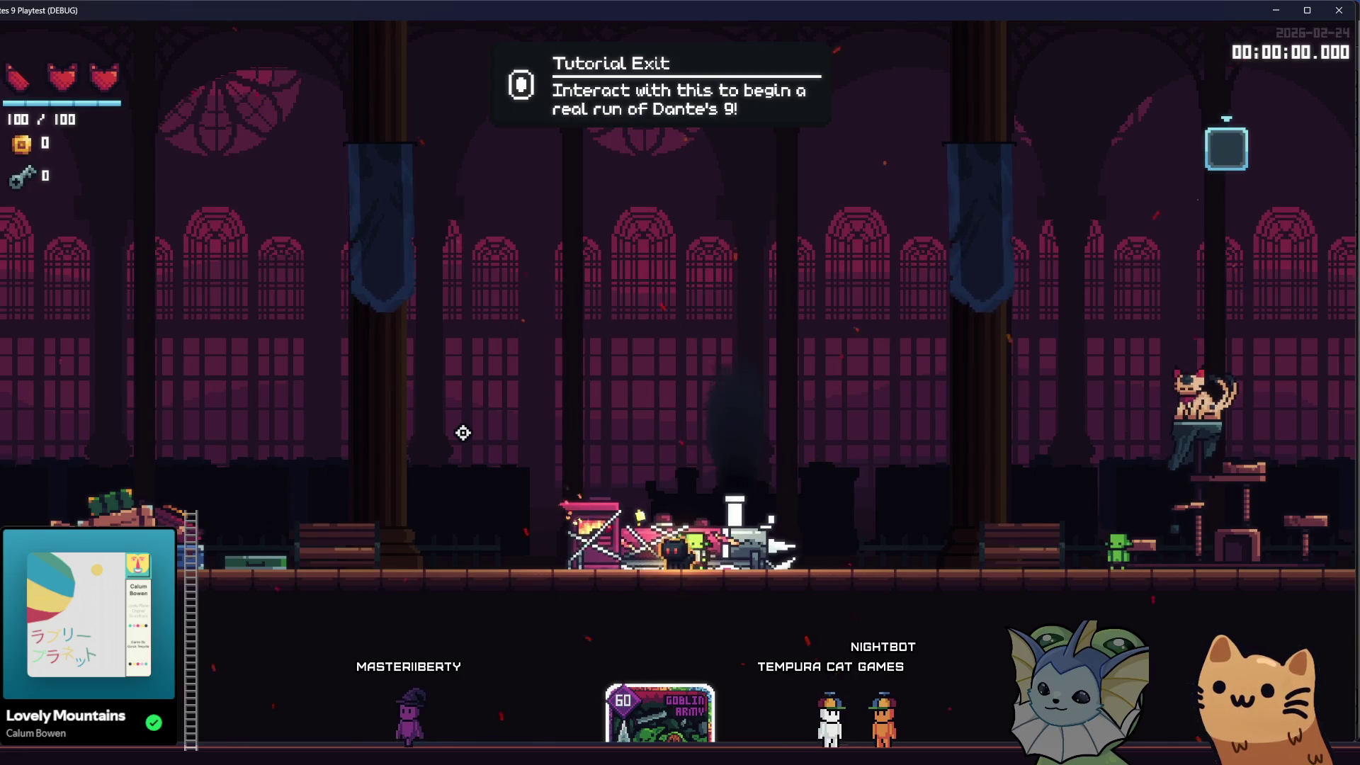
- Walk the cat left across the hall, up the stairs, then back down and right
key(a)
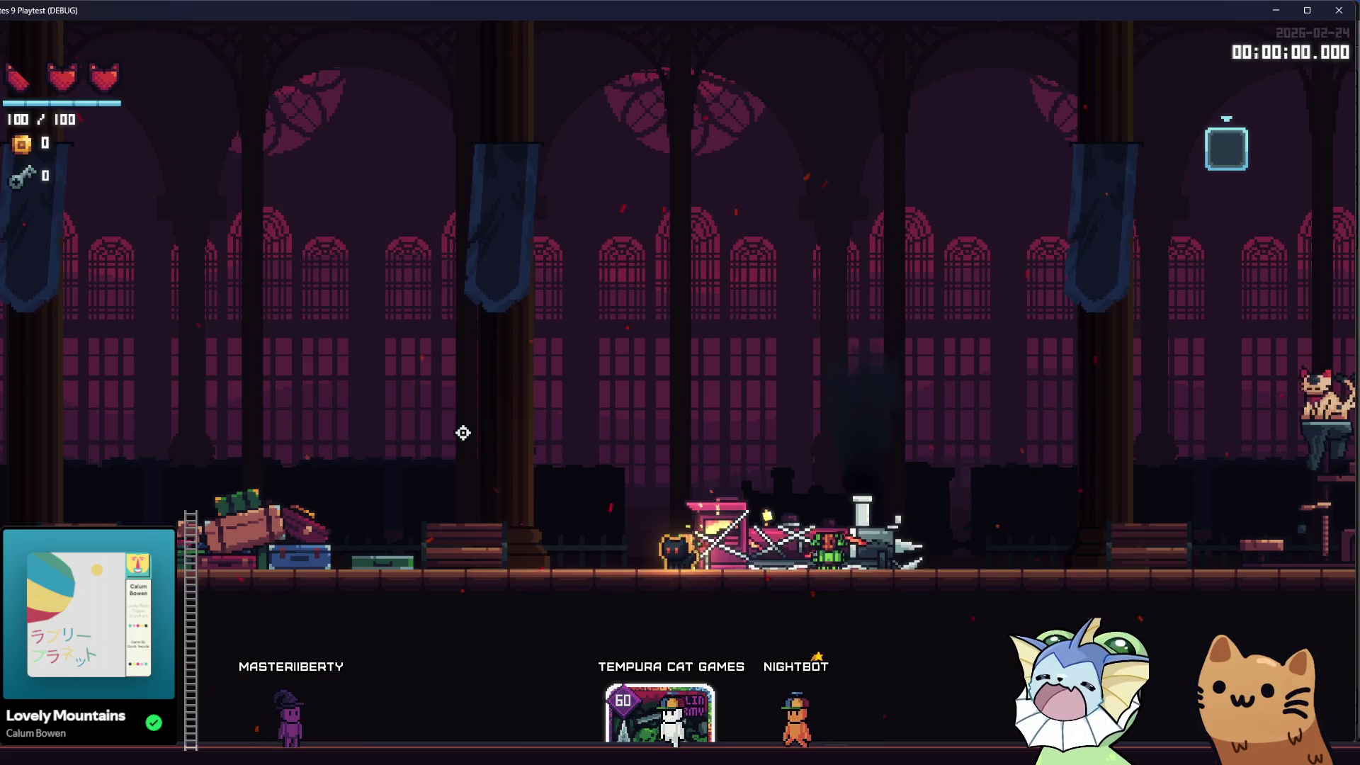
key(a)
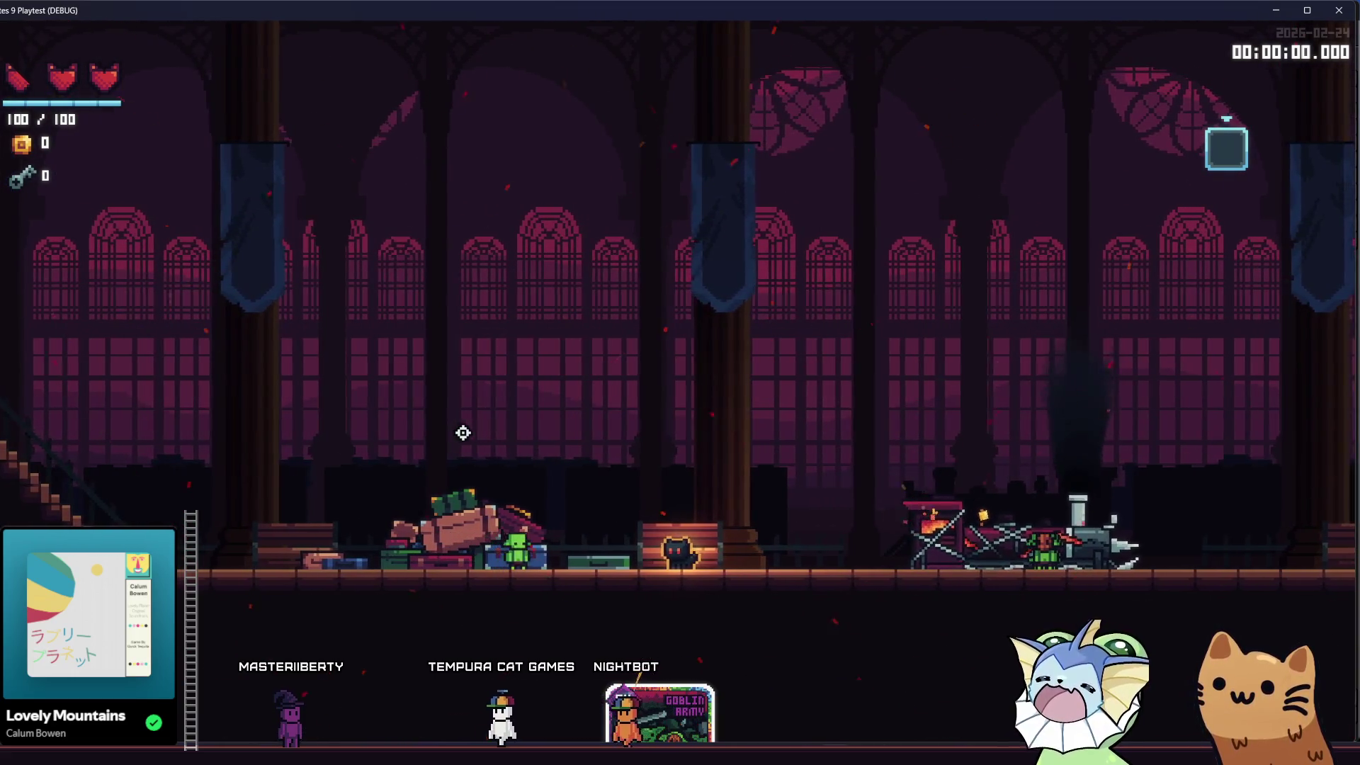
key(d)
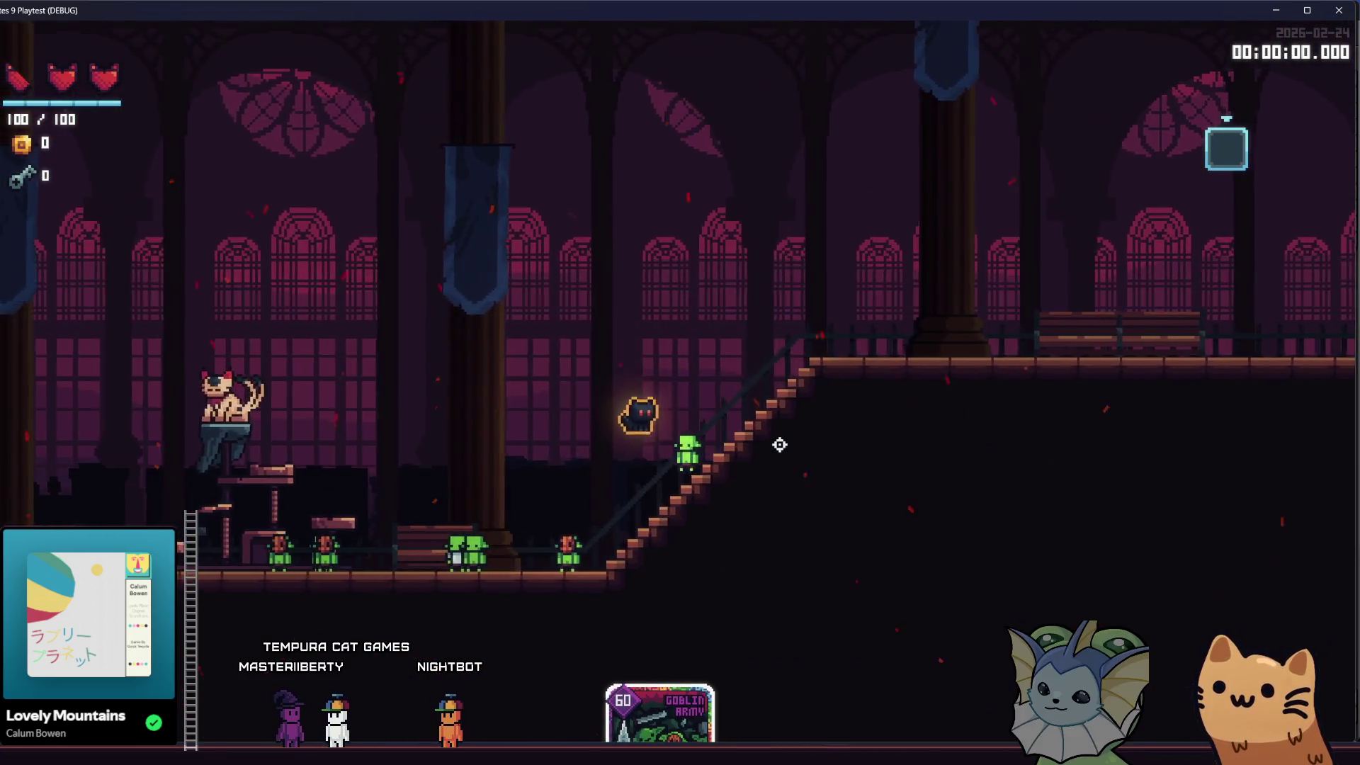
key(a)
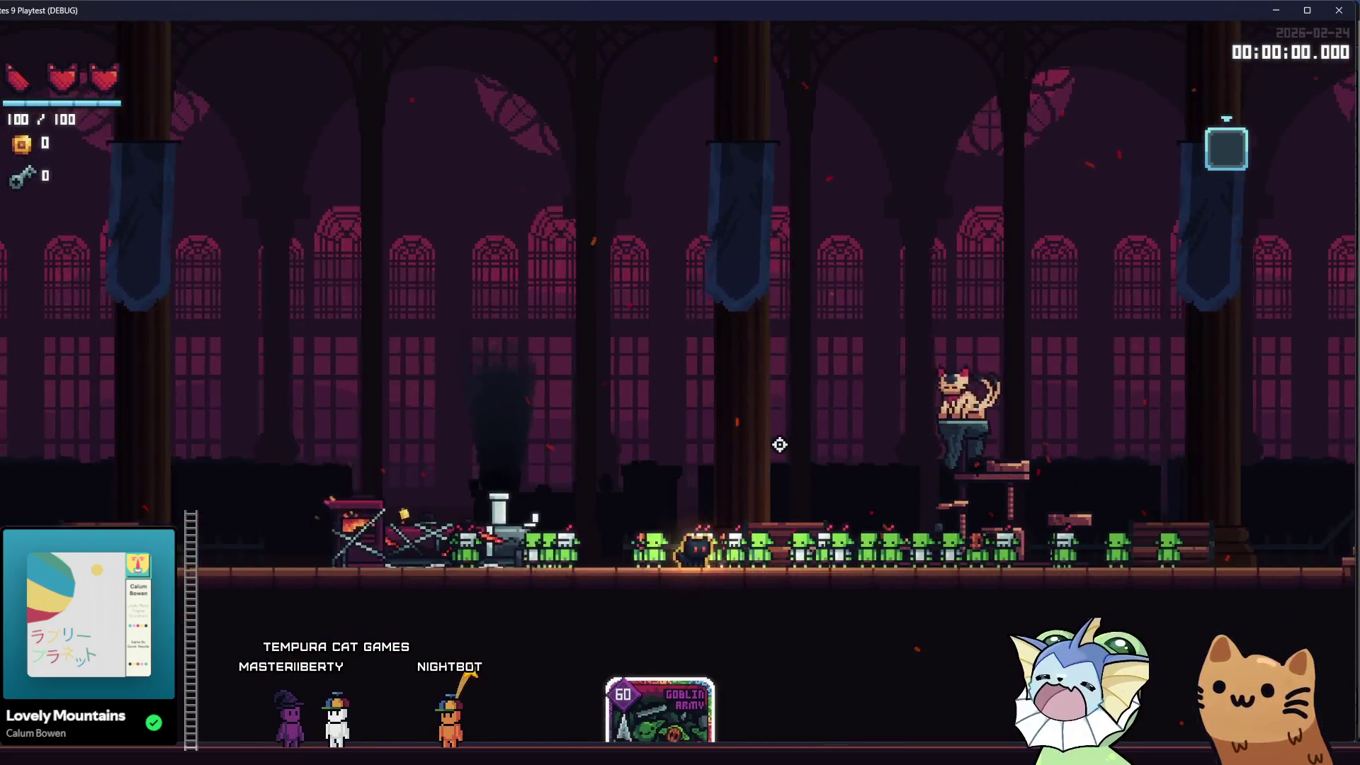
key(a)
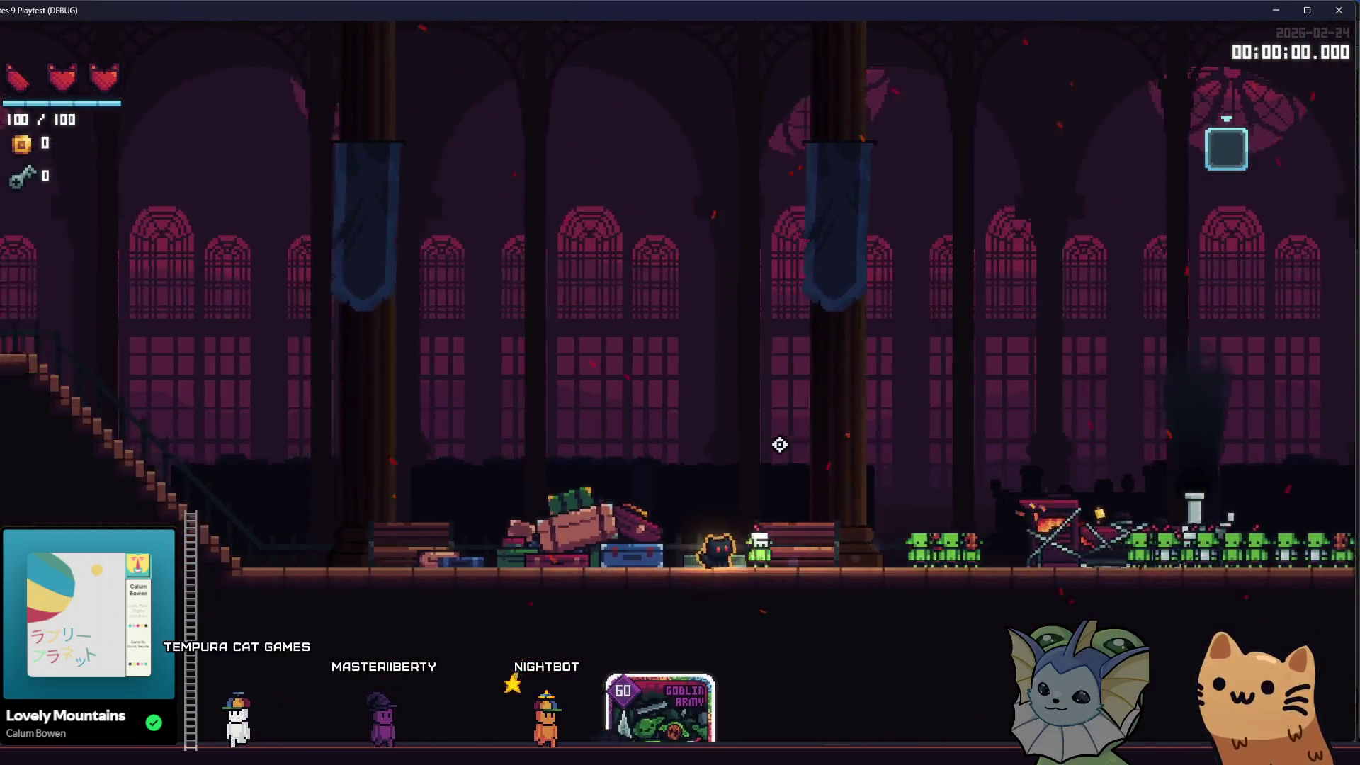
key(a)
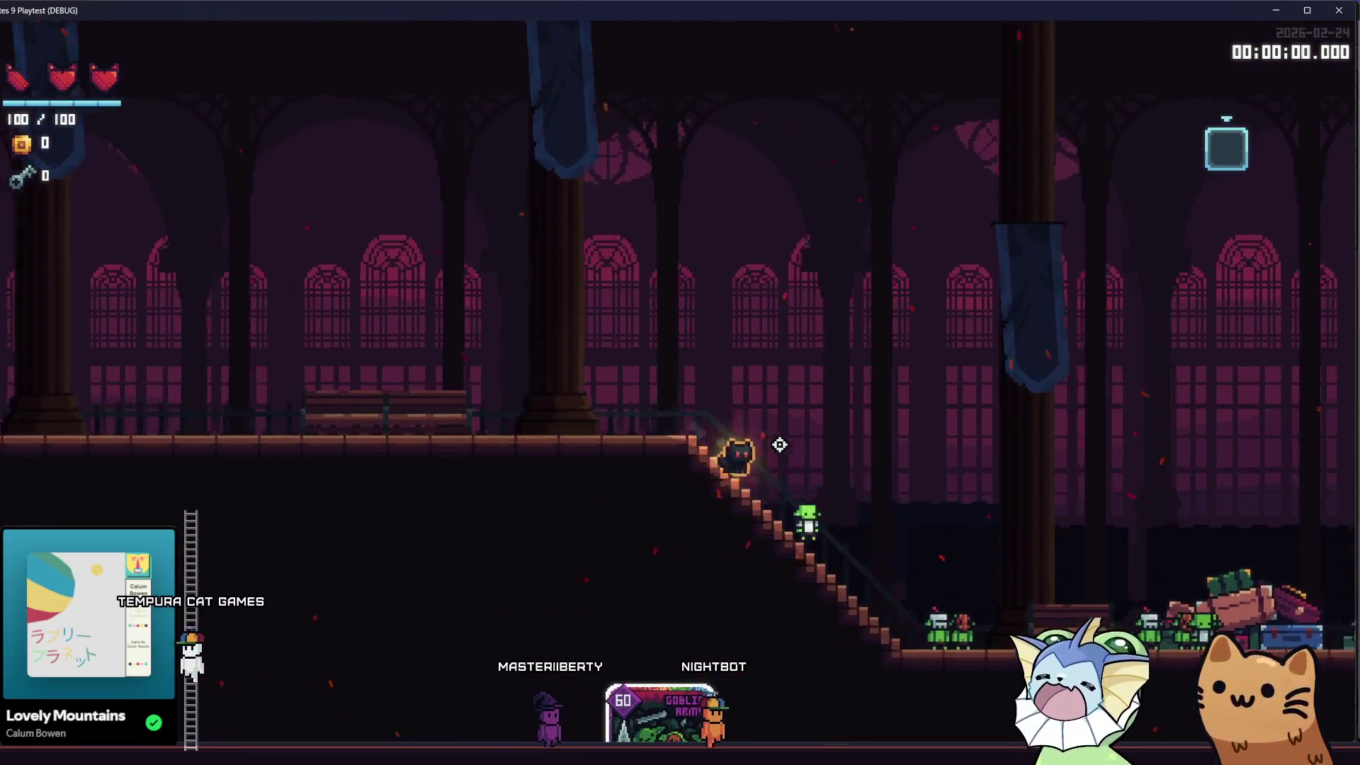
key(a)
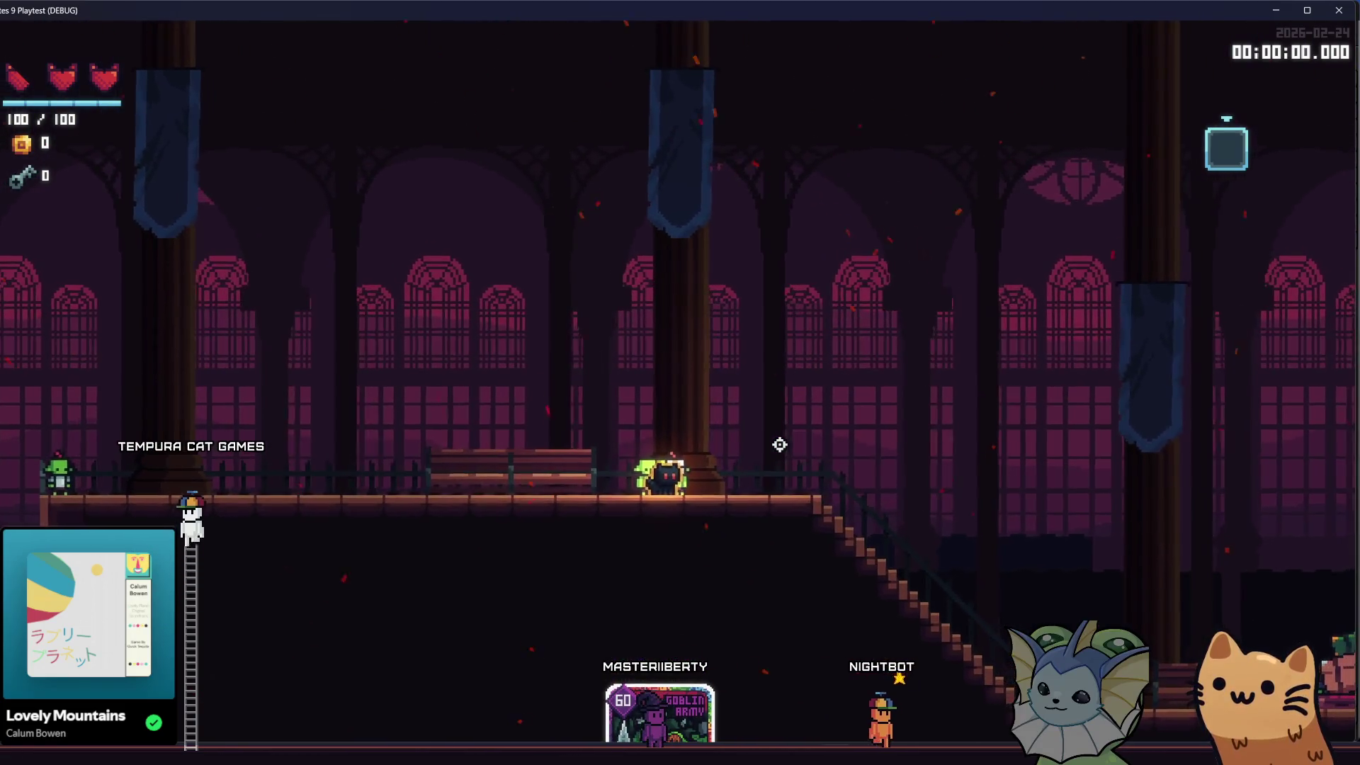
key(d)
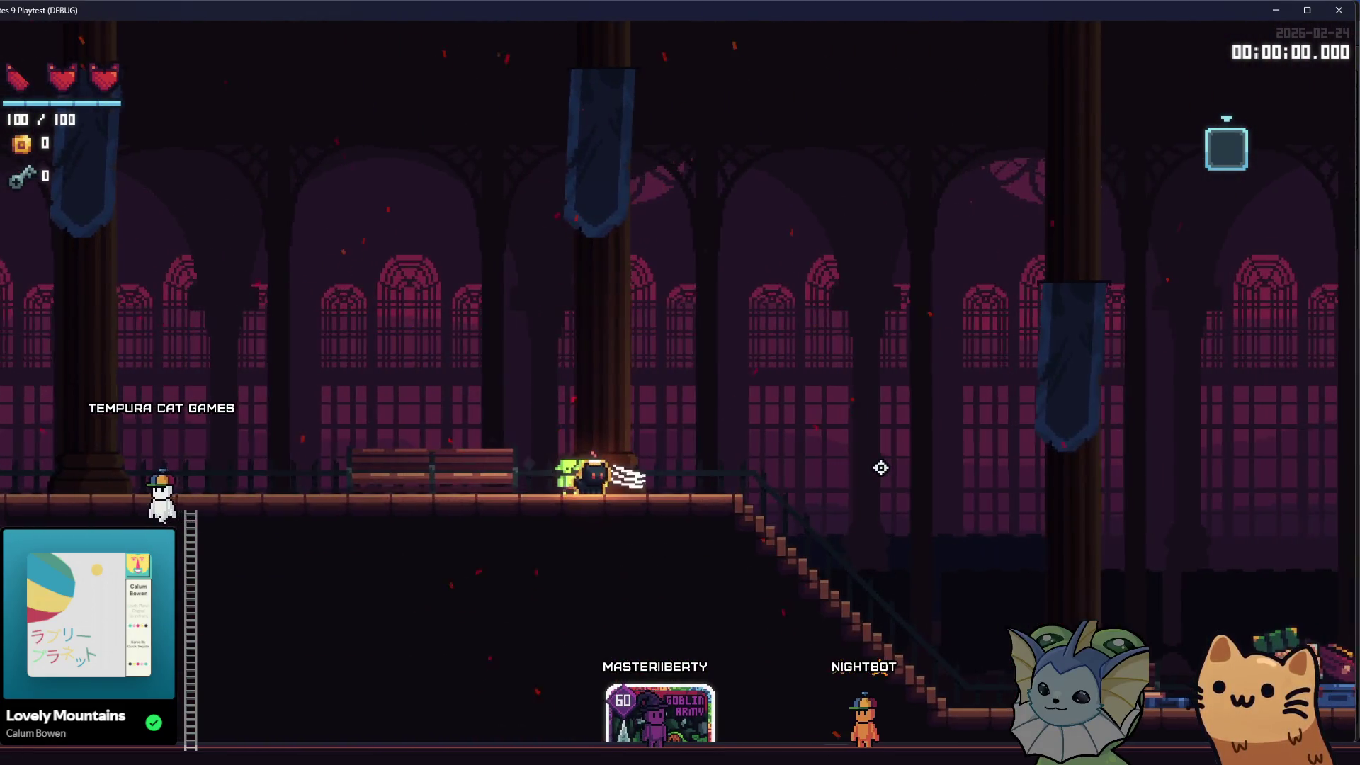
key(d)
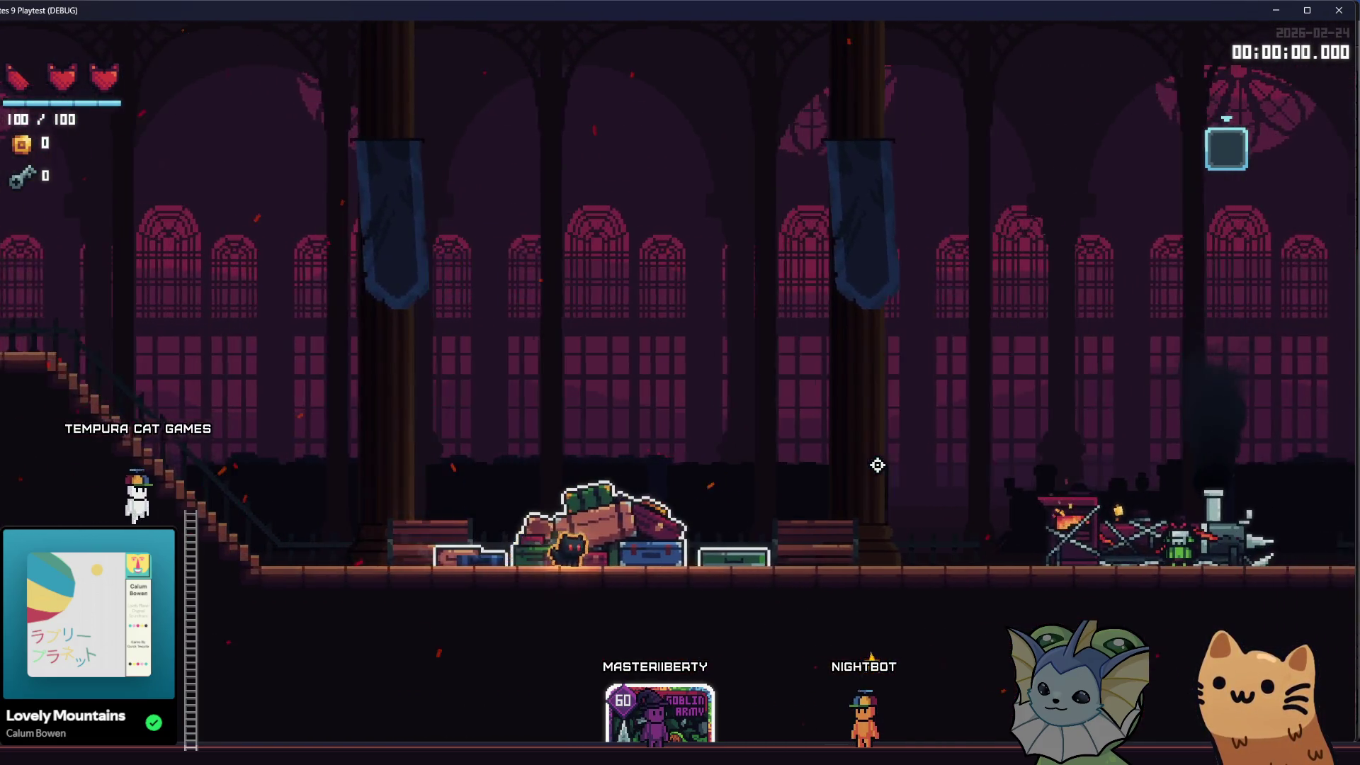
key(d)
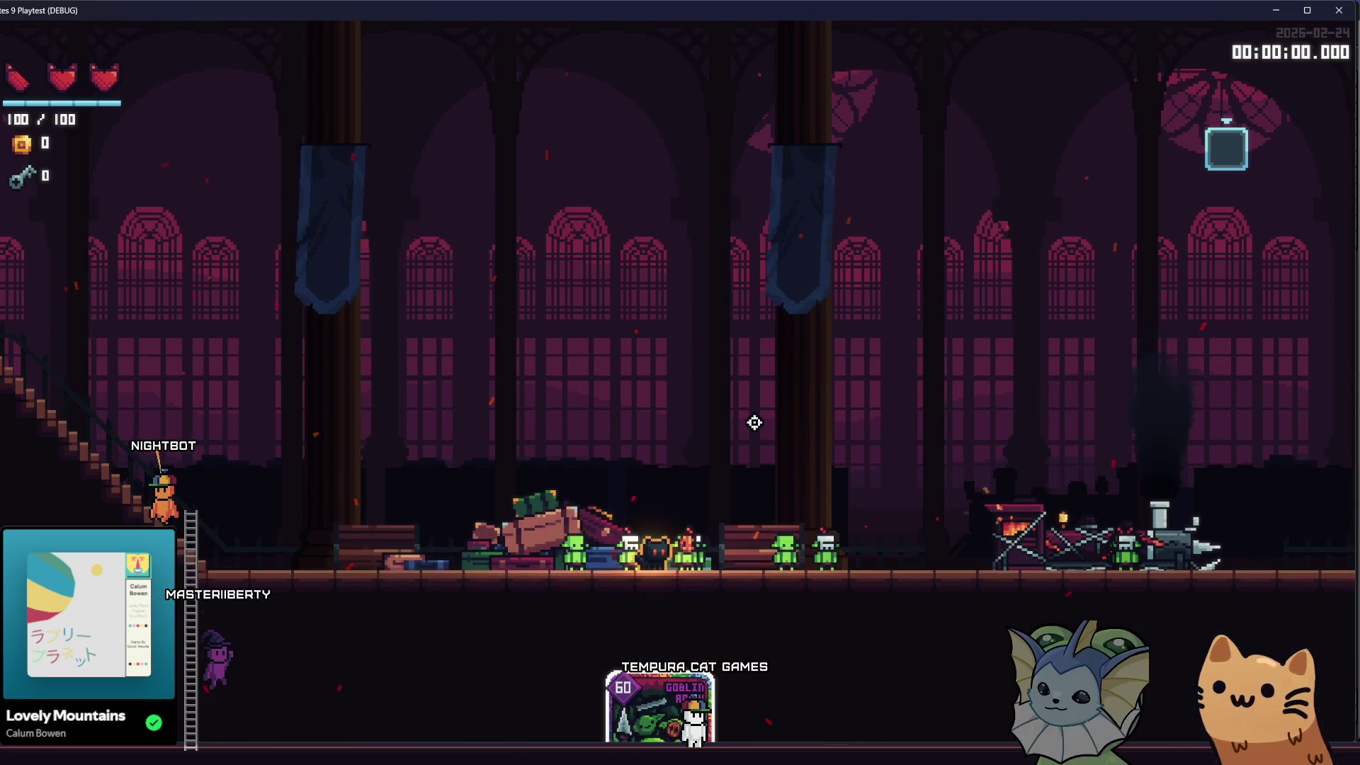
- Take two screenshots of the goblins on the floor, then return to the Godot editor
key(super+shift+s)
mouse_move(471, 395)
mouse_down()
mouse_move(565, 461)
mouse_move(914, 625)
mouse_up()
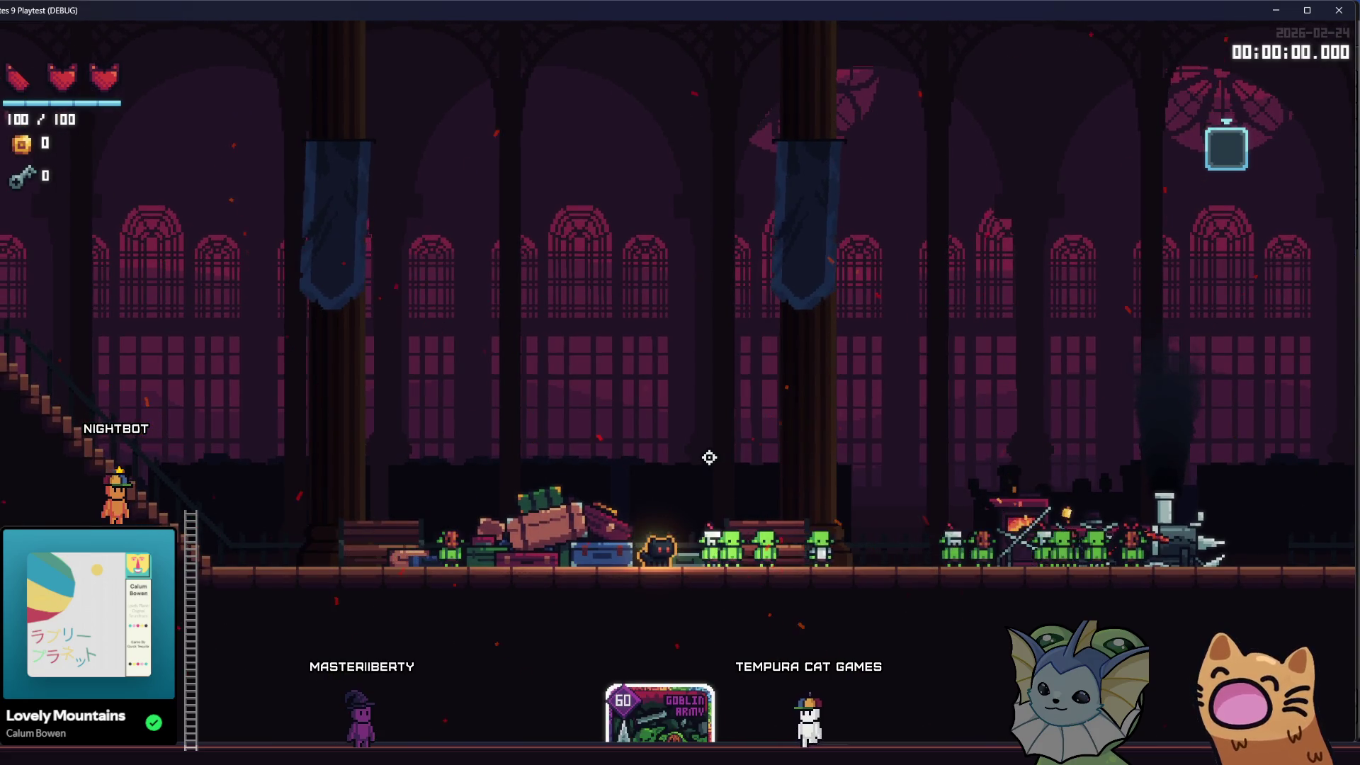
key(shift+super+s)
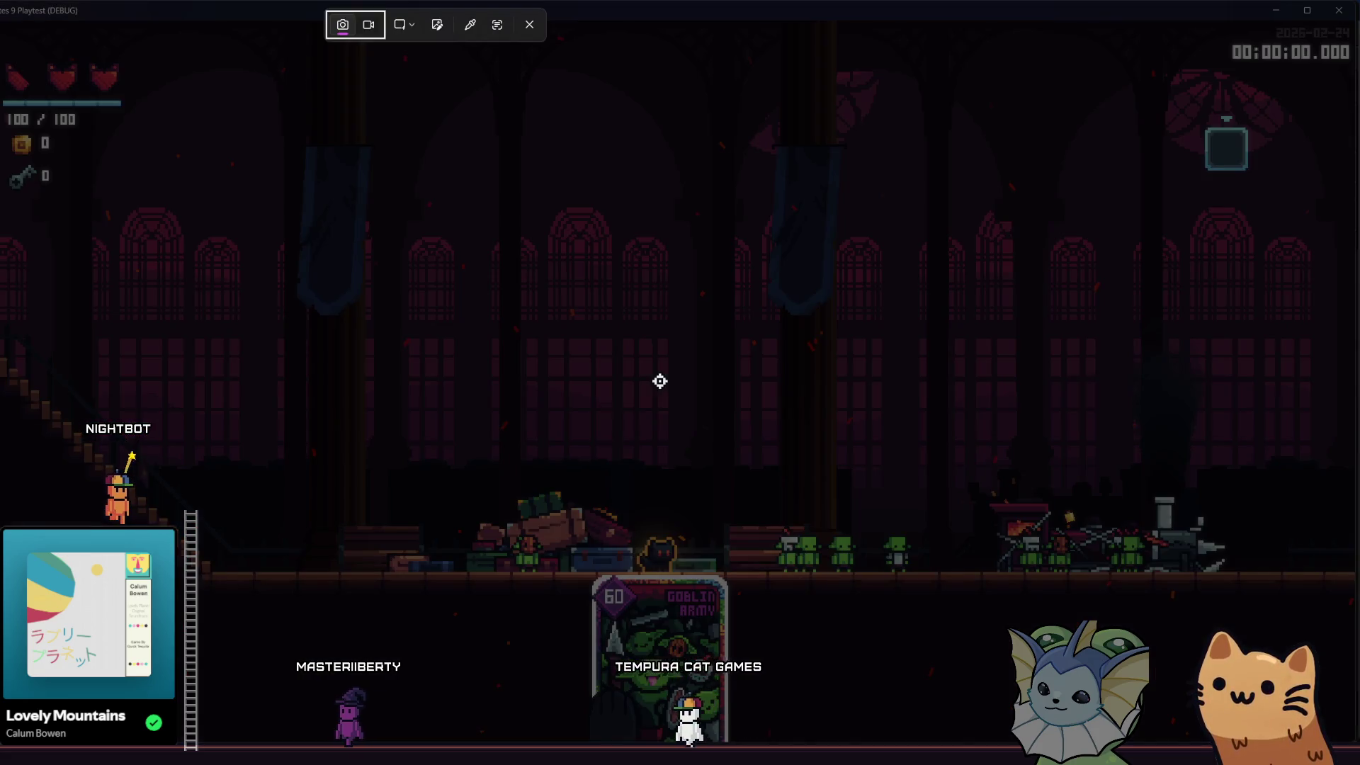
mouse_move(317, 253)
mouse_down()
mouse_move(1205, 737)
mouse_move(1123, 715)
mouse_move(1123, 729)
mouse_up()
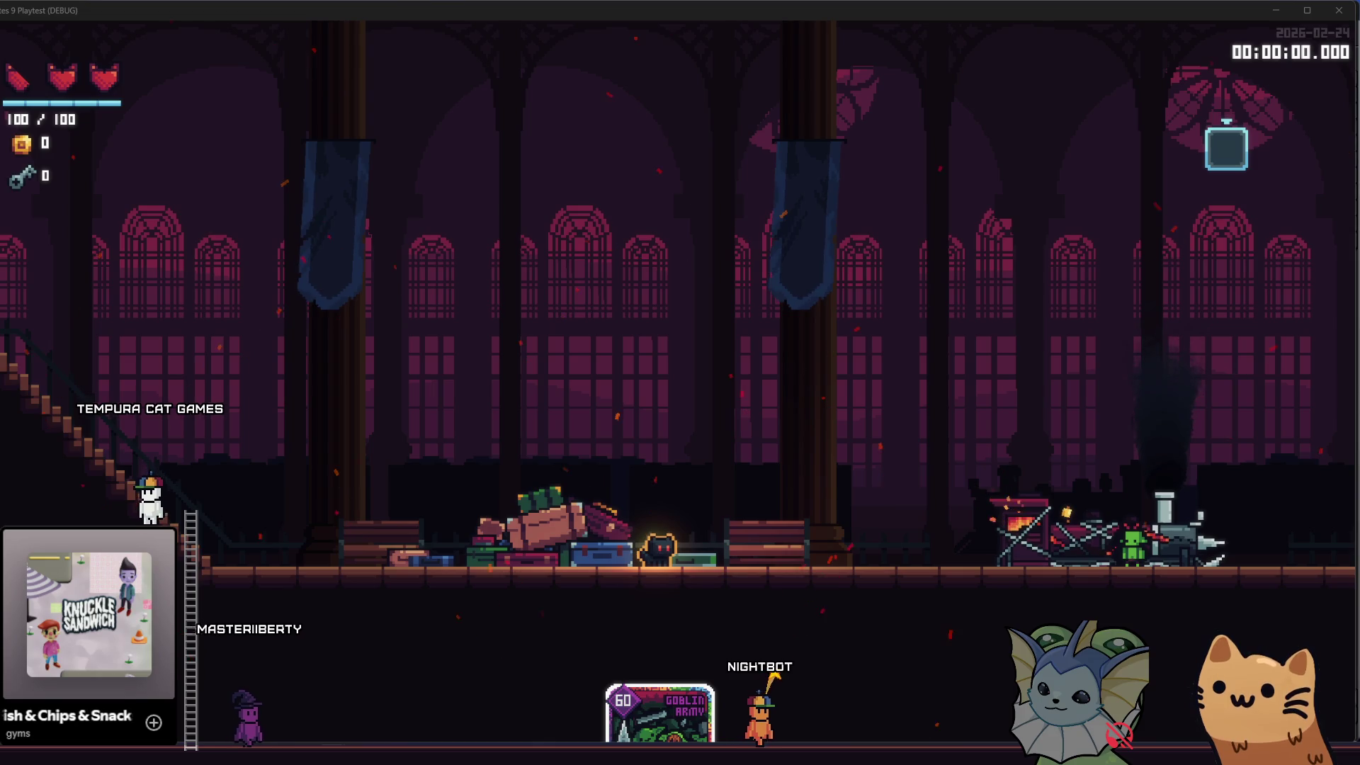
key(d)
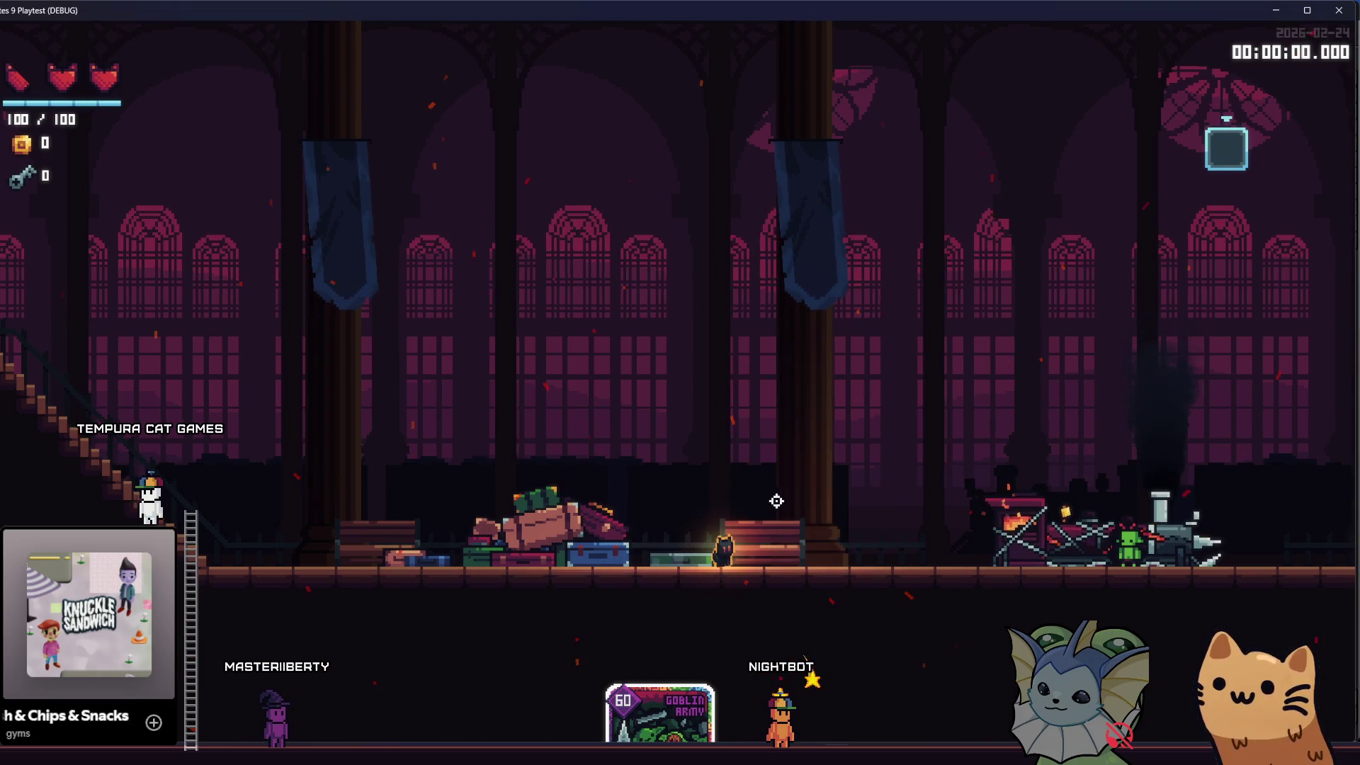
click(1339, 10)
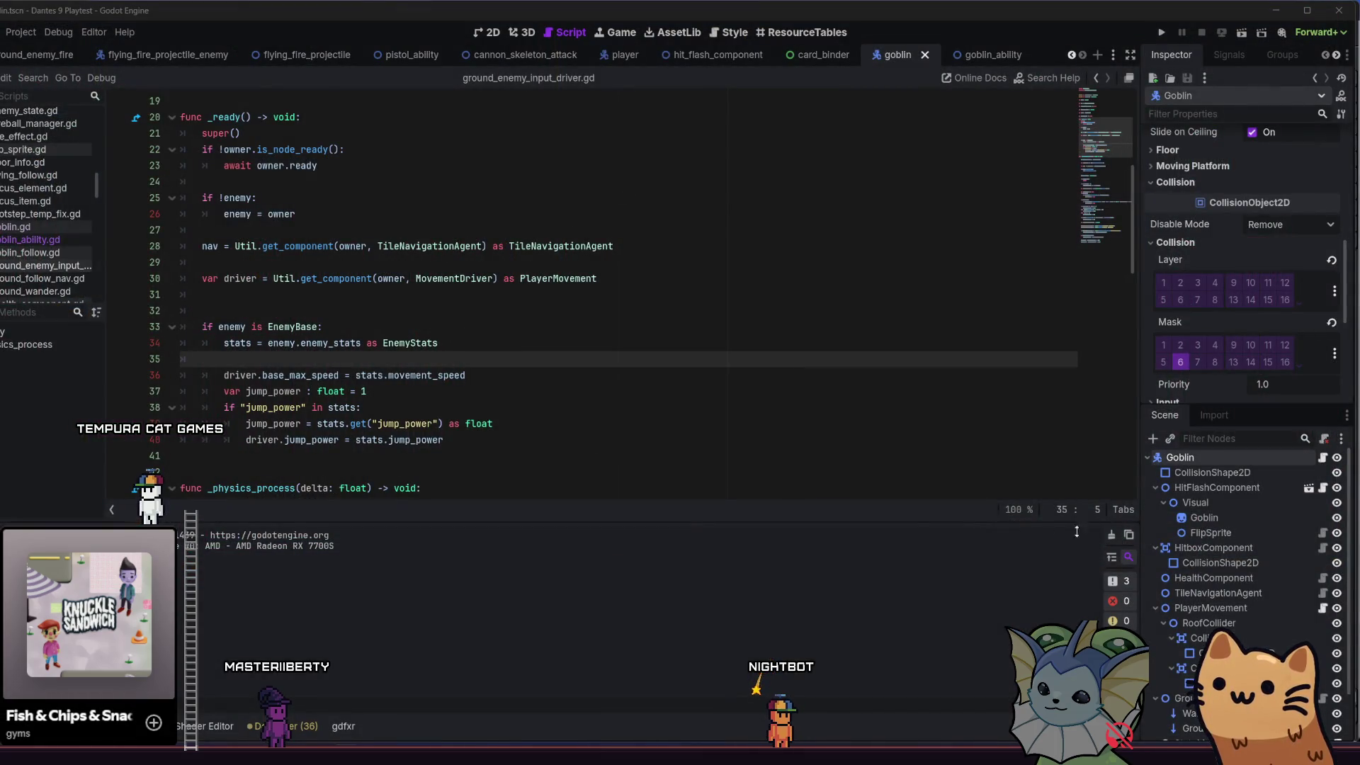
- Switch to the cannon_skeleton_enemy scene
scroll(1197, 571, down, 2)
scroll(1204, 559, up, 2)
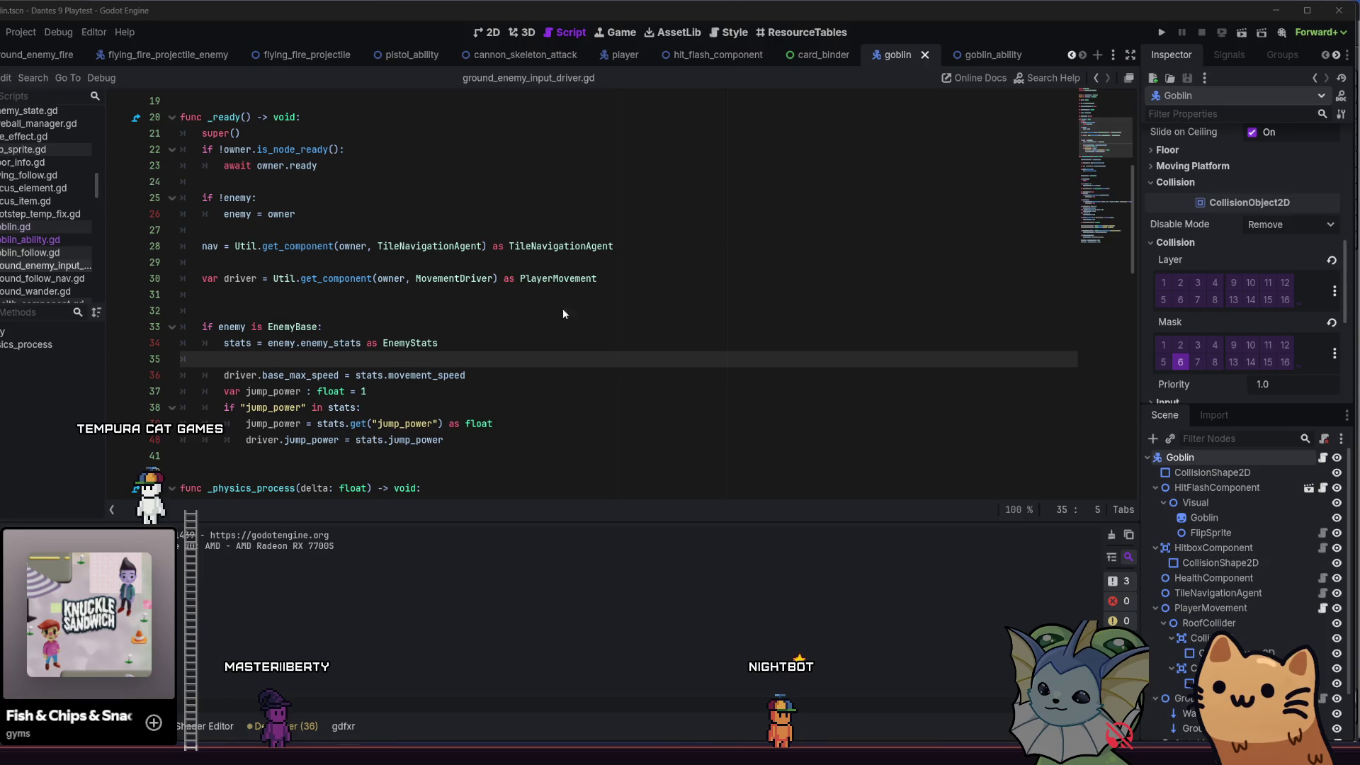
scroll(143, 61, up, 1)
scroll(143, 62, up, 1)
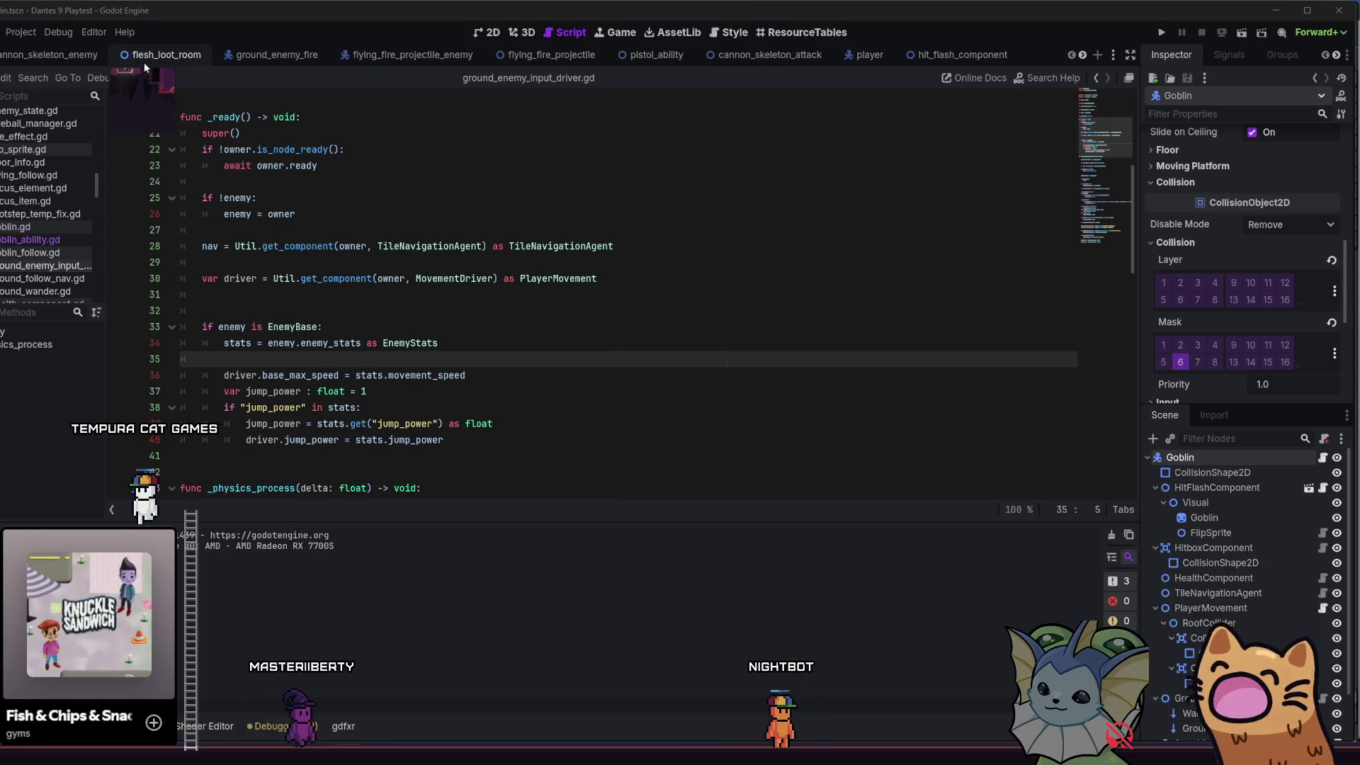
click(67, 58)
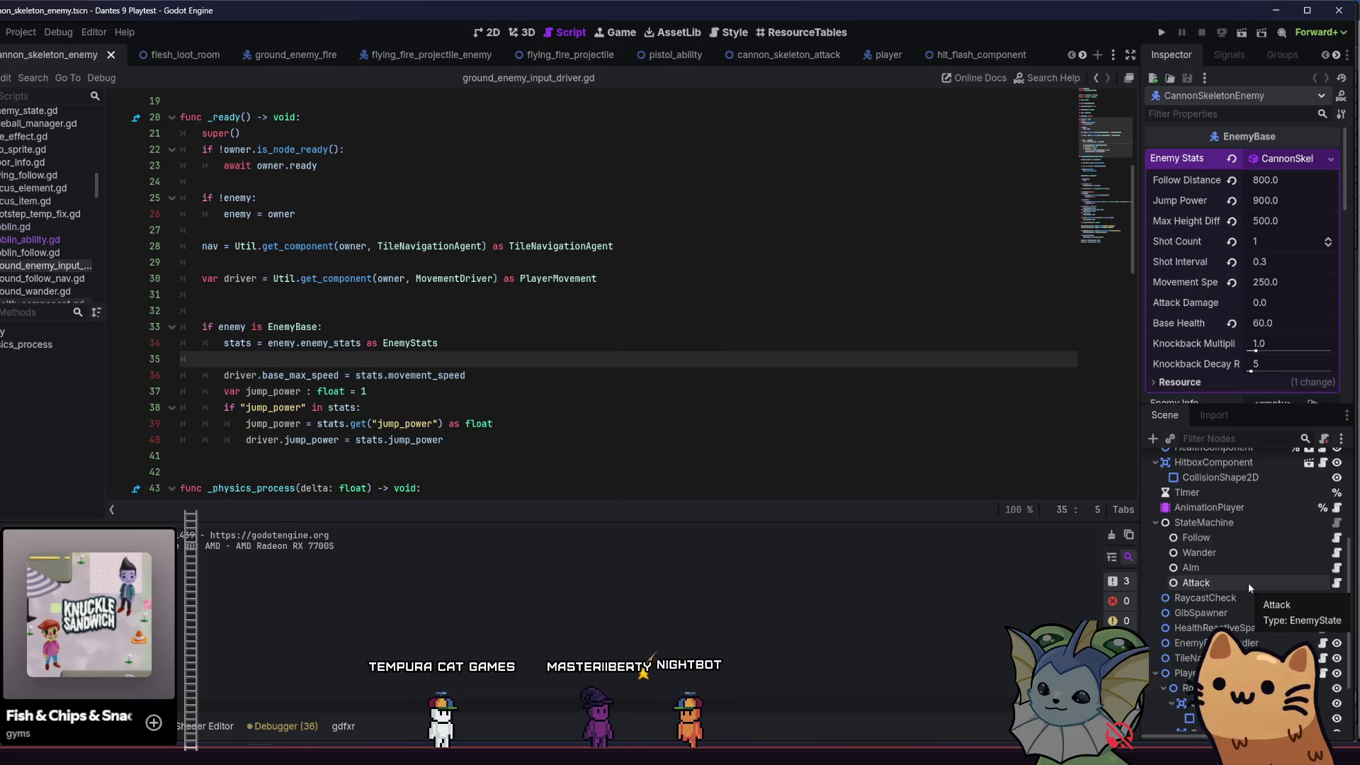
- Check the Attack and Aim states, PlayerMovement detectors, and the root's enemy stats (250 speed, 900 jump, 60 health)
click(1244, 581)
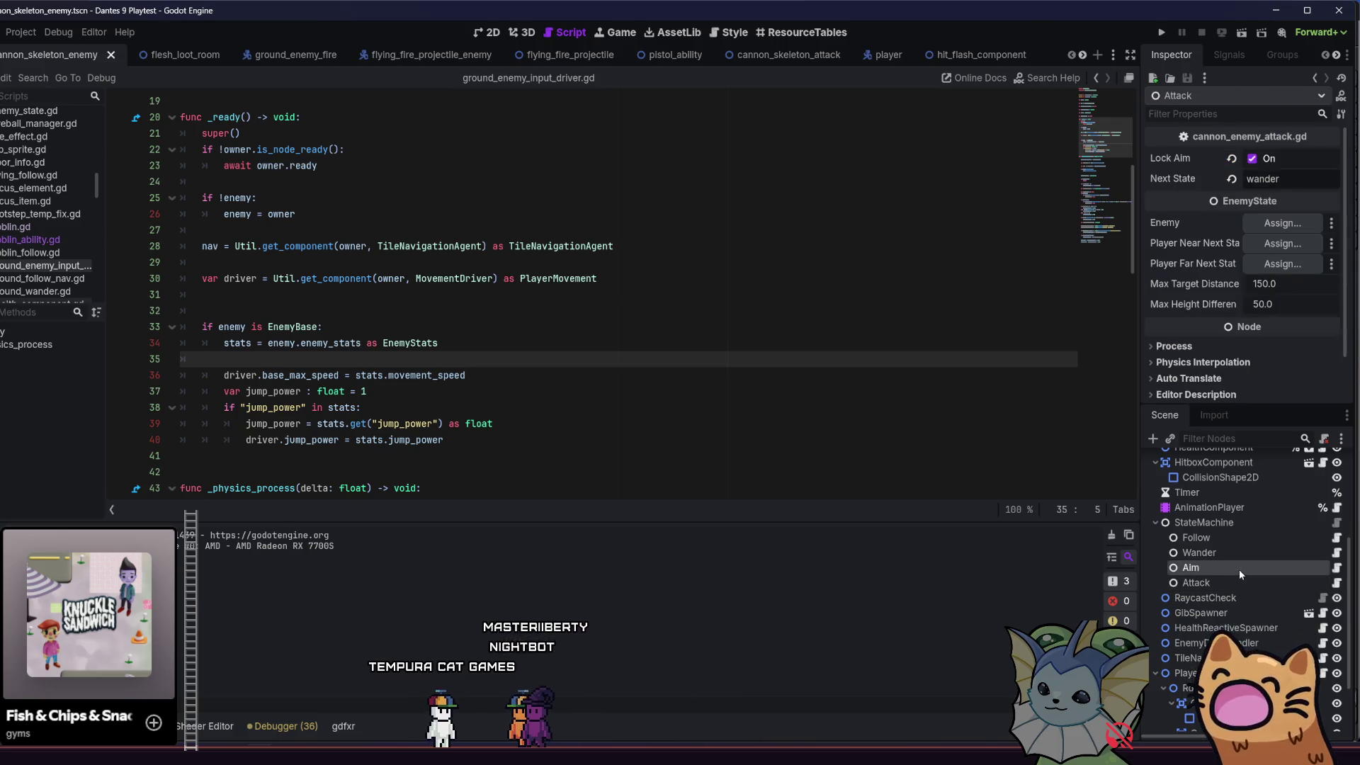
click(1239, 569)
scroll(1240, 611, down, 3)
click(1211, 589)
scroll(1162, 305, down, 3)
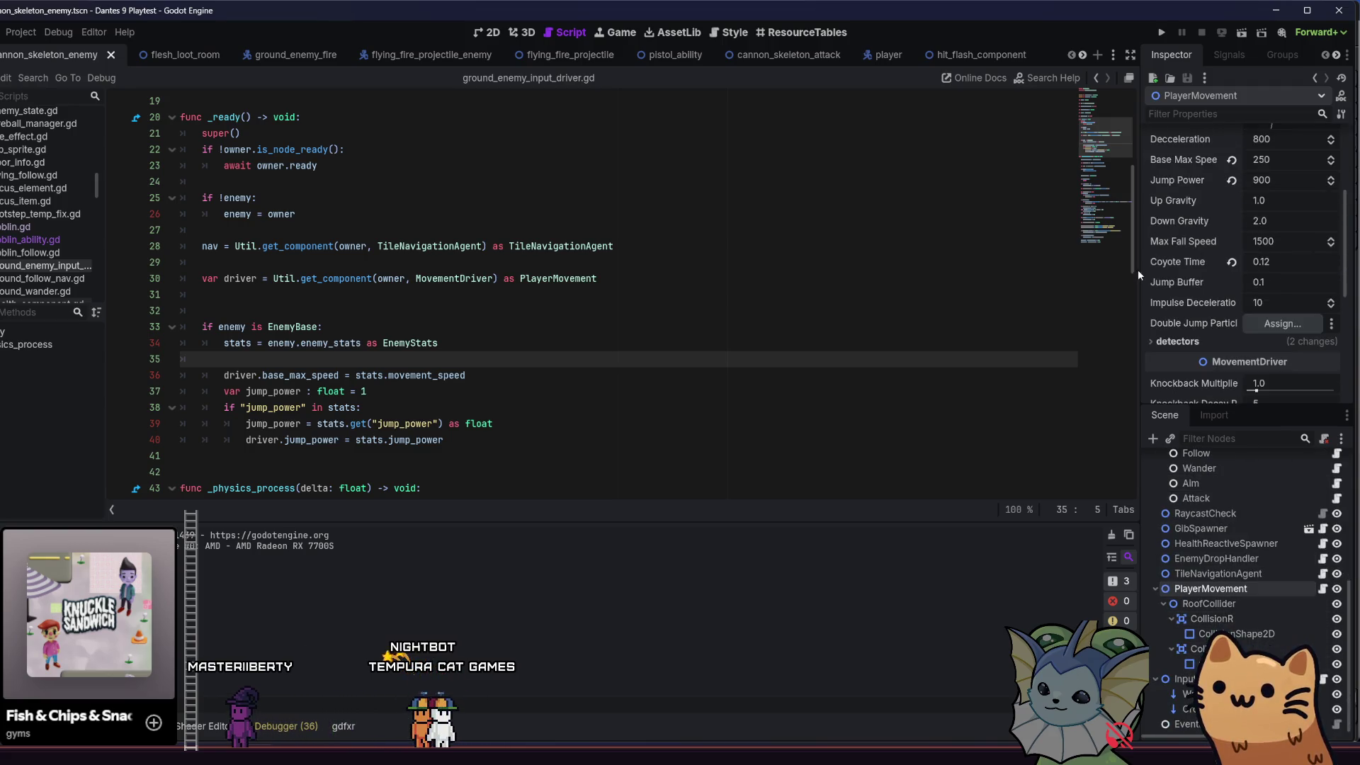
click(1173, 342)
click(1174, 342)
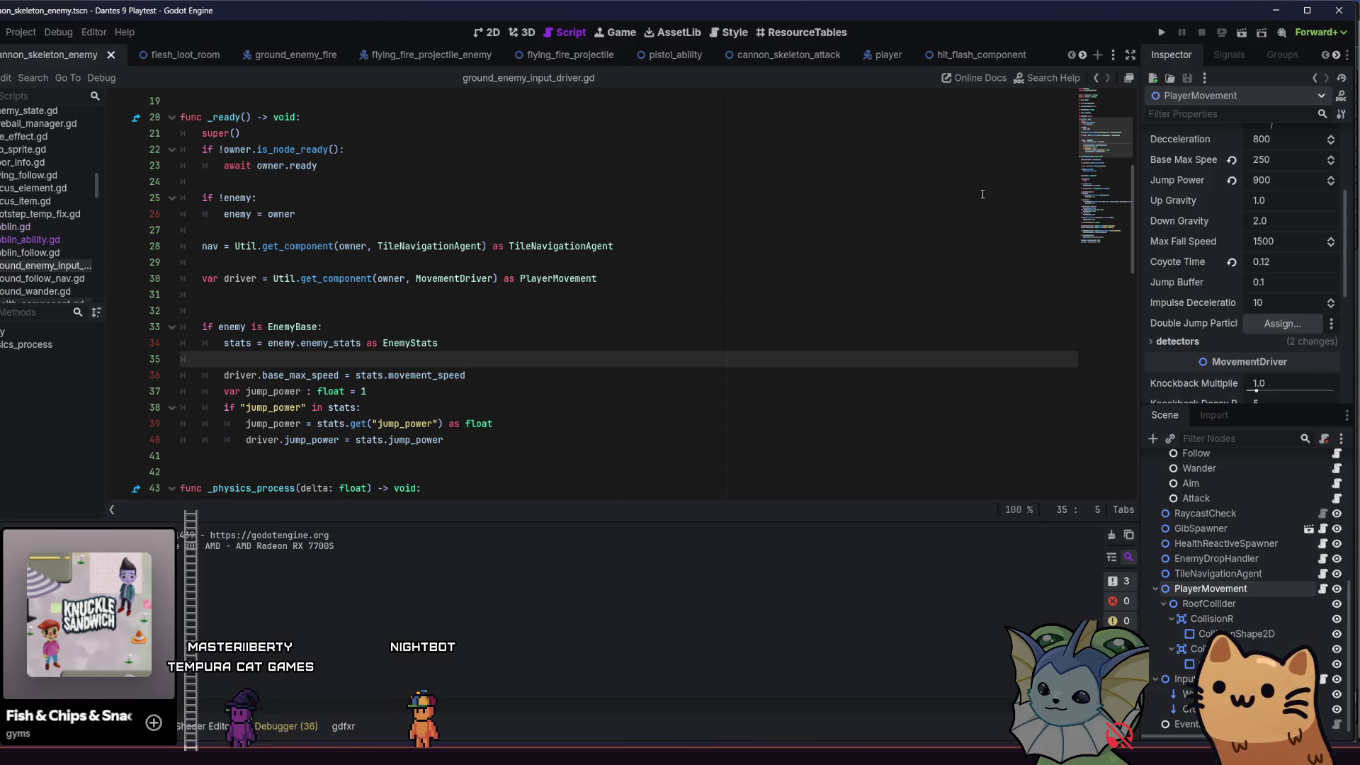
scroll(1194, 500, up, 5)
click(1217, 458)
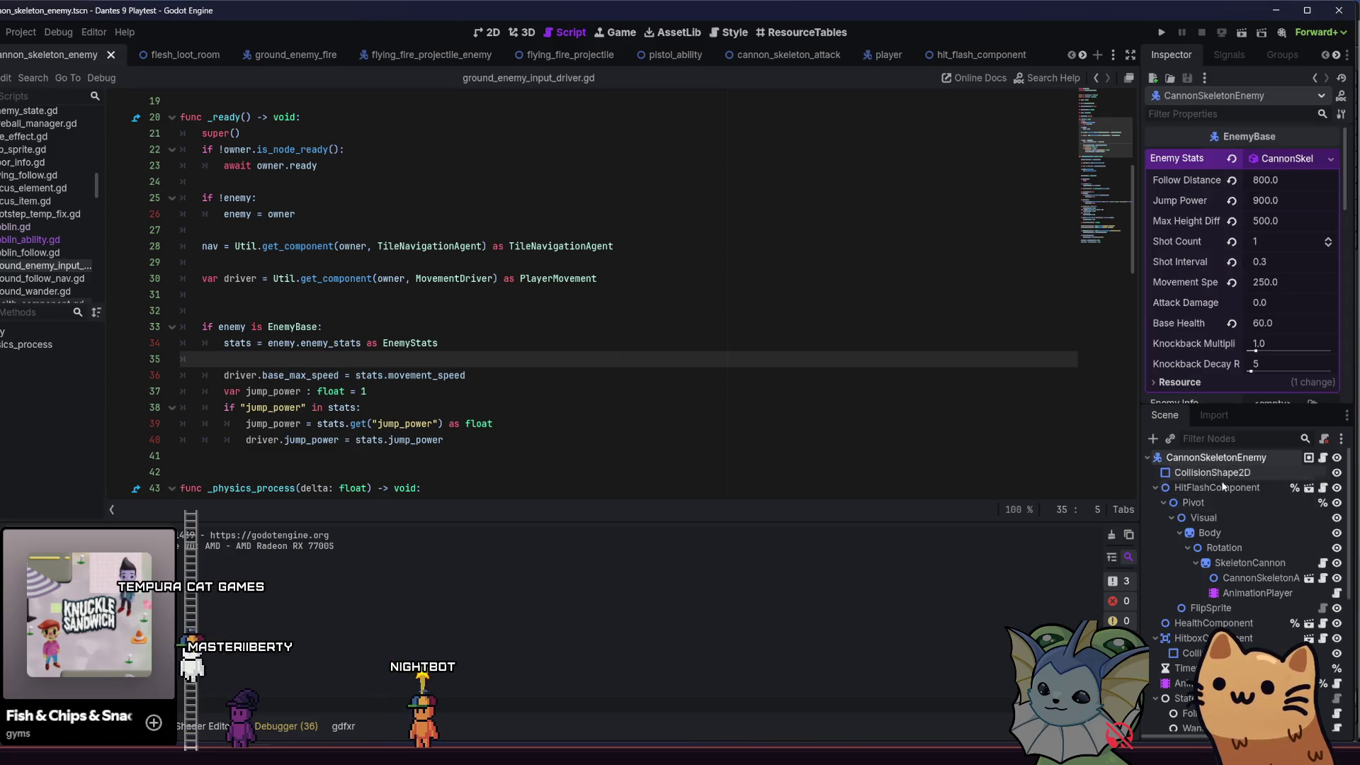
- Open the root enemy's enemy_base.gd script and scroll through it
click(1183, 682)
click(1202, 459)
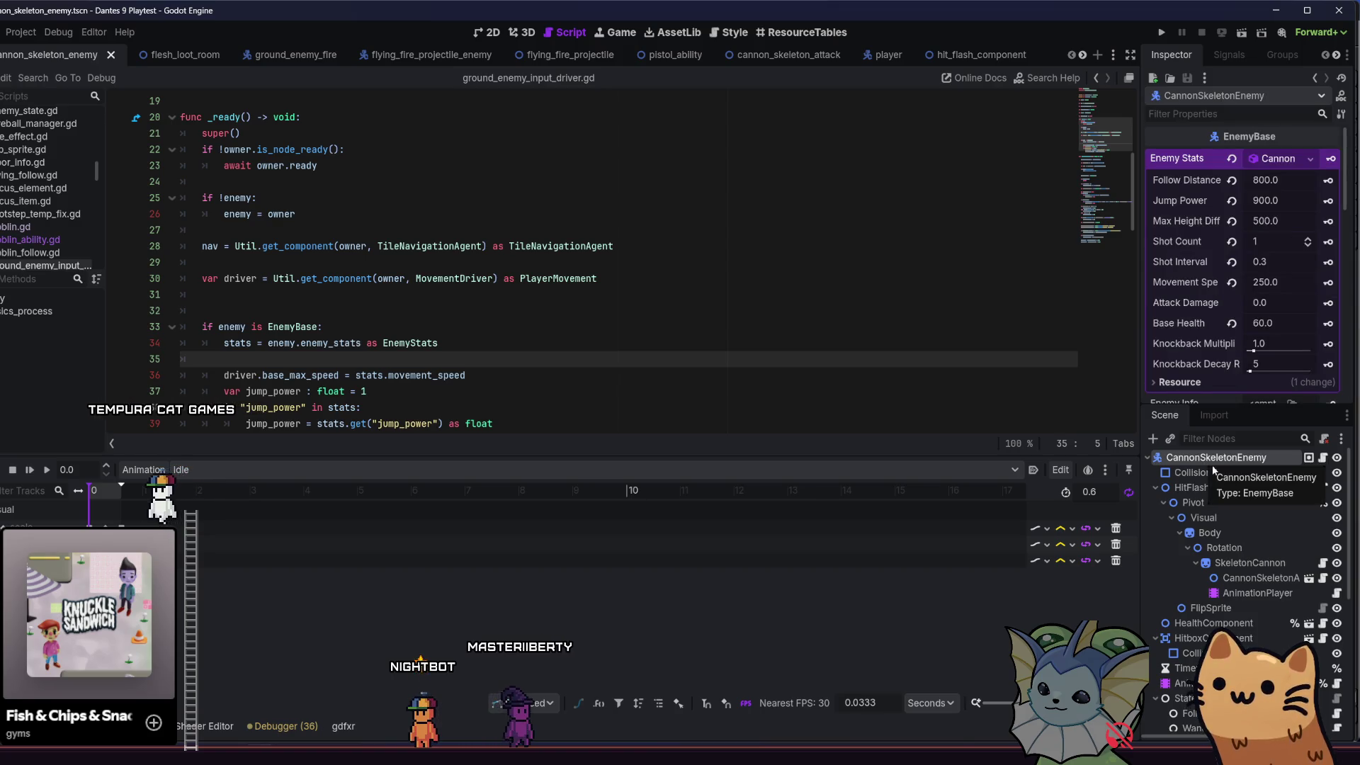
click(1323, 458)
click(680, 296)
scroll(662, 305, up, 10)
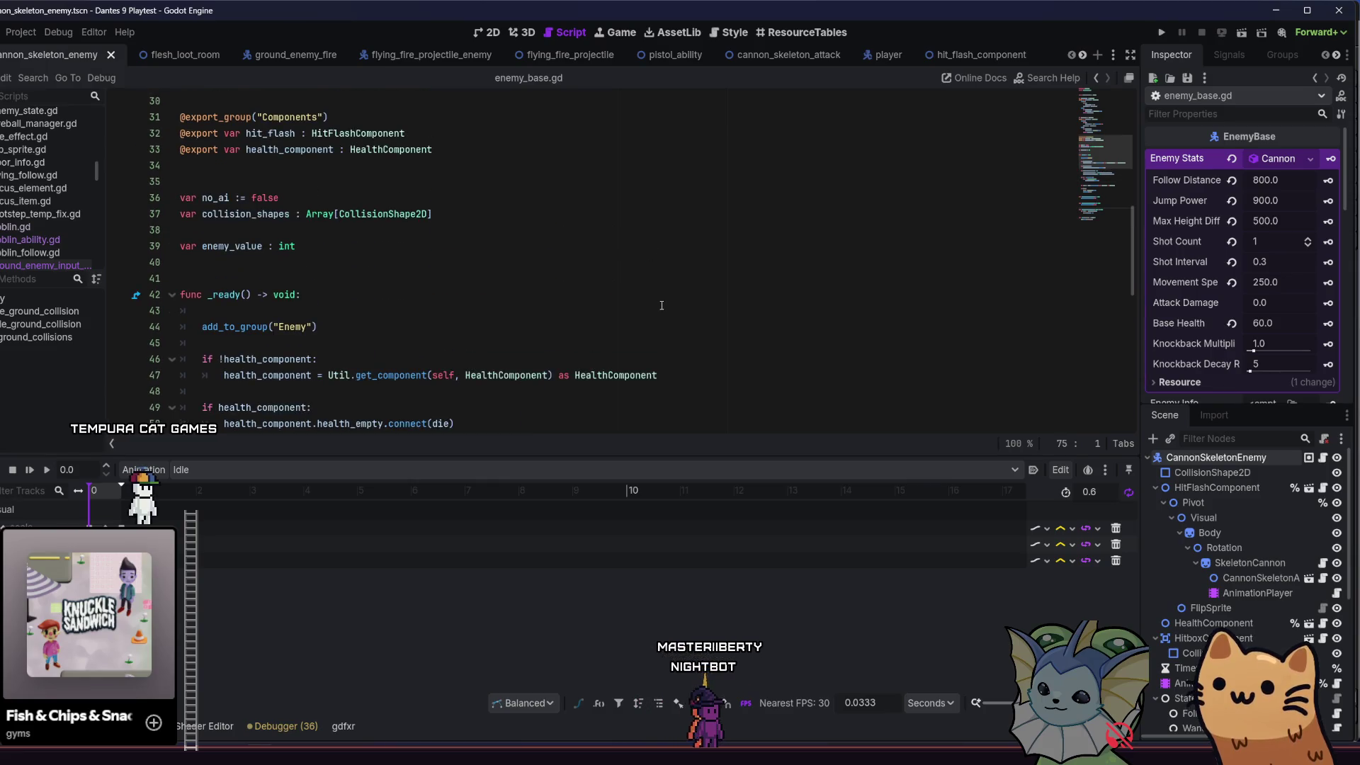
scroll(662, 306, up, 10)
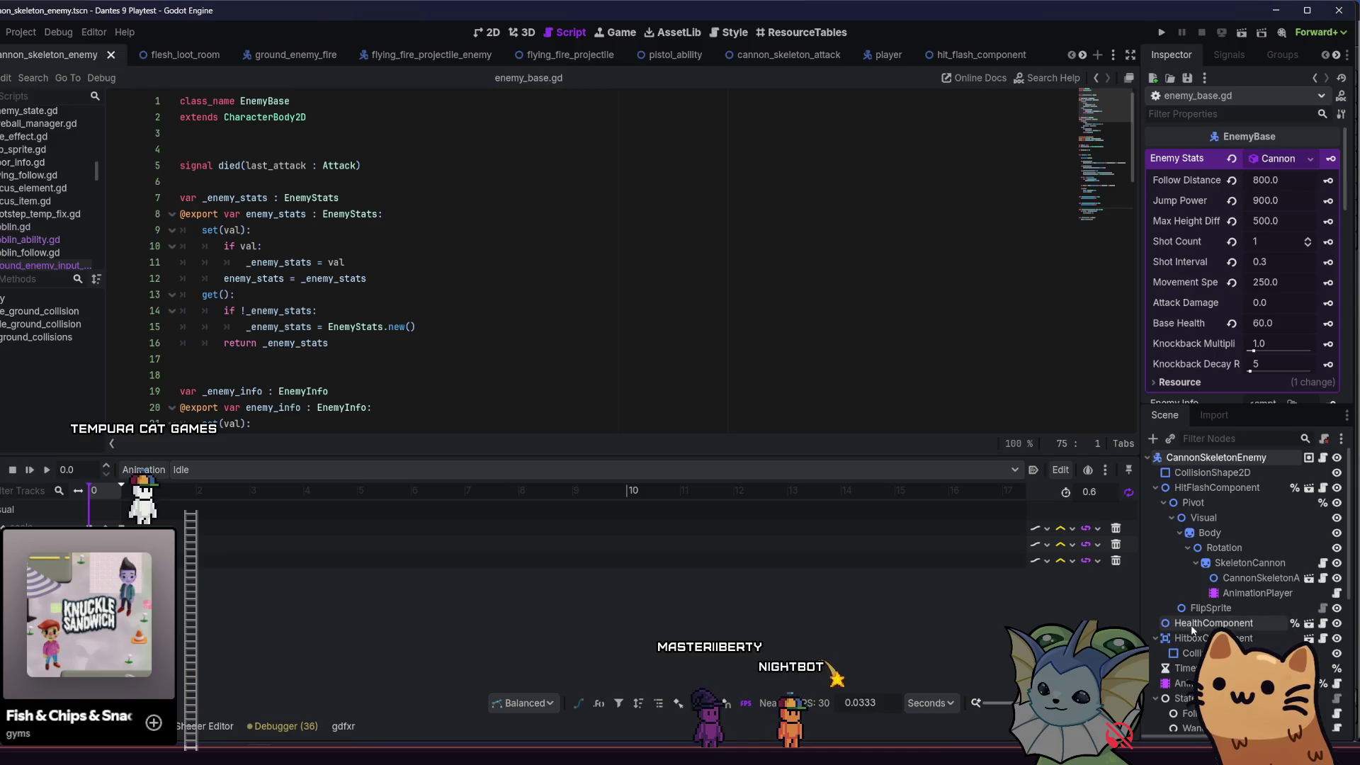
- Review the skeleton AnimationPlayer's signals and properties
click(1178, 683)
click(1221, 57)
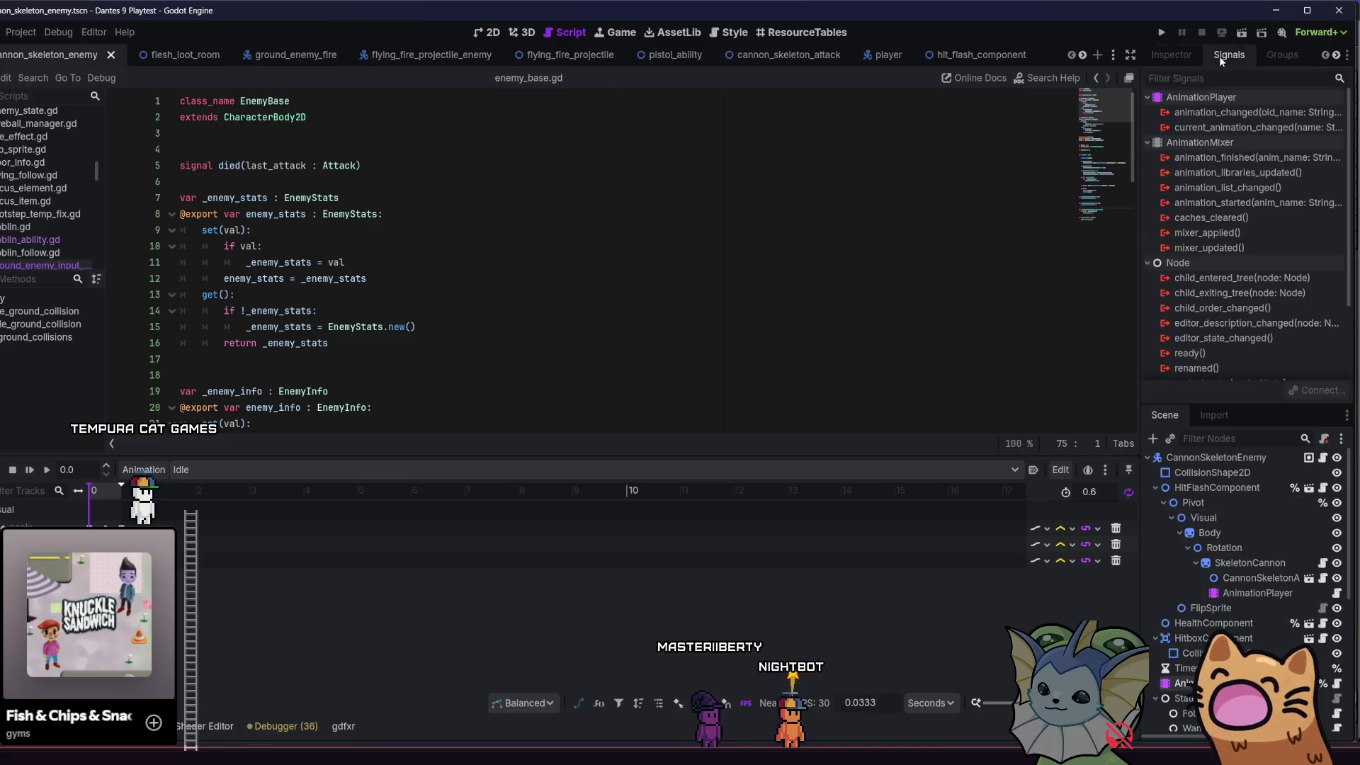
click(1172, 55)
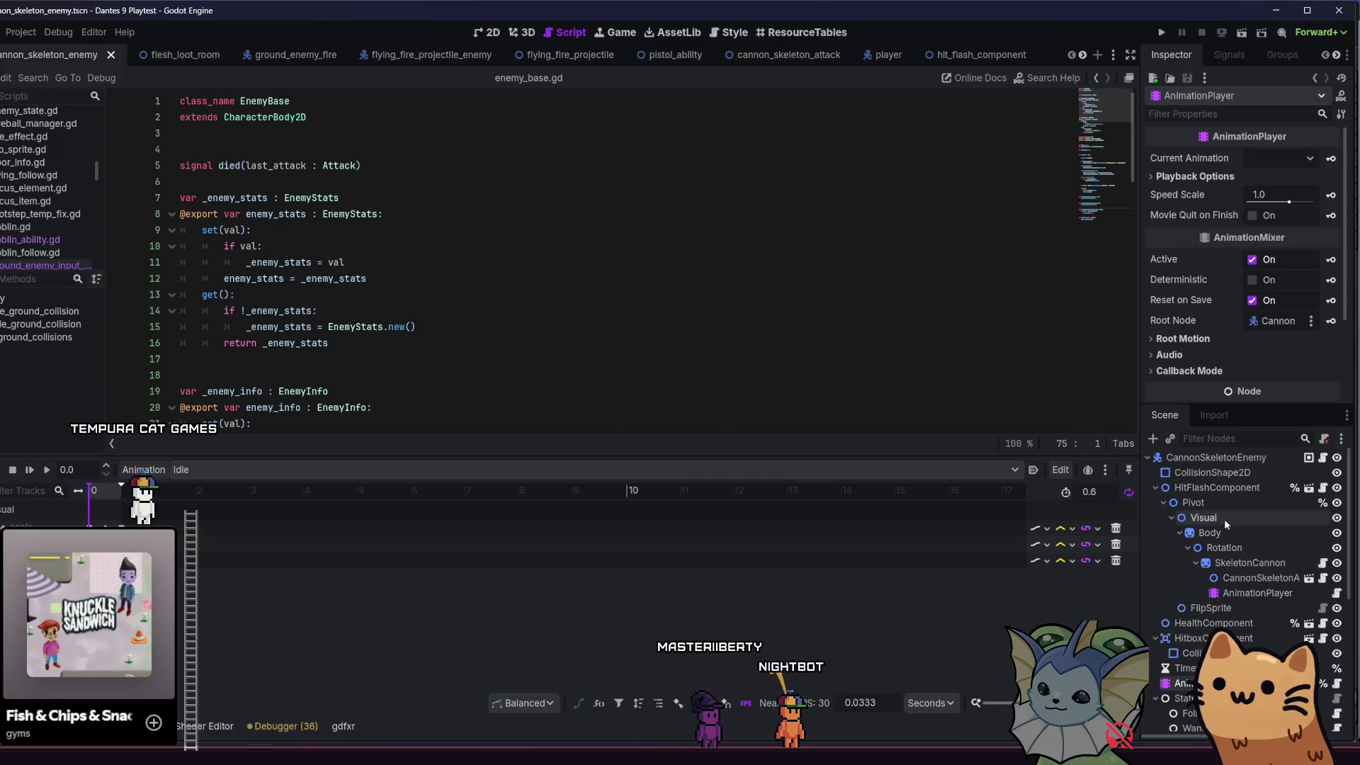
scroll(1227, 503, down, 5)
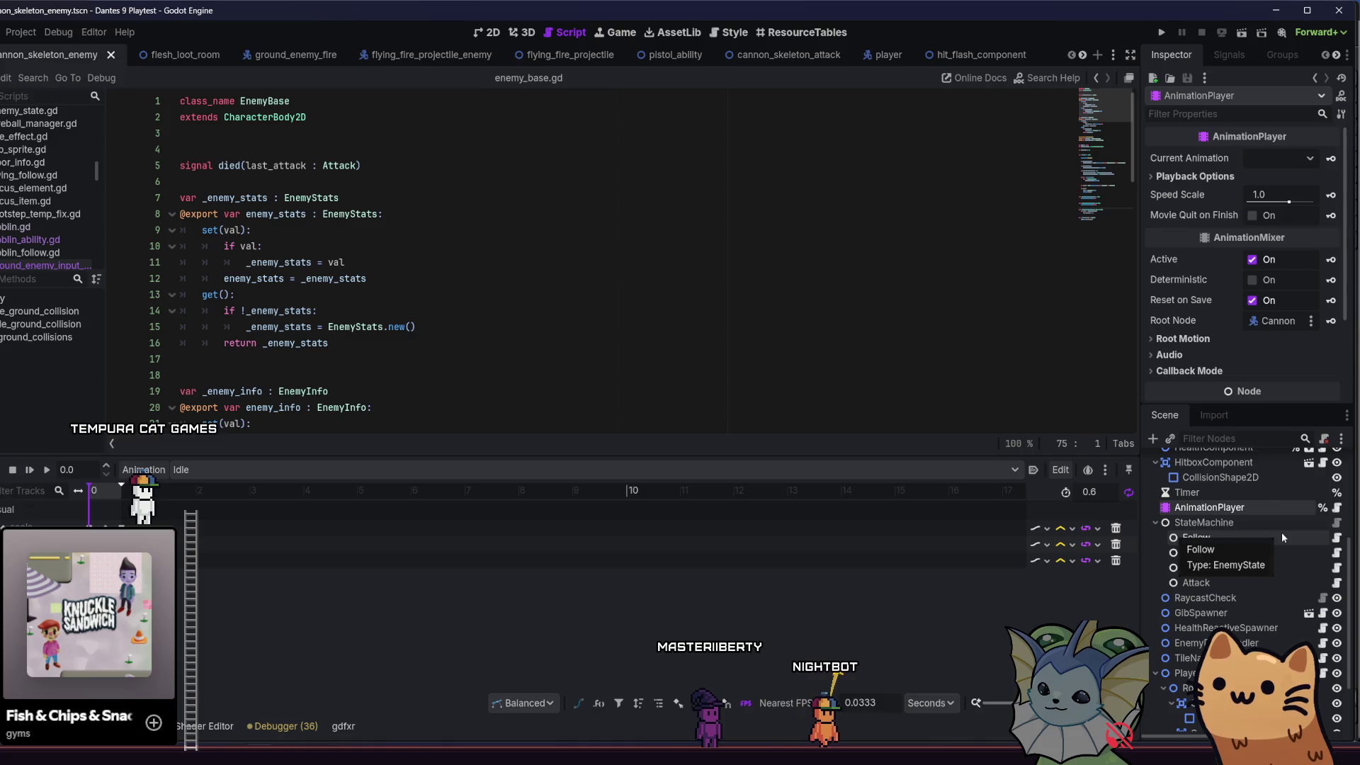
scroll(1273, 644, down, 1)
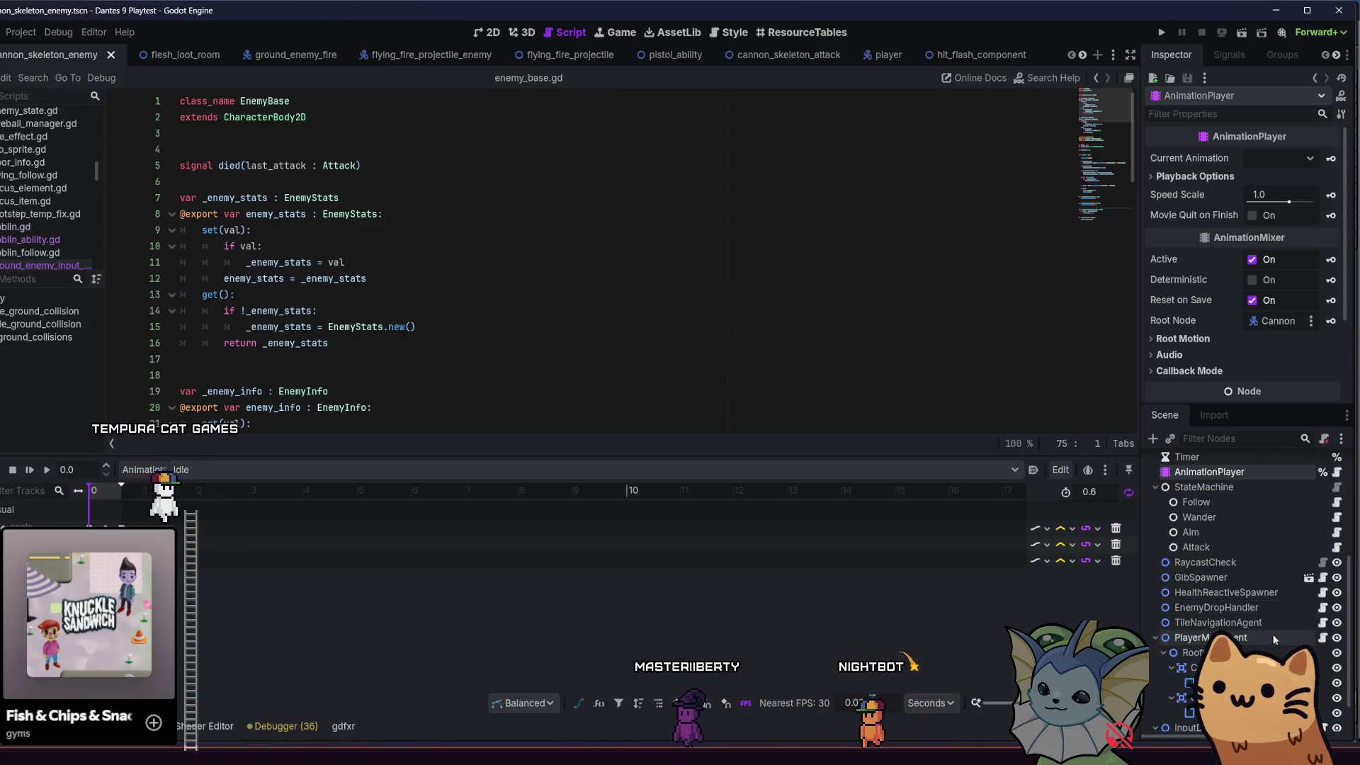
- Read through the player_movement.gd and ground_enemy_input_driver.gd scripts
click(1323, 639)
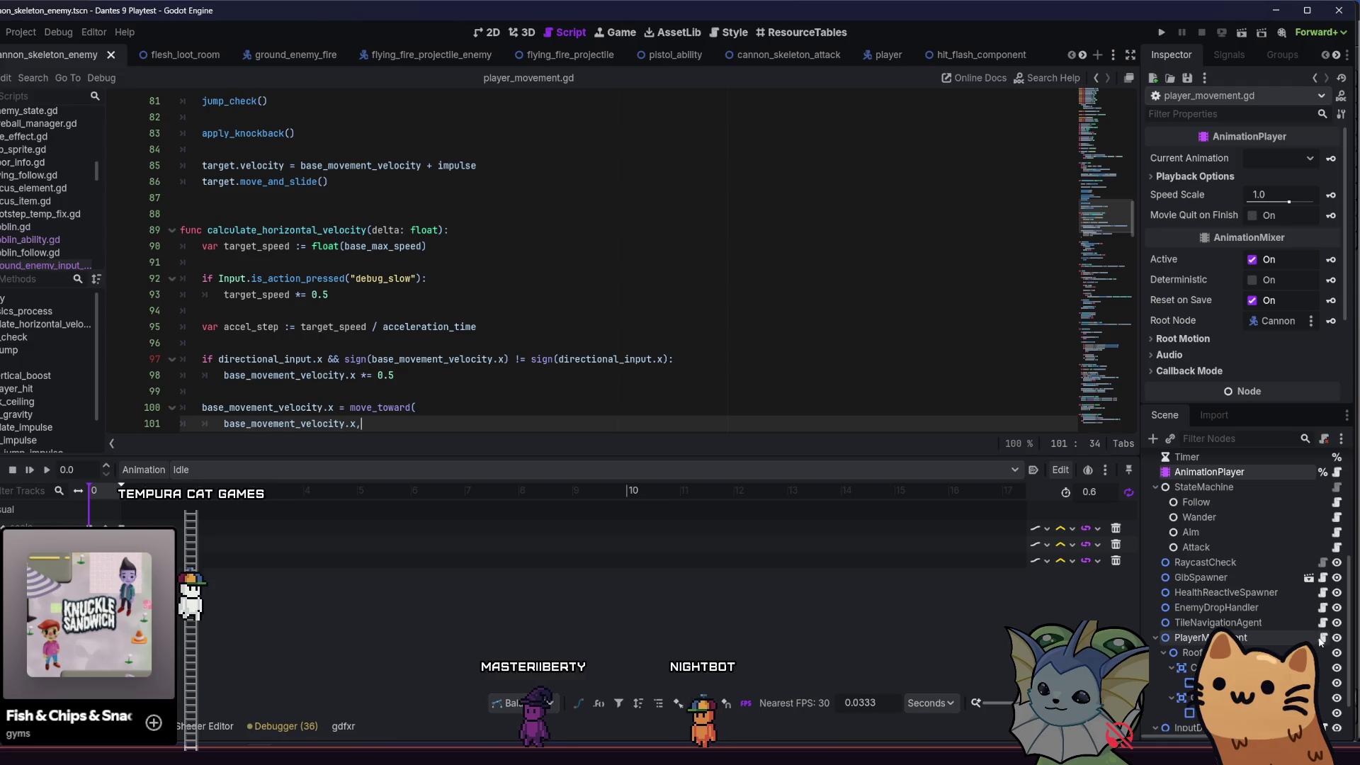
mouse_move(1095, 220)
mouse_down()
mouse_move(1101, 423)
mouse_move(1112, 261)
mouse_move(1100, 100)
mouse_up()
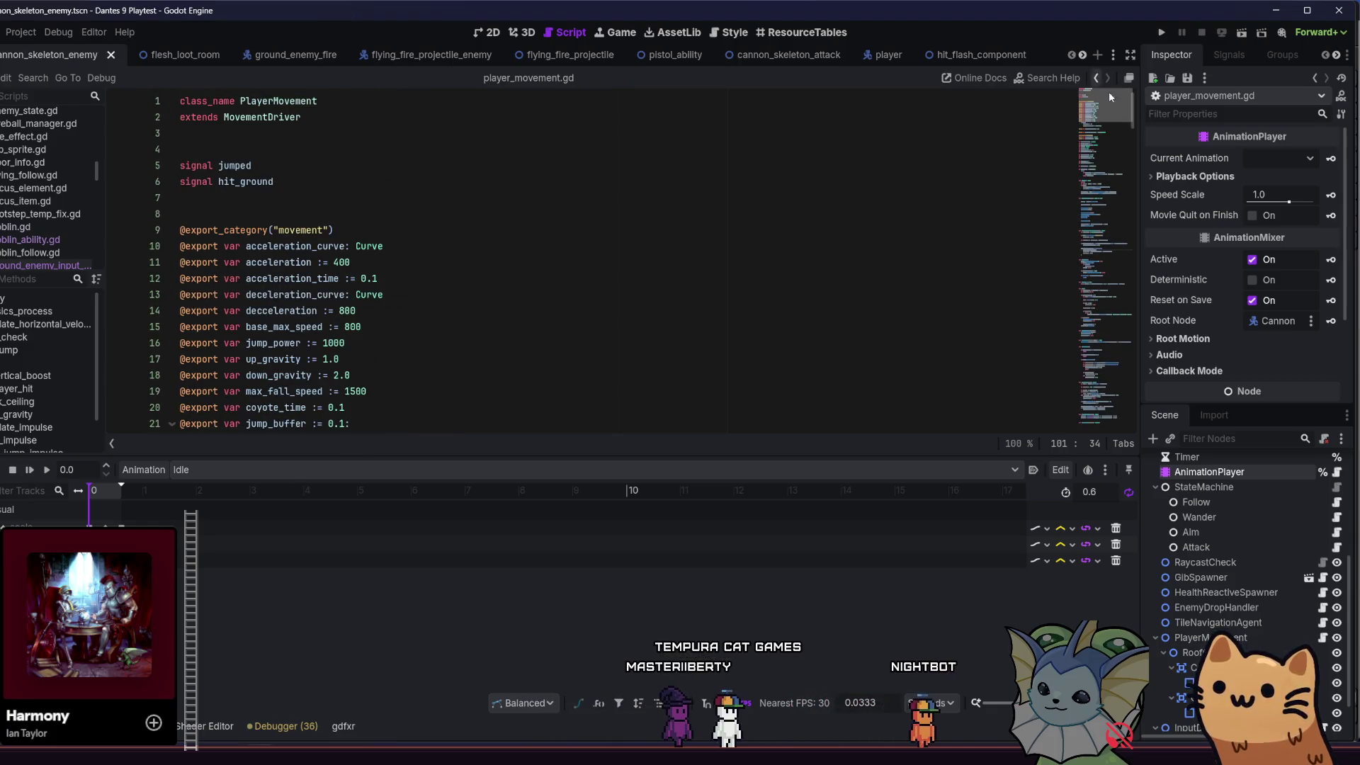
scroll(1247, 539, down, 2)
click(1184, 679)
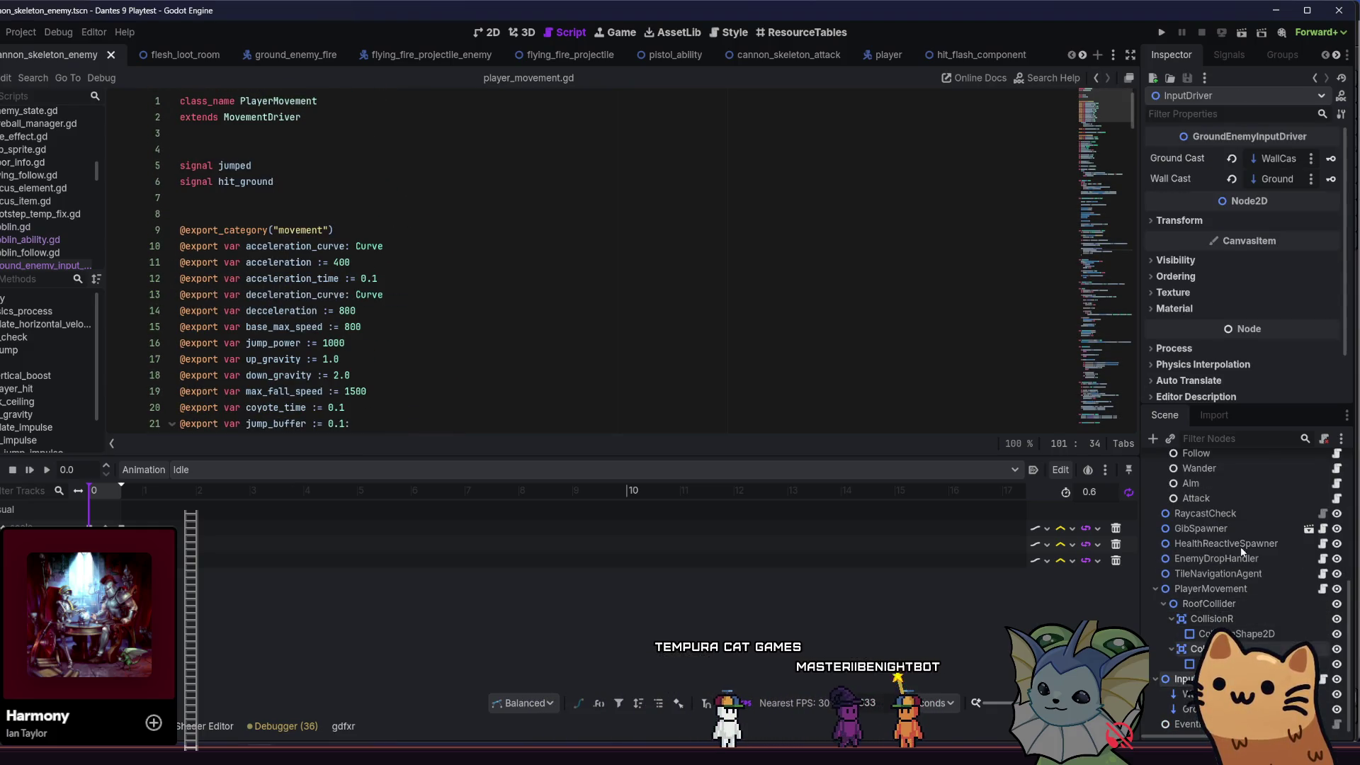
click(1322, 678)
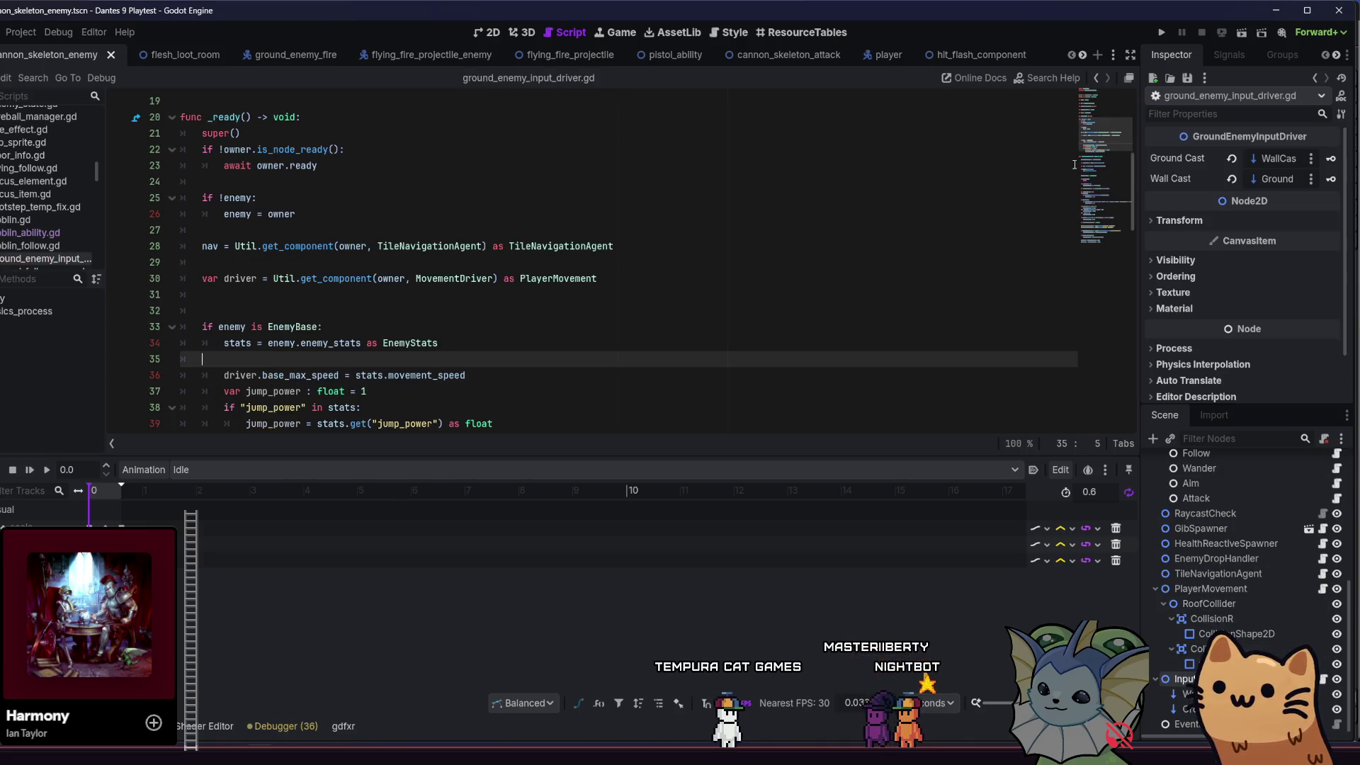
scroll(1098, 149, down, 15)
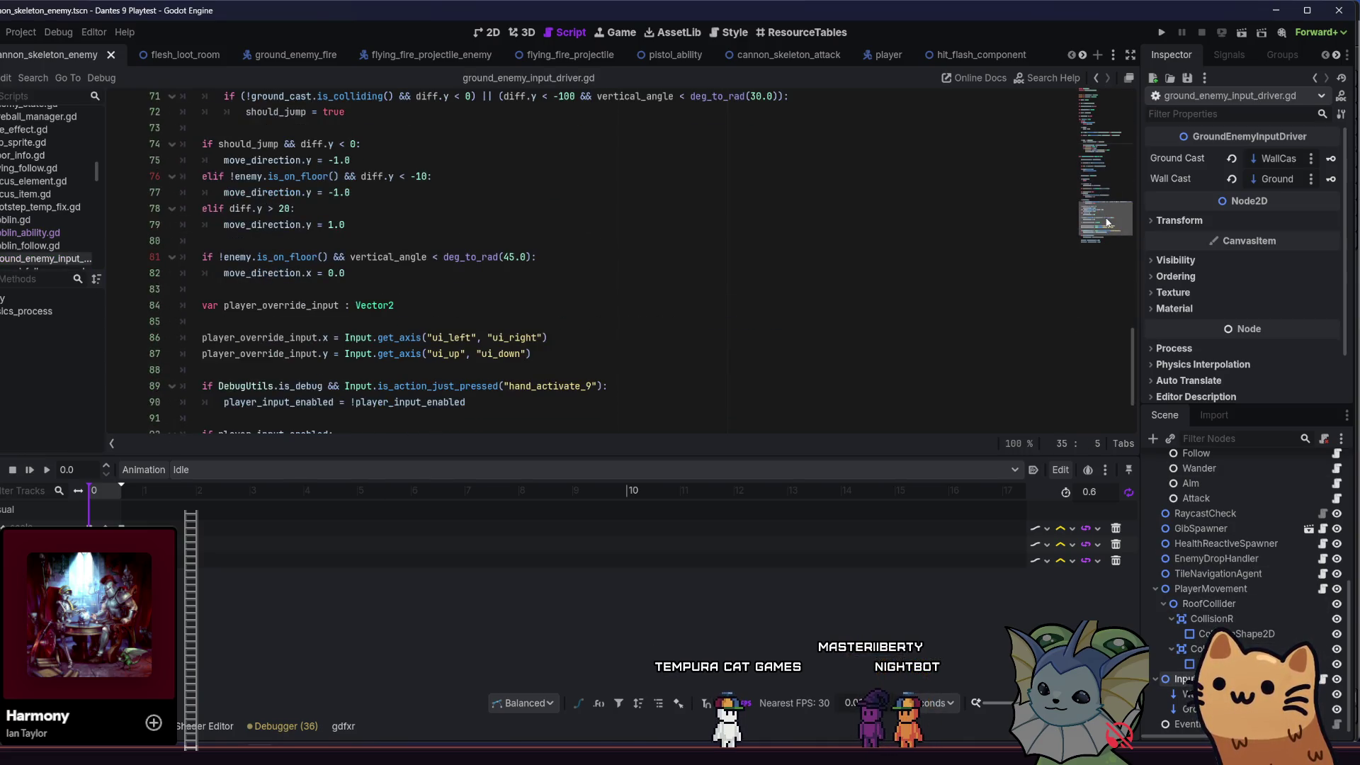
drag(1108, 175, 1103, 93)
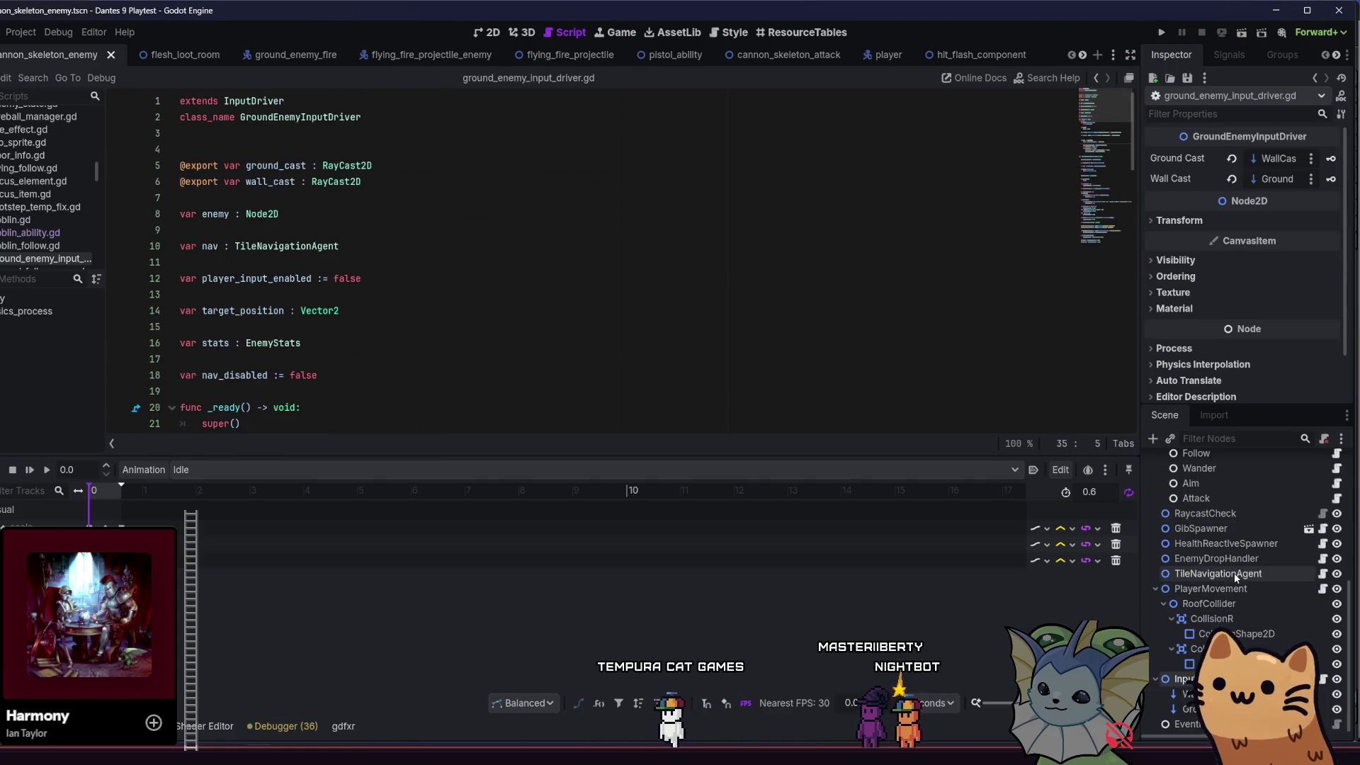
scroll(1235, 519, up, 5)
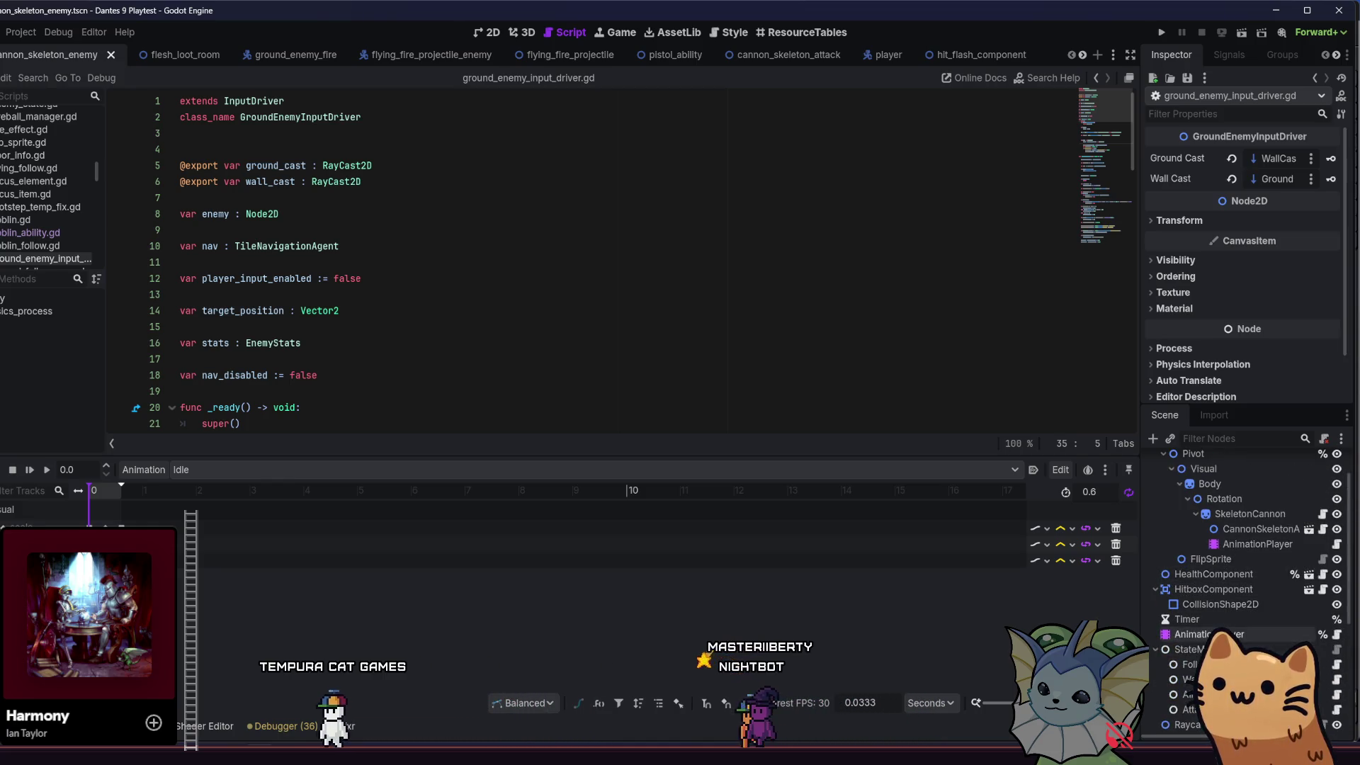
- Open the AnimationPlayer's simple_enemy_animation.gd script, leaving the node's name unchanged
click(1208, 634)
click(1248, 634)
key(Escape)
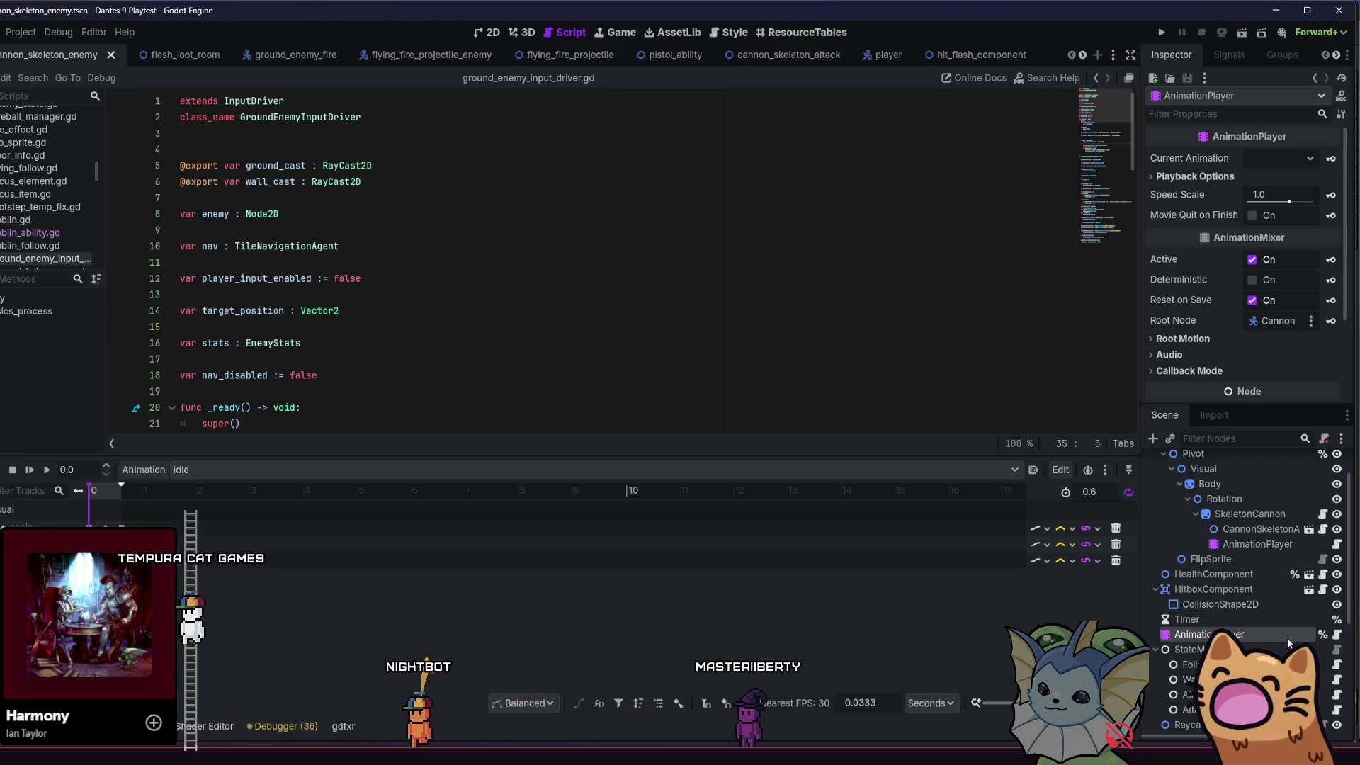
click(1336, 636)
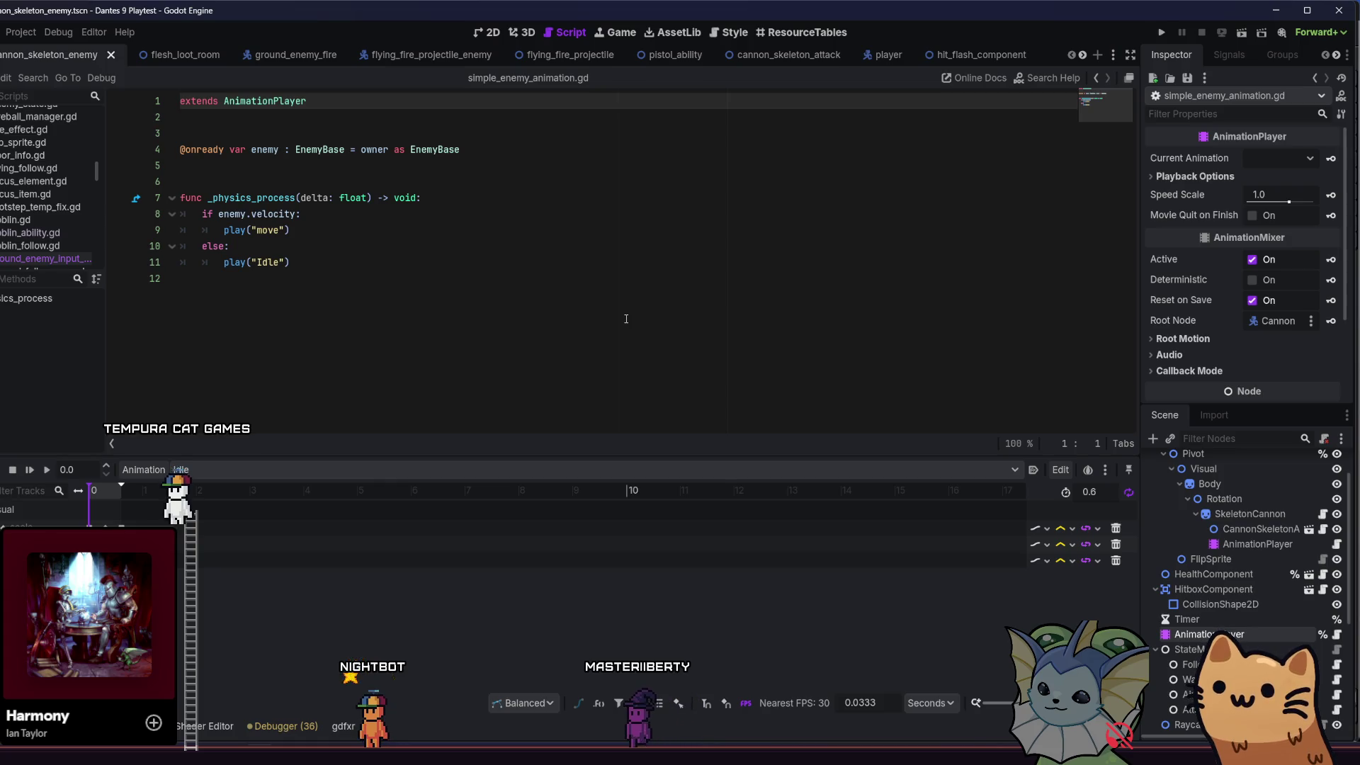
- Copy the cannon skeleton's AnimationPlayer into the goblin scene's root, then browse the project files
right_click(1166, 634)
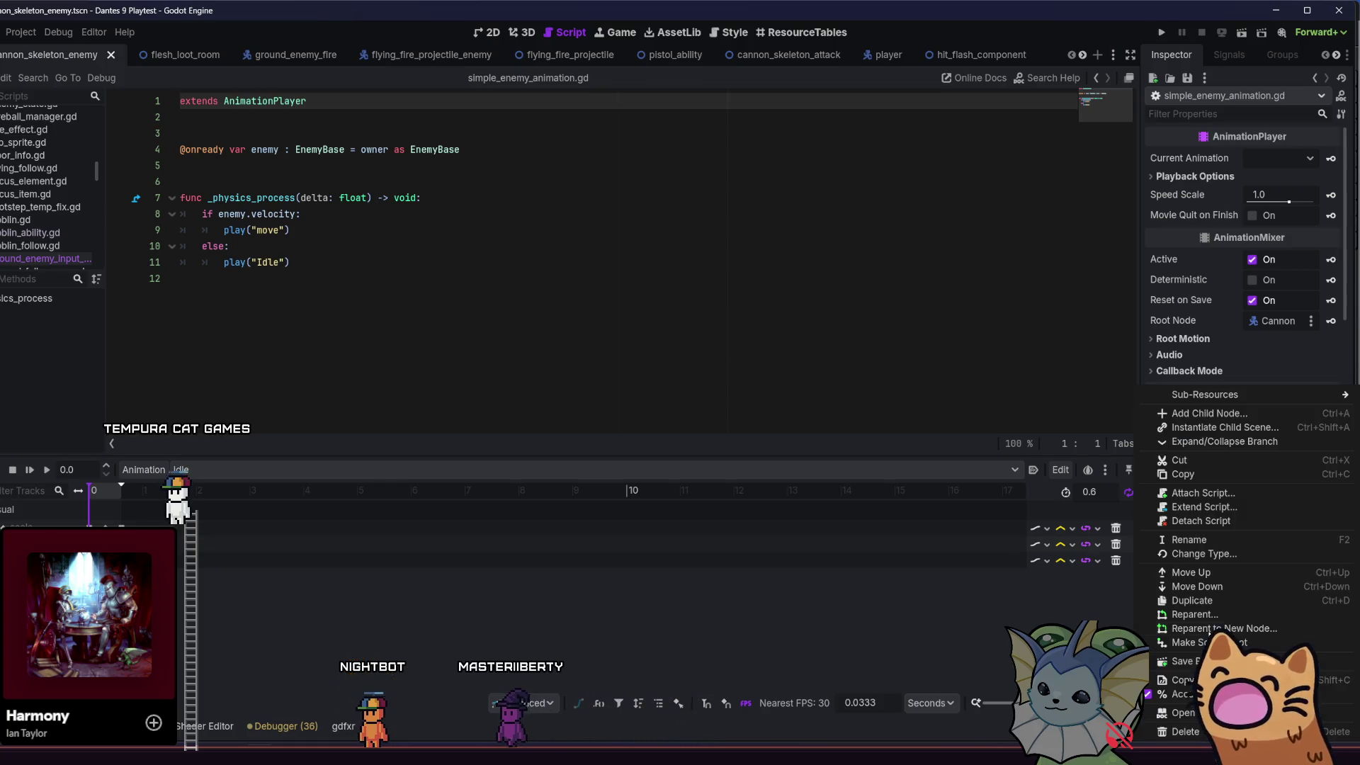
click(1204, 469)
scroll(921, 57, down, 2)
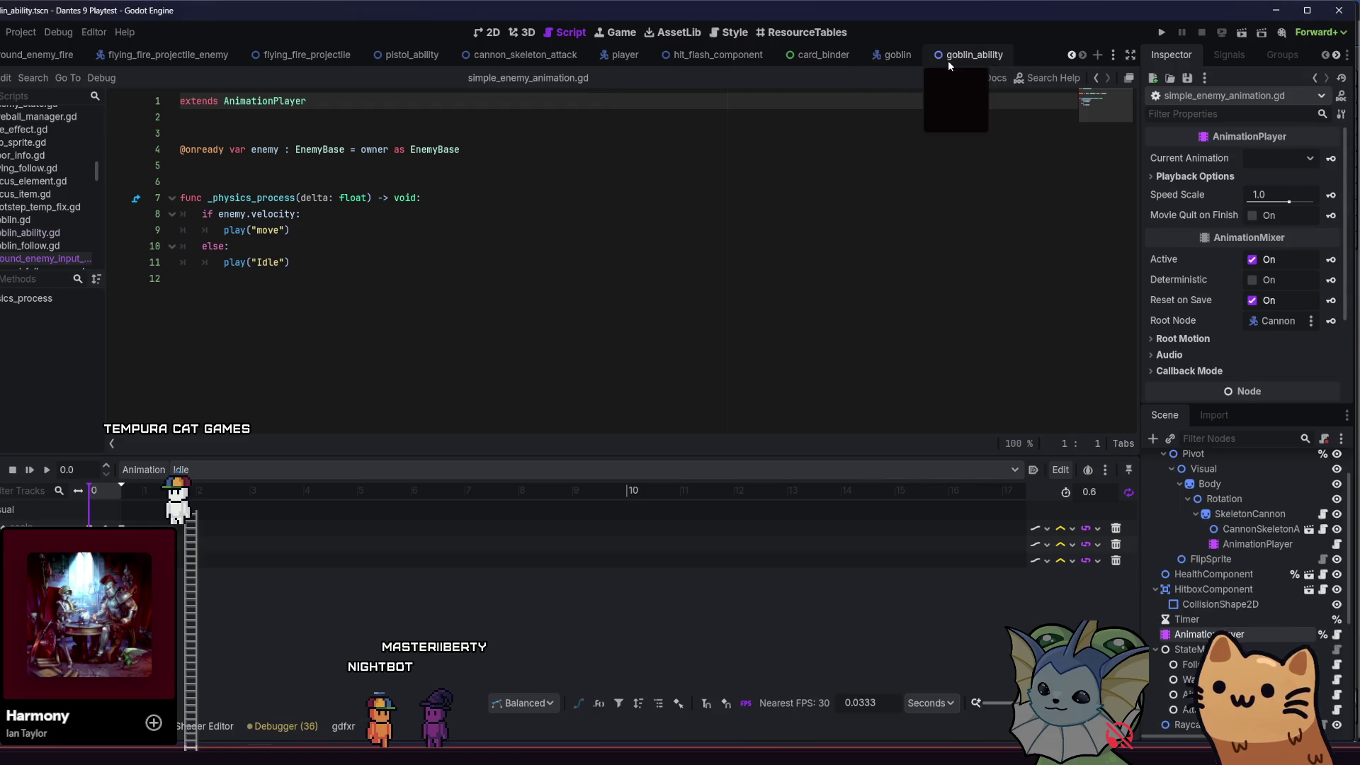
click(948, 60)
click(885, 57)
right_click(1153, 451)
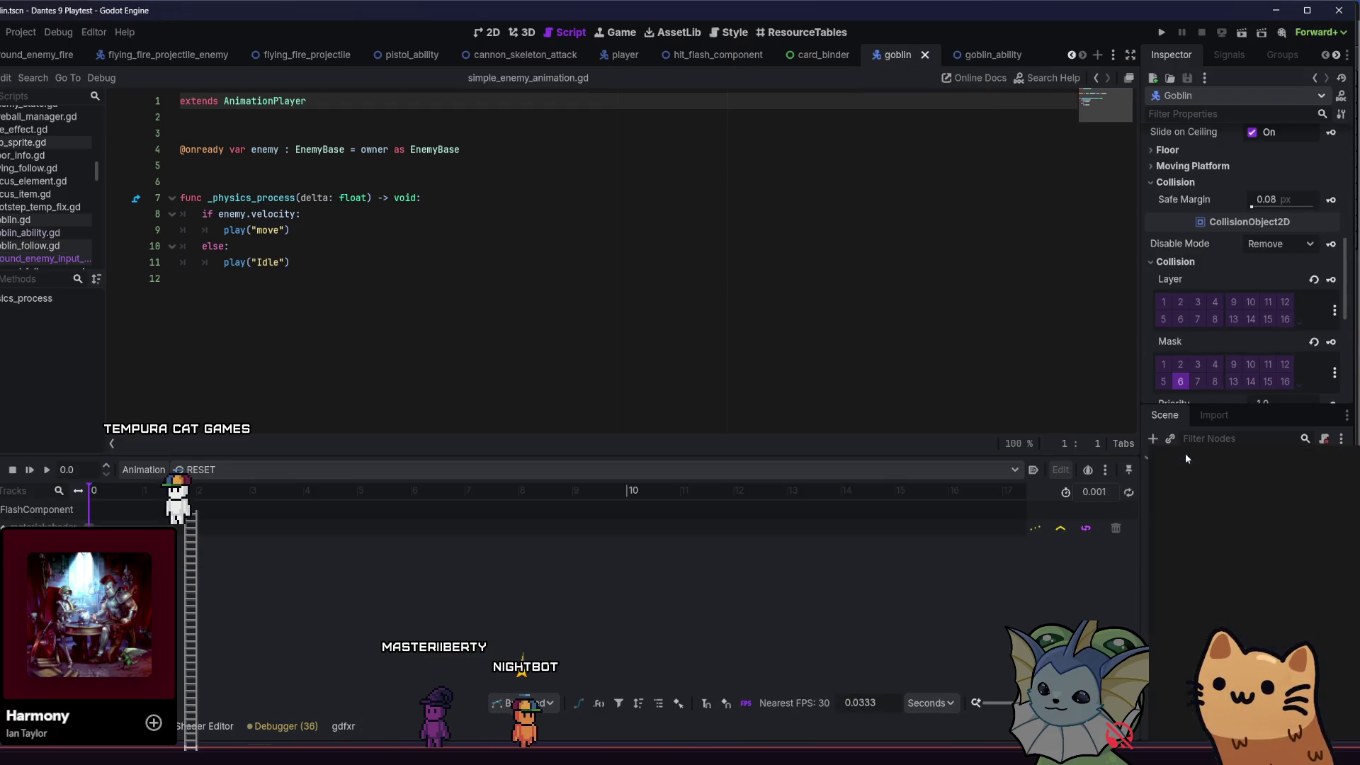
click(1191, 550)
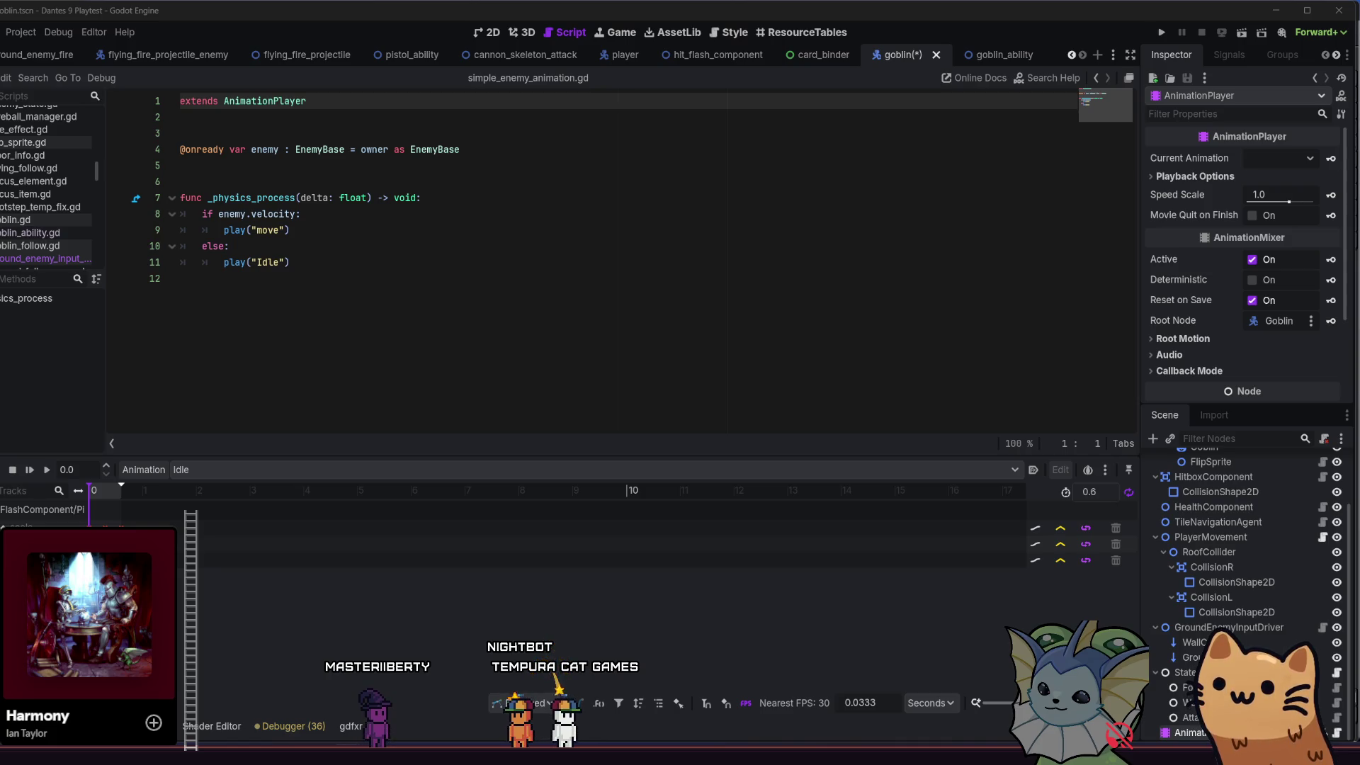
click(31, 512)
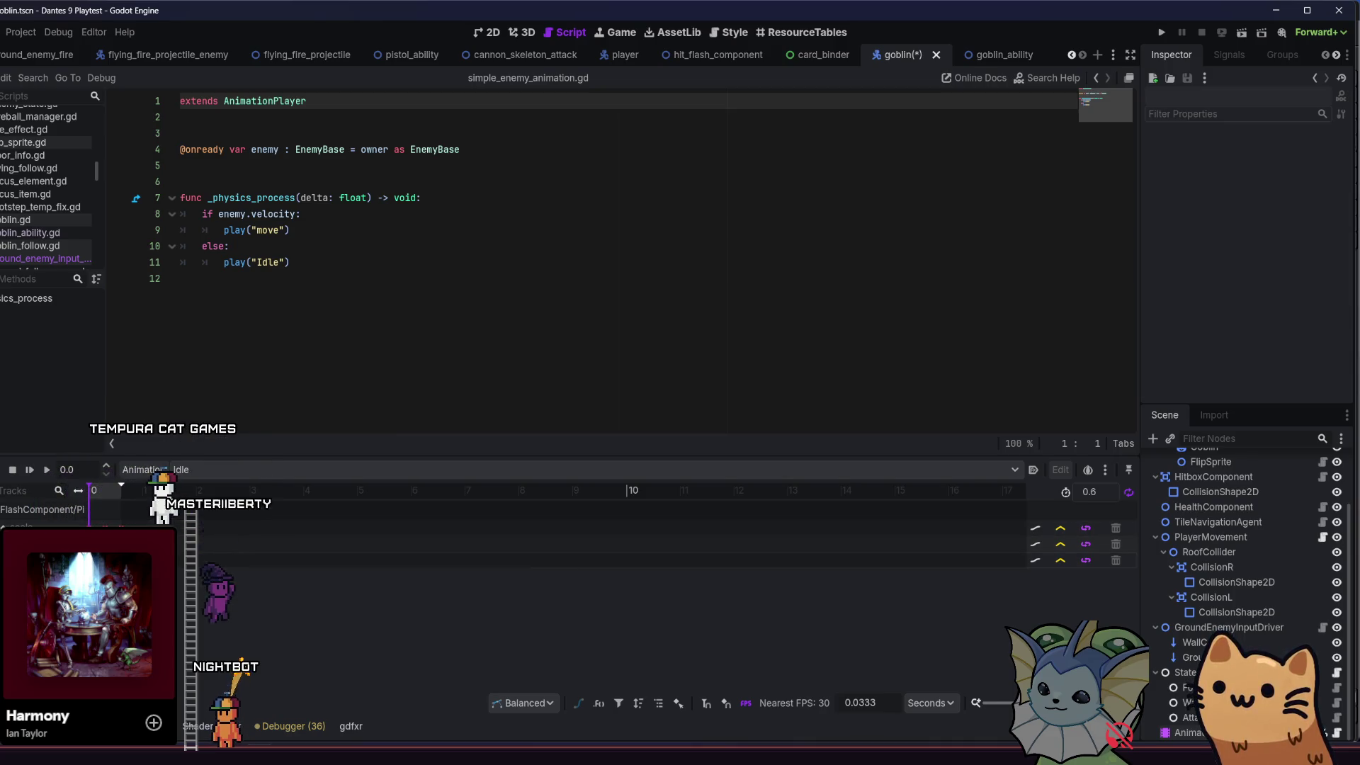
key(alt+f)
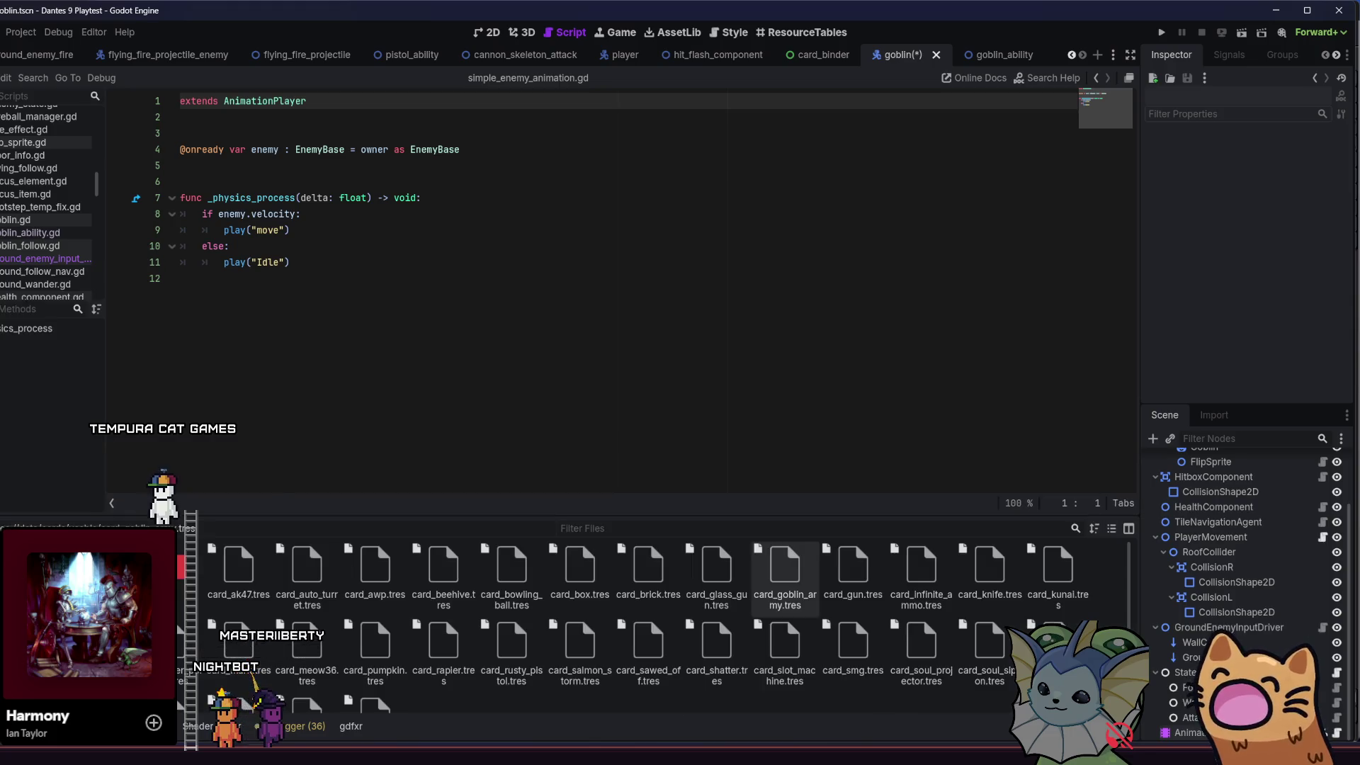
- Show the goblin's pasted move animation in the animation editor and box-select its keyframes
key(alt+n)
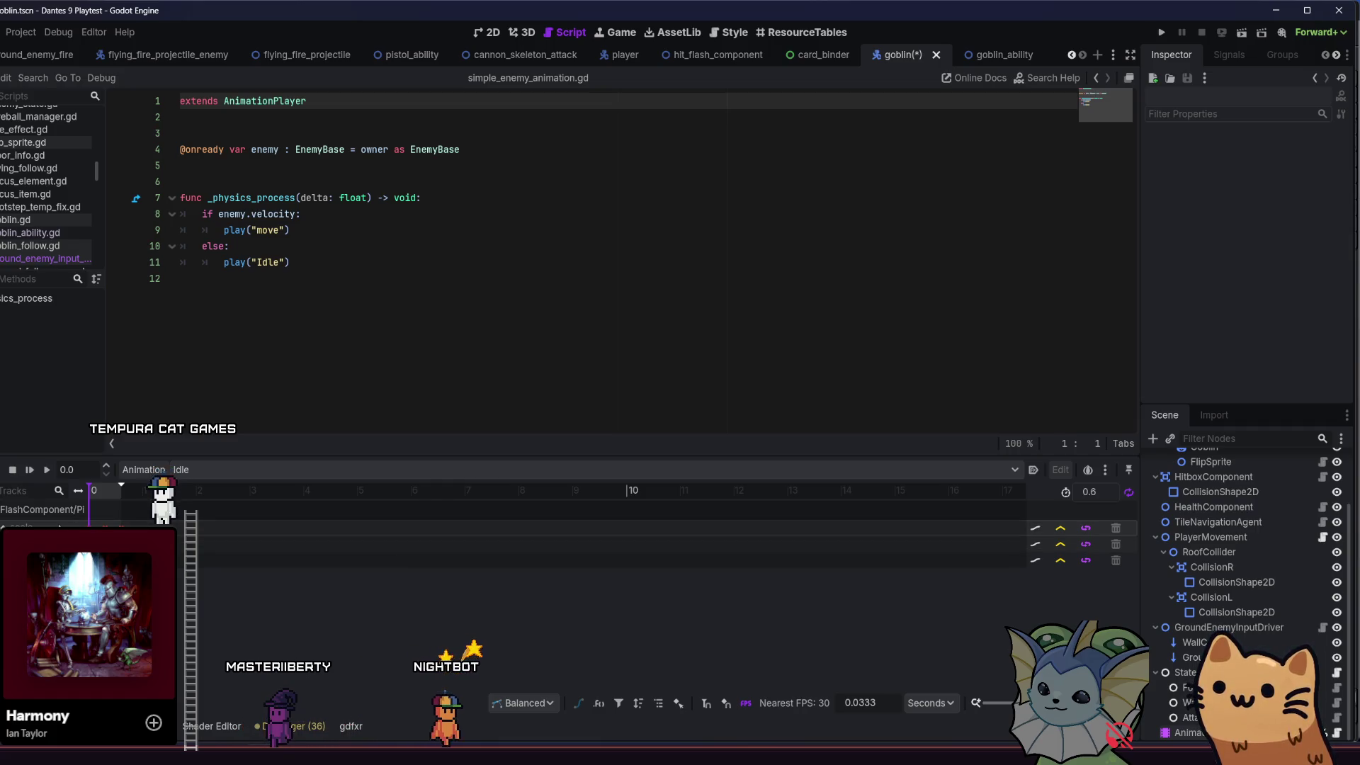
click(177, 470)
click(159, 471)
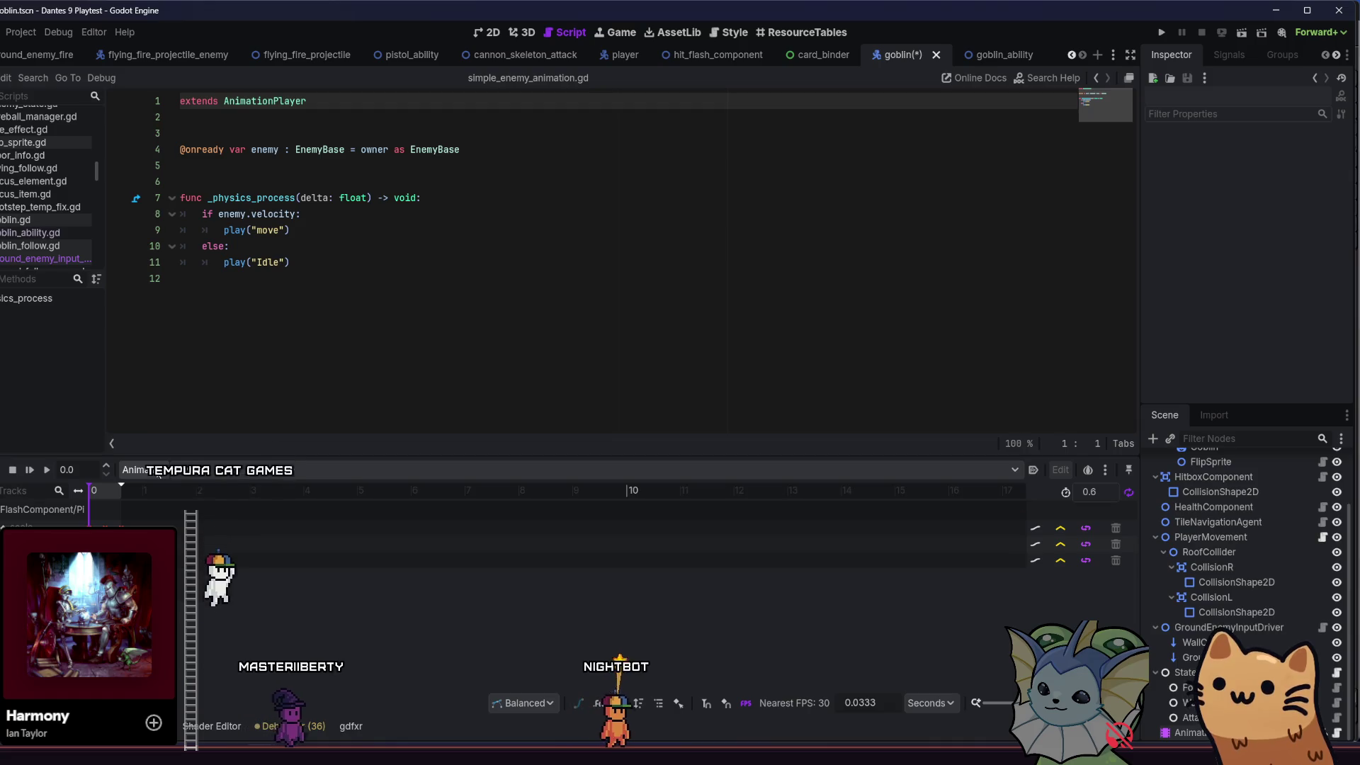
click(159, 471)
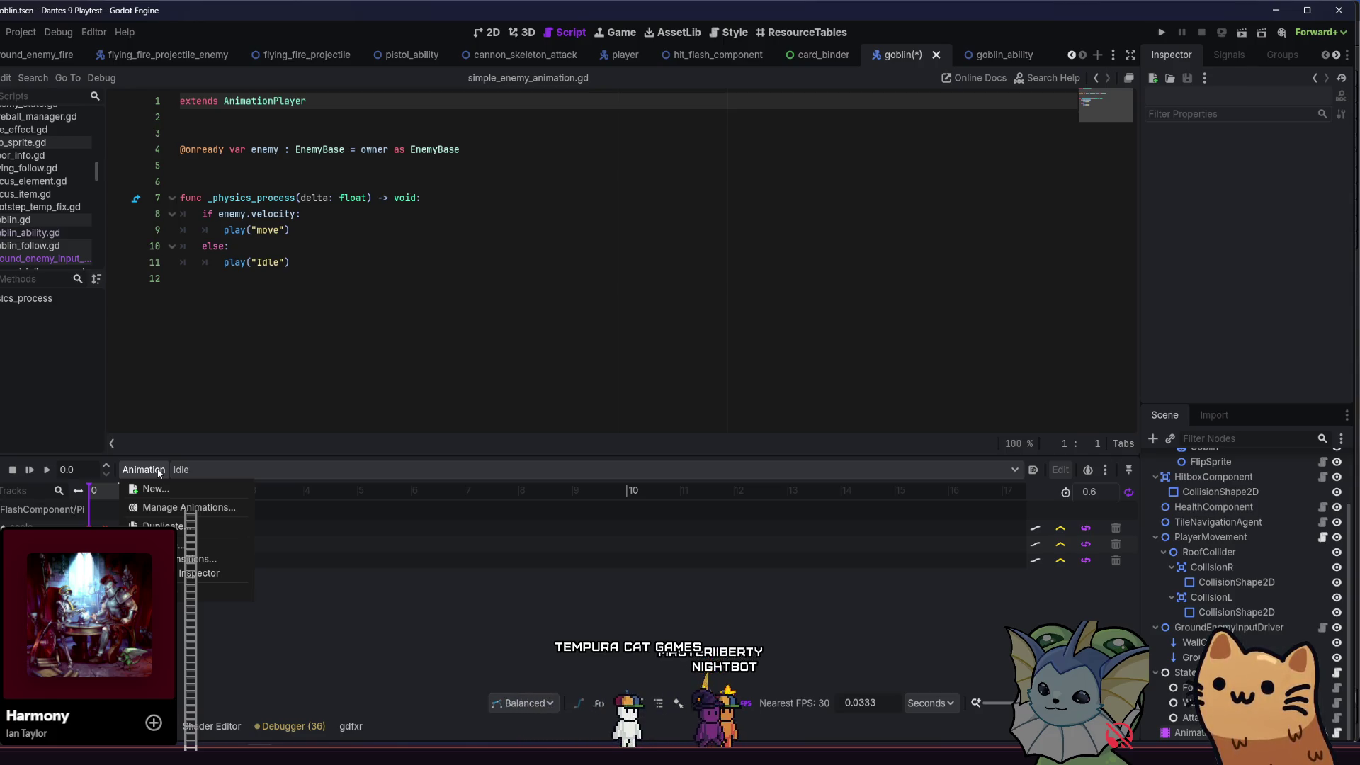
click(159, 472)
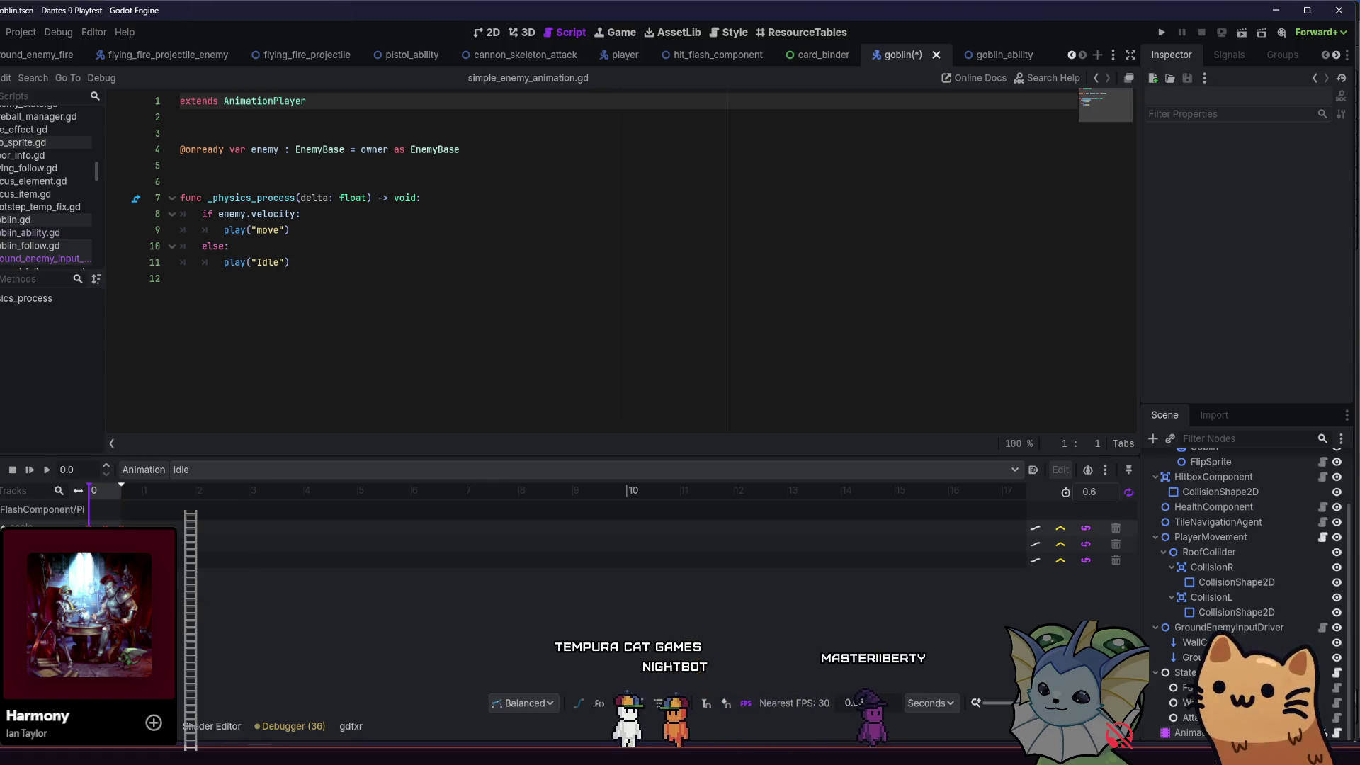
click(204, 470)
click(206, 503)
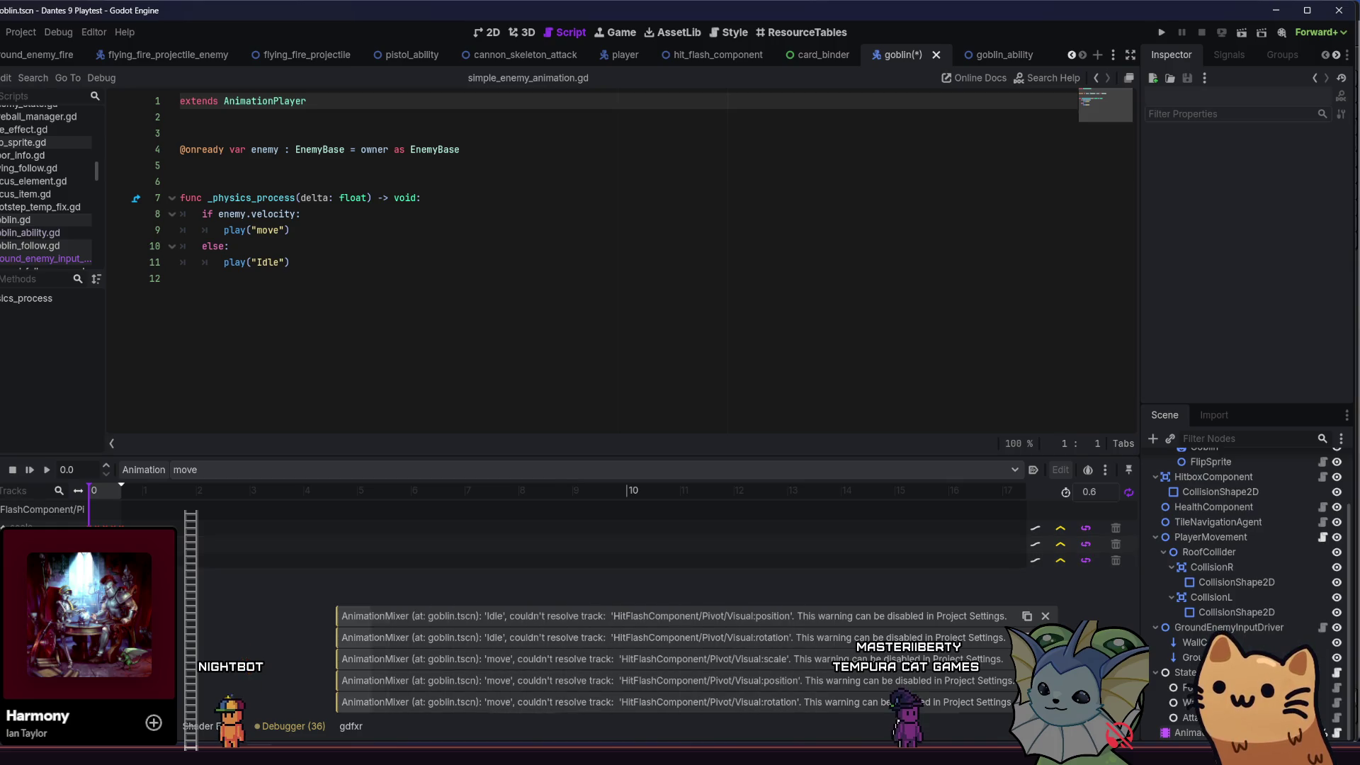
drag(142, 567, 78, 521)
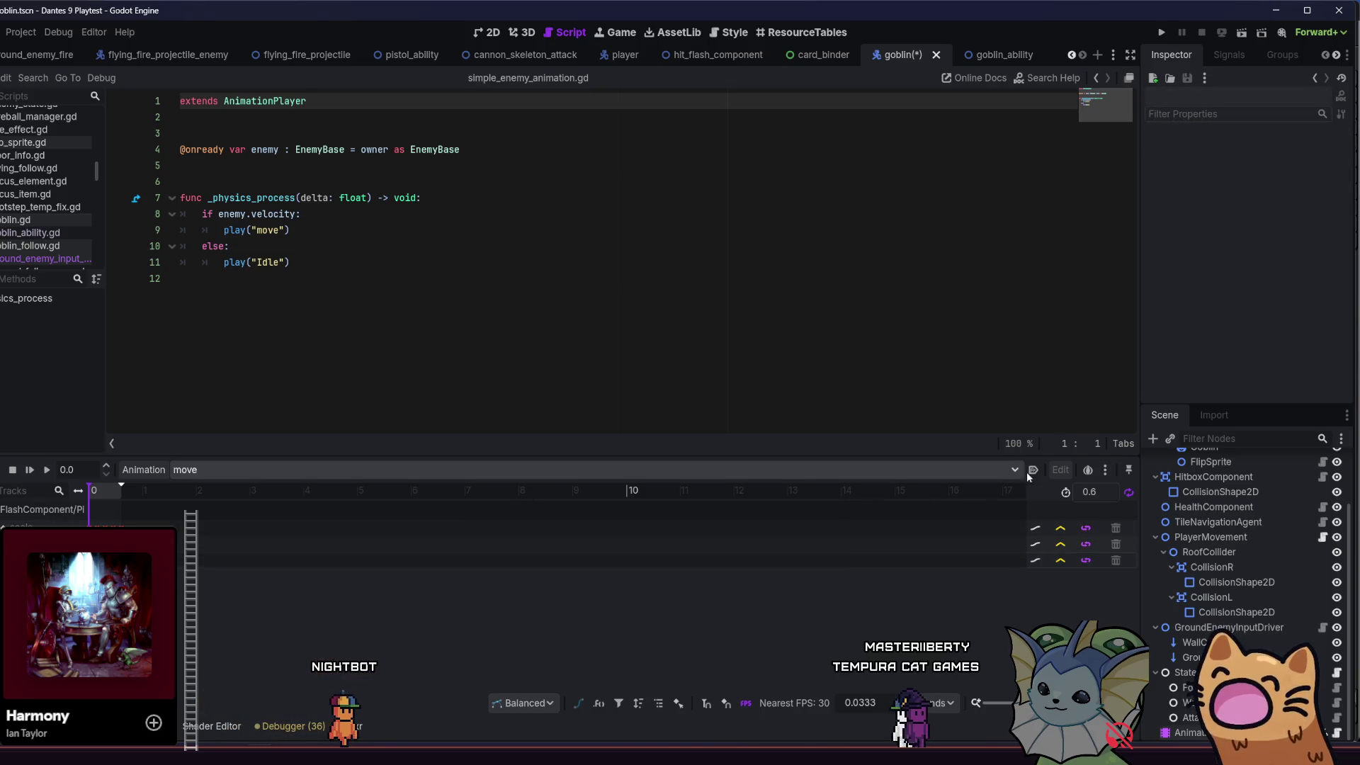
click(152, 474)
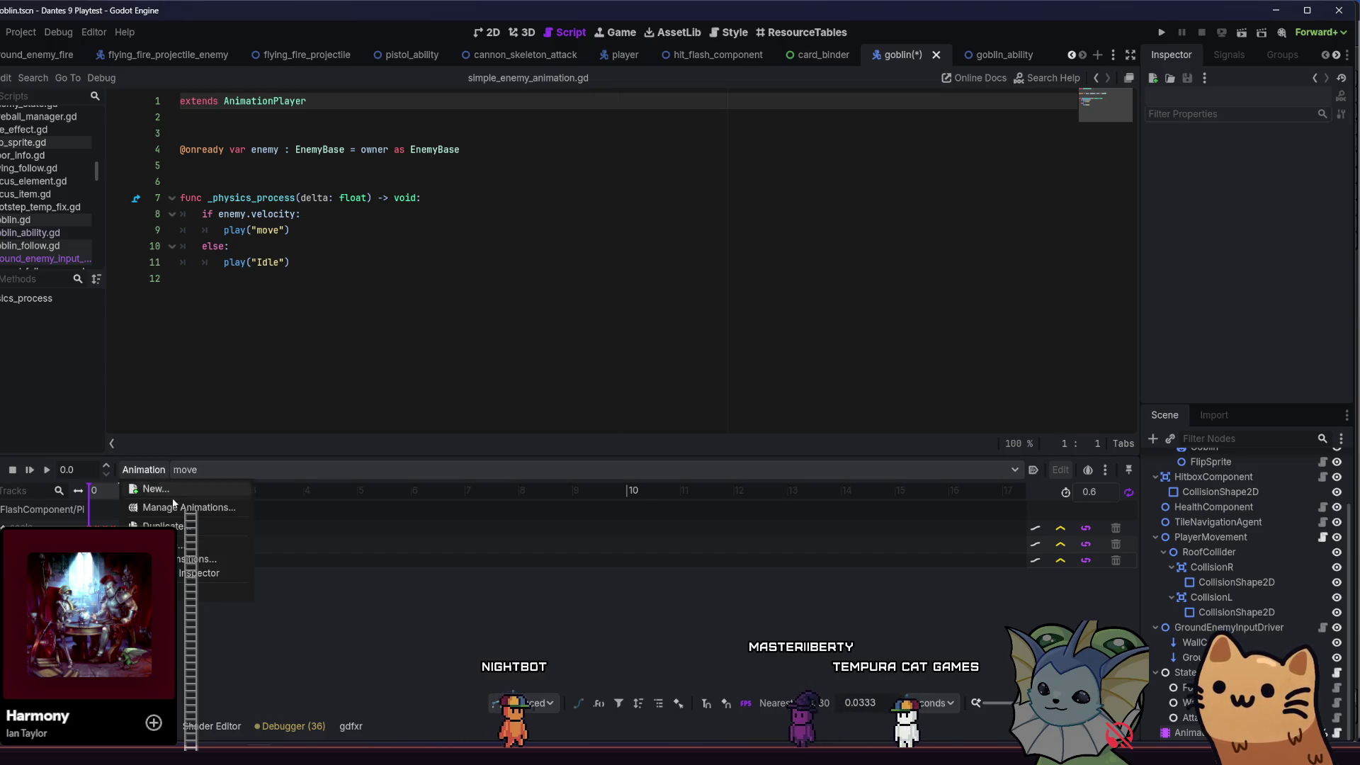
- In Manage Animations, make the Global library and its Idle and move animations unique
click(174, 512)
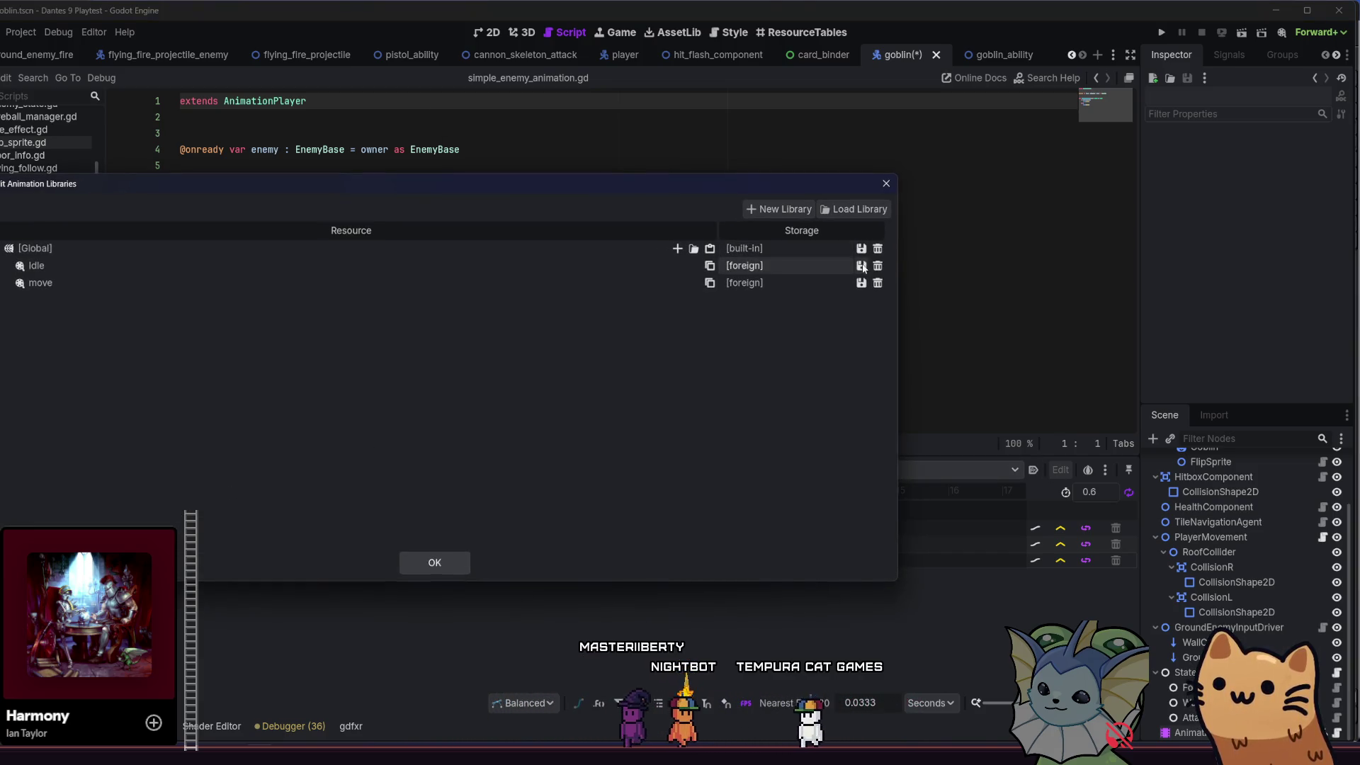
click(861, 250)
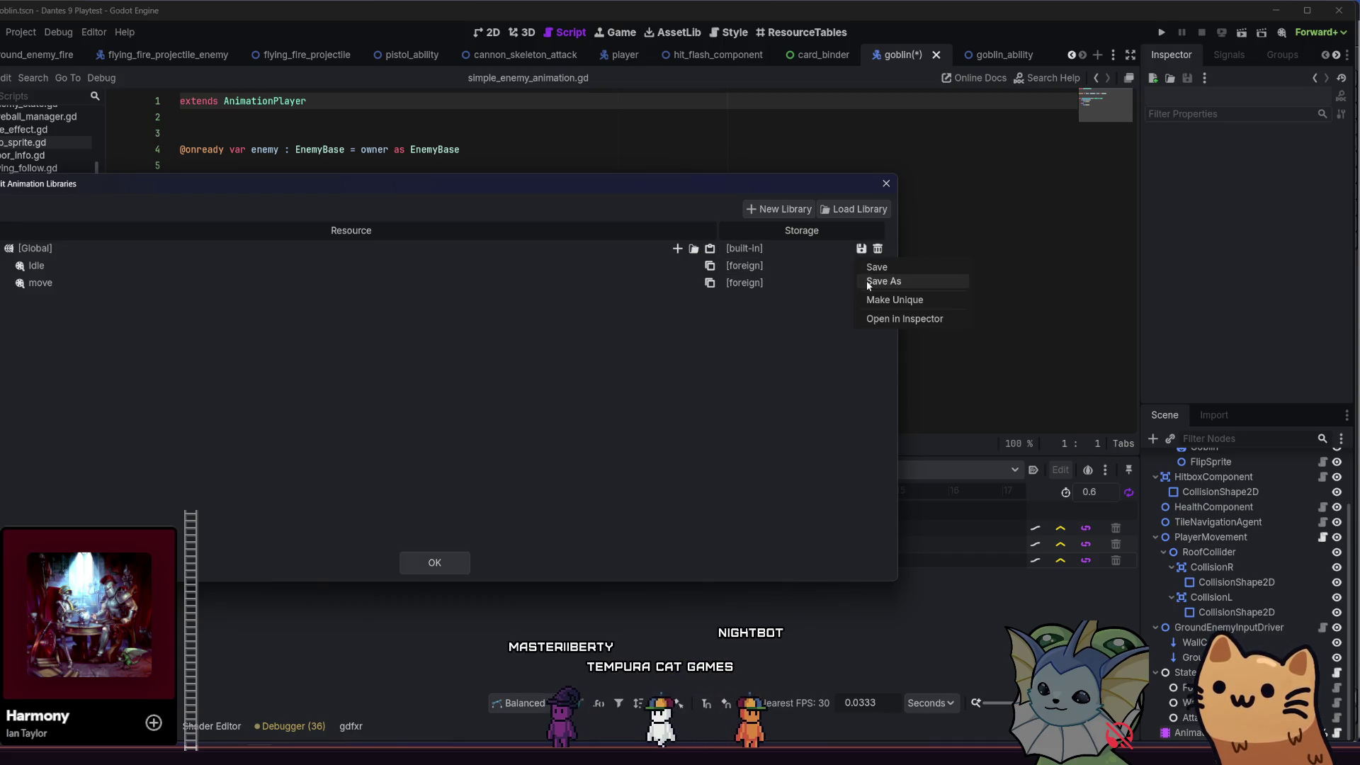
click(869, 301)
click(861, 267)
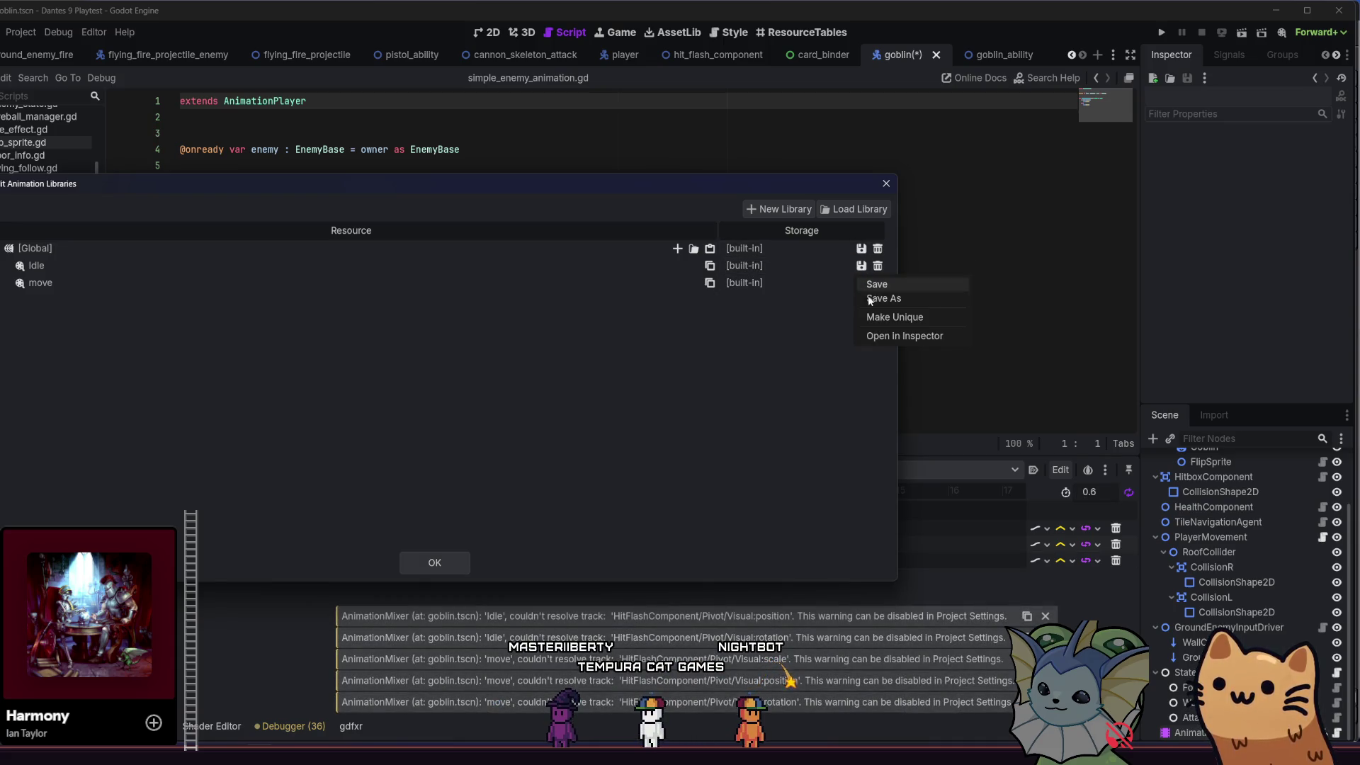
click(861, 283)
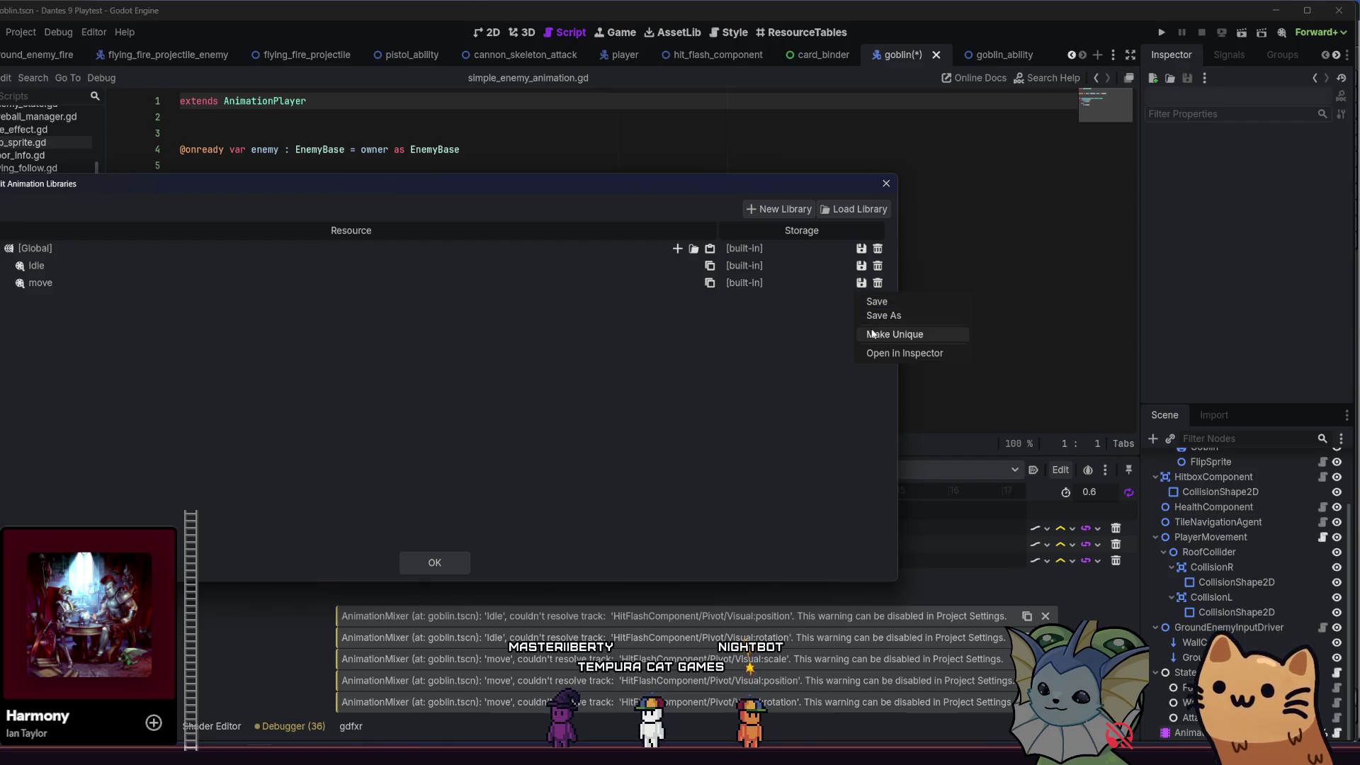
click(428, 561)
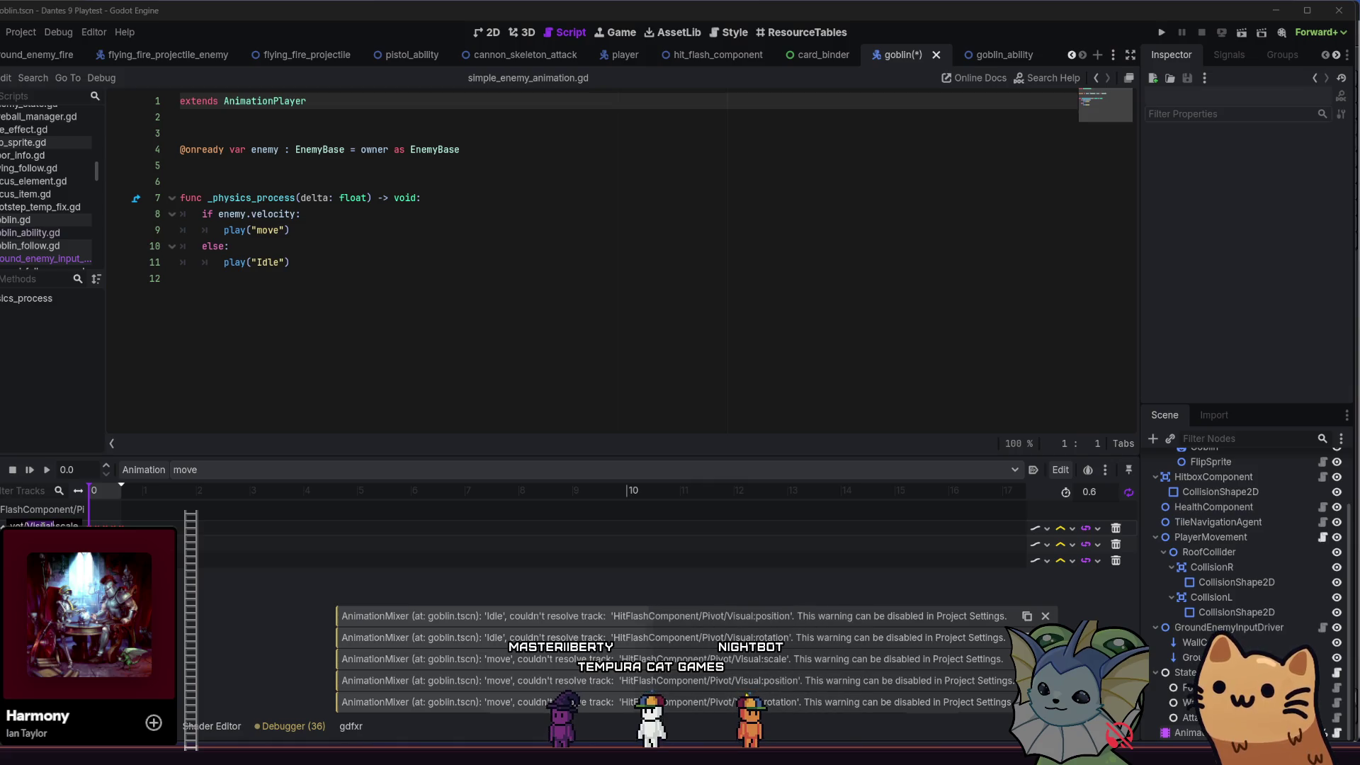
scroll(1237, 528, up, 3)
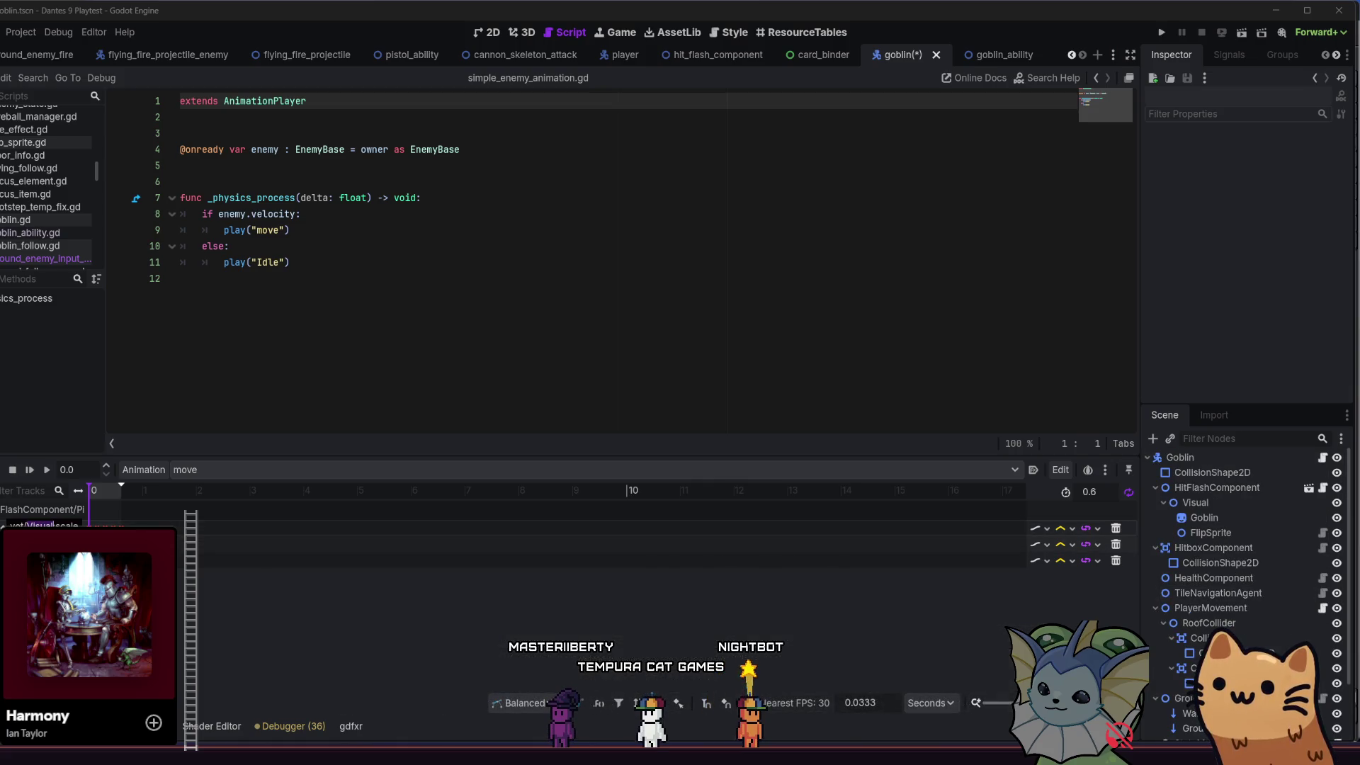
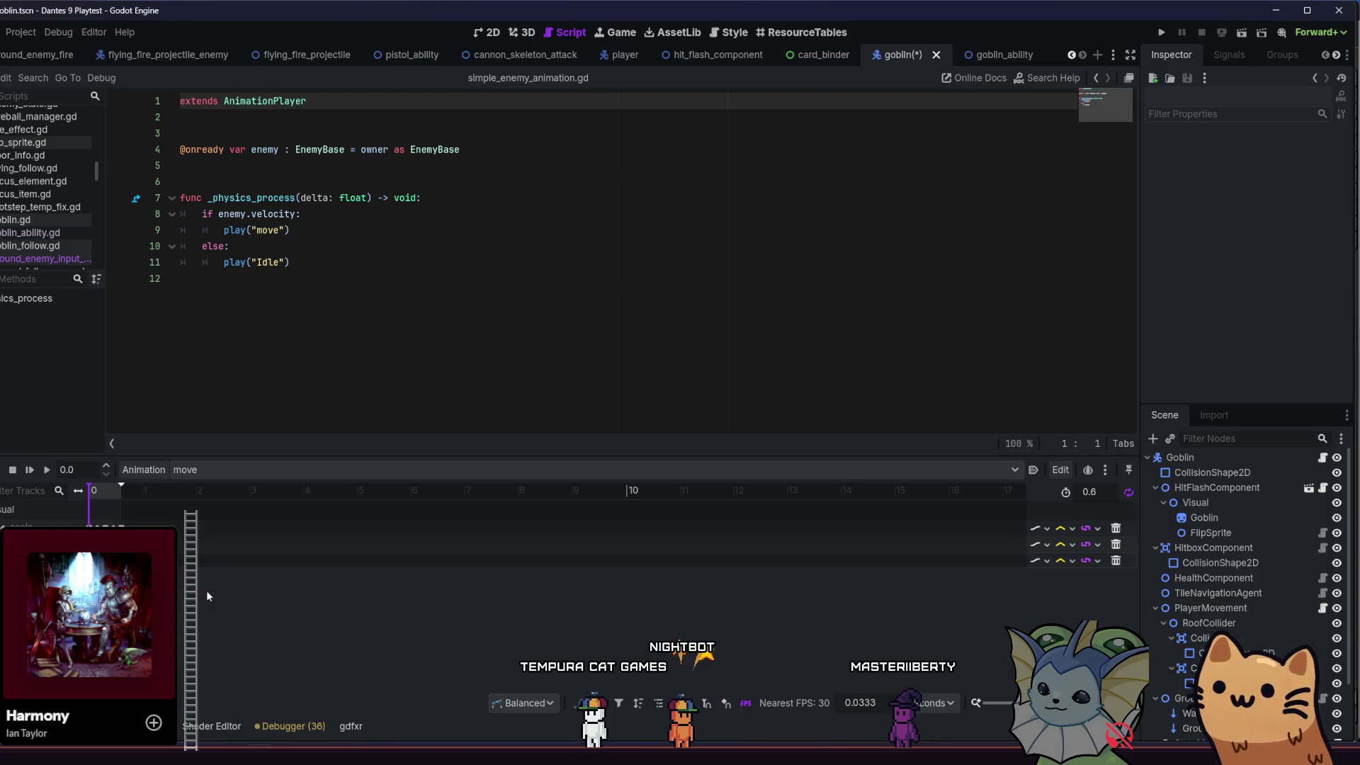
- Preview the goblin's move animation in the 2D view
click(488, 32)
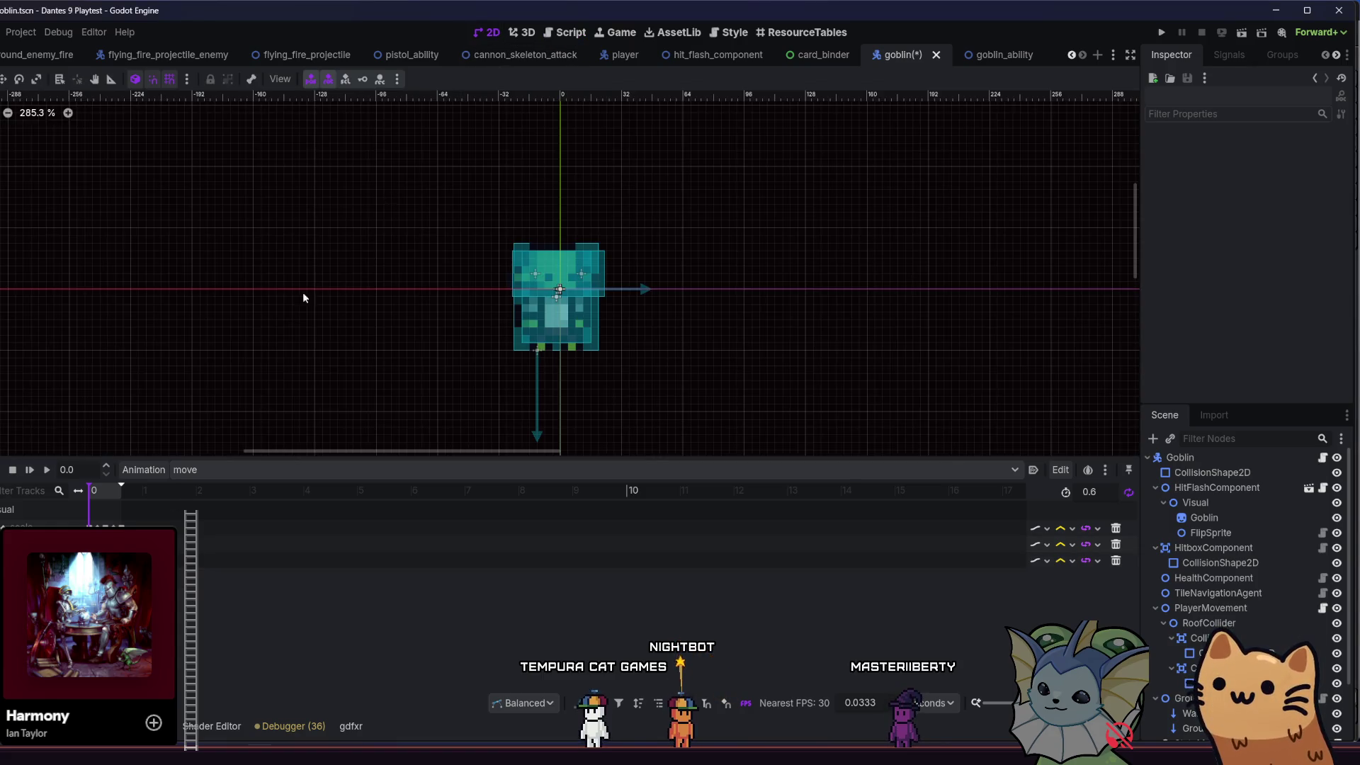
click(47, 471)
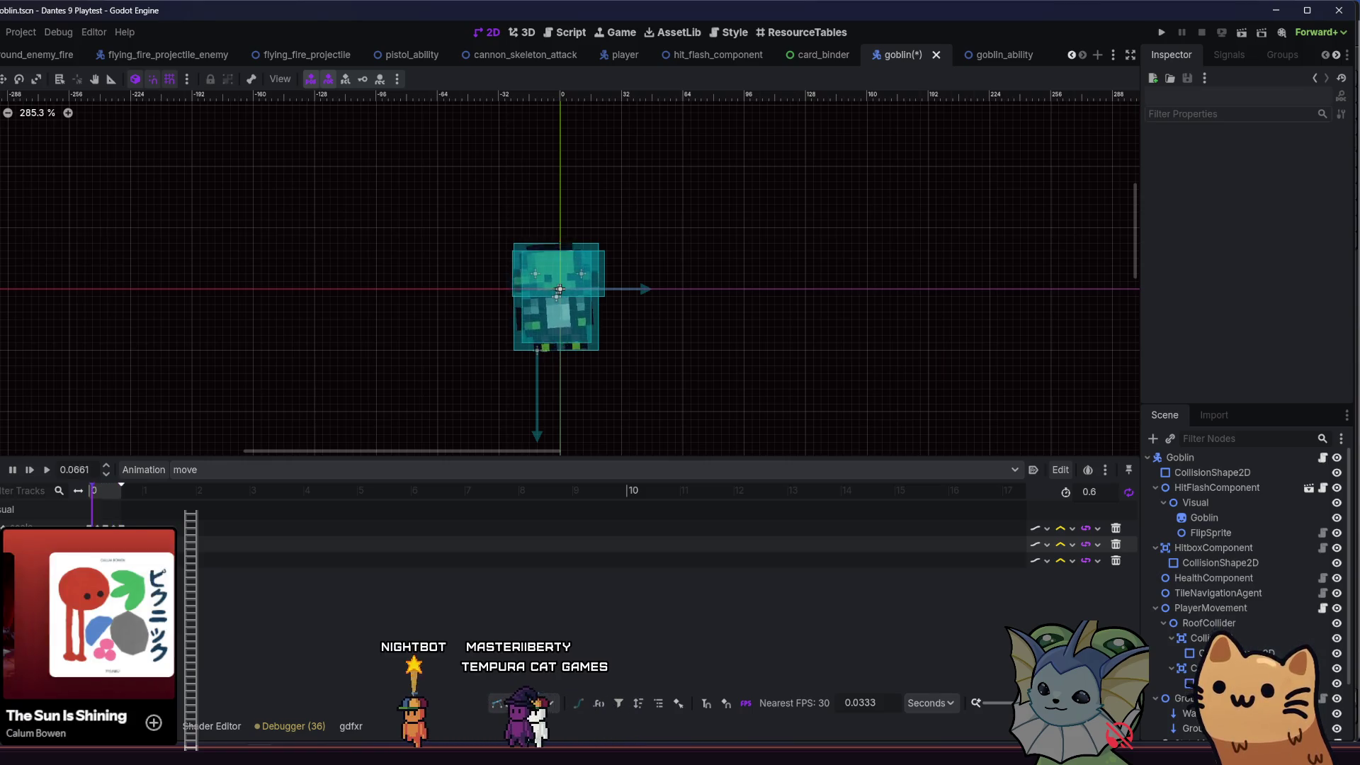
mouse_move(334, 401)
mouse_down()
mouse_move(274, 410)
mouse_move(437, 398)
mouse_up()
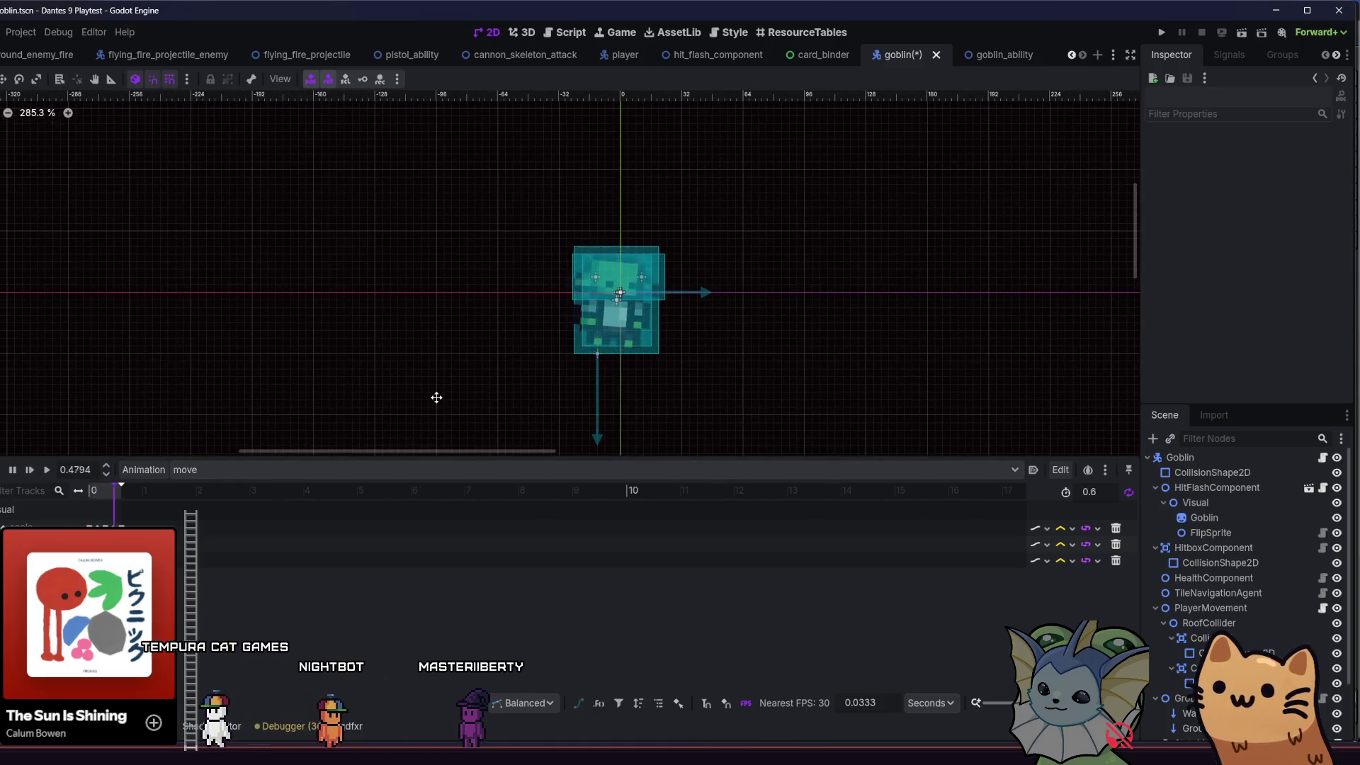
scroll(500, 328, up, 4)
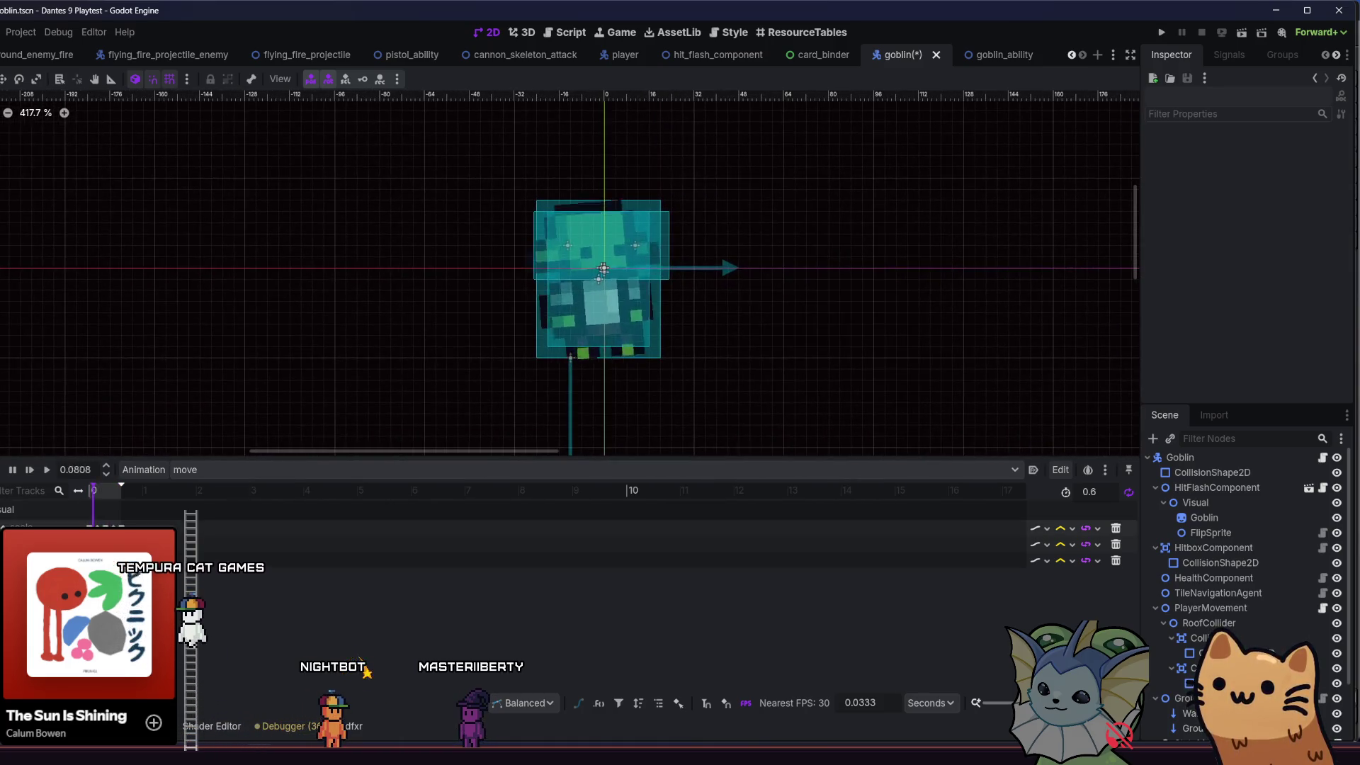
- Give the move animation's 0.15 s and 0.45 s keys a 3 px vertical offset
click(254, 544)
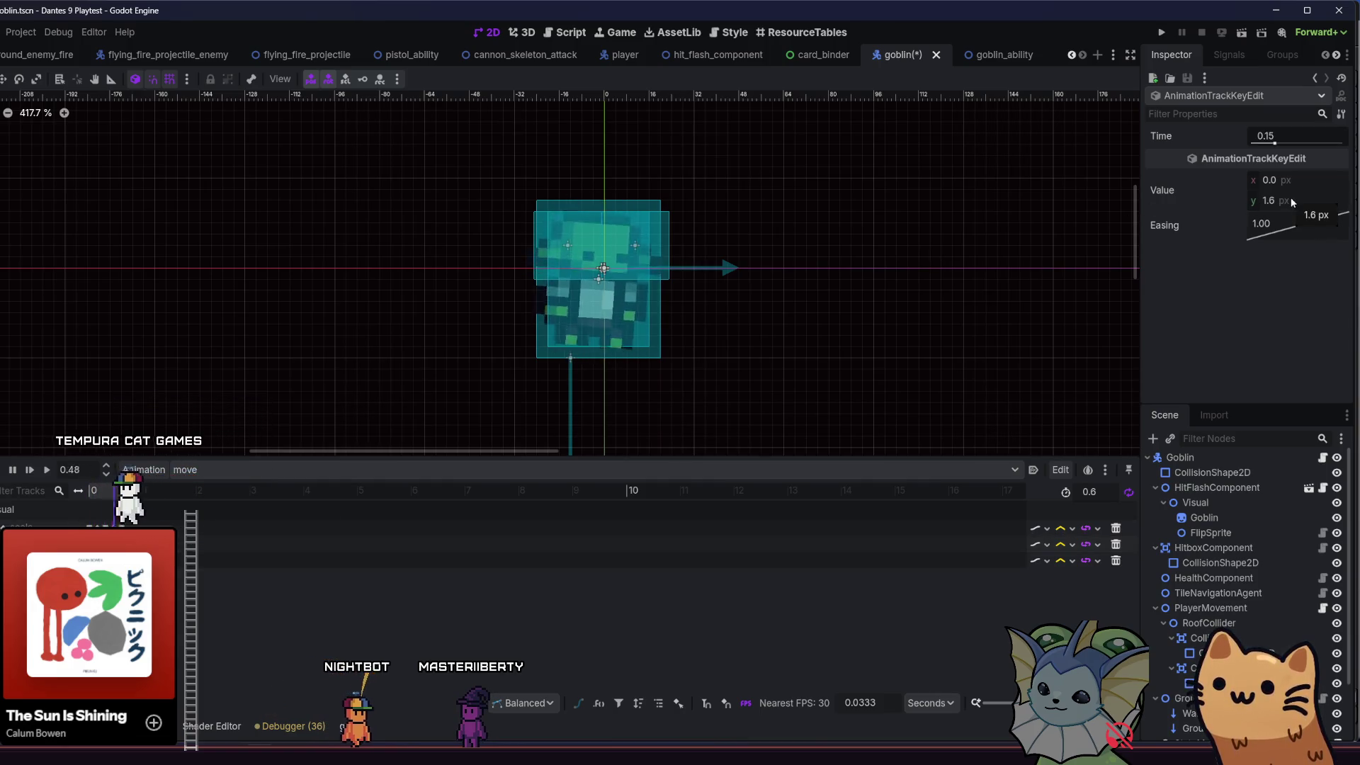
drag(1292, 203, 1293, 202)
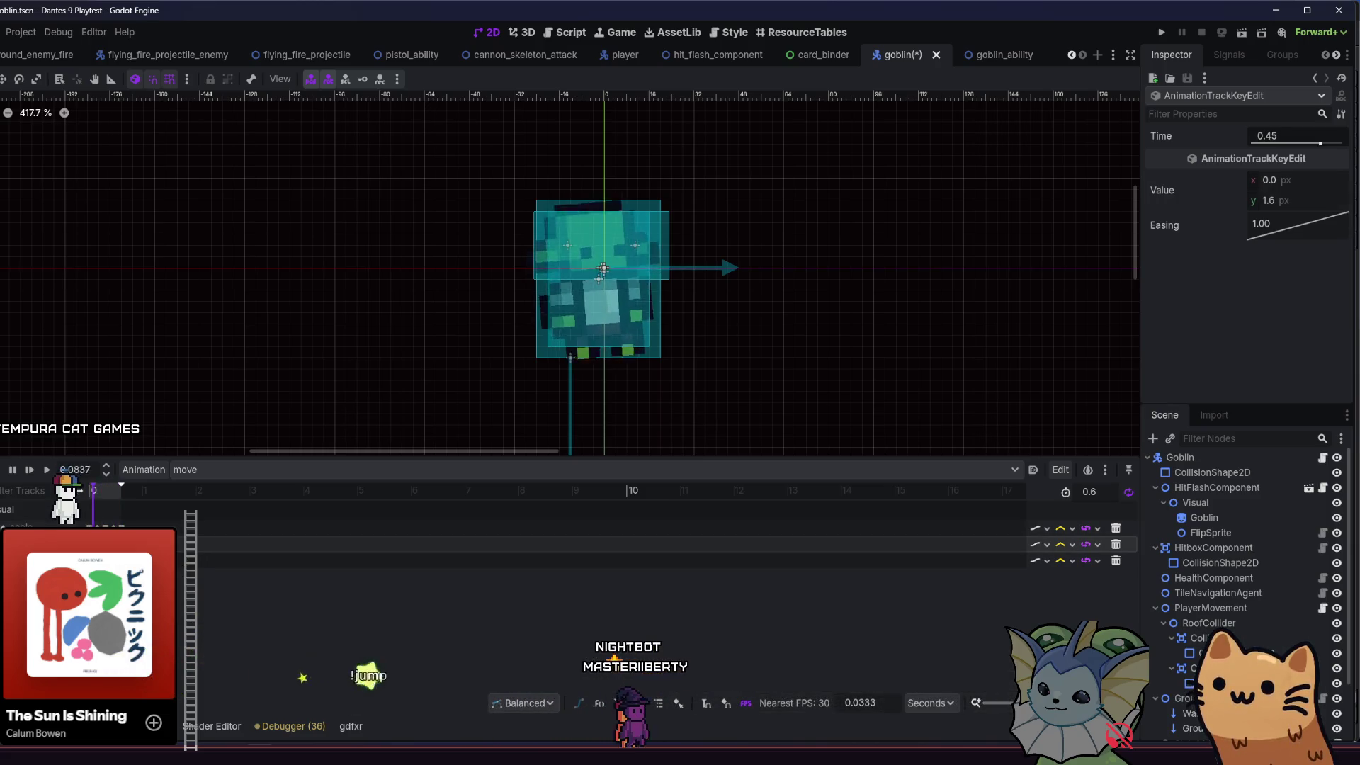
click(1293, 201)
text(3)
key(Return)
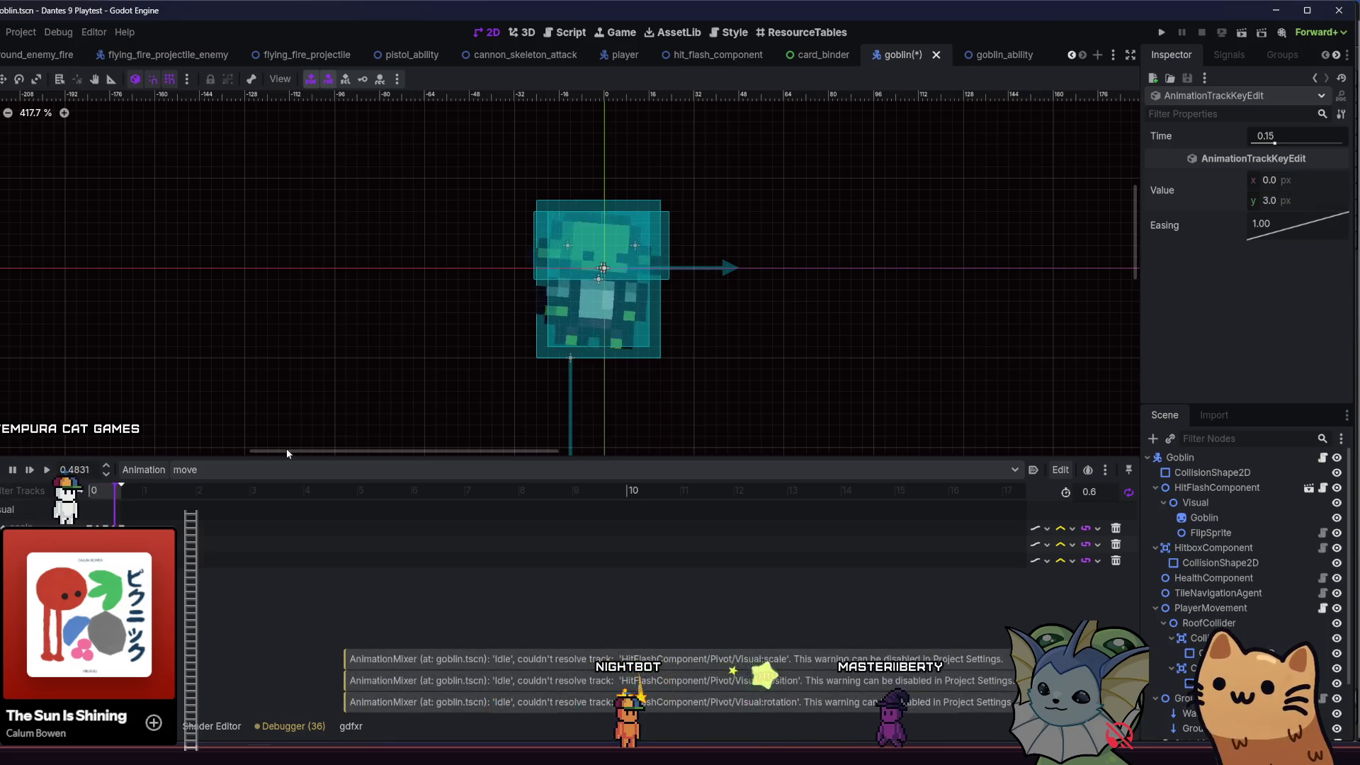
click(1334, 204)
text(3)
key(Return)
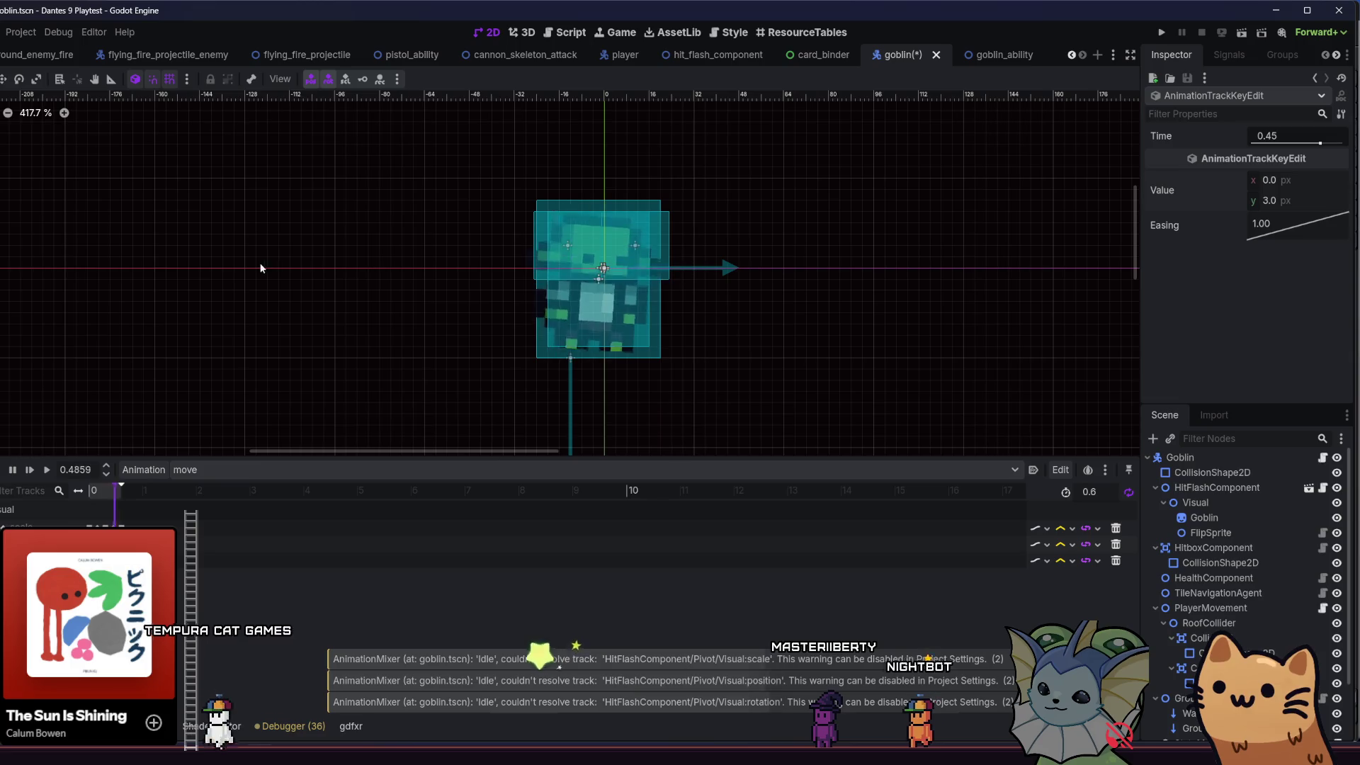
- Try a 2 px offset on the keys, then revert the 0.15 s key to 3 px
mouse_move(313, 304)
mouse_down()
mouse_move(382, 332)
mouse_move(414, 324)
mouse_move(349, 286)
mouse_up()
scroll(416, 329, down, 5)
scroll(486, 298, up, 3)
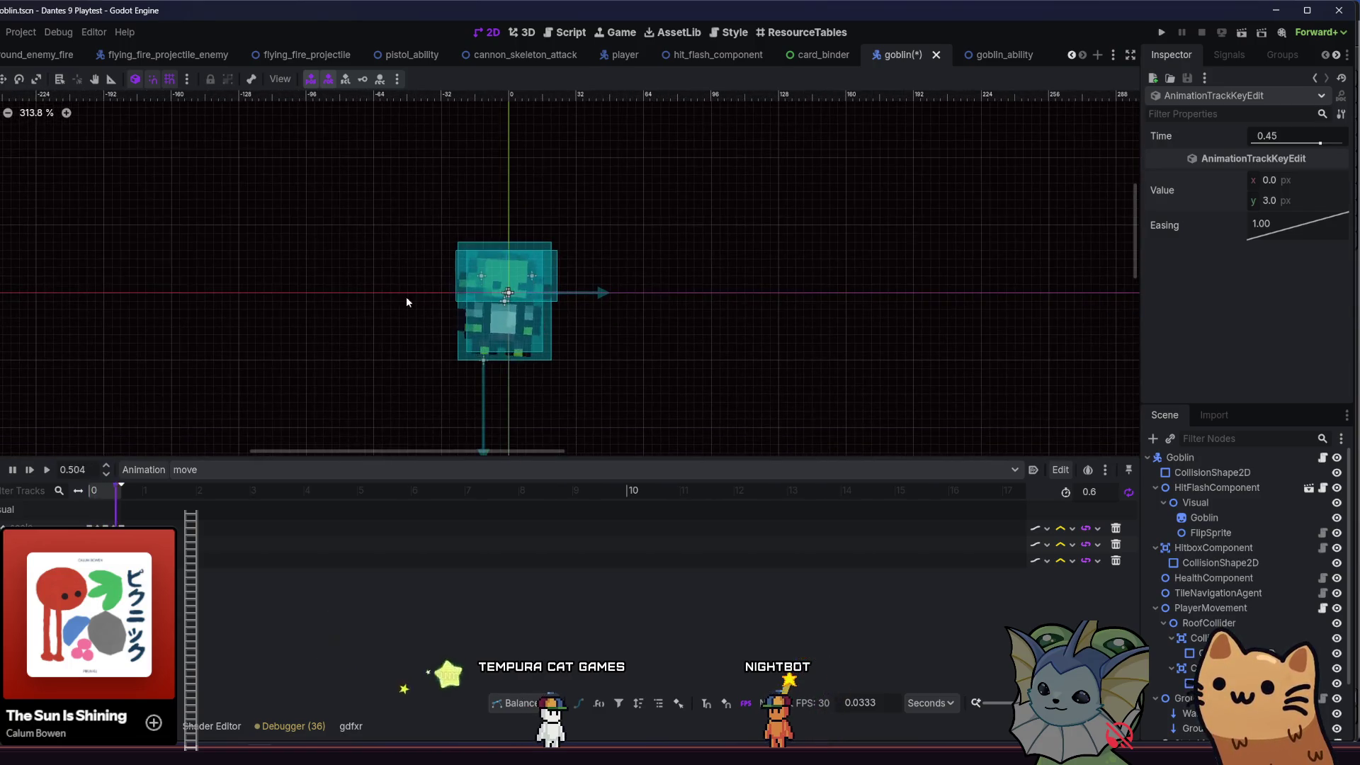
scroll(406, 300, up, 2)
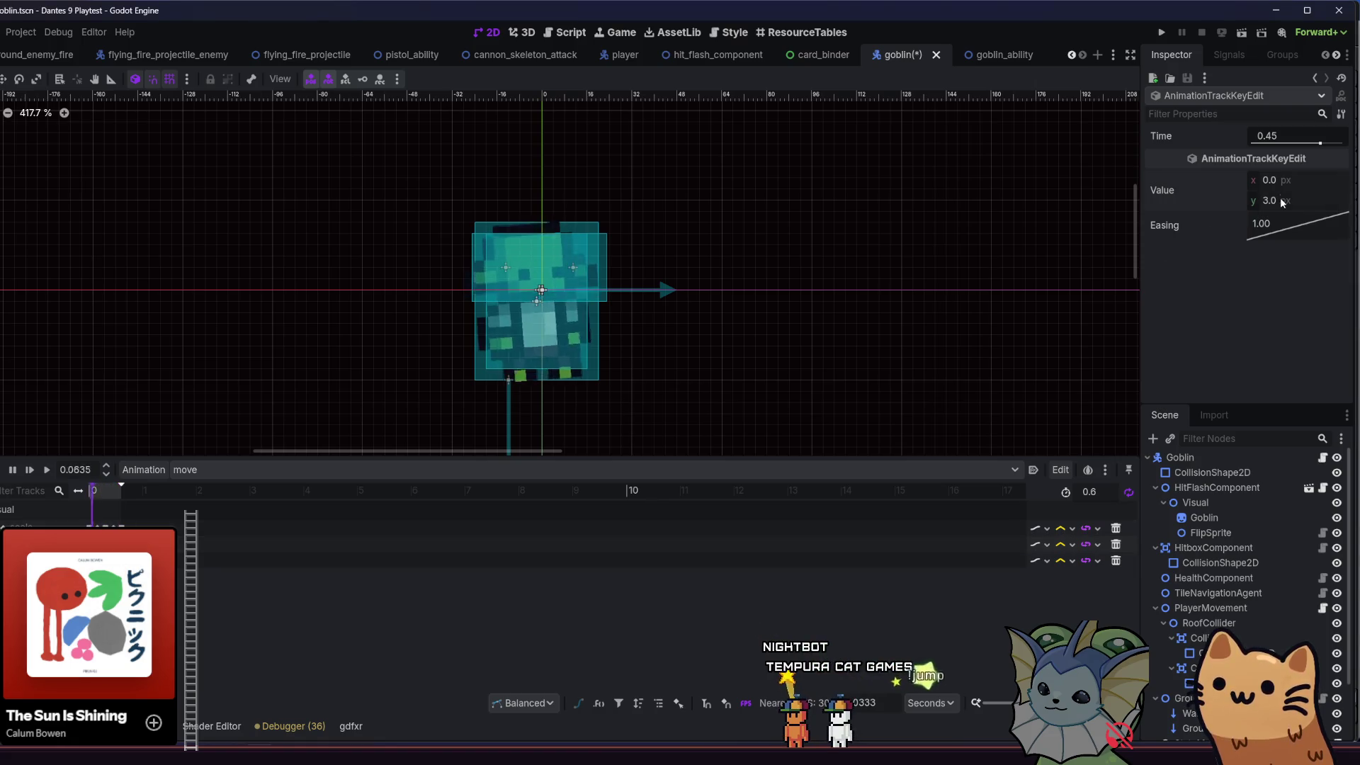
text(2)
key(Return)
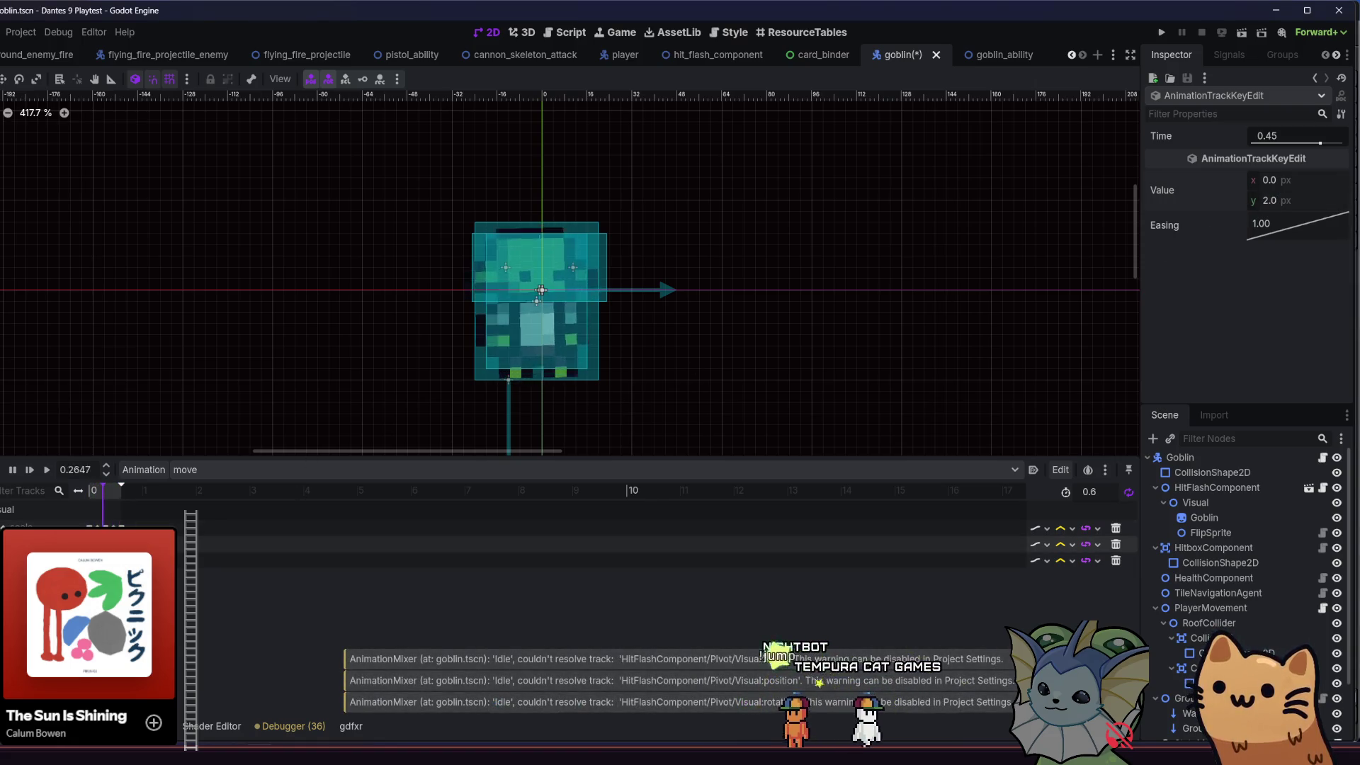
click(101, 544)
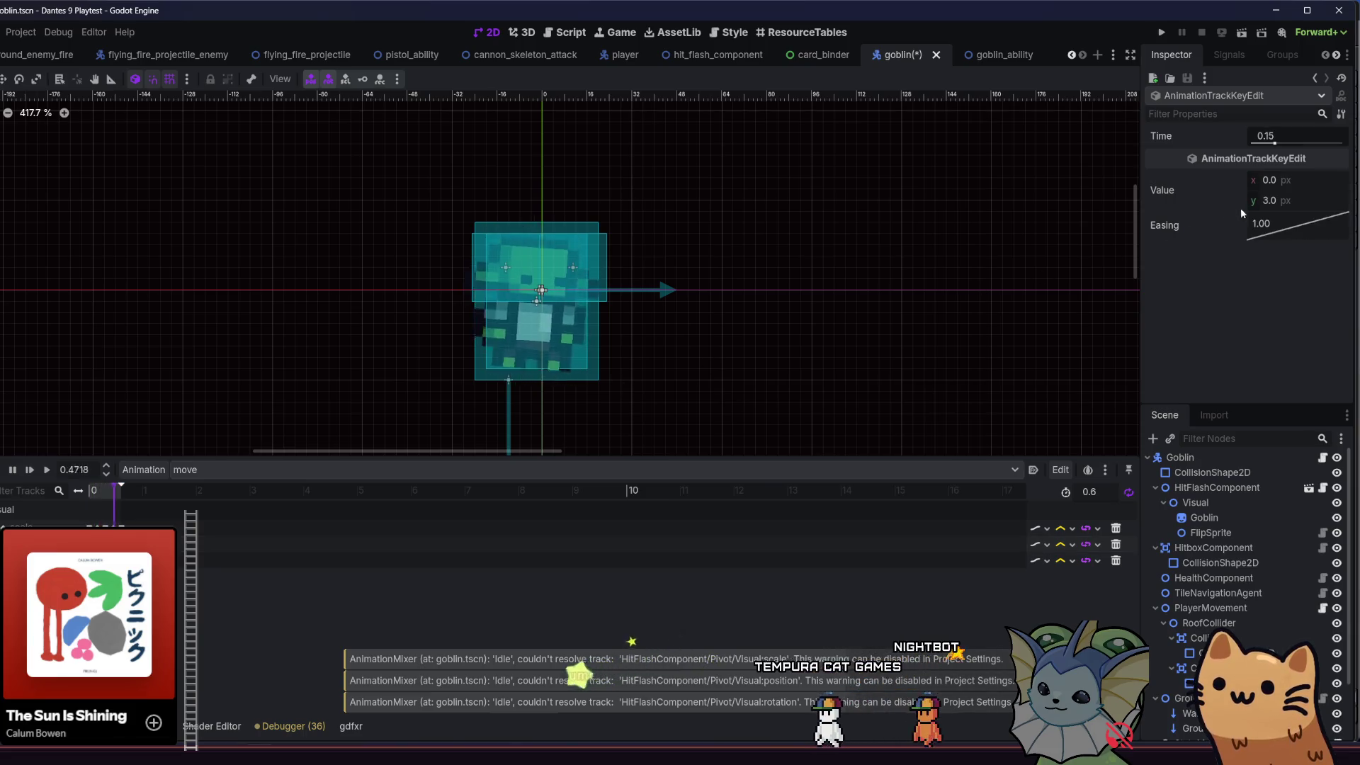
text(2)
key(Return)
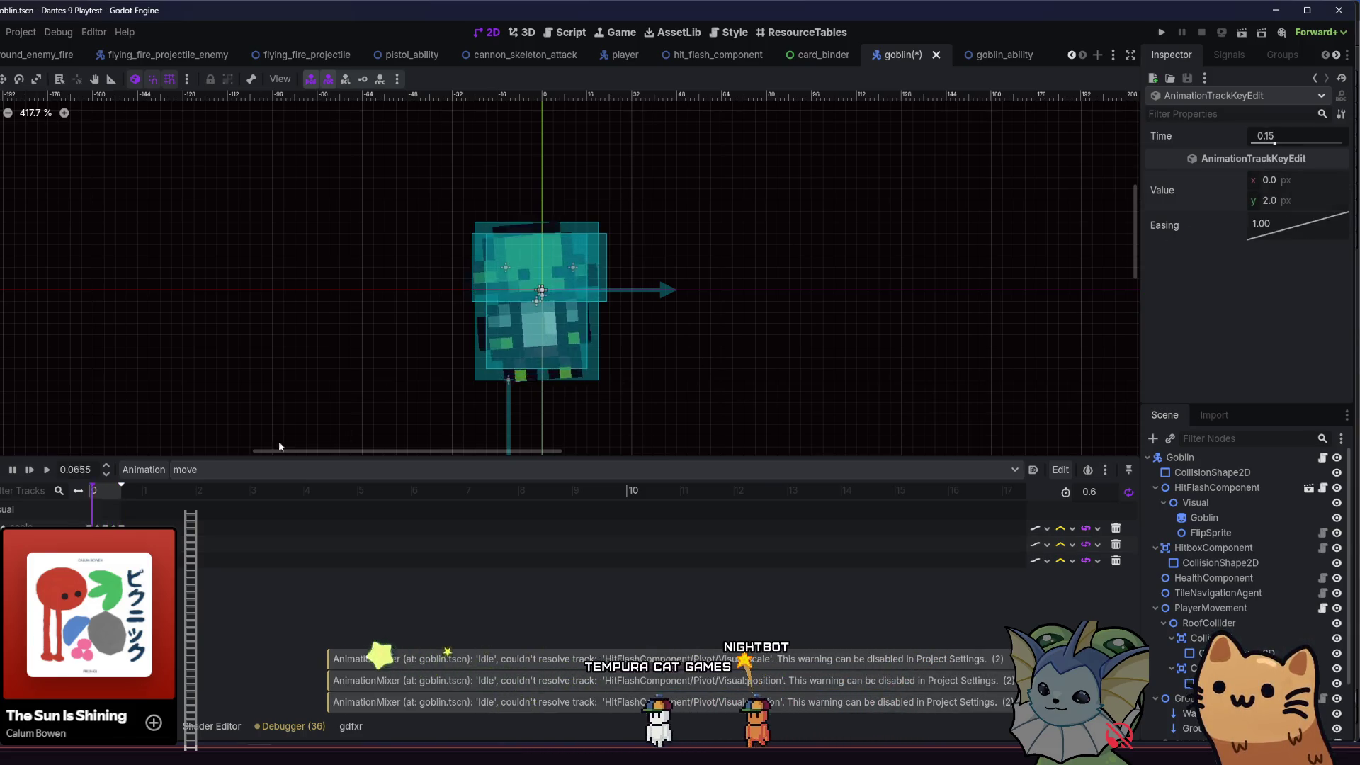
key(ctrl+z)
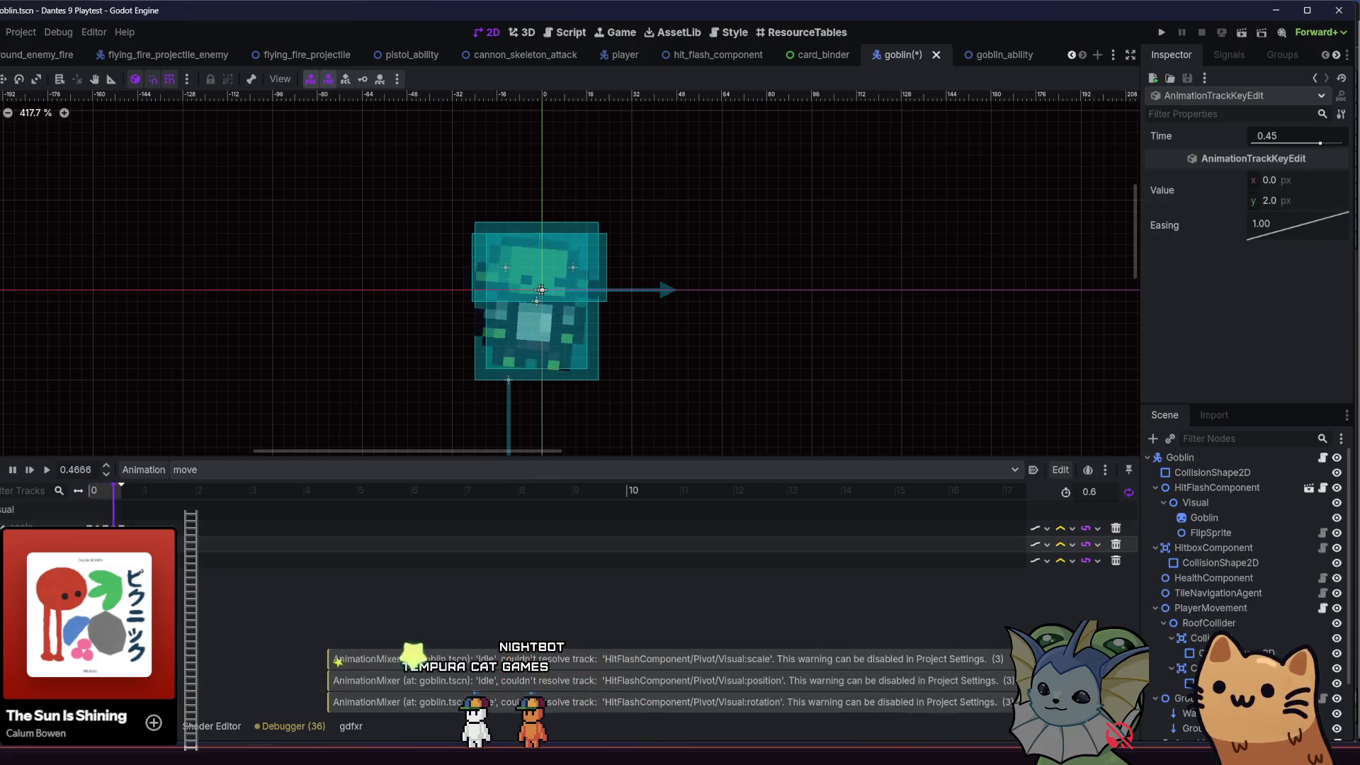
text(3)
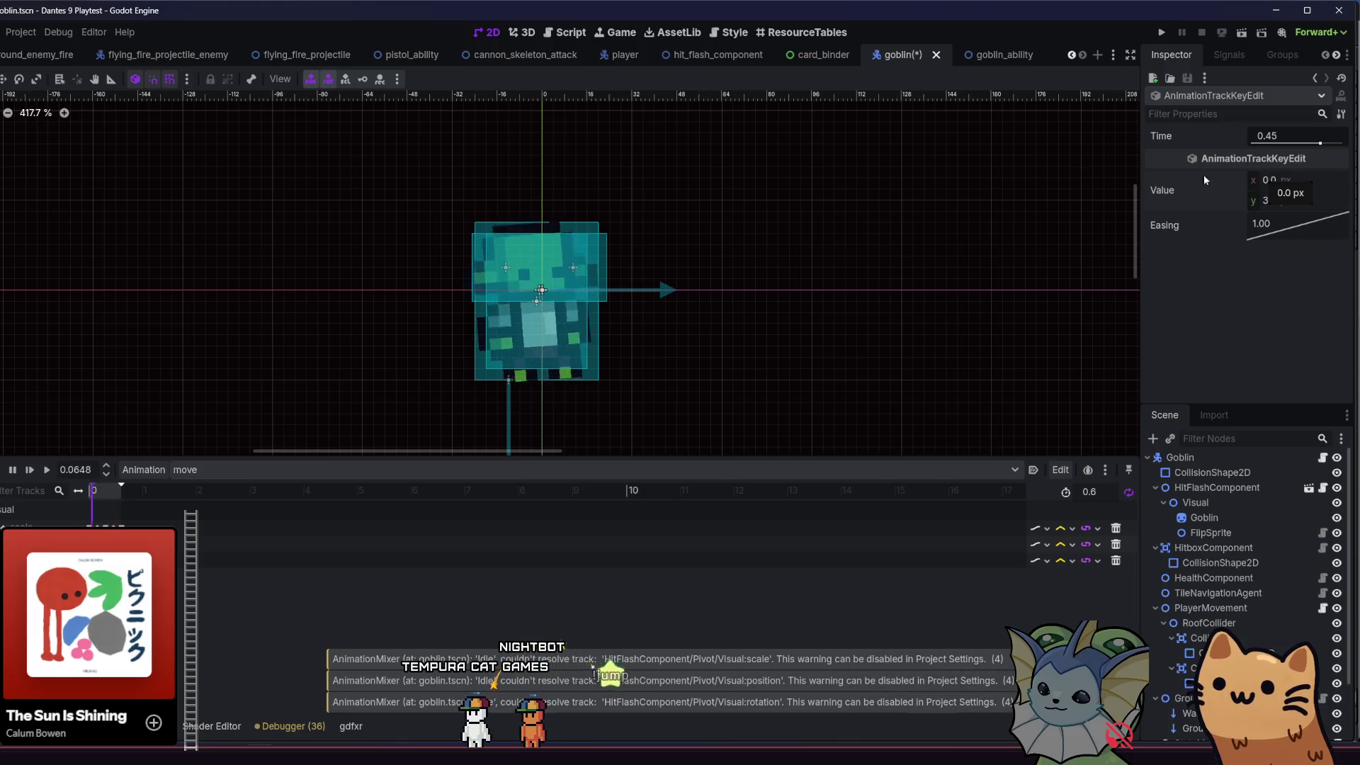
click(473, 585)
- Switch the goblin to its Idle animation and play it
click(355, 470)
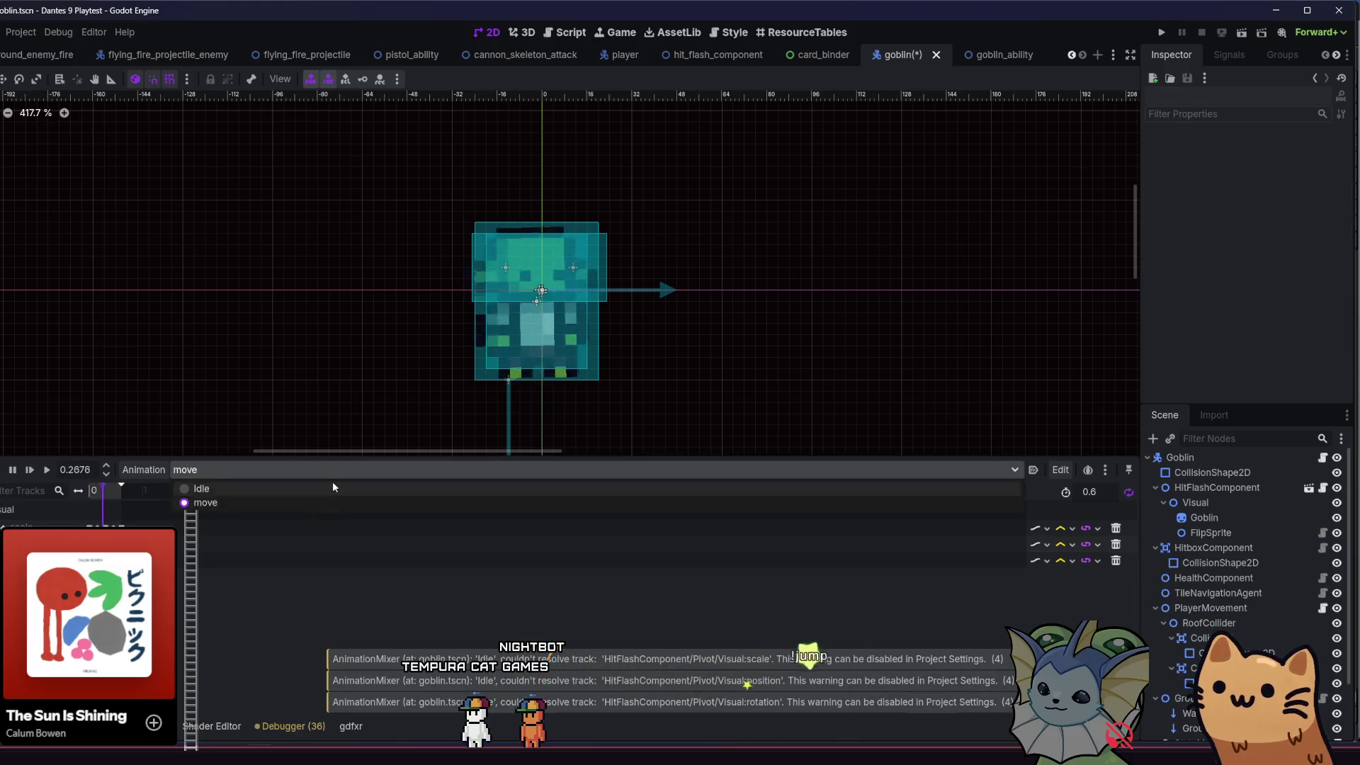
click(333, 482)
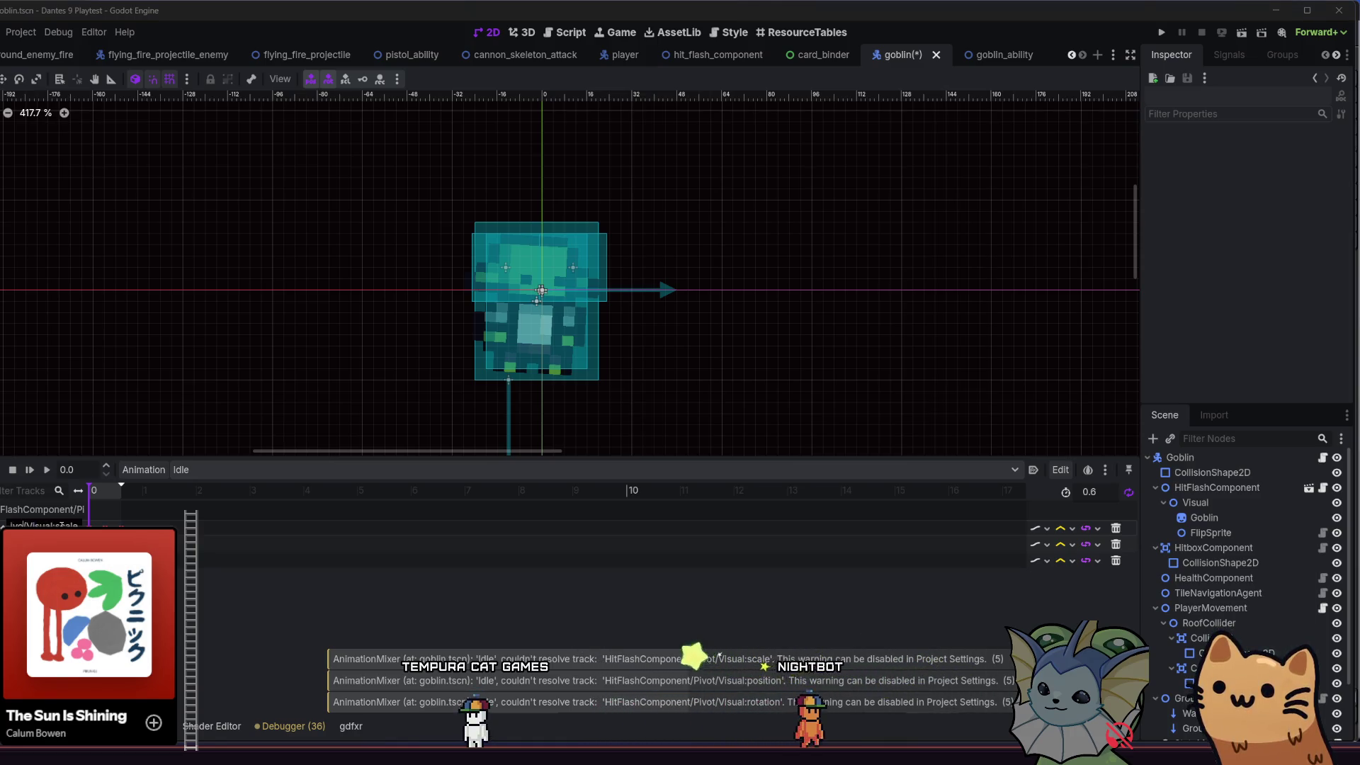
drag(63, 525, 62, 546)
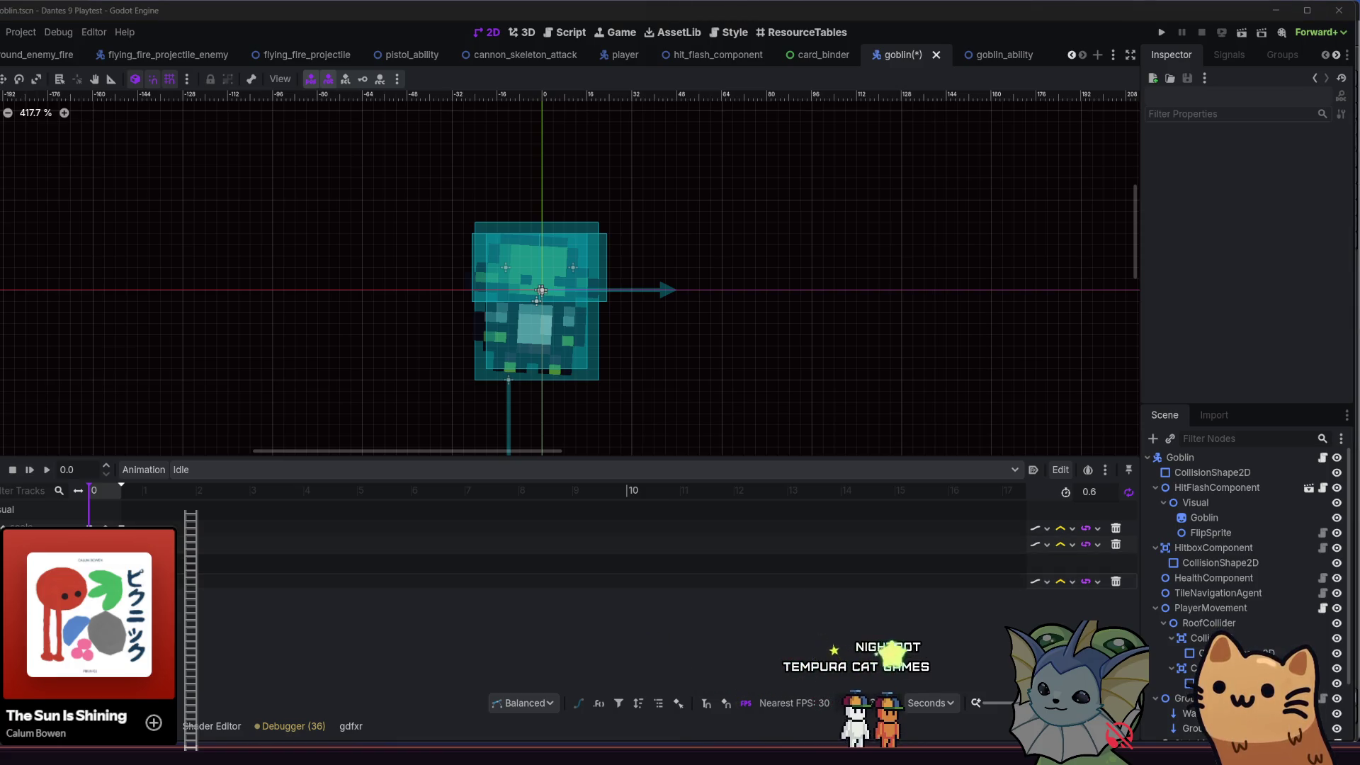
key(shift+d)
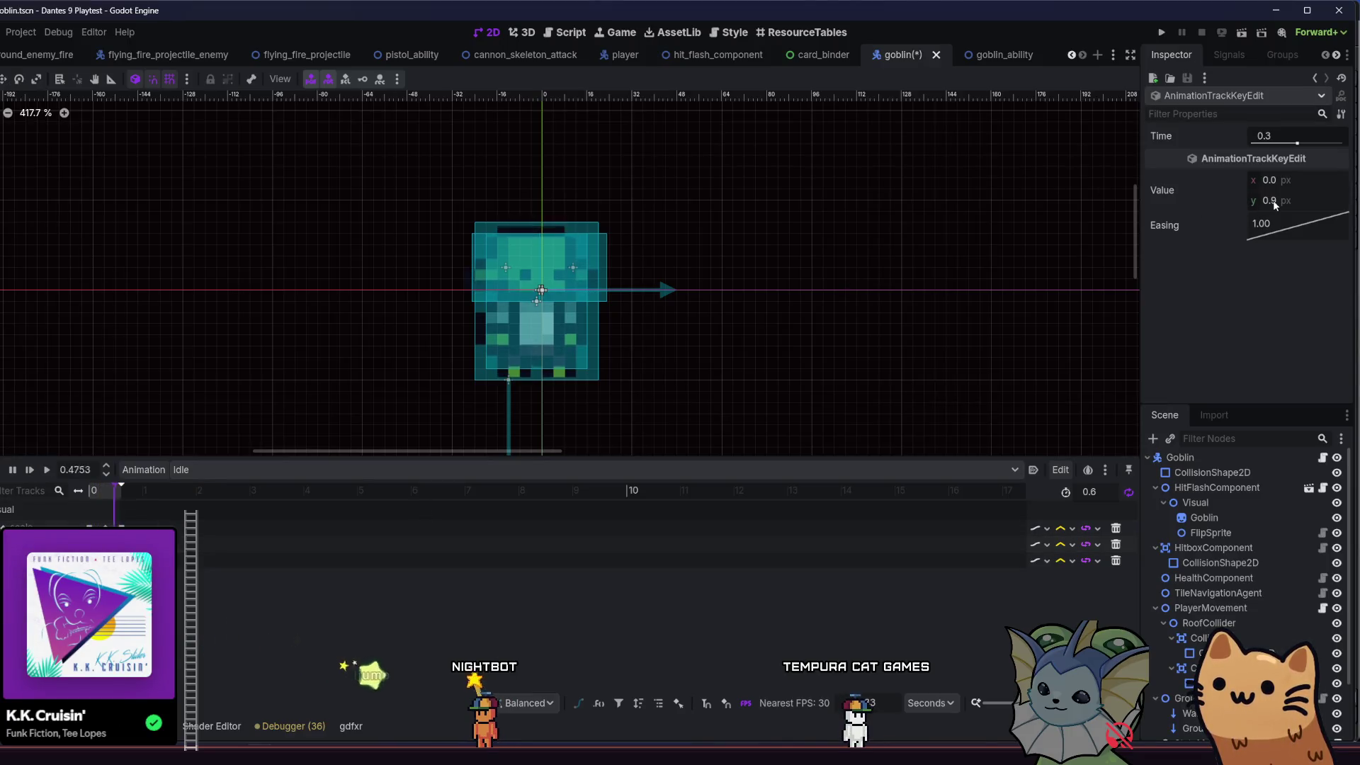
- Set the Idle animation's 0.3 s key to a 3.2 px vertical offset
text(2)
key(Return)
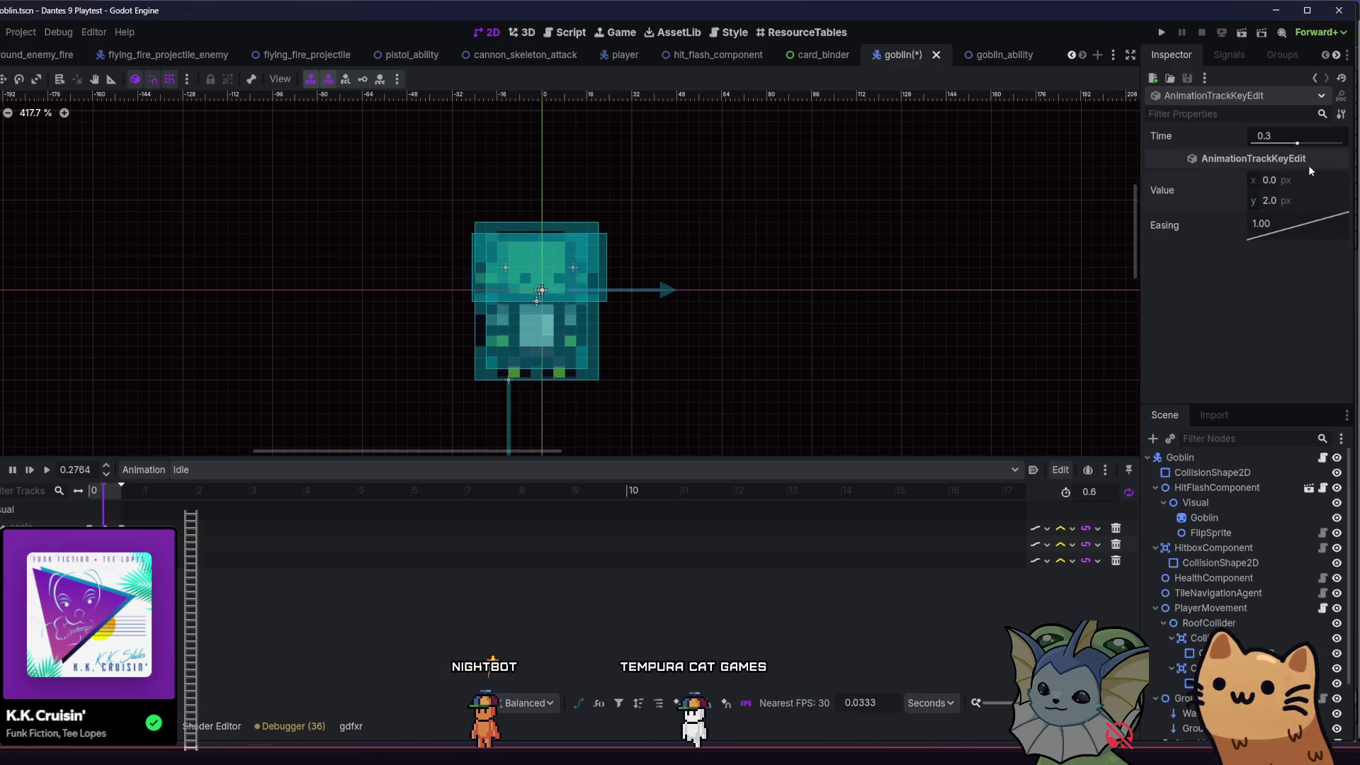
click(1305, 200)
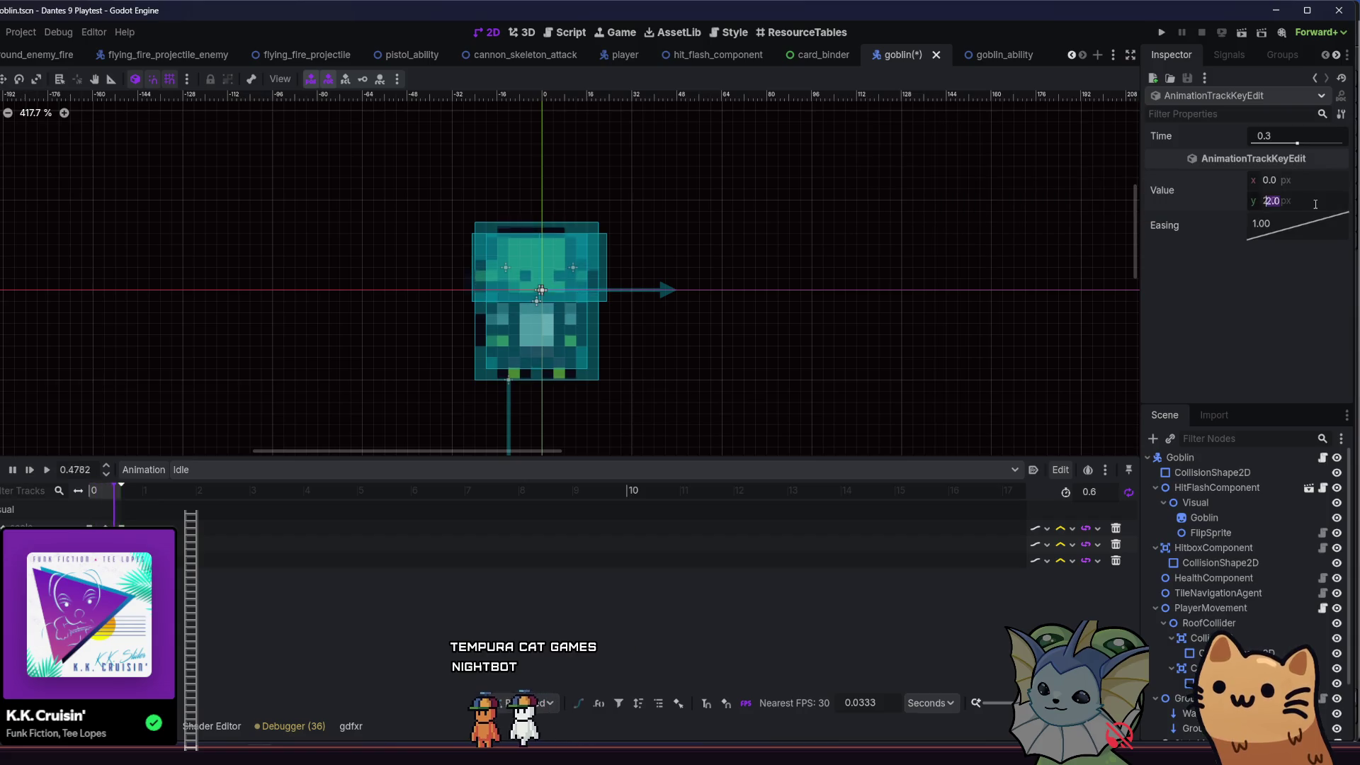
text(2.4)
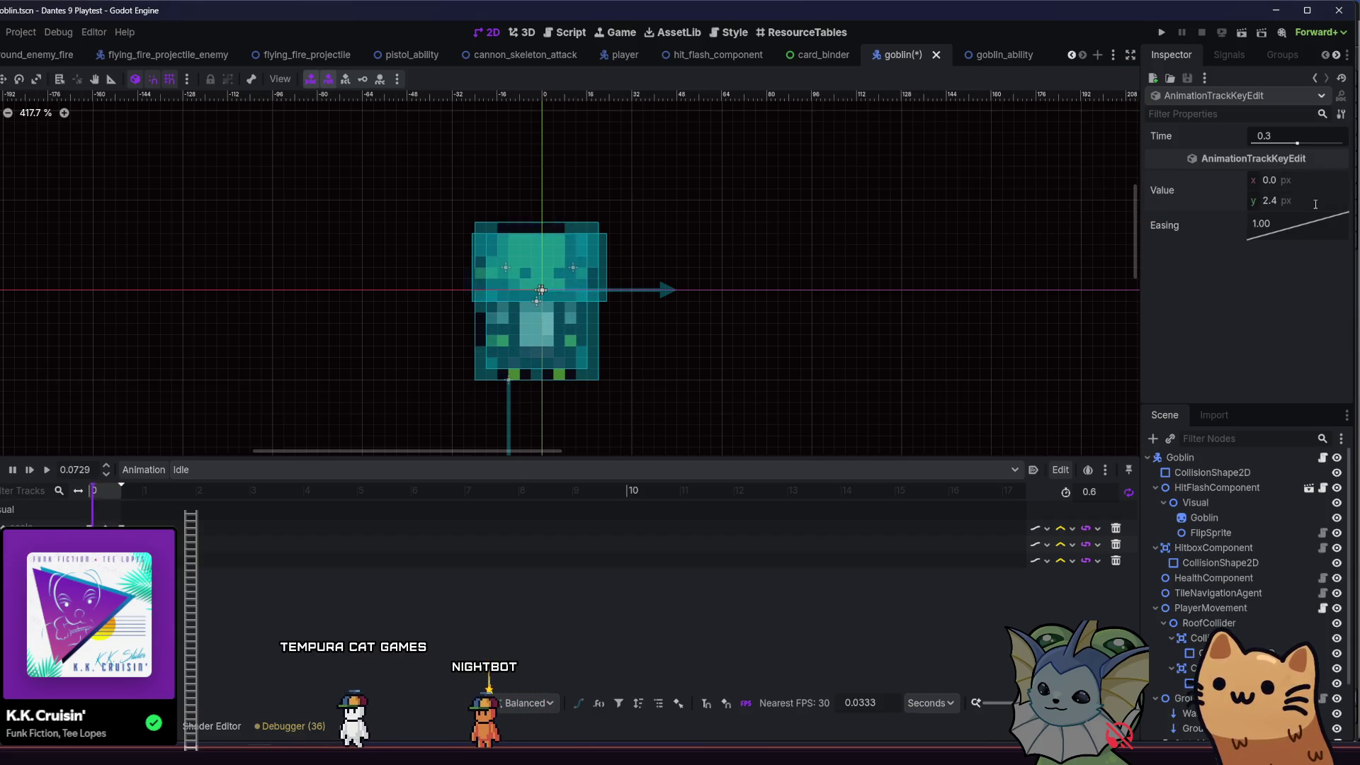
text(3)
key(Return)
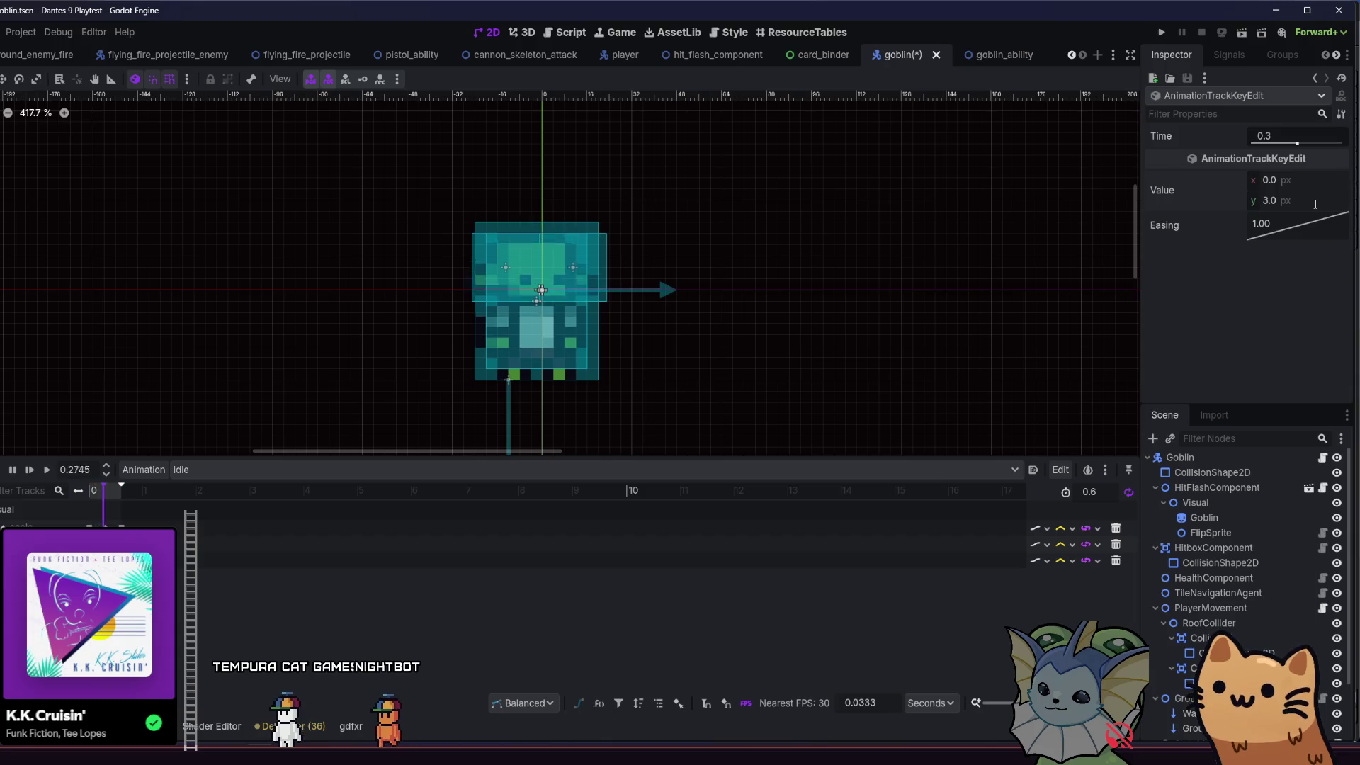
text(3.2)
key(Return)
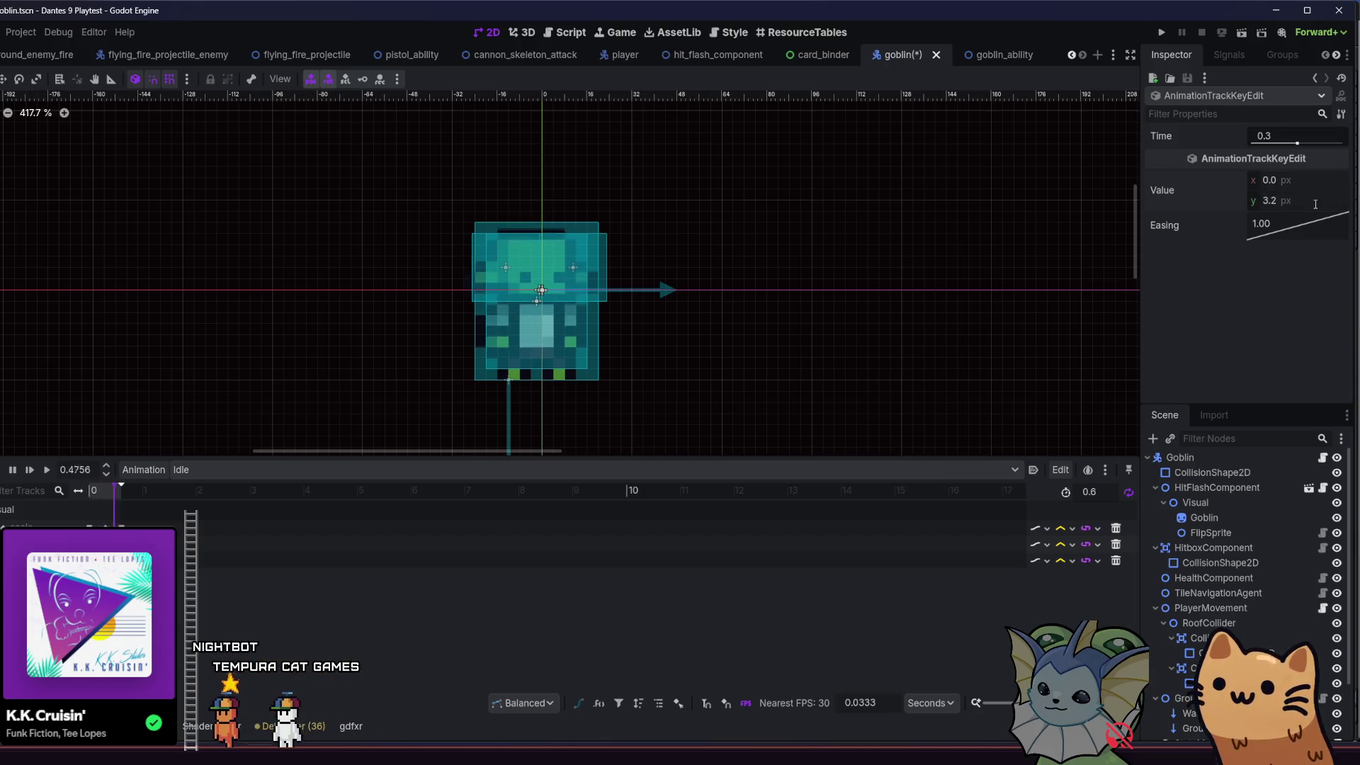
scroll(563, 356, up, 4)
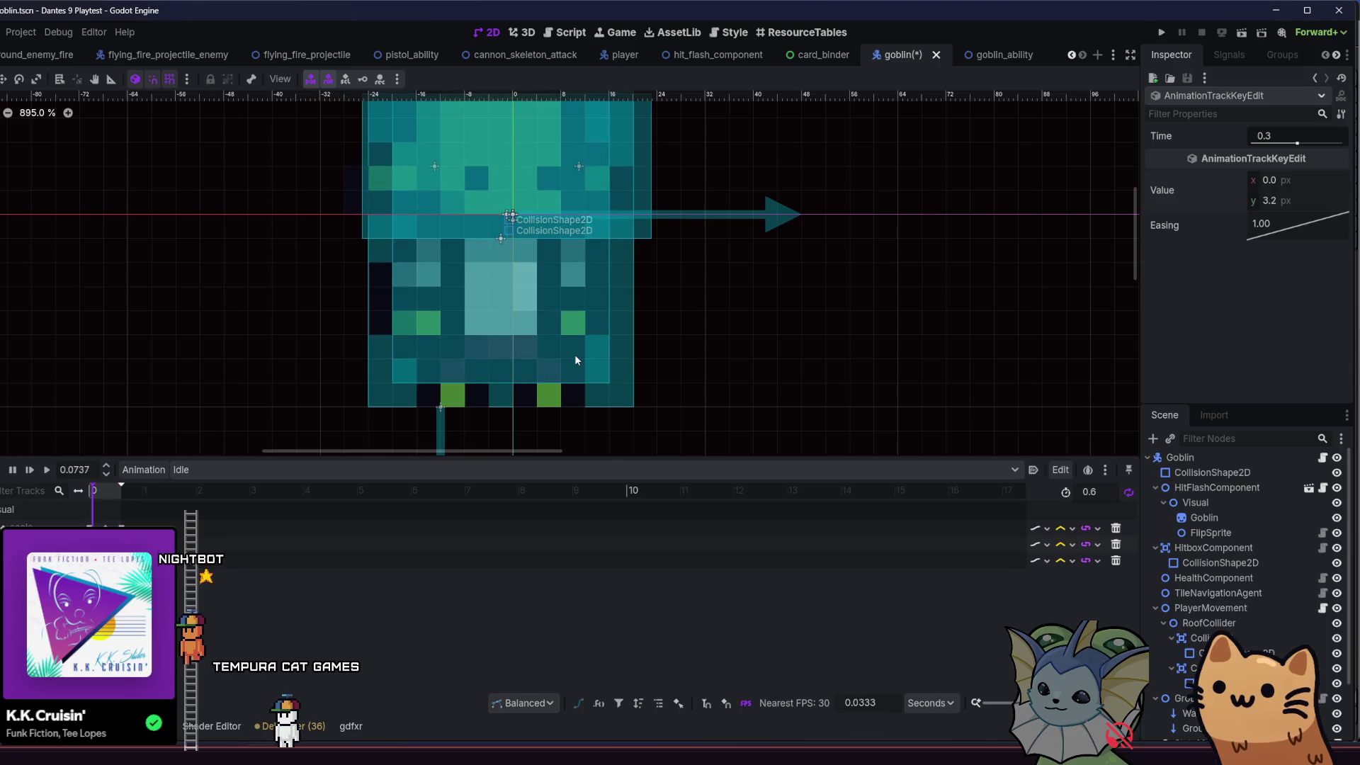
scroll(575, 359, down, 4)
drag(445, 332, 582, 334)
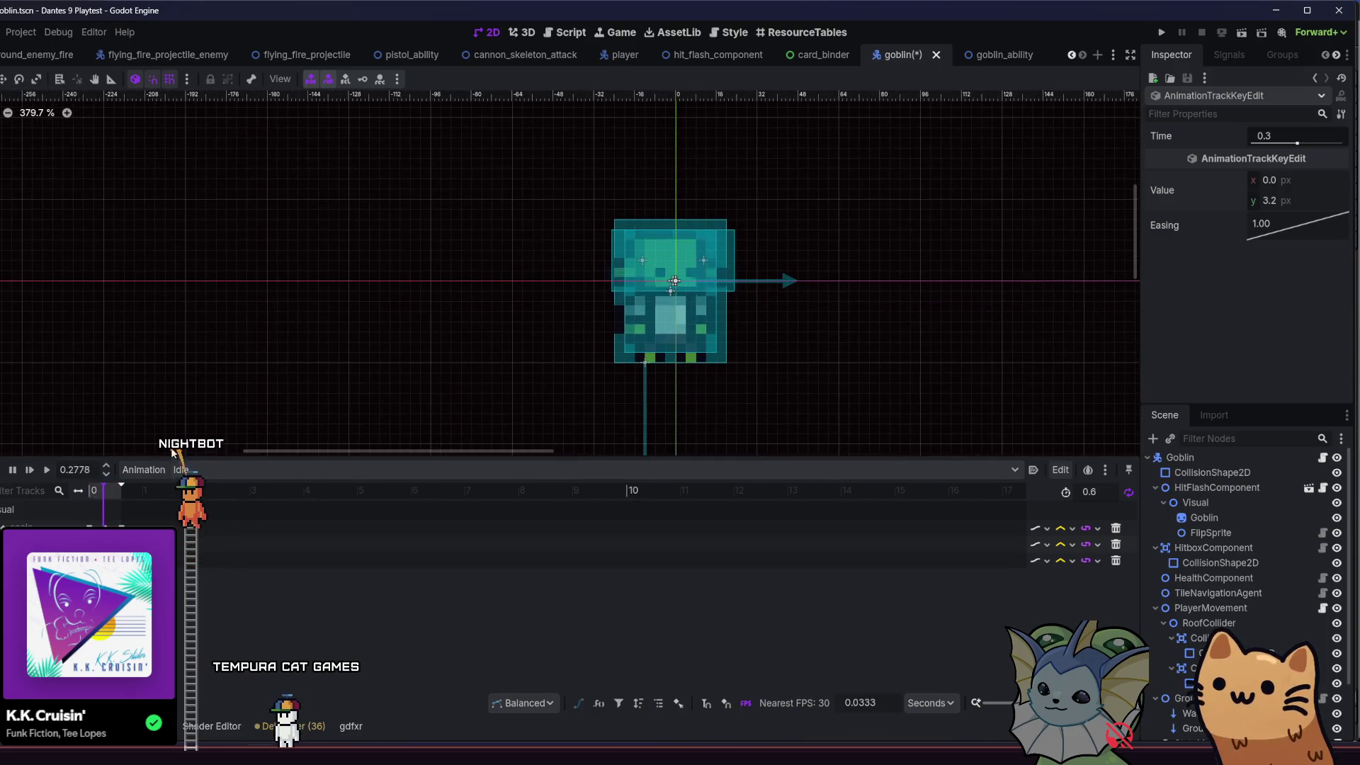
click(228, 473)
click(210, 503)
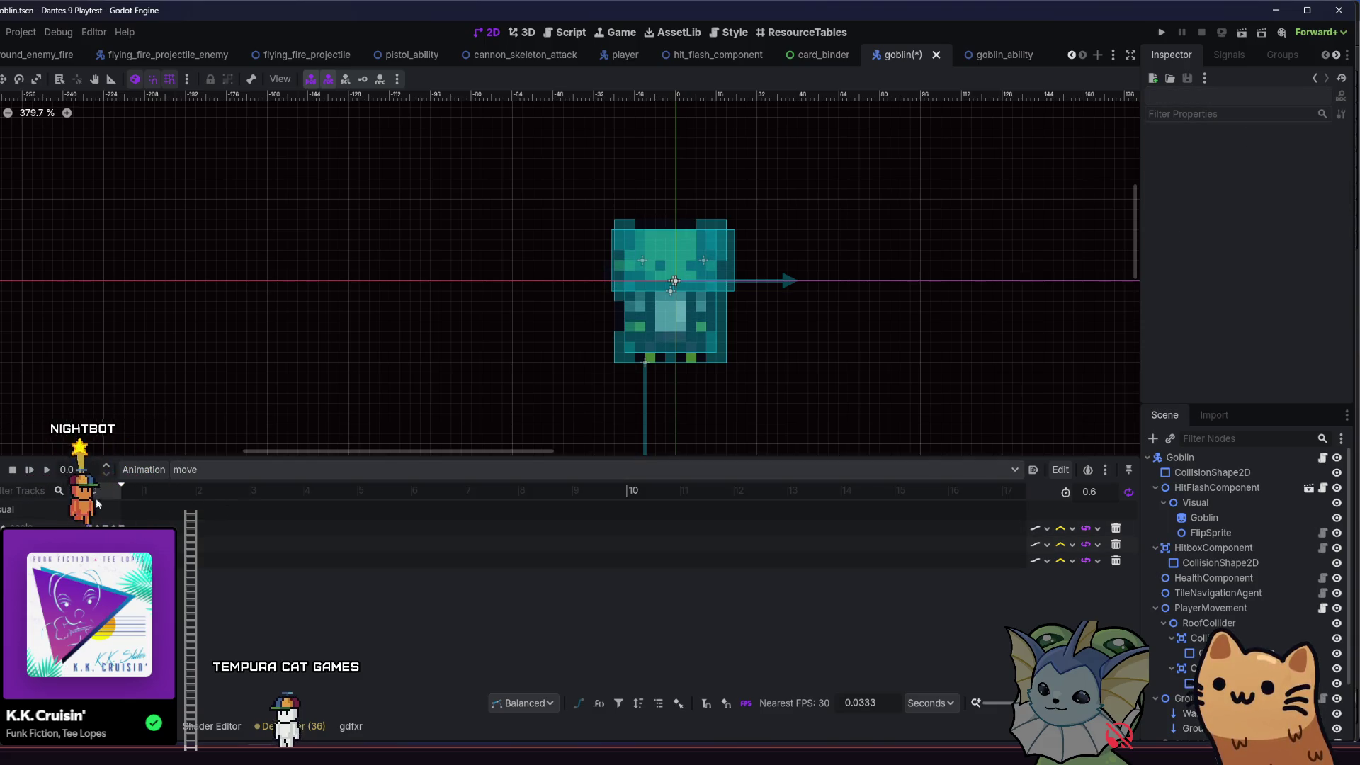
click(99, 544)
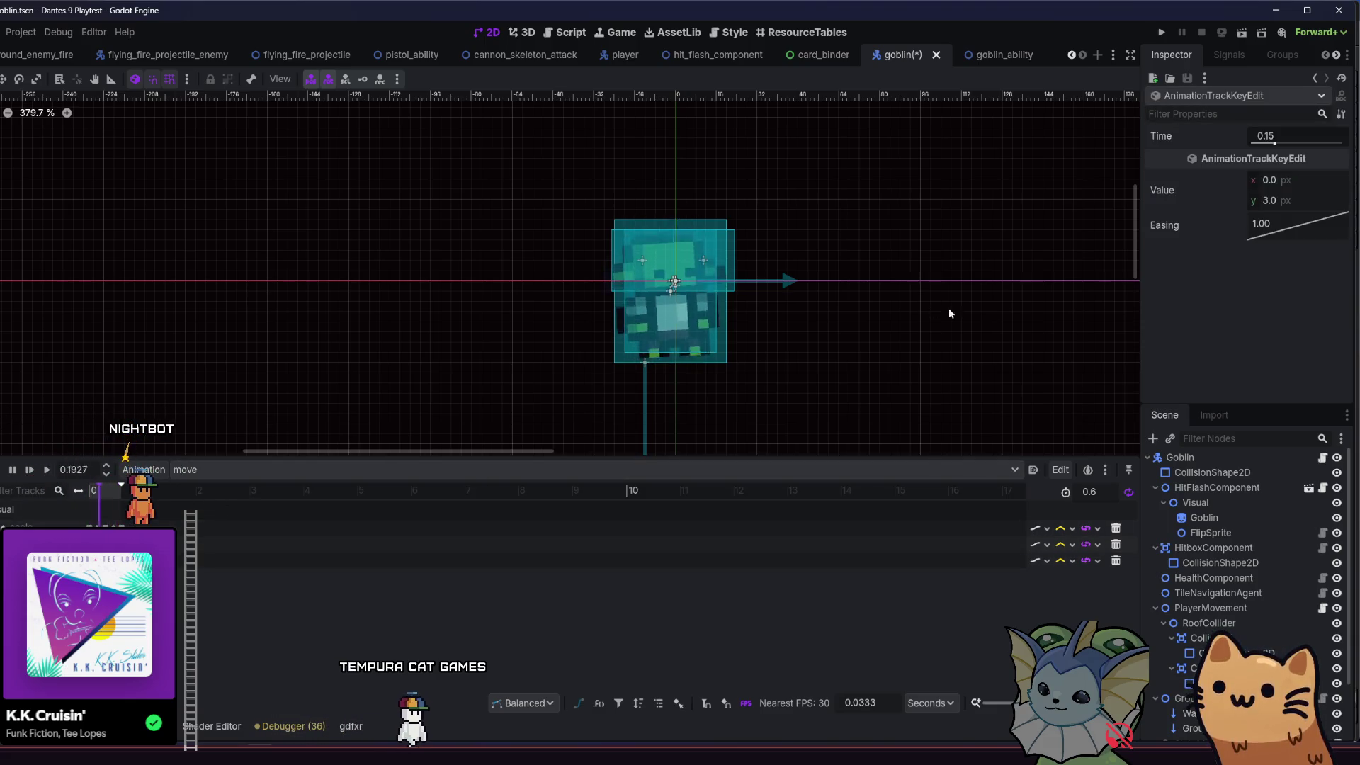
drag(1266, 206, 1268, 205)
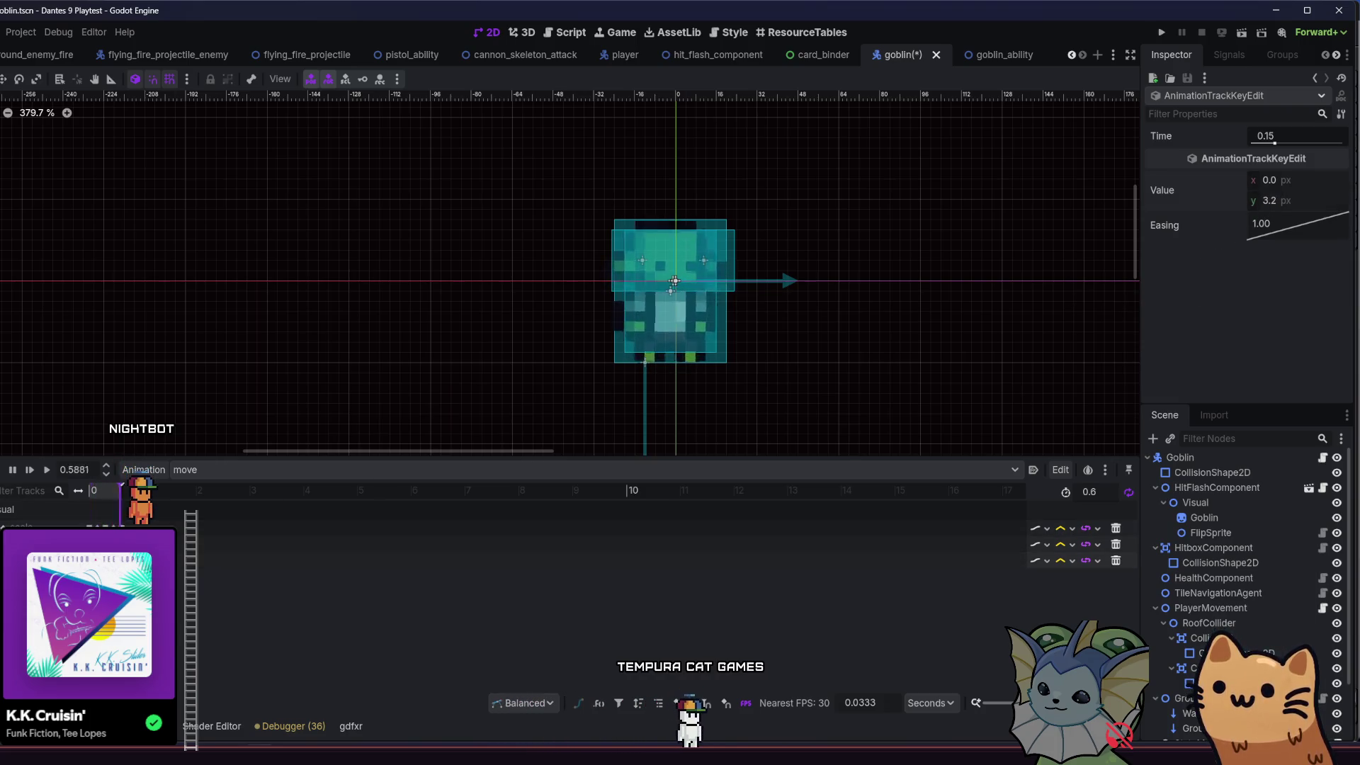
click(1304, 201)
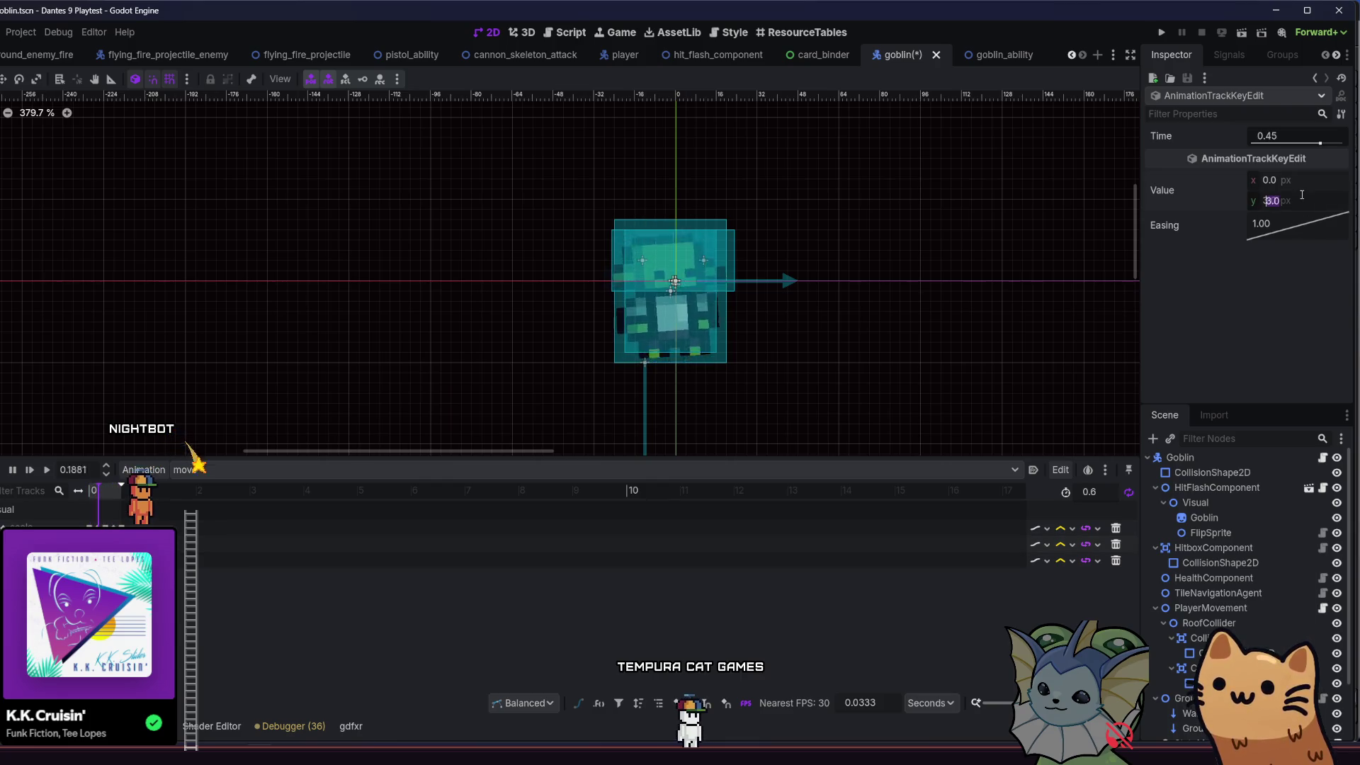
text(3.2)
key(Return)
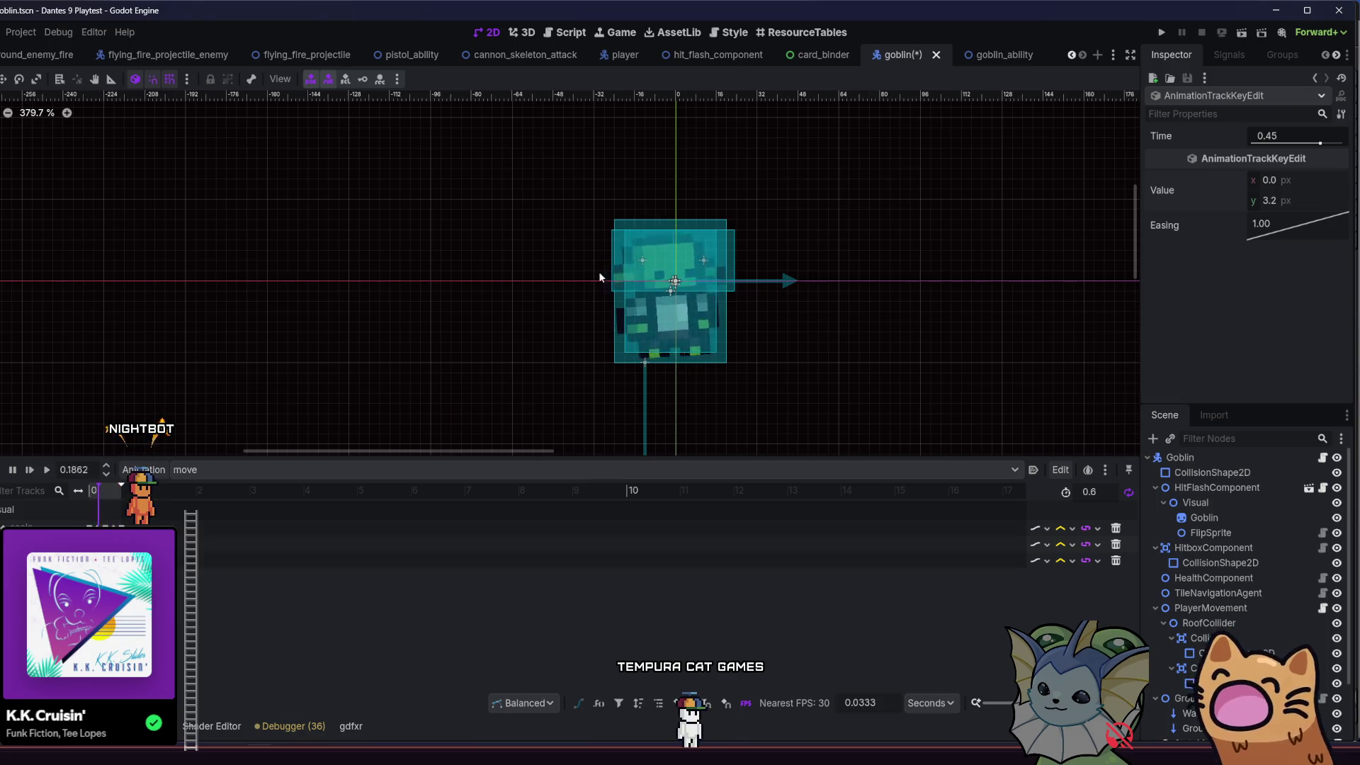
key(ctrl+s)
mouse_move(573, 247)
mouse_down()
mouse_move(532, 253)
mouse_move(559, 295)
mouse_up()
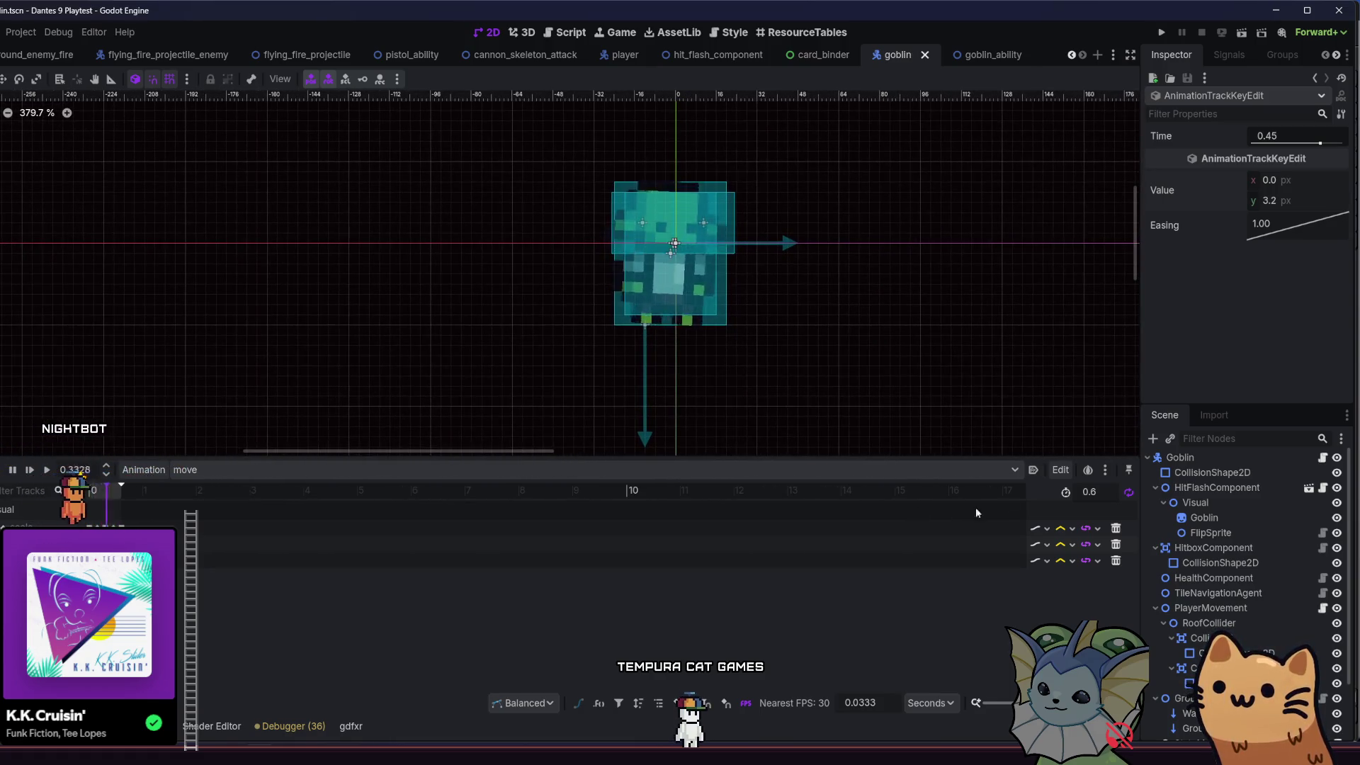
scroll(1243, 625, down, 3)
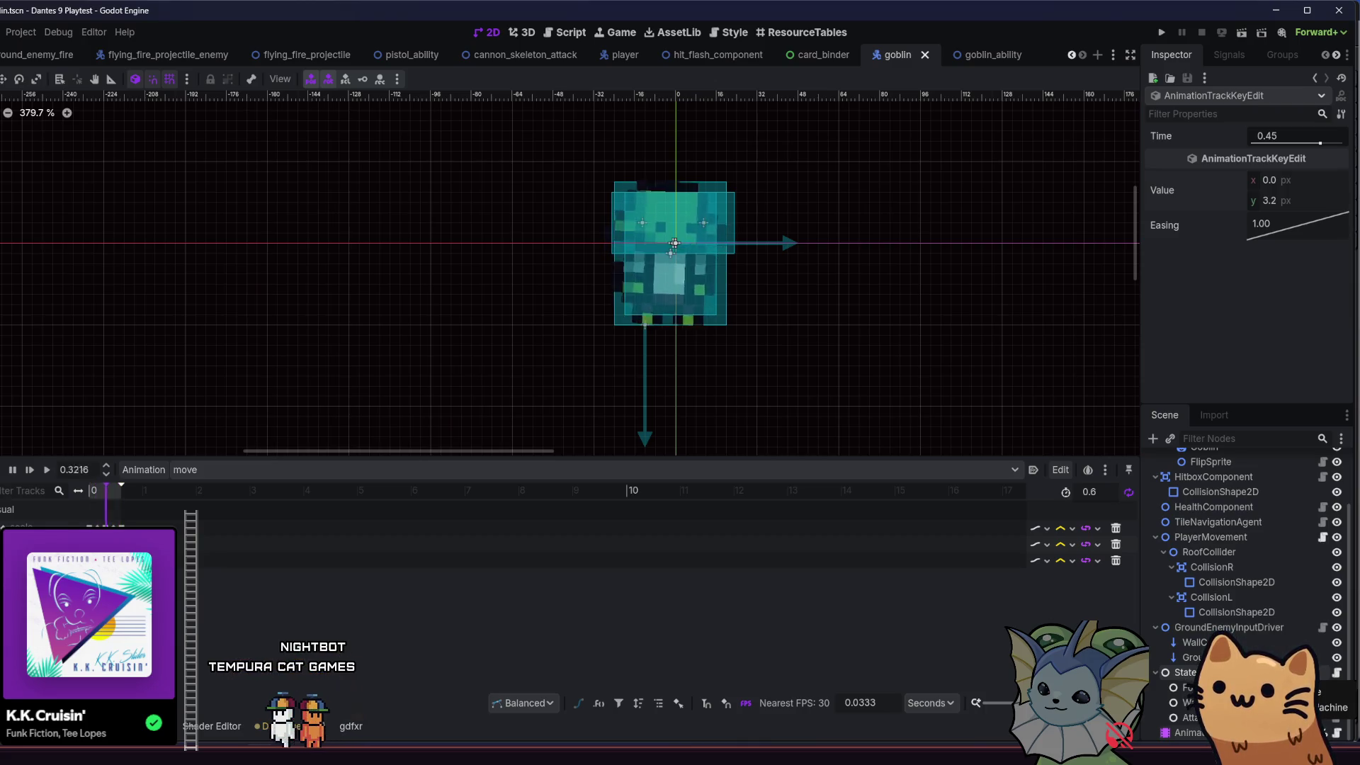
- Review the AnimationPlayer's callback mode and root motion settings
click(1190, 732)
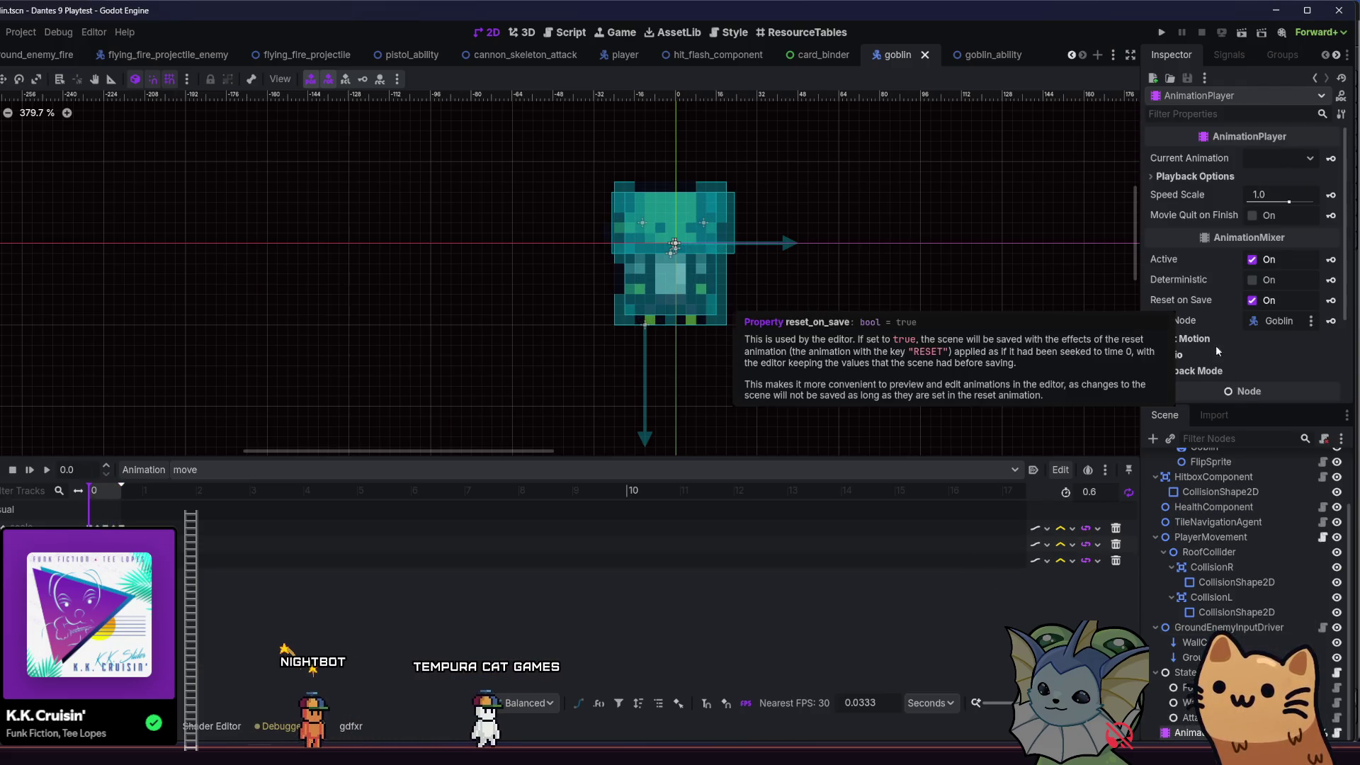
scroll(1208, 277, down, 3)
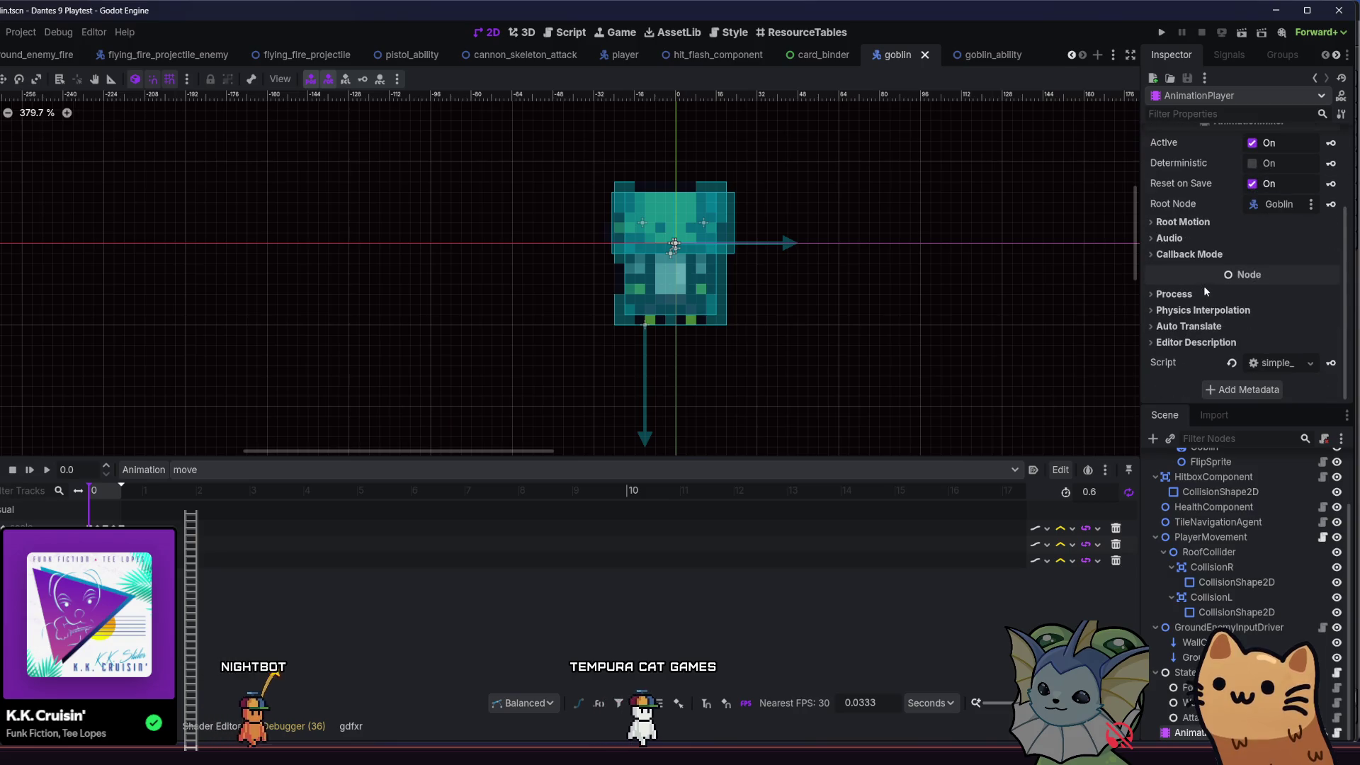
click(1190, 254)
click(1189, 255)
click(1182, 222)
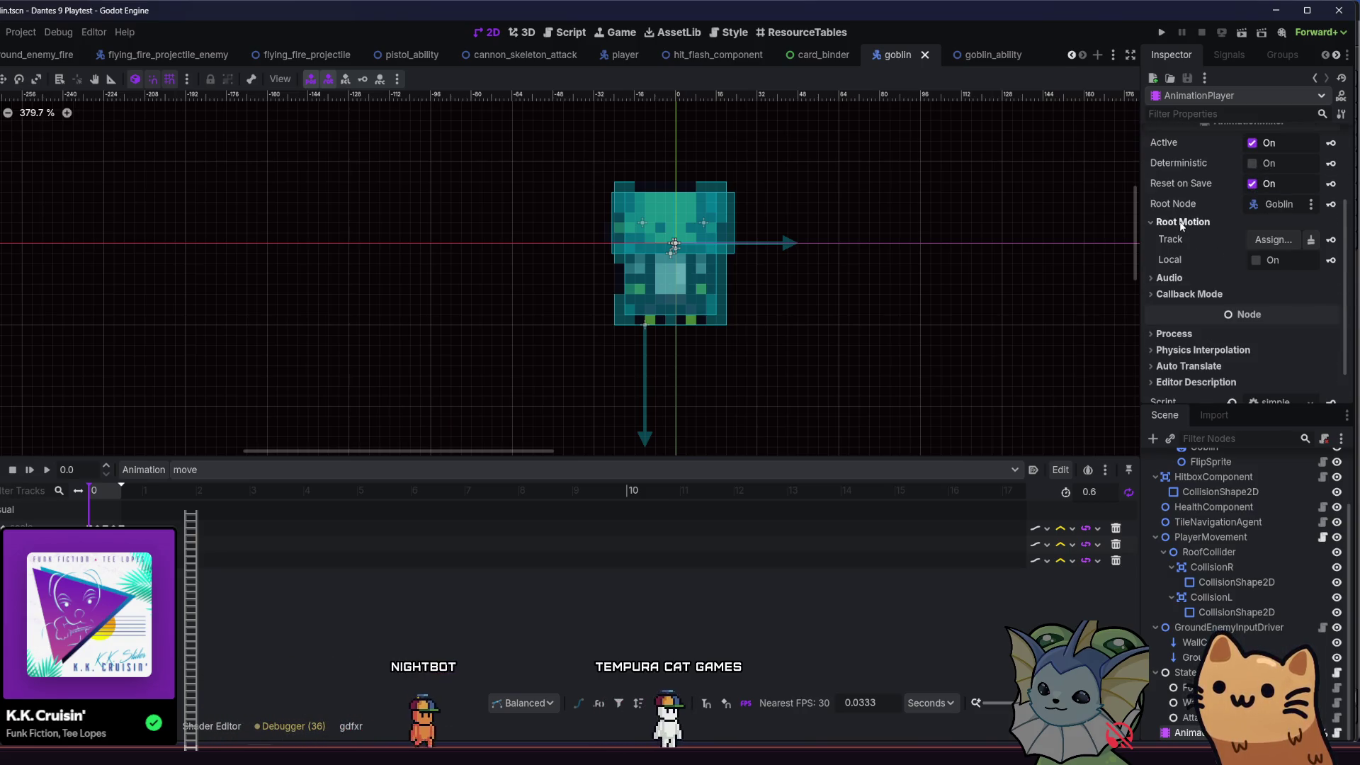
click(1182, 223)
- Check the playback options, then open state.gd from a state node
scroll(1179, 233, up, 3)
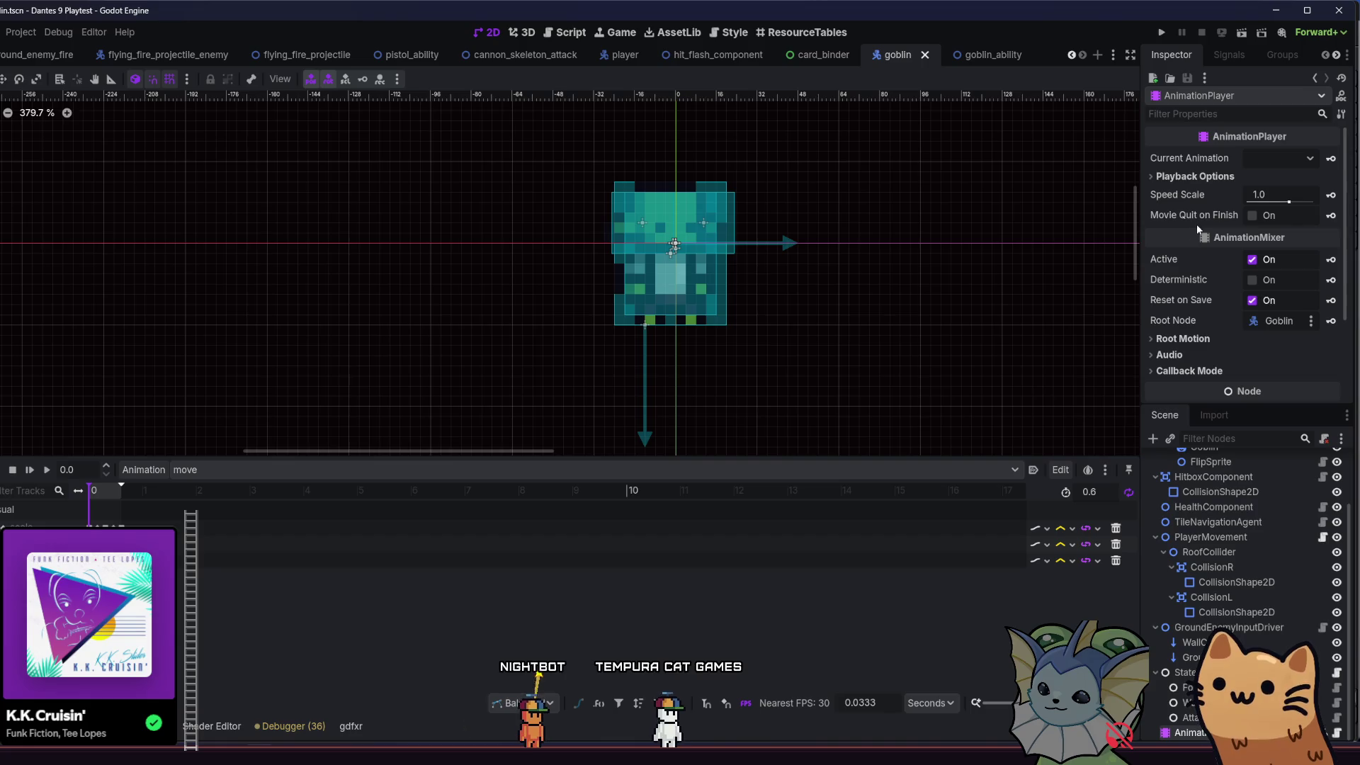
click(1195, 177)
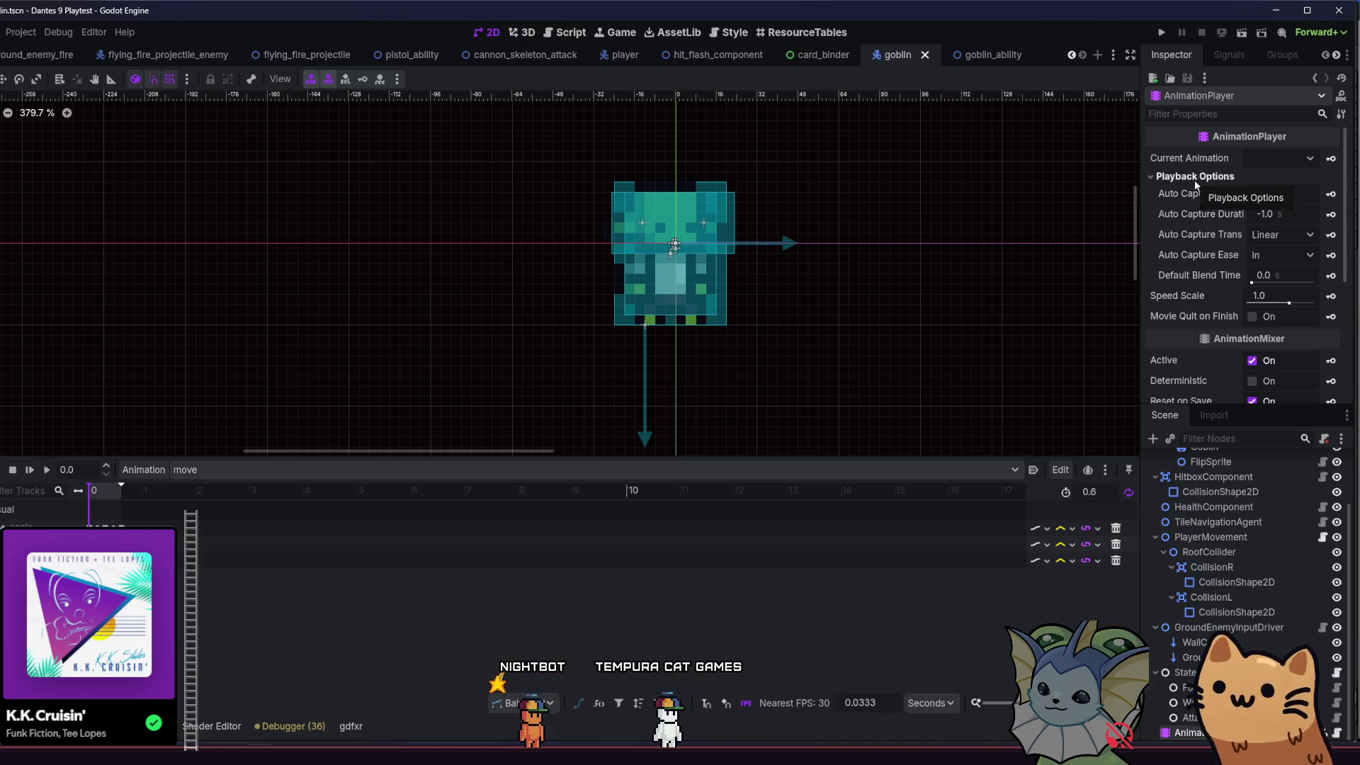
click(1194, 178)
click(1190, 718)
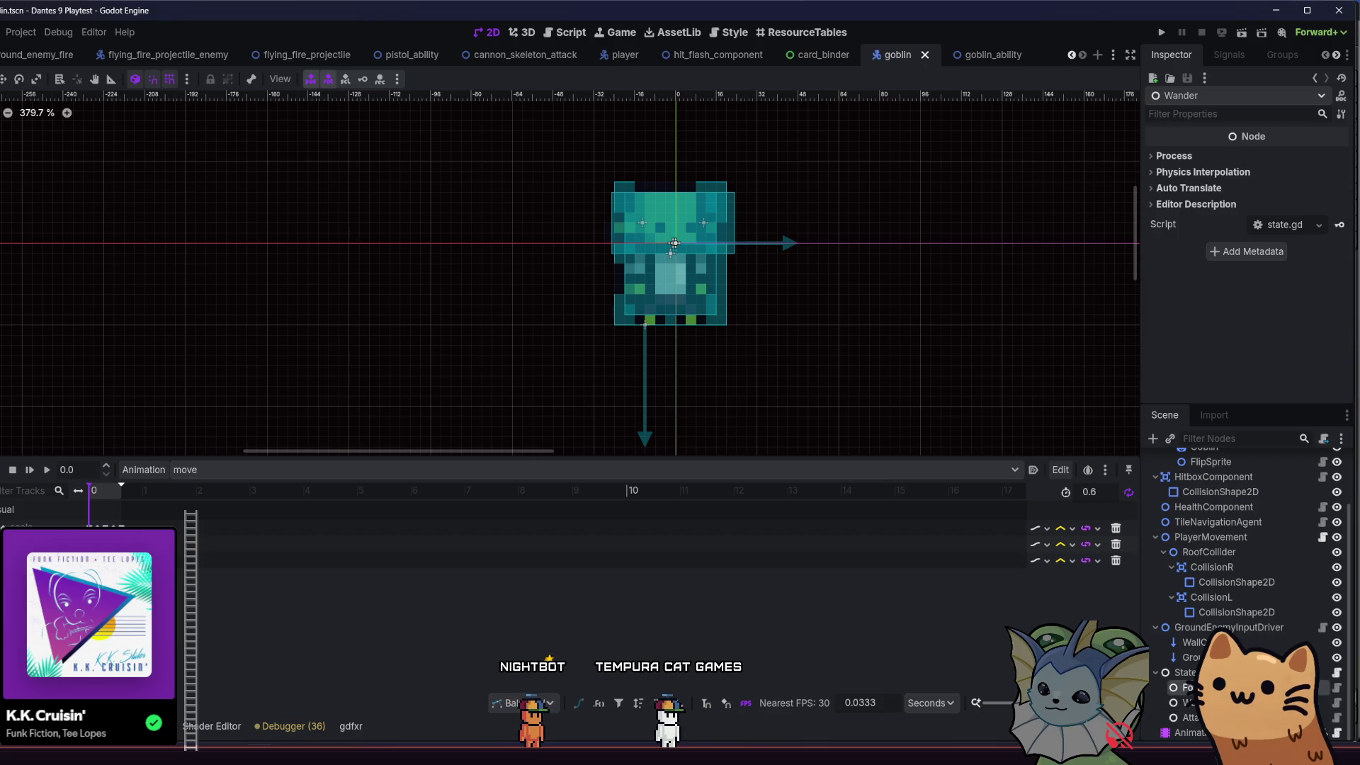
click(1338, 688)
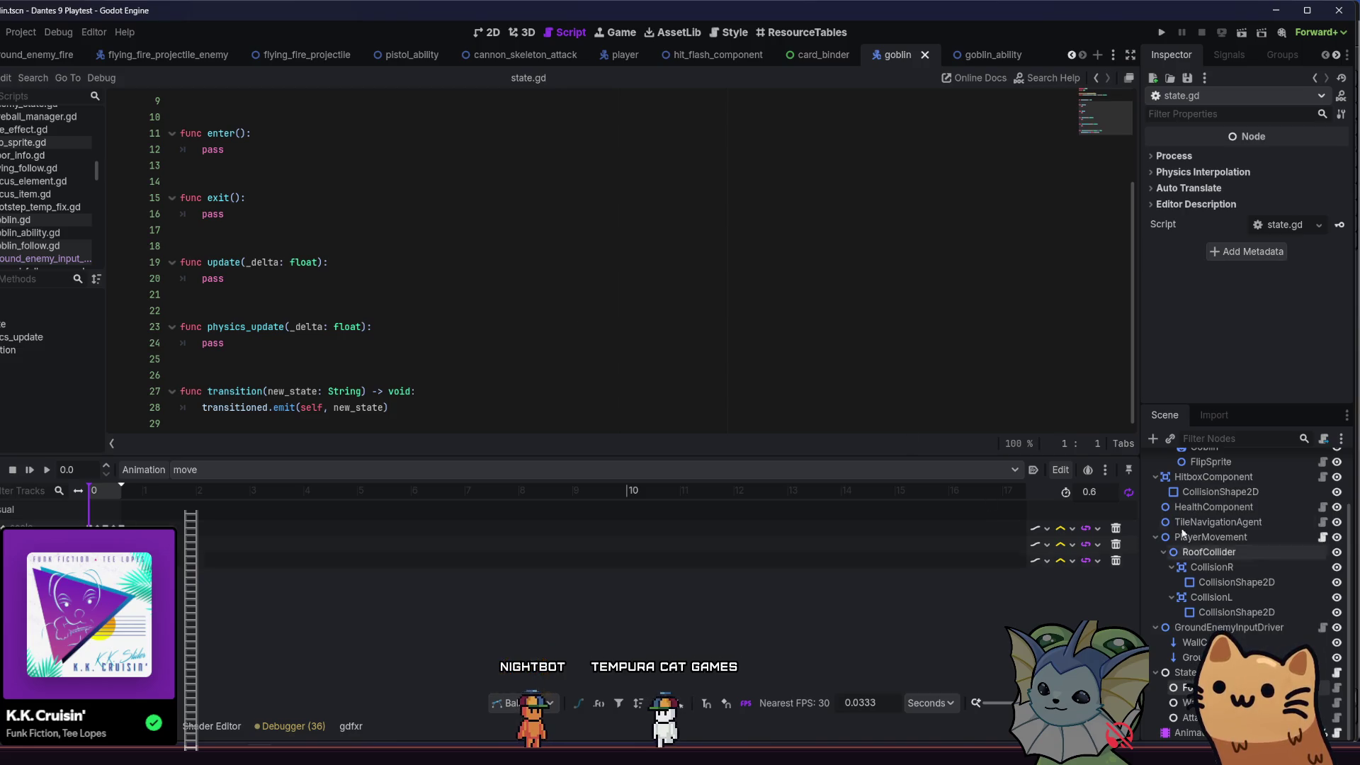
- Attach the existing goblin_follow.gd script to the state node and open it
click(1323, 440)
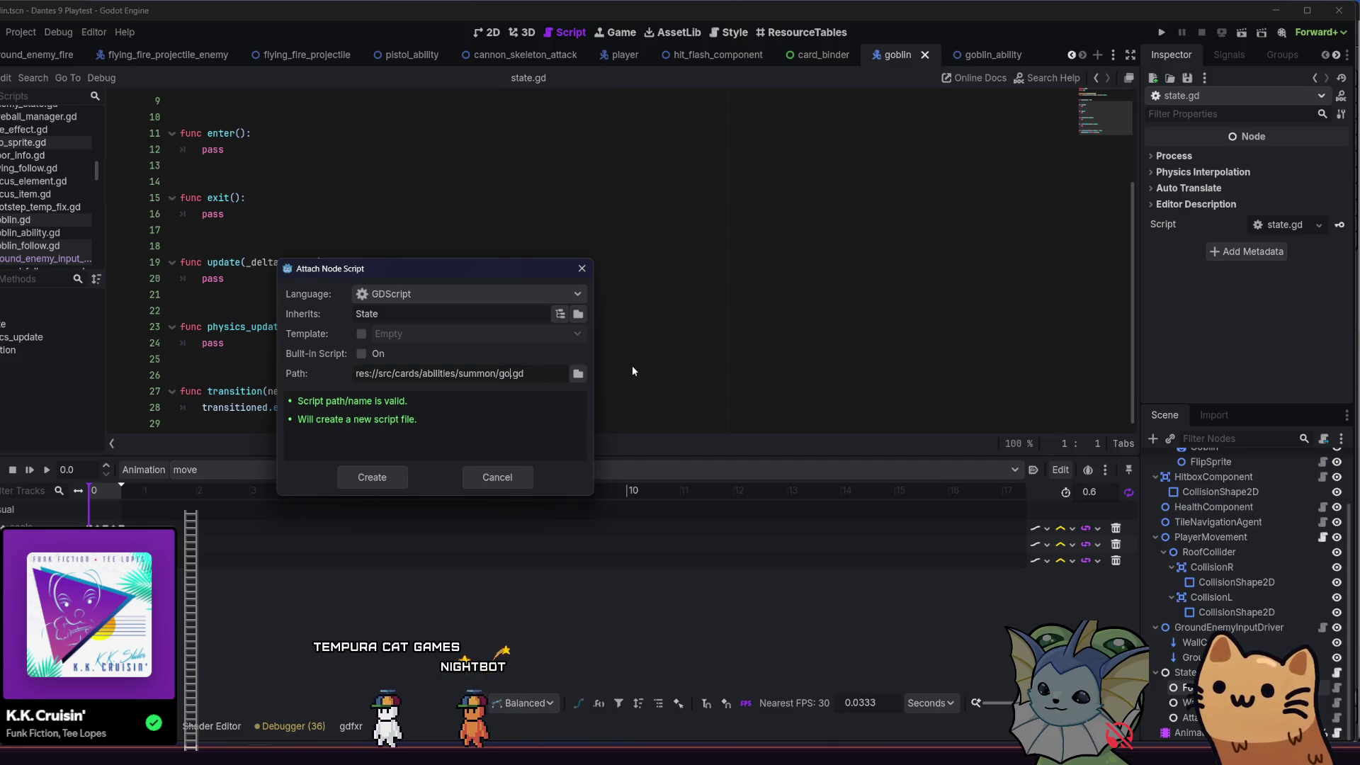
text(goblin_follow)
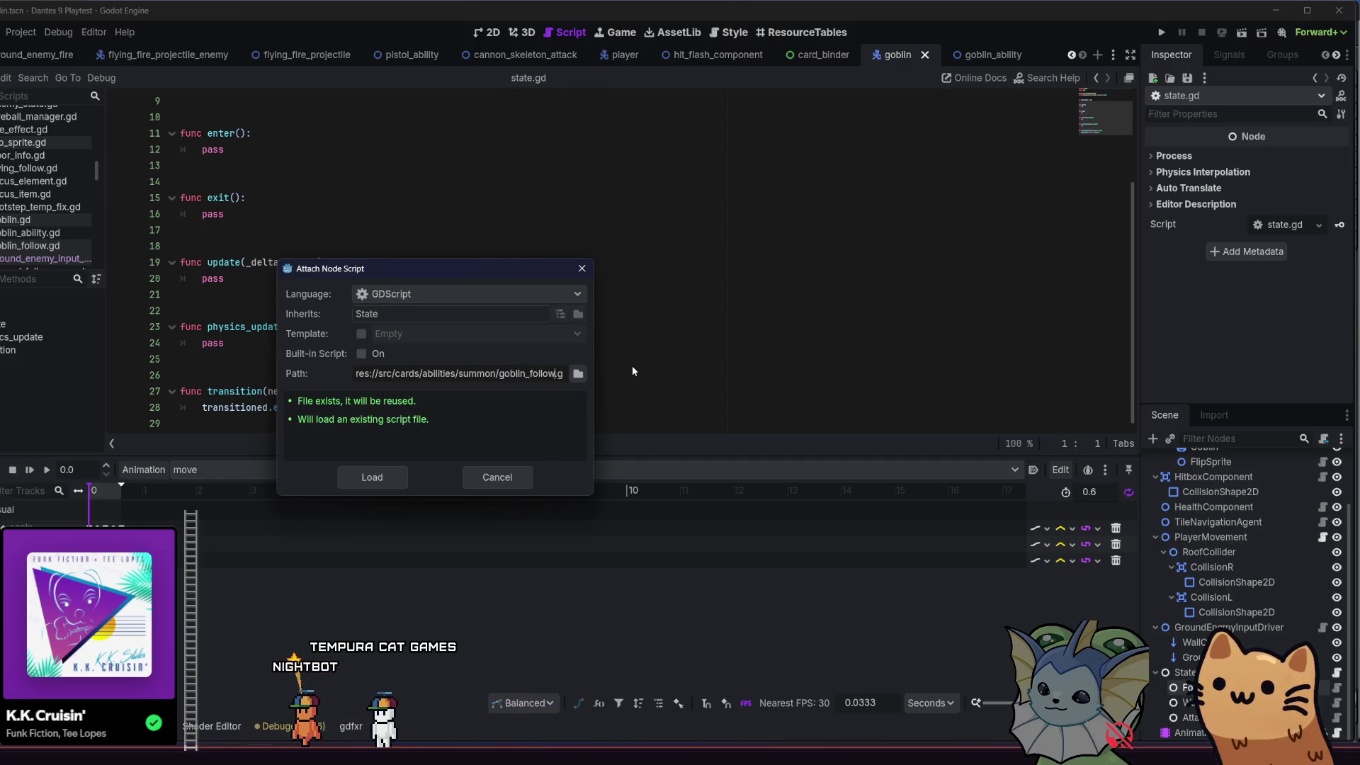
key(Return)
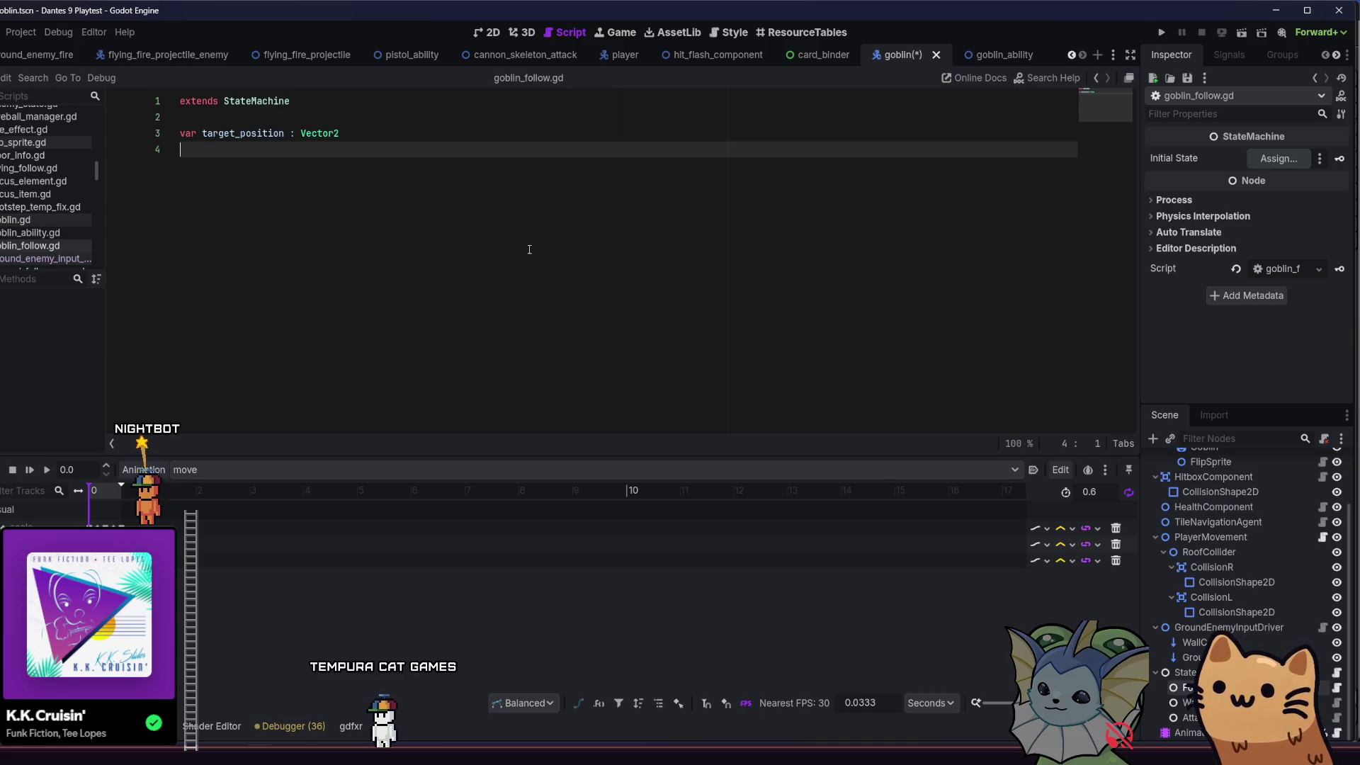
- Add blank lines below target_position and begin a 'func find' line
key(Return)
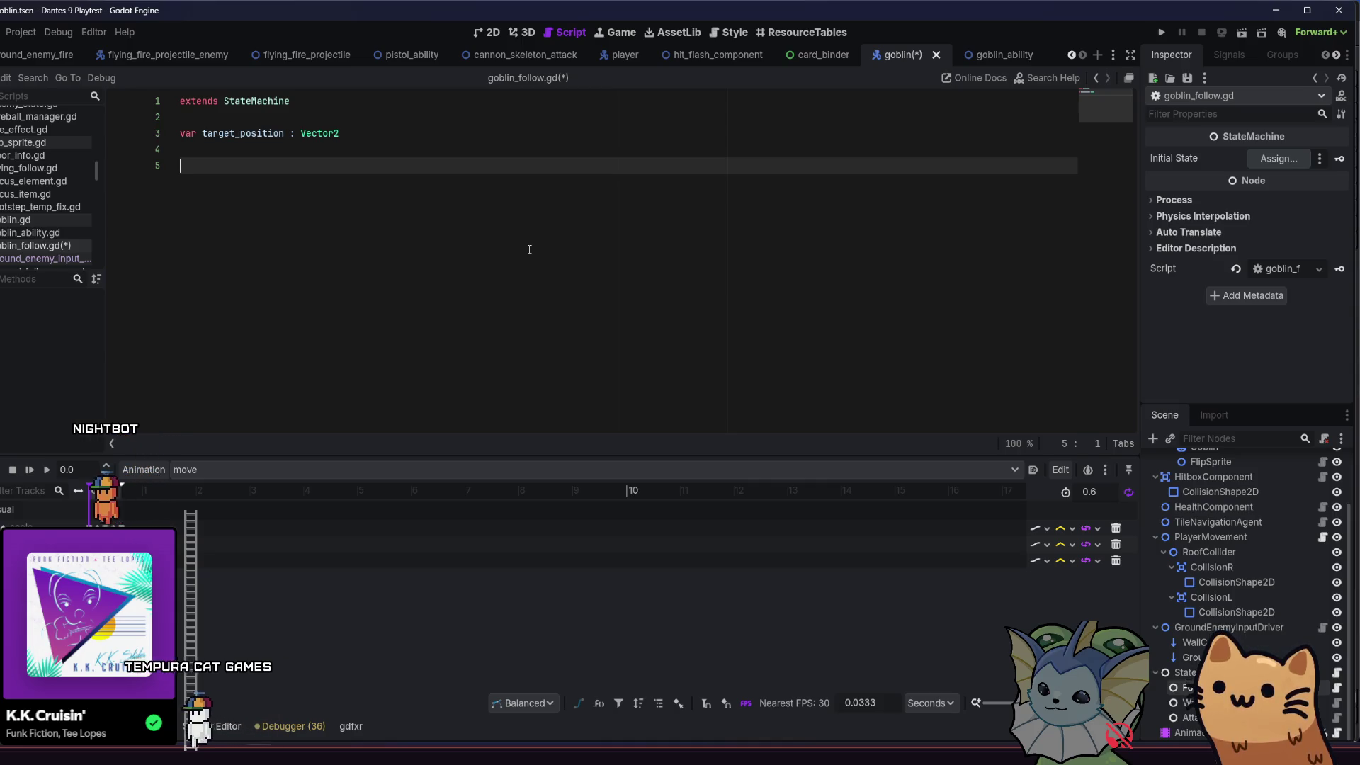
text(v)
key(BackSpace)
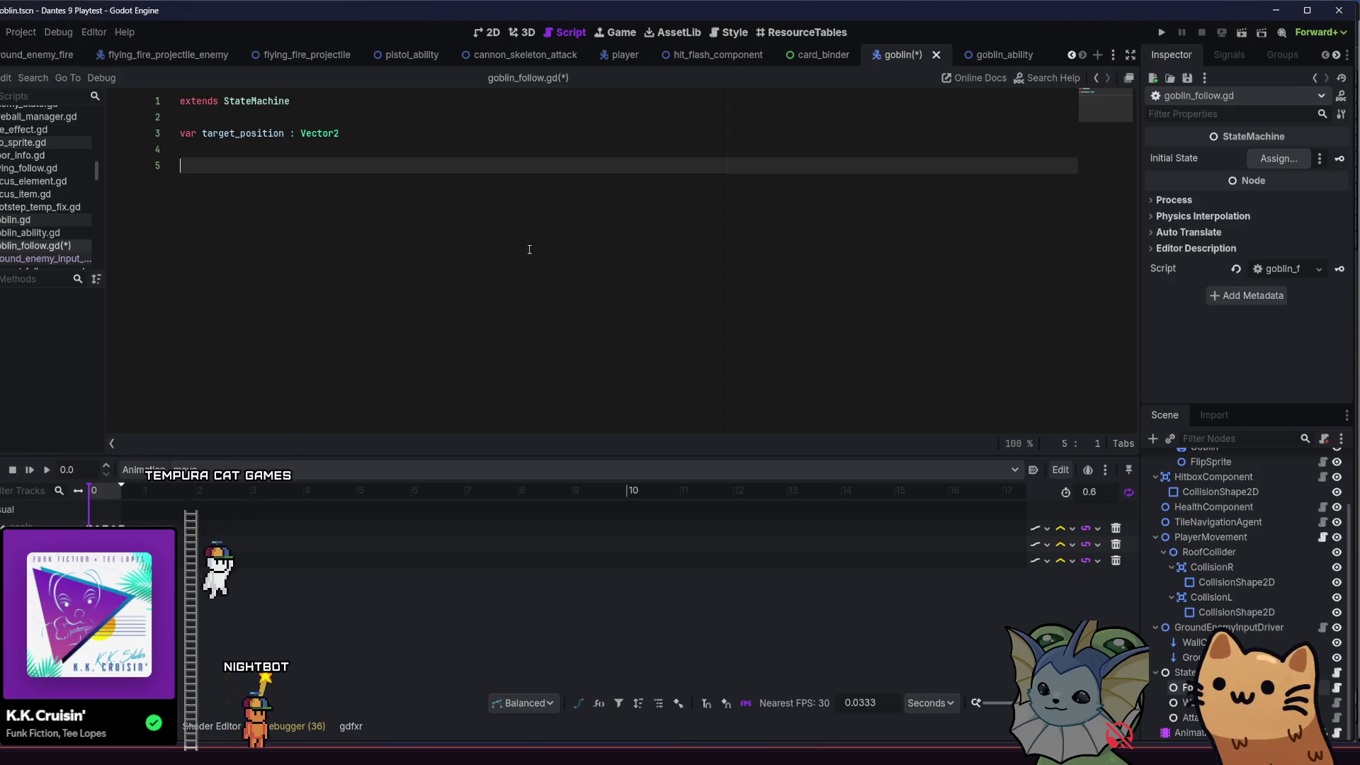
key(Return)
key(Return)
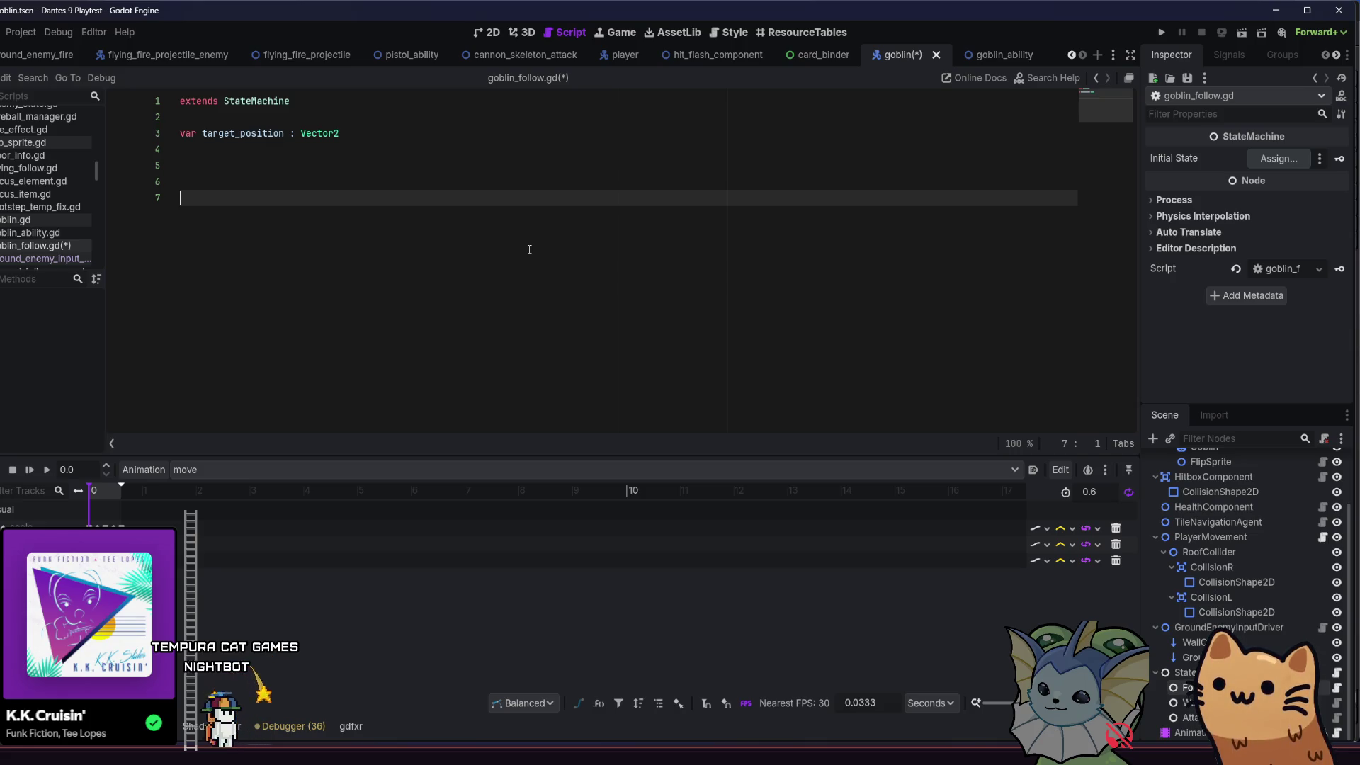
text(unc find)
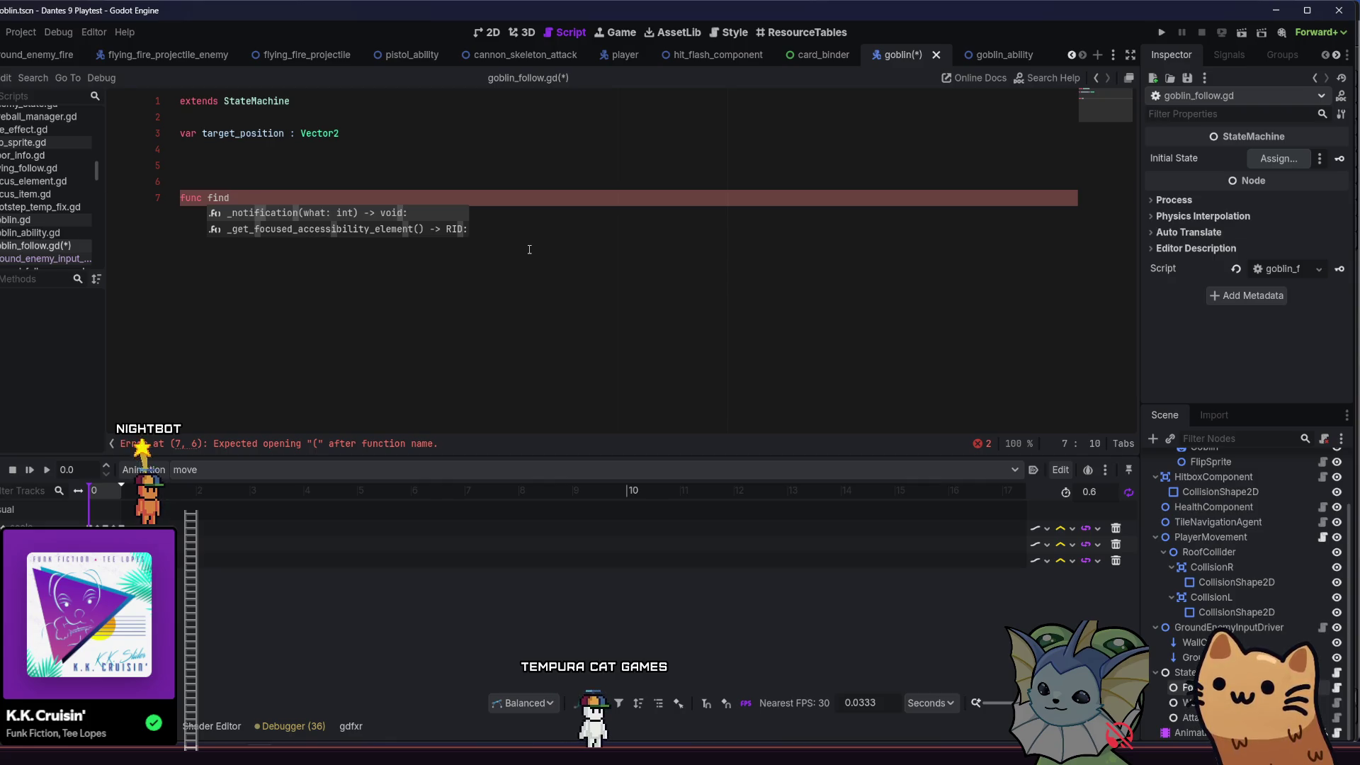
click(404, 165)
- Declare var target_enemy : EnemyBase on line 5
click(402, 145)
key(Return)
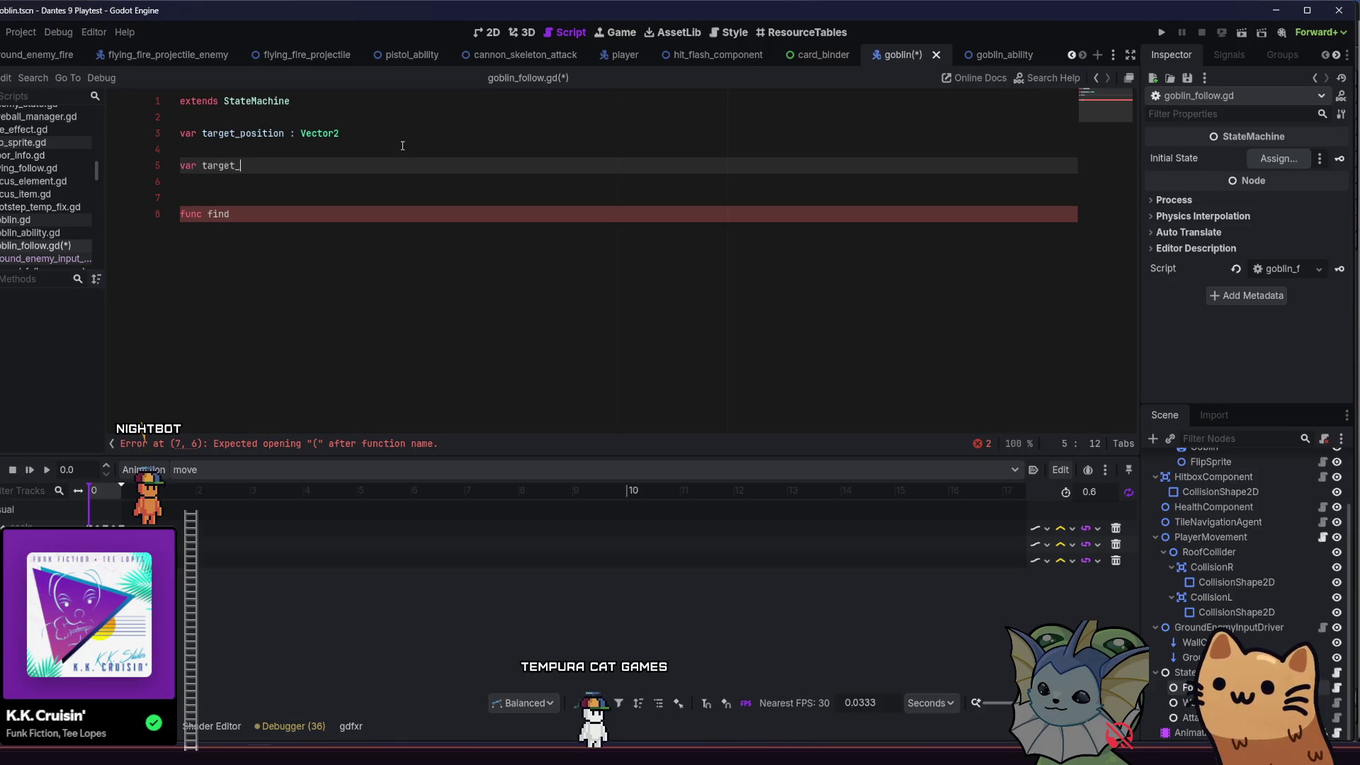
text(: EnemyBase)
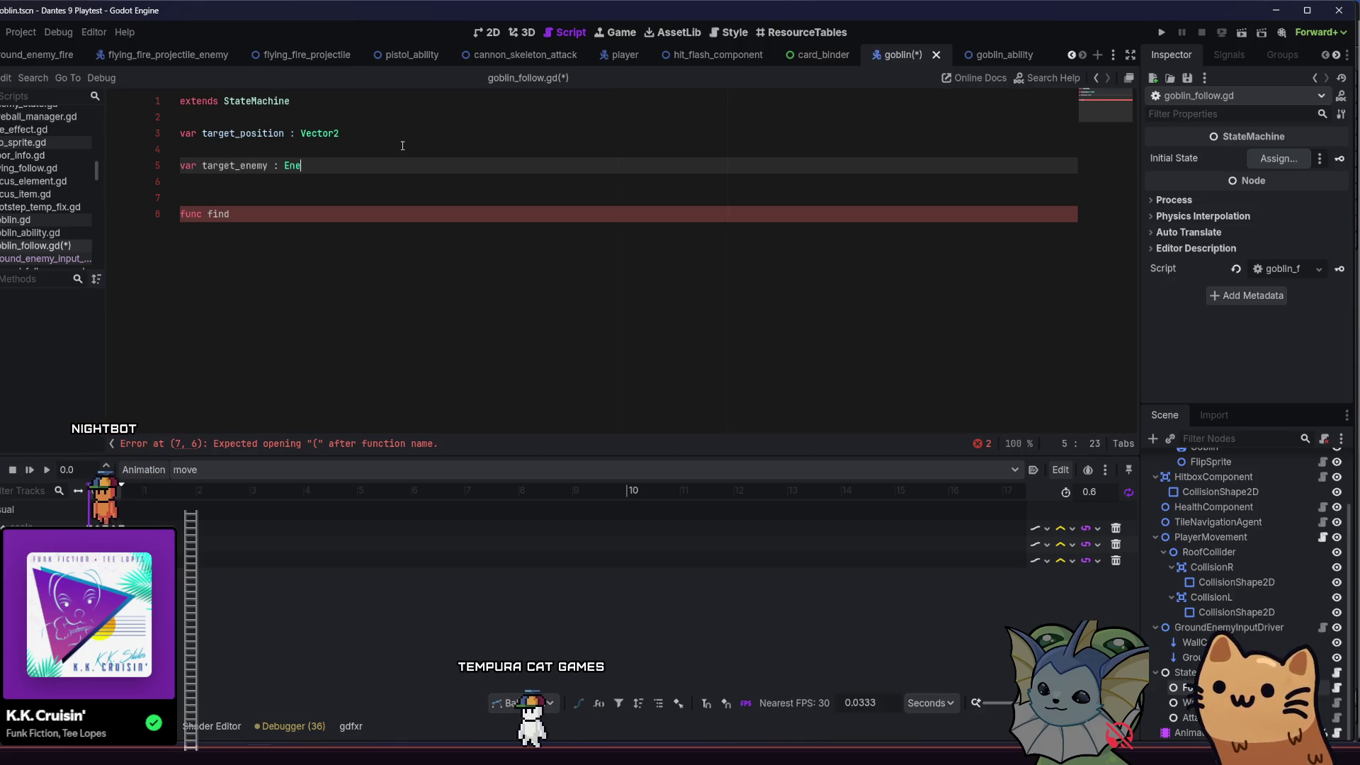
- Complete the function declaration as func find_target(): and start its body
click(340, 233)
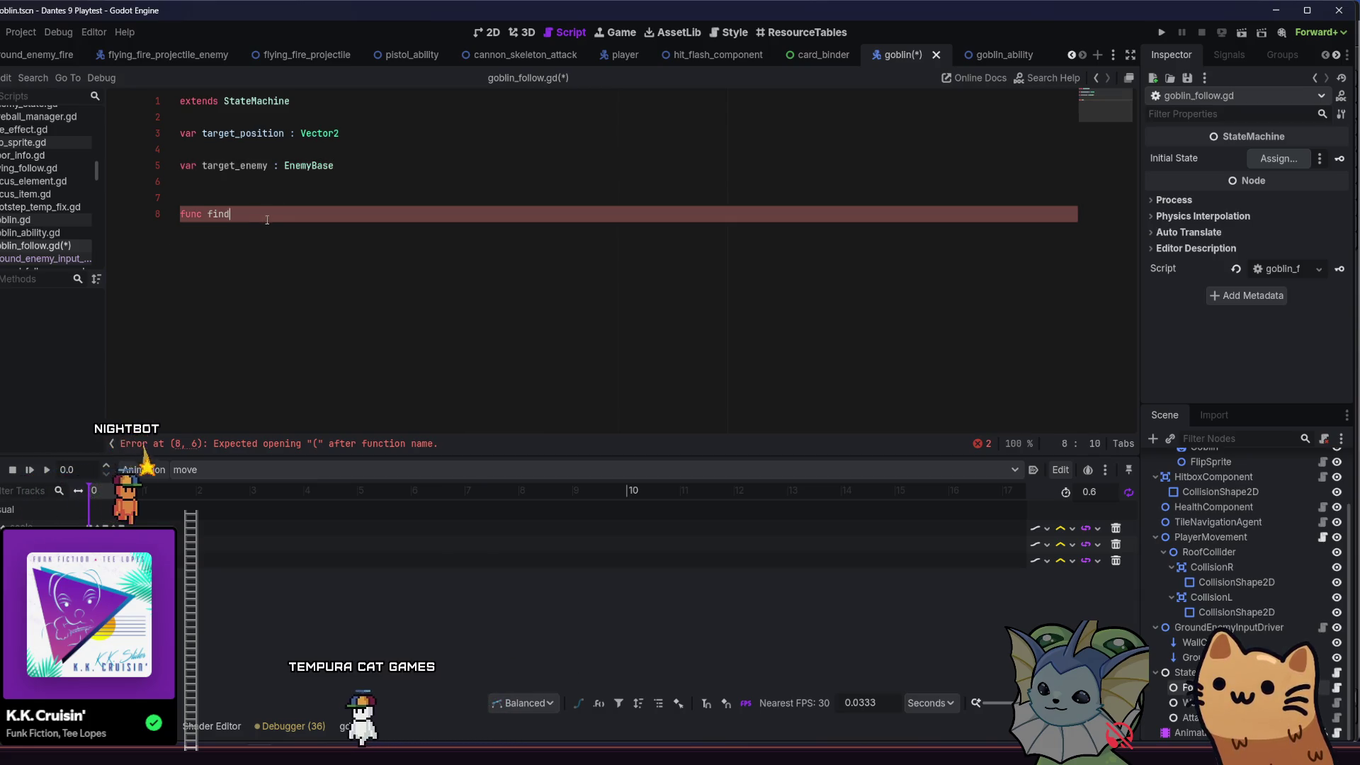
text(_target():)
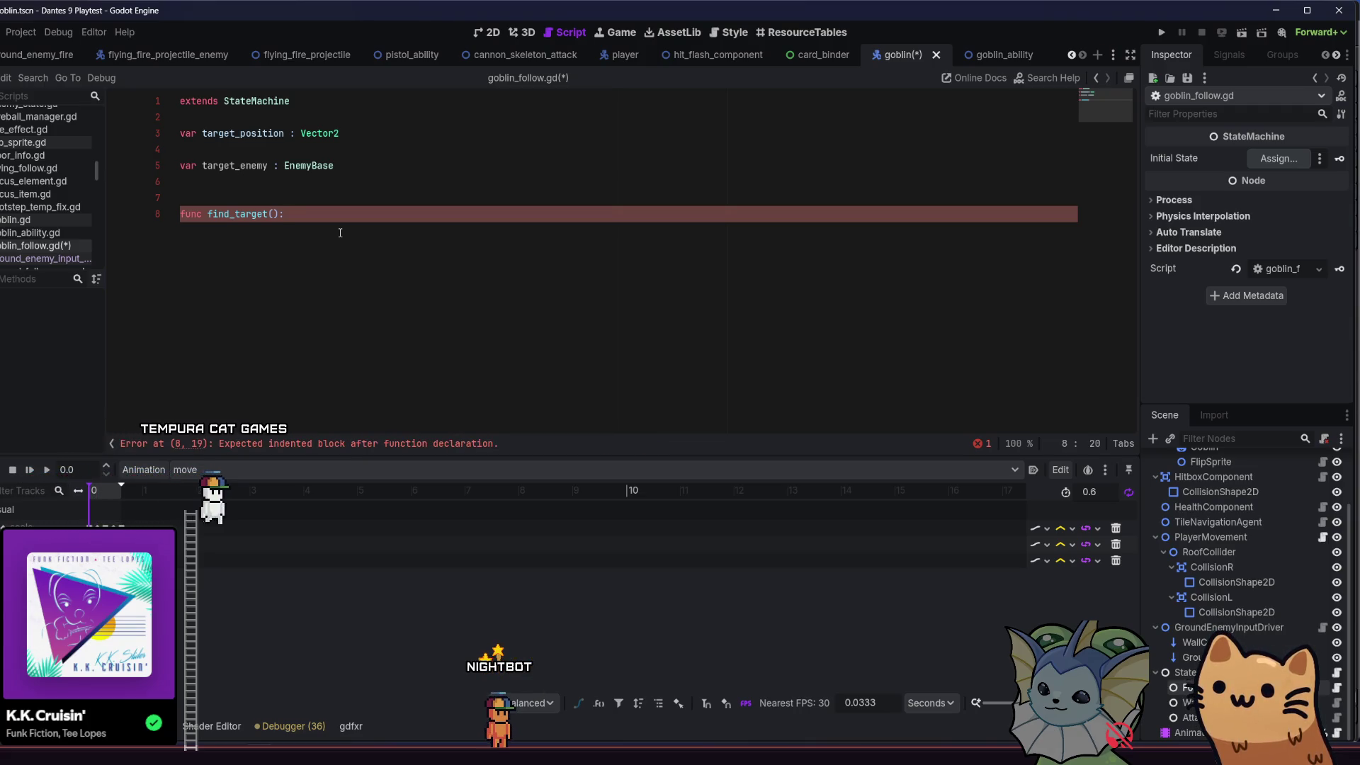
key(Return)
- Write the loop for enemy in get_tree().get_nodes_in_group("Enemy")
text(for)
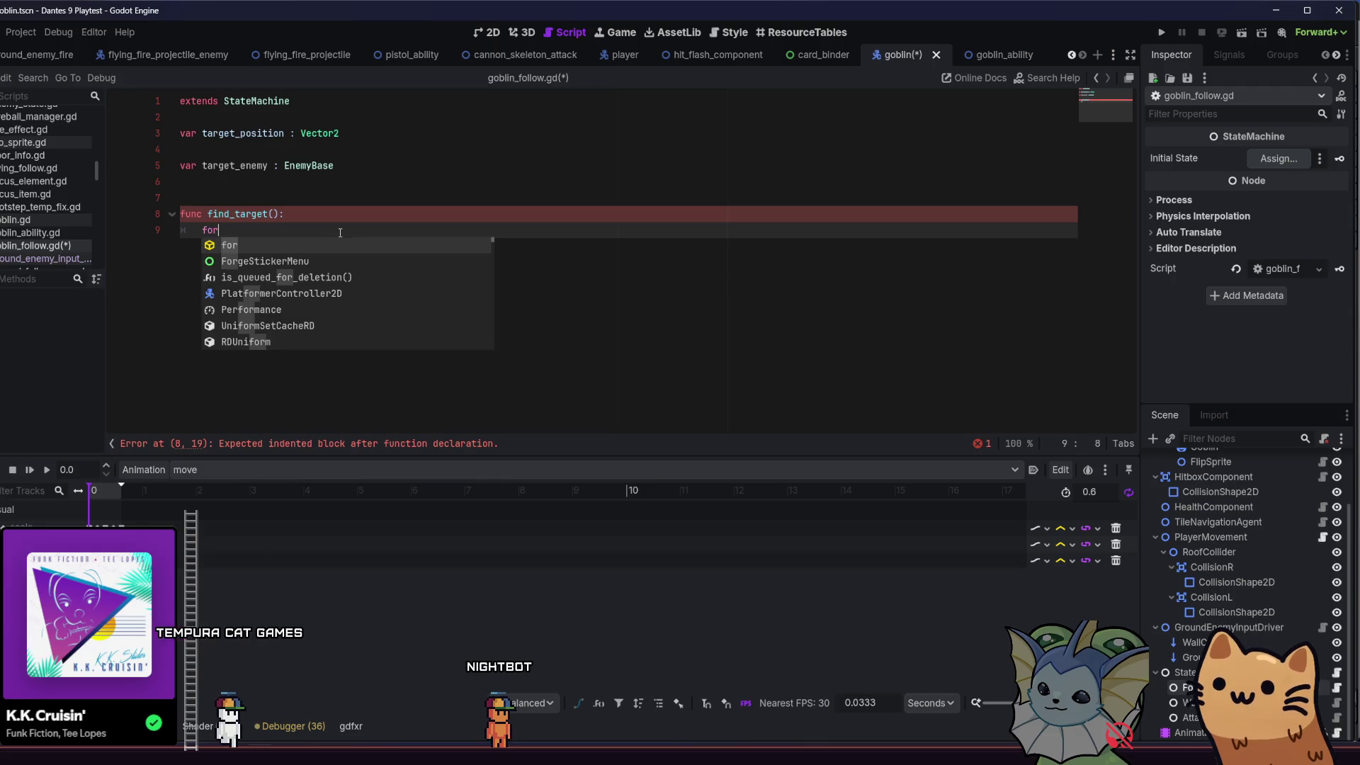
text( i)
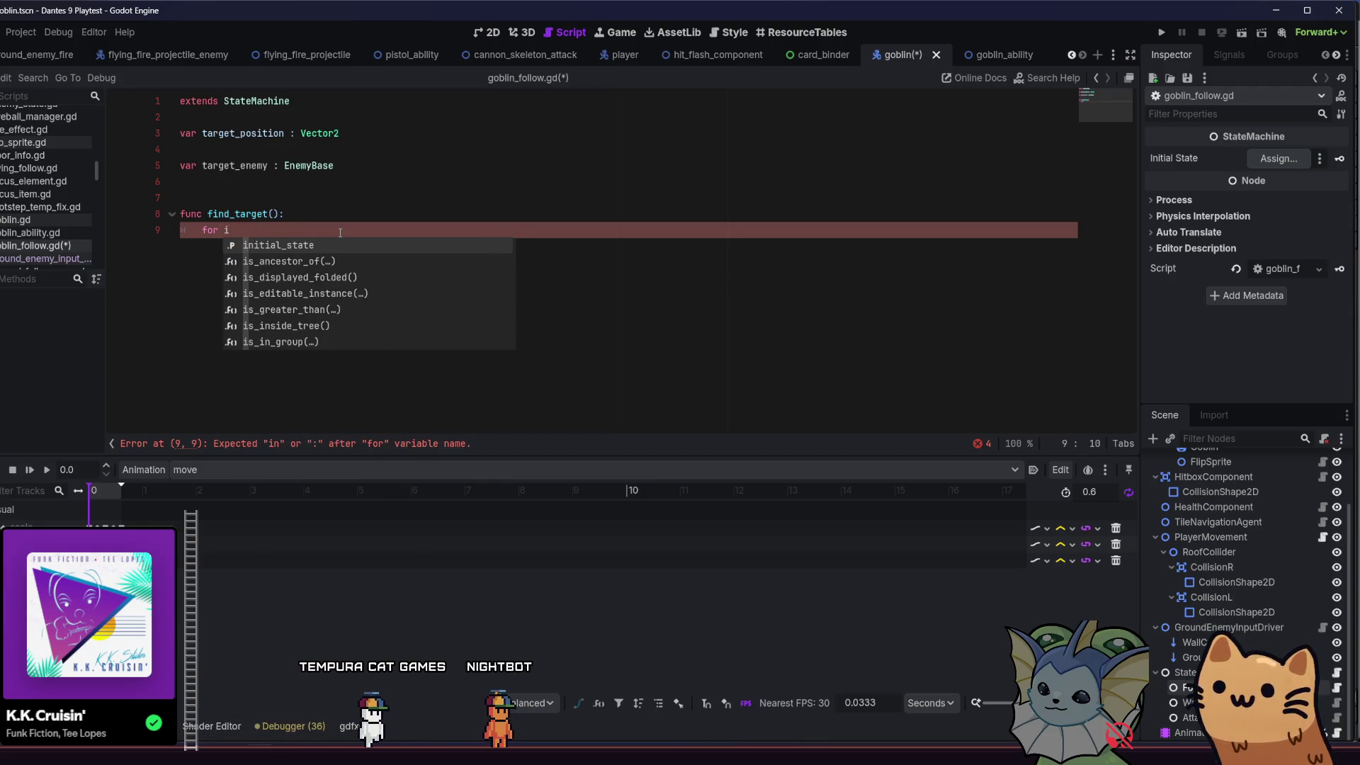
text( in)
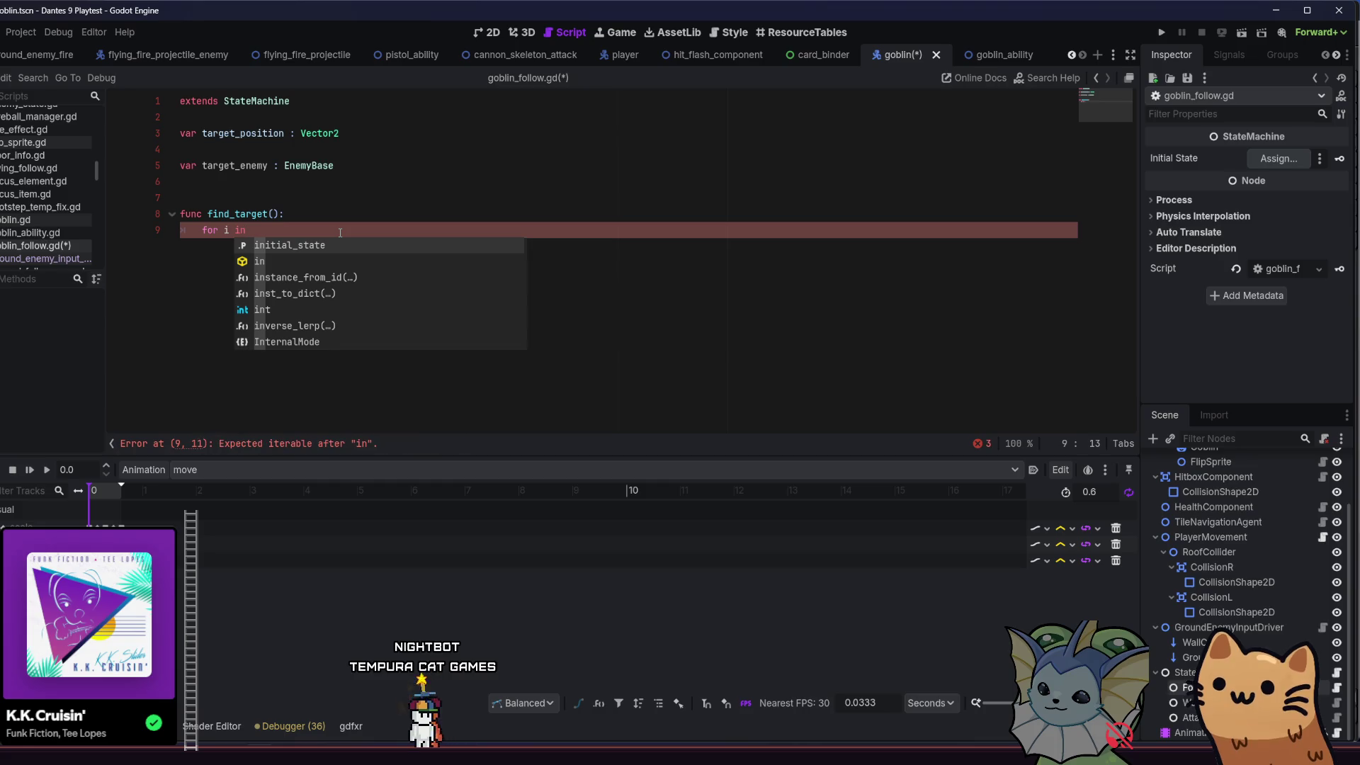
key(BackSpace)
key(BackSpace)
key(BackSpace)
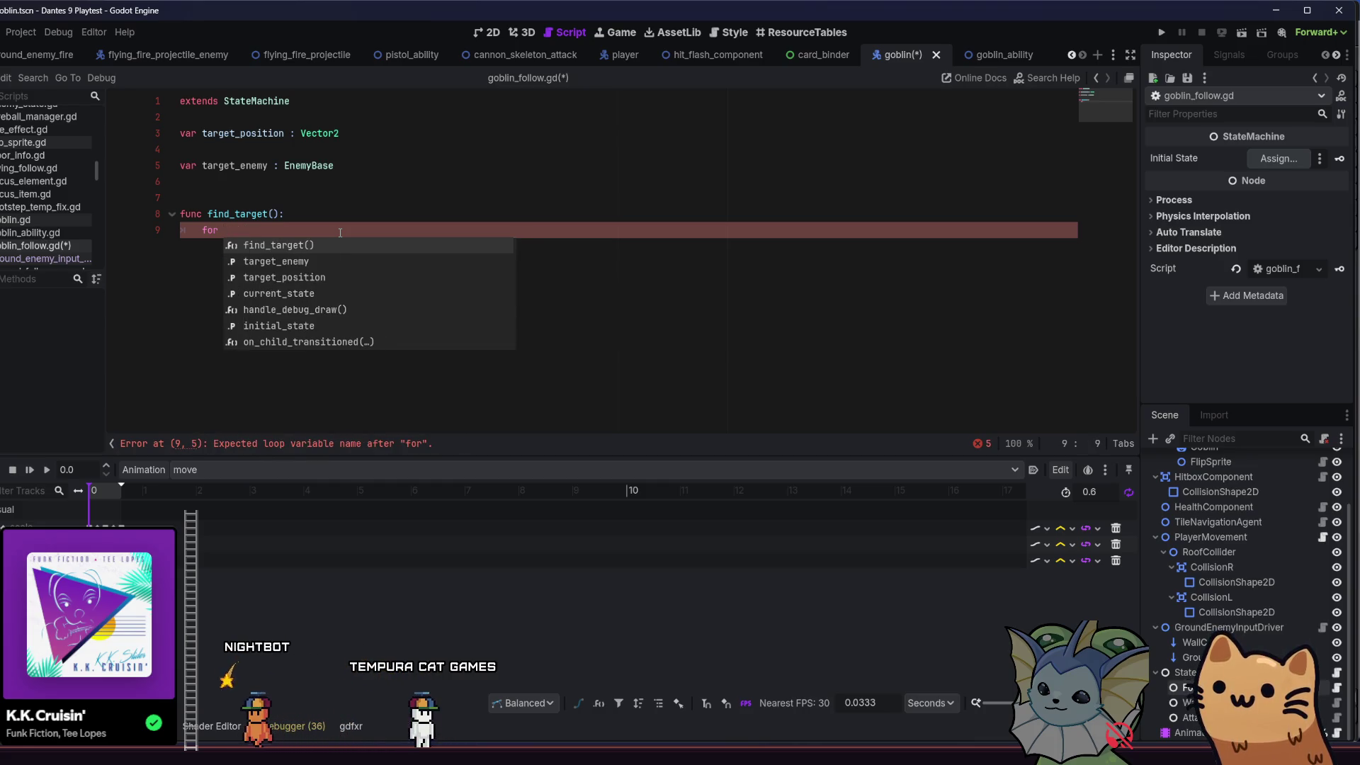
text(enemy in )
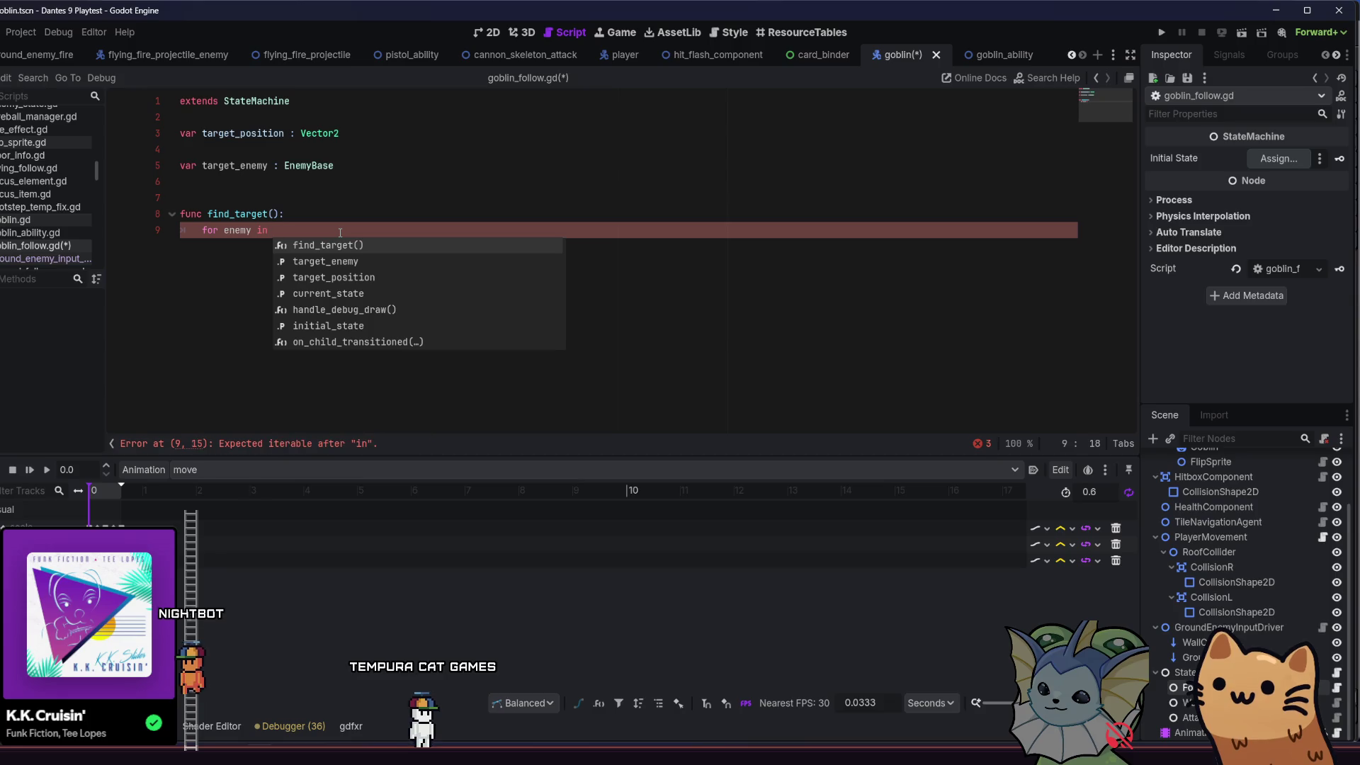
text(get)
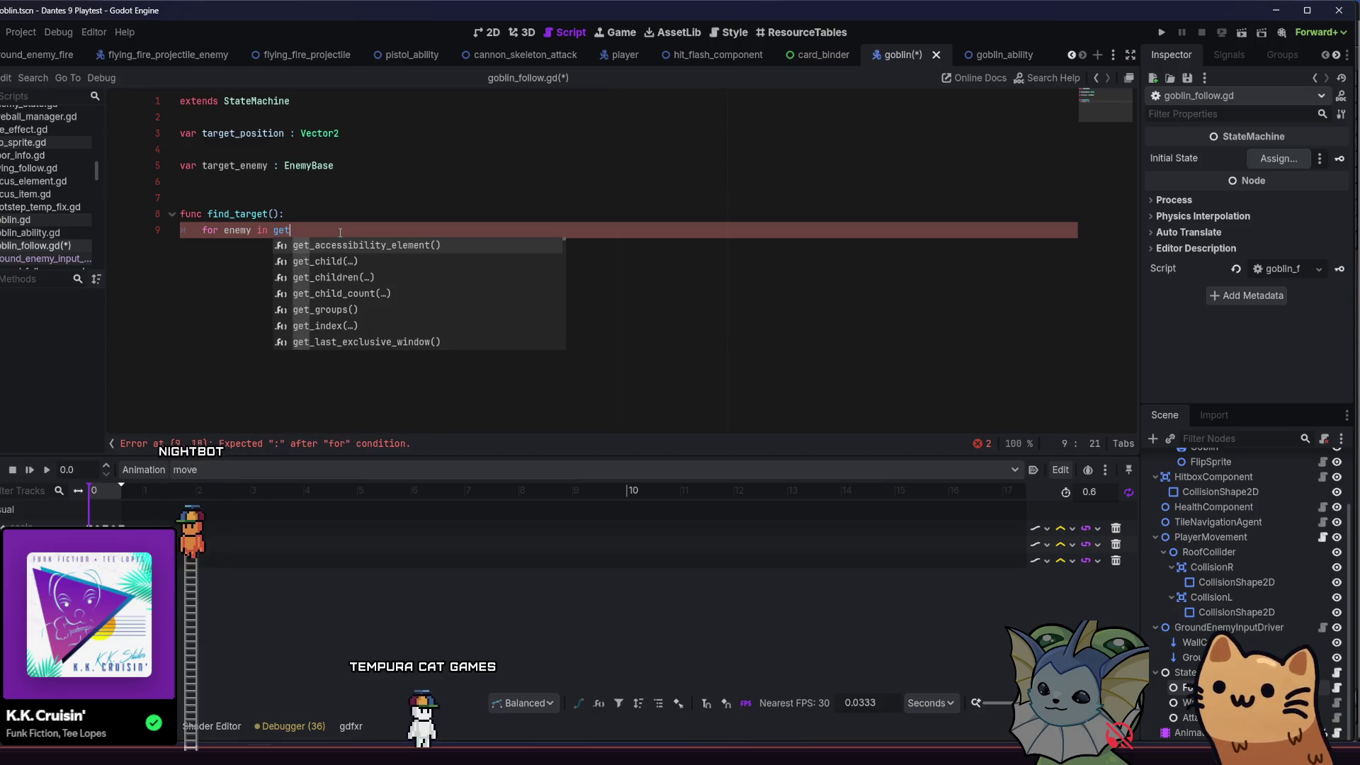
text(_tr)
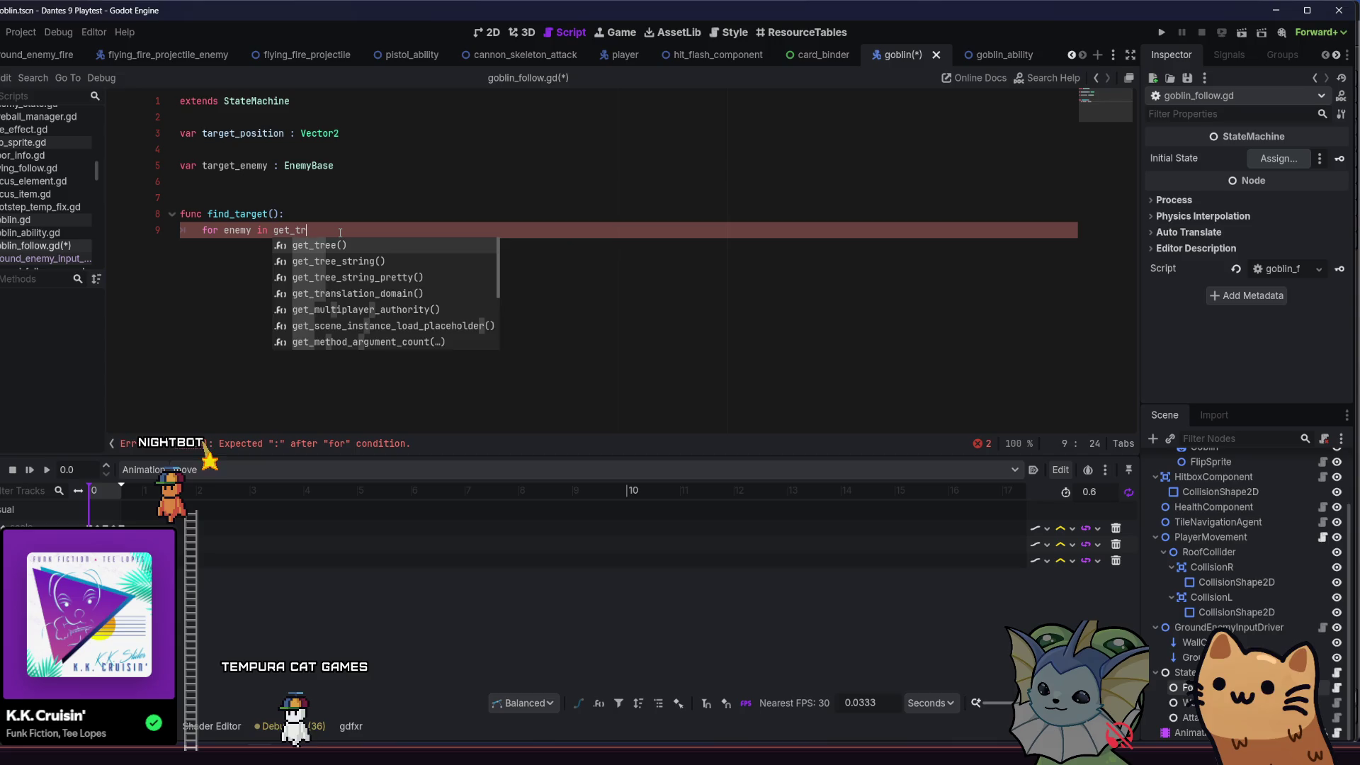
text(ee)
key(Return)
text(,)
key(BackSpace)
text(.getno)
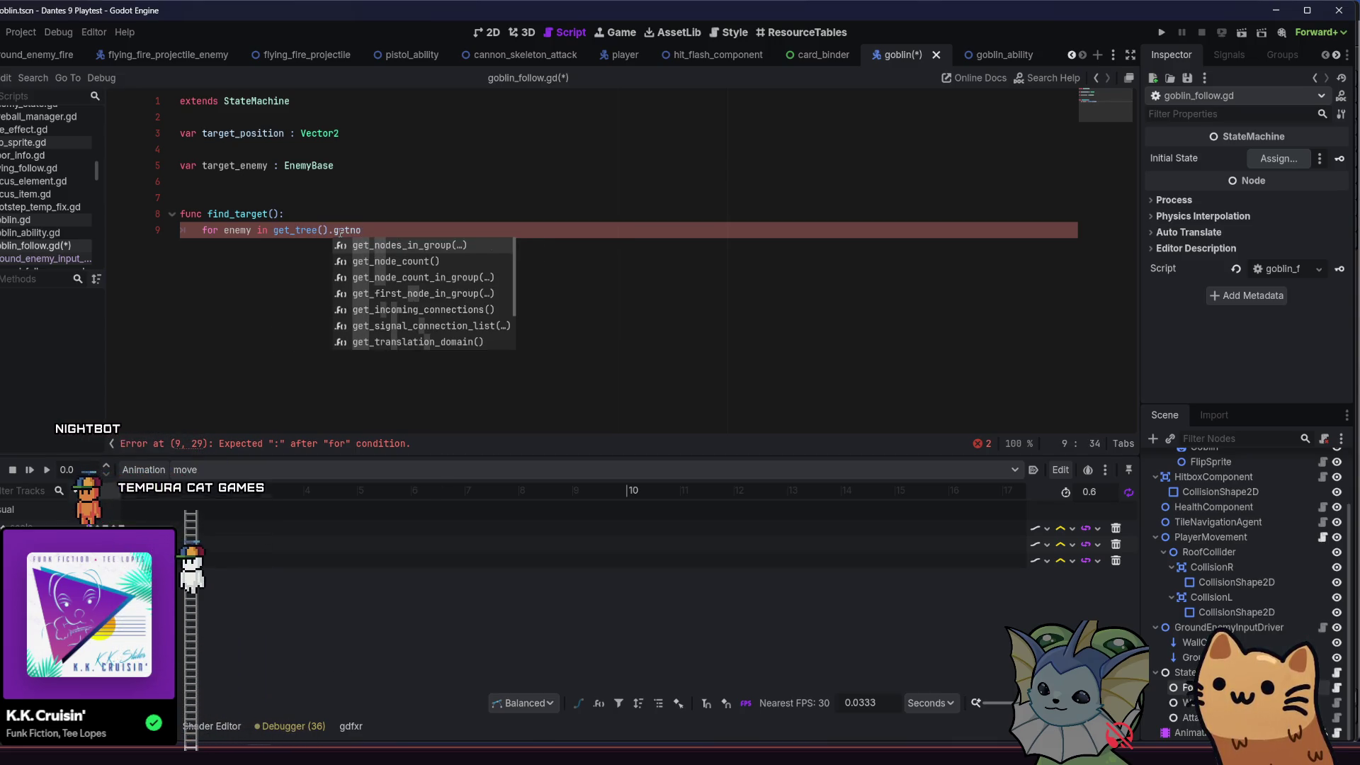
key(Return)
text("Enemy"))
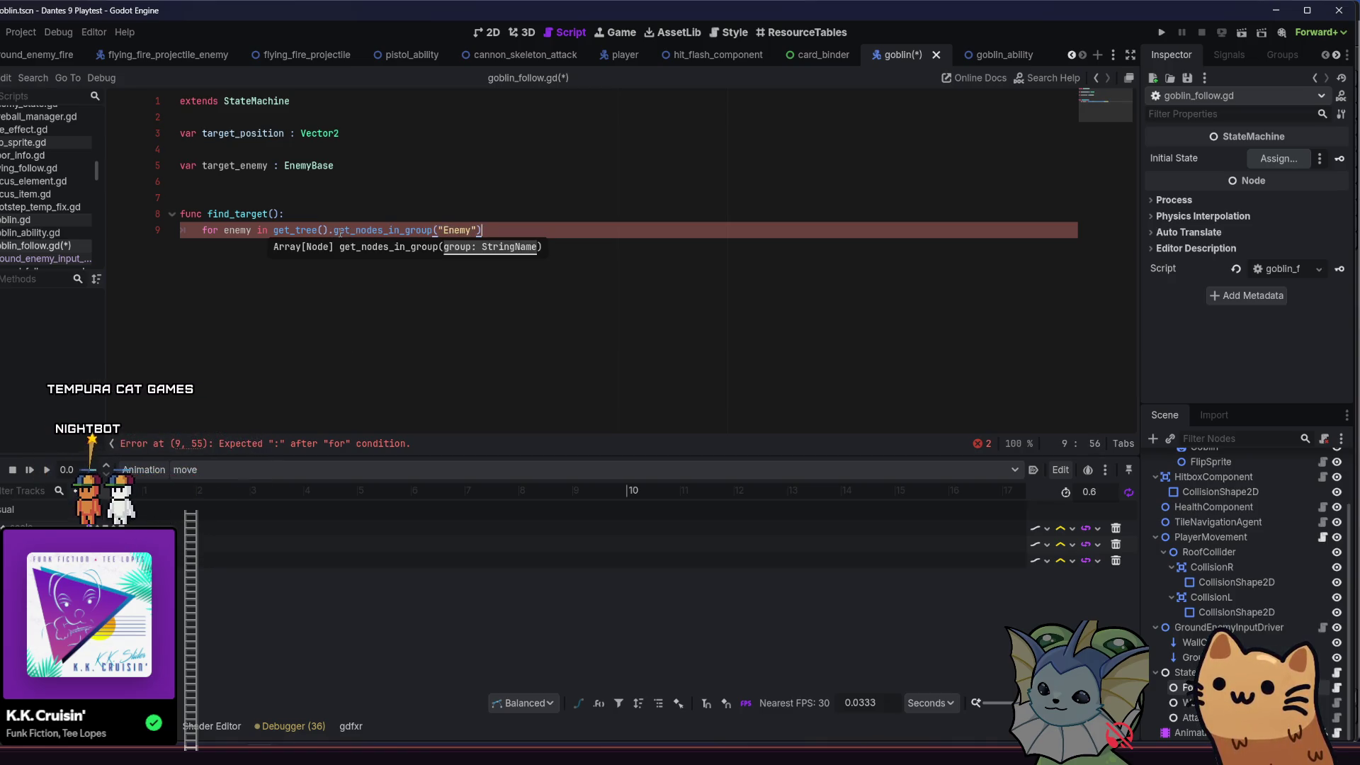
key(Return)
key(BackSpace)
key(BackSpace)
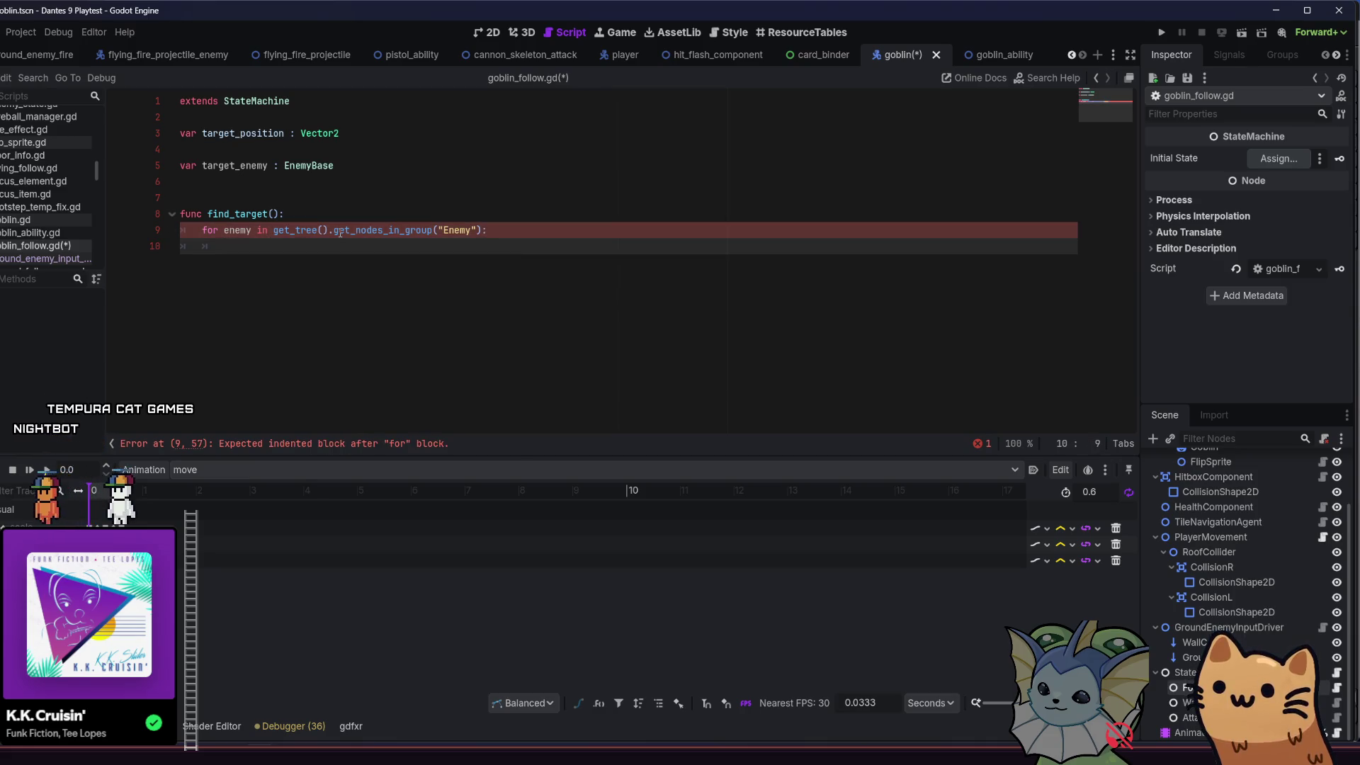
- Type target_enemy and find_target's return value as Node2D instead of EnemyBase
click(319, 212)
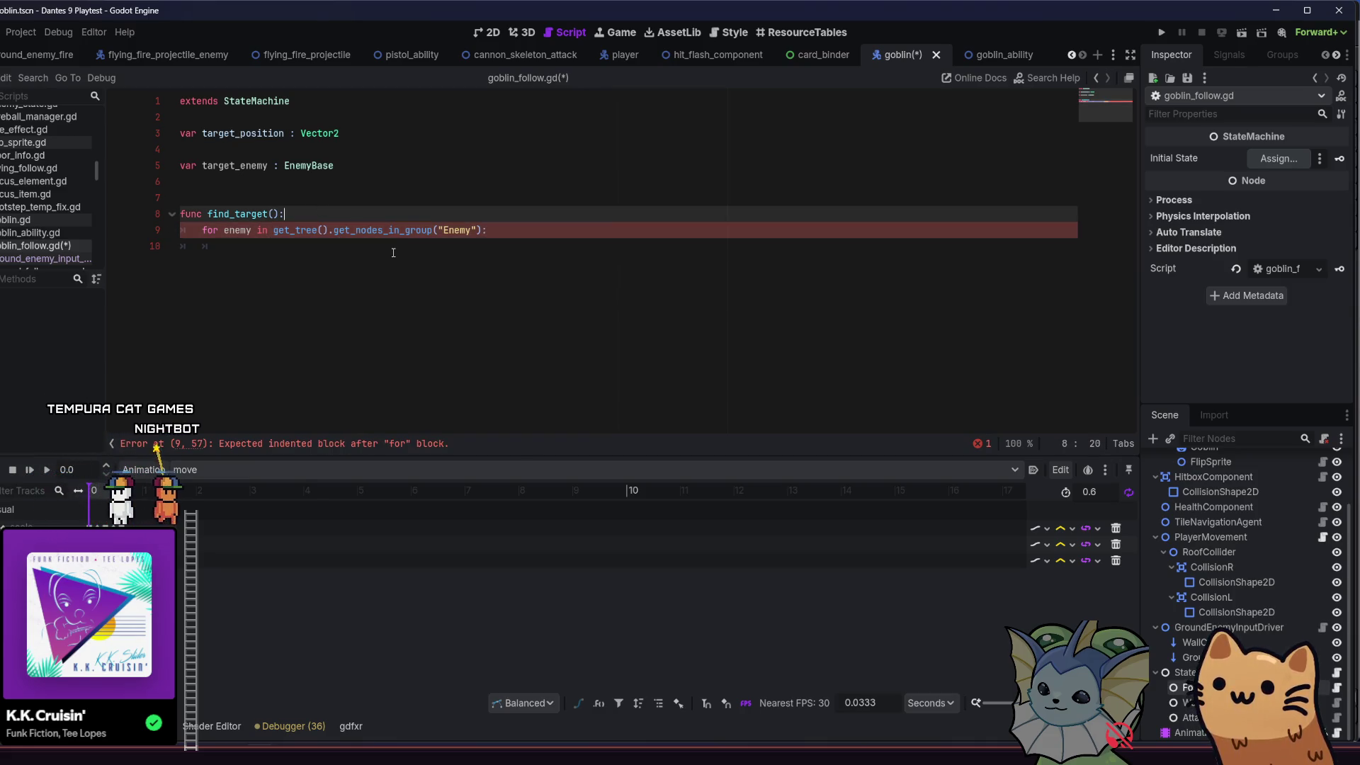
text(-> E)
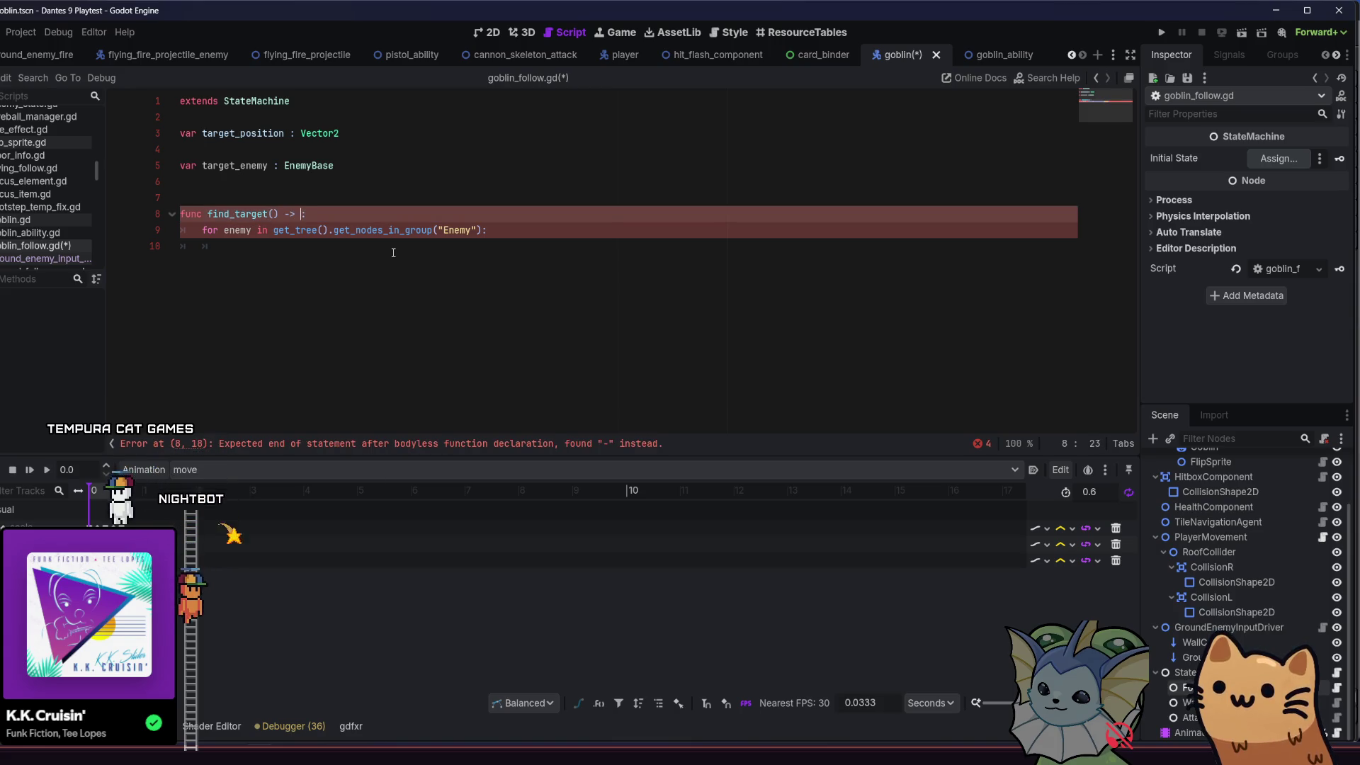
text(nemyBase)
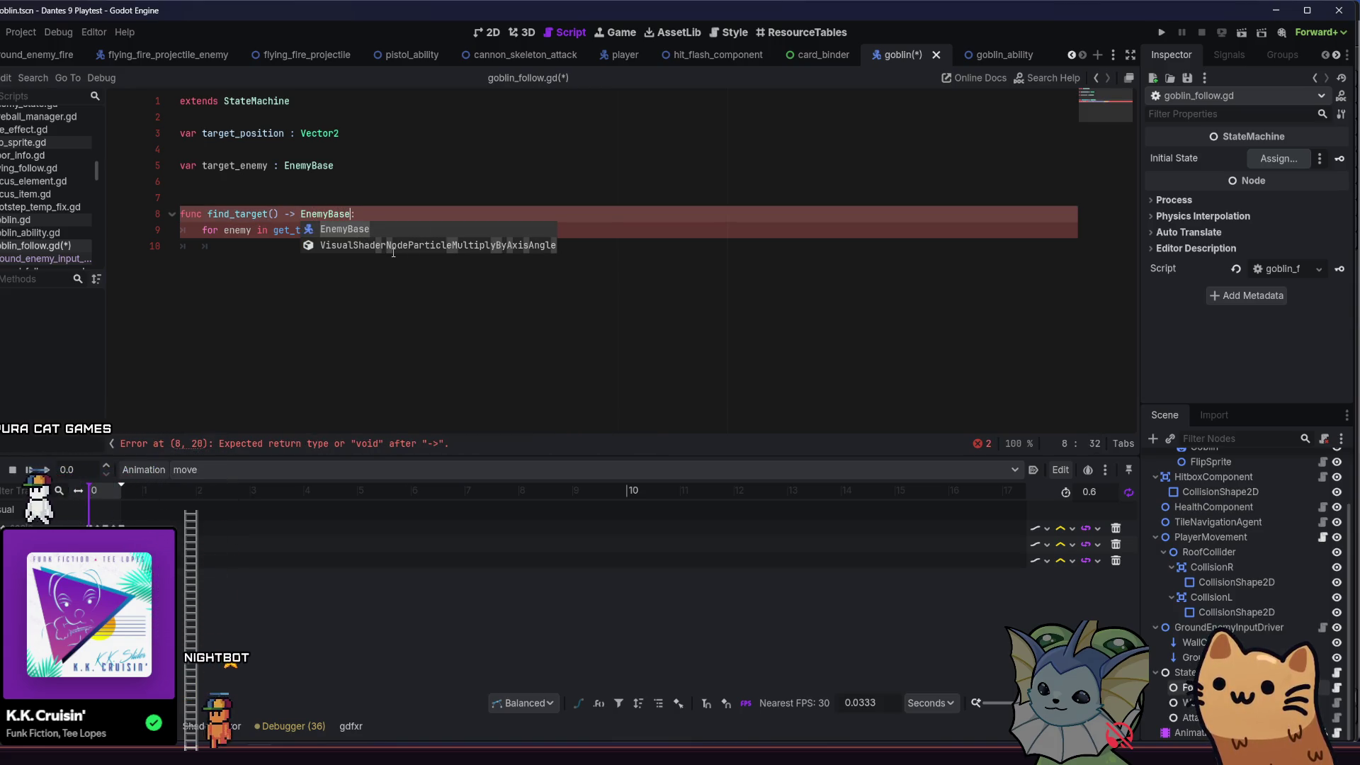
click(418, 201)
click(358, 213)
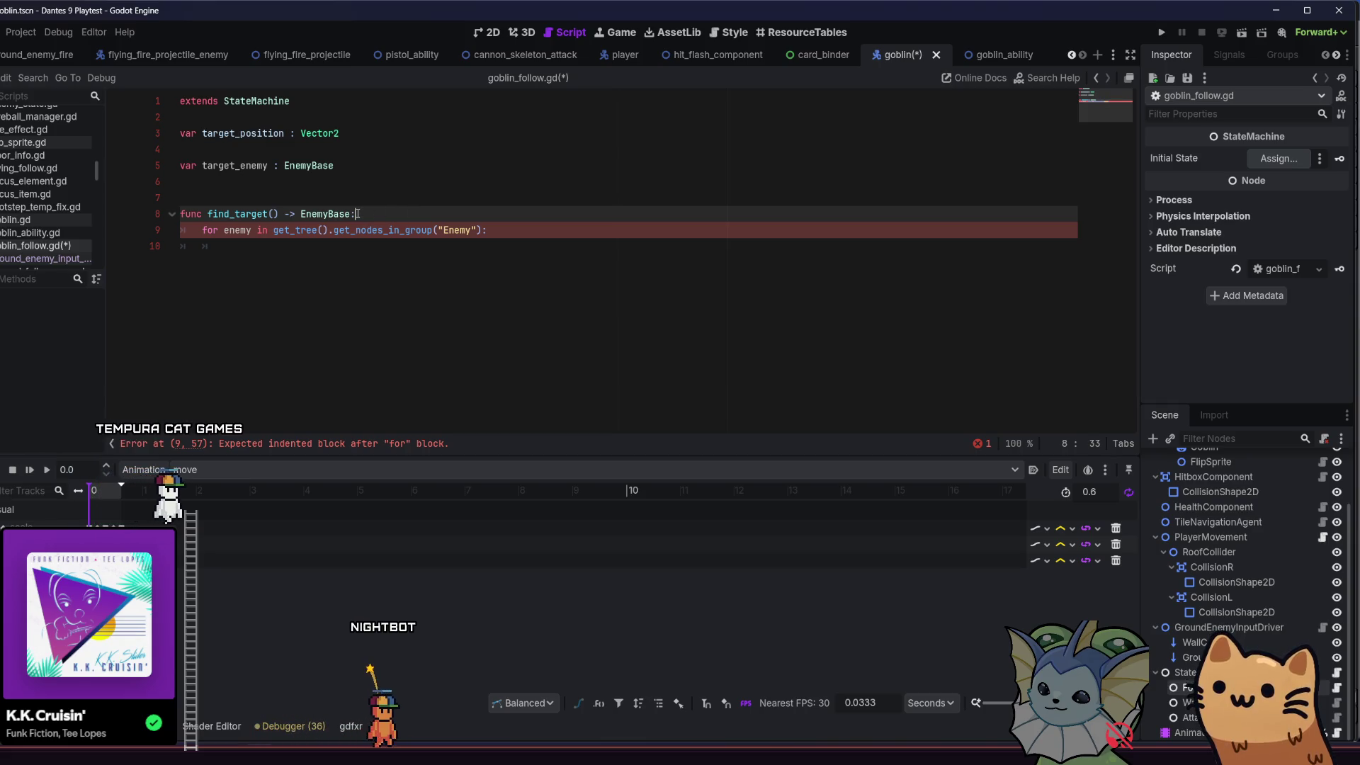
double_click(308, 166)
text(Node2D)
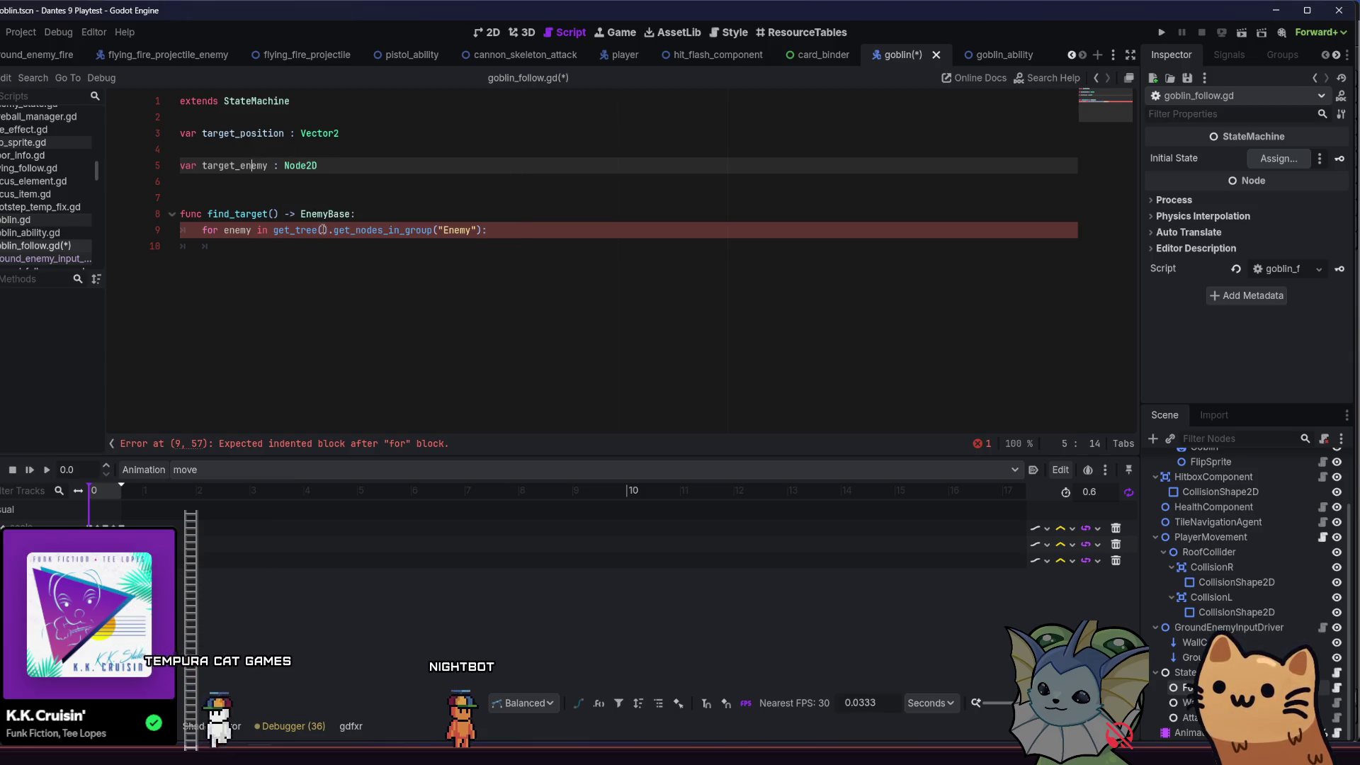
click(324, 214)
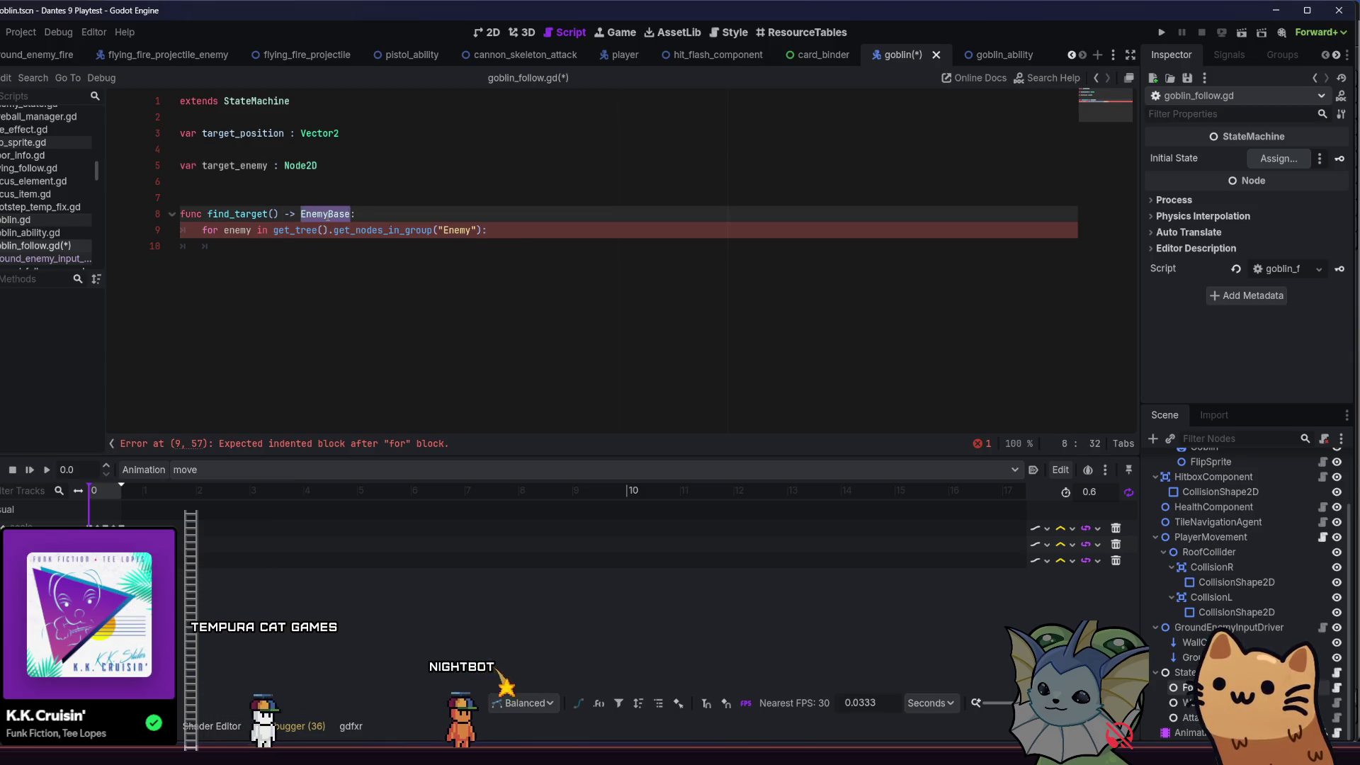
text(D:)
click(276, 213)
key(Return)
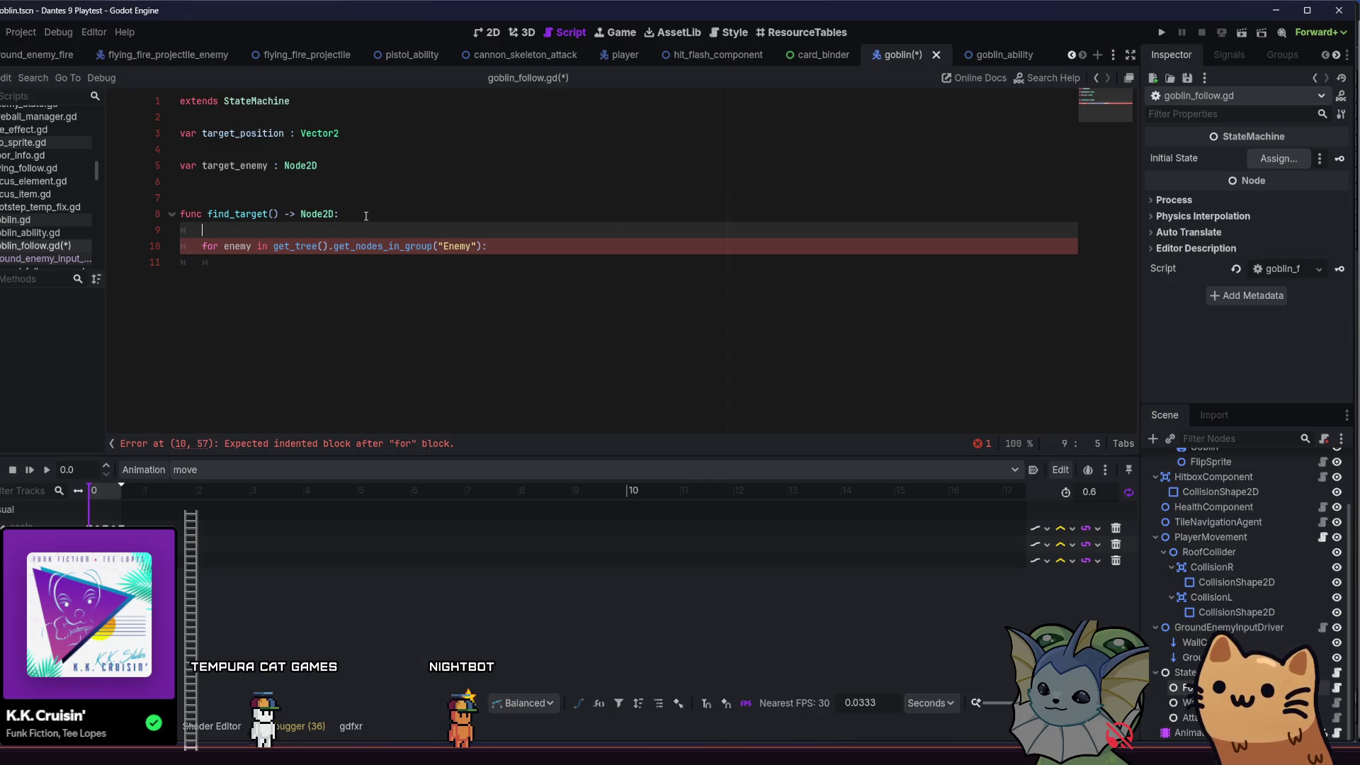
- Add var target = null at the top of find_target and open an if block
key(BackSpace)
key(BackSpace)
key(BackSpace)
text(var tar)
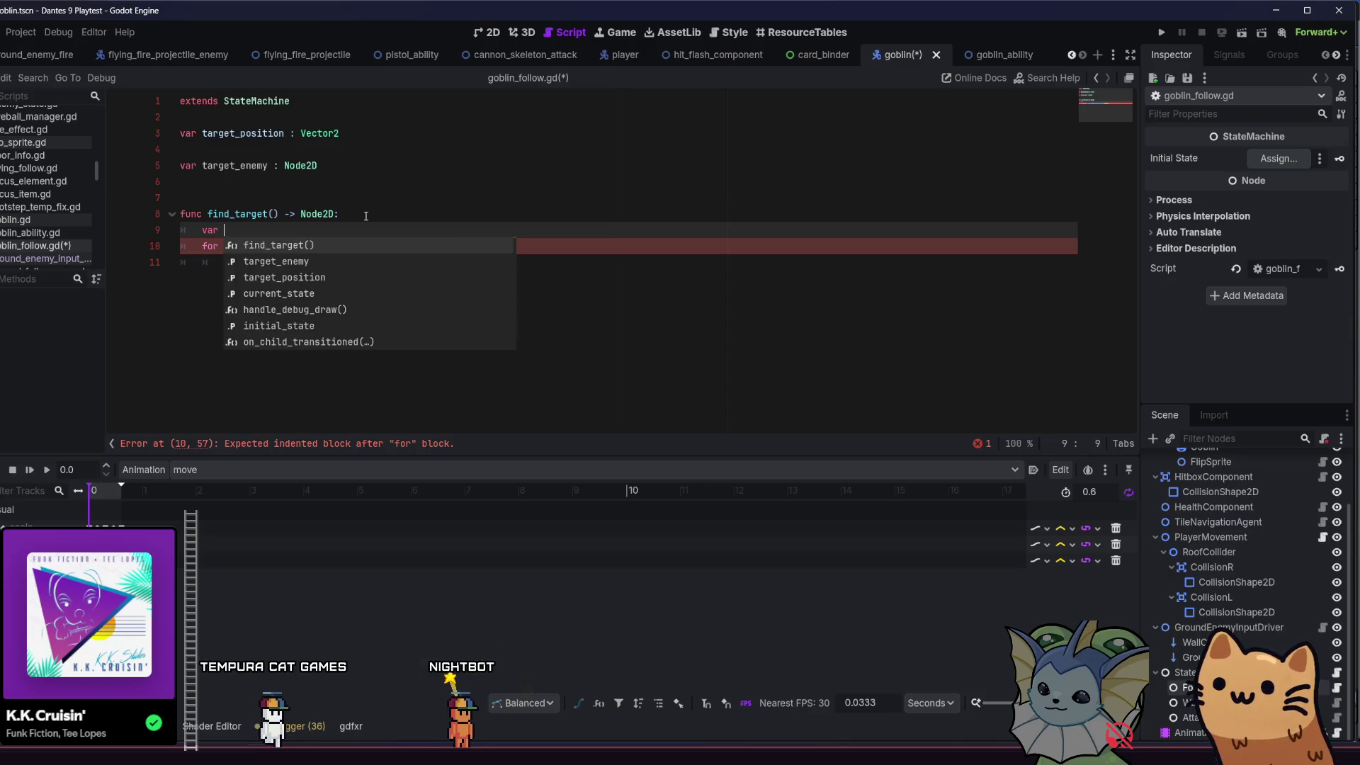
text(get)
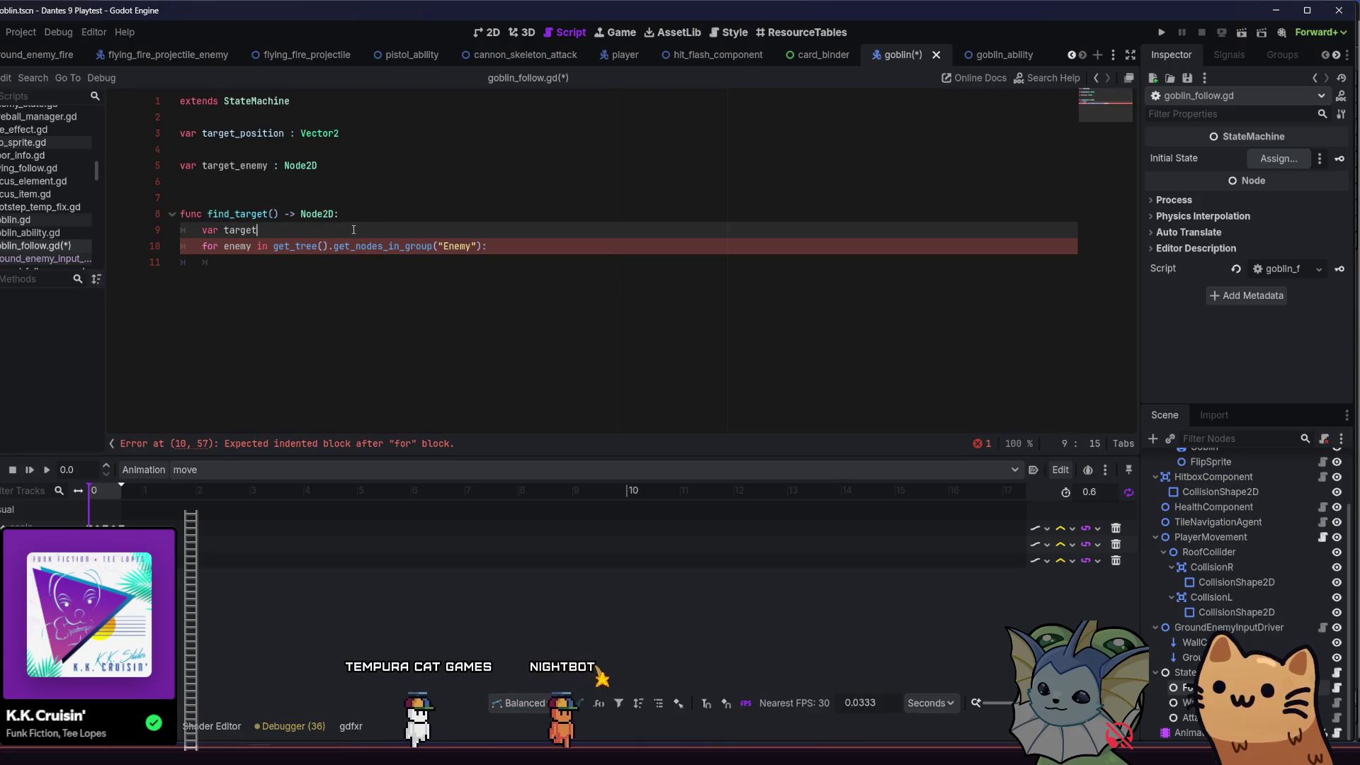
text( = )
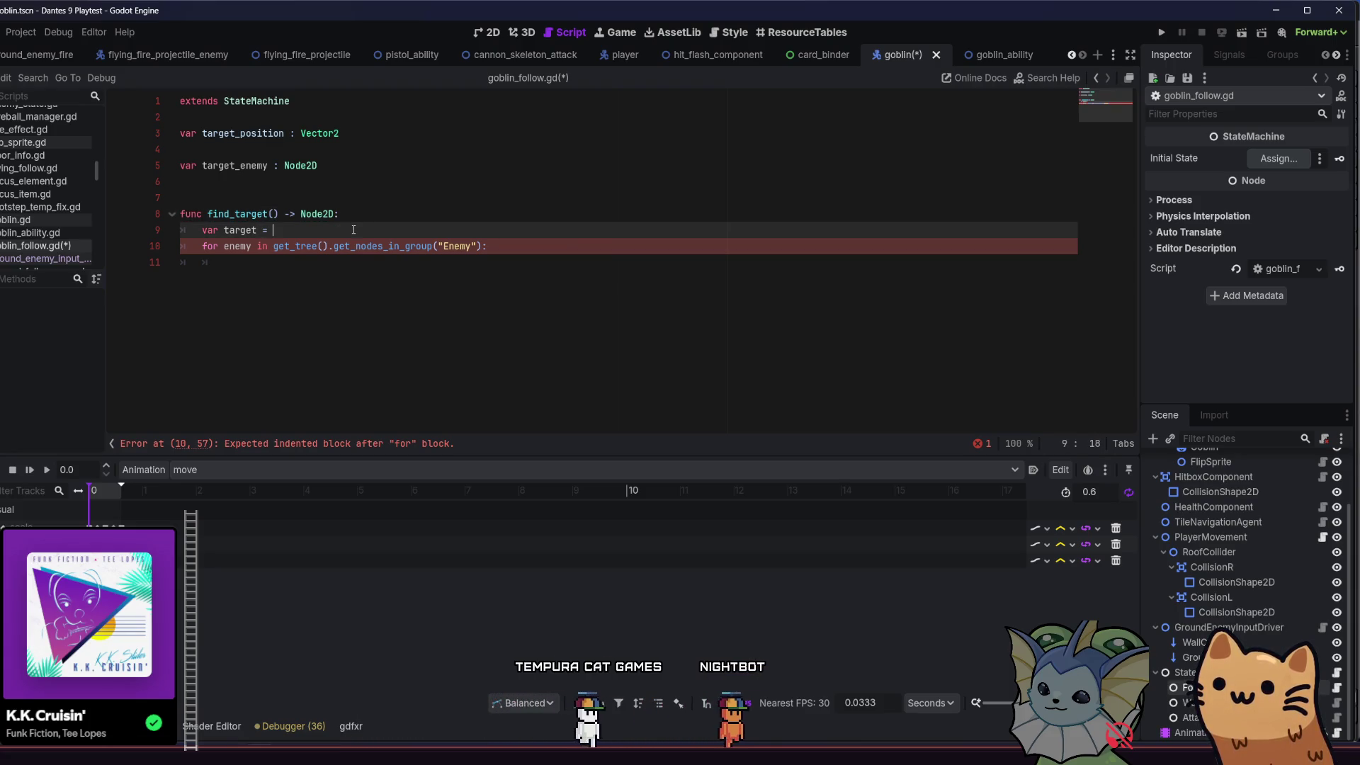
text(null)
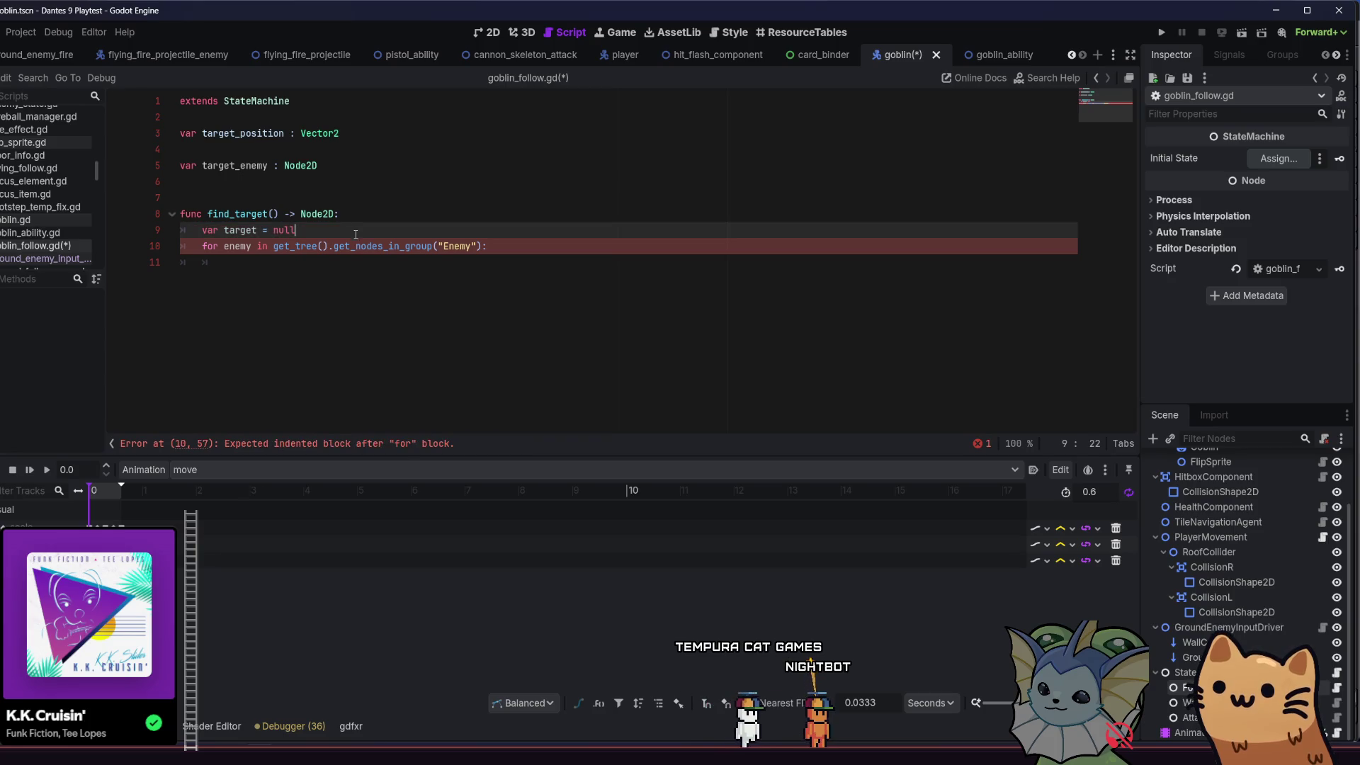
click(344, 260)
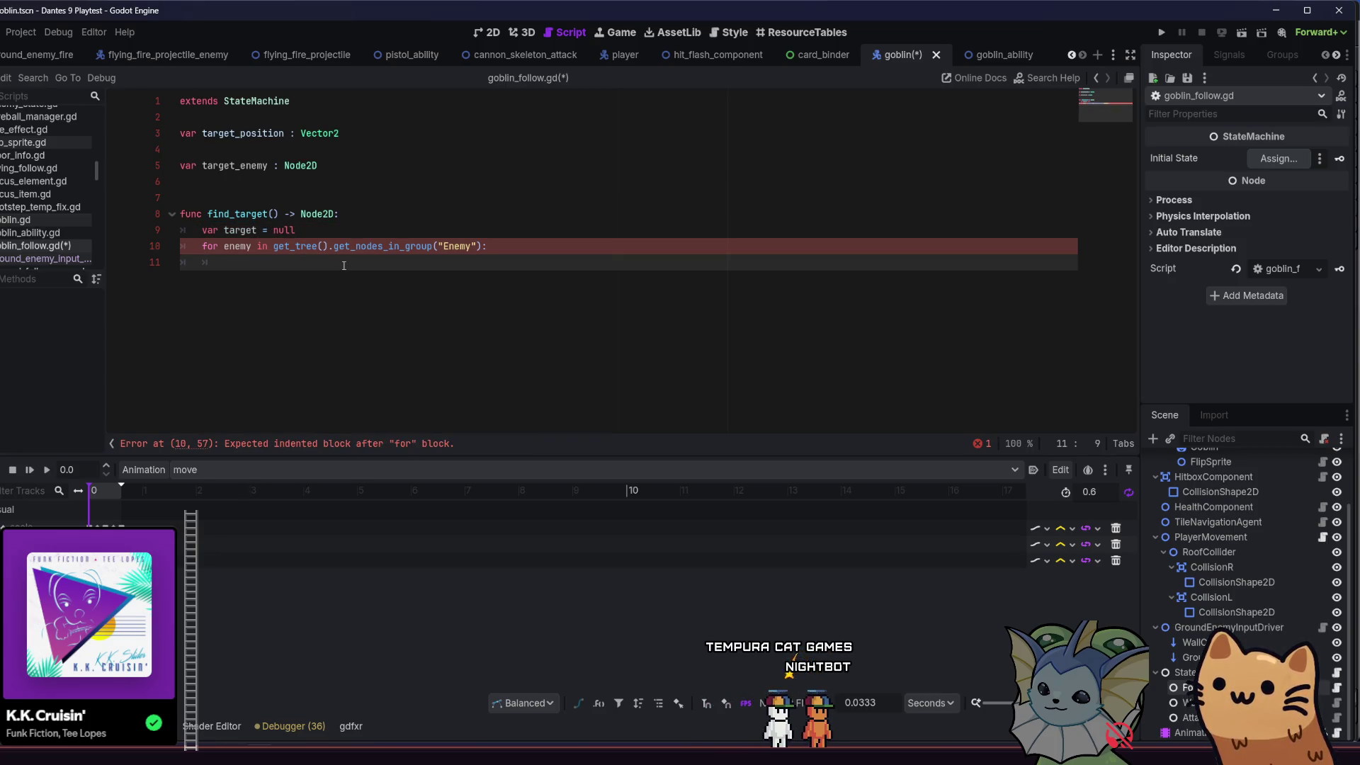
text(:)
key(Return)
- Make the block 'if !target: target = enemy' followed by continue
click(242, 262)
text(!)
click(299, 285)
text(r)
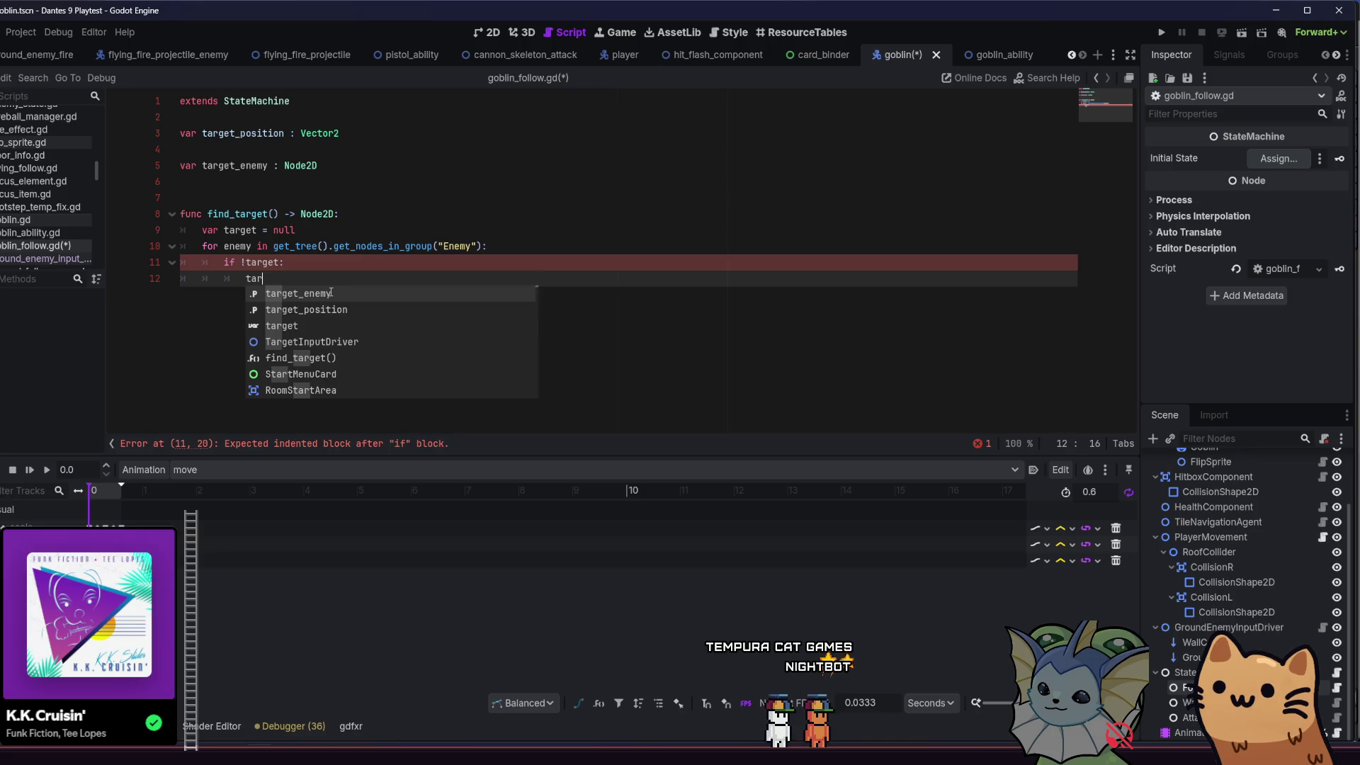
text(get = enemy)
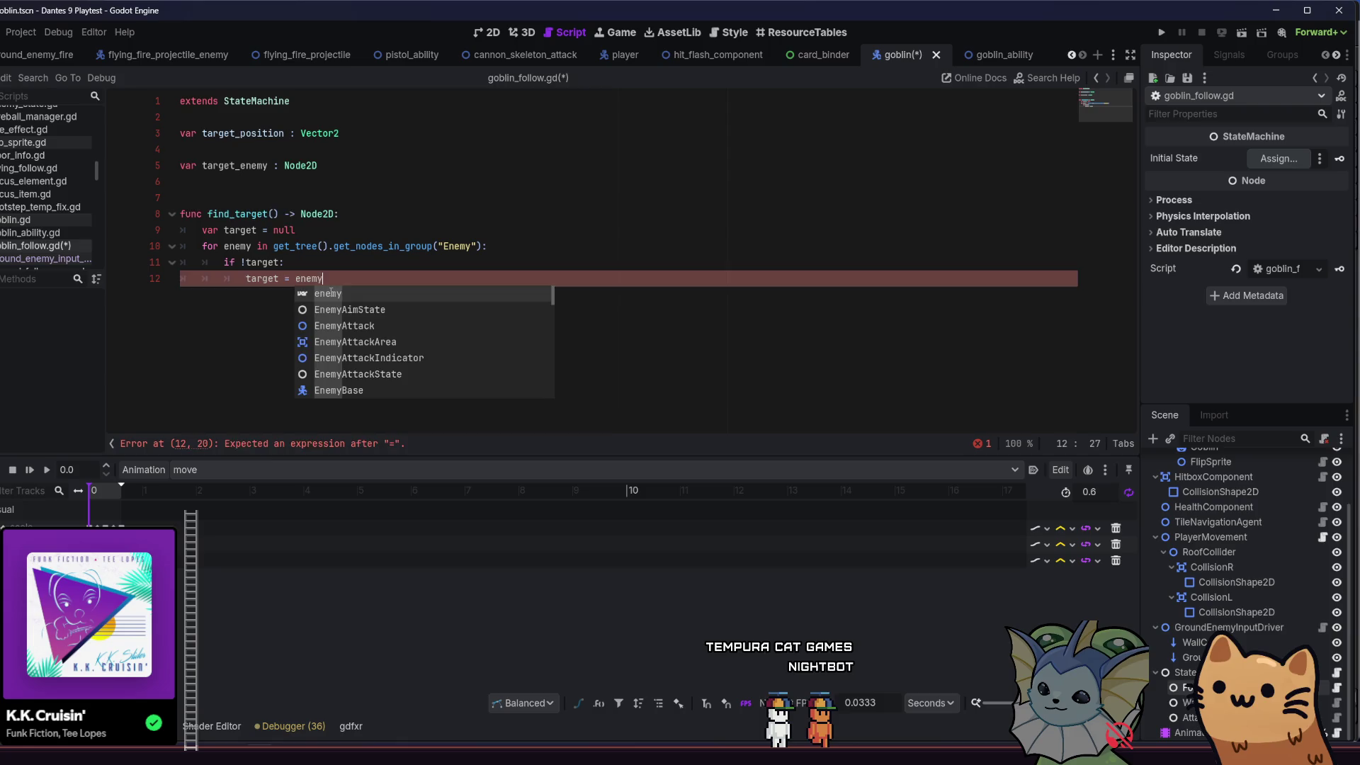
click(331, 292)
key(Return)
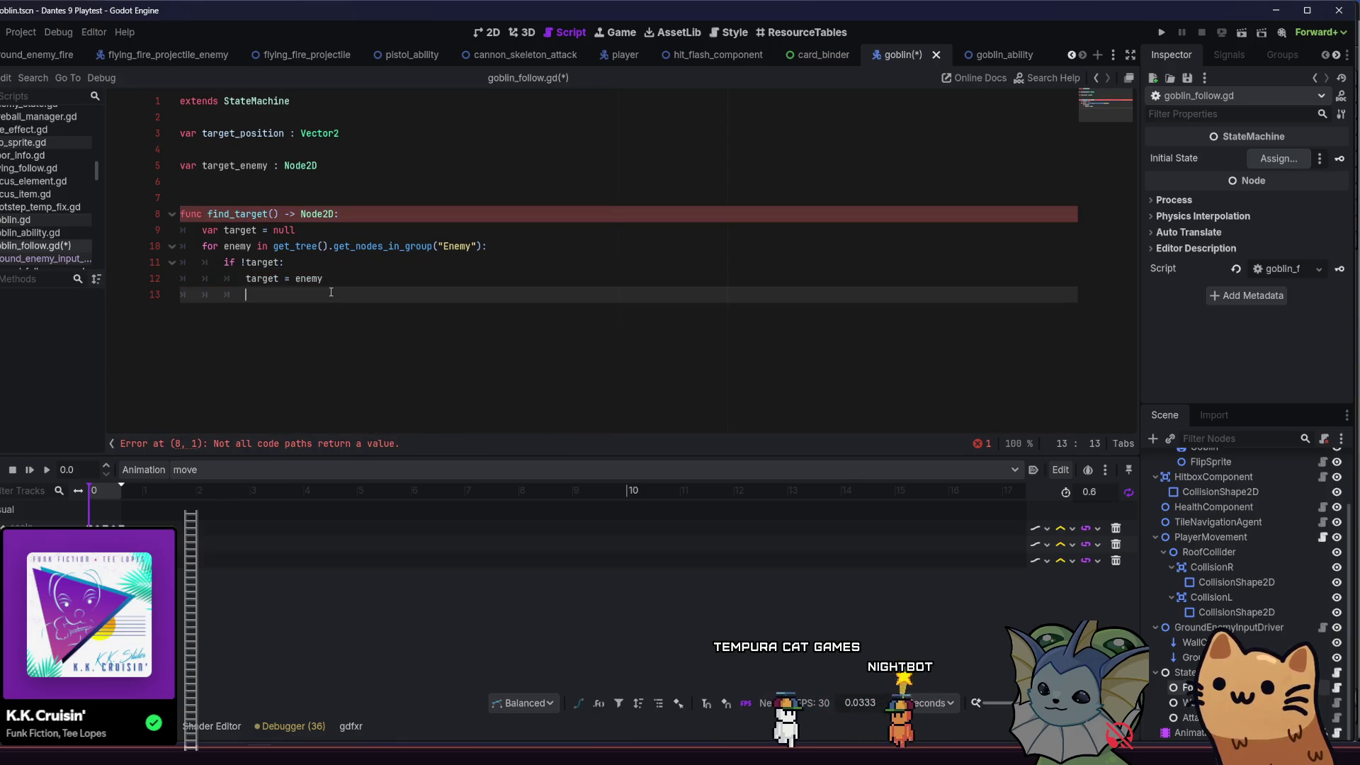
key(BackSpace)
key(BackSpace)
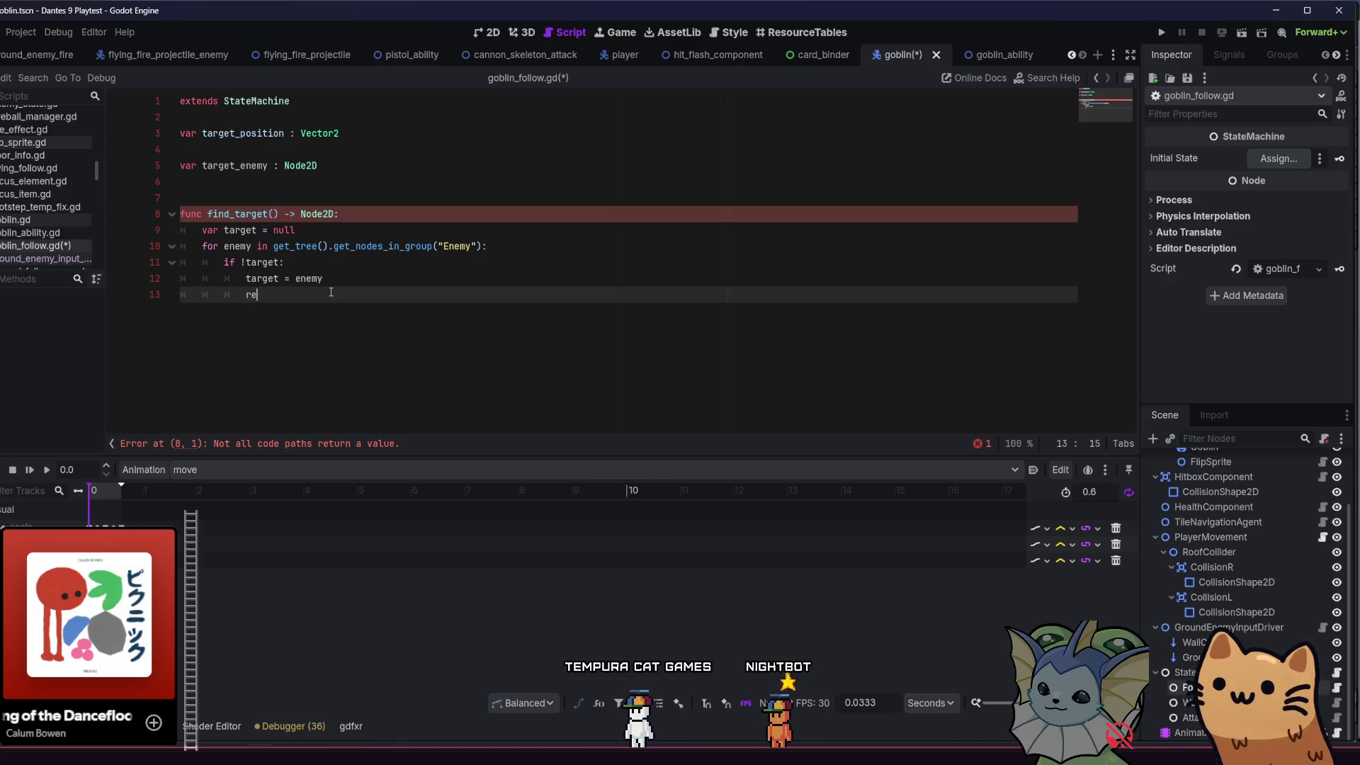
key(BackSpace)
key(BackSpace)
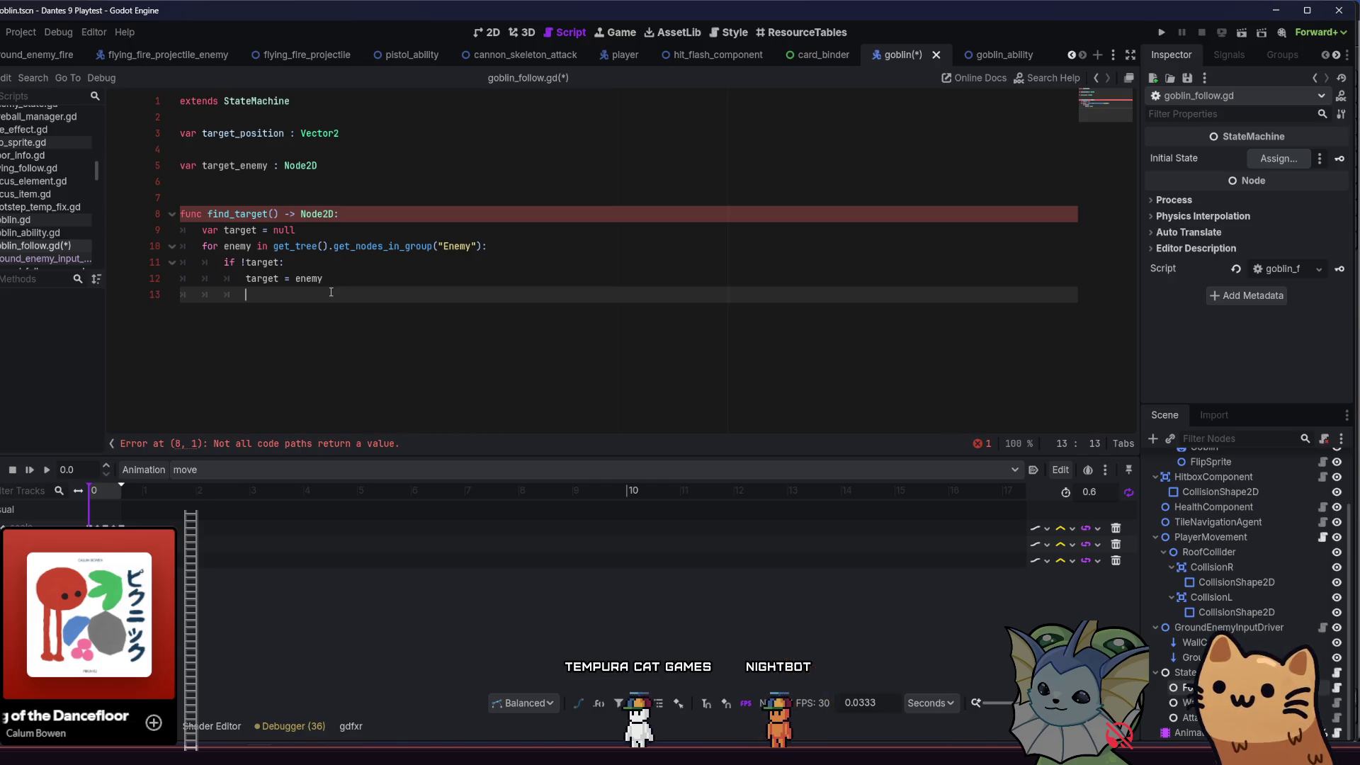
text(ontinue)
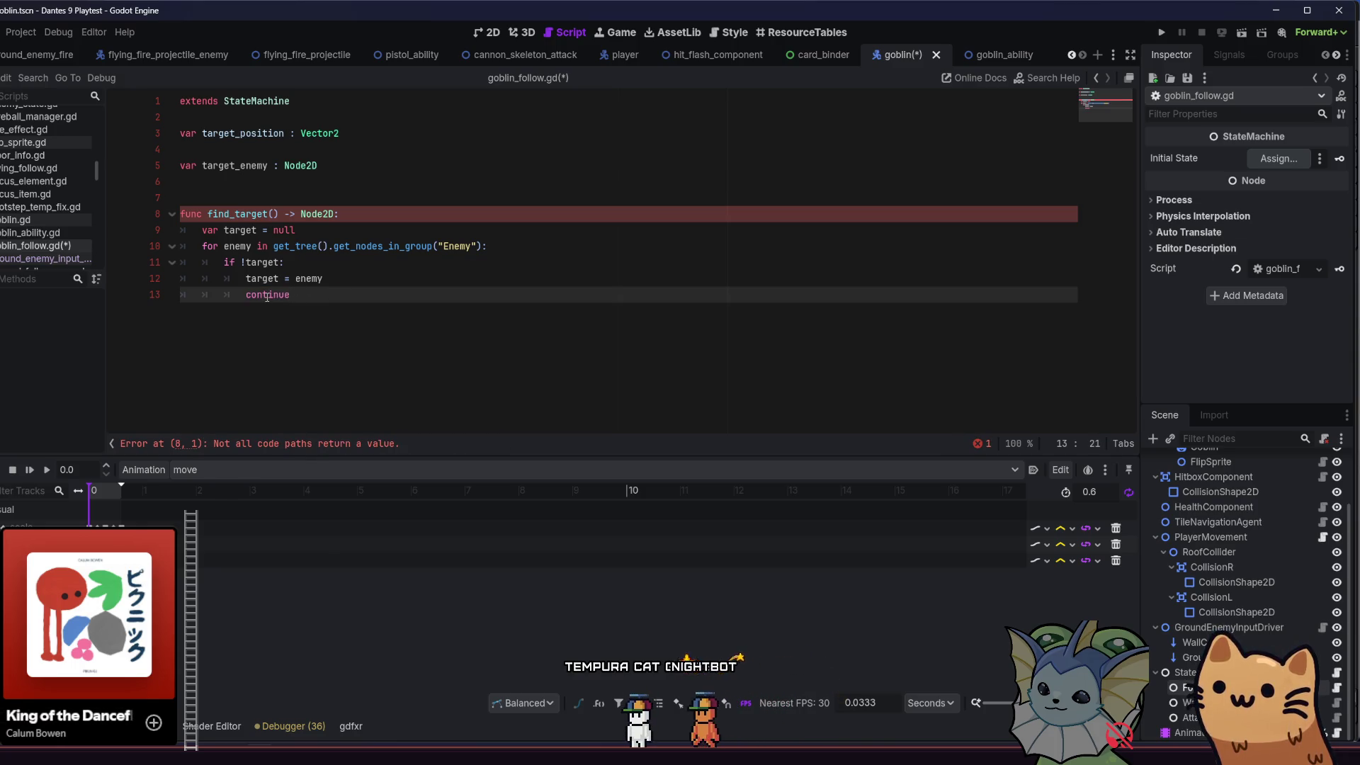
key(Return)
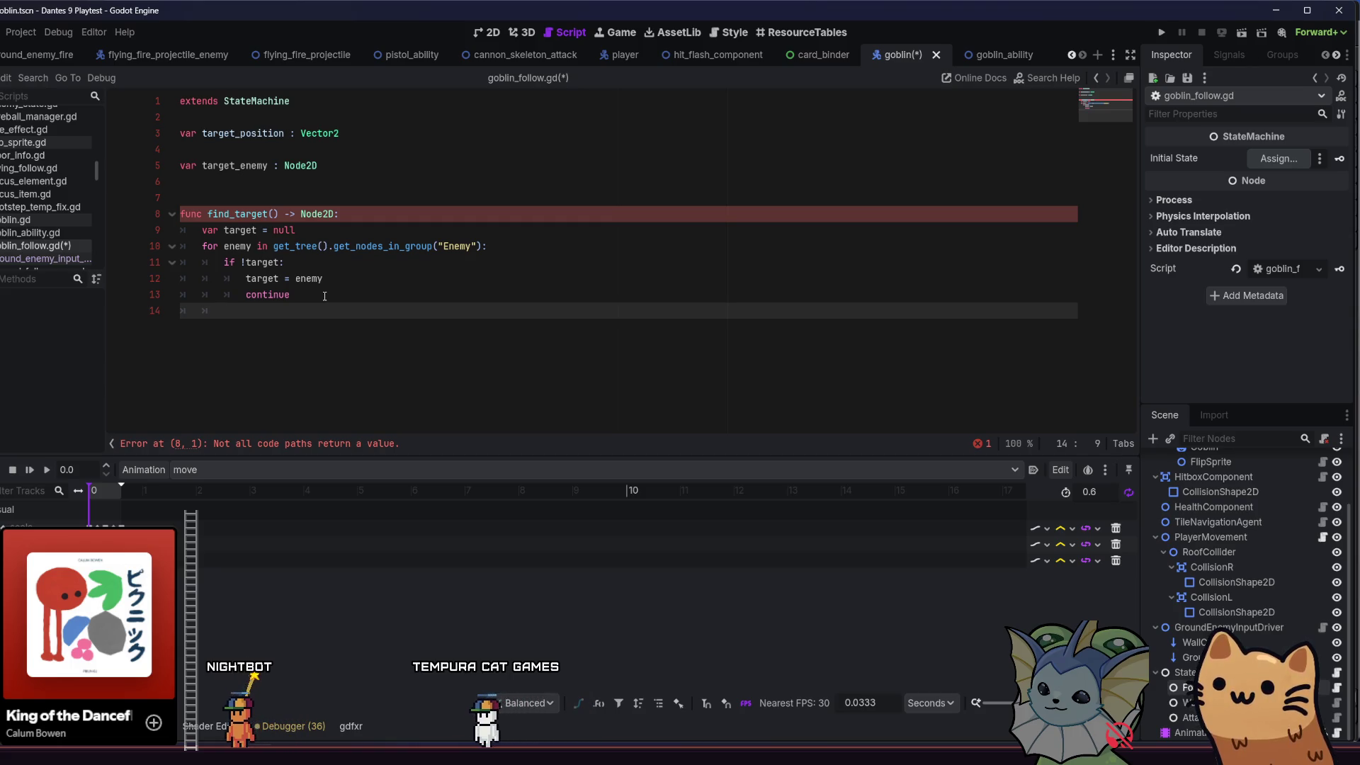
- Begin an enemy.global_position distance check and type the loop variable as Node2D
text(if en)
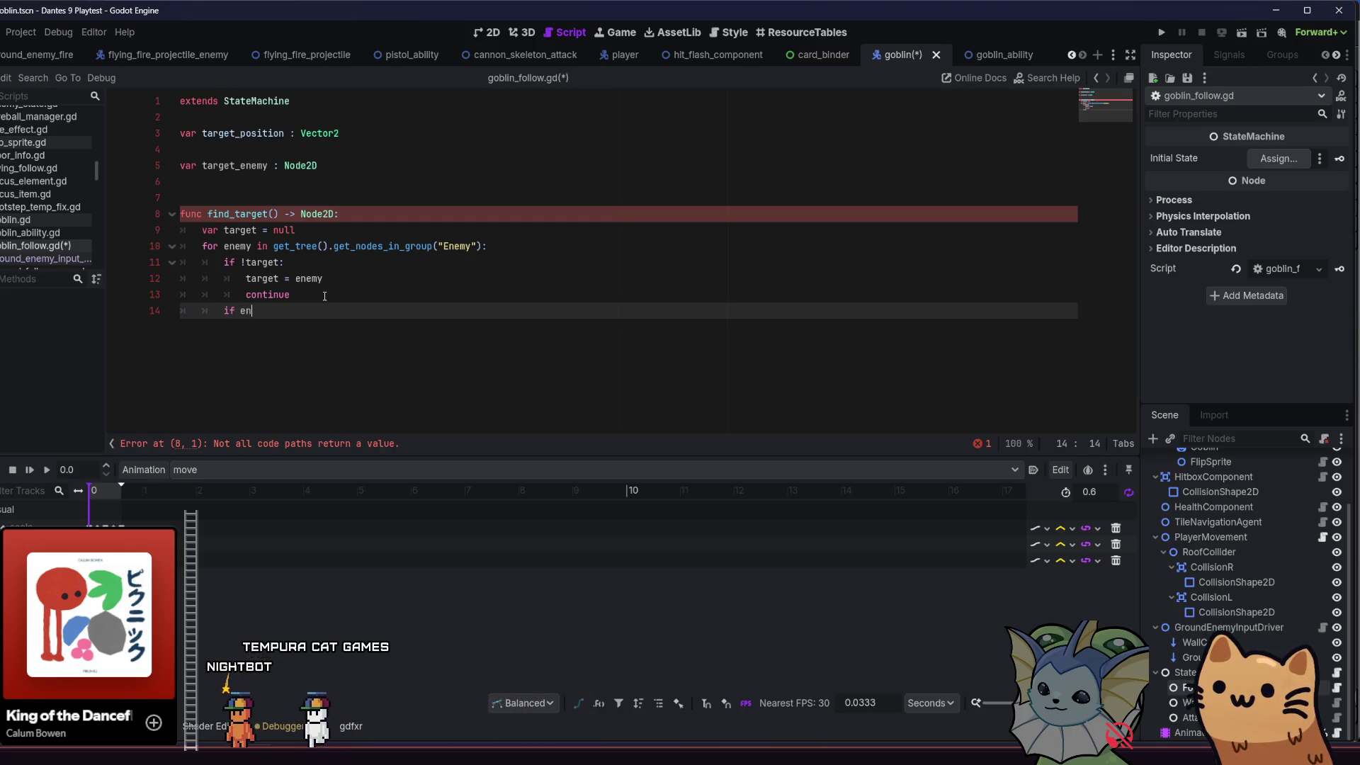
text(emy.global)
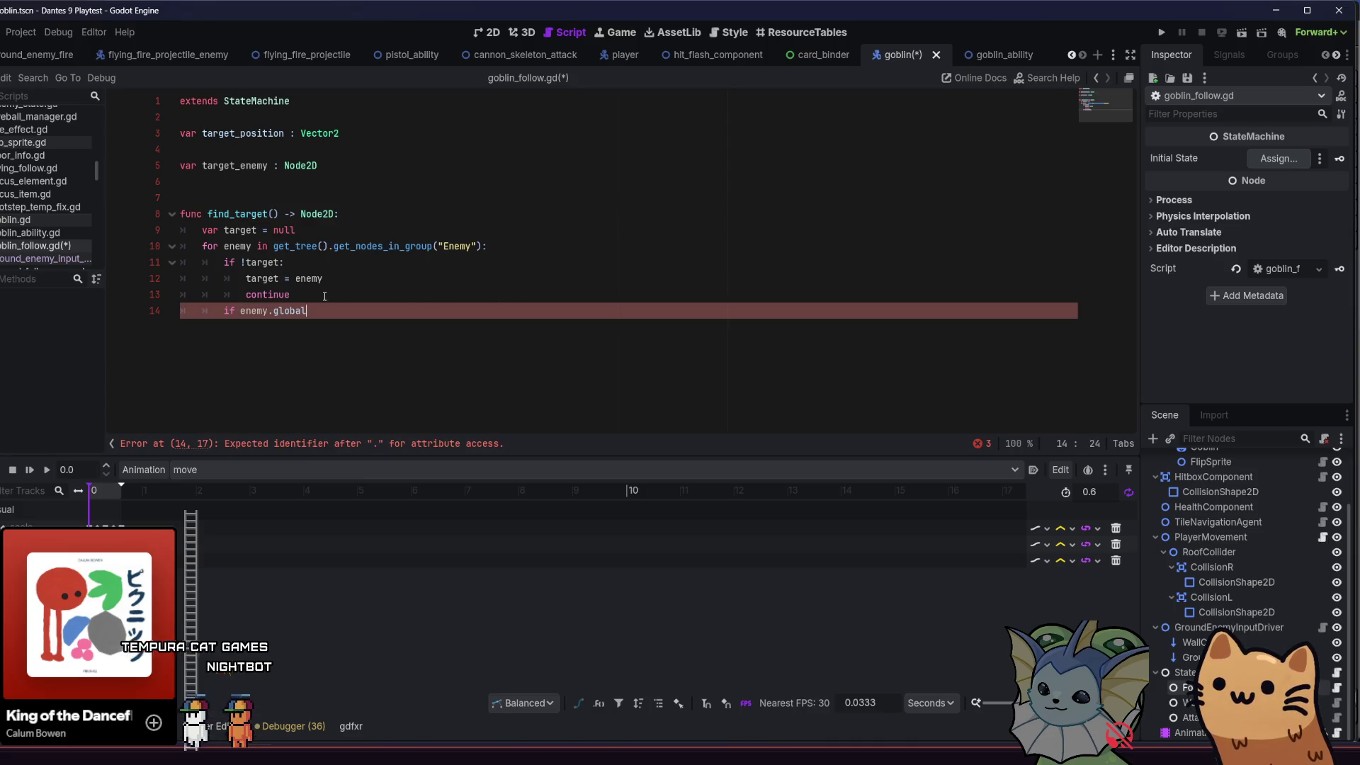
text(_position.)
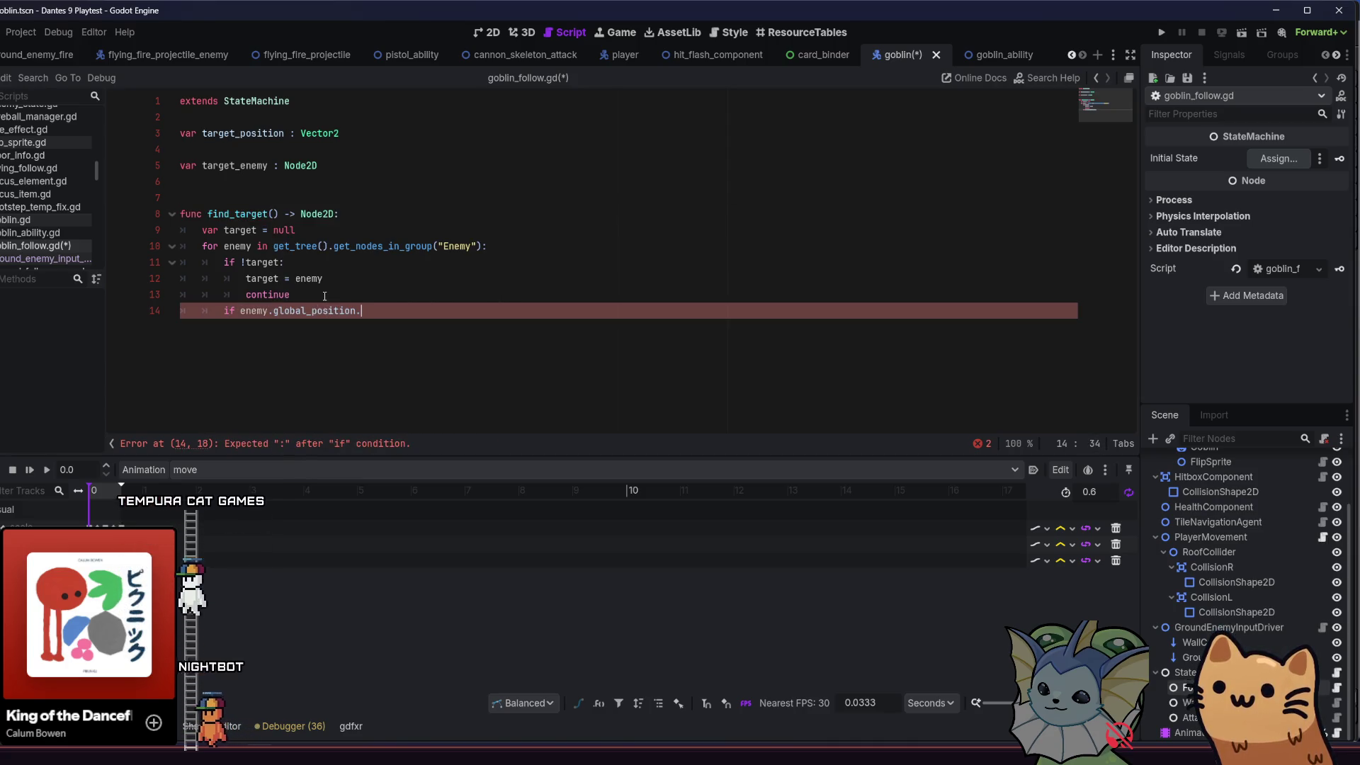
text(distane)
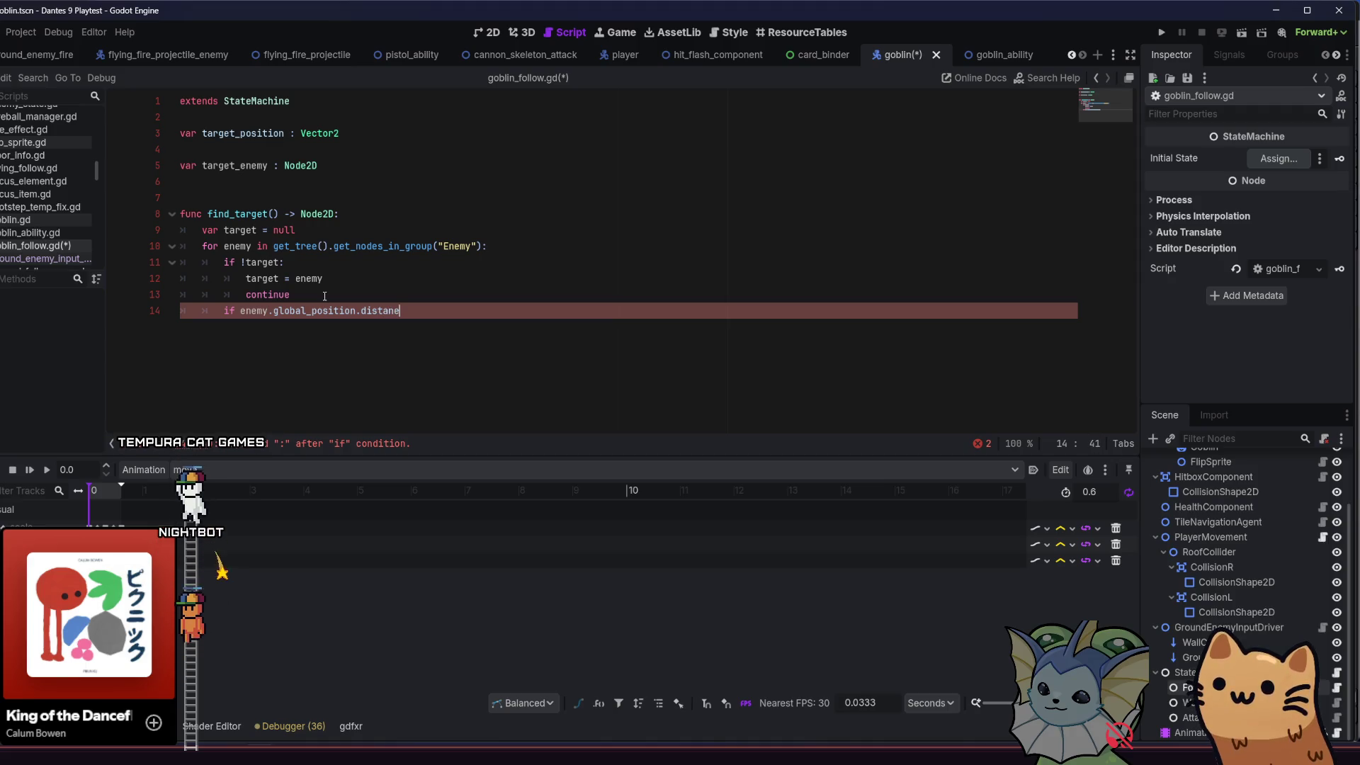
click(319, 245)
click(262, 229)
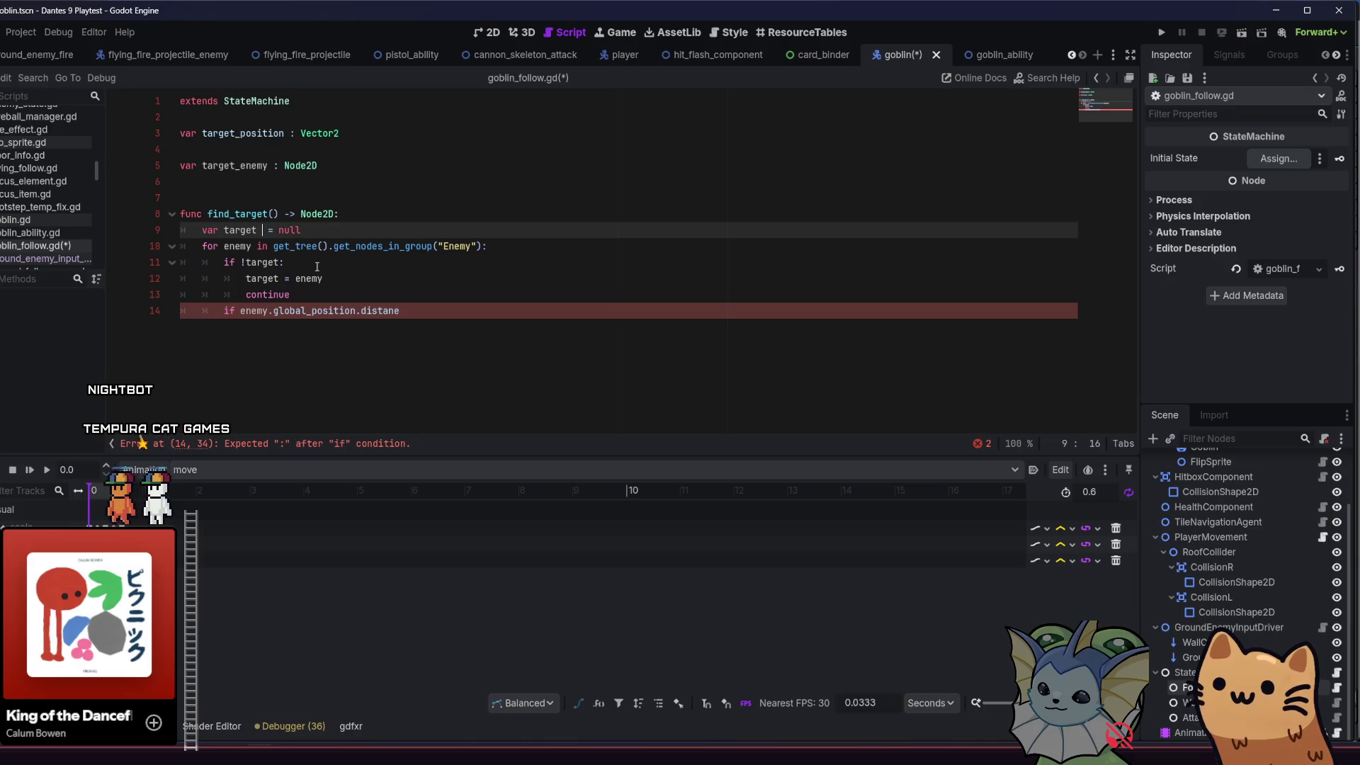
click(262, 246)
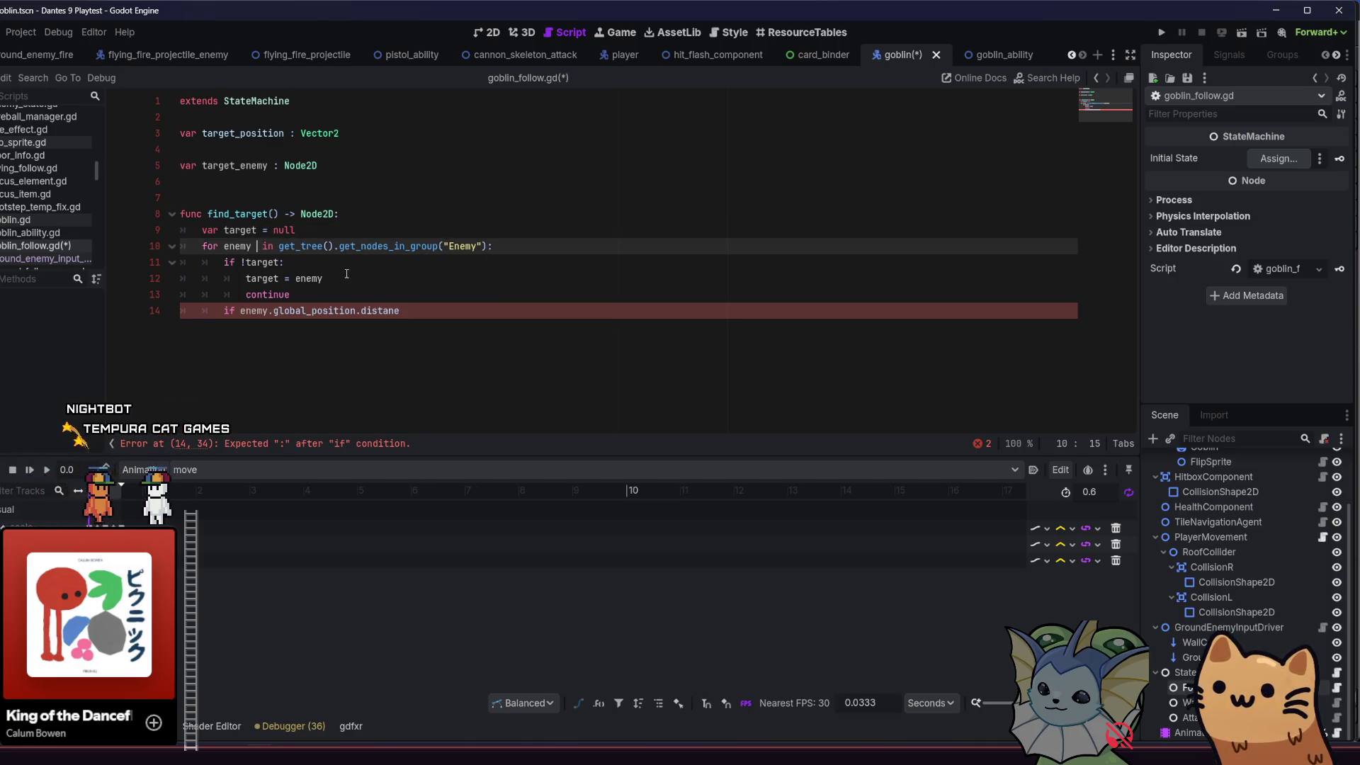
text(Node2D)
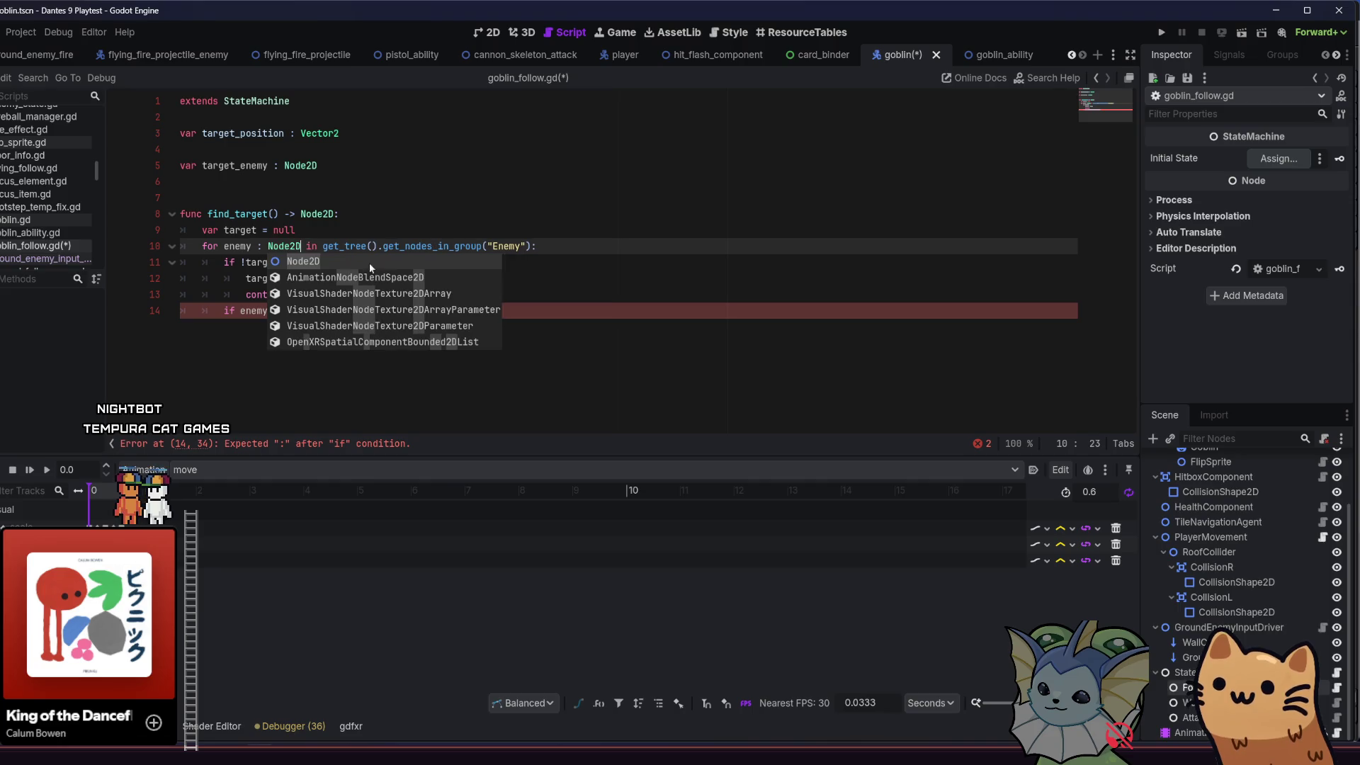
click(379, 310)
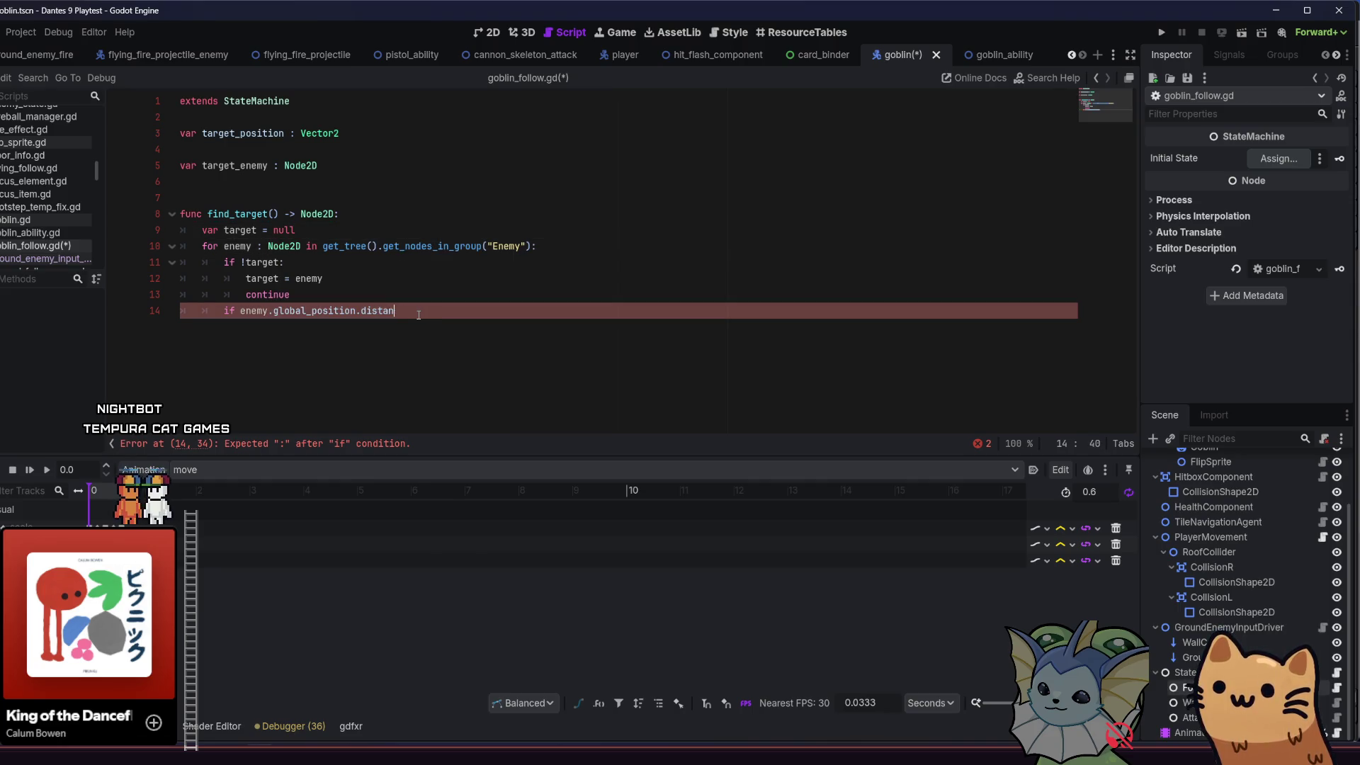
- Use distance_to with owner.global_position as the comparison's argument
text(.dis)
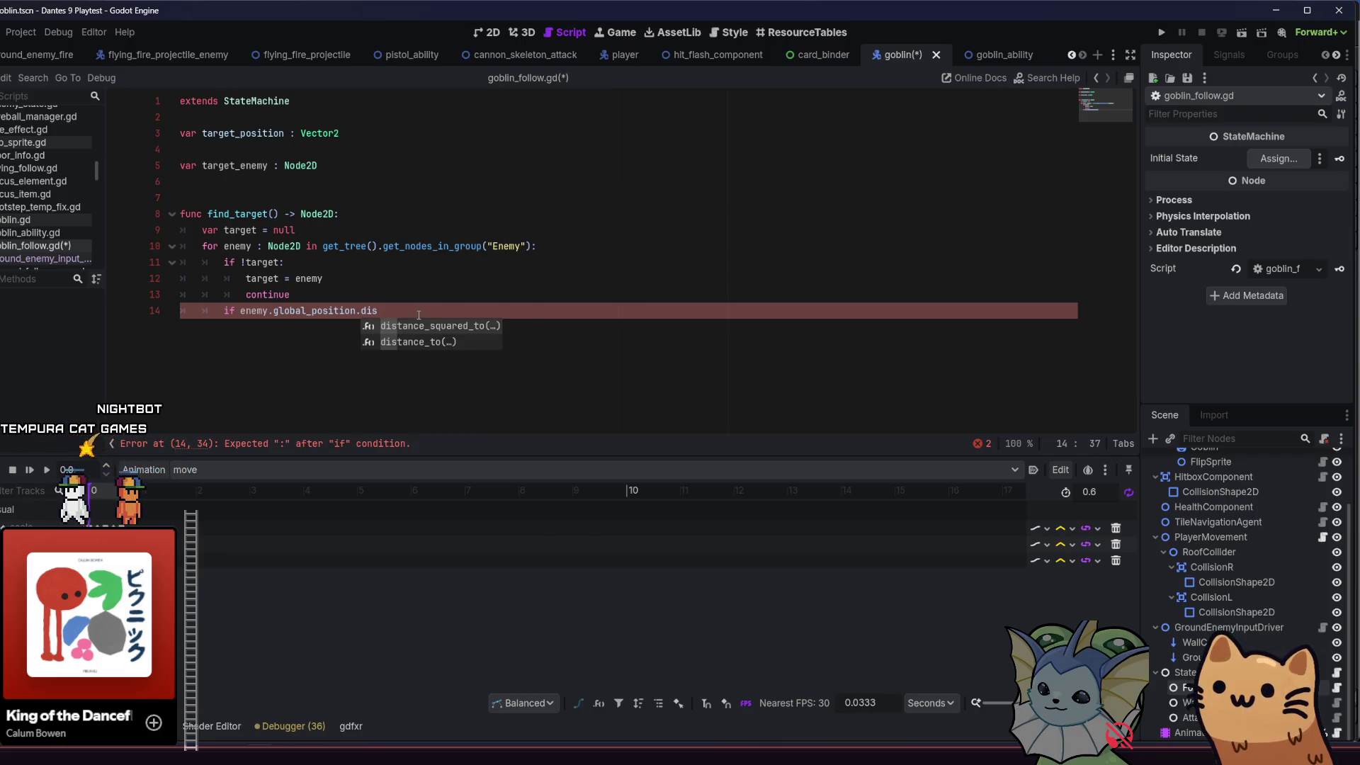
key(Down)
key(Return)
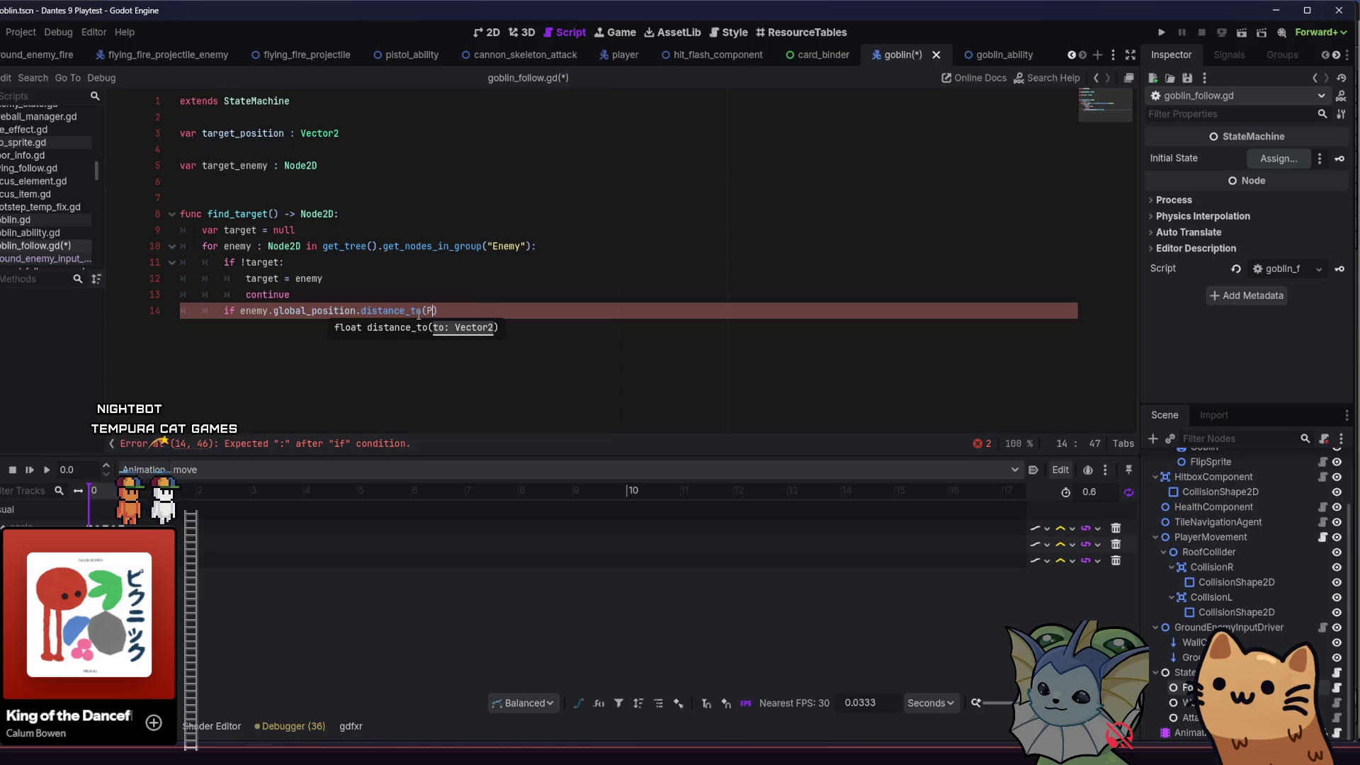
key(BackSpace)
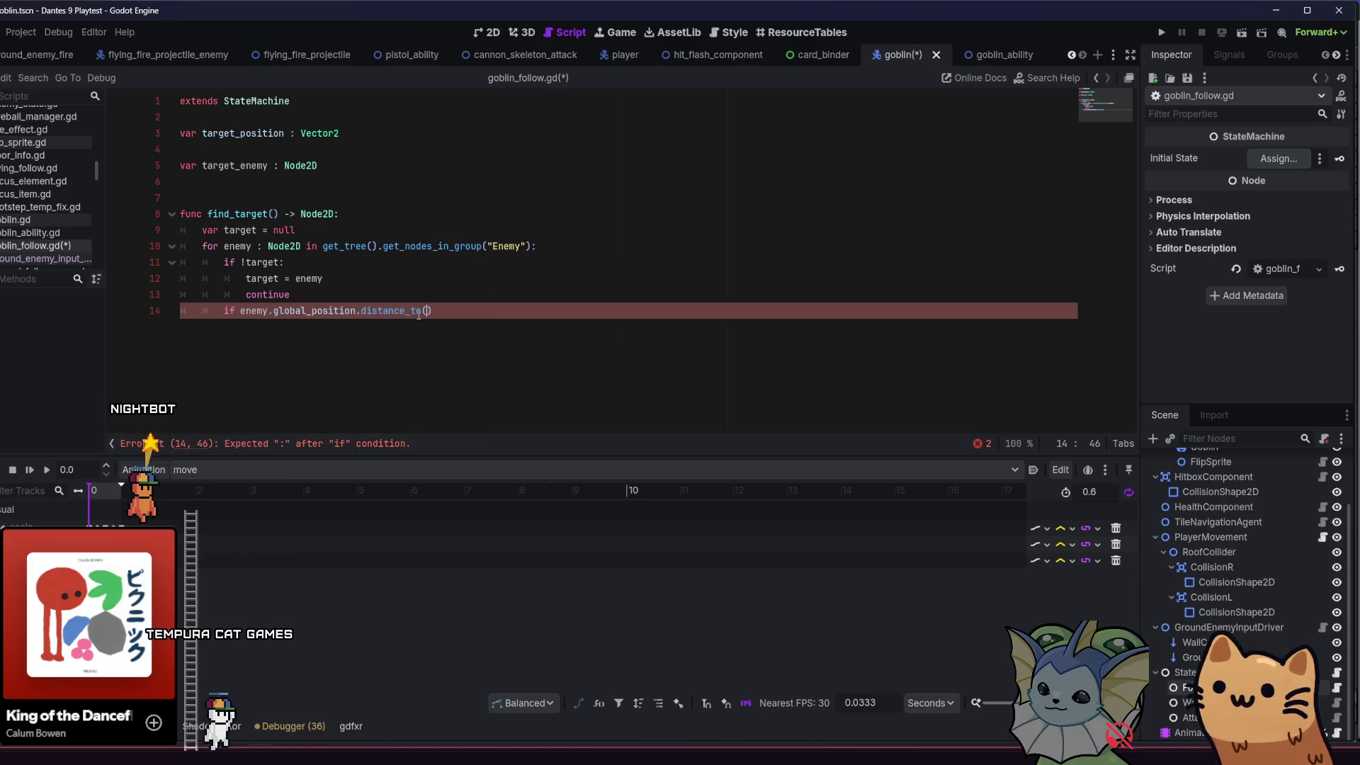
text(en)
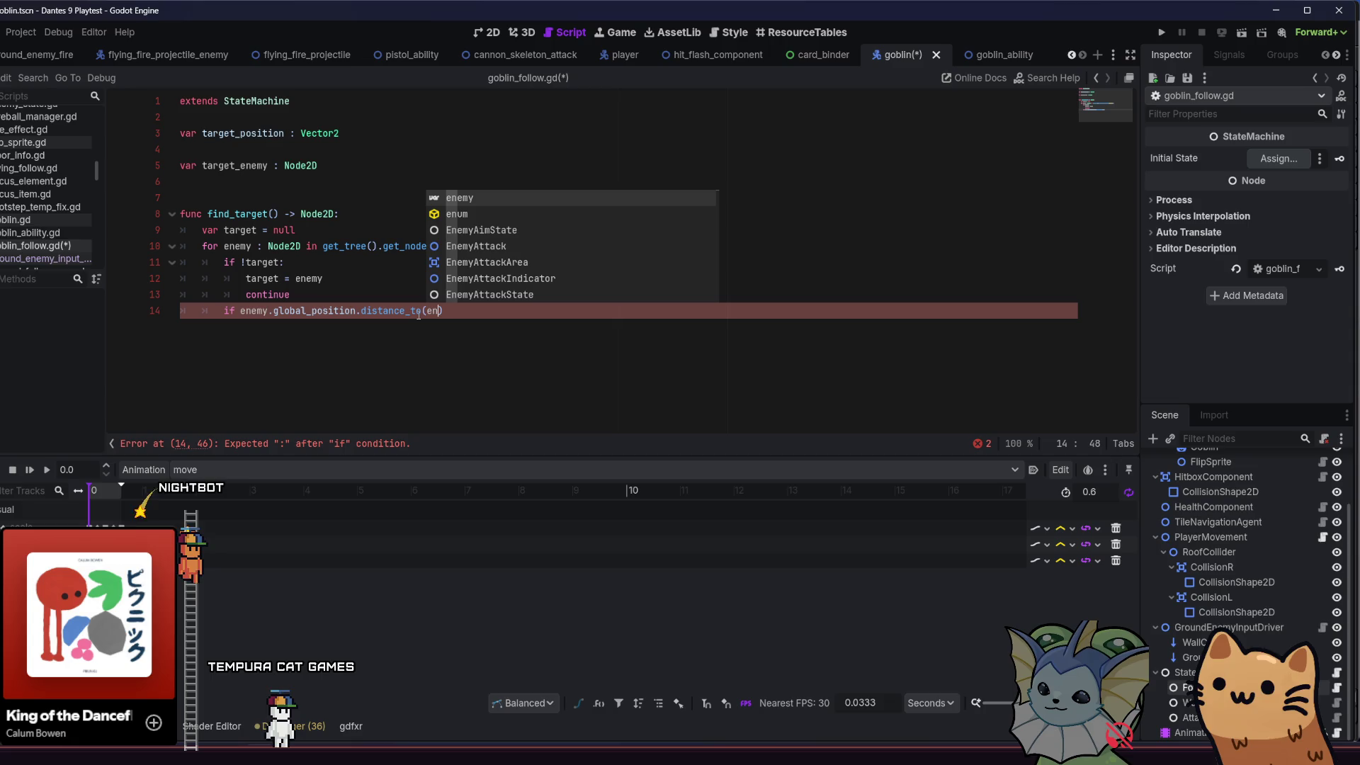
key(BackSpace)
key(BackSpace)
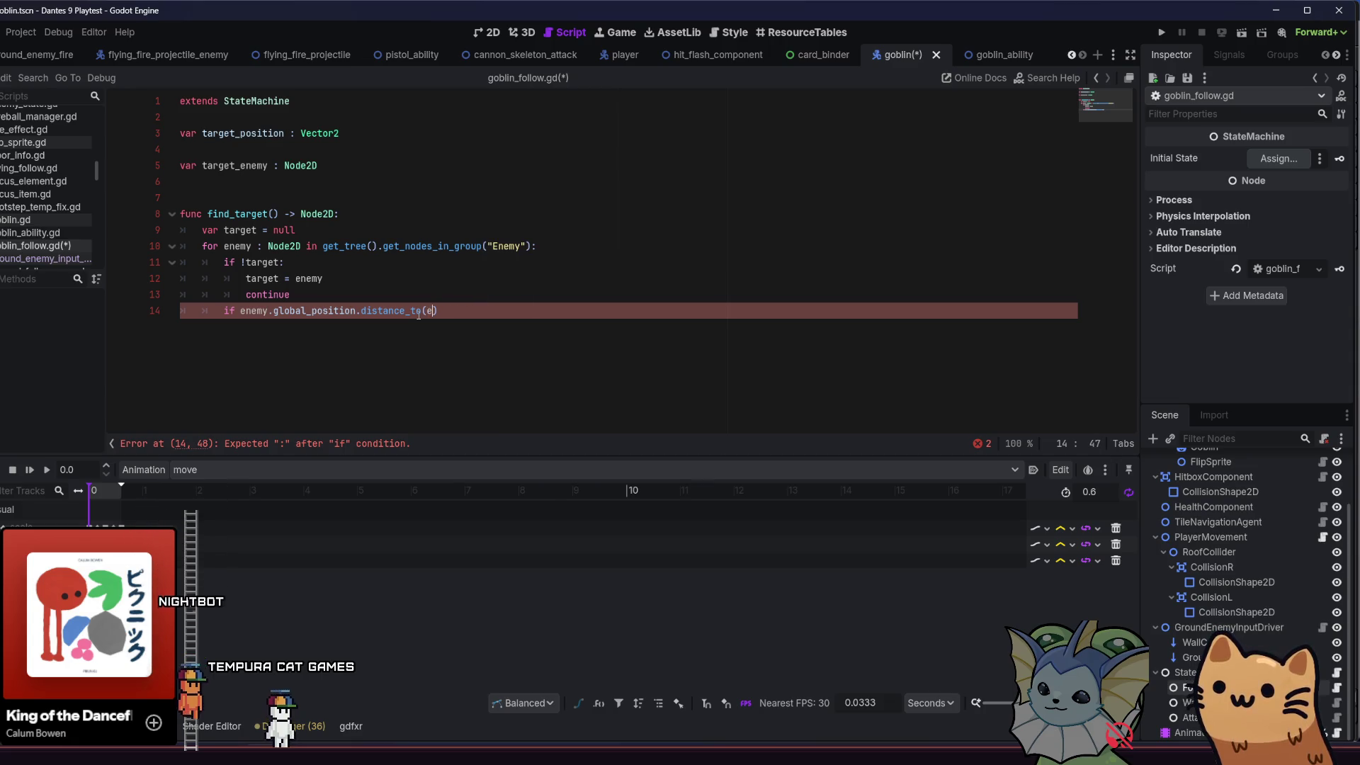
key(BackSpace)
key(BackSpace)
text(ow)
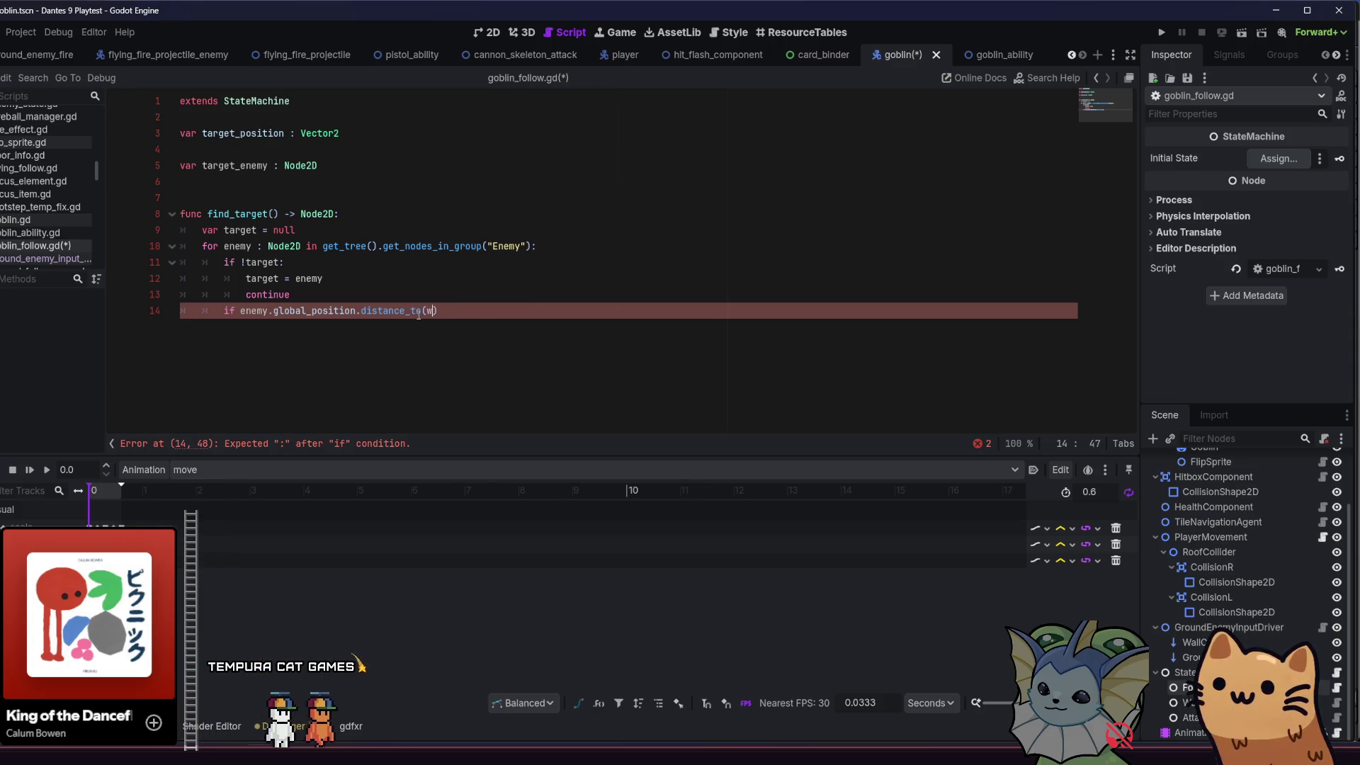
text(ner.global_position)
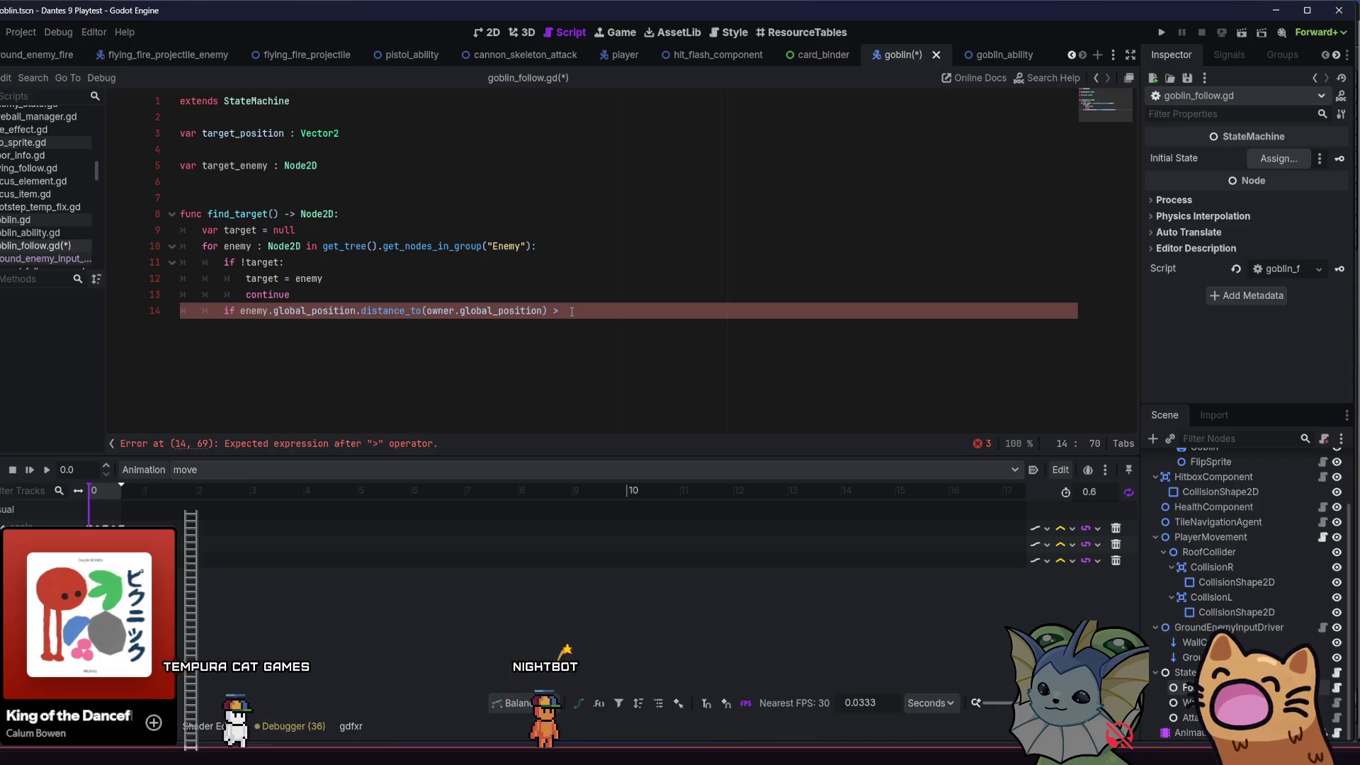
double_click(306, 229)
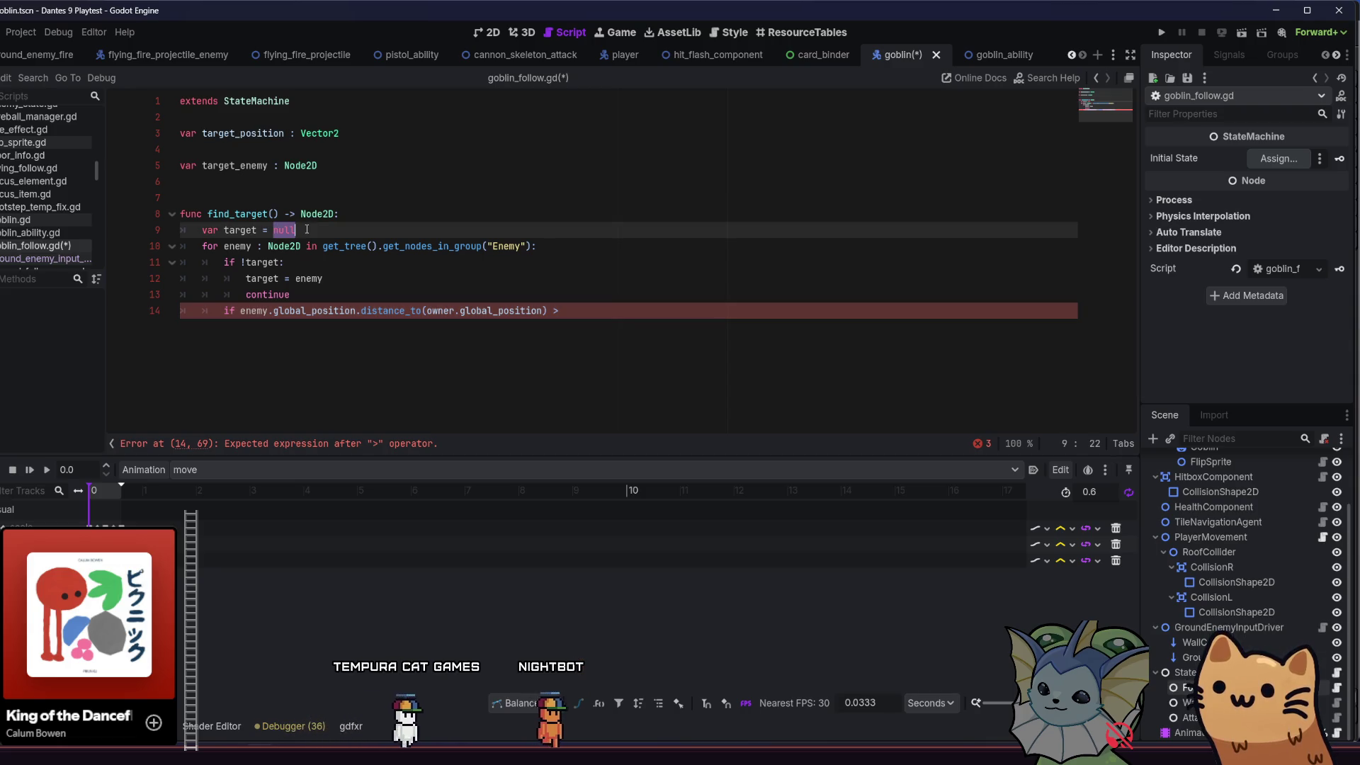
- Type a 'var closest_distance : float' declaration below 'var target = null', fixing typos along the way
drag(283, 229, 203, 229)
key(ctrl+z)
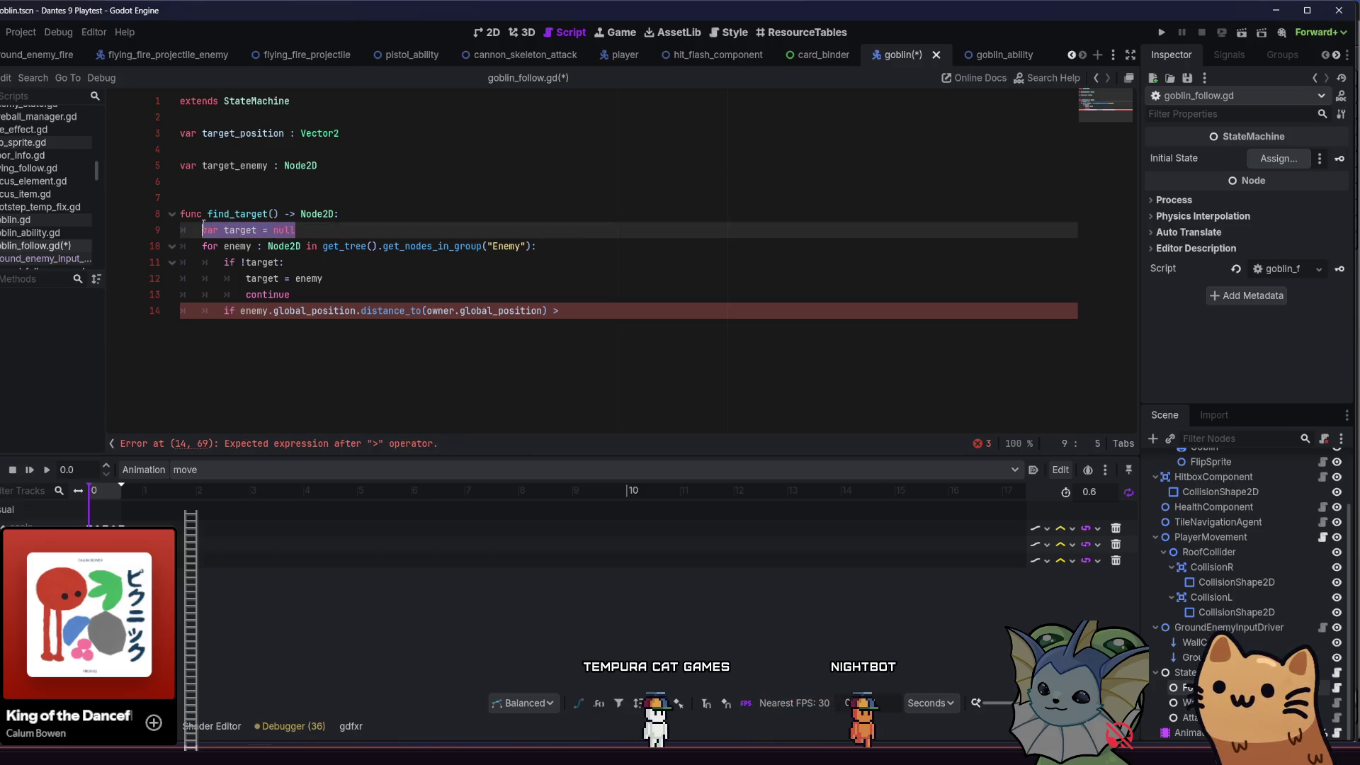
text(var closest)
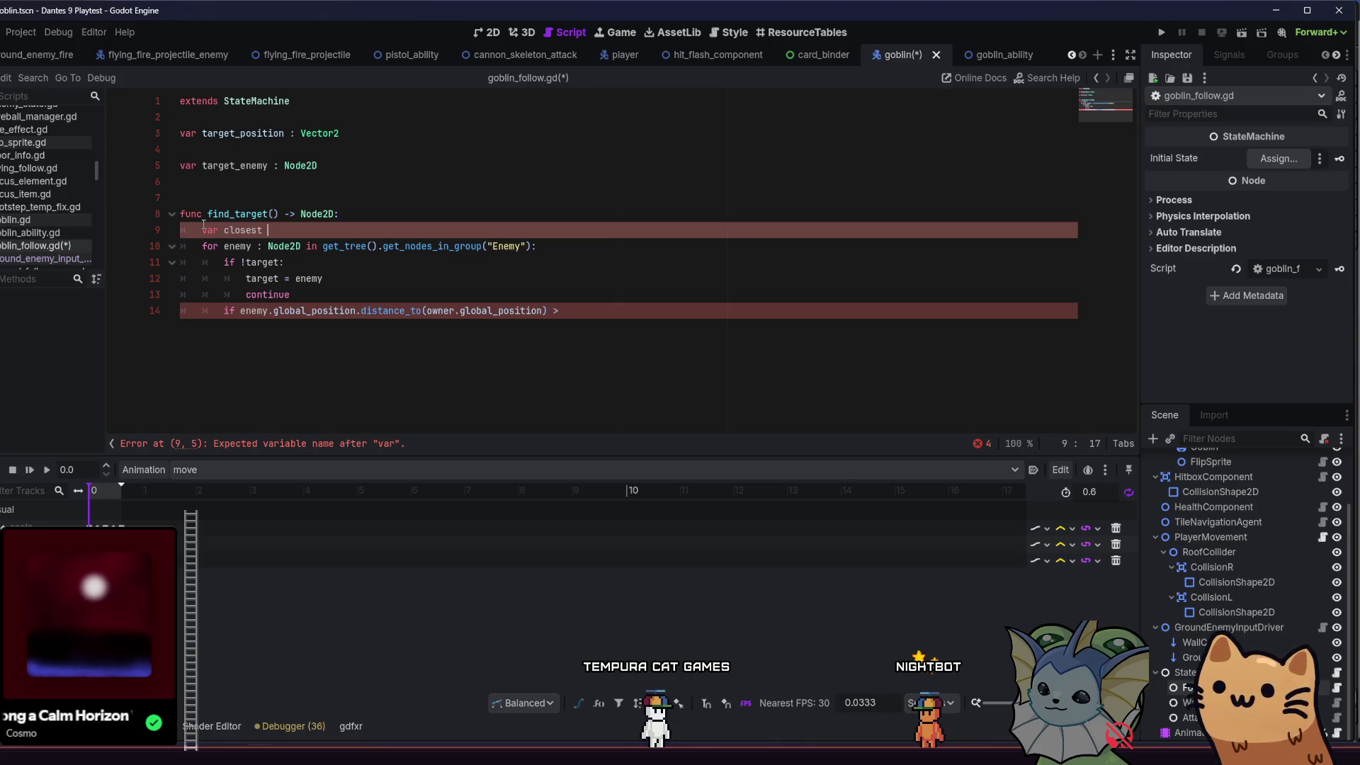
key(BackSpace)
key(BackSpace)
key(BackSpace)
key(BackSpace)
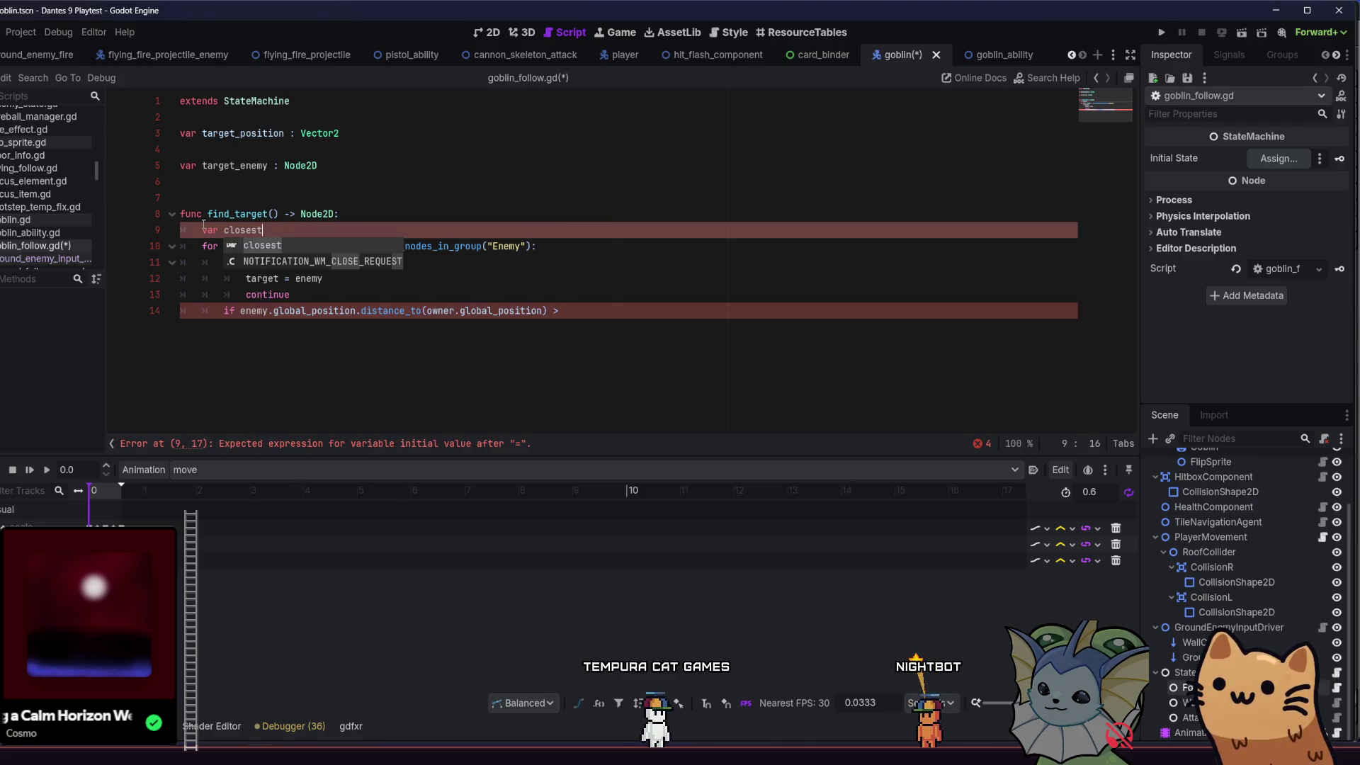
text(losees)
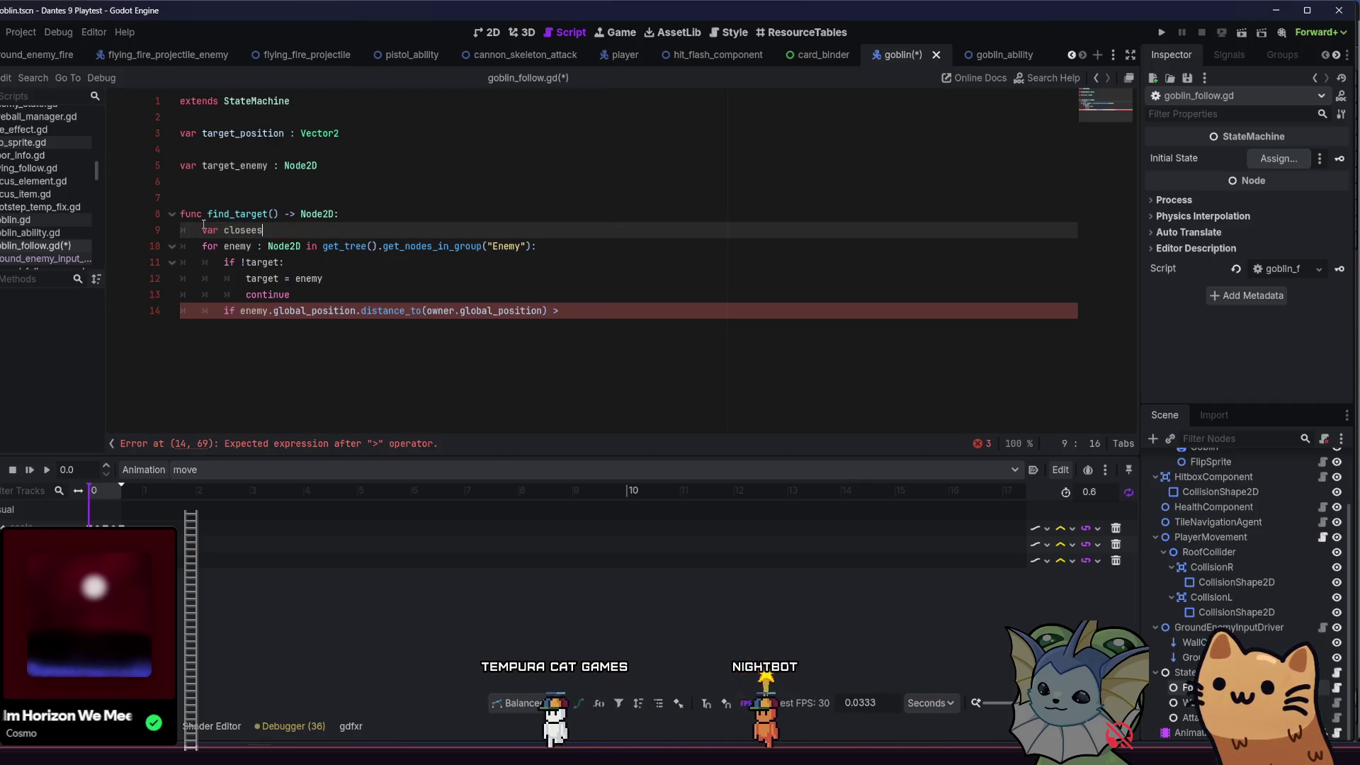
key(BackSpace)
key(BackSpace)
text(st di)
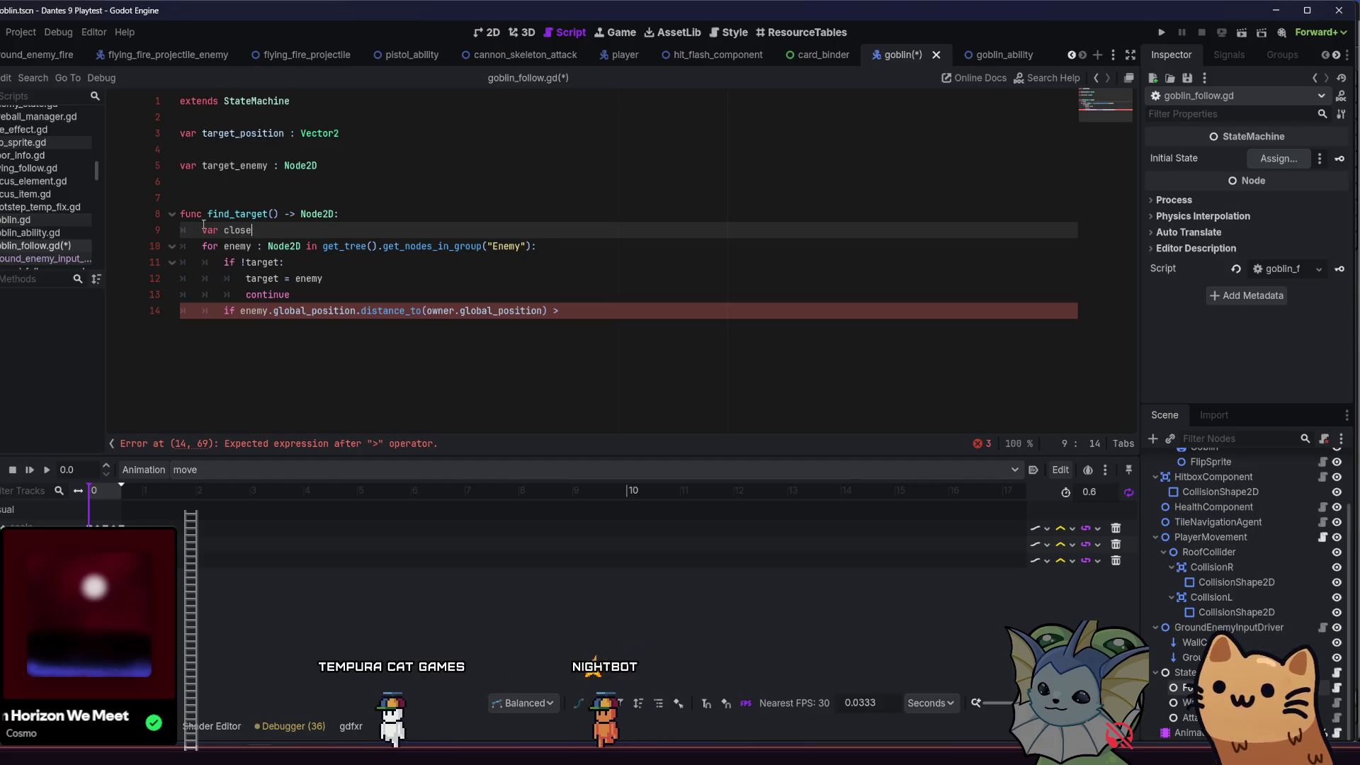
key(BackSpace)
key(BackSpace)
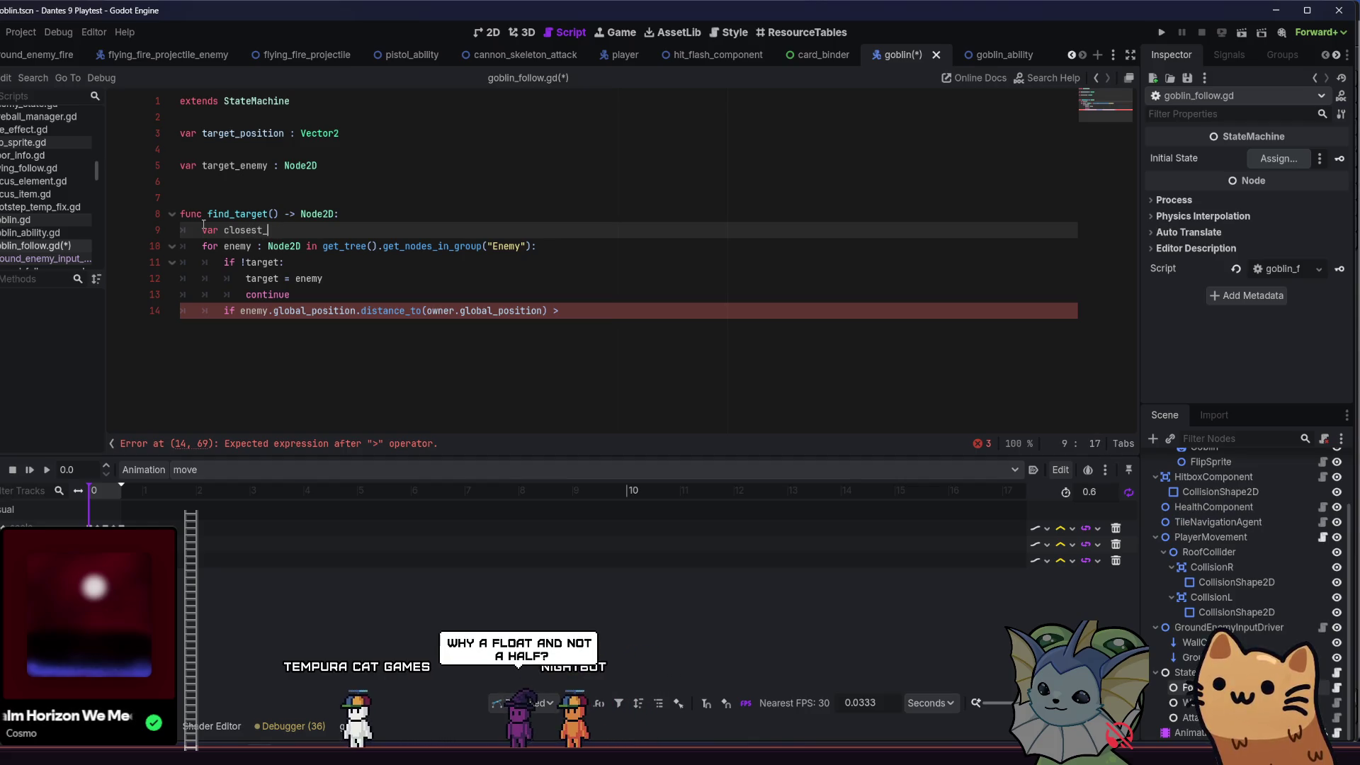
text(istance)
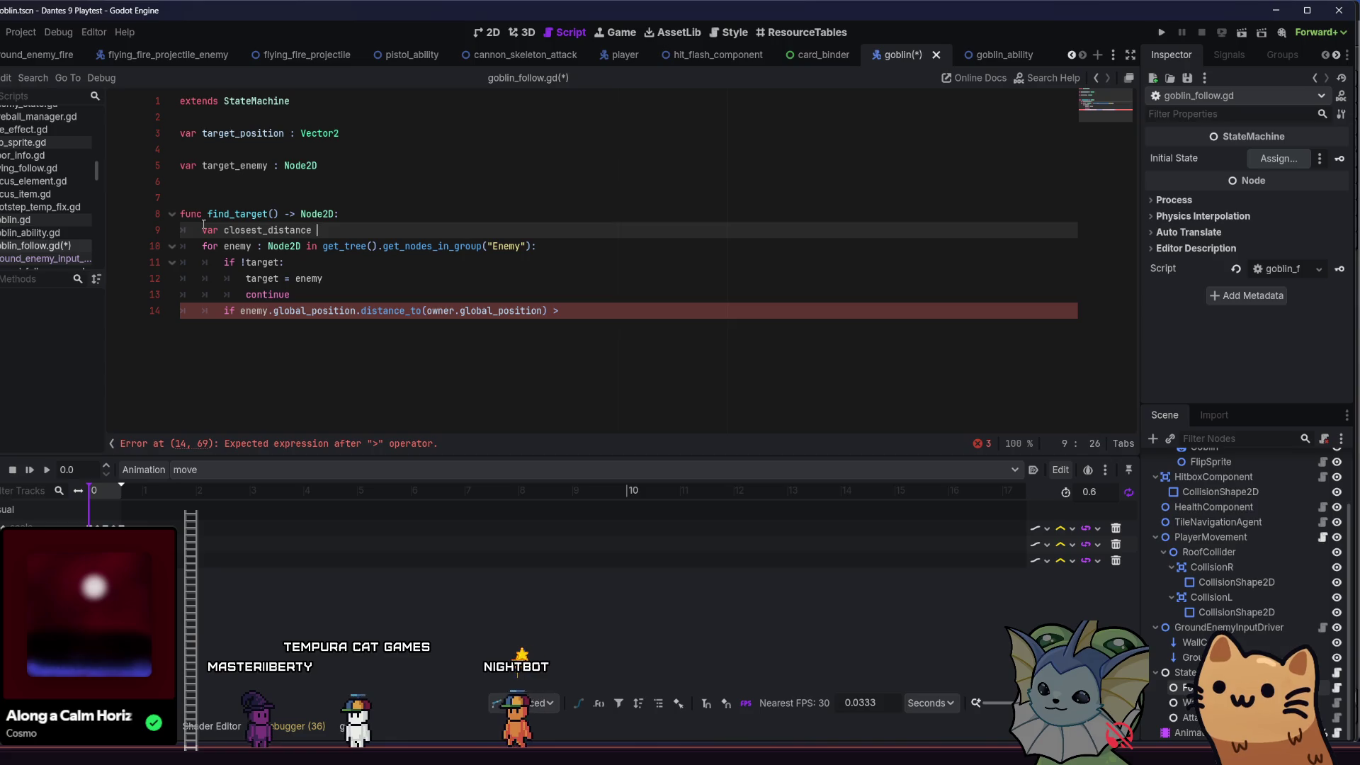
text(loat)
- Try replacing the !target check in the if condition with closest_distance, selecting the if block
click(204, 225)
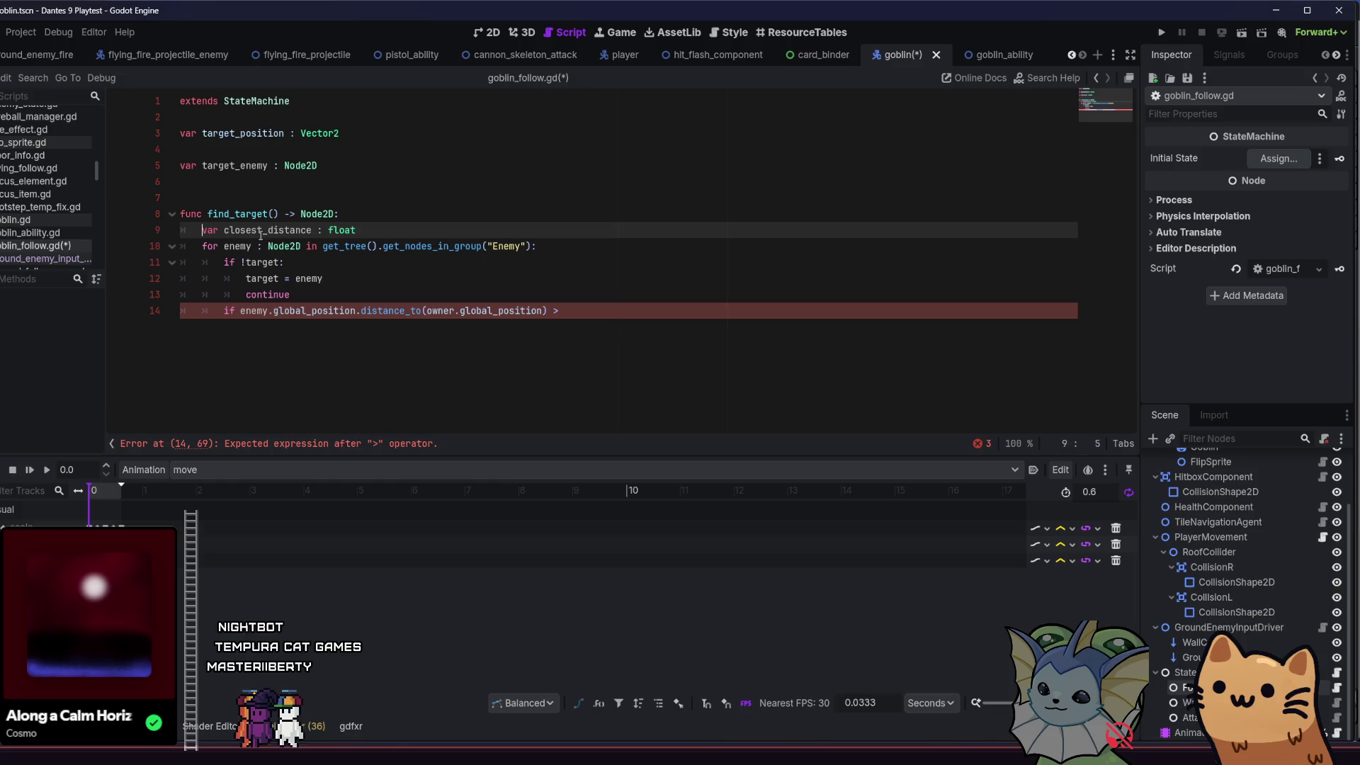
click(425, 294)
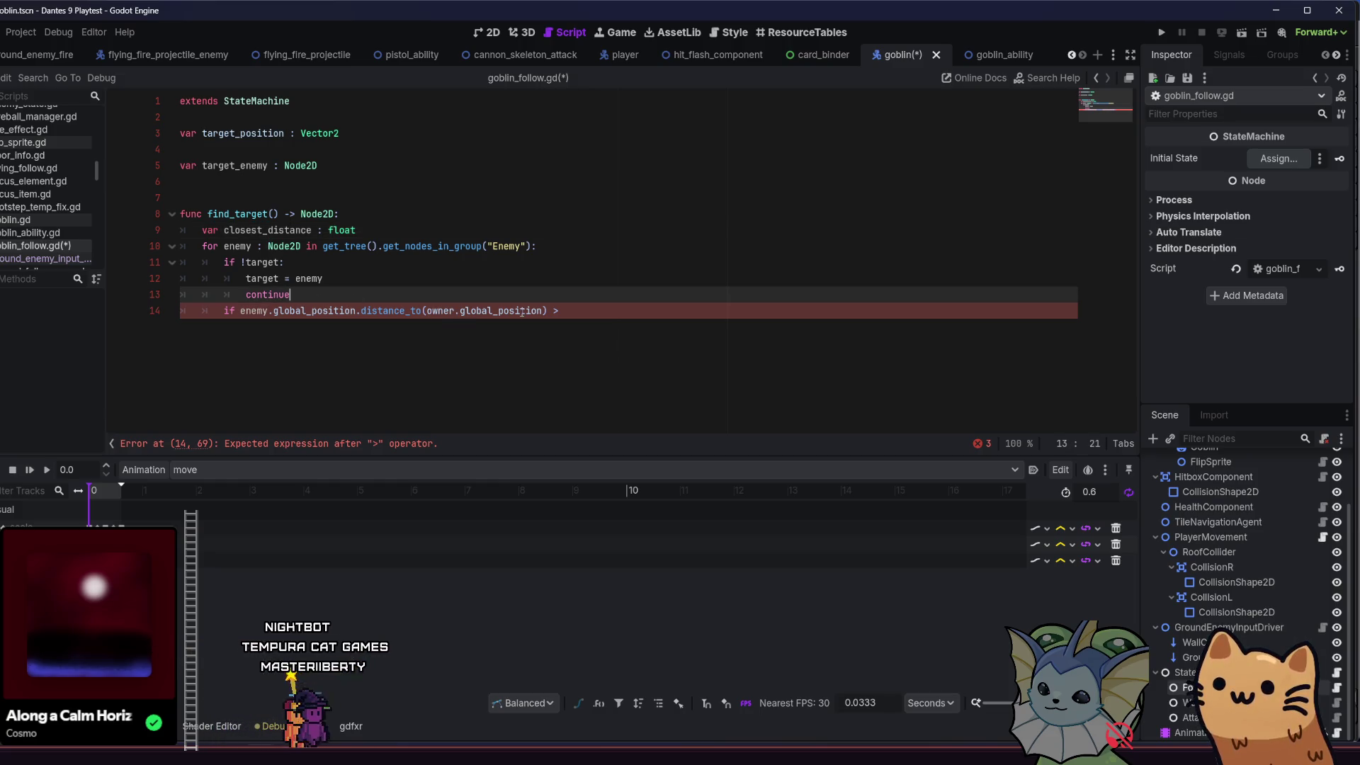
click(264, 264)
double_click(265, 263)
key(BackSpace)
key(BackSpace)
text(s)
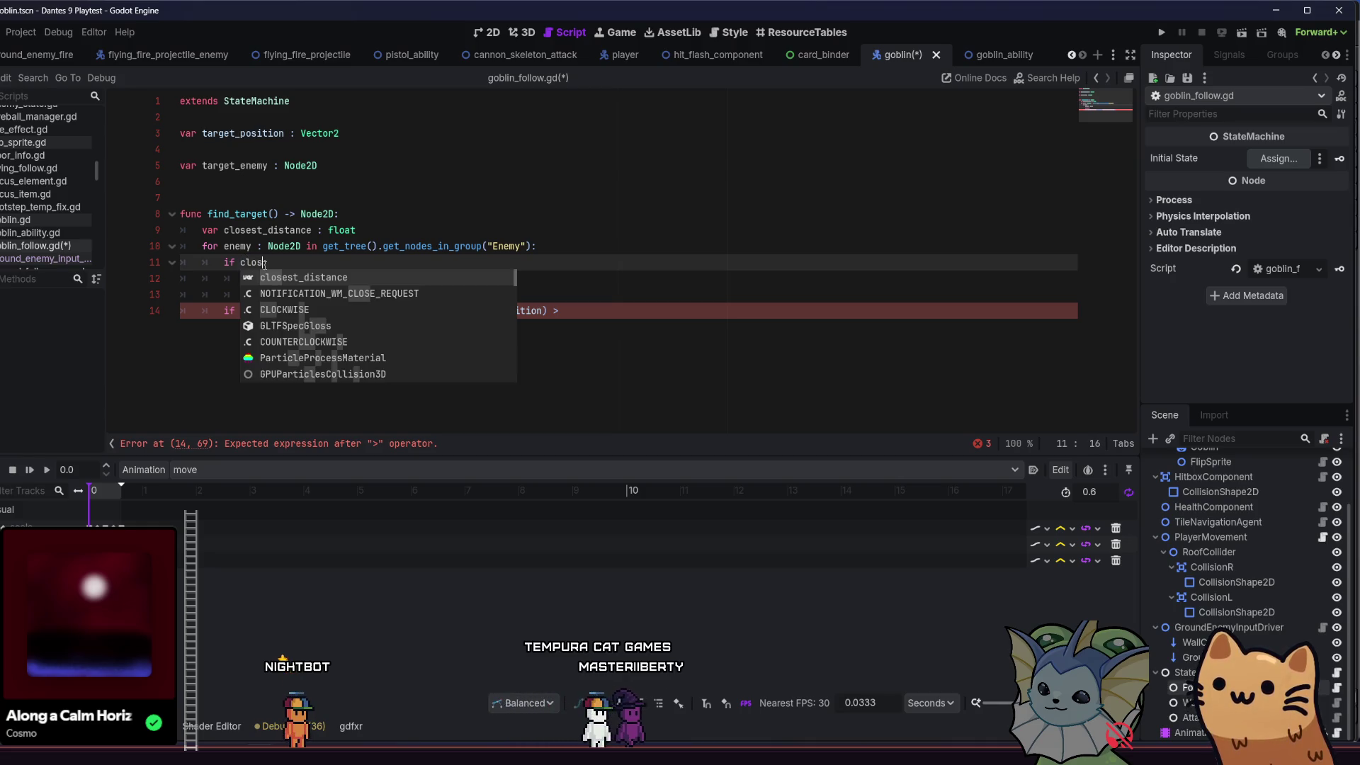
key(Return)
key(BackSpace)
drag(306, 288, 256, 281)
mouse_move(337, 300)
mouse_down()
mouse_move(212, 280)
mouse_move(224, 265)
mouse_up()
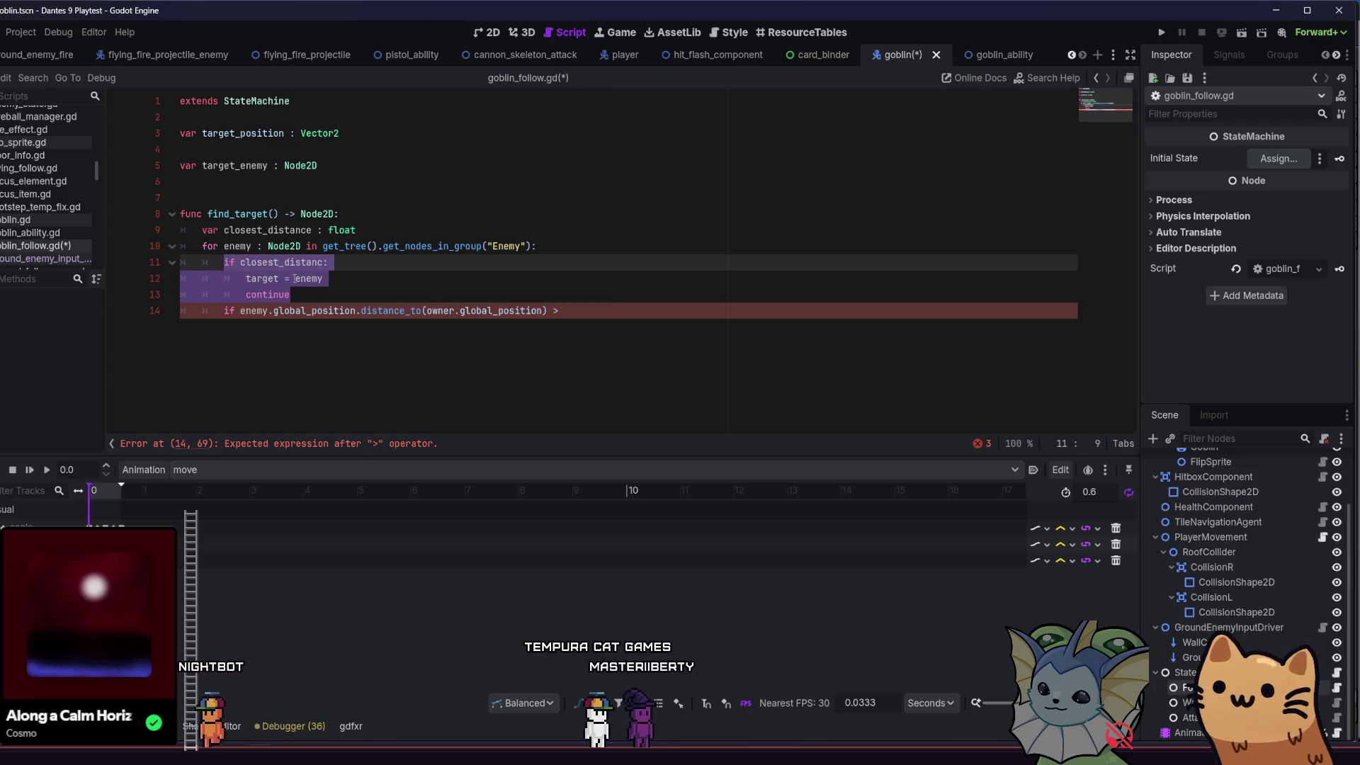
click(377, 221)
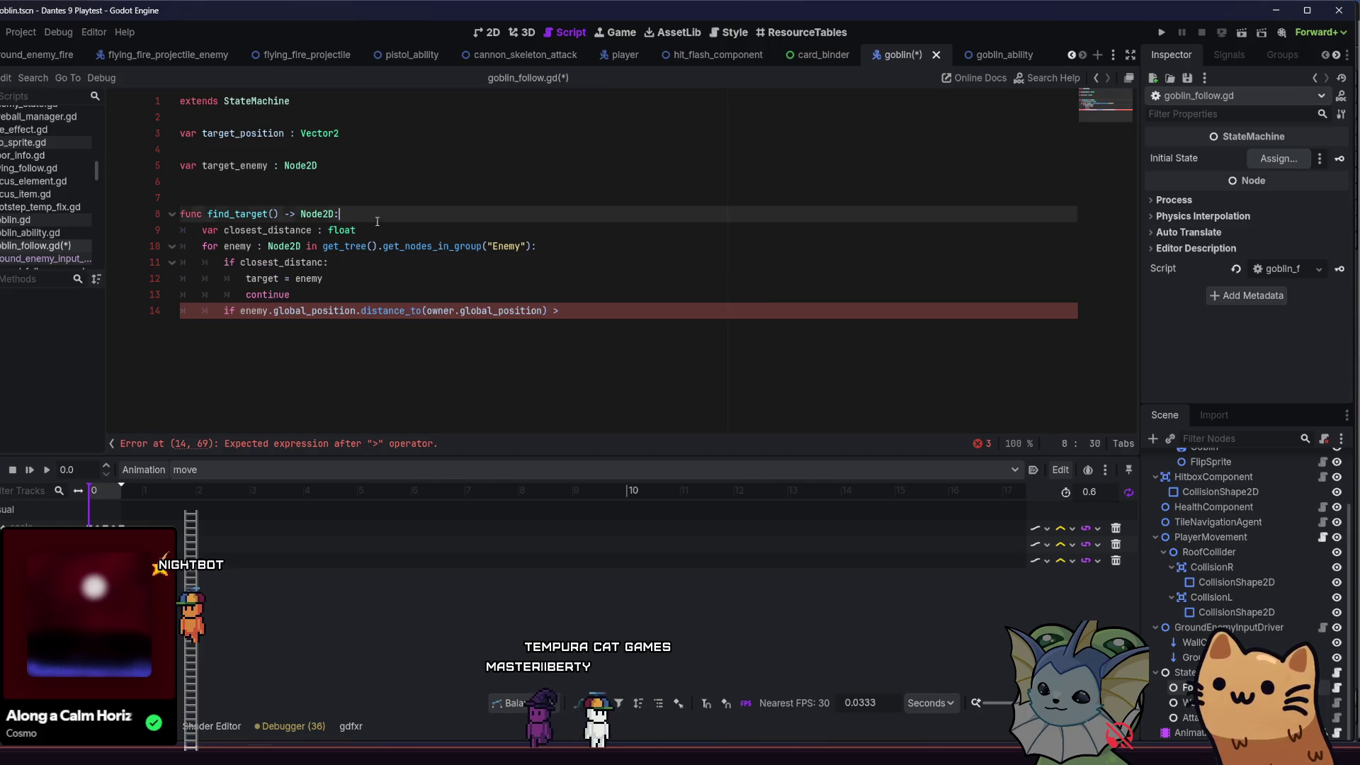
click(390, 230)
- Undo and redo edits to restore 'var target = null' with closest_distance : float = 0.0 beneath it
key(ctrl+z)
key(ctrl+z)
key(ctrl+z)
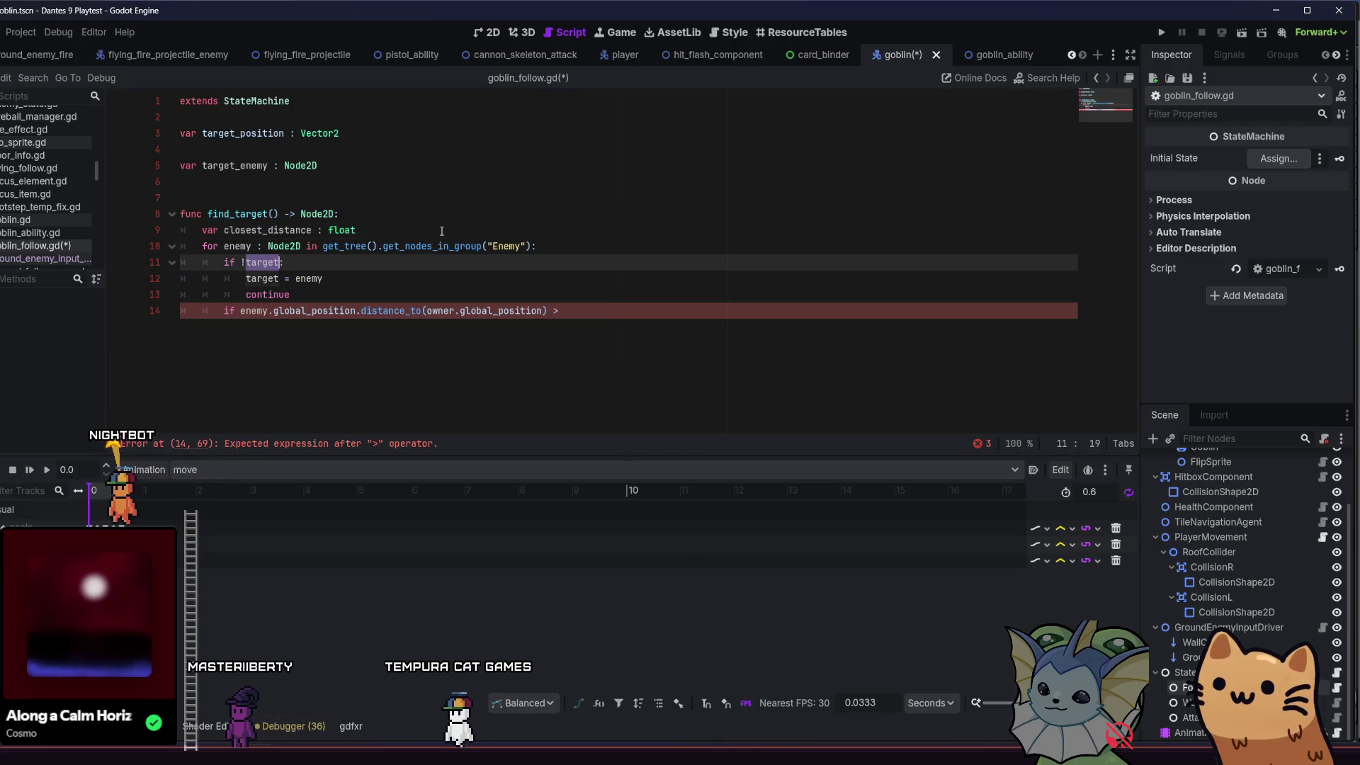
click(443, 232)
key(BackSpace)
key(BackSpace)
key(BackSpace)
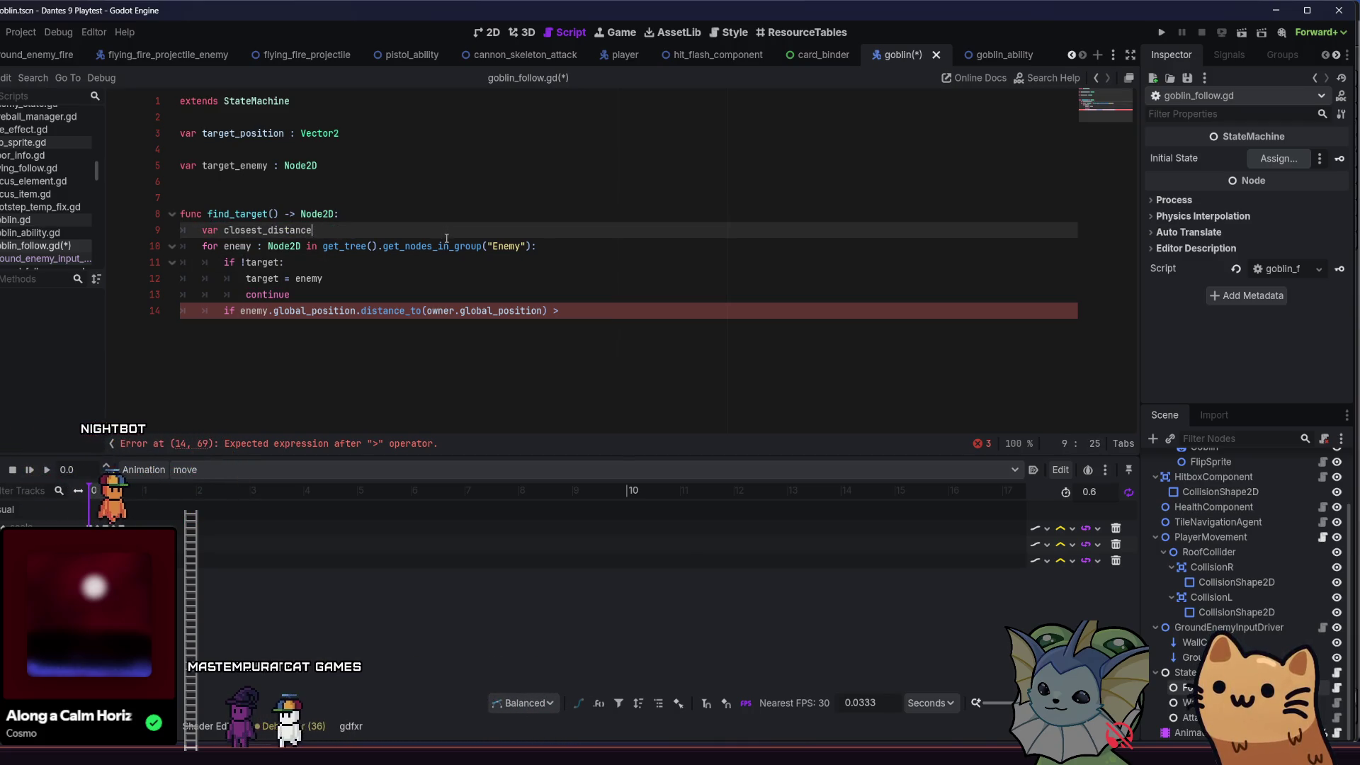
key(BackSpace)
key(BackSpace)
key(BackSpace)
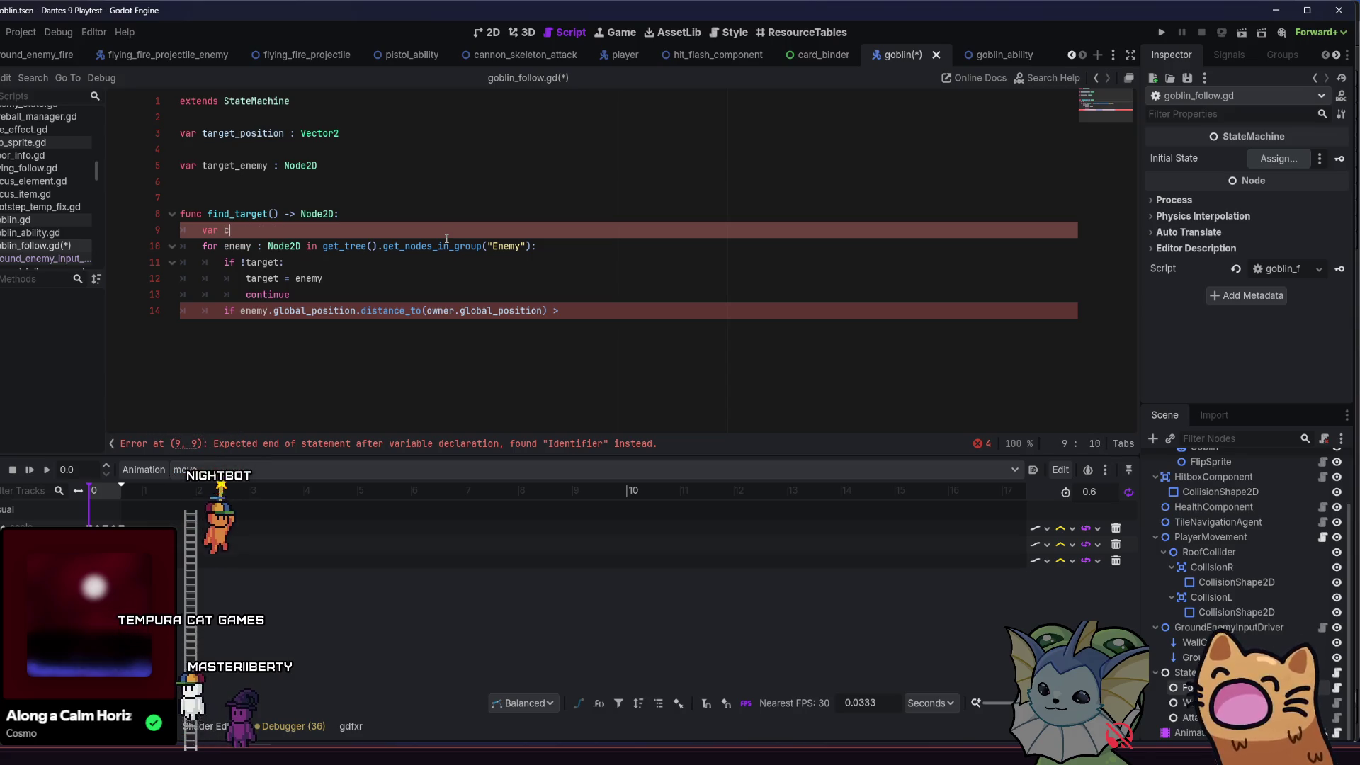
text(losest)
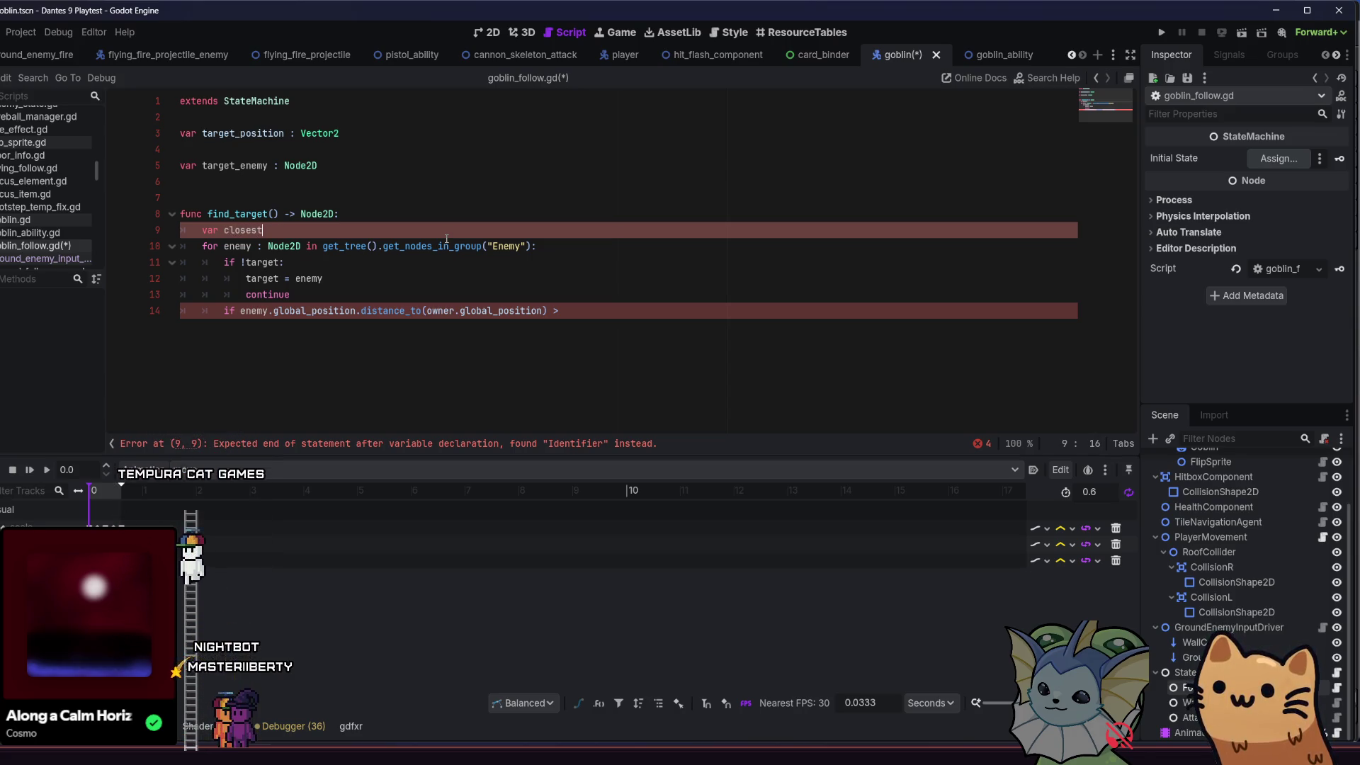
key(ctrl+z)
key(ctrl+z)
key(ctrl+z)
key(ctrl+y)
key(ctrl+y)
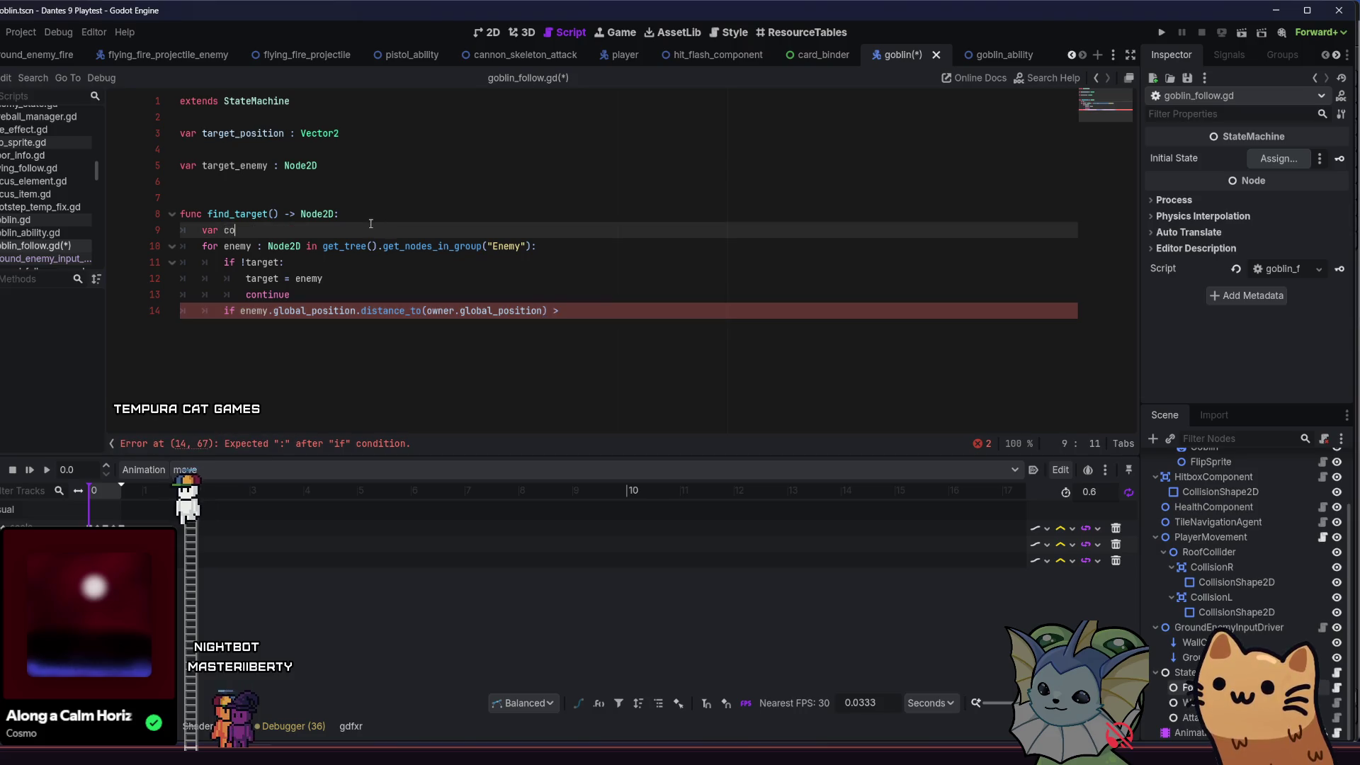
key(ctrl+z)
key(ctrl+z)
key(ctrl+z)
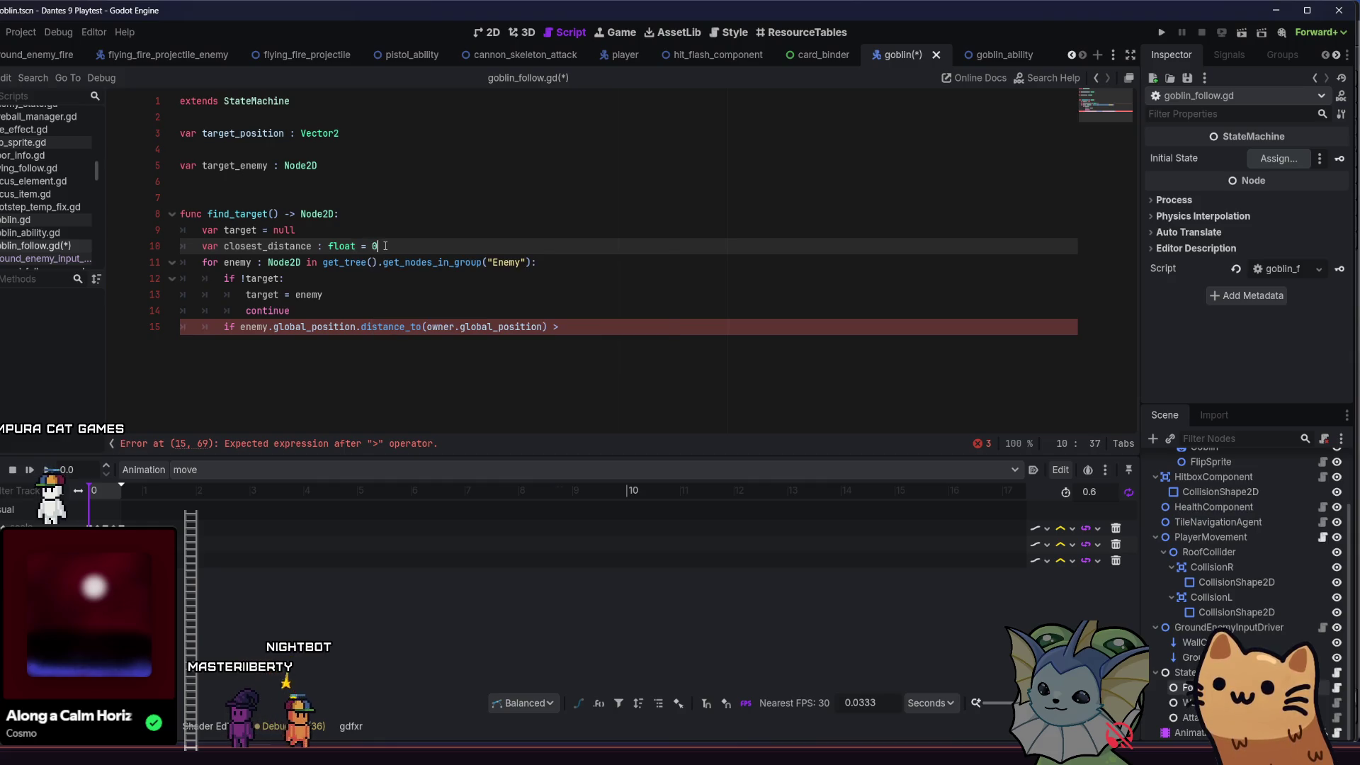
key(Down)
key(Down)
key(Down)
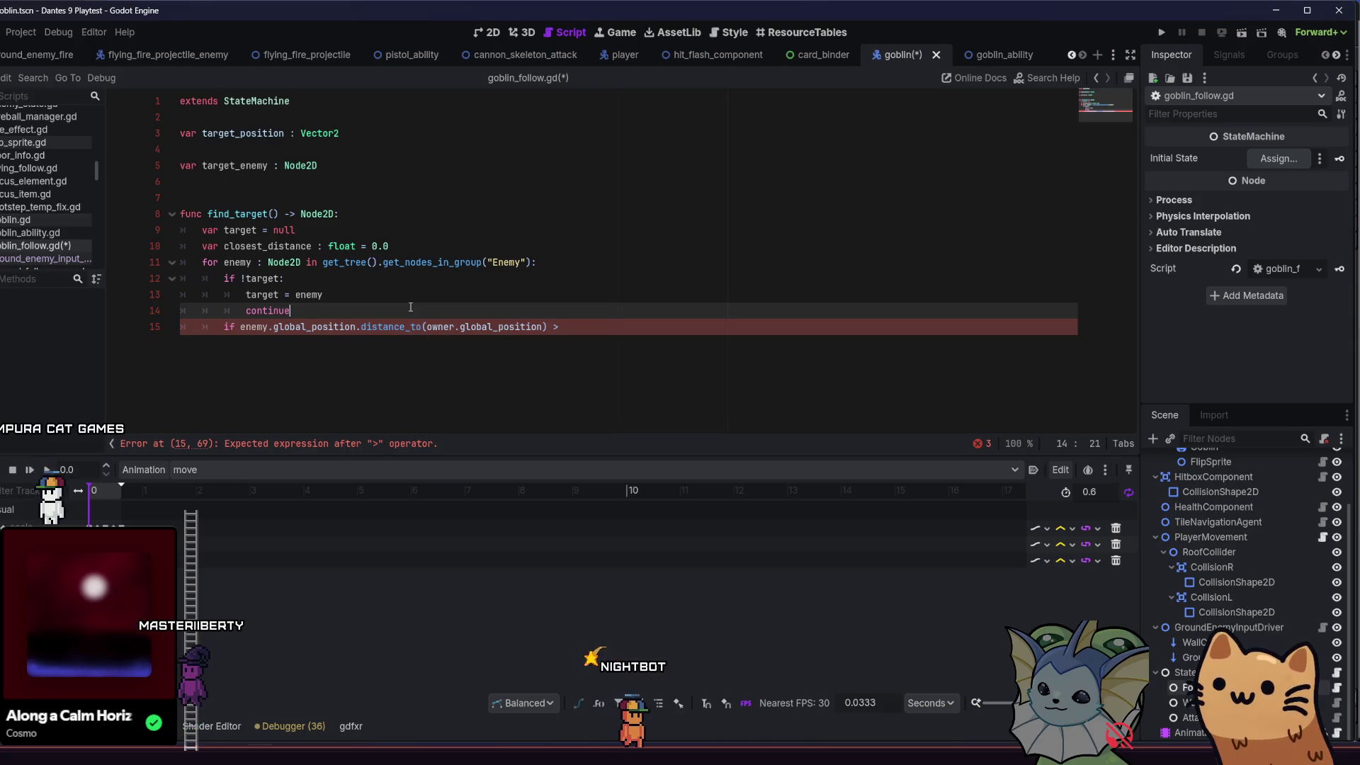
click(622, 330)
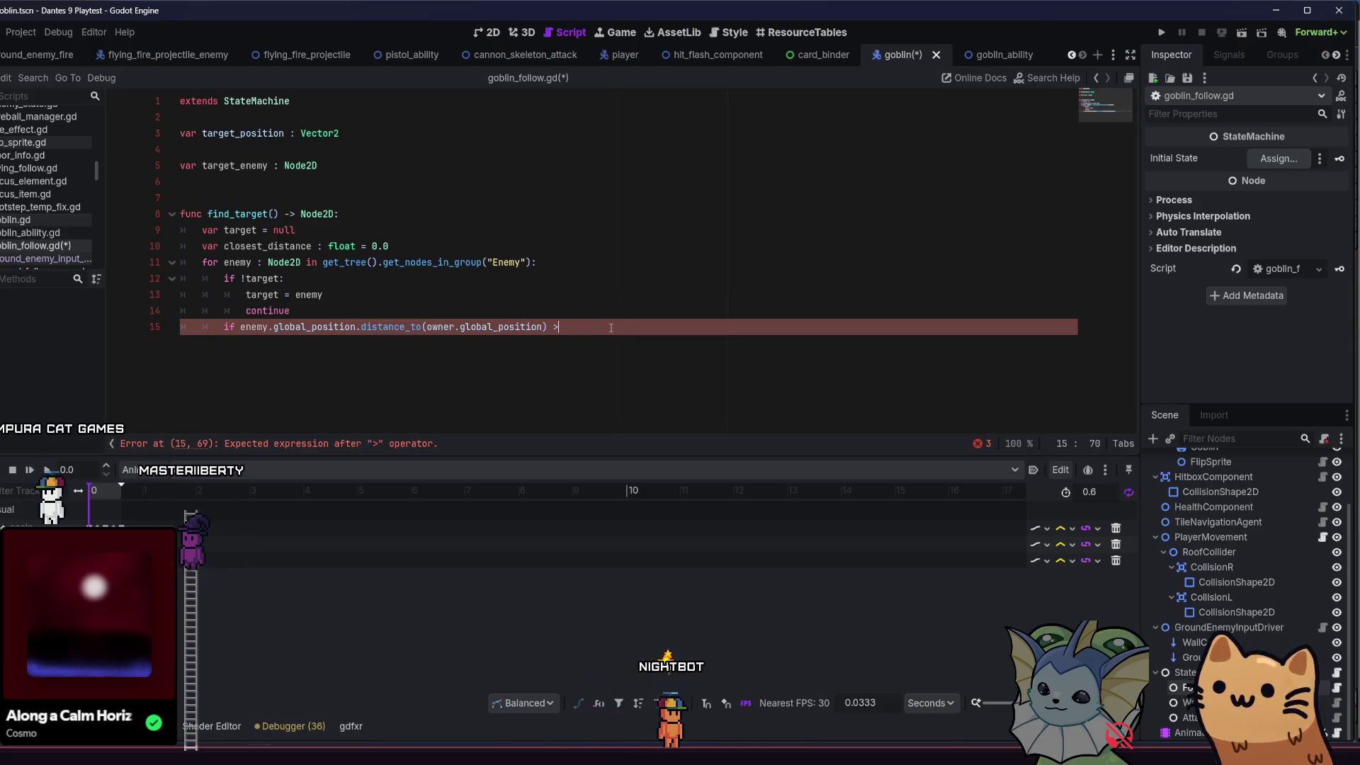
- Make the enemy distance_to check compare '< closest_distance:' and start an indented line beneath it
text(closest_distance:)
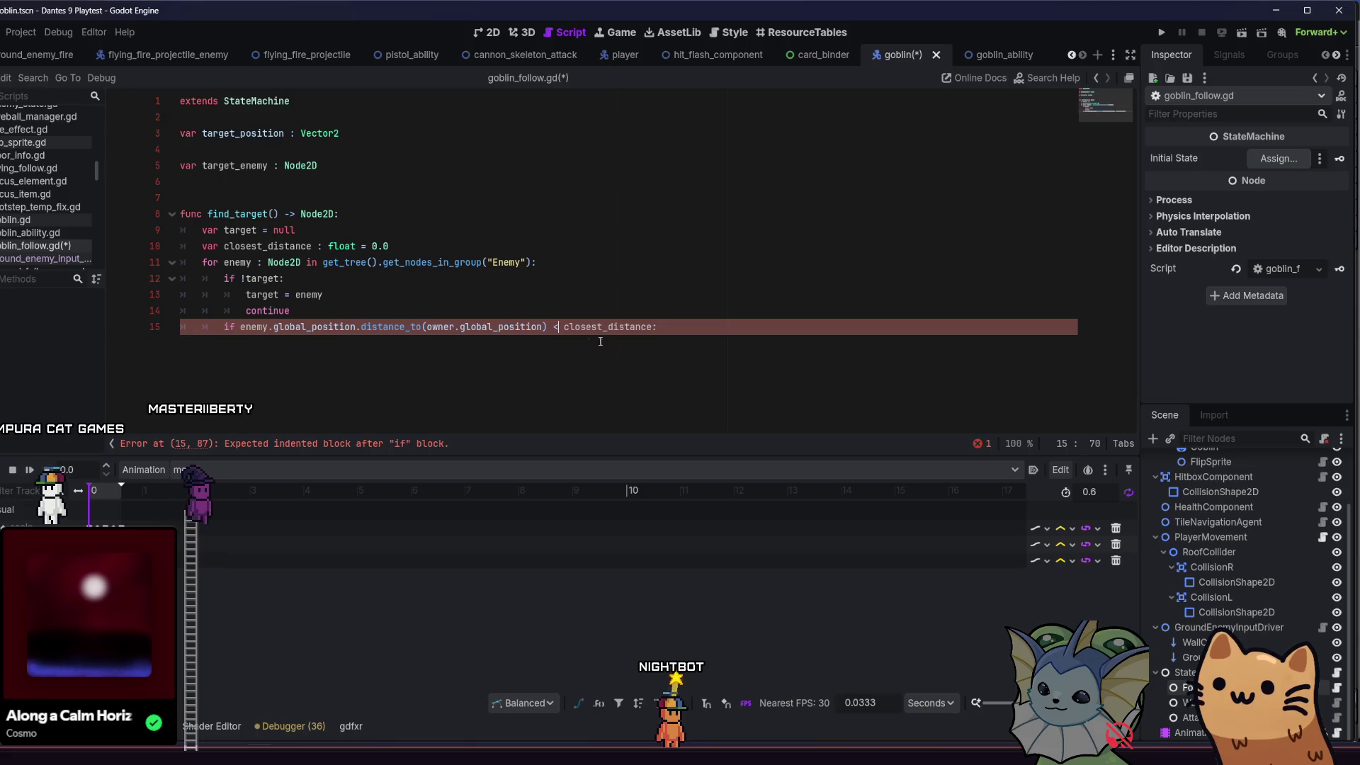
click(689, 331)
key(Return)
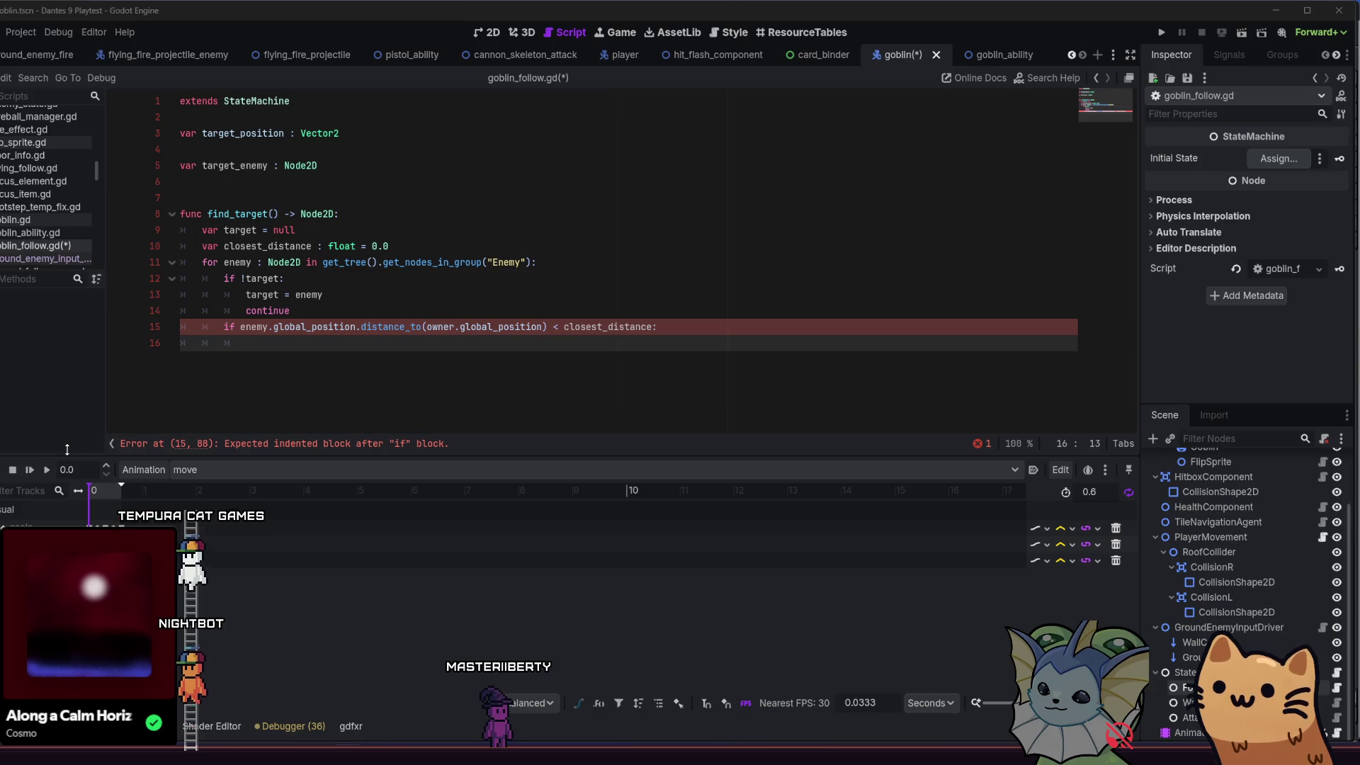
- Begin a 'closest_distance =' assignment on the empty line under the if
click(509, 328)
click(495, 338)
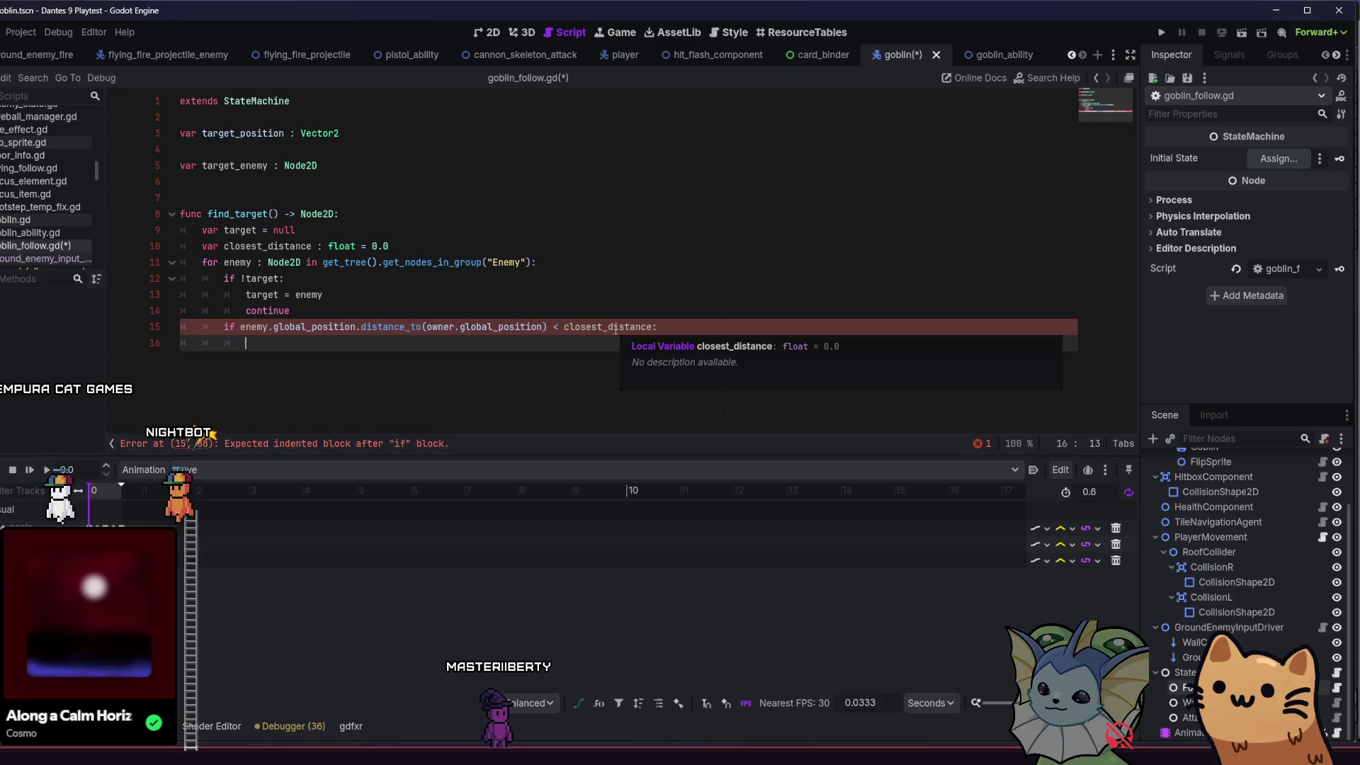
text(clos)
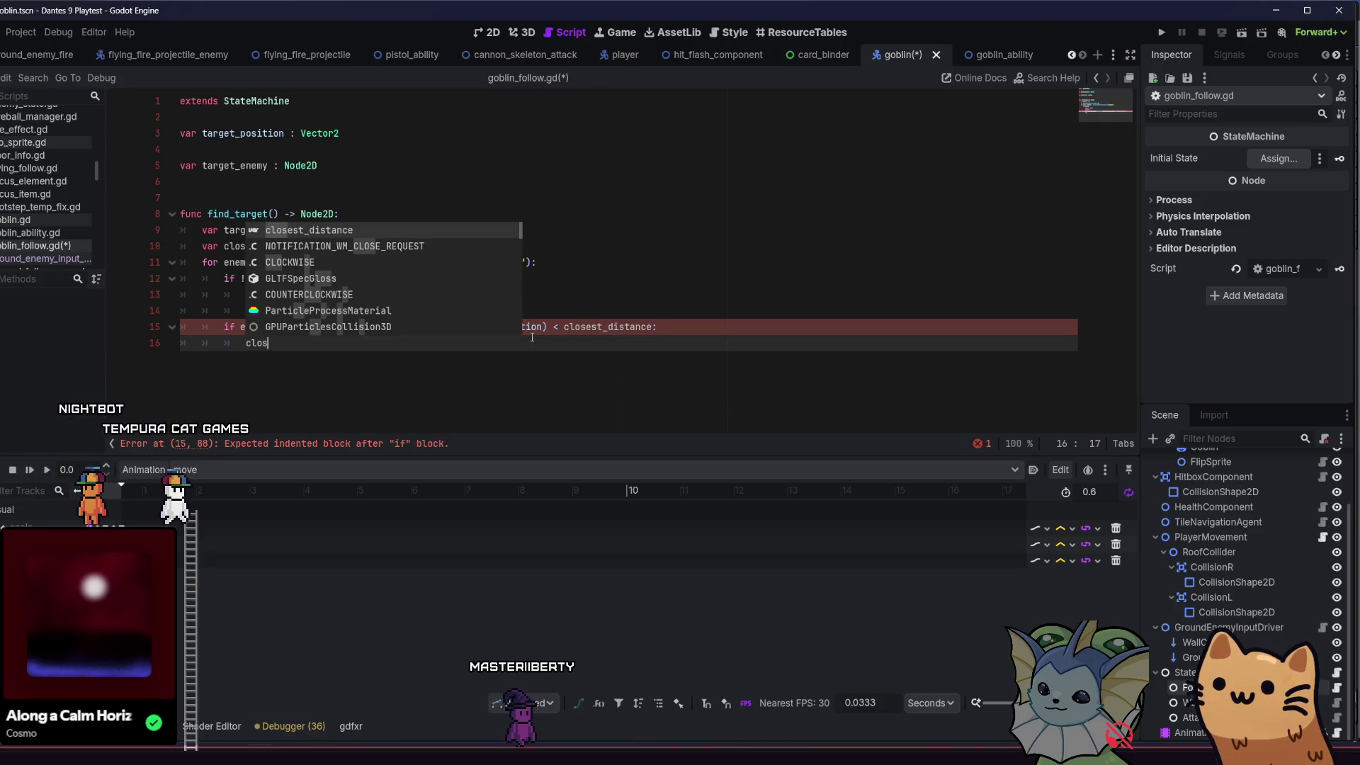
key(Return)
text(=)
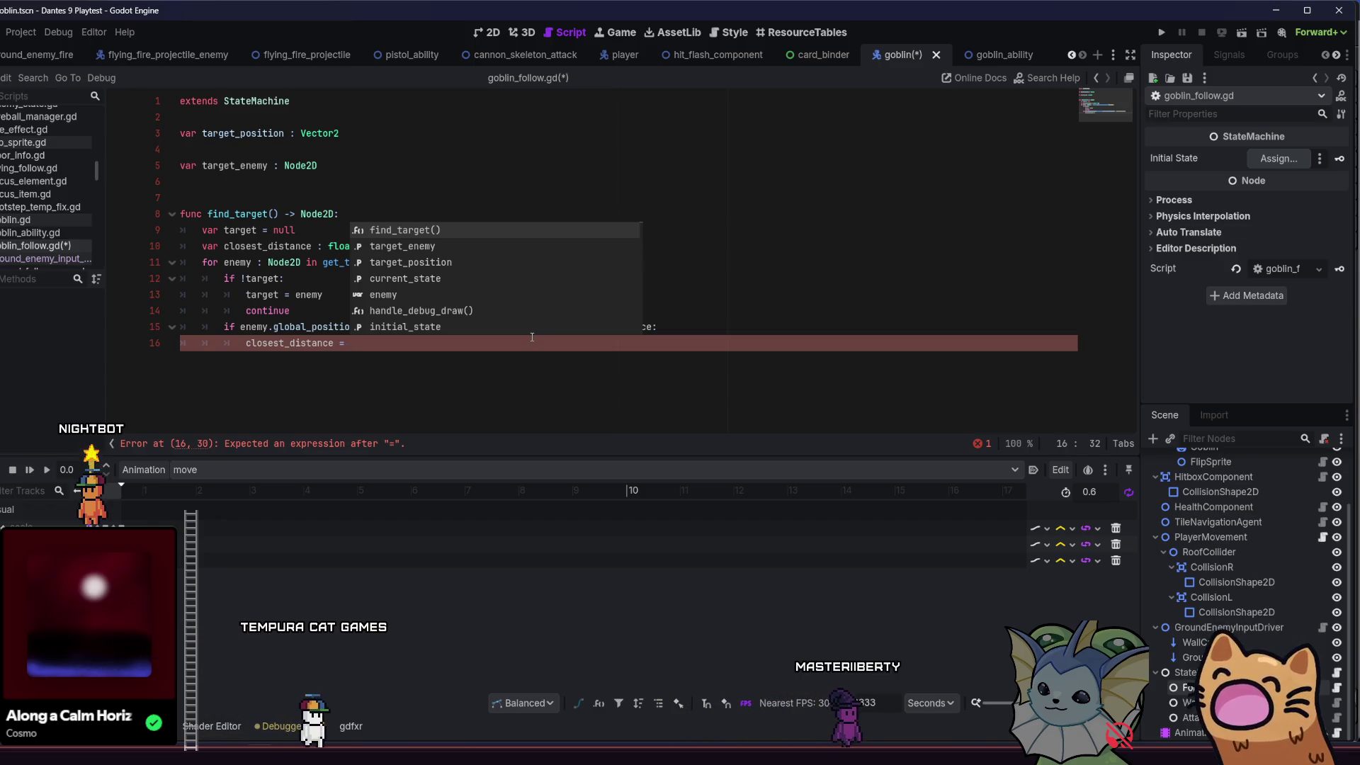
key(Escape)
- Add 'var distance =' after continue, pasting the copied distance_to expression as its value
click(391, 312)
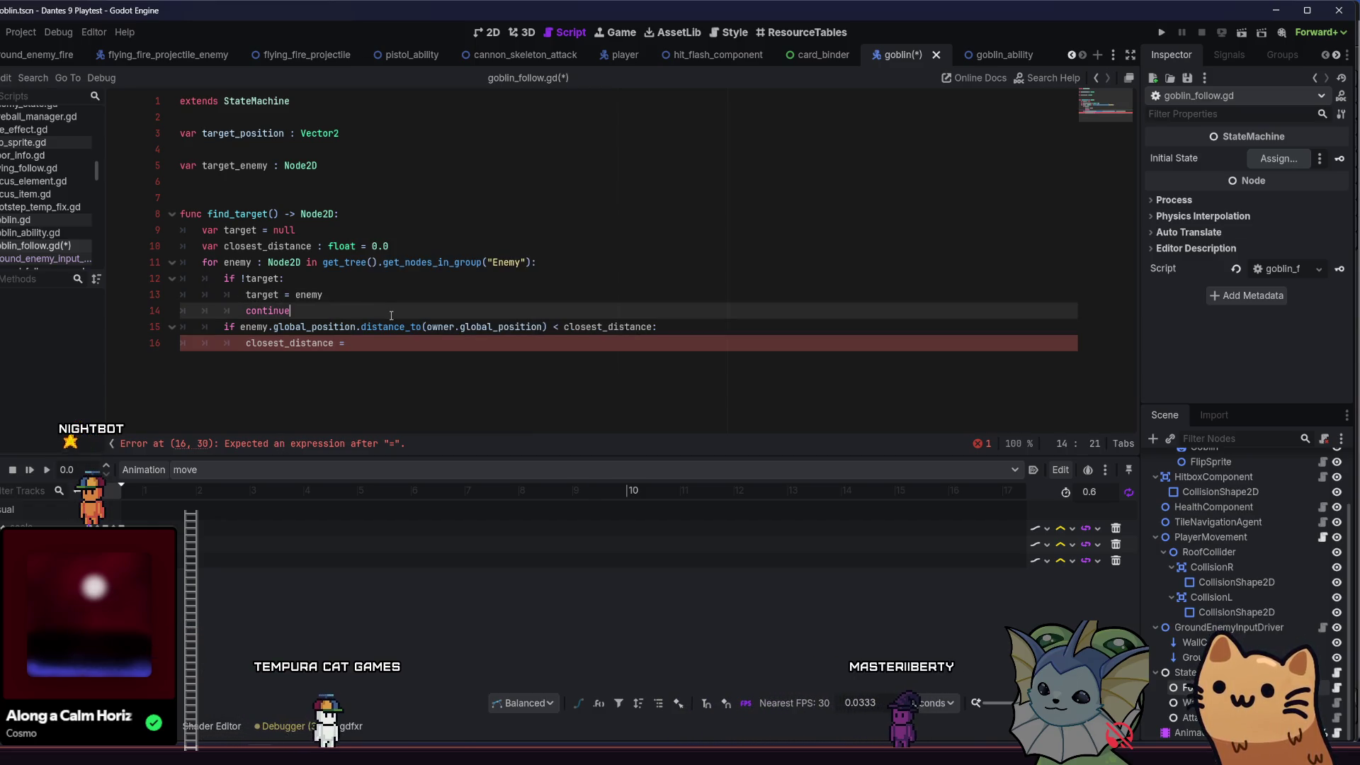
key(Return)
key(BackSpace)
text(vat)
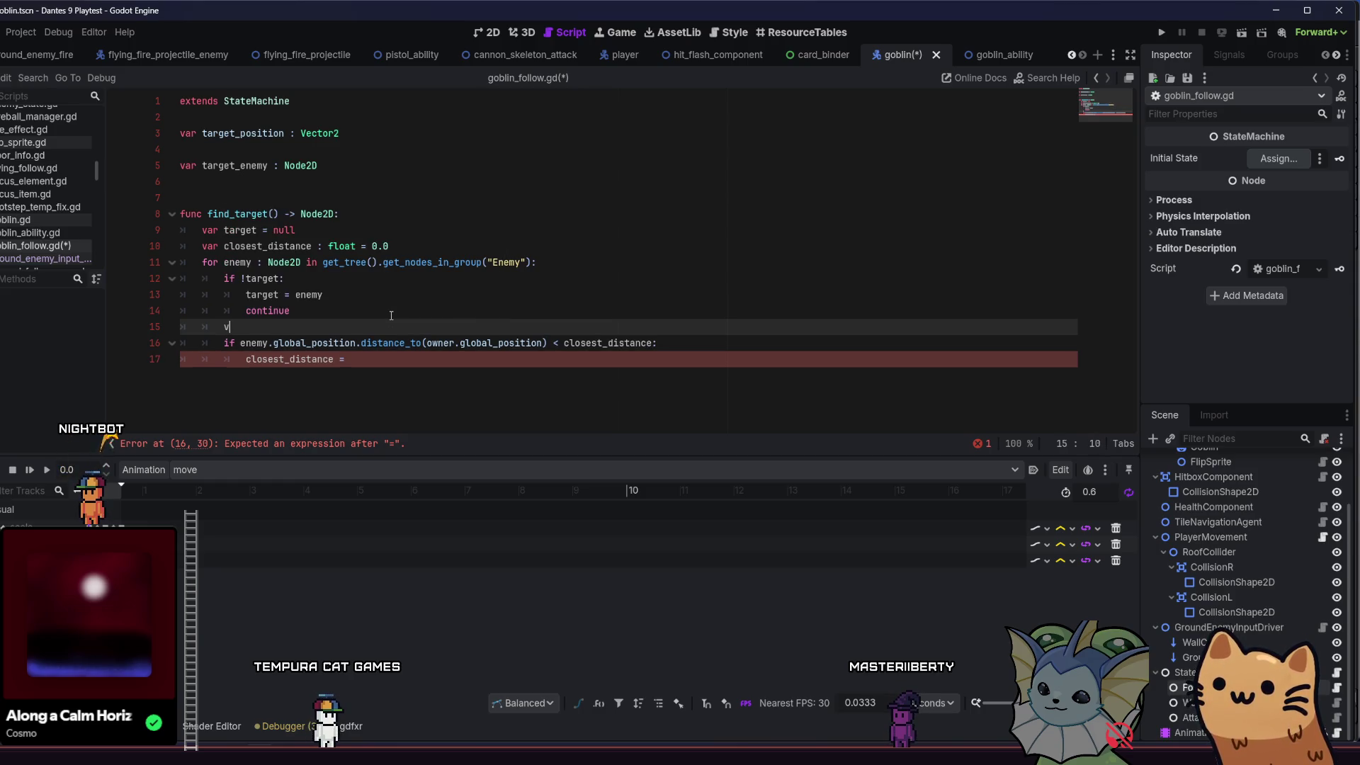
key(BackSpace)
key(BackSpace)
text(r distance )
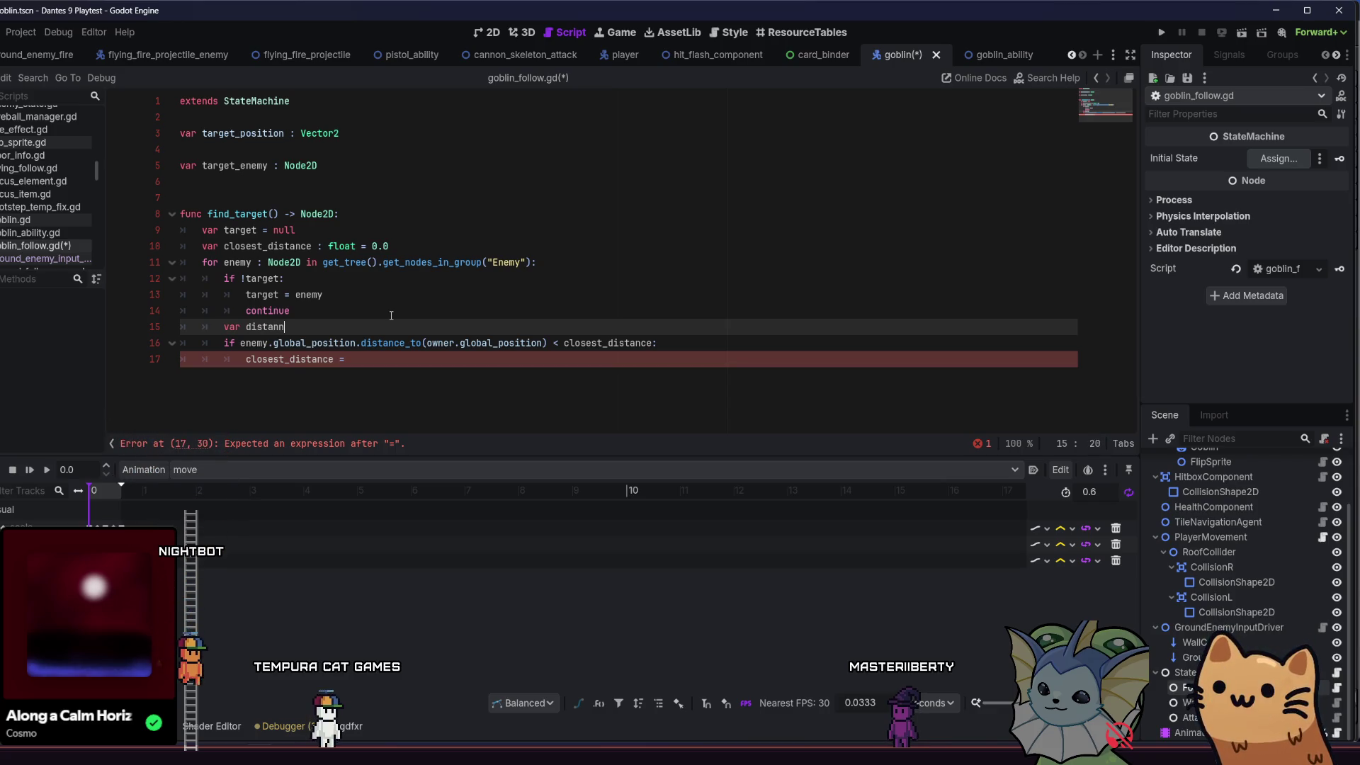
text(=)
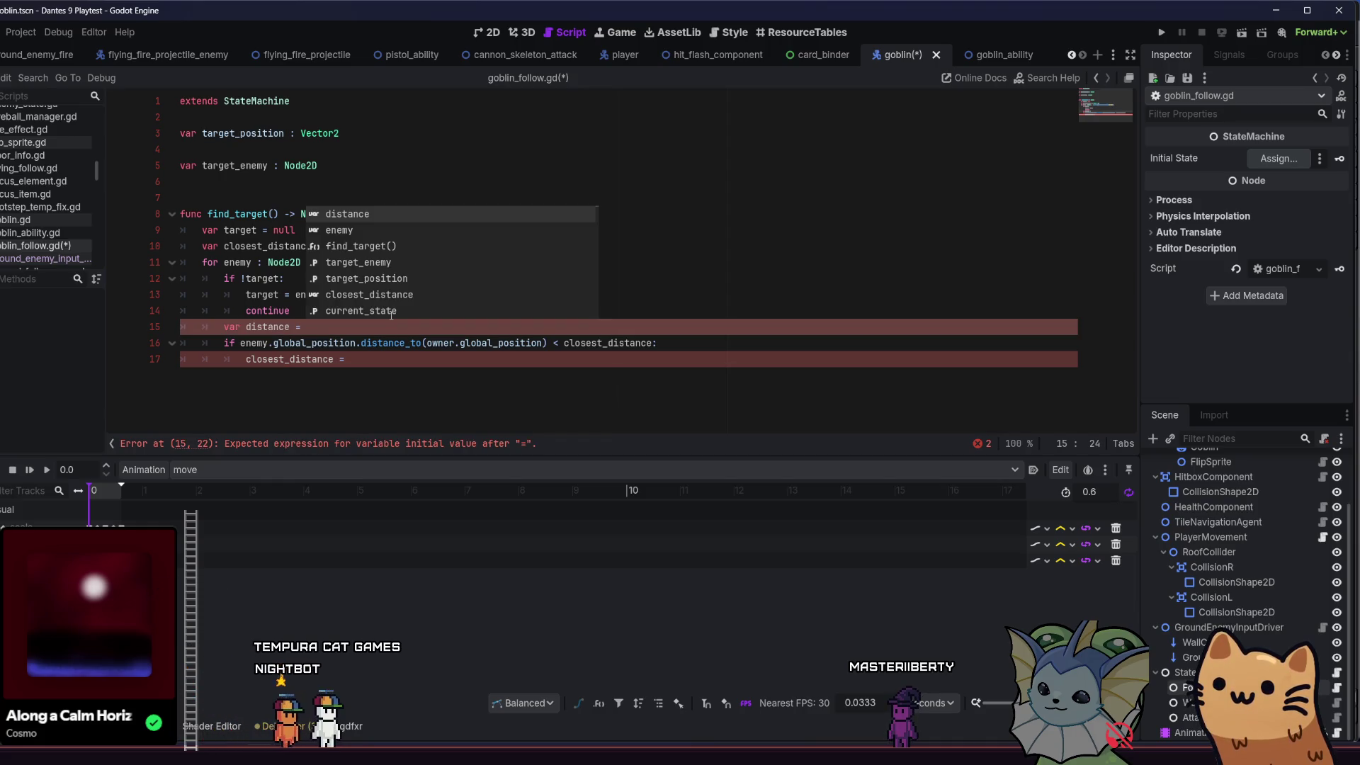
mouse_move(240, 343)
mouse_down()
mouse_move(542, 343)
mouse_move(241, 342)
mouse_up()
key(ctrl+c)
key(Up)
key(ctrl+v)
- Complete 'closest_distance = distance' and fix the 'distace' misspelling on line 16
text(distnace)
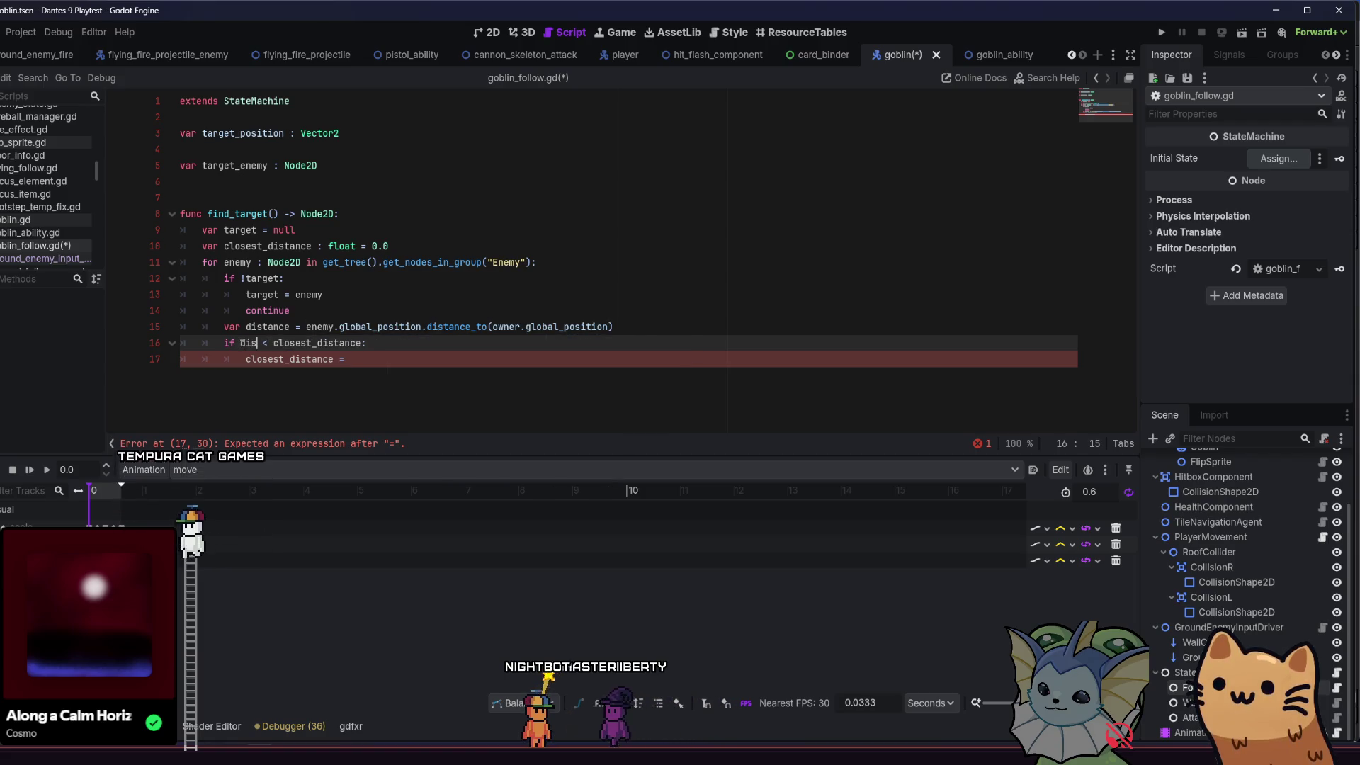
key(Escape)
key(Down)
key(End)
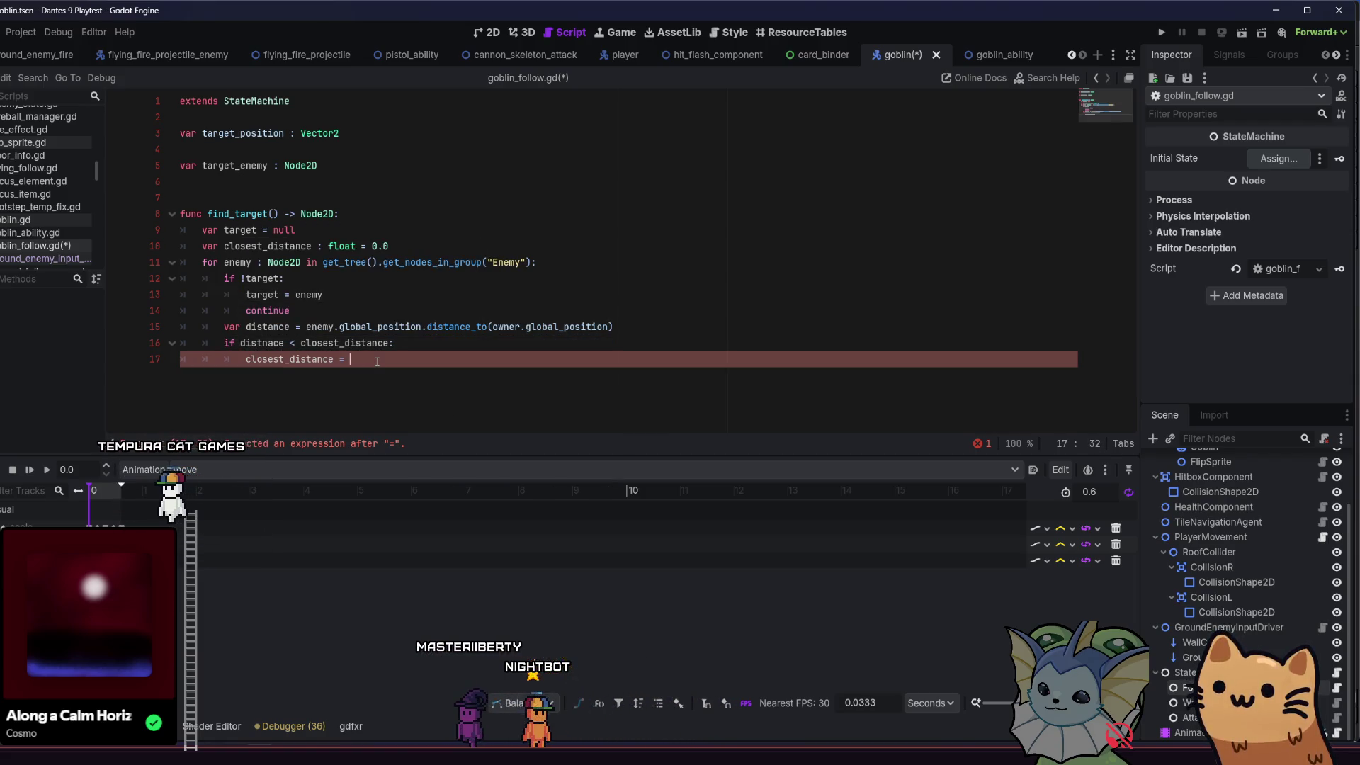
click(267, 343)
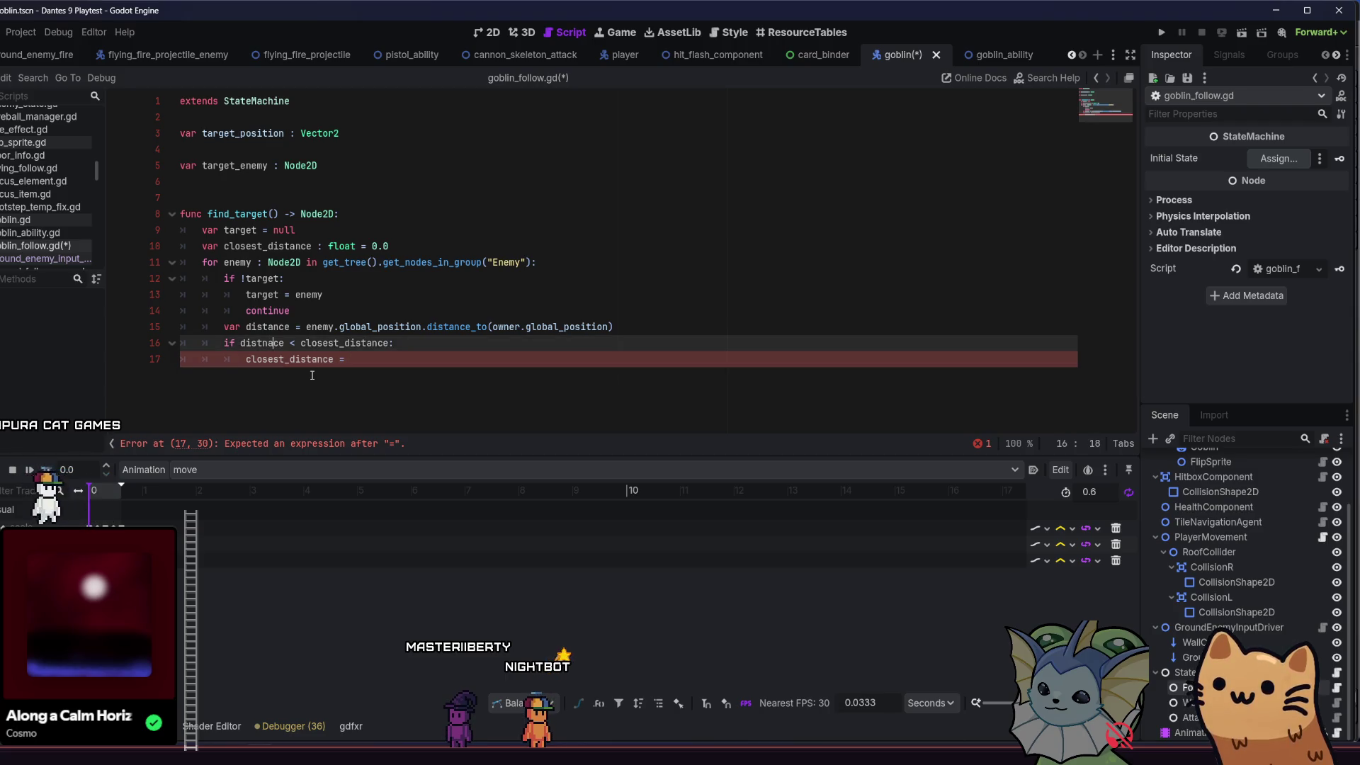
text(n)
key(Escape)
key(Down)
key(End)
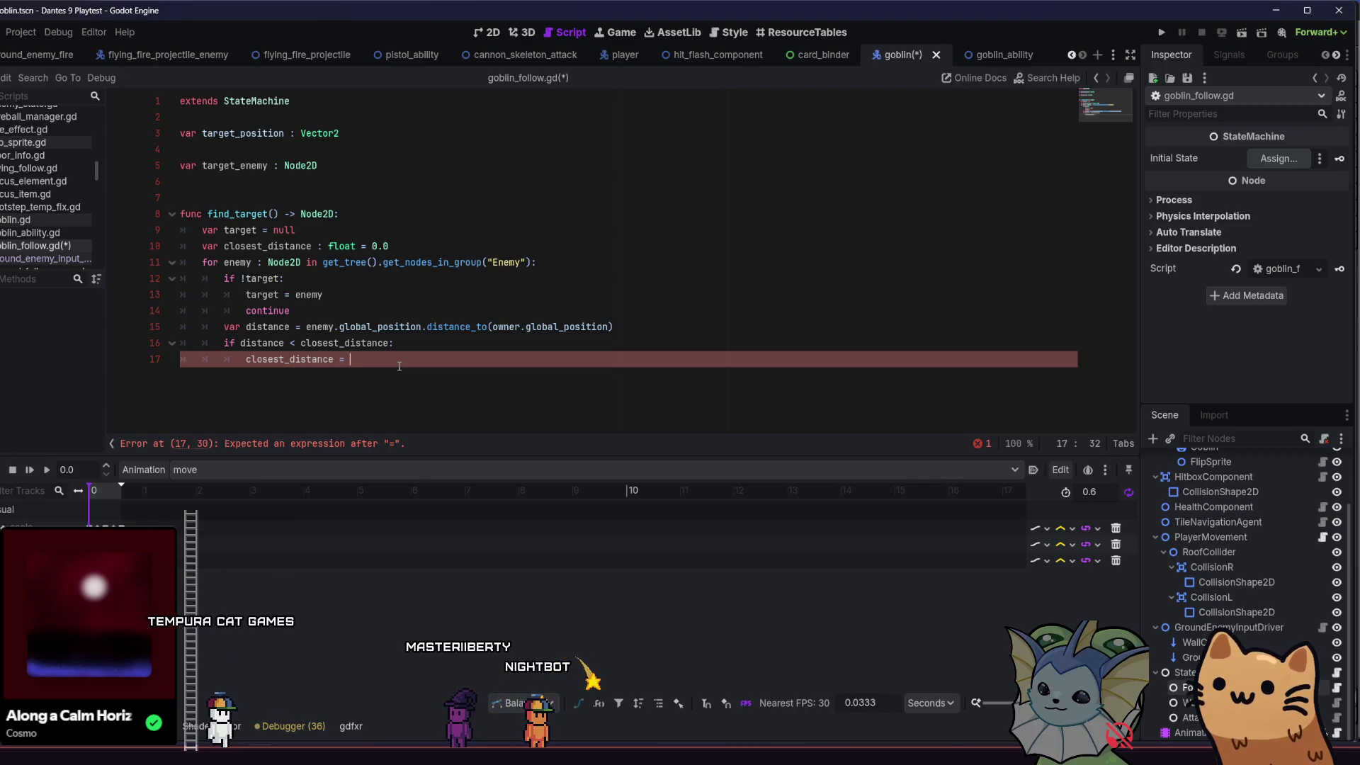
key(Return)
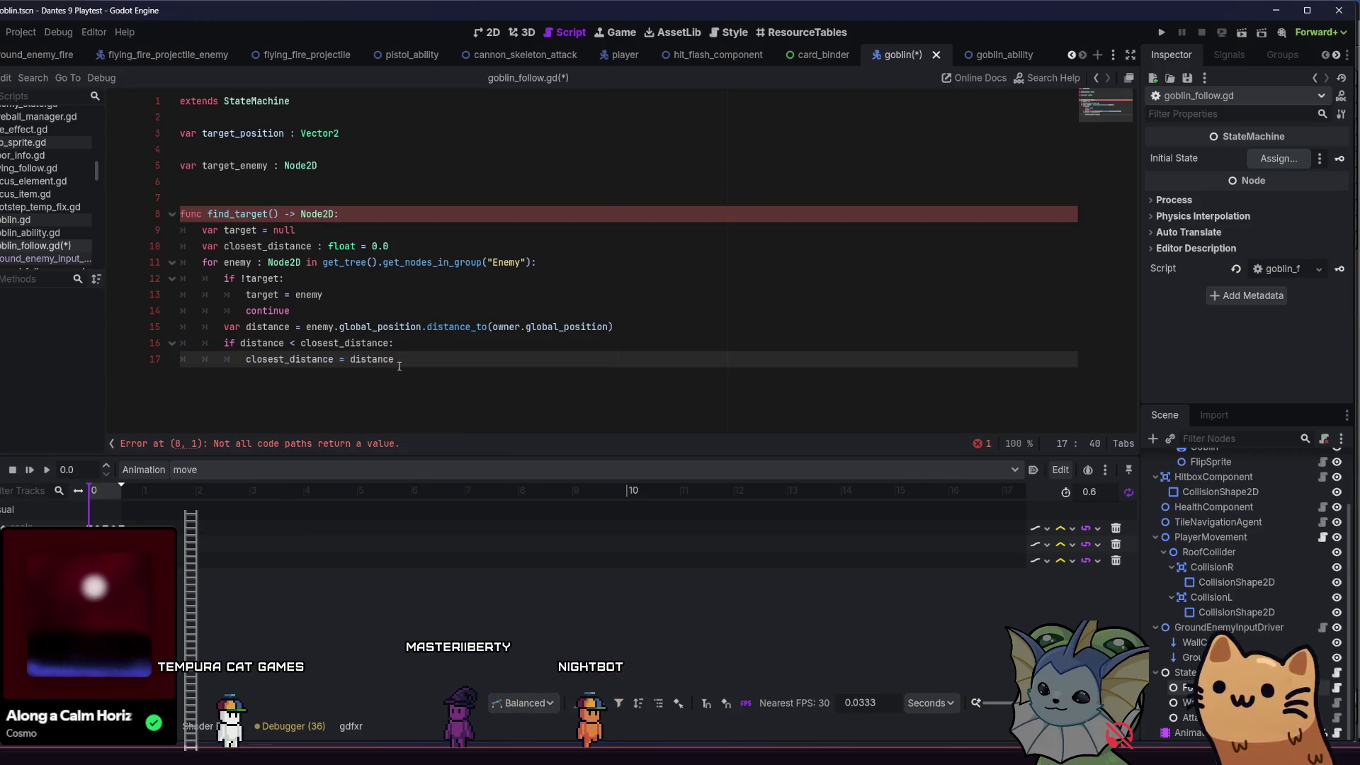
key(Return)
- Add 'target = enemy' inside the if and start a 'return target' line
text(et = e)
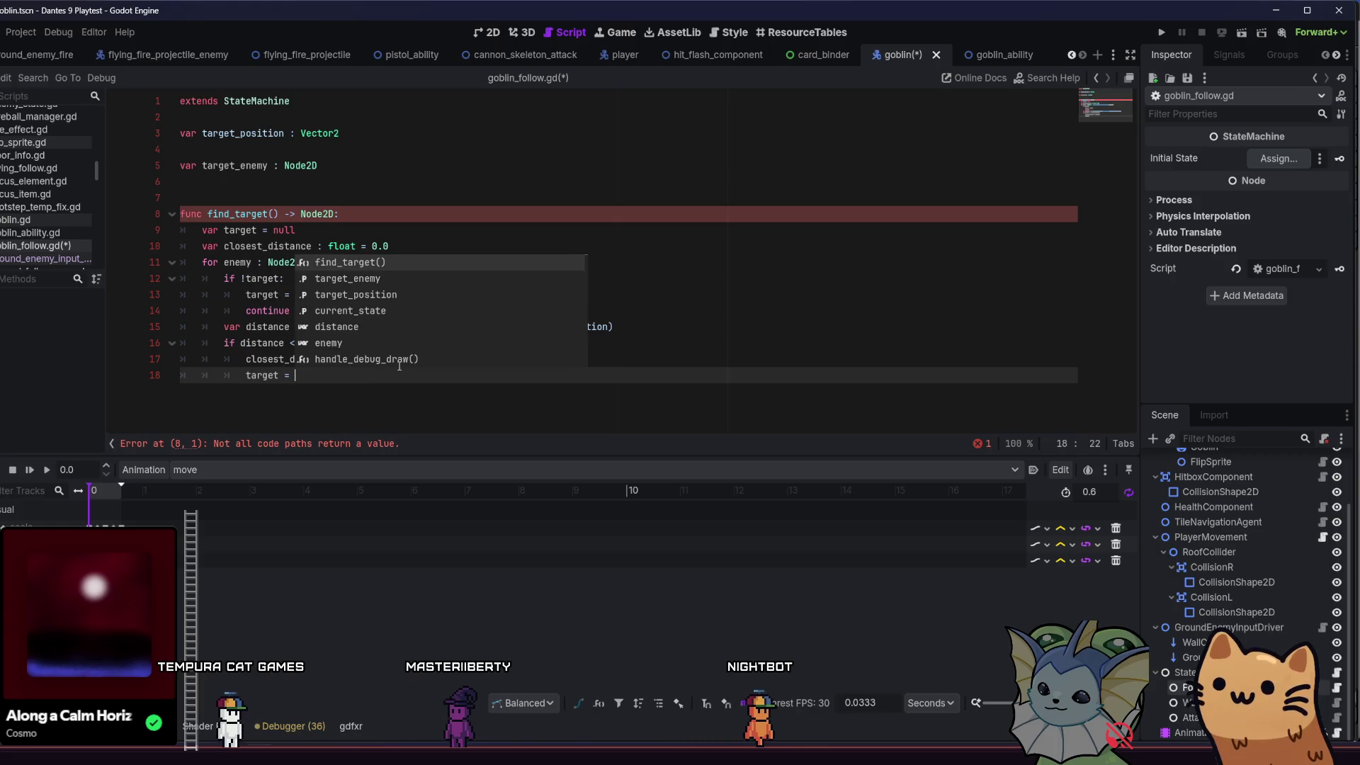
text(n)
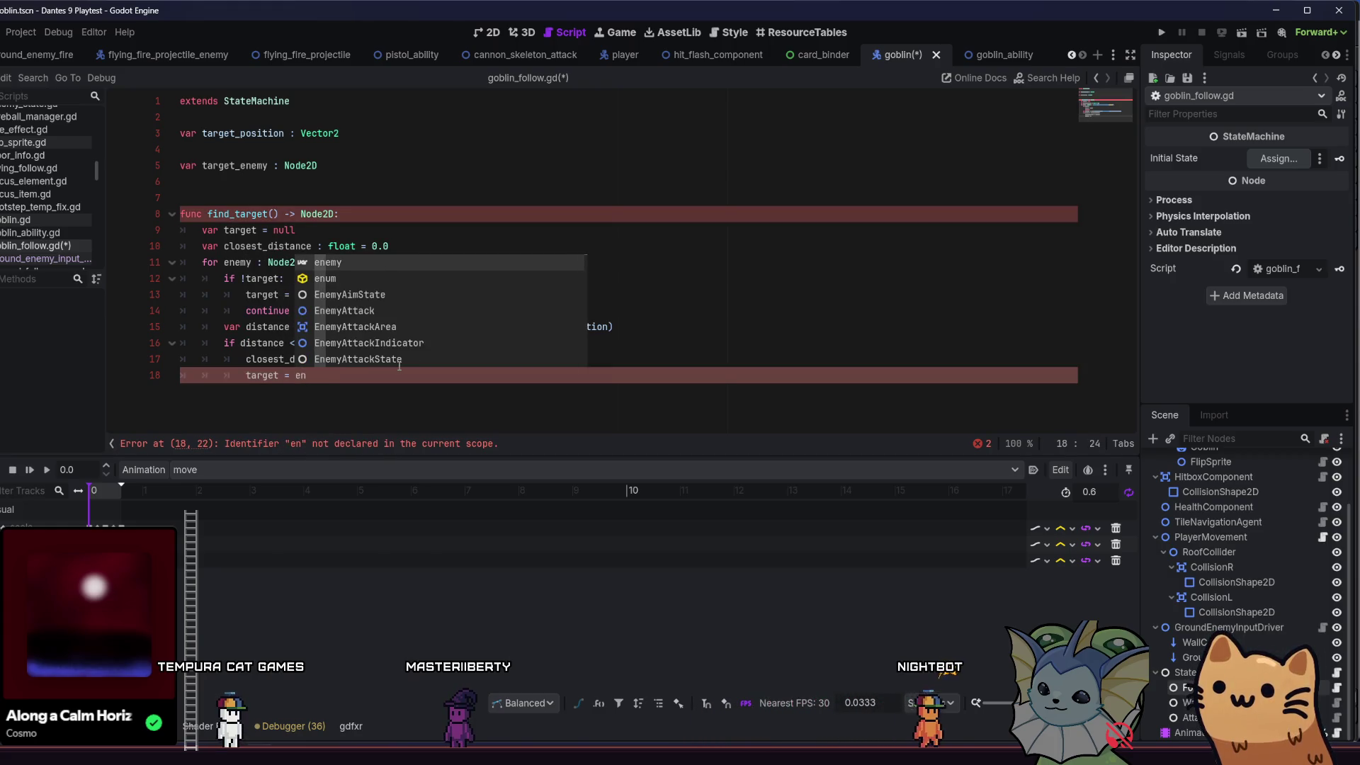
key(Return)
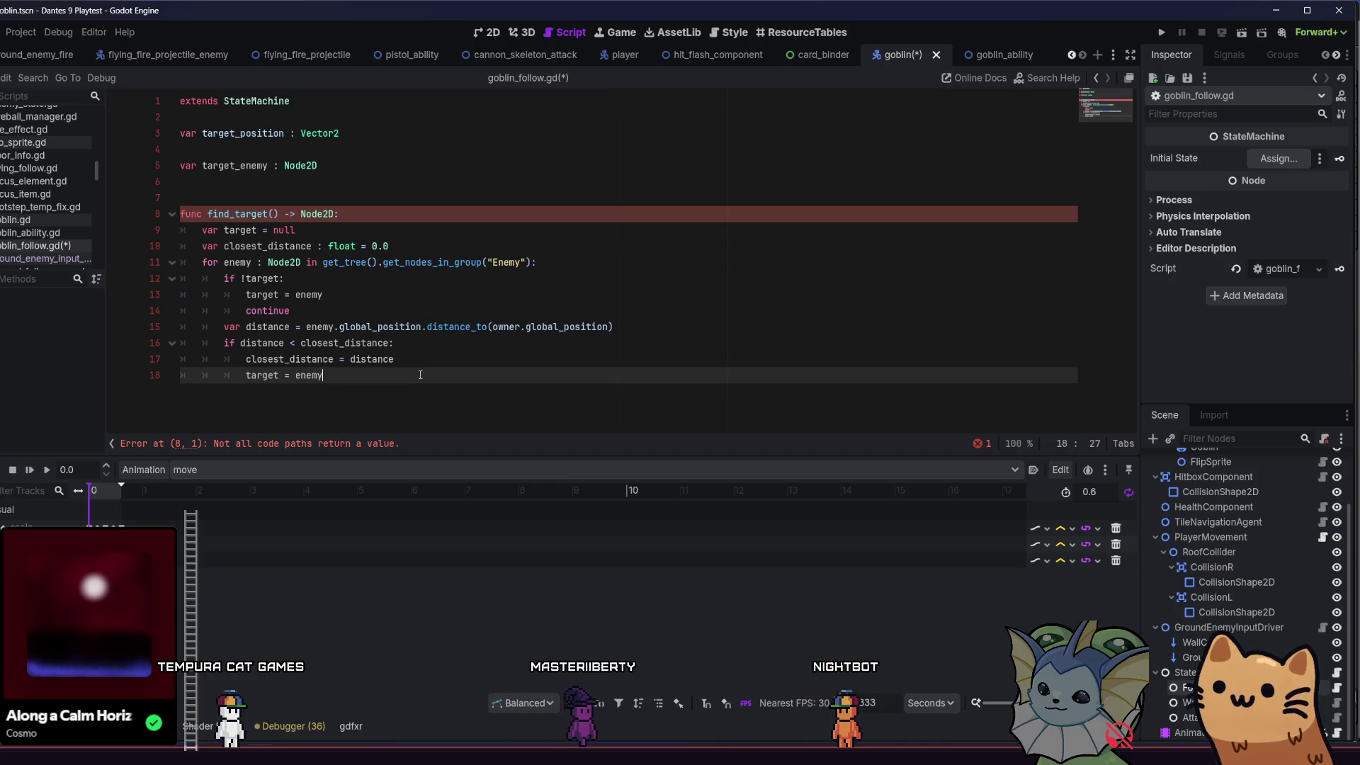
key(Return)
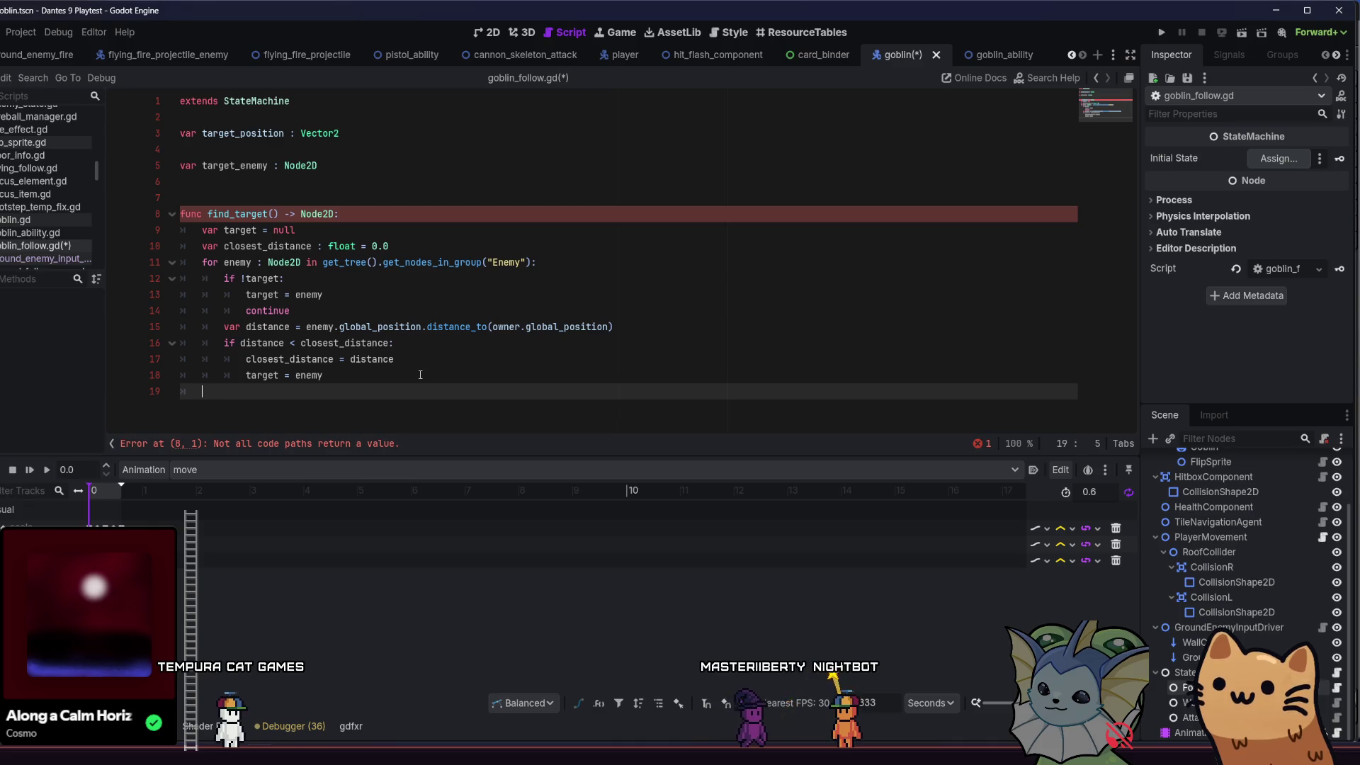
text(turn )
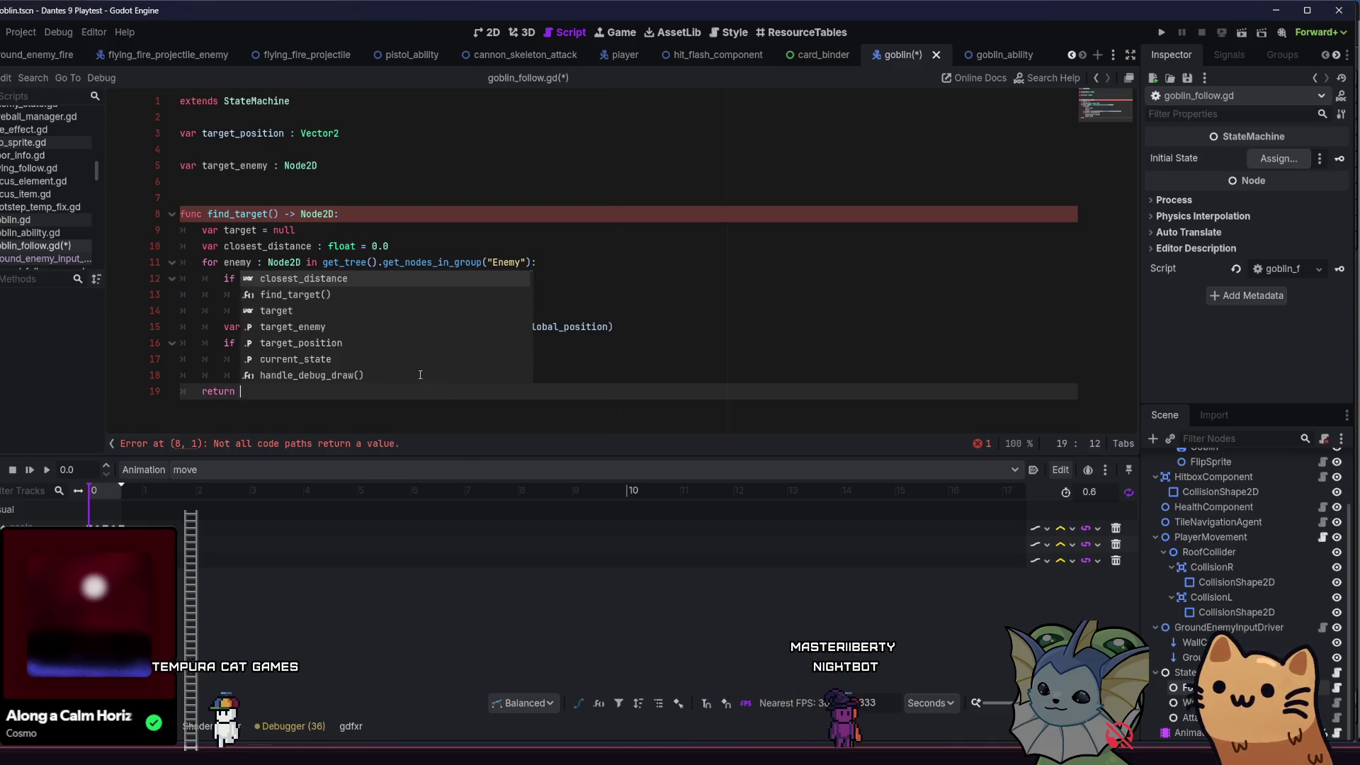
text(target)
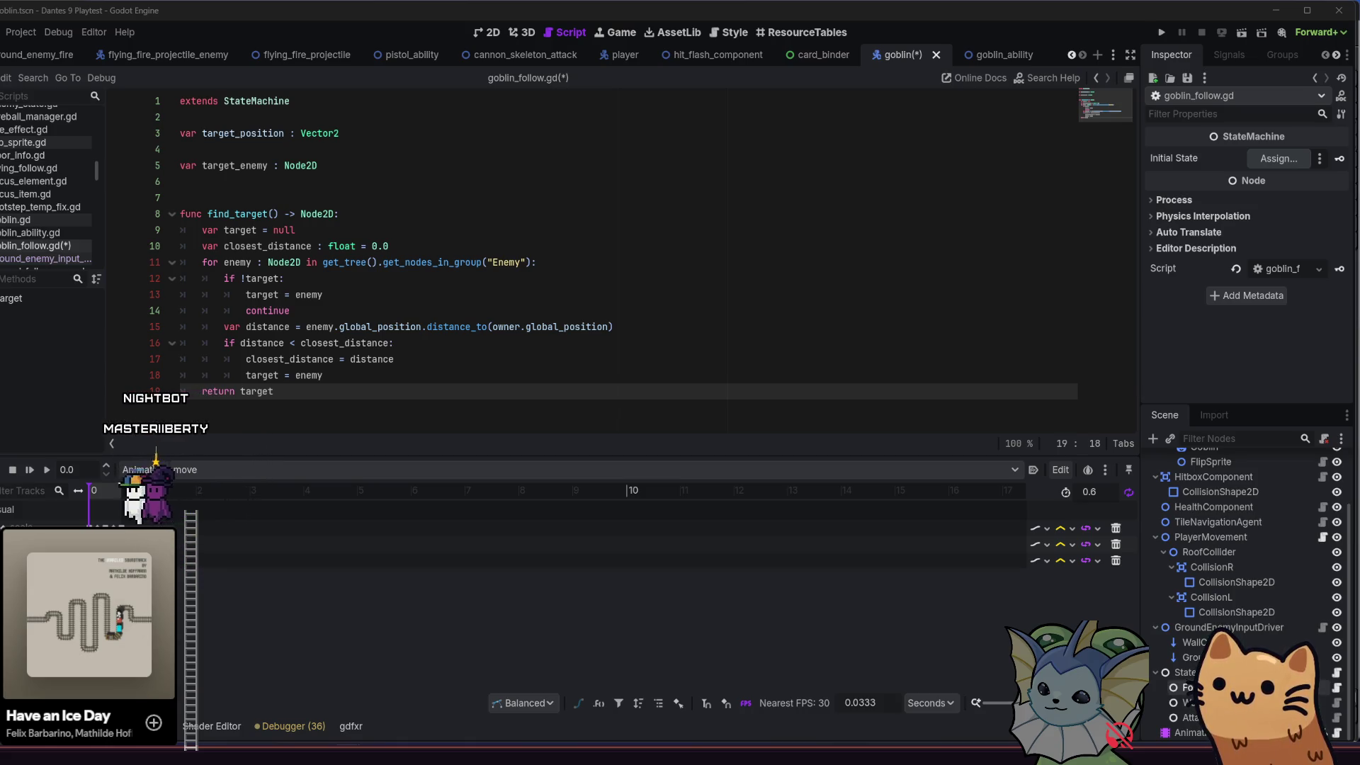
- Save goblin_follow.gd with find_target() ending in 'return target'
click(562, 328)
key(Down)
key(ctrl+s)
click(363, 401)
- Start a 'func en' declaration on a new line above find_target()
click(360, 213)
click(359, 185)
key(Return)
key(Return)
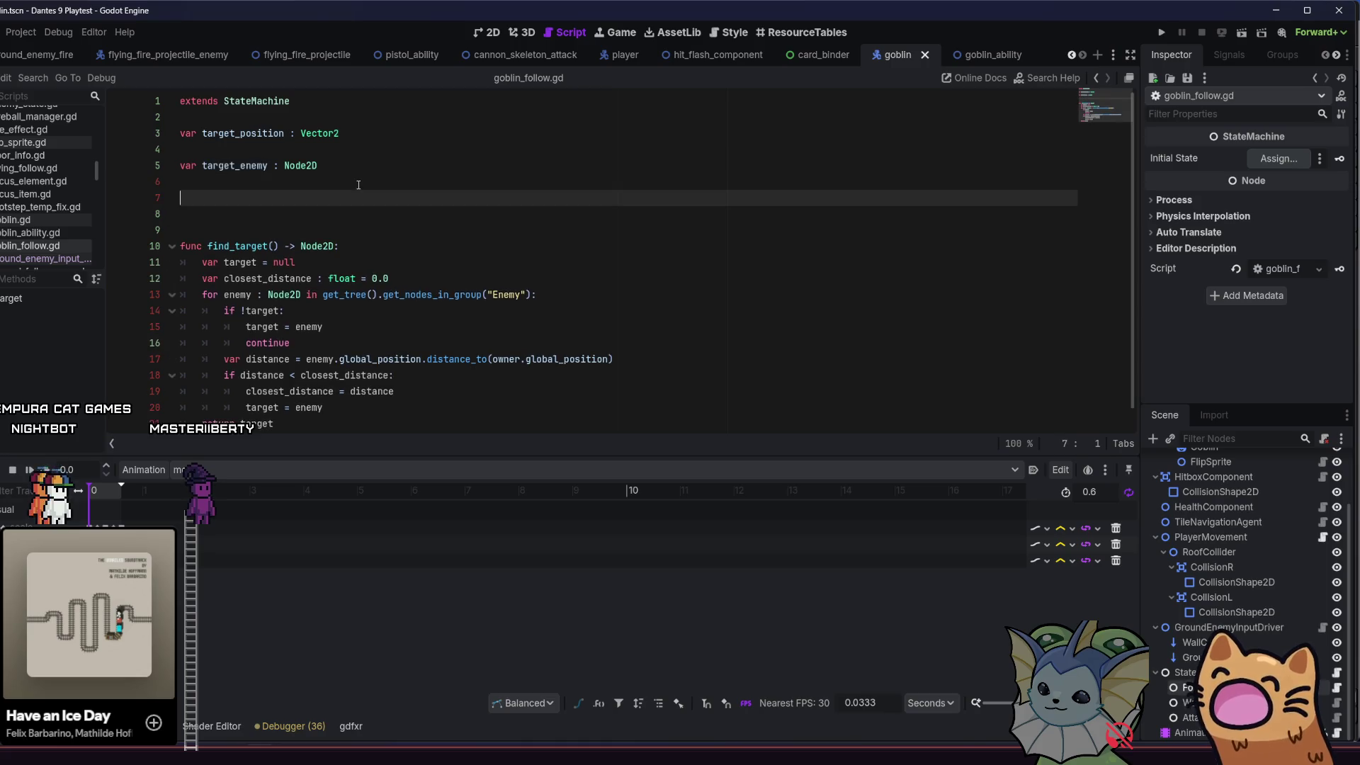
key(BackSpace)
text(func )
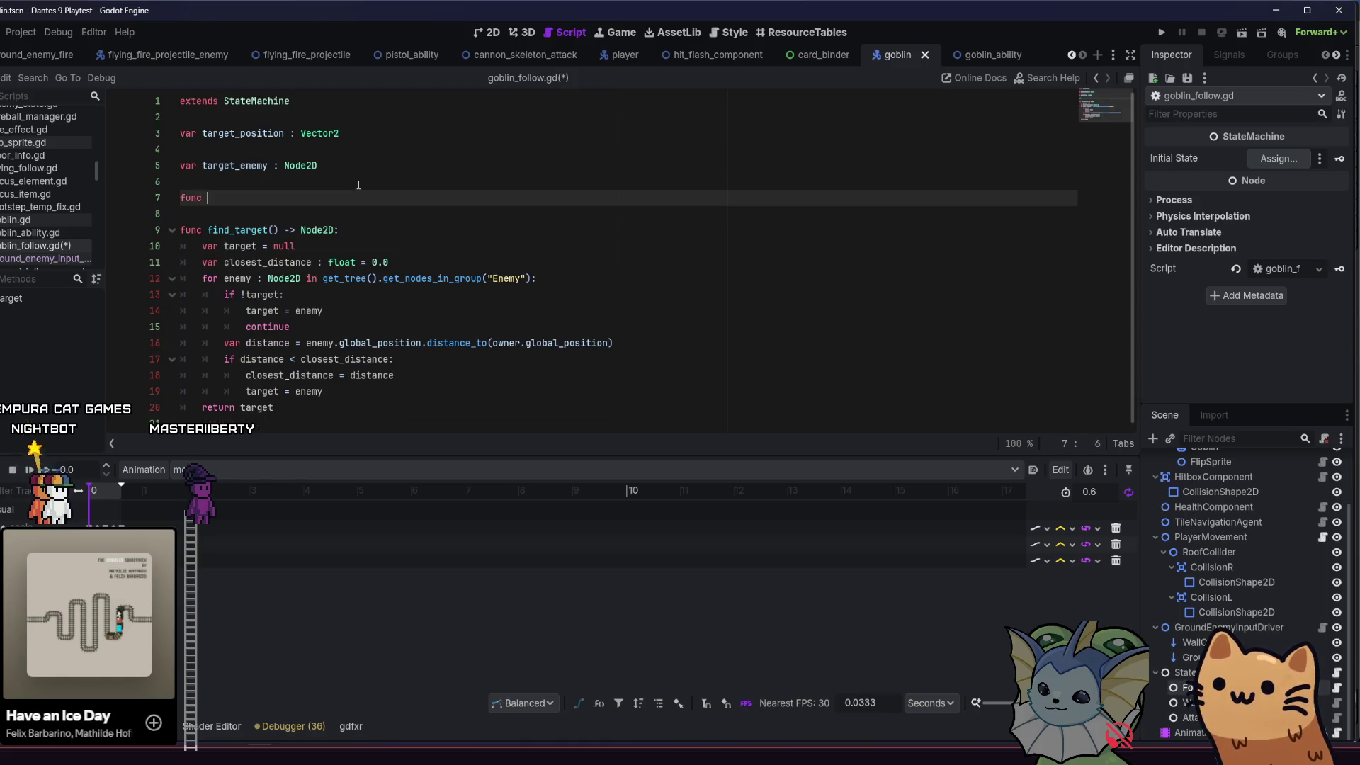
text(_)
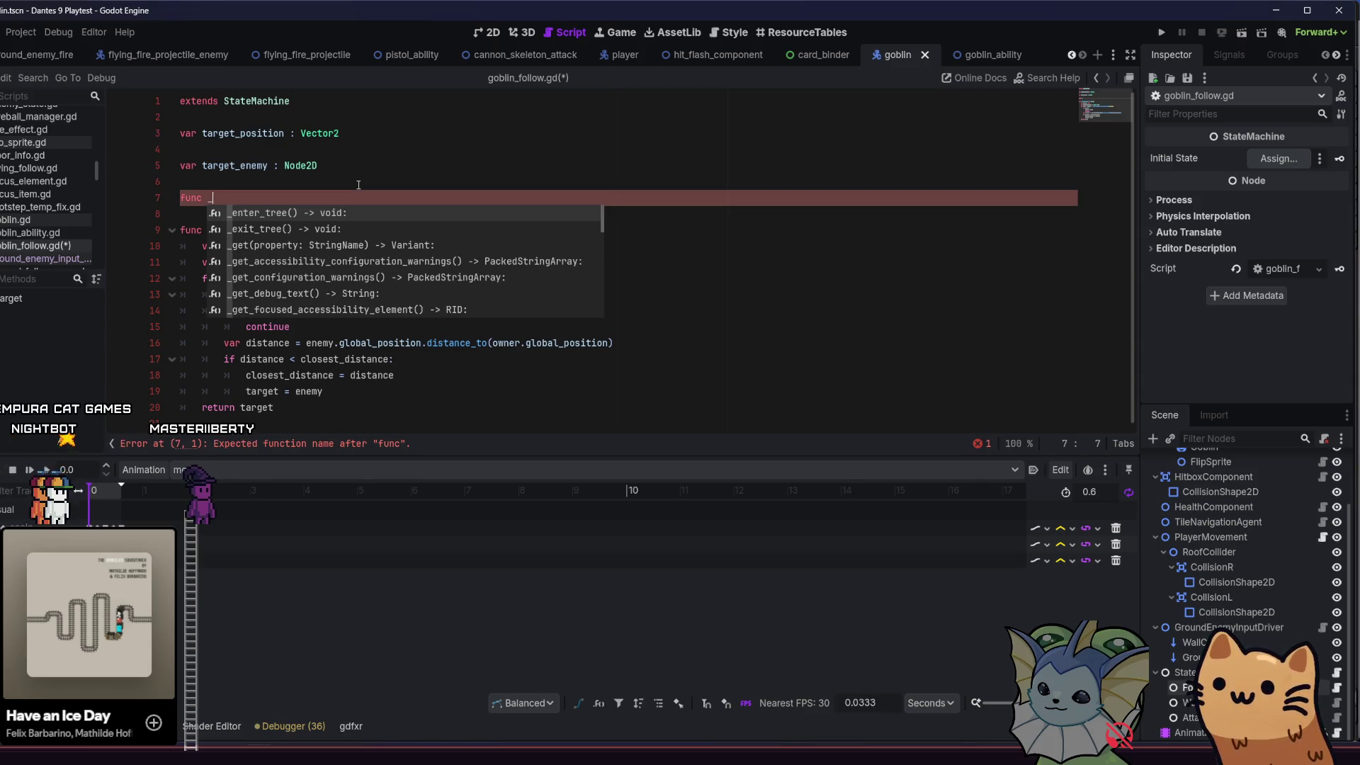
text(enter)
key(BackSpace)
key(BackSpace)
key(BackSpace)
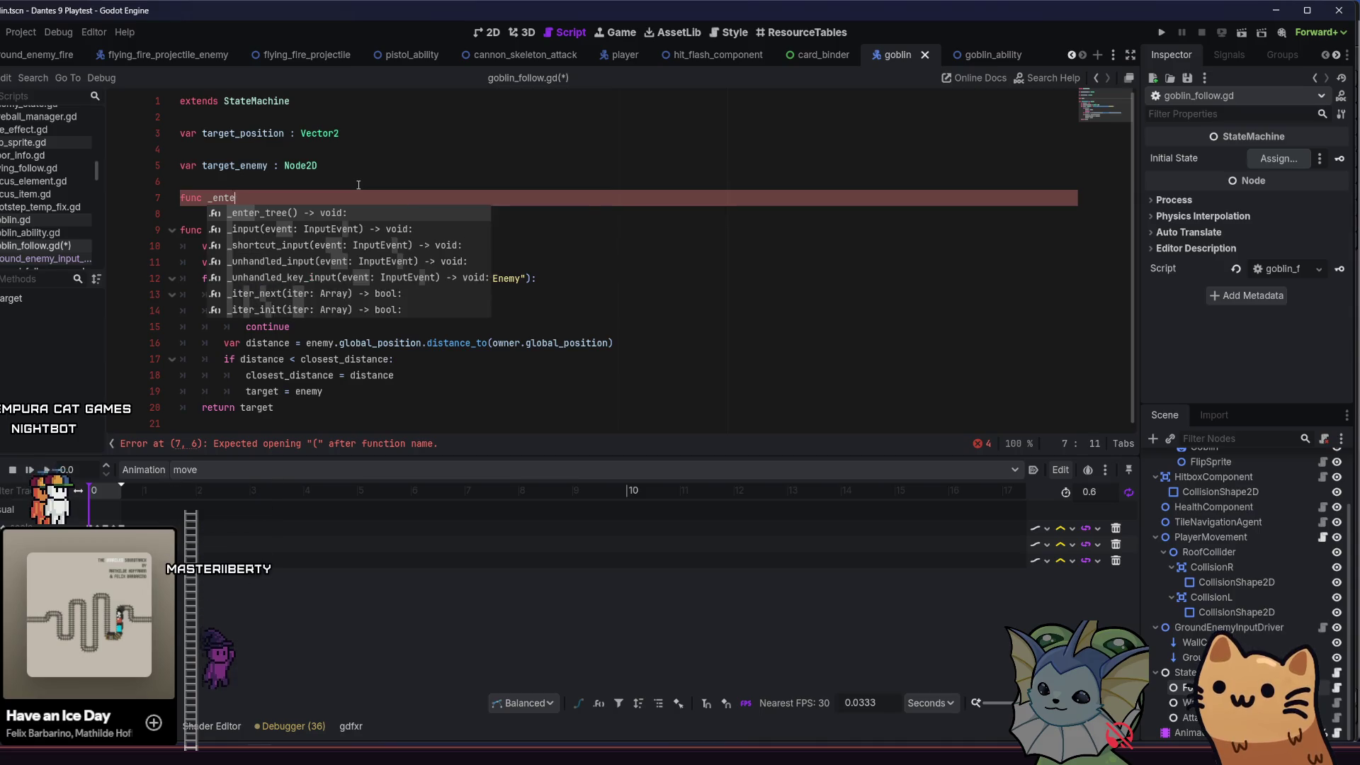
text(en)
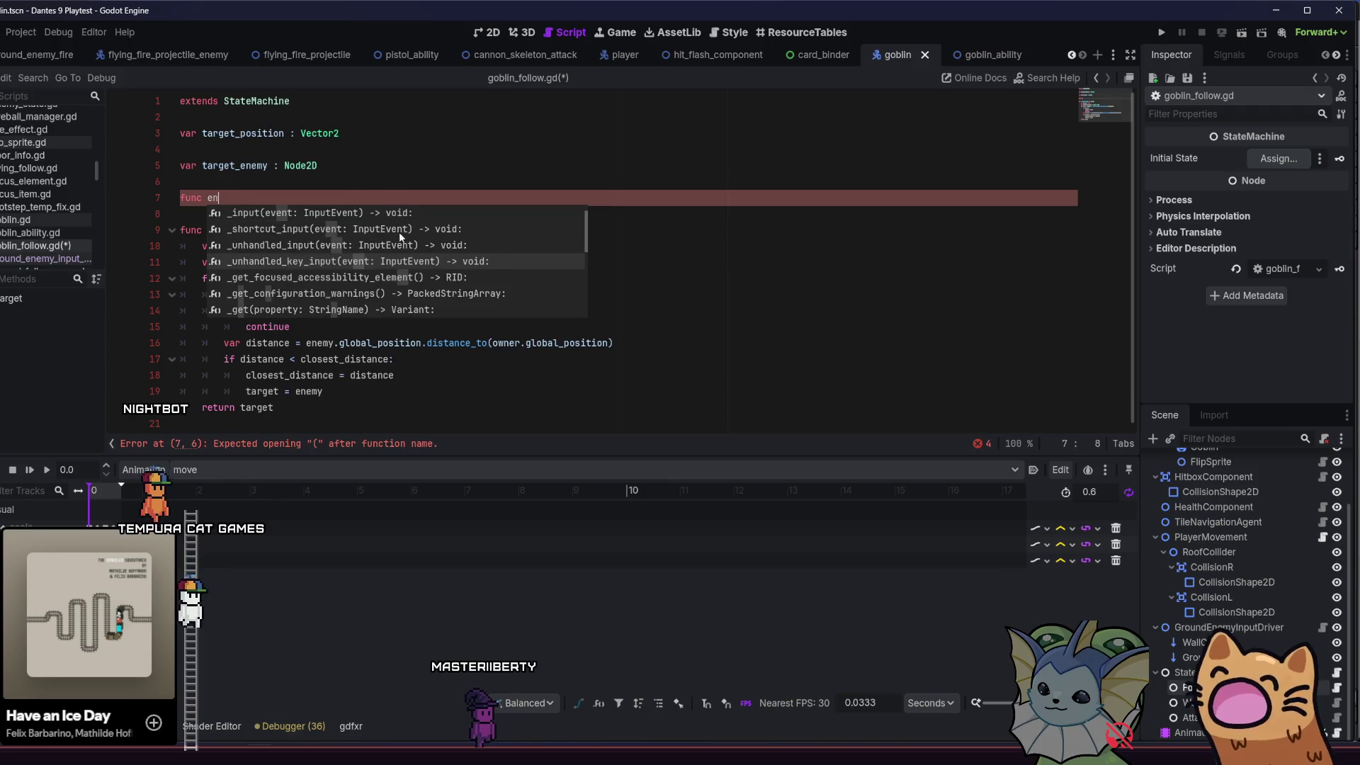
click(268, 120)
click(269, 181)
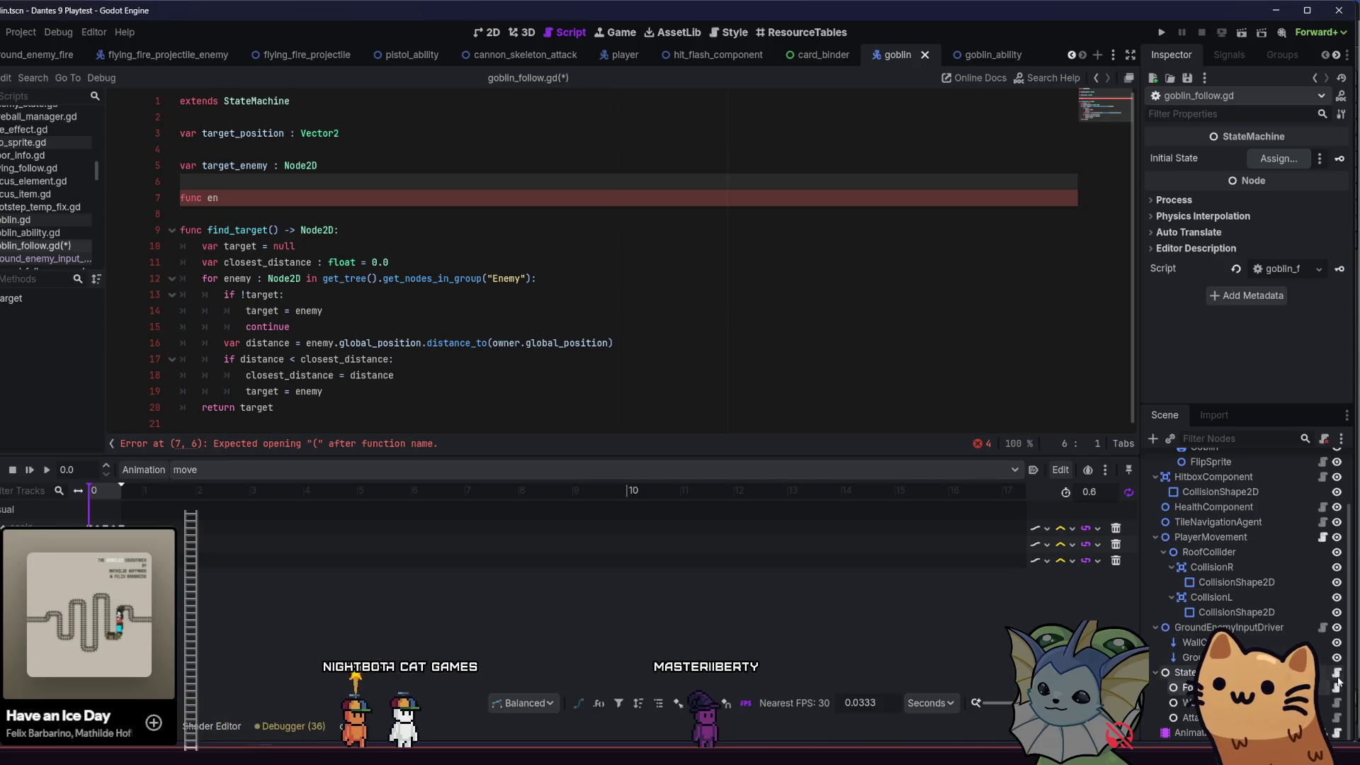
- Change 'extends StateMachine' to 'extends State' and finish the 'func enter():' line
click(242, 165)
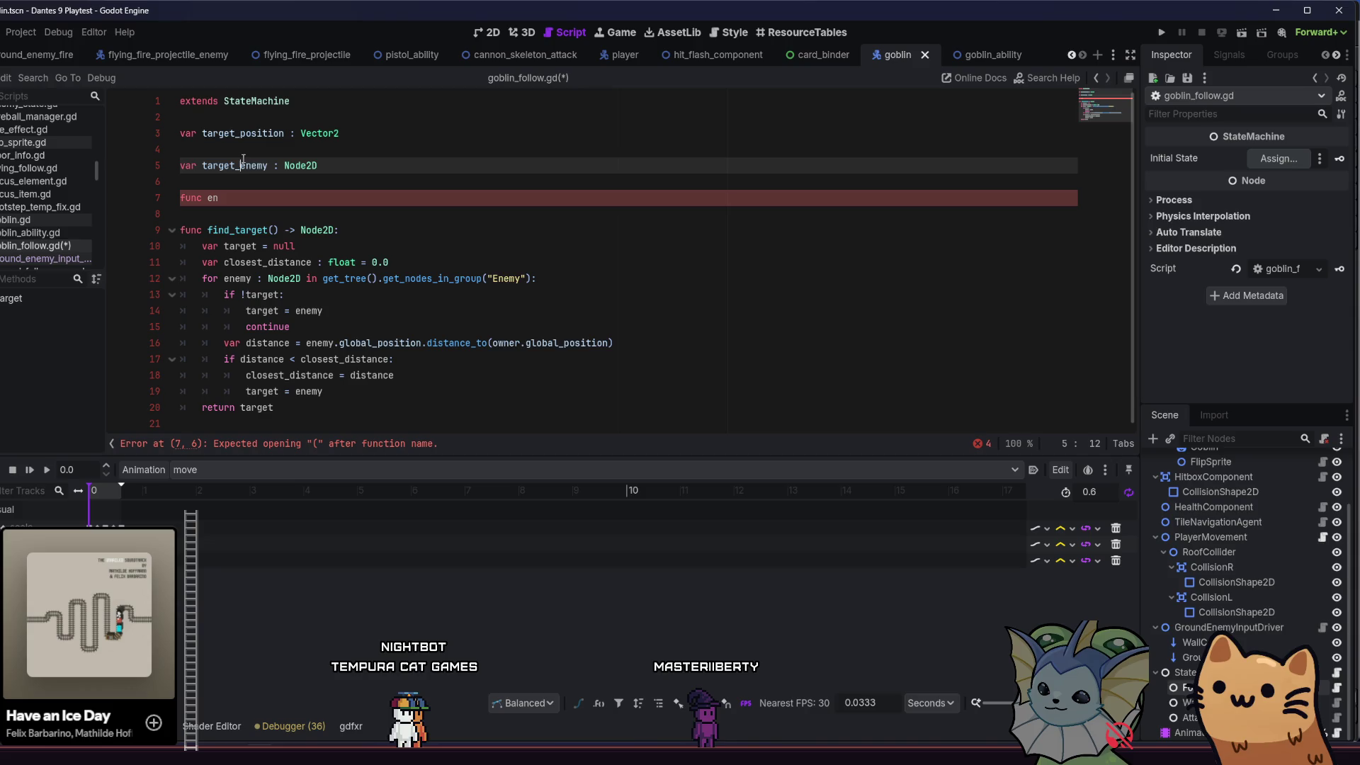
click(254, 100)
text(tate)
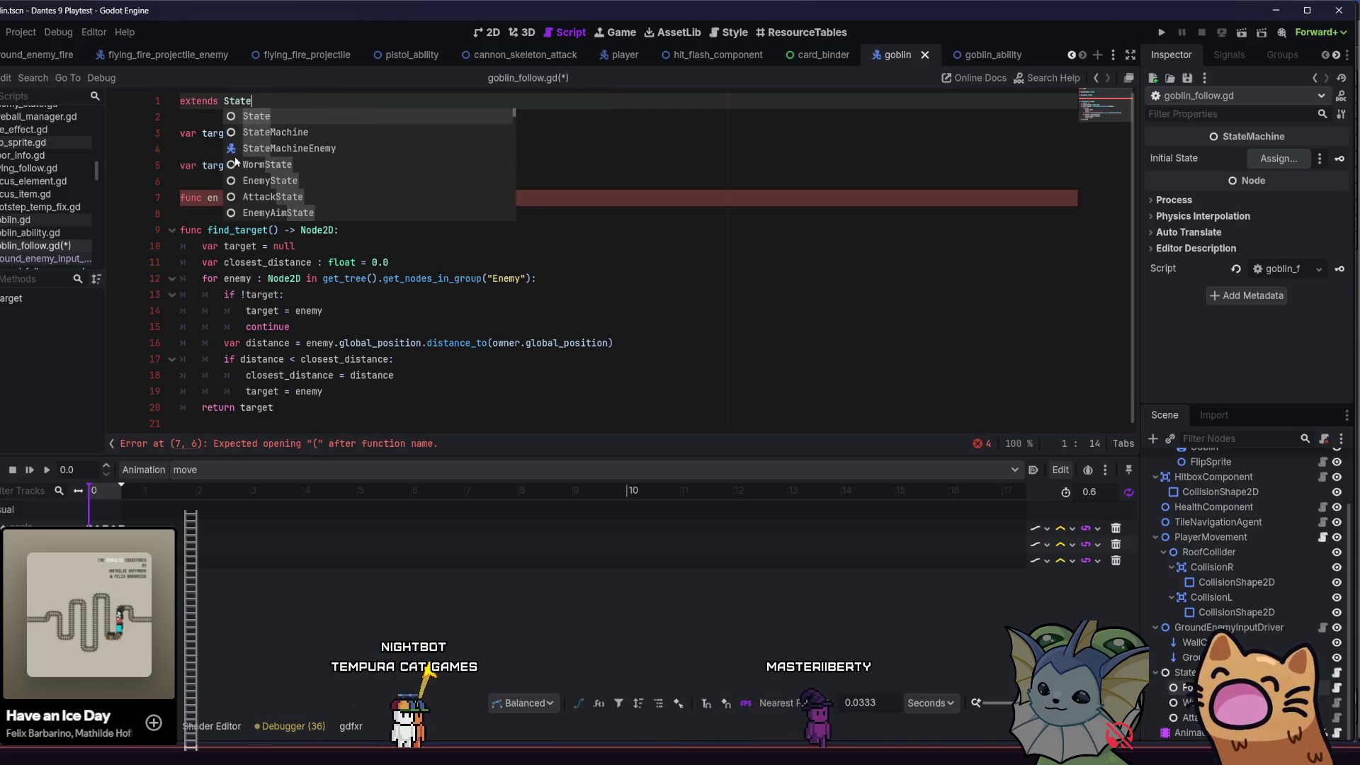
click(278, 210)
click(283, 197)
text(er():)
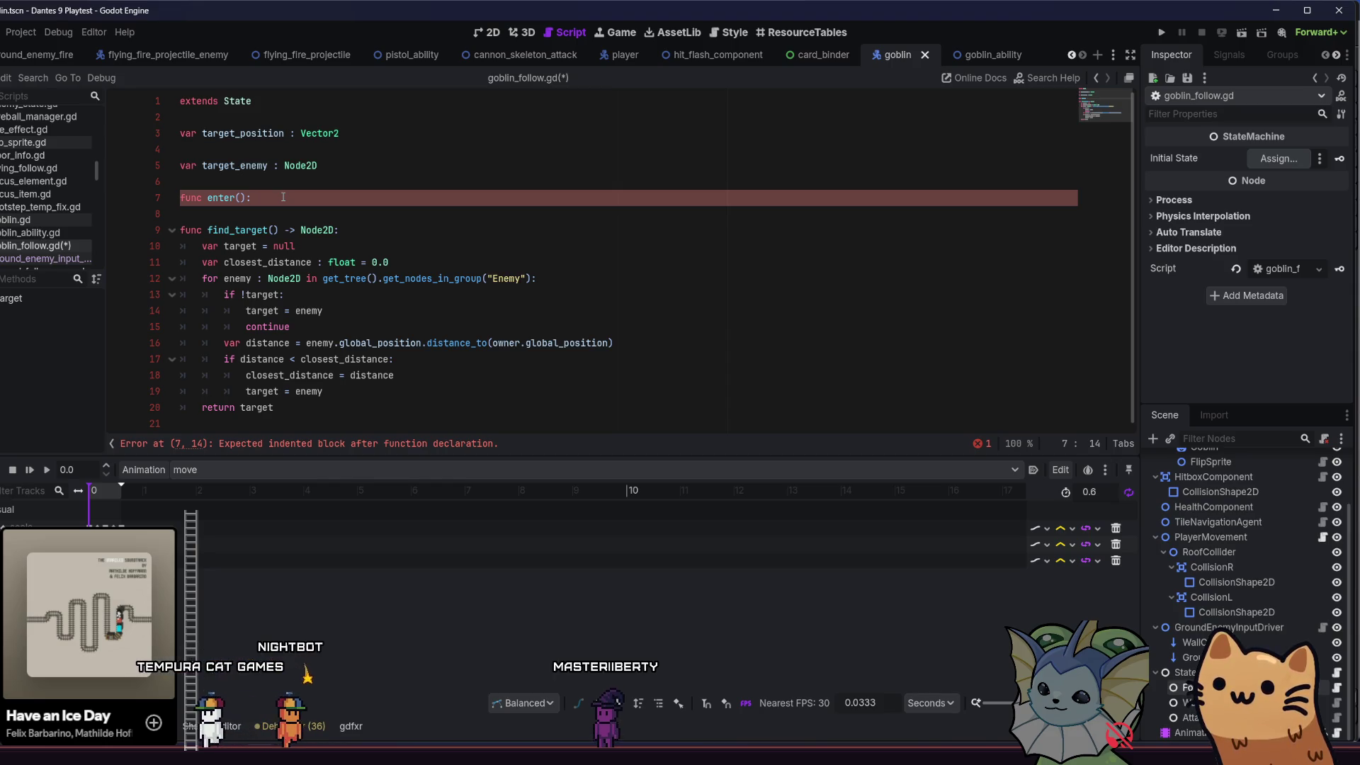
- Make enter() set 'target_enemy = find_target()' using autocomplete suggestions
key(Return)
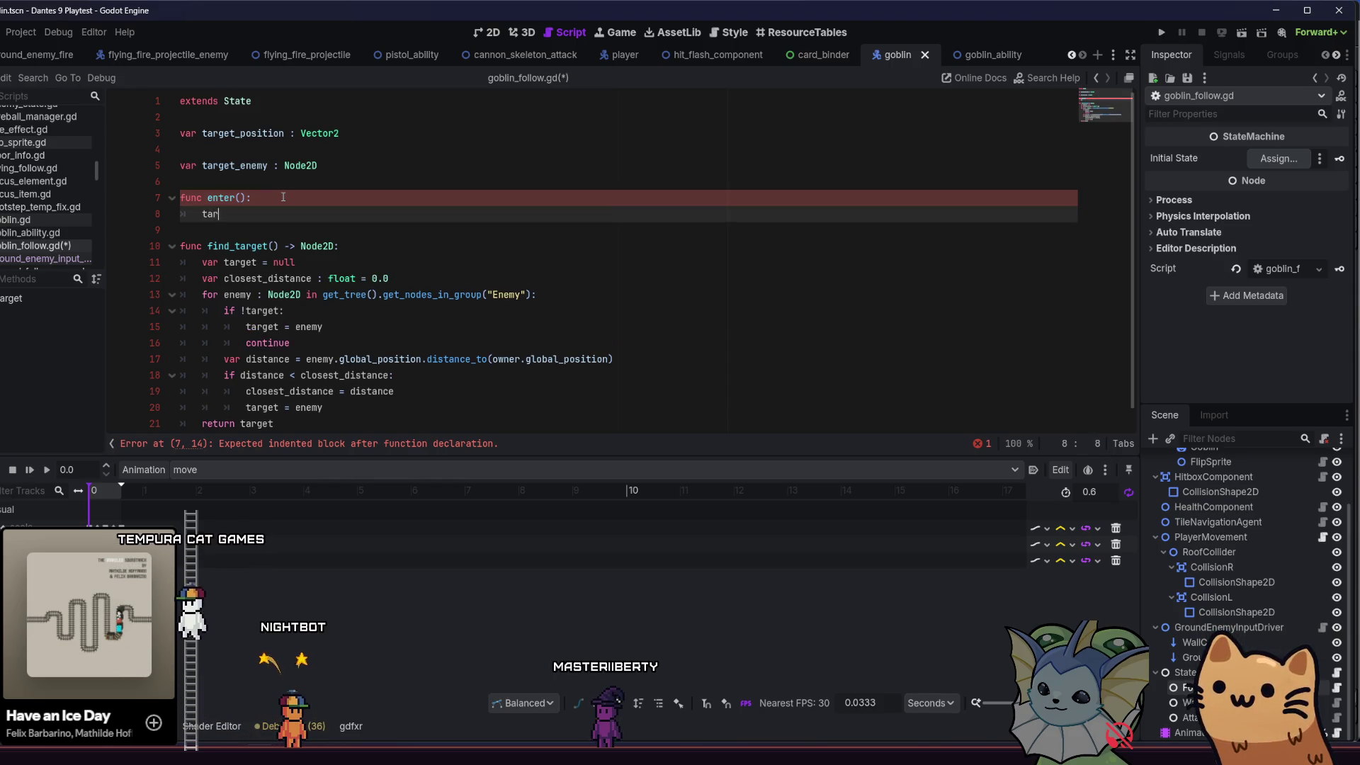
text(tar)
key(Return)
text(= fin)
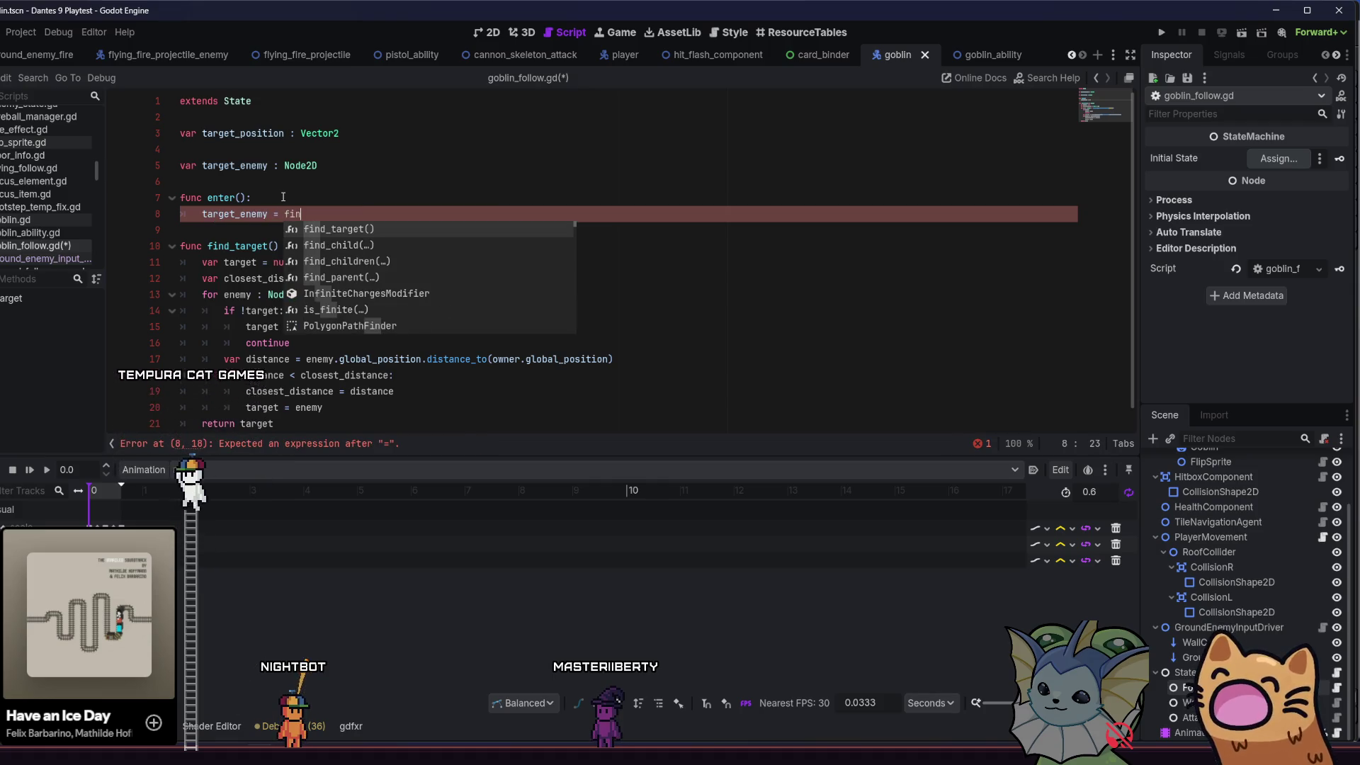
key(Return)
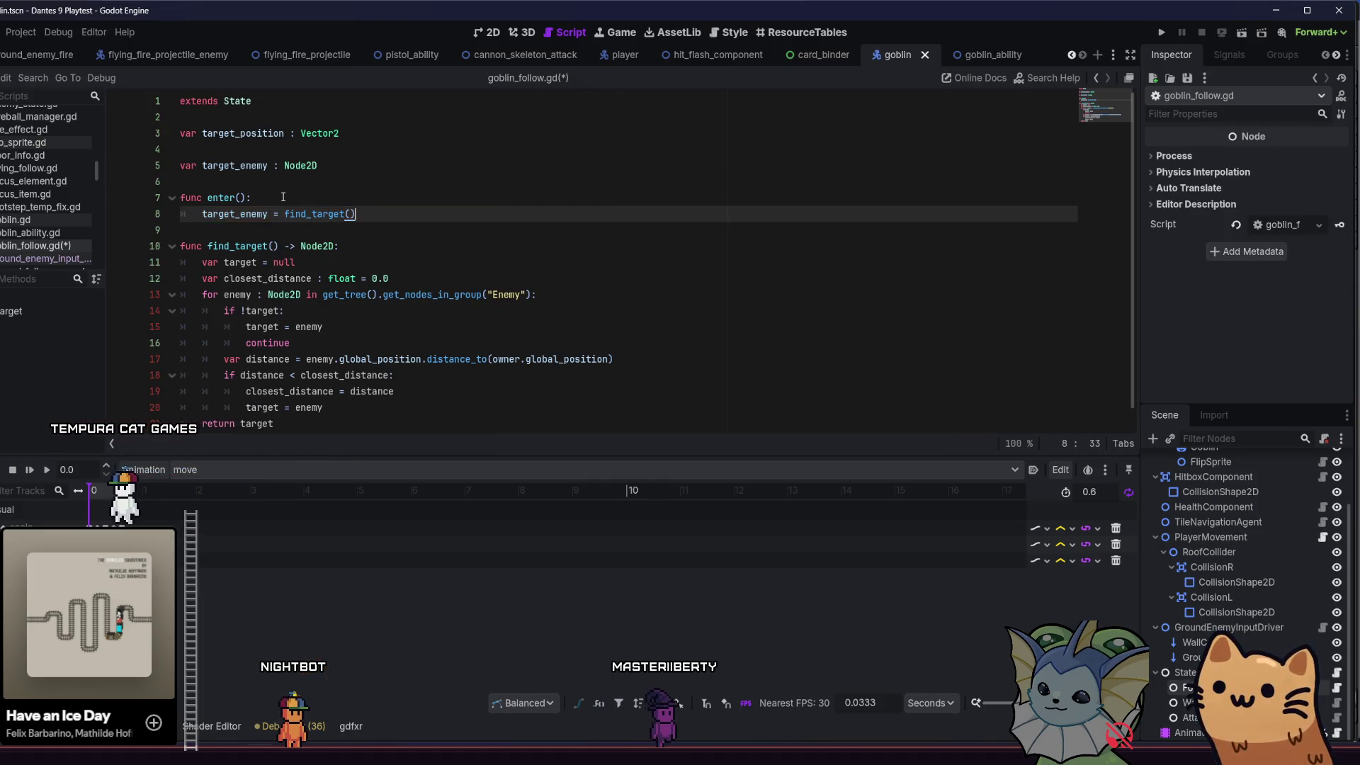
key(Return)
- Add 'if !target_enemy:' printing "no enemy!" via Console.print, then a new line after it
text(if !t)
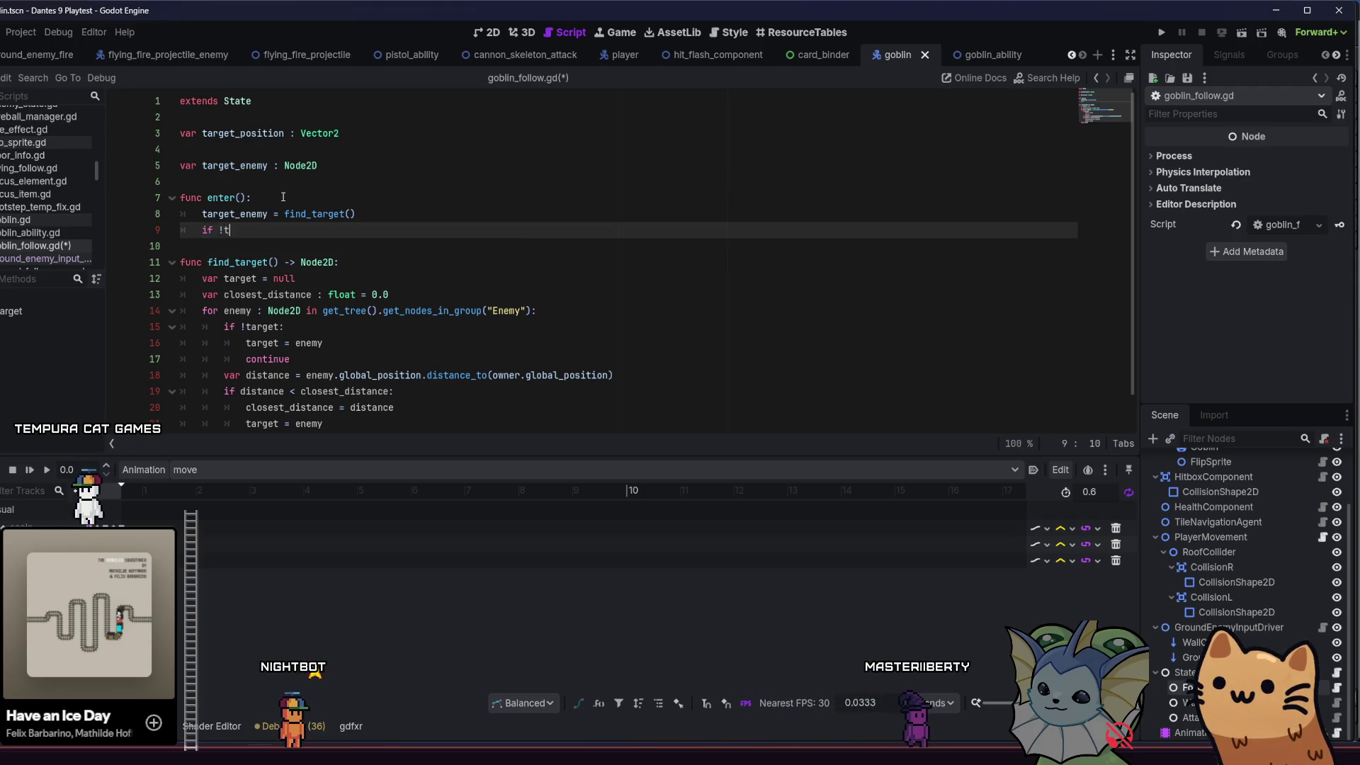
key(Return)
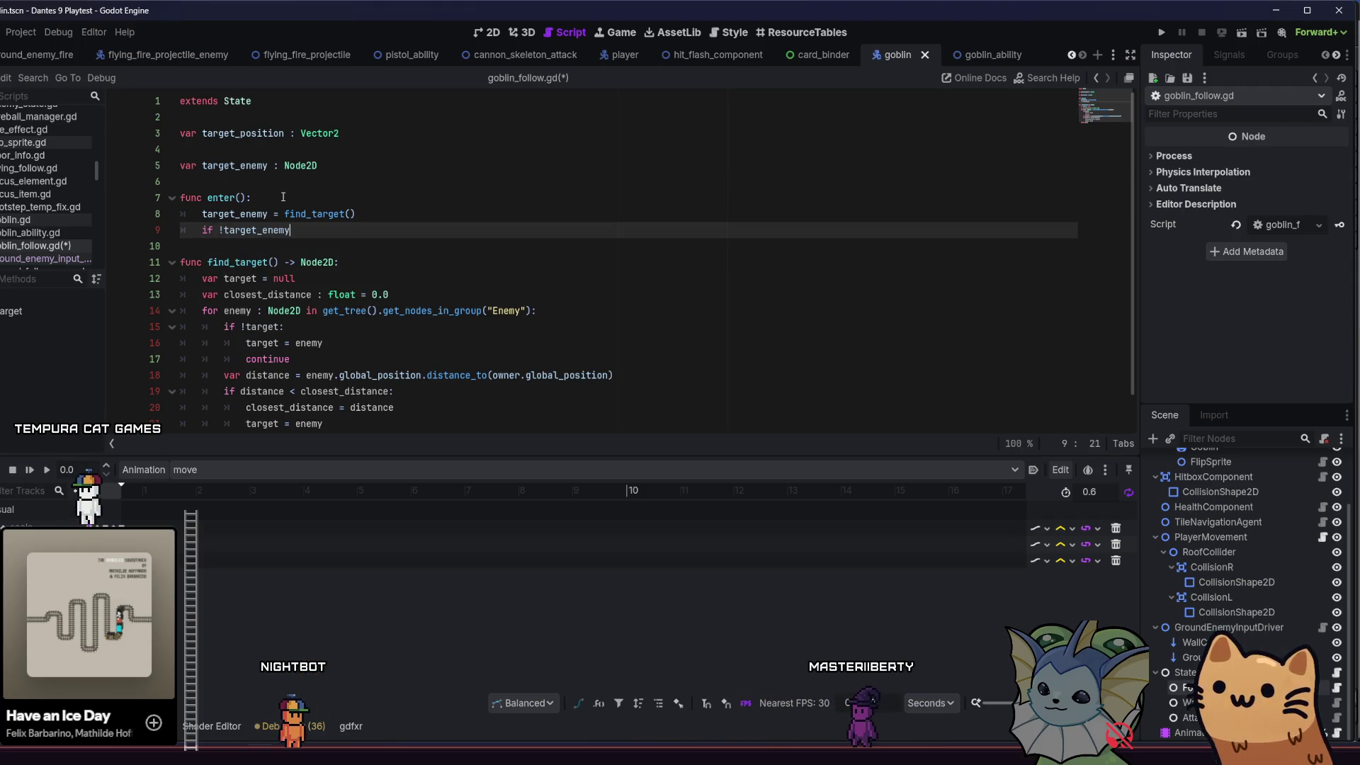
text(:)
key(Return)
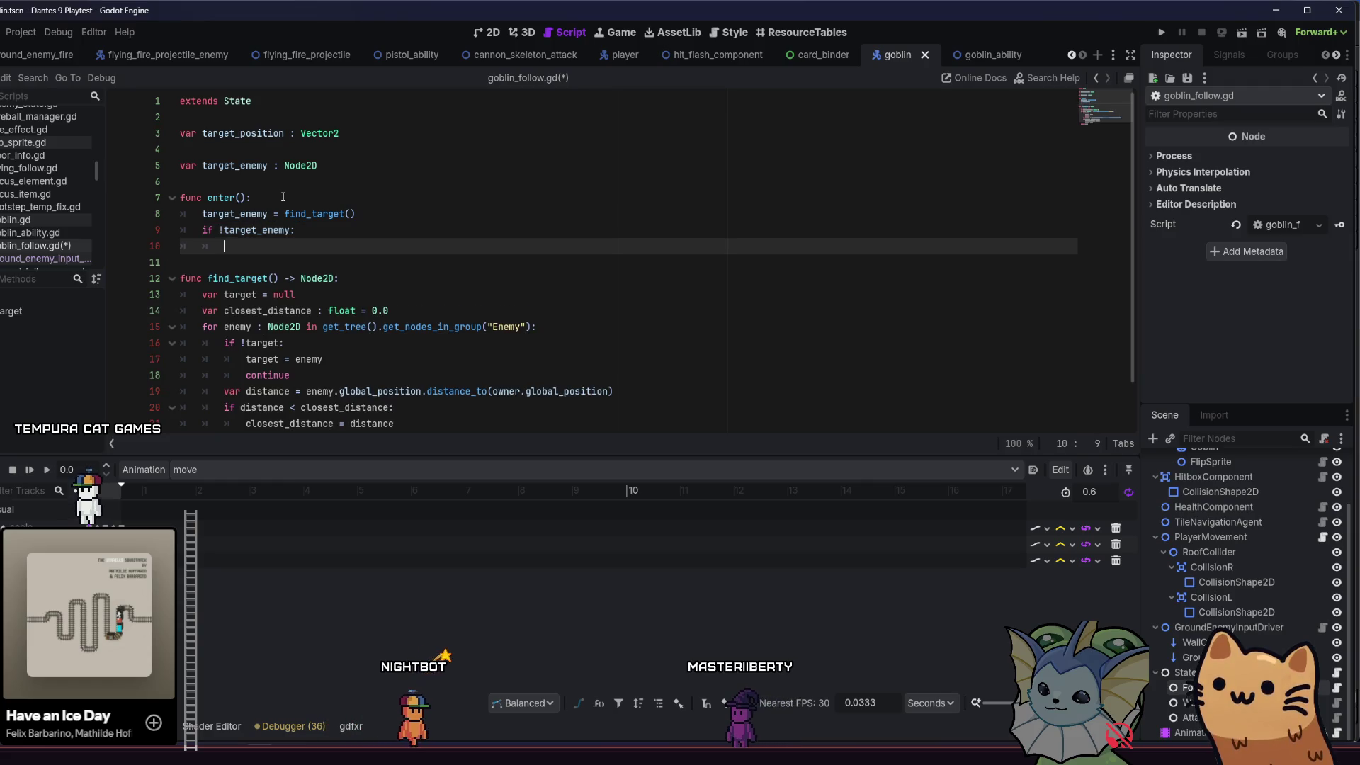
text(ons)
key(Return)
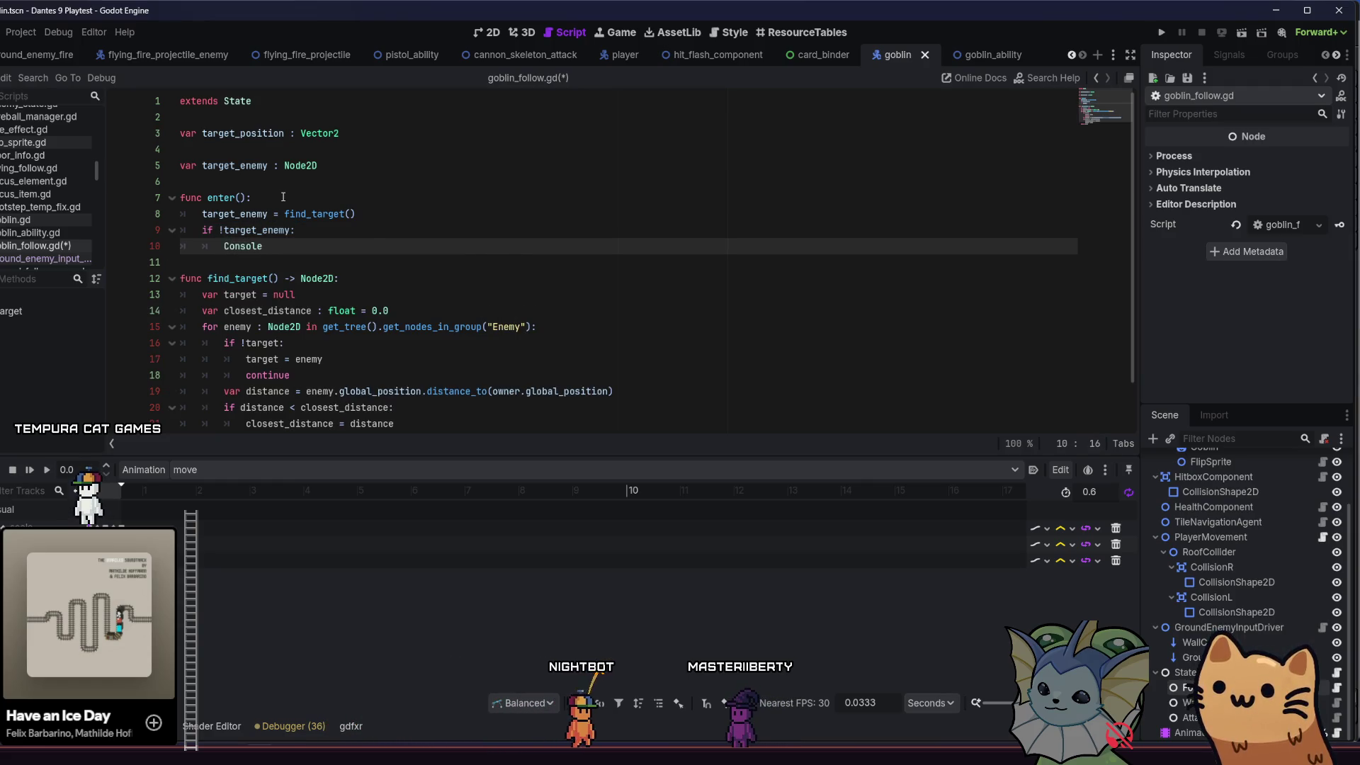
text(r)
key(Return)
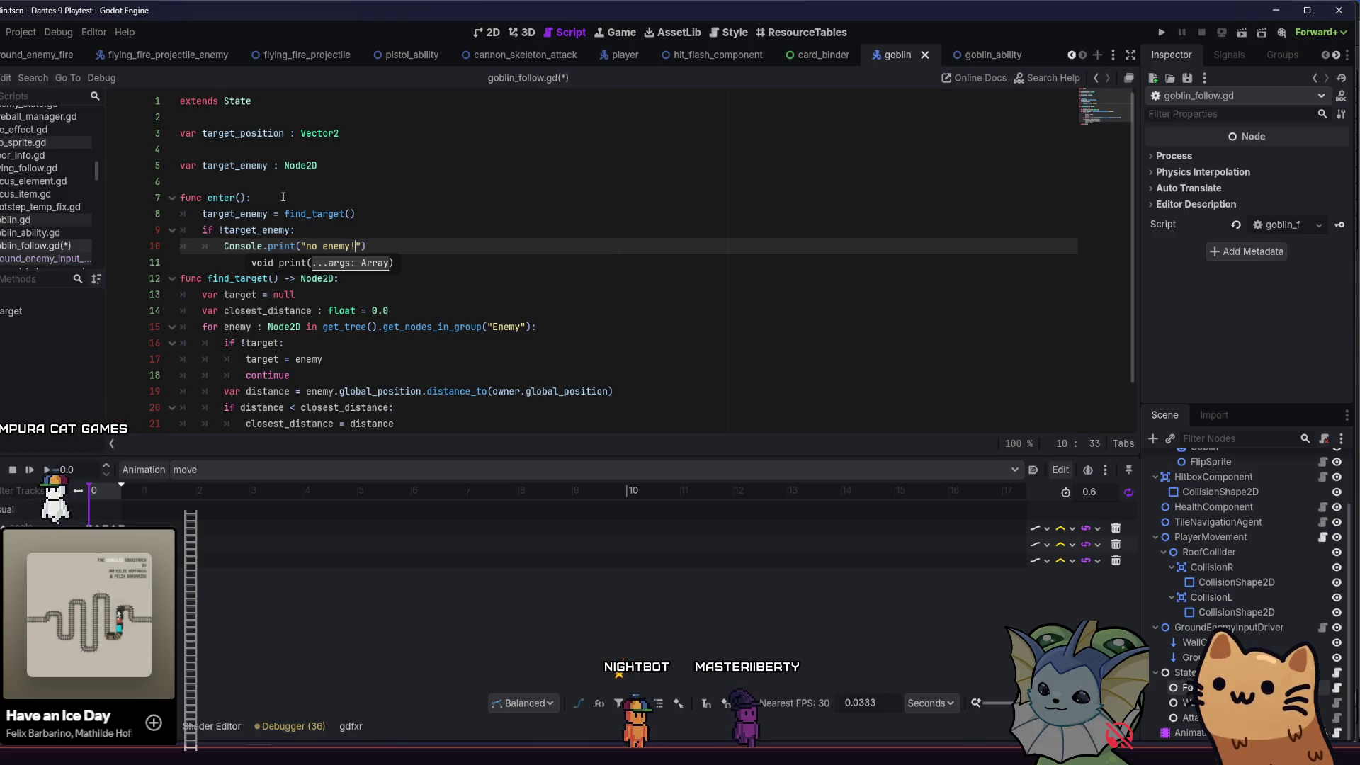
click(417, 246)
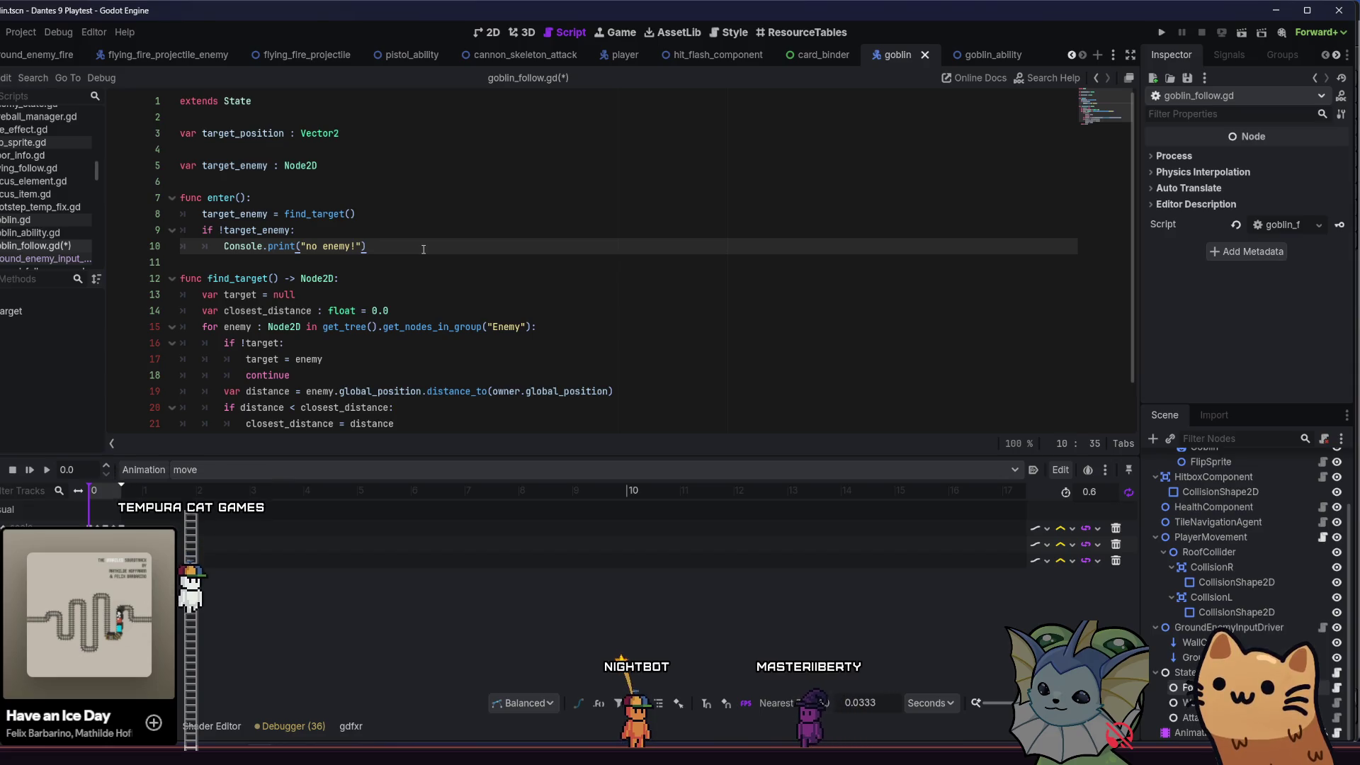
key(Return)
key(Return)
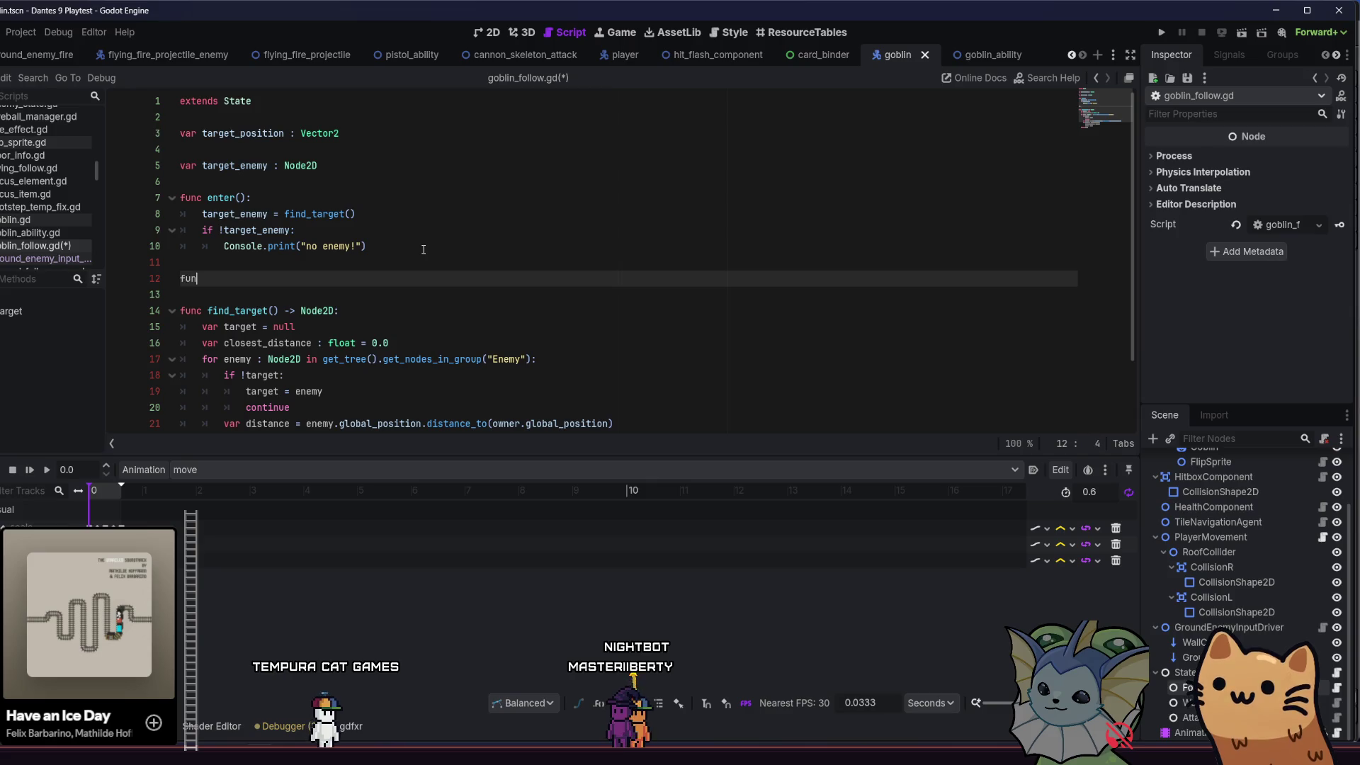
- Insert the _physics_process(delta: float) override signature below enter()
text(h)
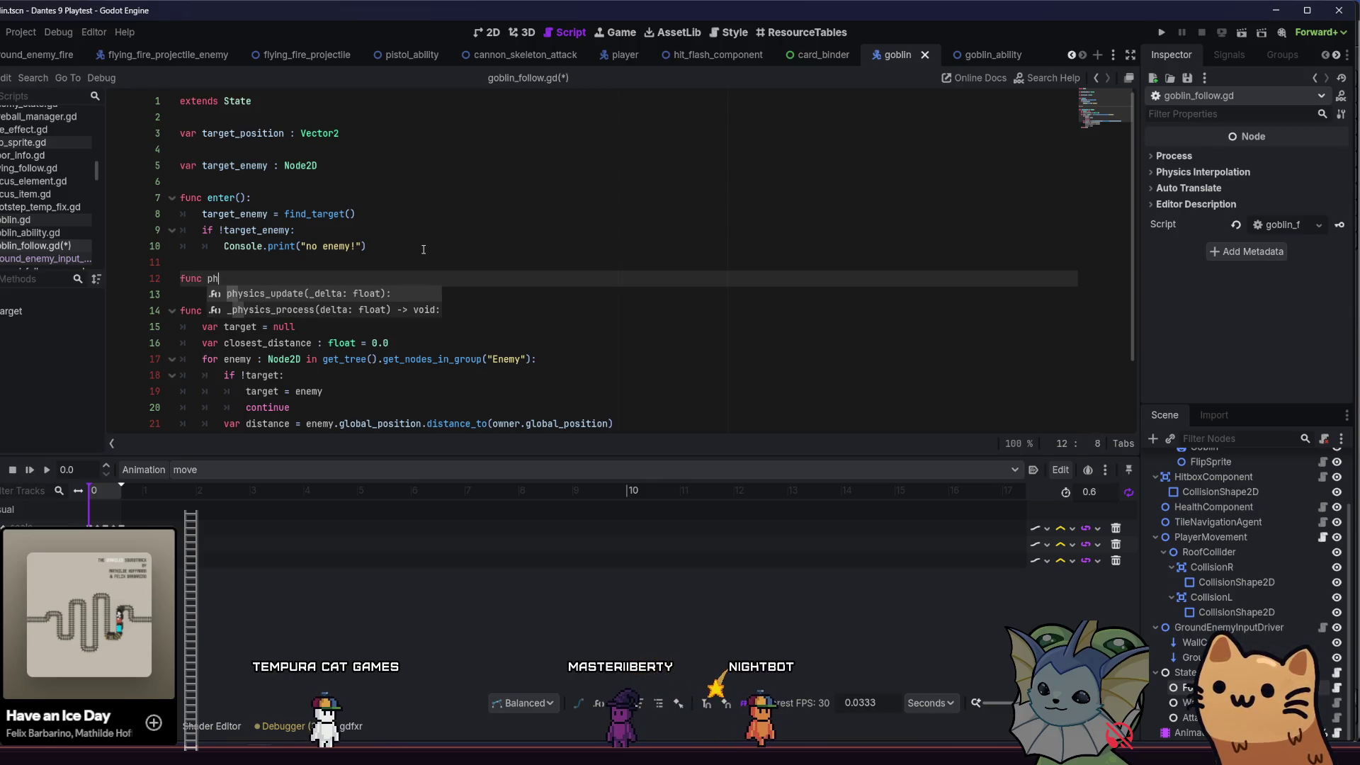
key(Down)
key(Return)
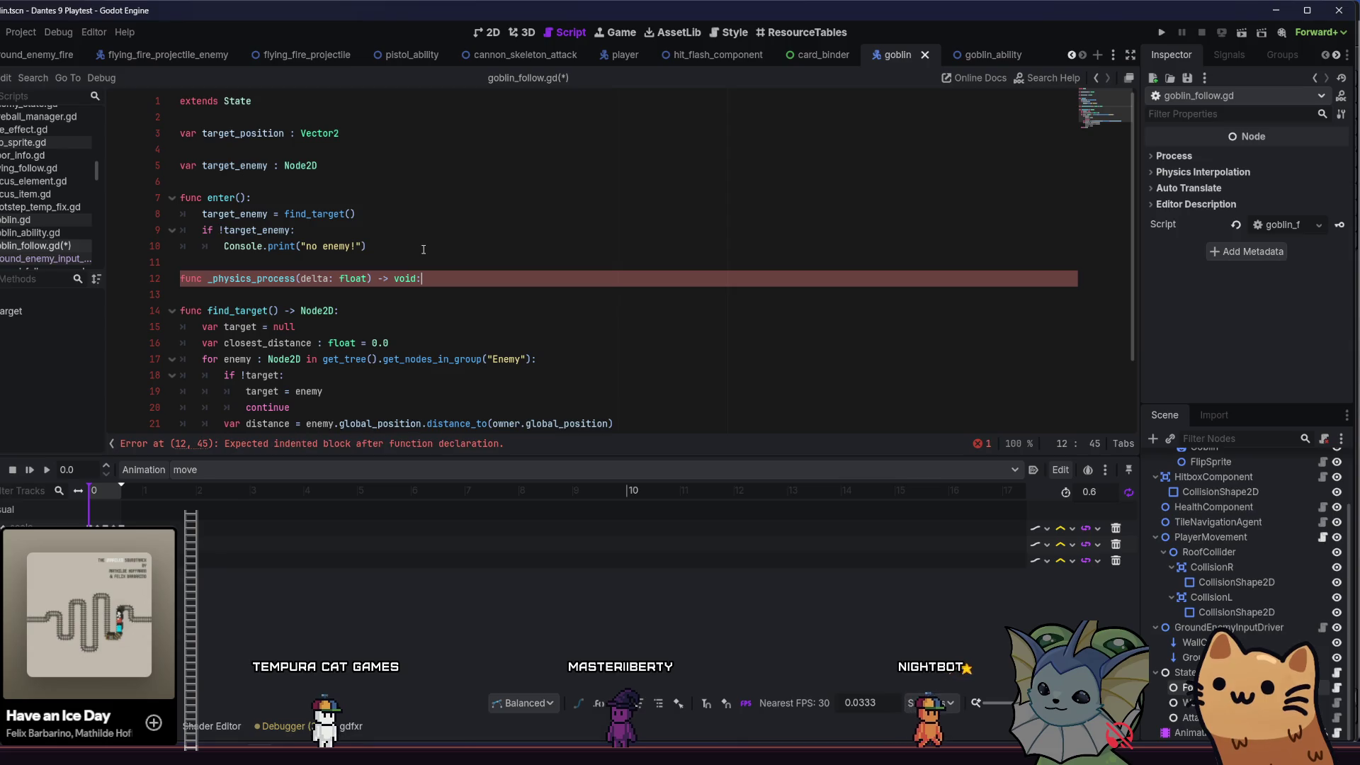
- Add an exported ground_enemy_input_driver : GroundEnemyInputDriver reference by dragging the node into the script
click(424, 249)
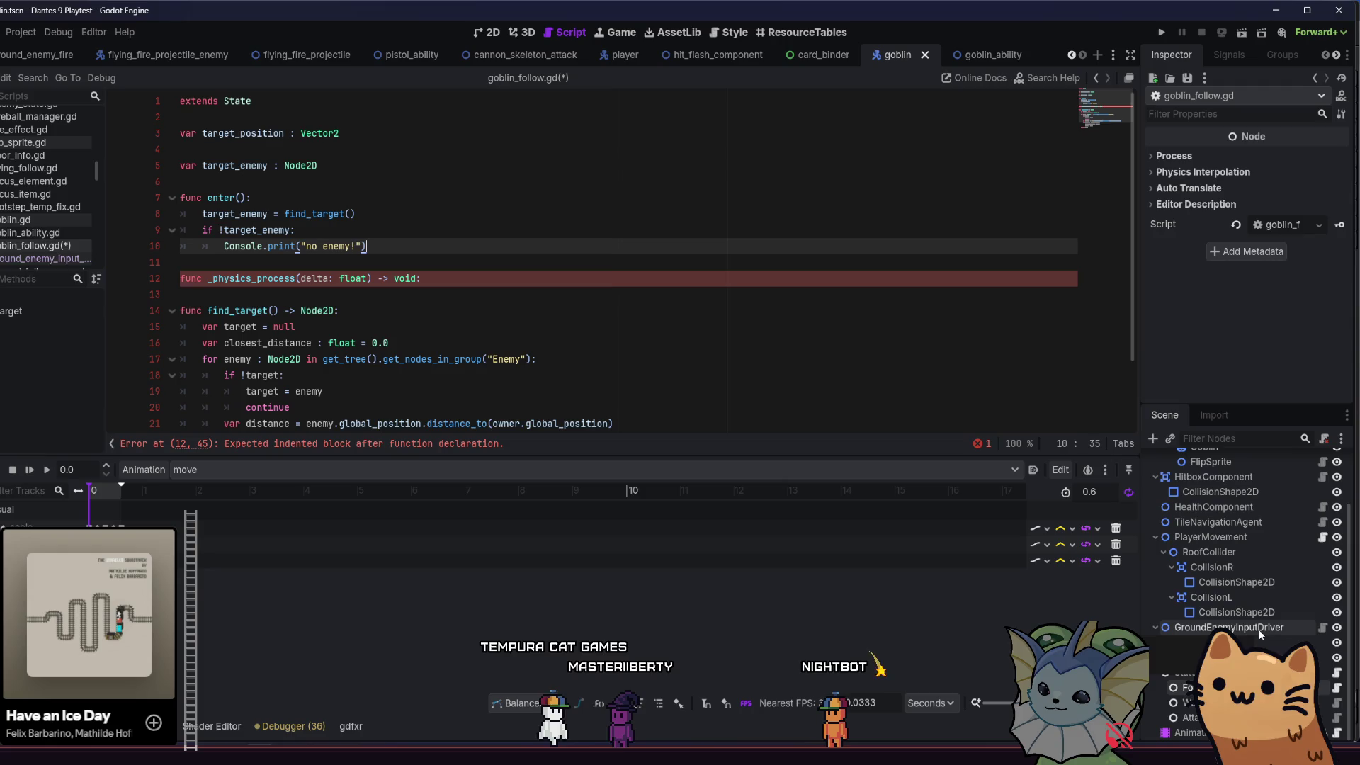
mouse_move(1261, 634)
mouse_down()
mouse_move(194, 167)
mouse_move(205, 145)
mouse_move(192, 134)
mouse_move(188, 175)
mouse_up()
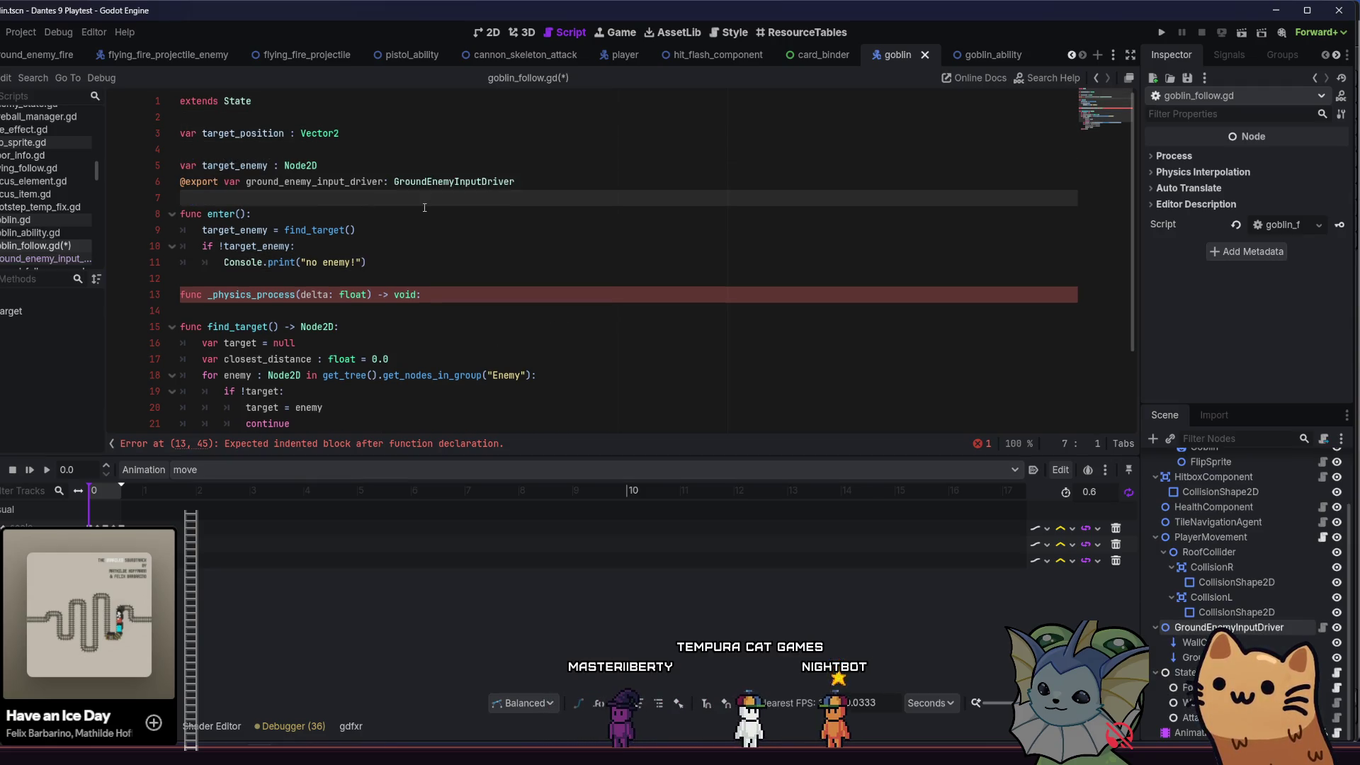
click(434, 246)
click(441, 260)
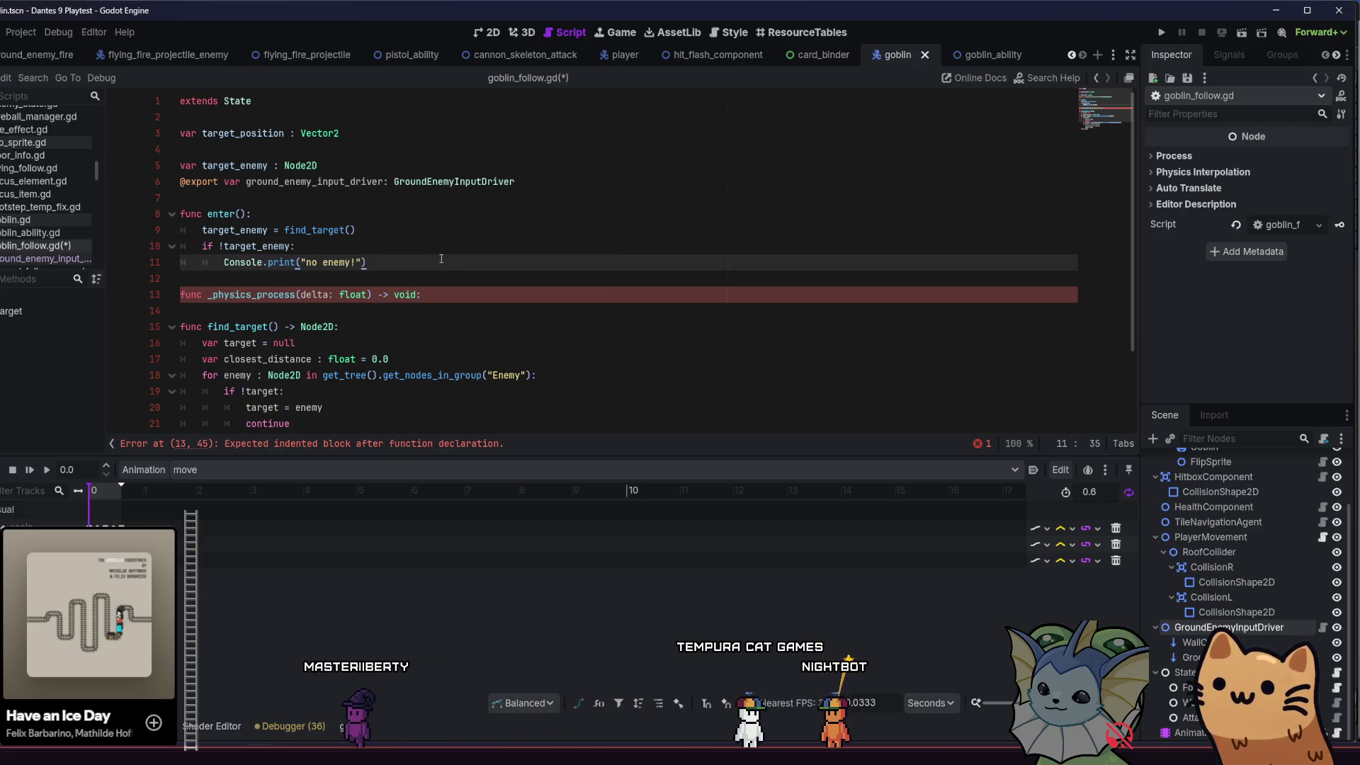
click(492, 295)
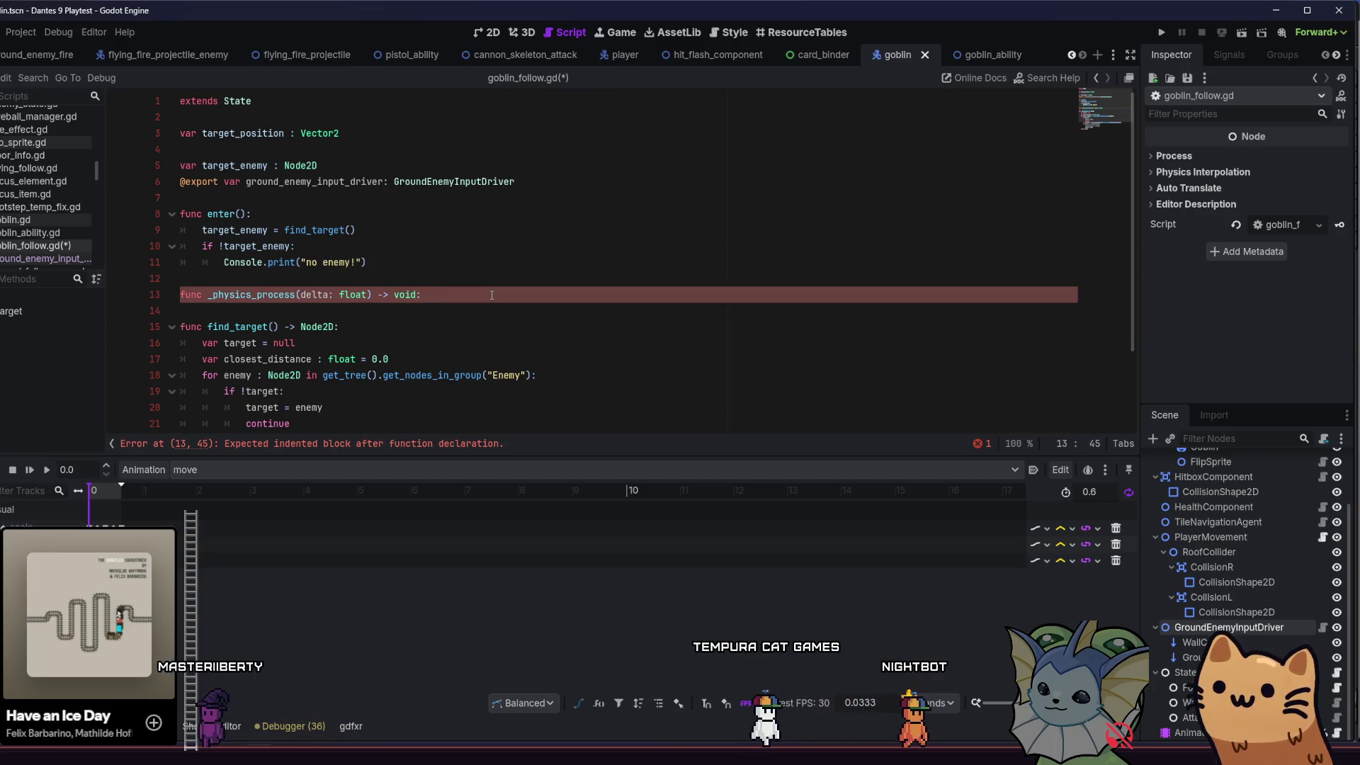
- Add 'if !target_enemy:' setting ground_enemy_input_driver.nav_disabled = true in _physics_process
key(Return)
text(if !ta)
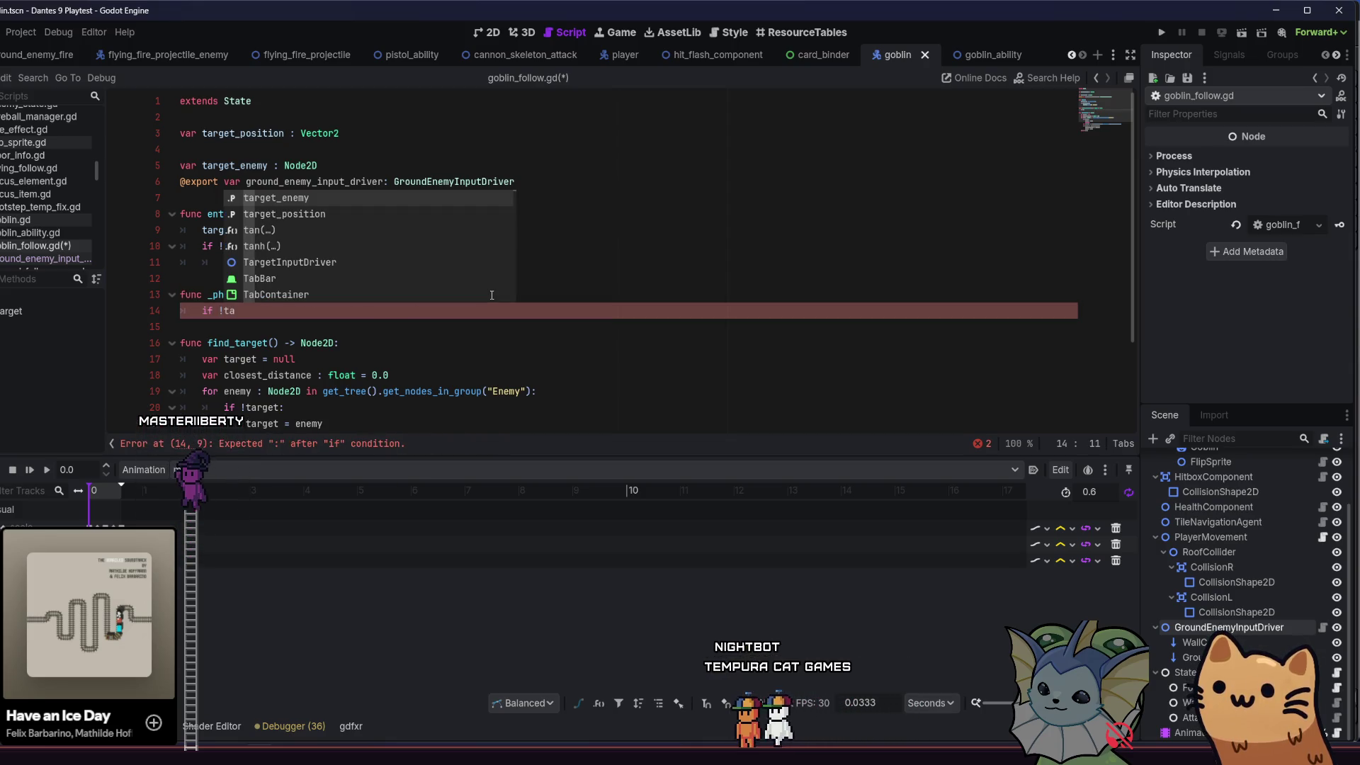
key(BackSpace)
key(BackSpace)
key(BackSpace)
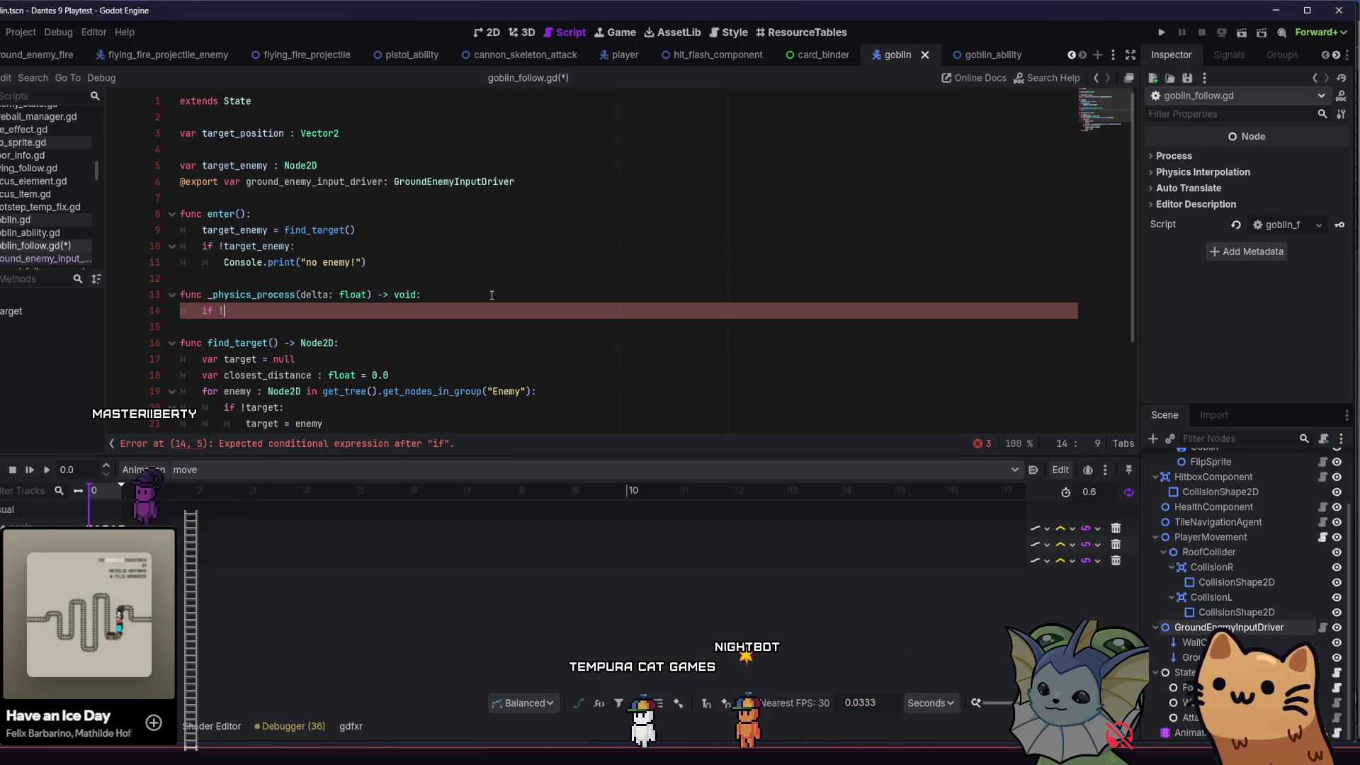
text(r)
key(Return)
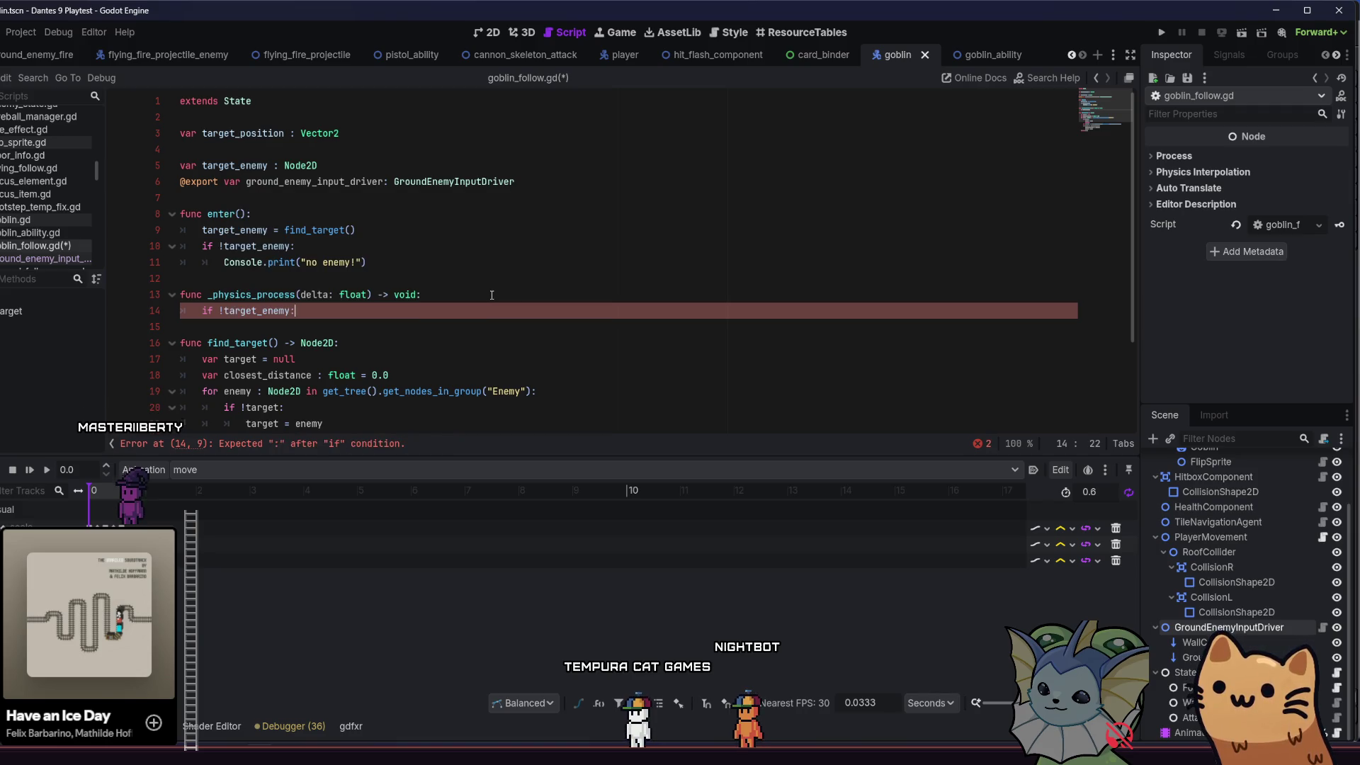
key(Return)
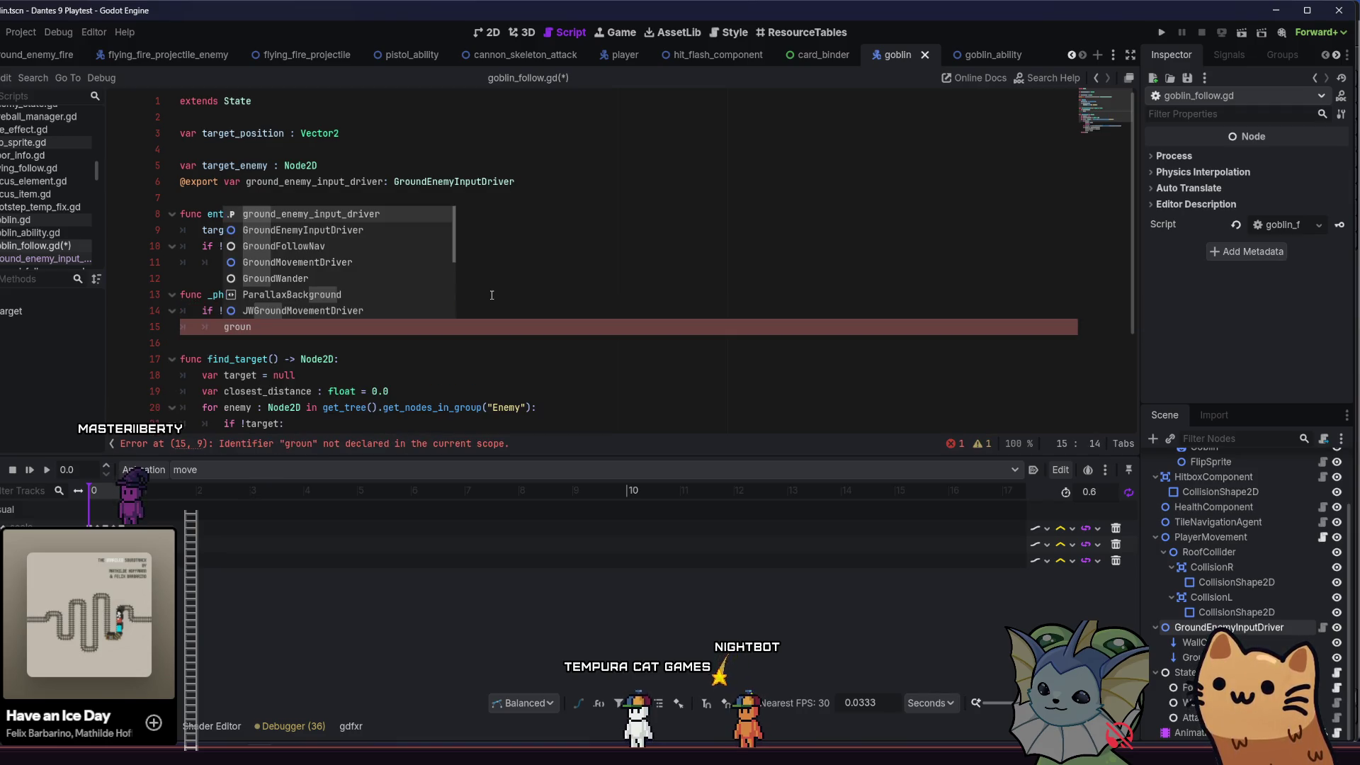
key(Return)
text(.nav)
key(Return)
text(= true)
- Add an else branch setting ground_enemy_input_driver.nav_disabled = false
key(Return)
text(else:)
key(Return)
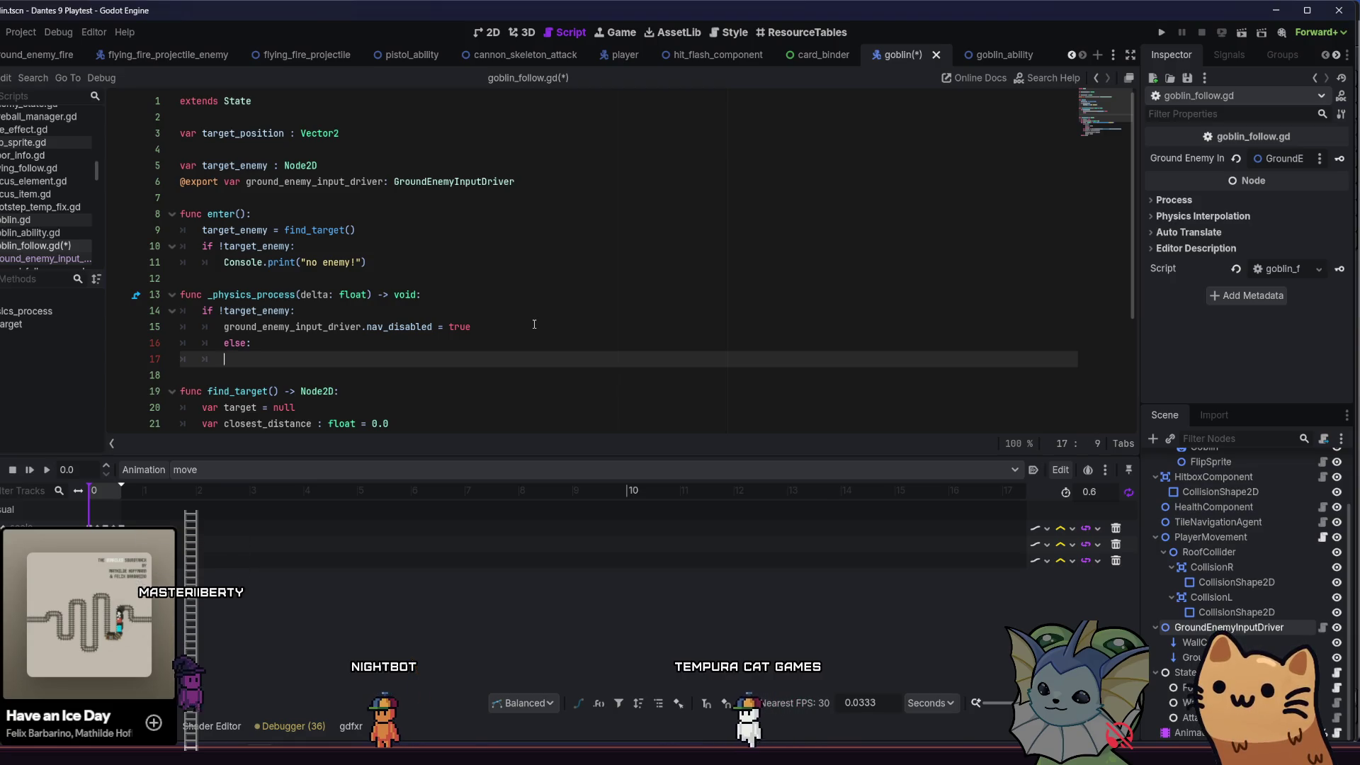
key(ctrl+z)
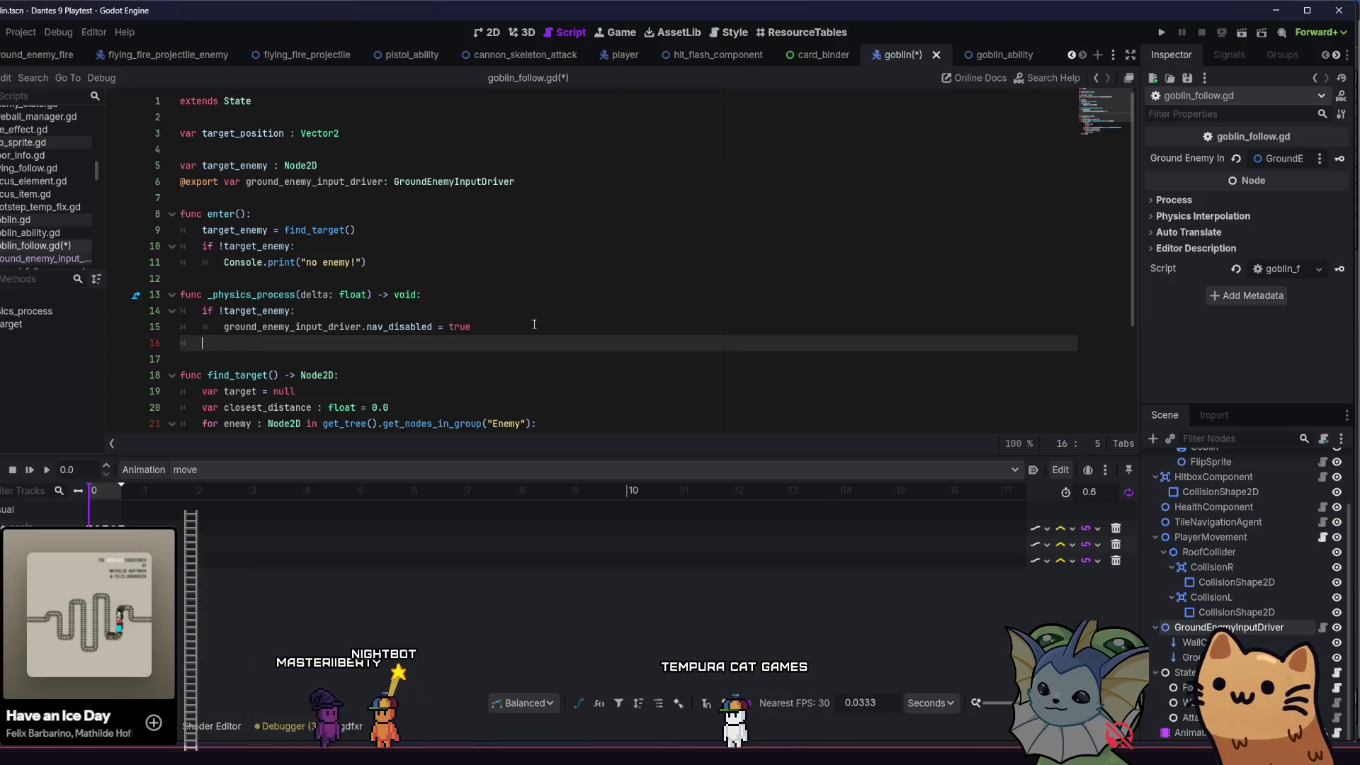
text(lse:)
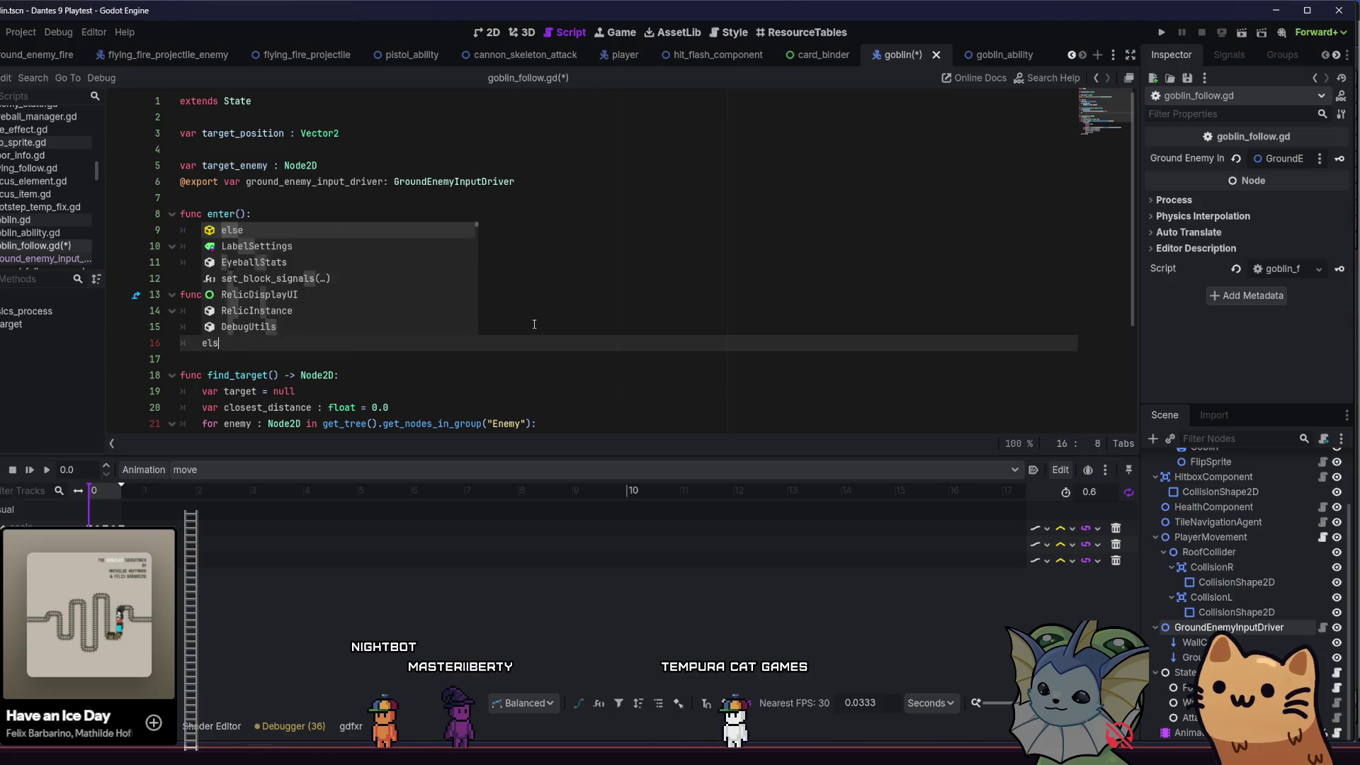
key(Return)
text(ground)
key(Return)
text(.na)
key(Down)
key(Return)
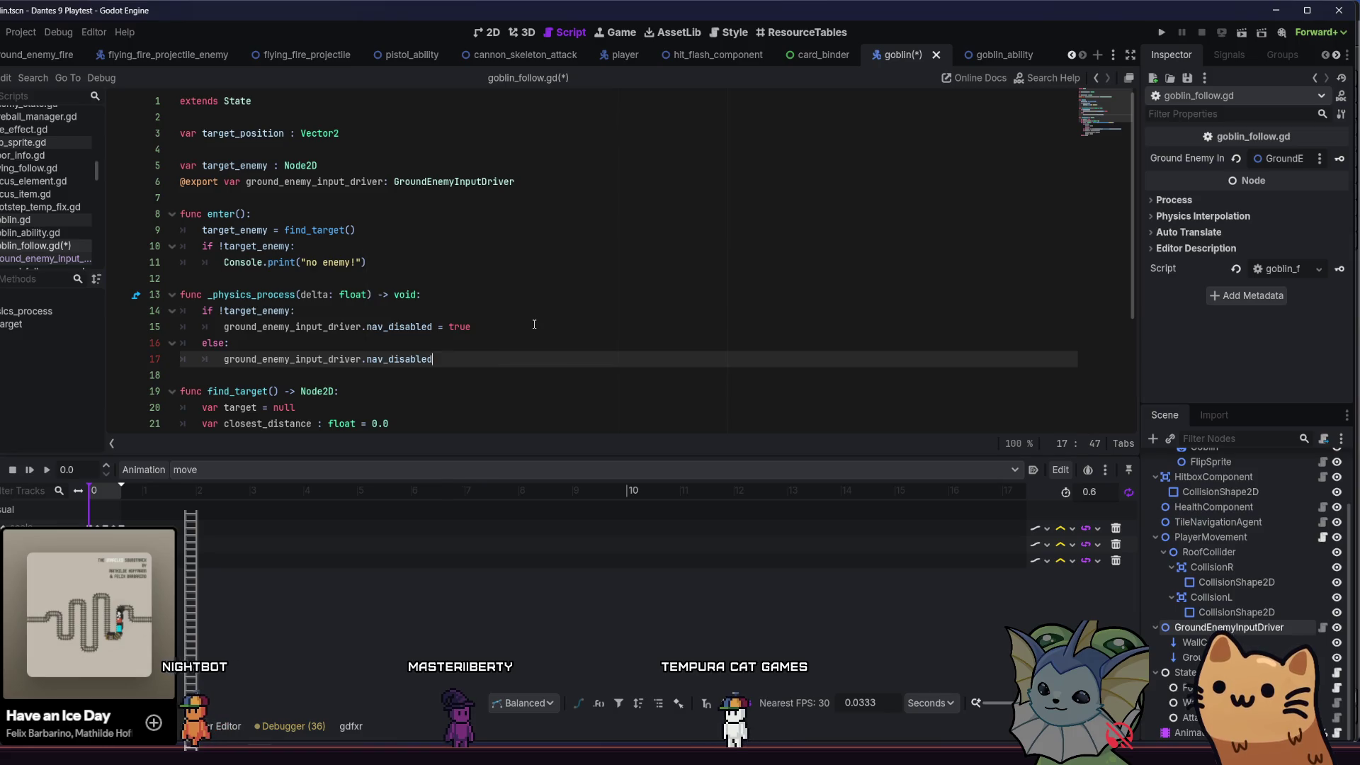
text(= false)
- Check the target_enemy declaration, tidy the blank lines, and indent line 18 into the else branch
scroll(549, 323, down, 4)
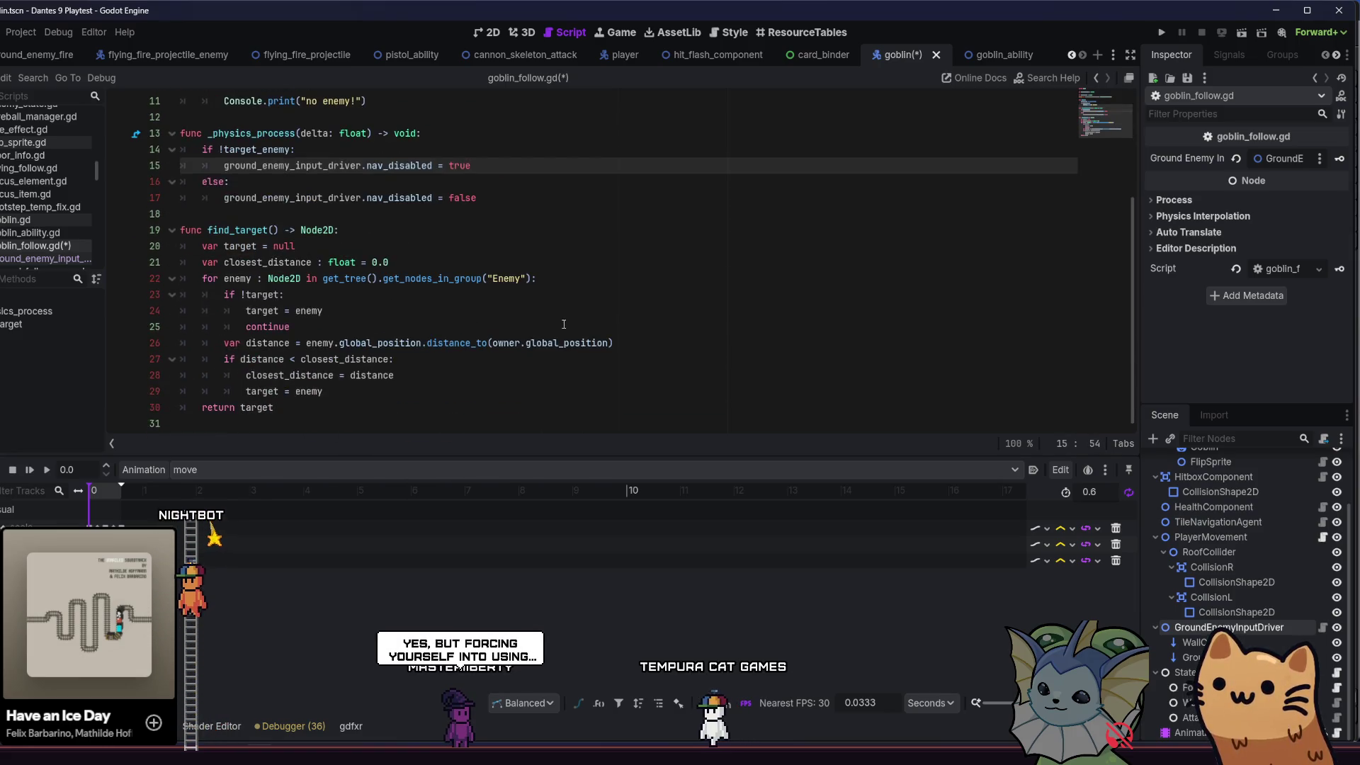
key(Return)
key(BackSpace)
key(Return)
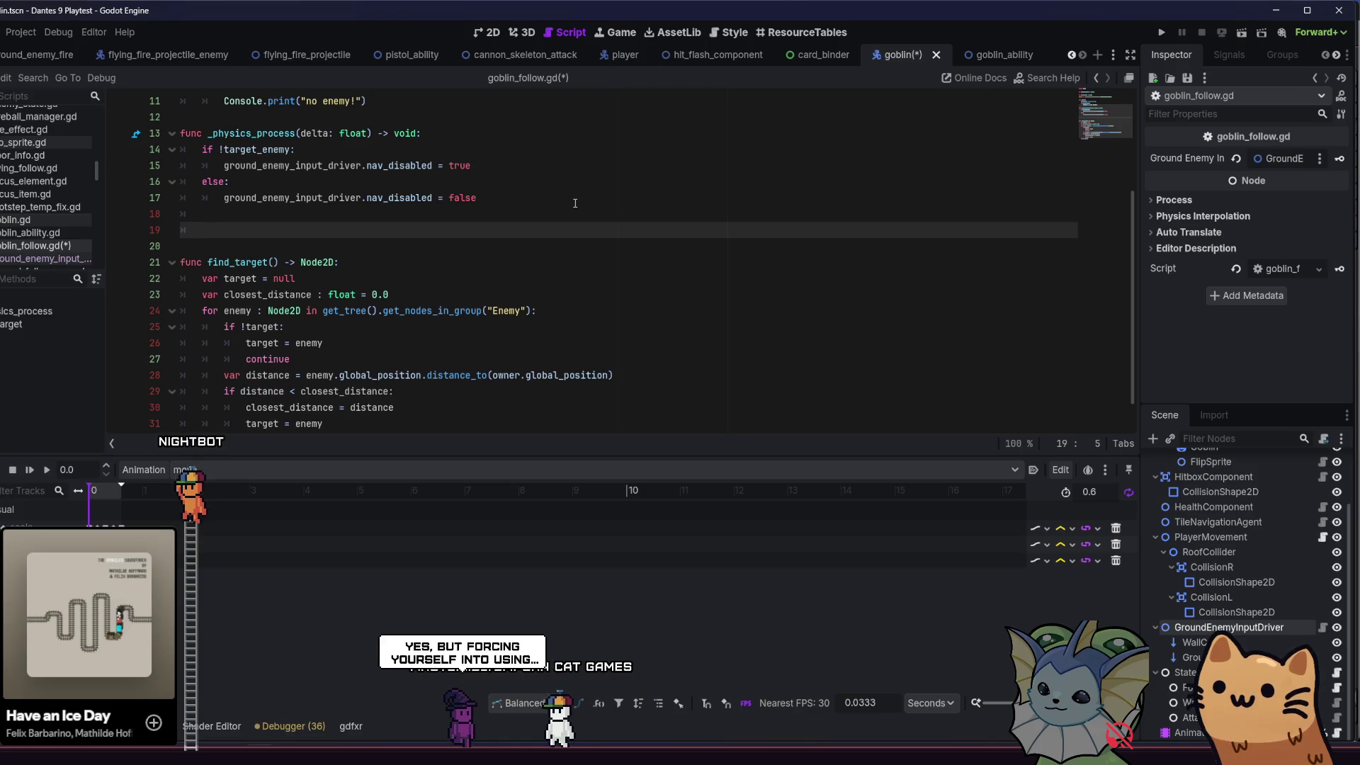
scroll(488, 231, up, 4)
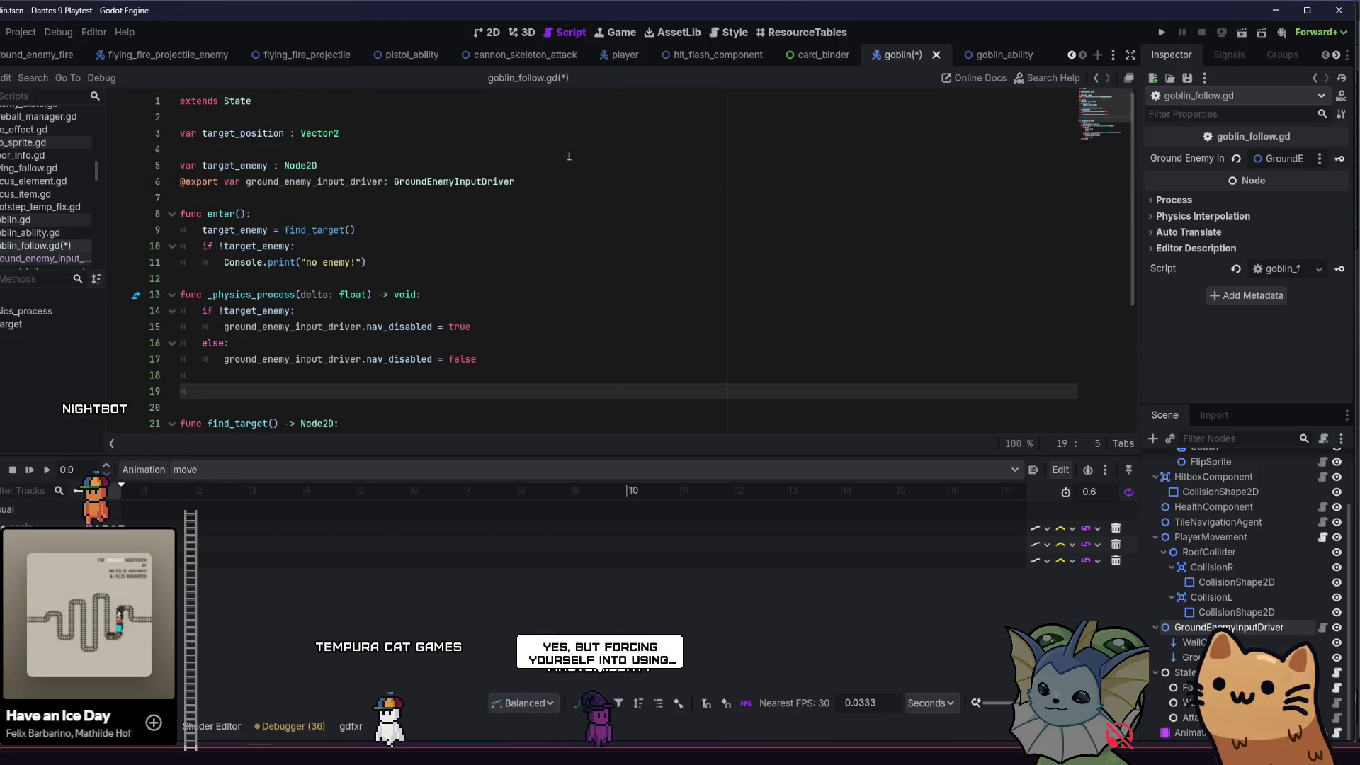
click(459, 151)
click(458, 161)
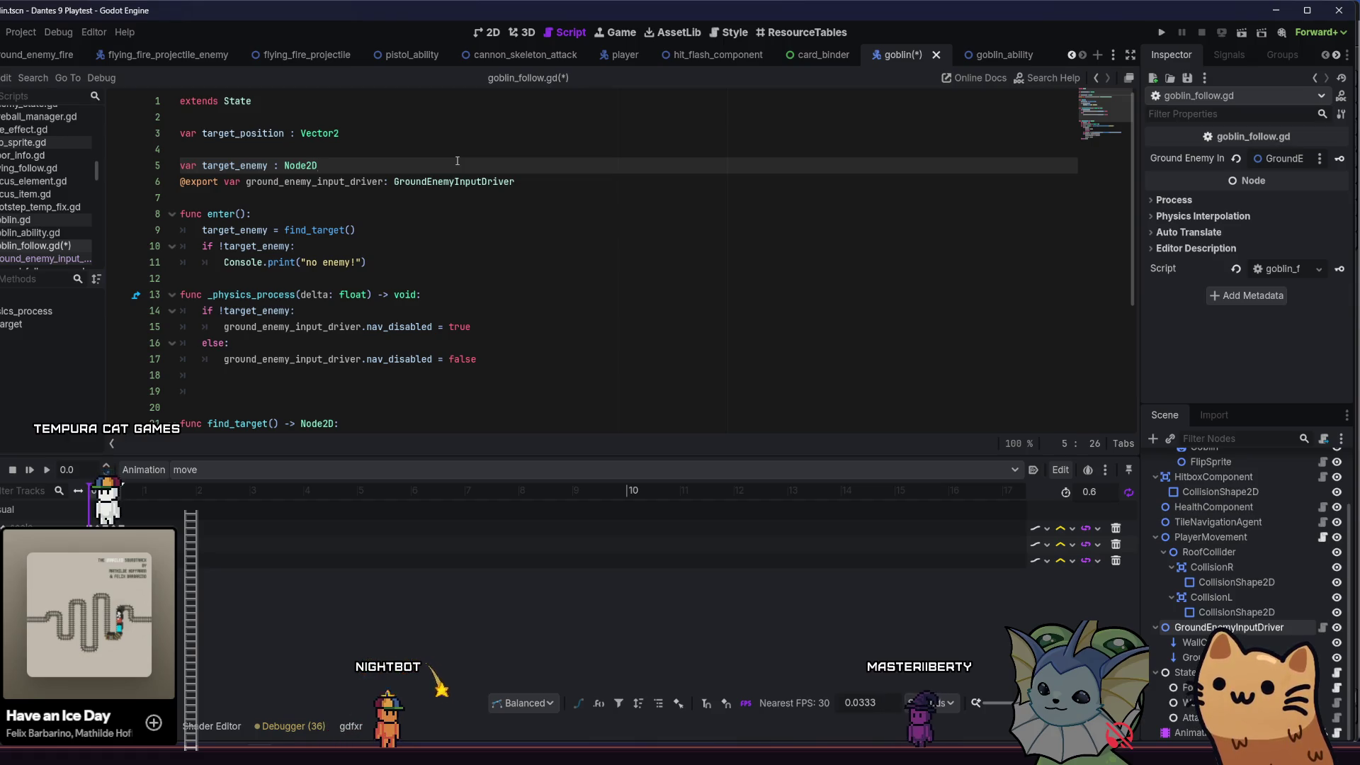
click(299, 379)
key(Down)
key(BackSpace)
key(BackSpace)
key(Tab)
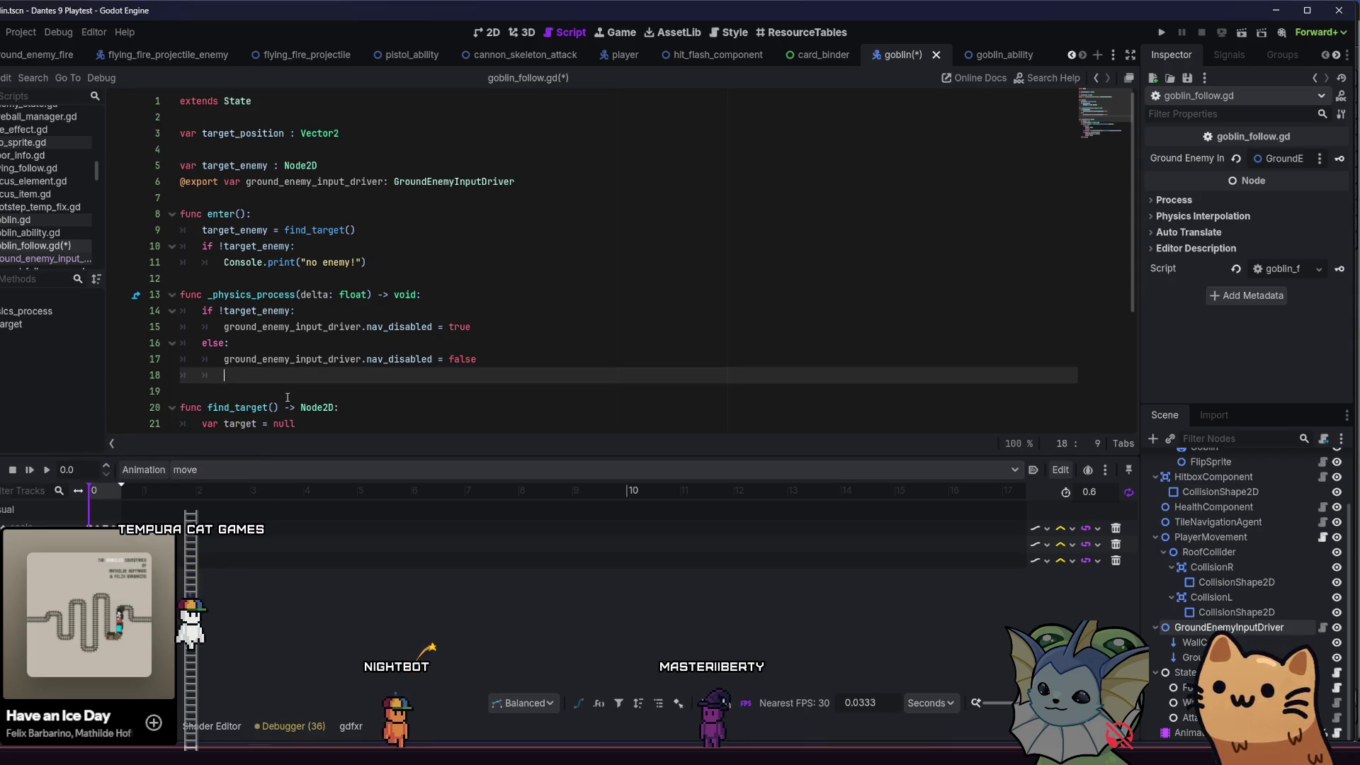
- Write ground_enemy_input_driver.target_position = target_enemy.global_position on line 18
text(ta)
key(BackSpace)
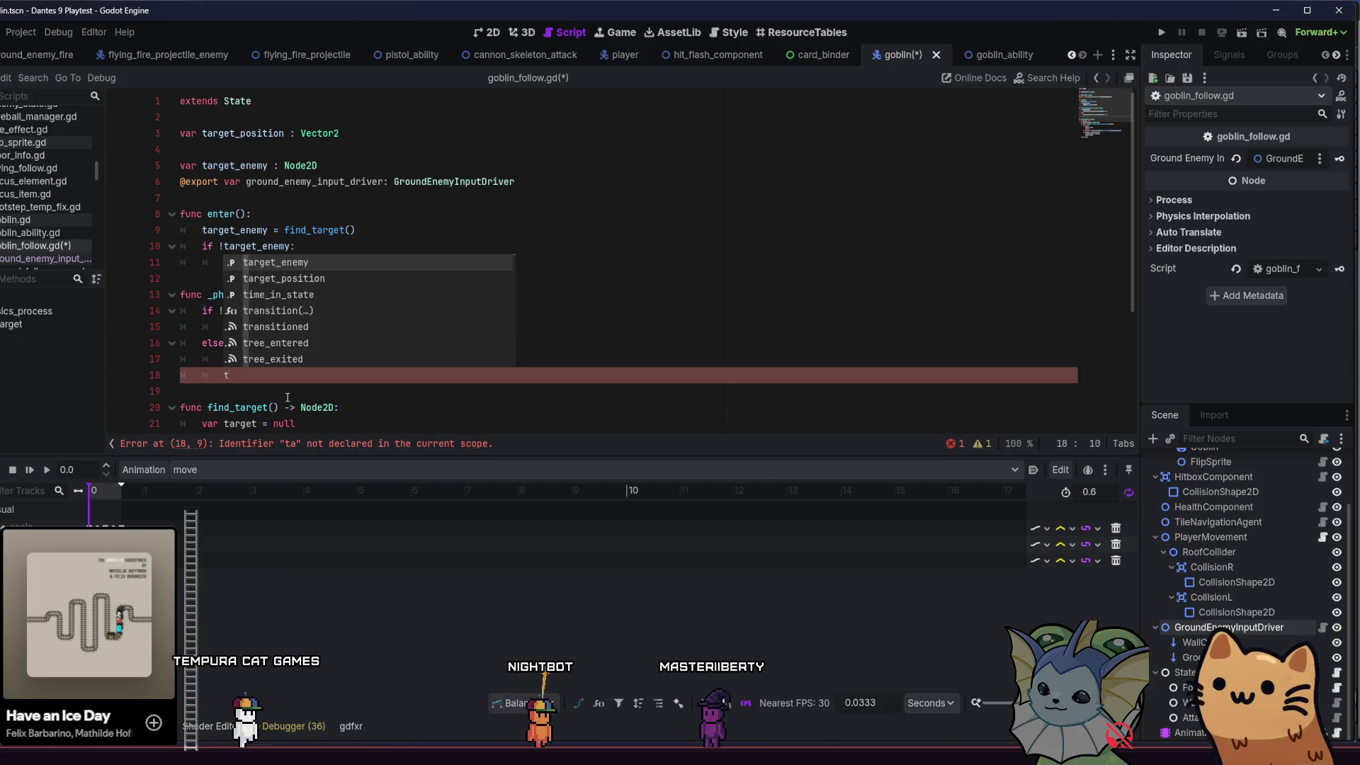
key(BackSpace)
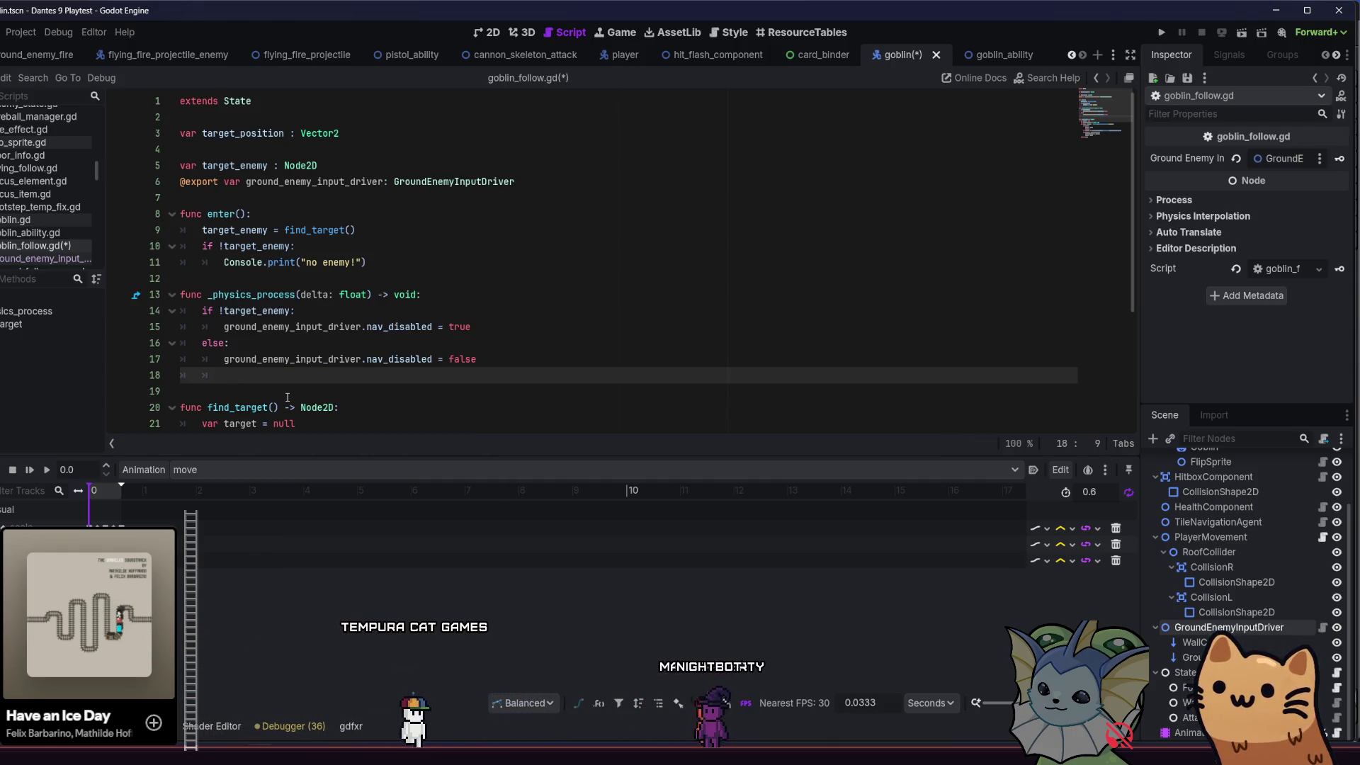
text(n)
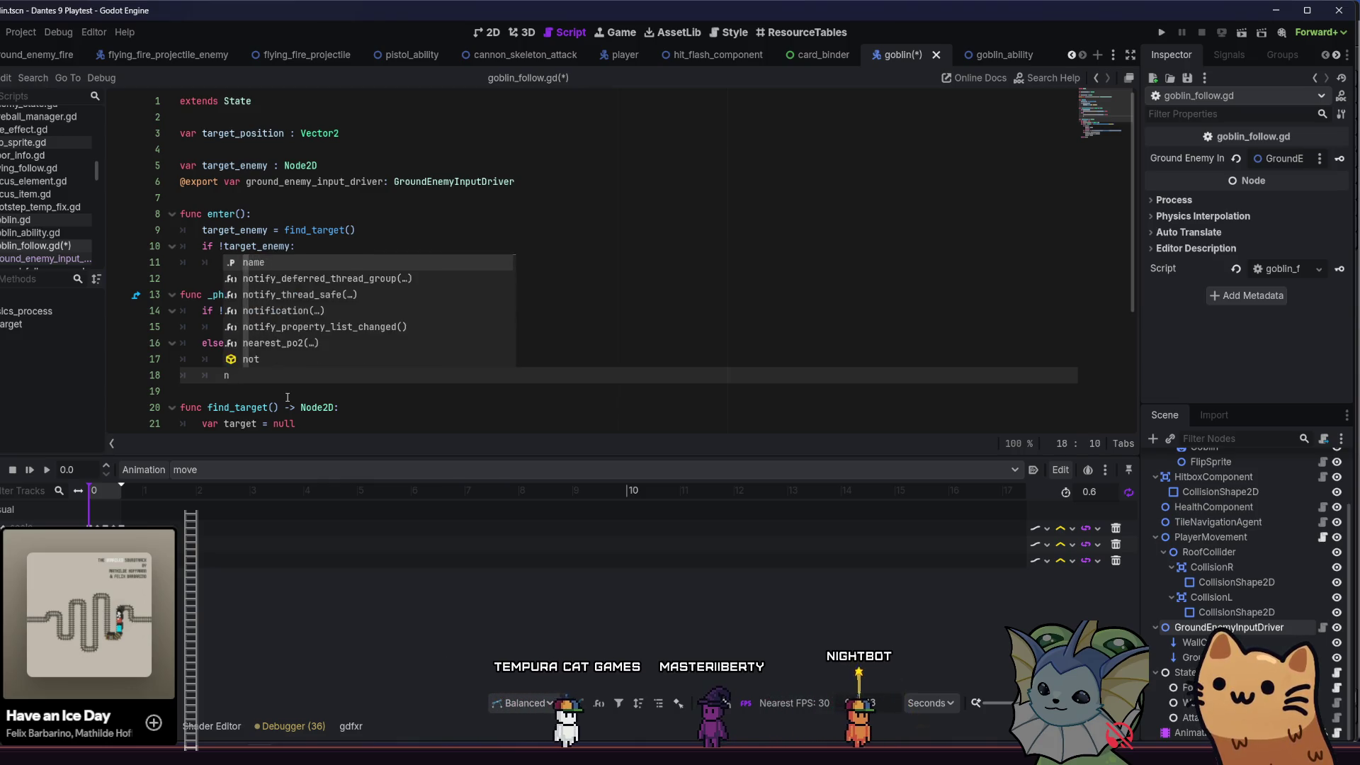
key(BackSpace)
text(un)
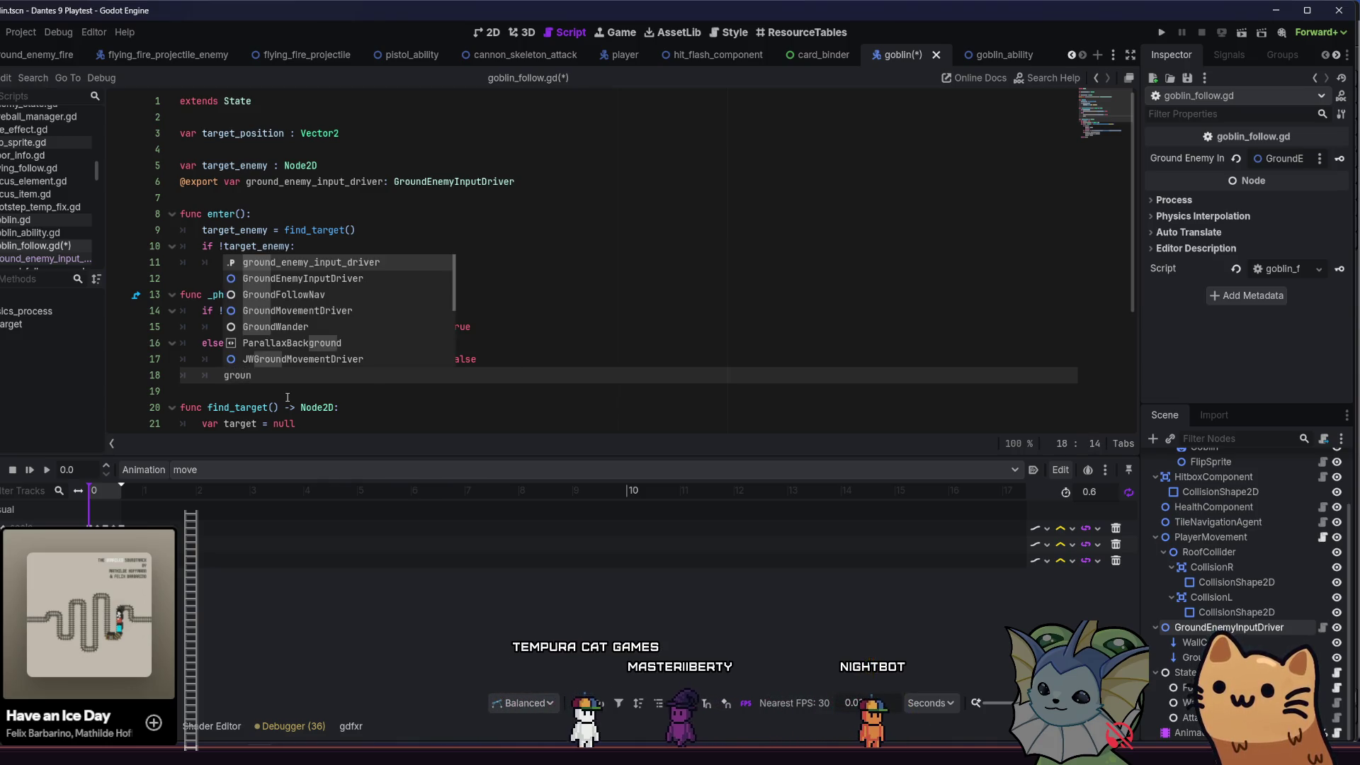
key(Return)
text(.tar)
key(Return)
text(target_enemy.)
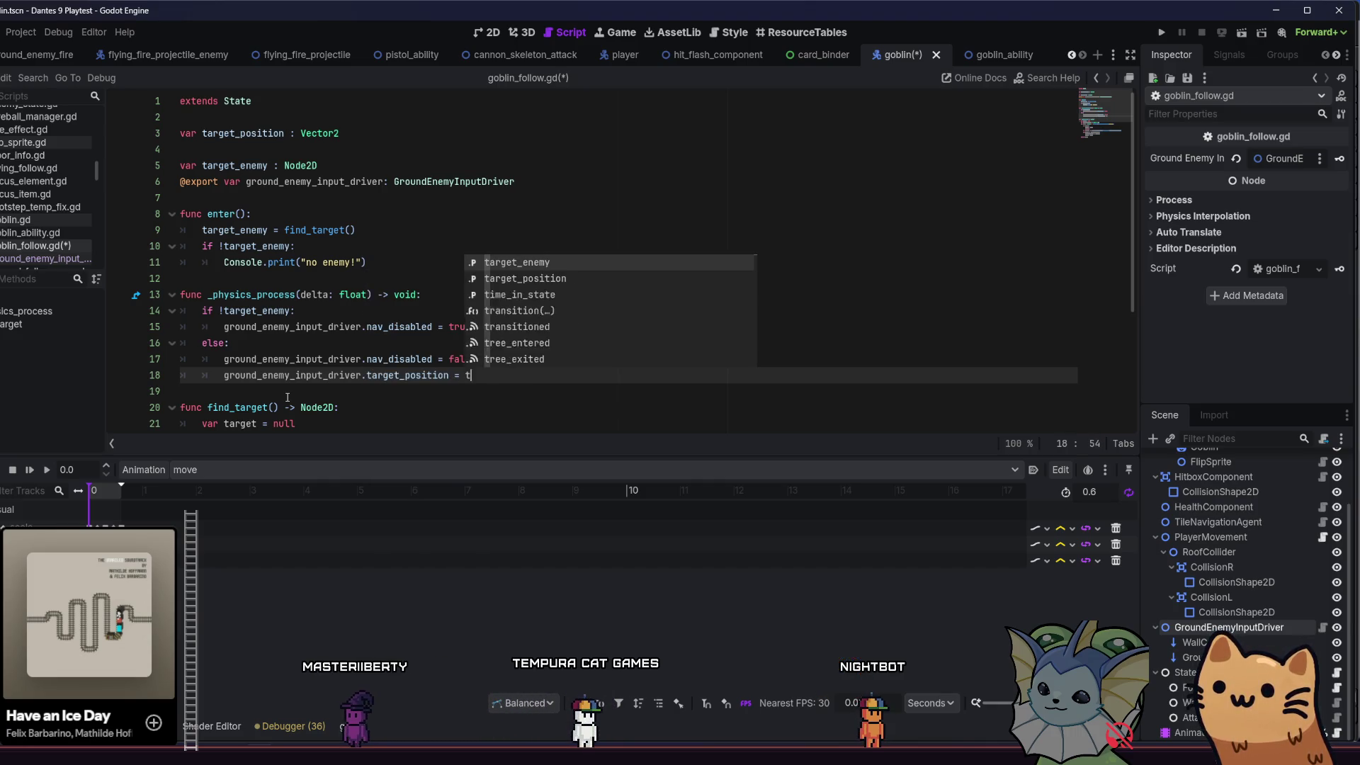
text(glo)
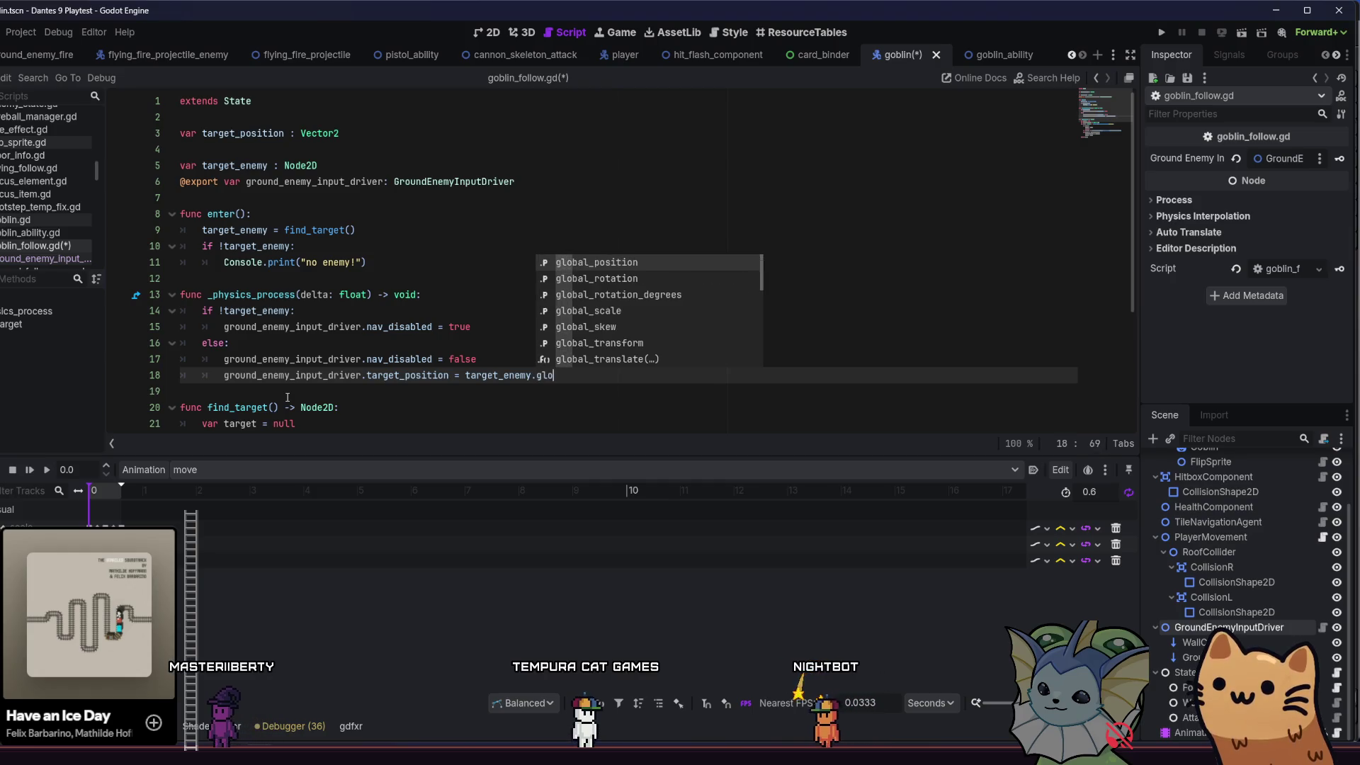
key(Return)
- Add a line after the assignment and check the exported driver declaration near the top
scroll(647, 324, down, 1)
key(Left)
key(Left)
key(Left)
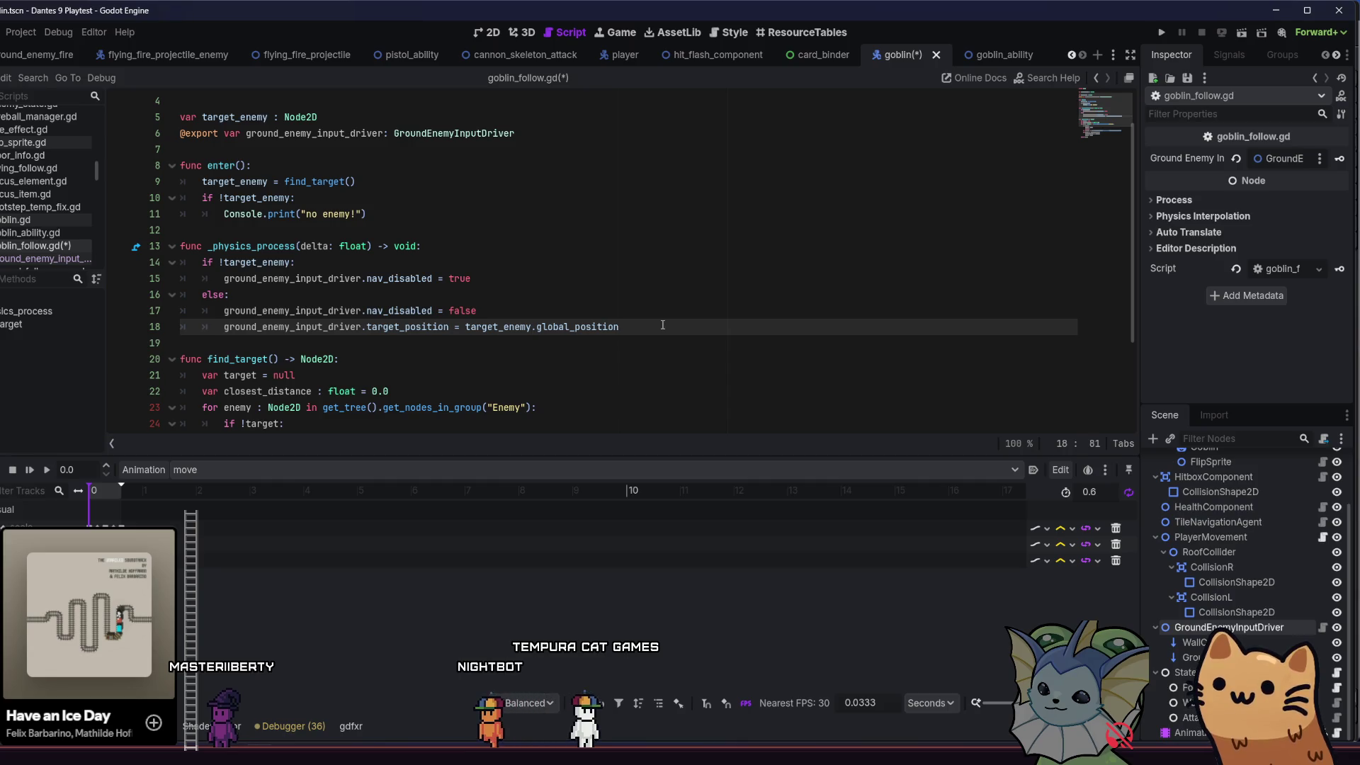
key(Return)
scroll(662, 324, up, 1)
click(664, 185)
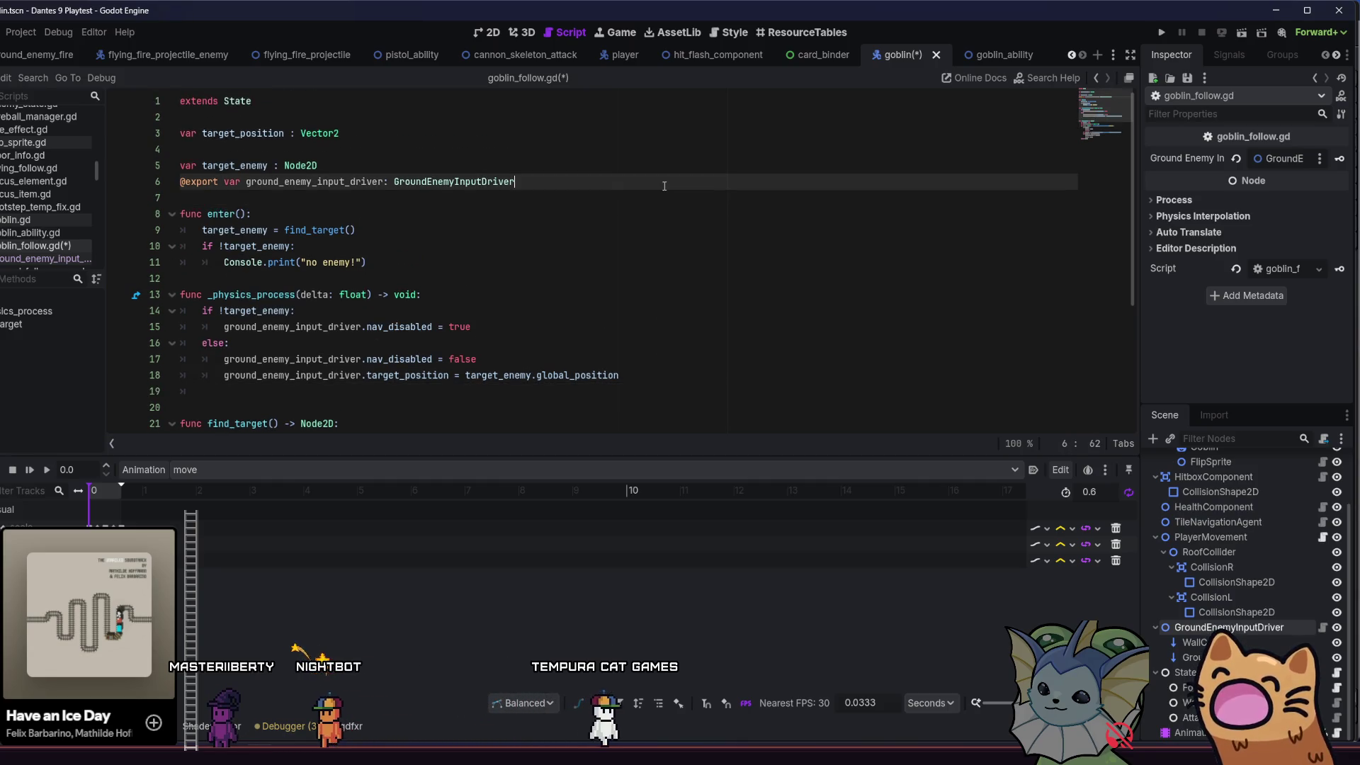
key(Return)
key(BackSpace)
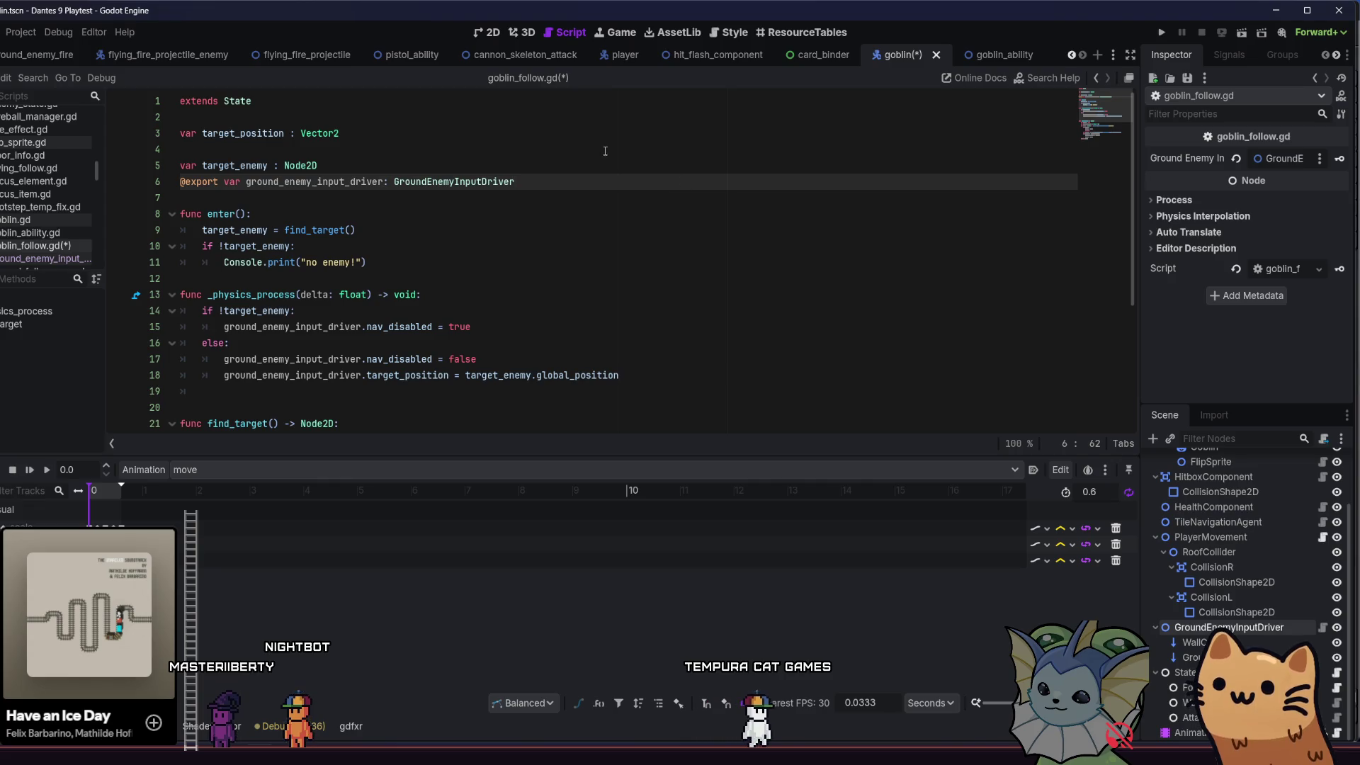
click(595, 168)
key(Return)
key(Return)
text(@export var enemy_)
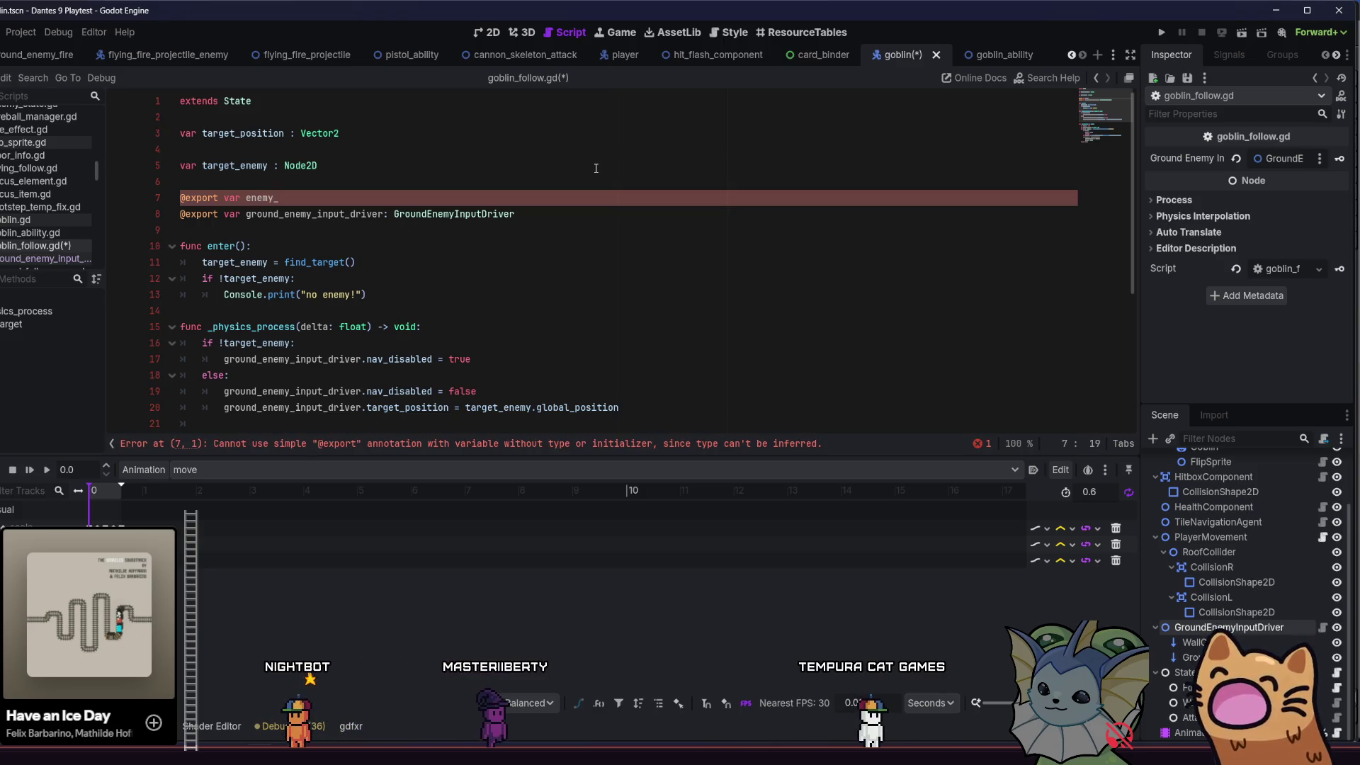
text(target_freq :)
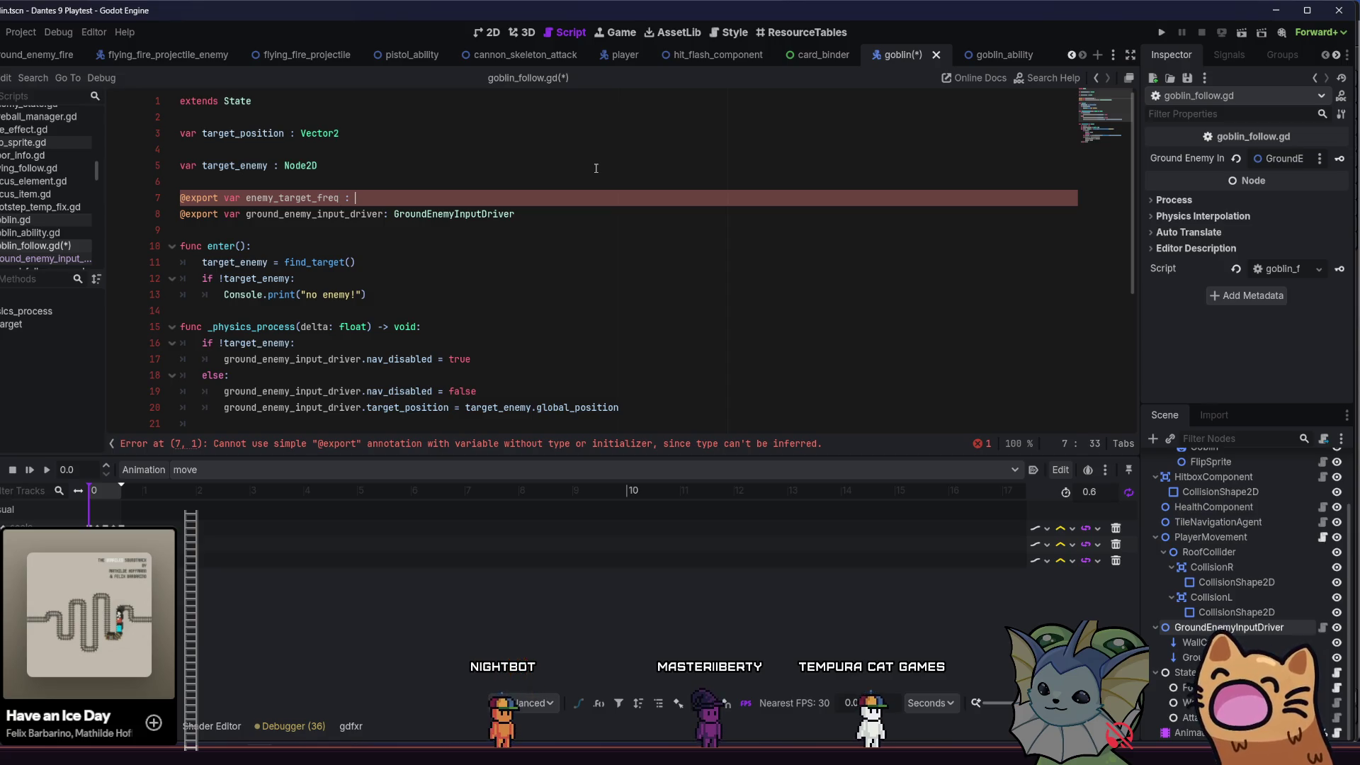
text(t)
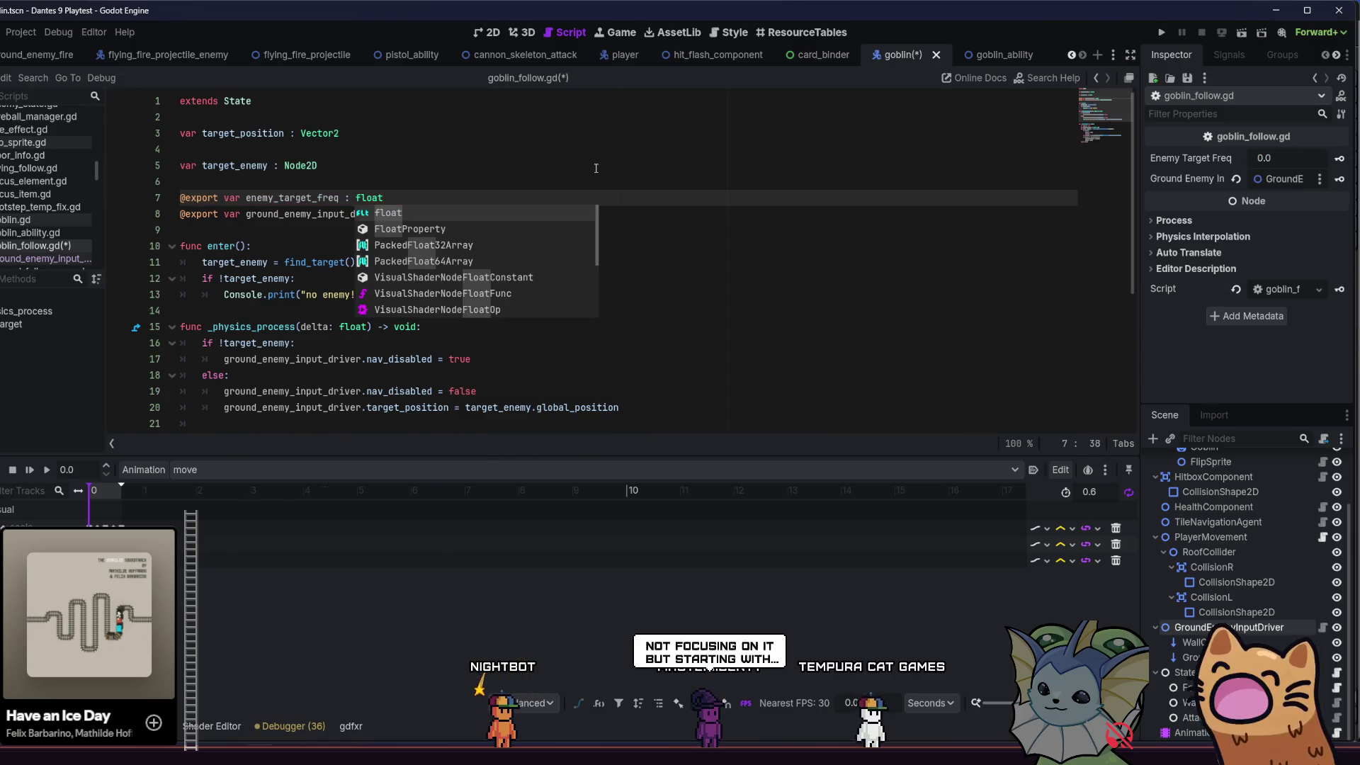
text( = 5.0)
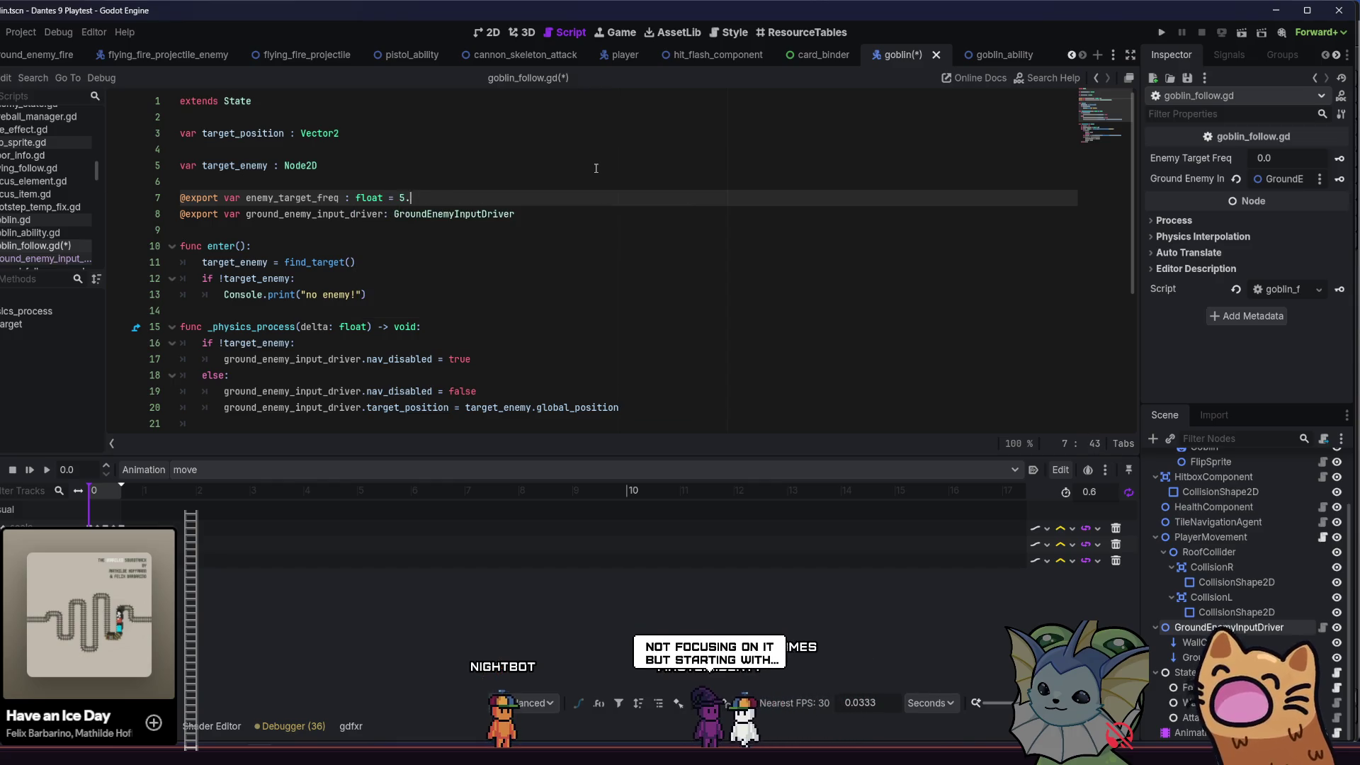
- Begin declaring var current_target_time : float on a new line below the driver export
click(614, 211)
key(Return)
key(Return)
text(cur)
key(BackSpace)
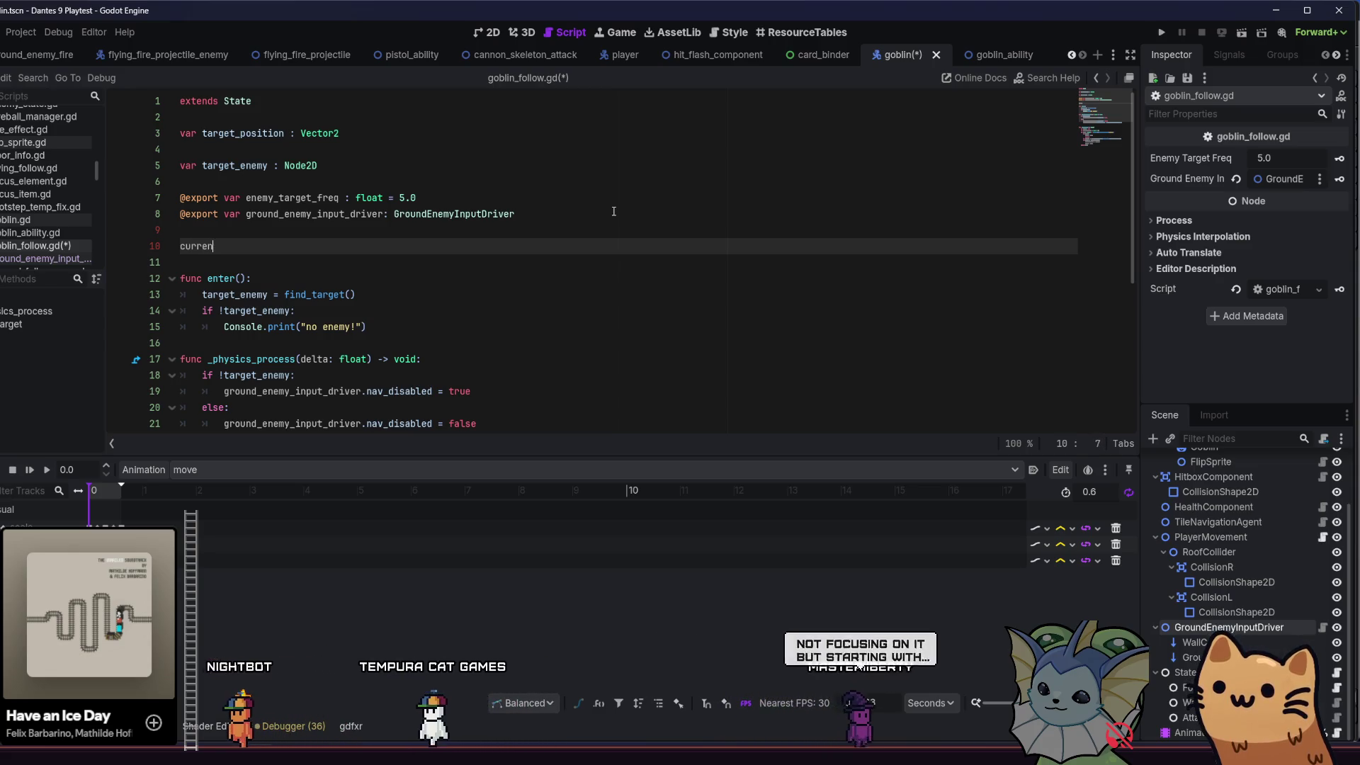
key(BackSpace)
key(BackSpace)
text(var c)
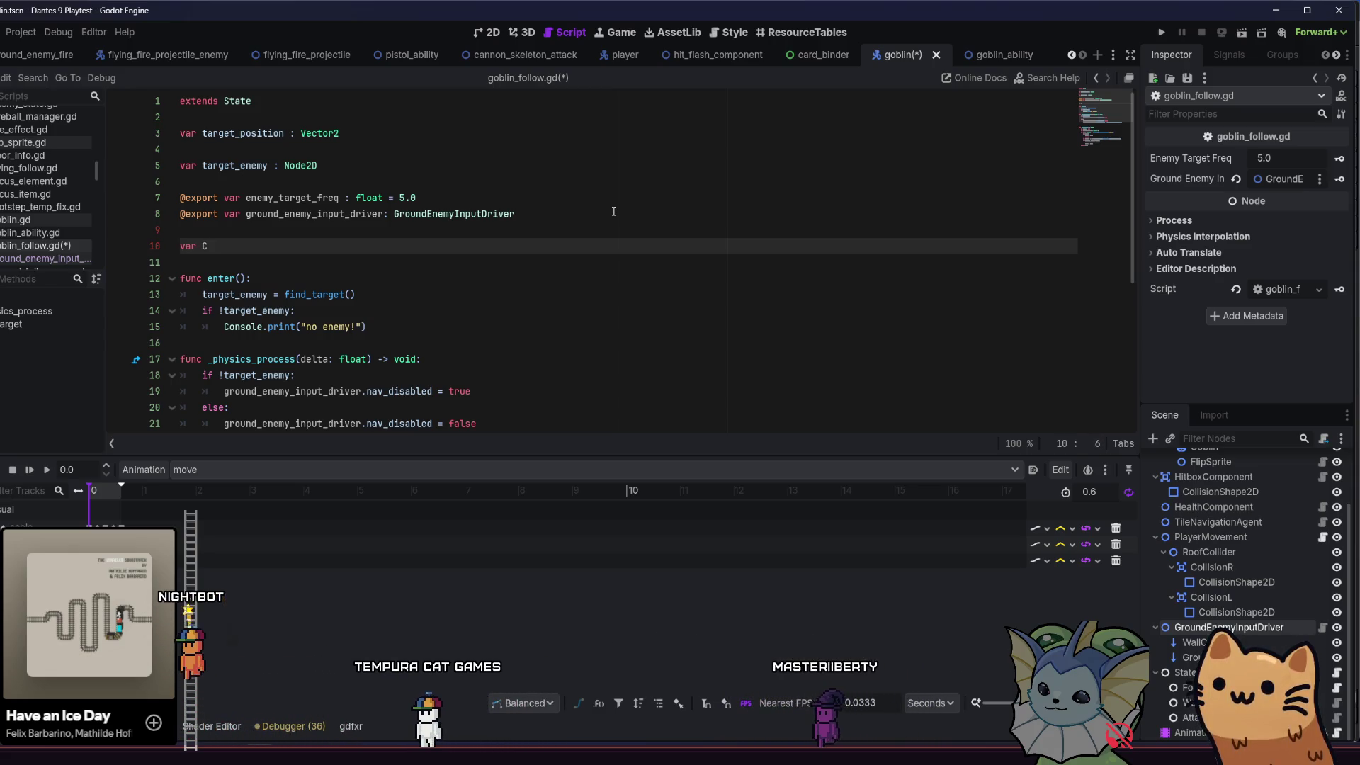
text(urrent_)
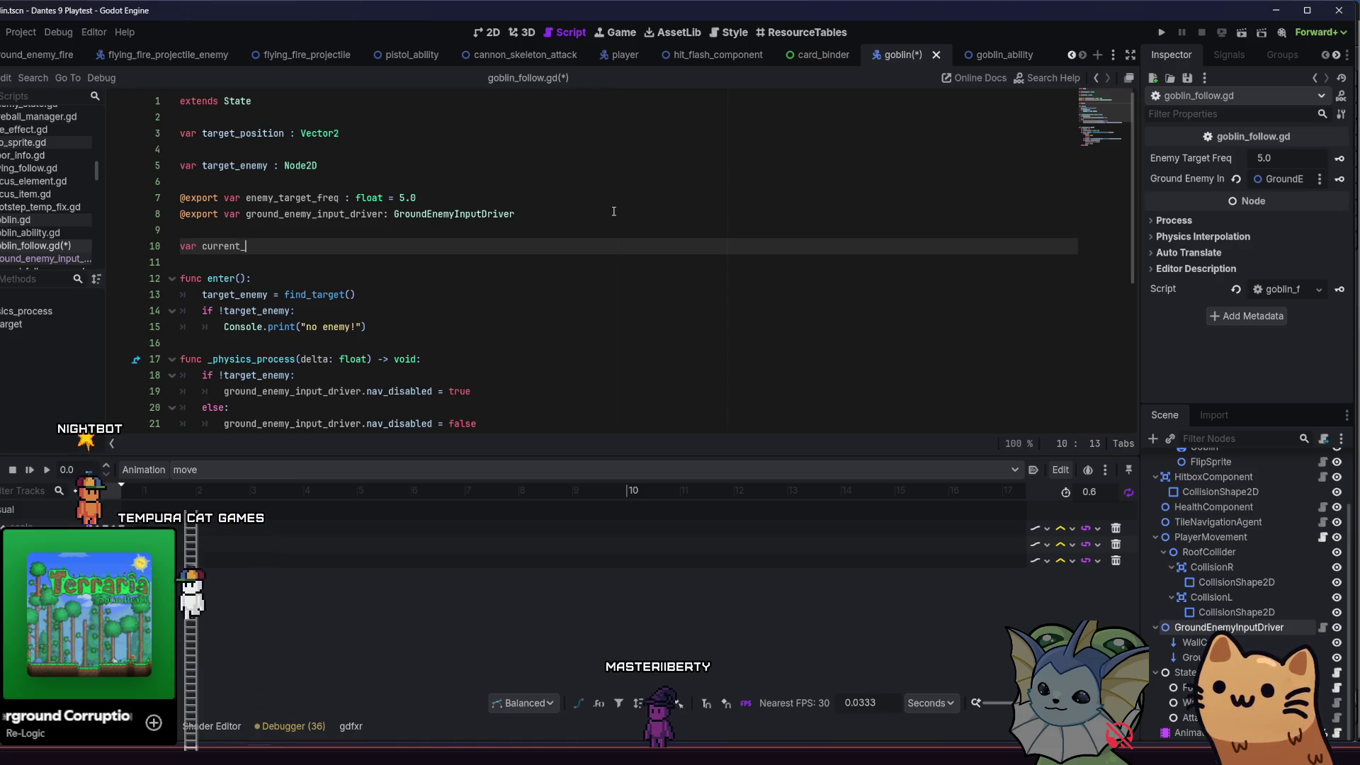
text(target_time)
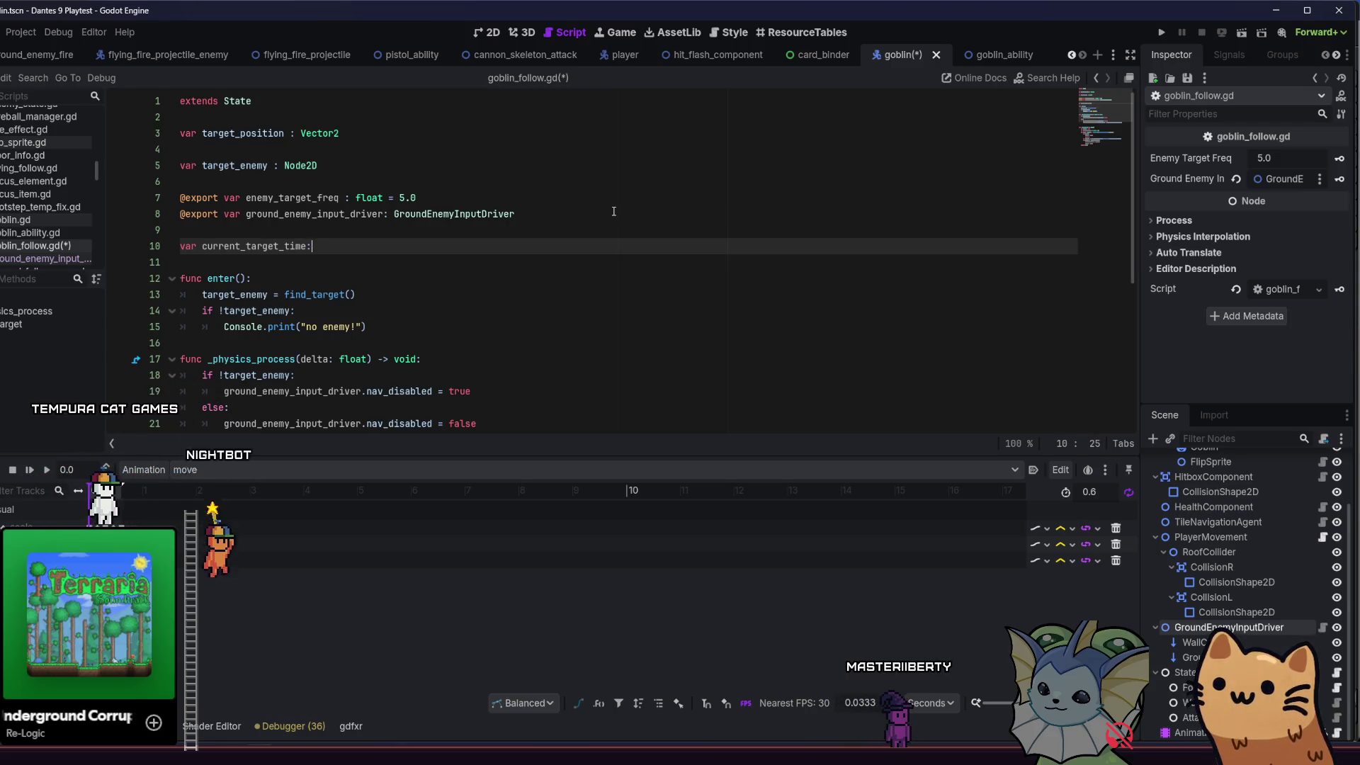
key(BackSpace)
text(: float =)
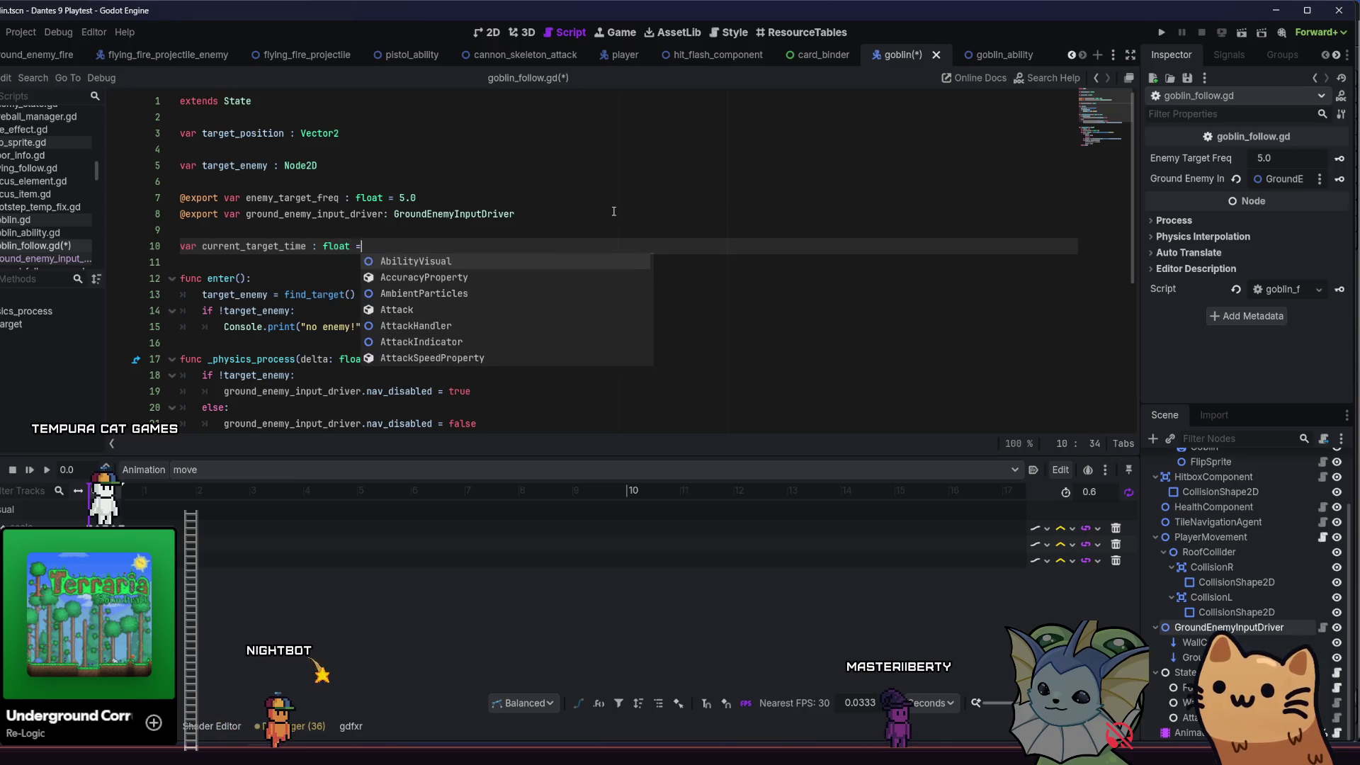
text( 0)
- Add 'current_target_time += delta' to _physics_process
scroll(610, 215, down, 4)
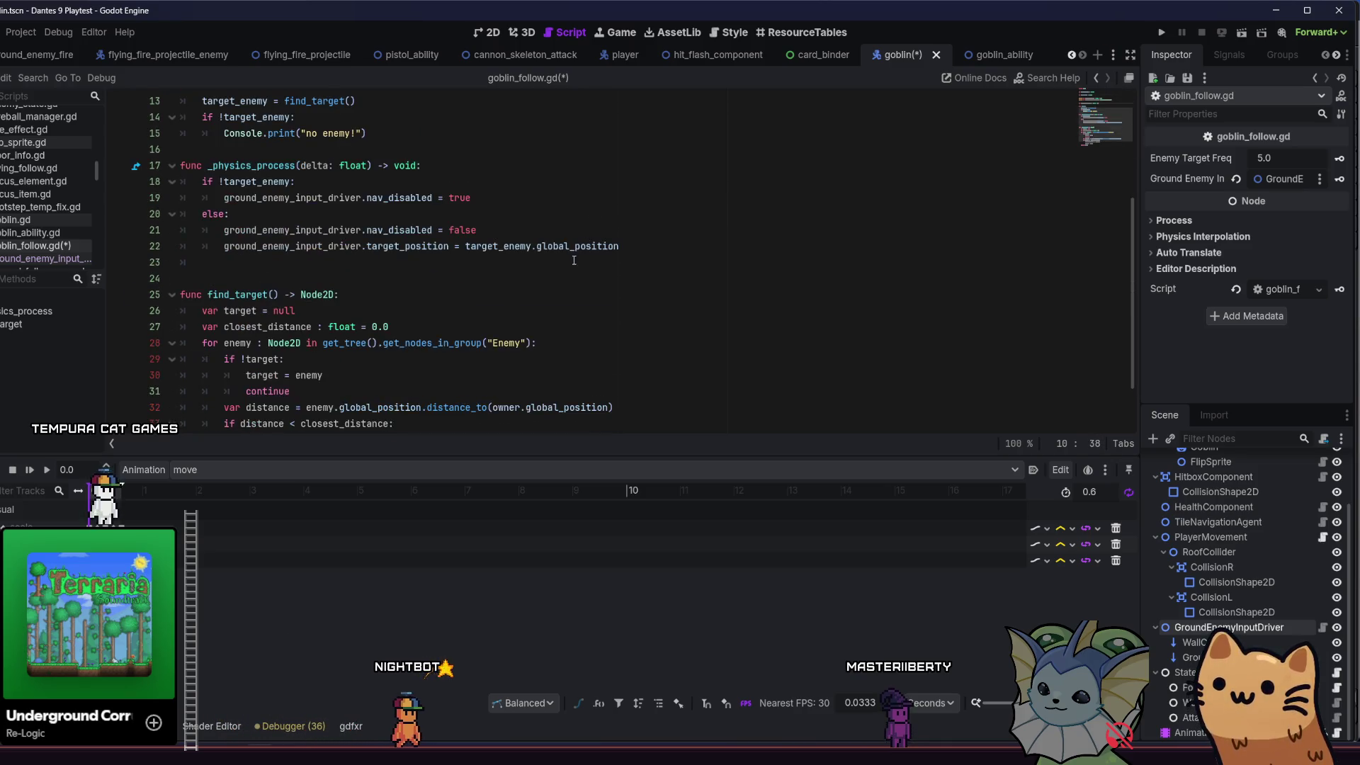
click(676, 251)
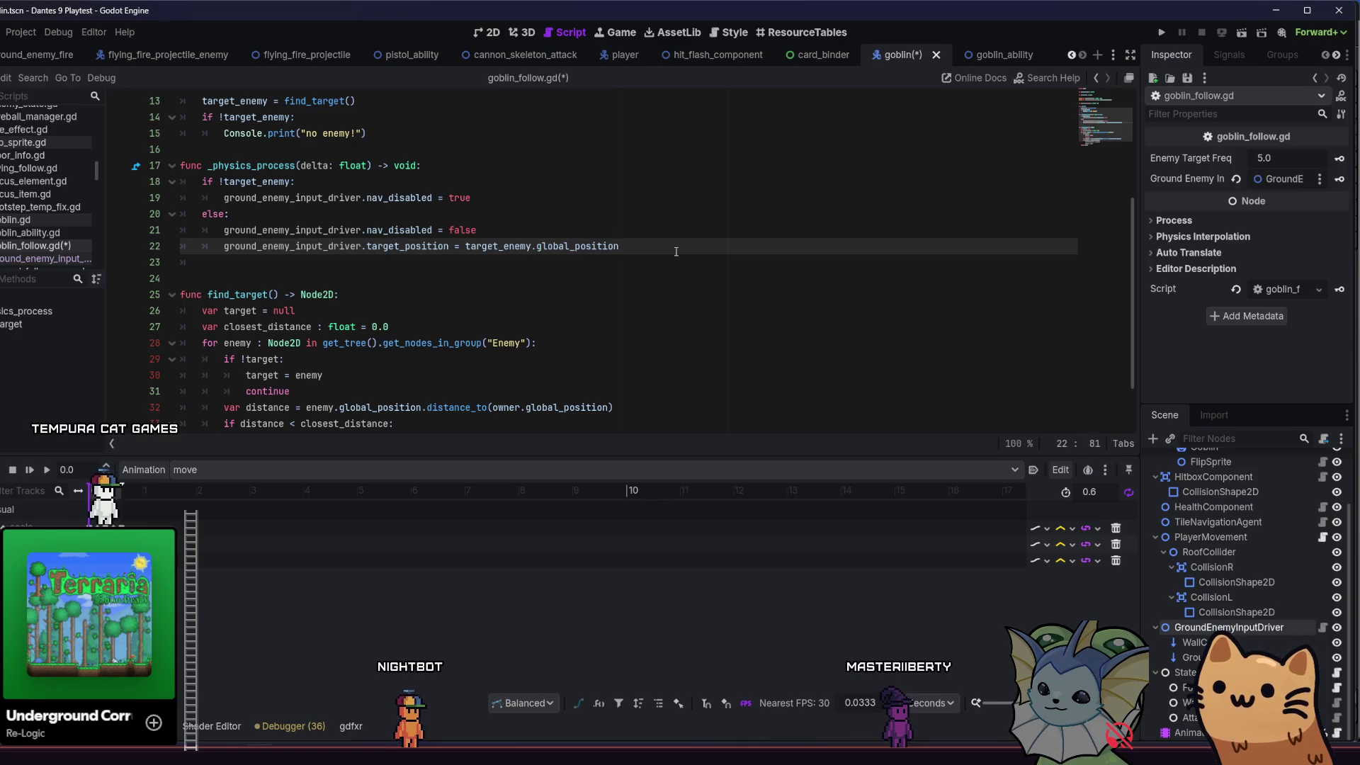
key(Return)
key(BackSpace)
key(Return)
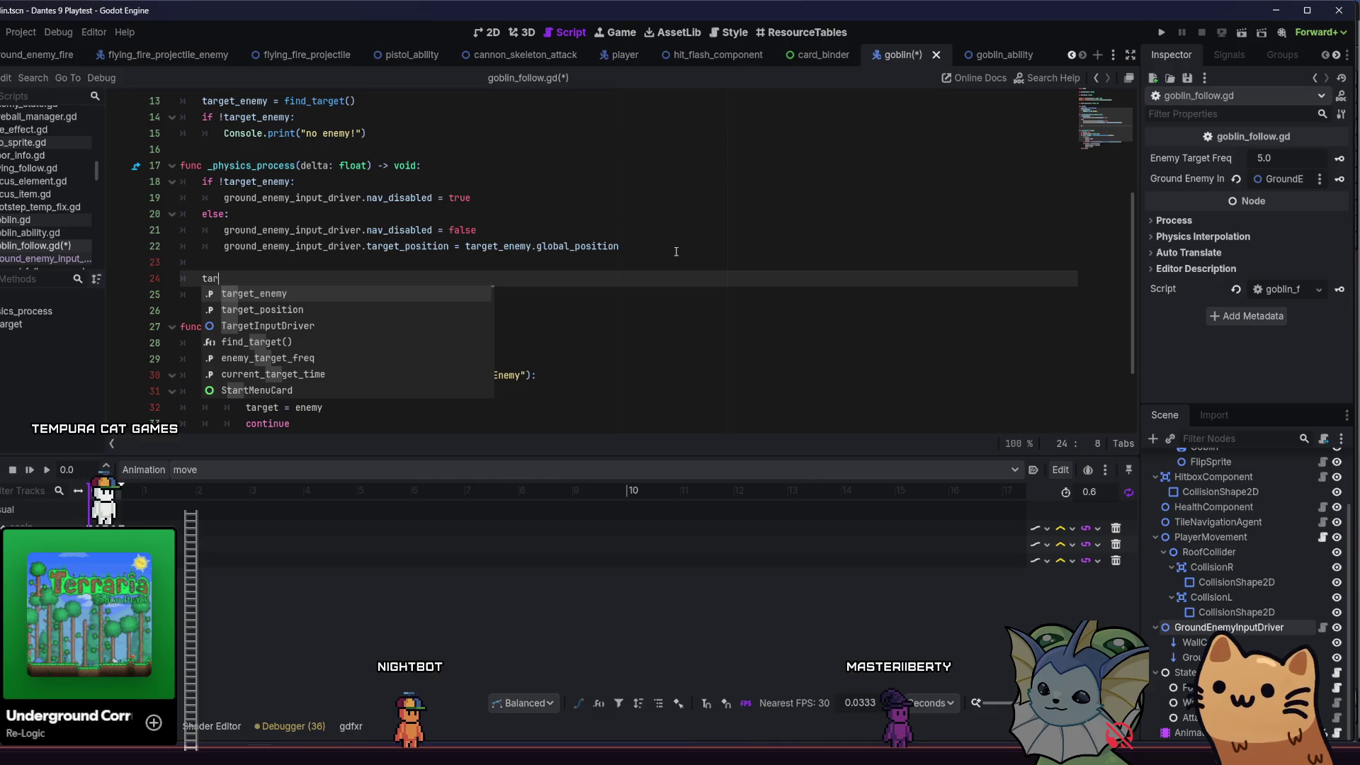
key(BackSpace)
key(BackSpace)
key(BackSpace)
text(cur)
key(Return)
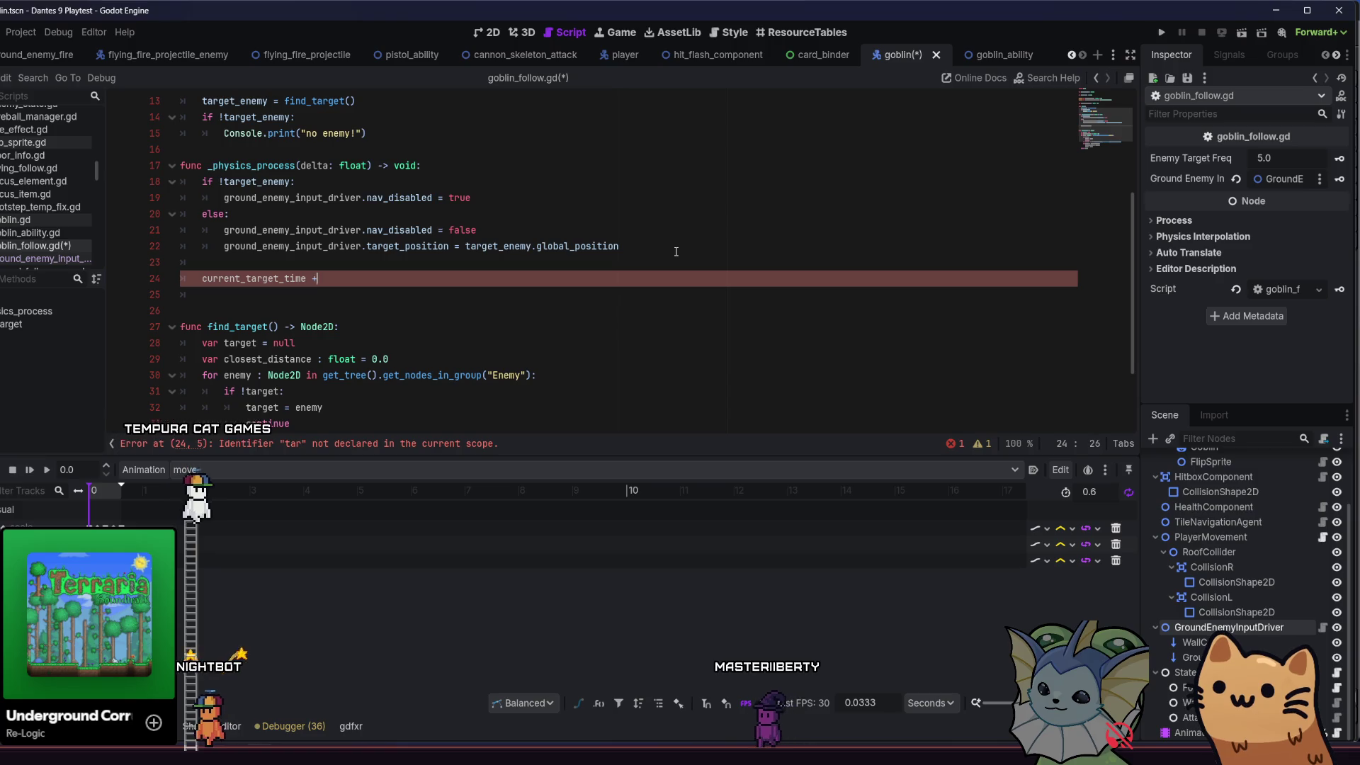
text(+= delta)
- Add 'if current_target_time > enemy_target_freq: target_enemy = find_target()' and save the script
key(Return)
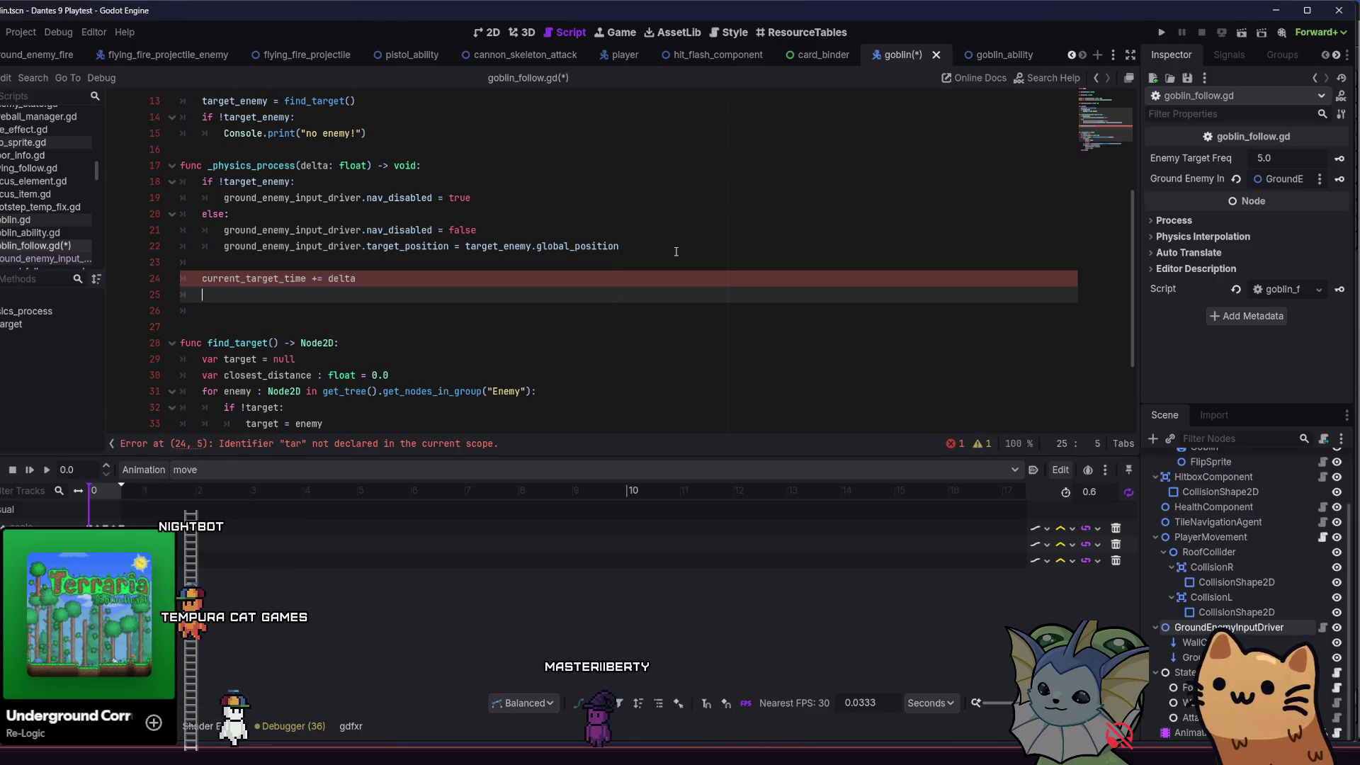
text(if cur)
key(Return)
text(?)
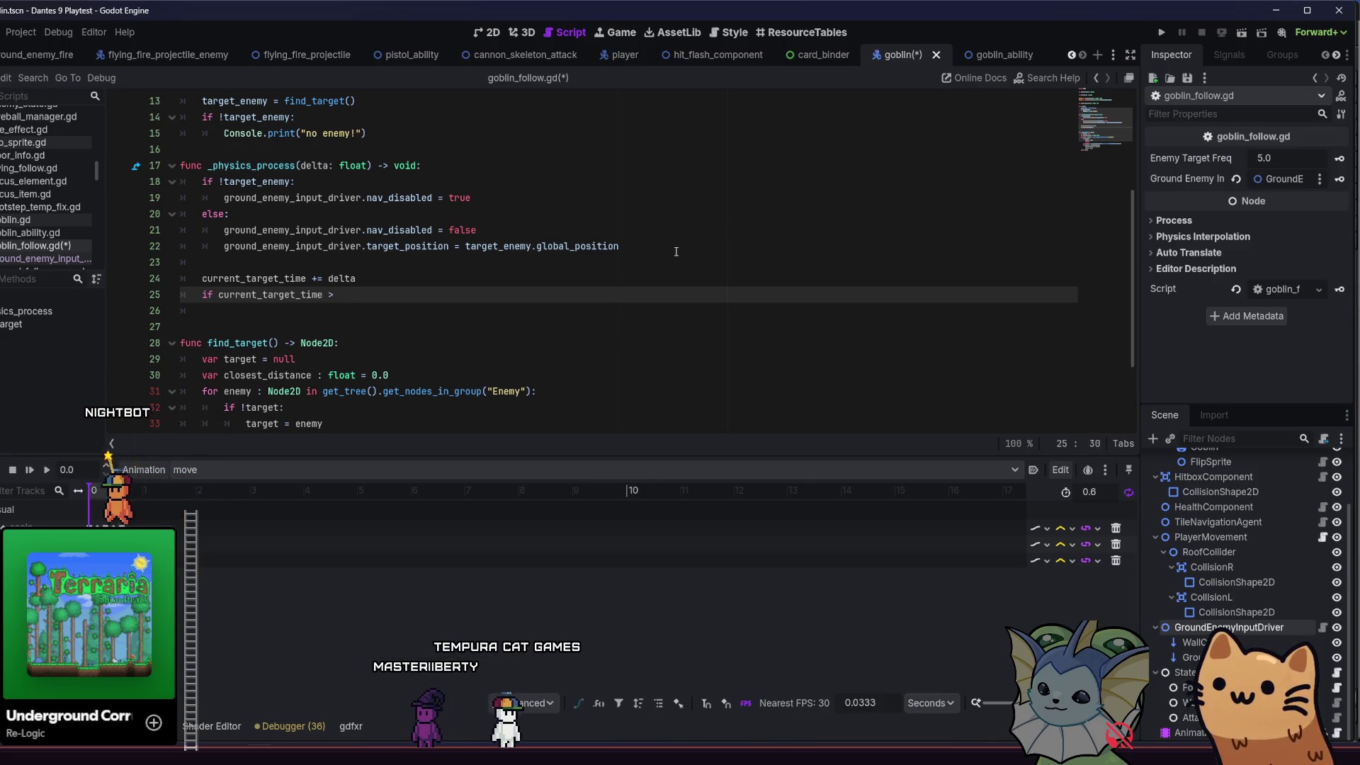
text(rg)
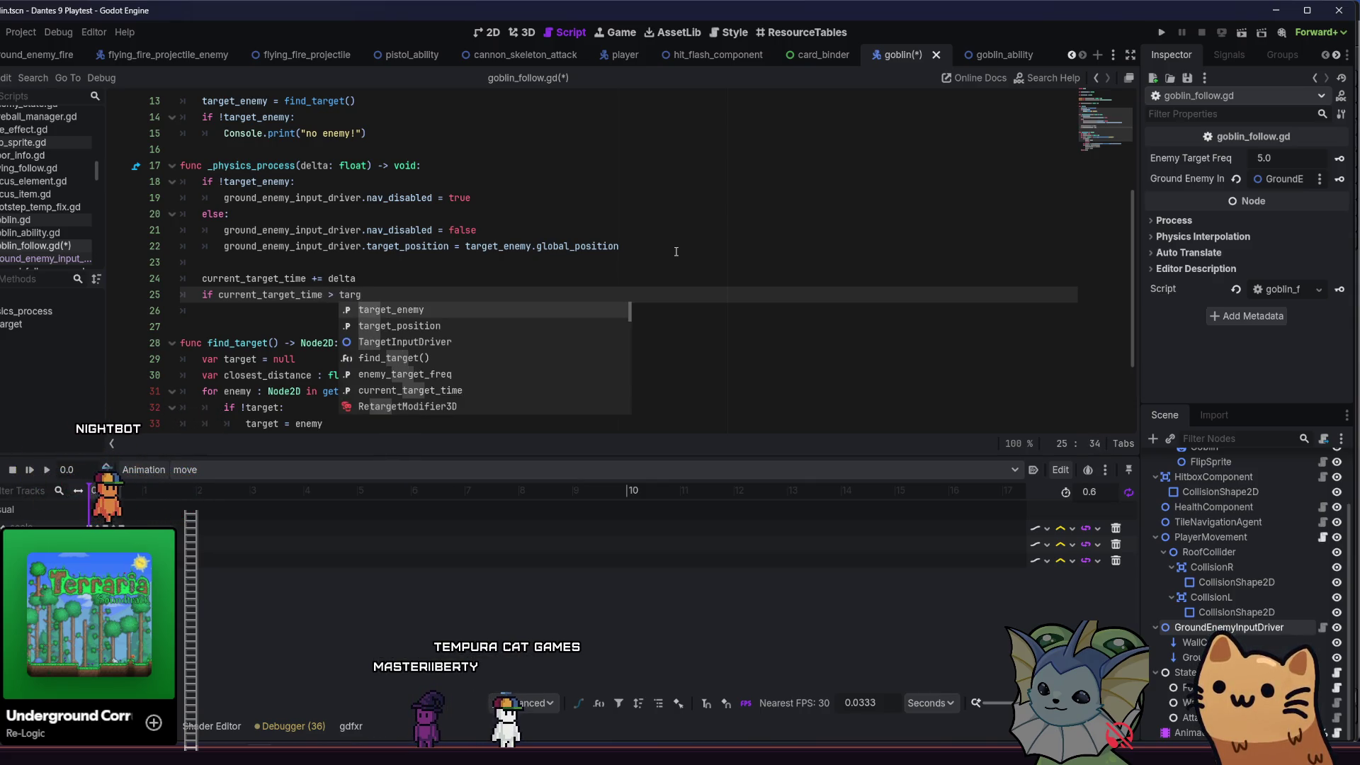
key(Down)
key(Down)
key(Down)
key(Return)
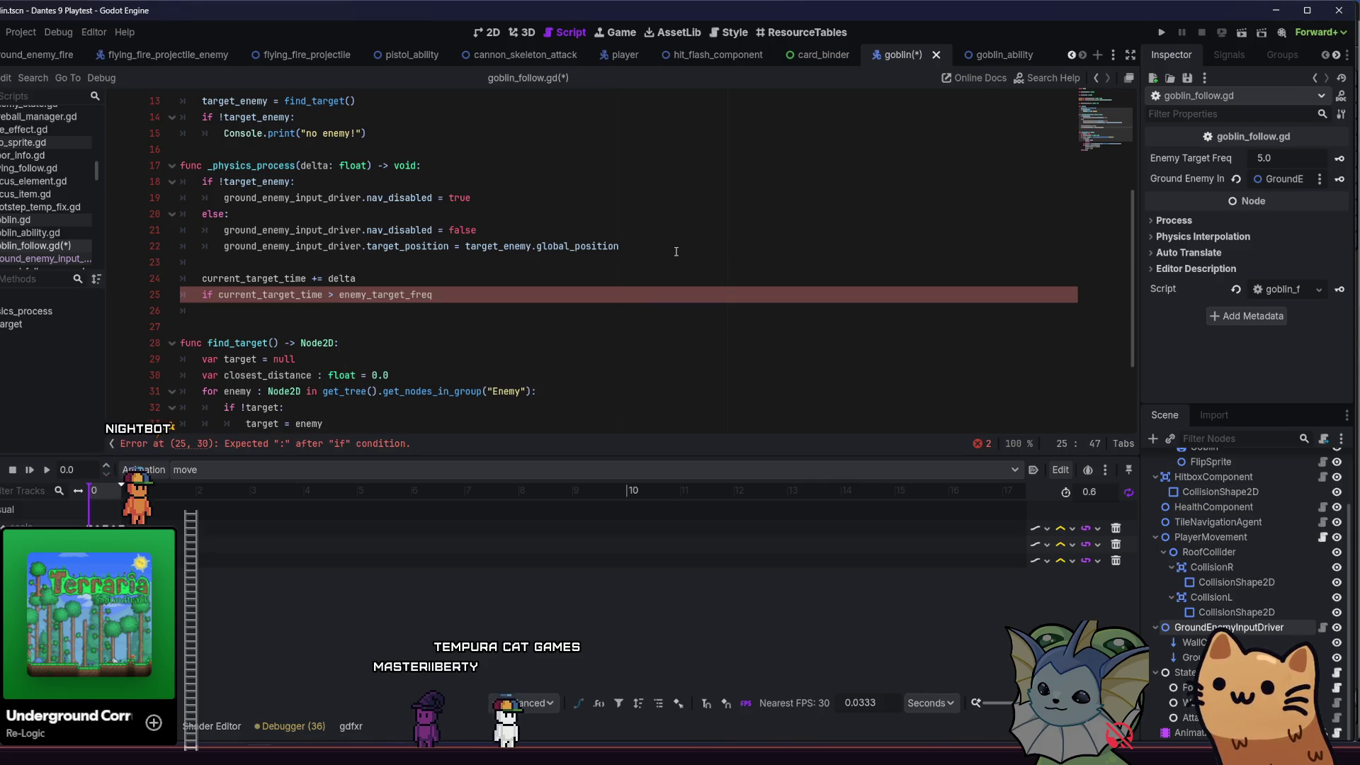
text(:)
key(Return)
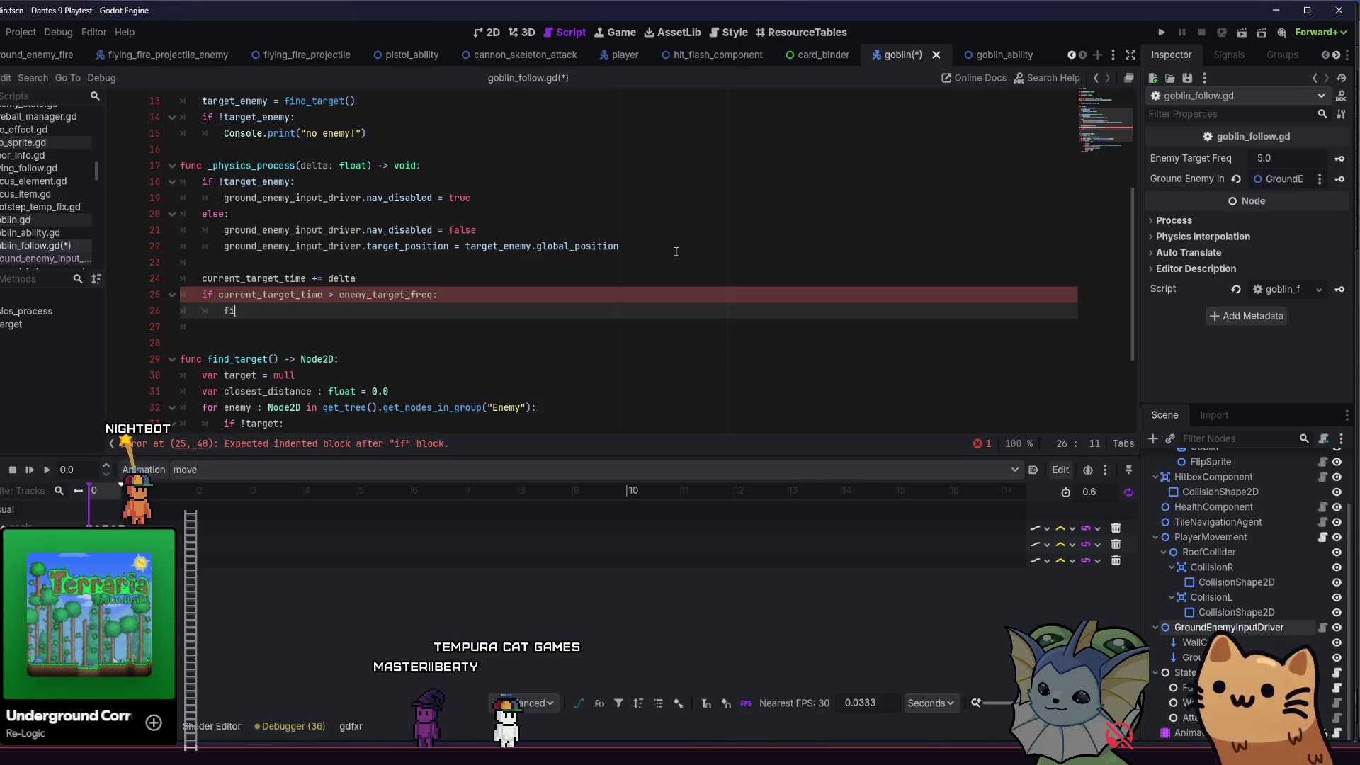
key(BackSpace)
key(BackSpace)
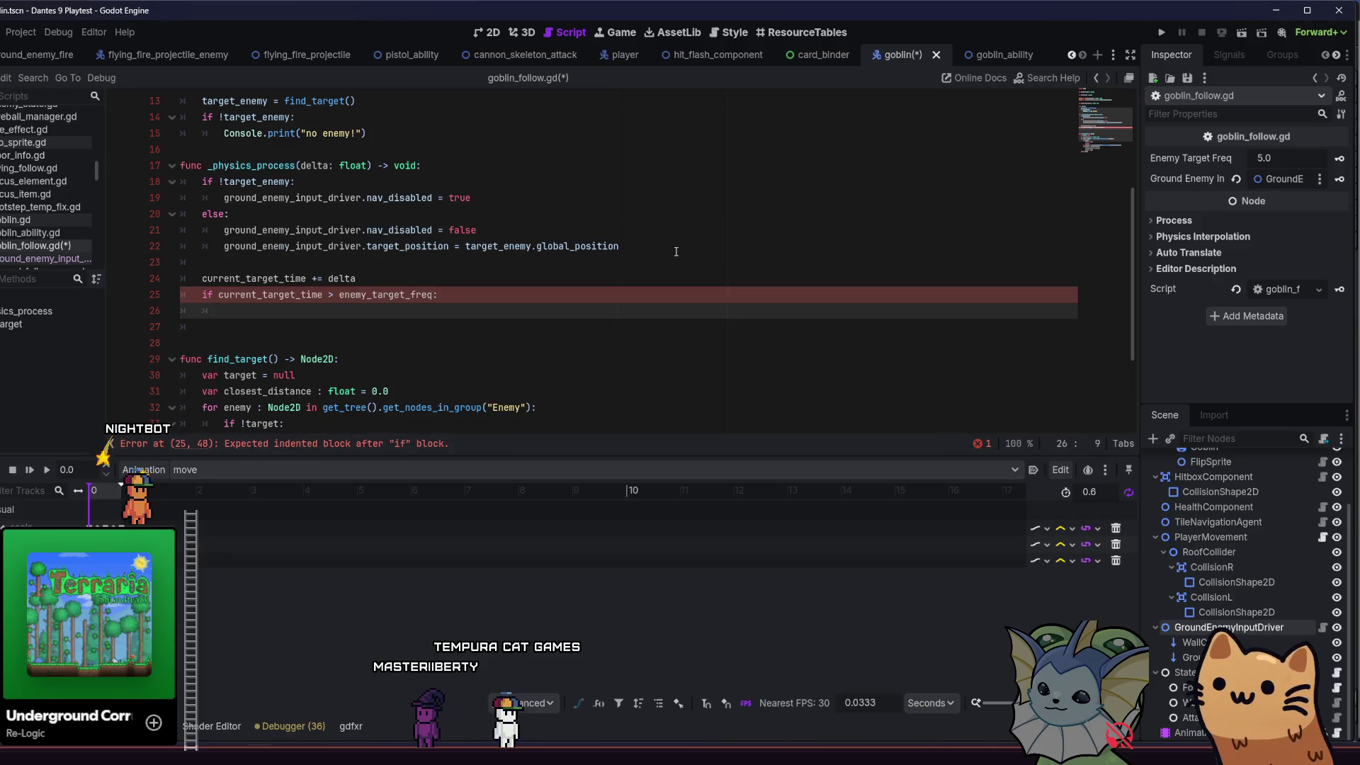
key(Return)
text(= )
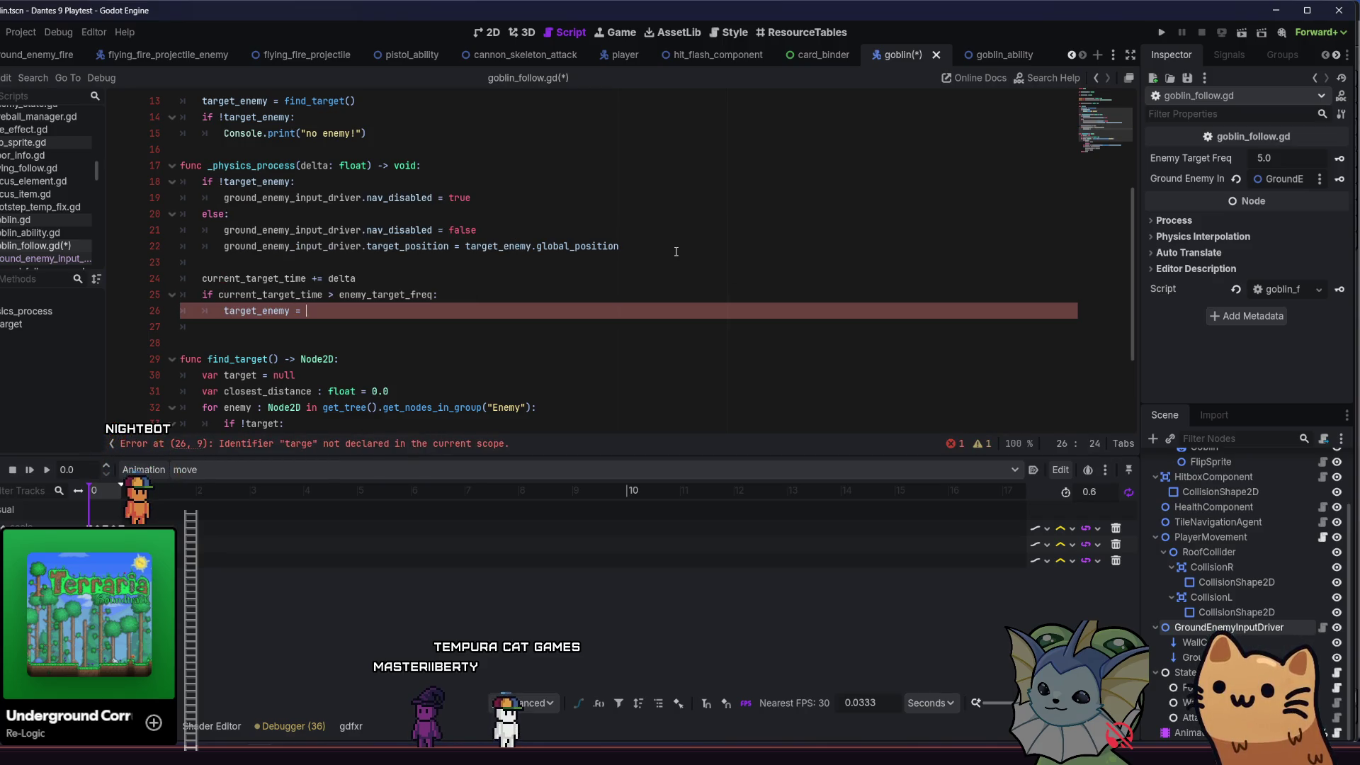
text(get)
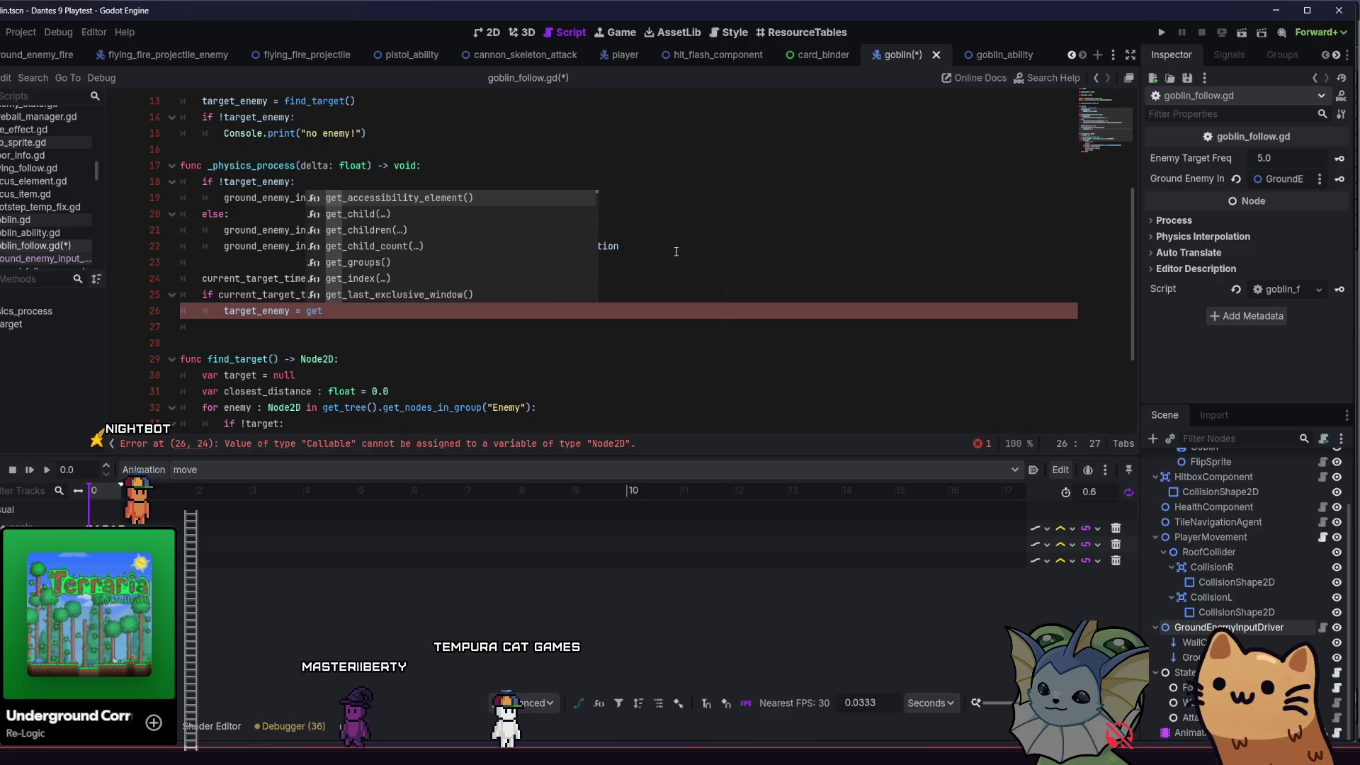
key(BackSpace)
key(BackSpace)
key(BackSpace)
text(fin)
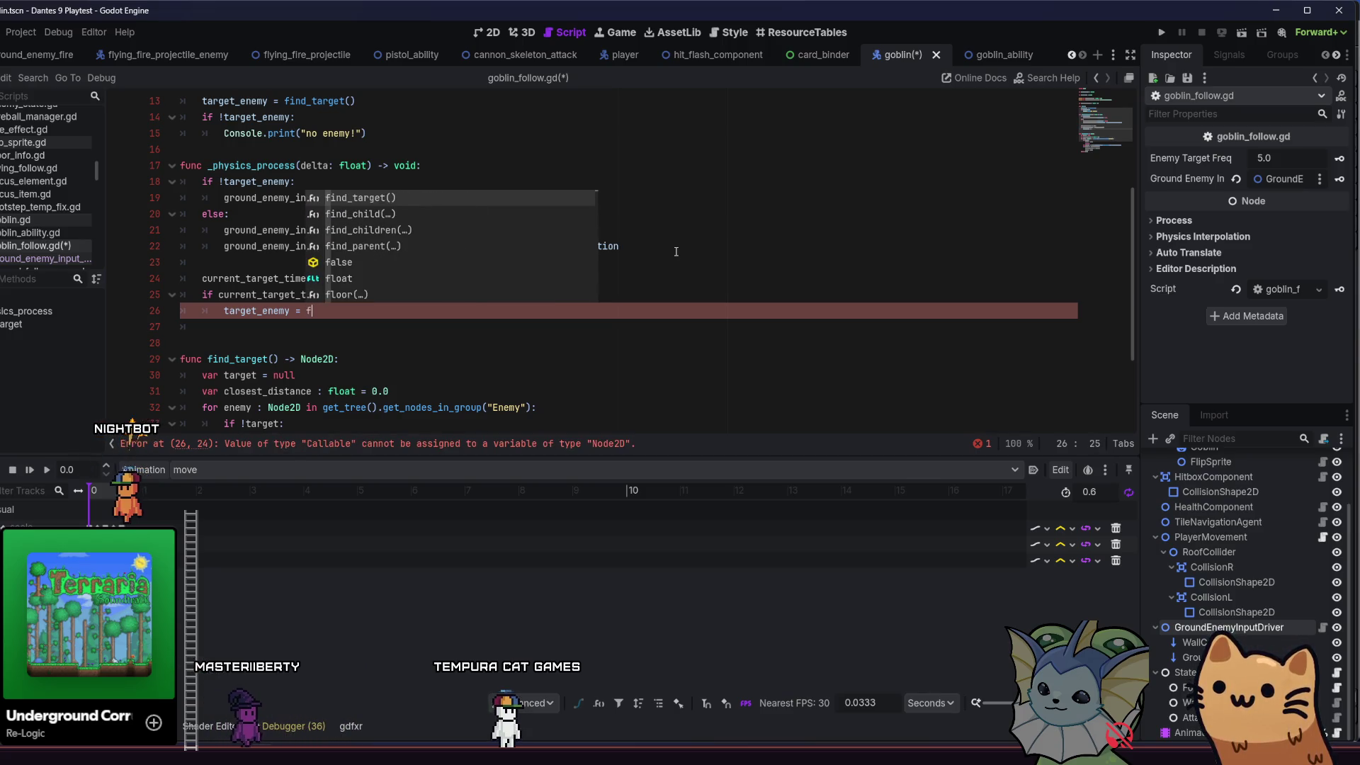
key(Return)
click(470, 294)
key(ctrl+s)
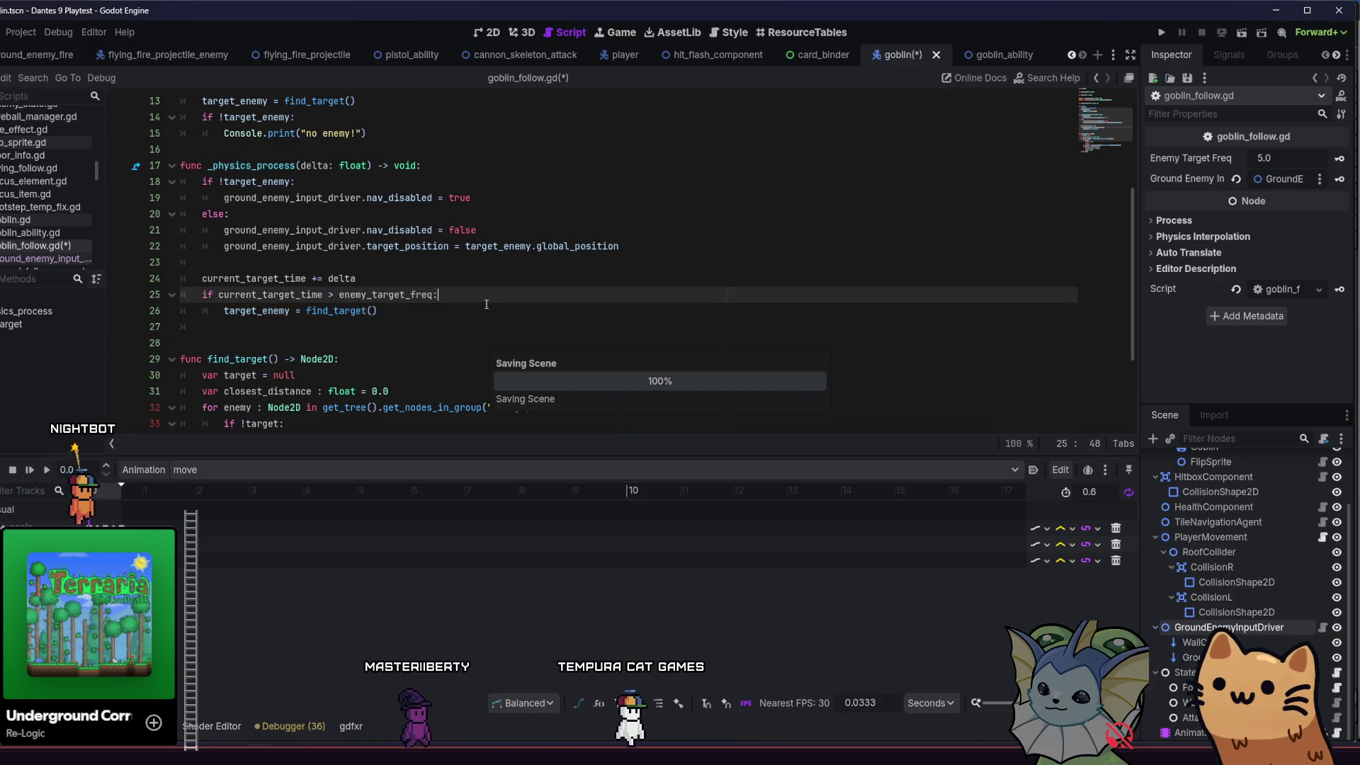
scroll(471, 277, up, 4)
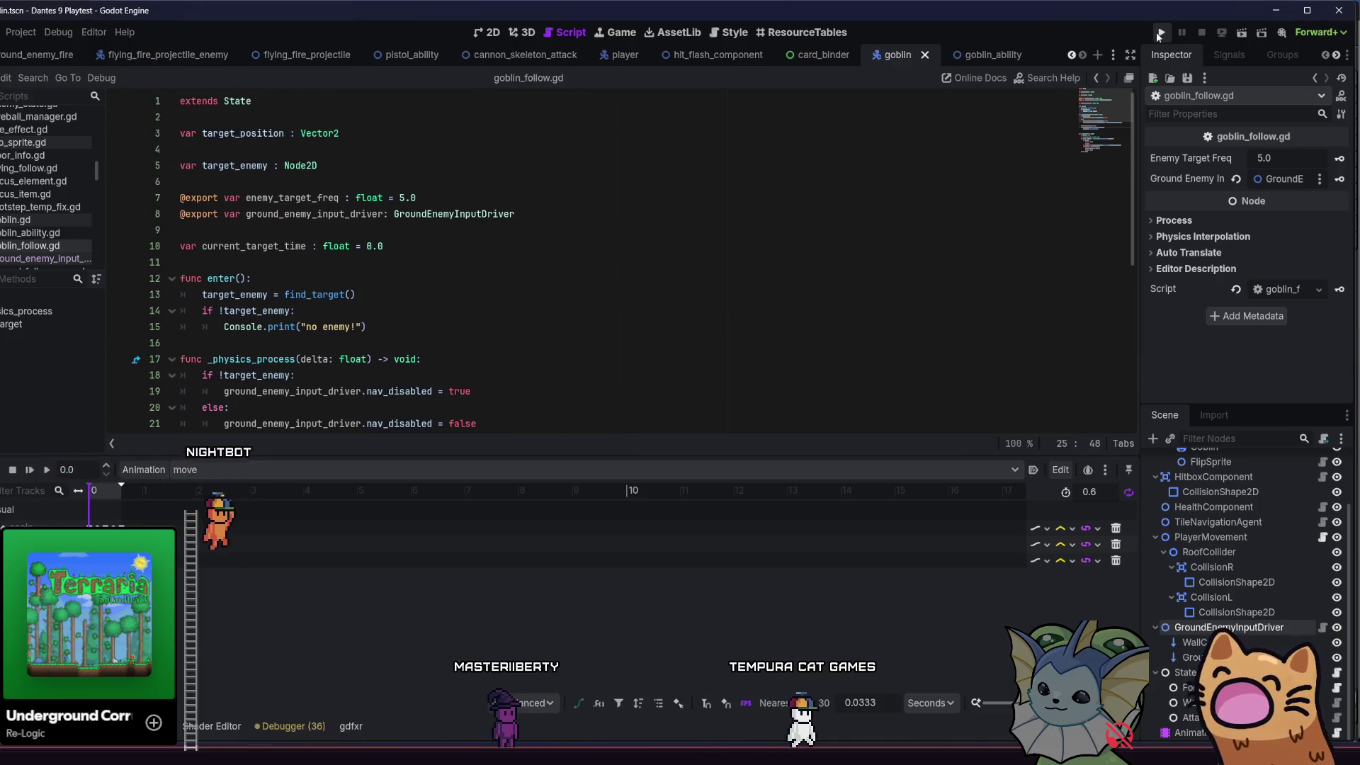
- Launch the playtest, start a run, and browse the debug menu's Enemy > Spawn Enemy list
click(1161, 31)
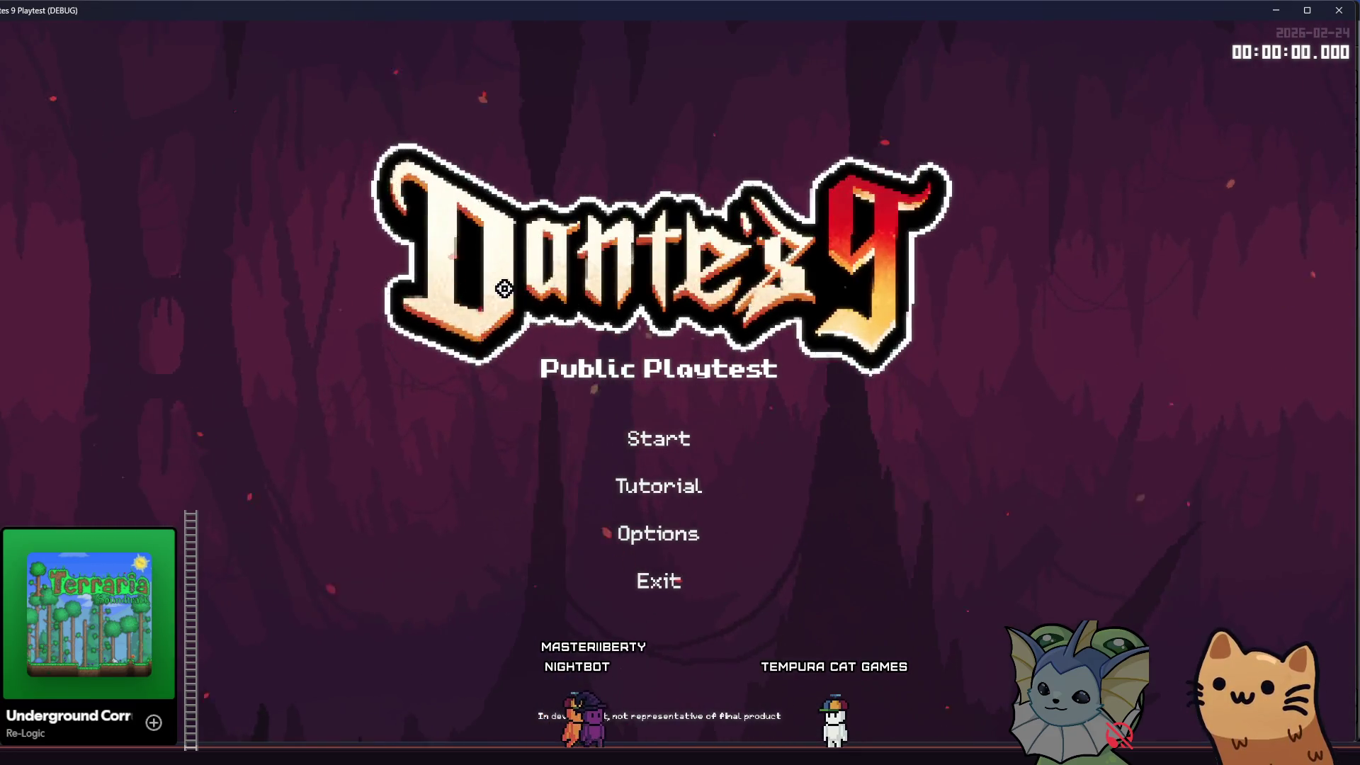
click(618, 436)
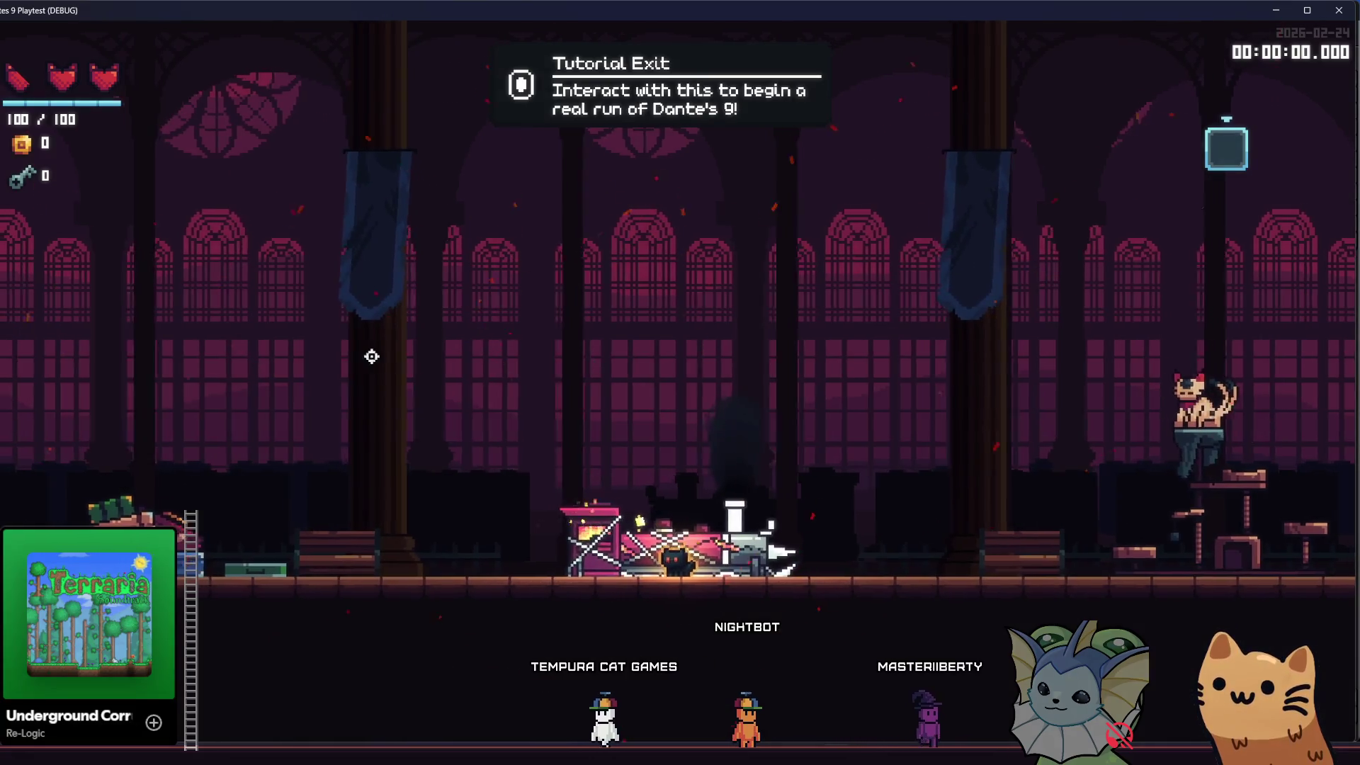
key(F1)
click(86, 189)
click(99, 306)
click(295, 144)
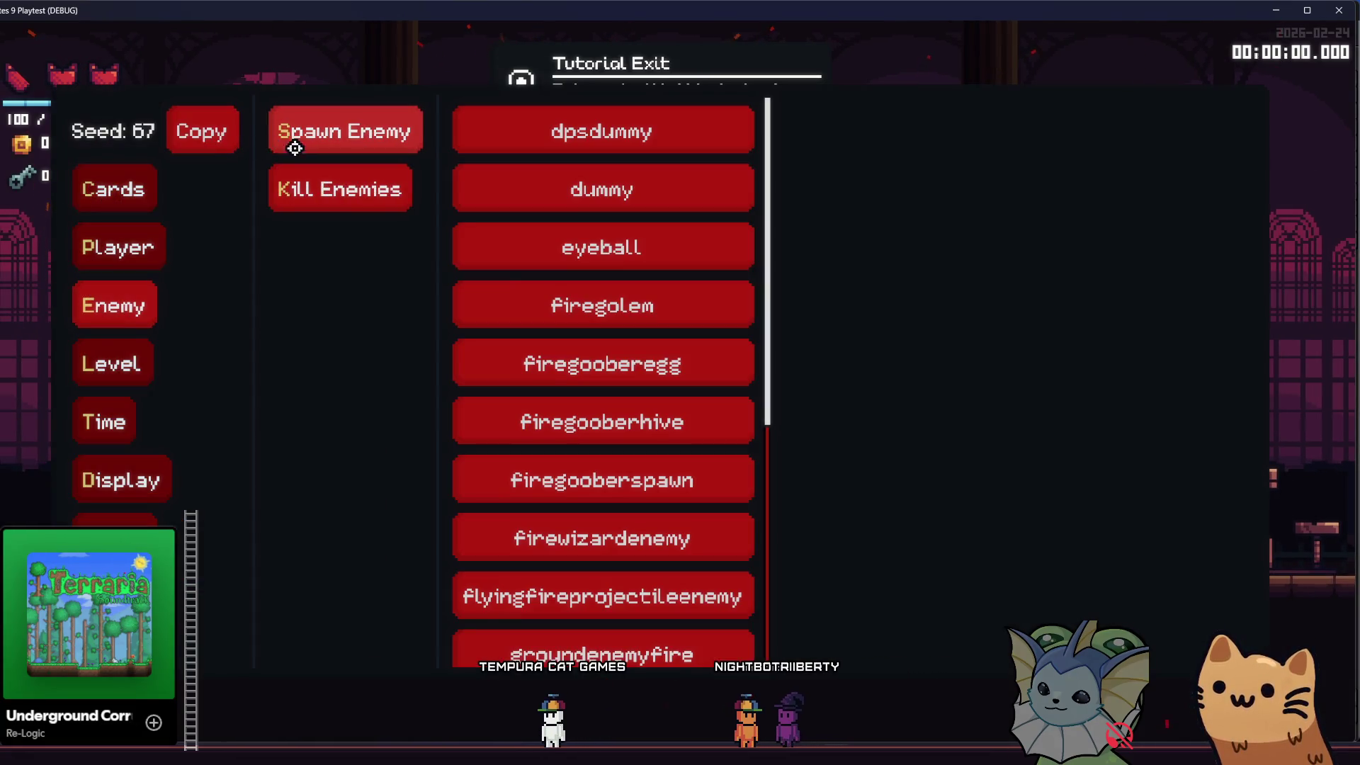
scroll(566, 402, down, 2)
scroll(566, 402, down, 1)
scroll(565, 470, up, 2)
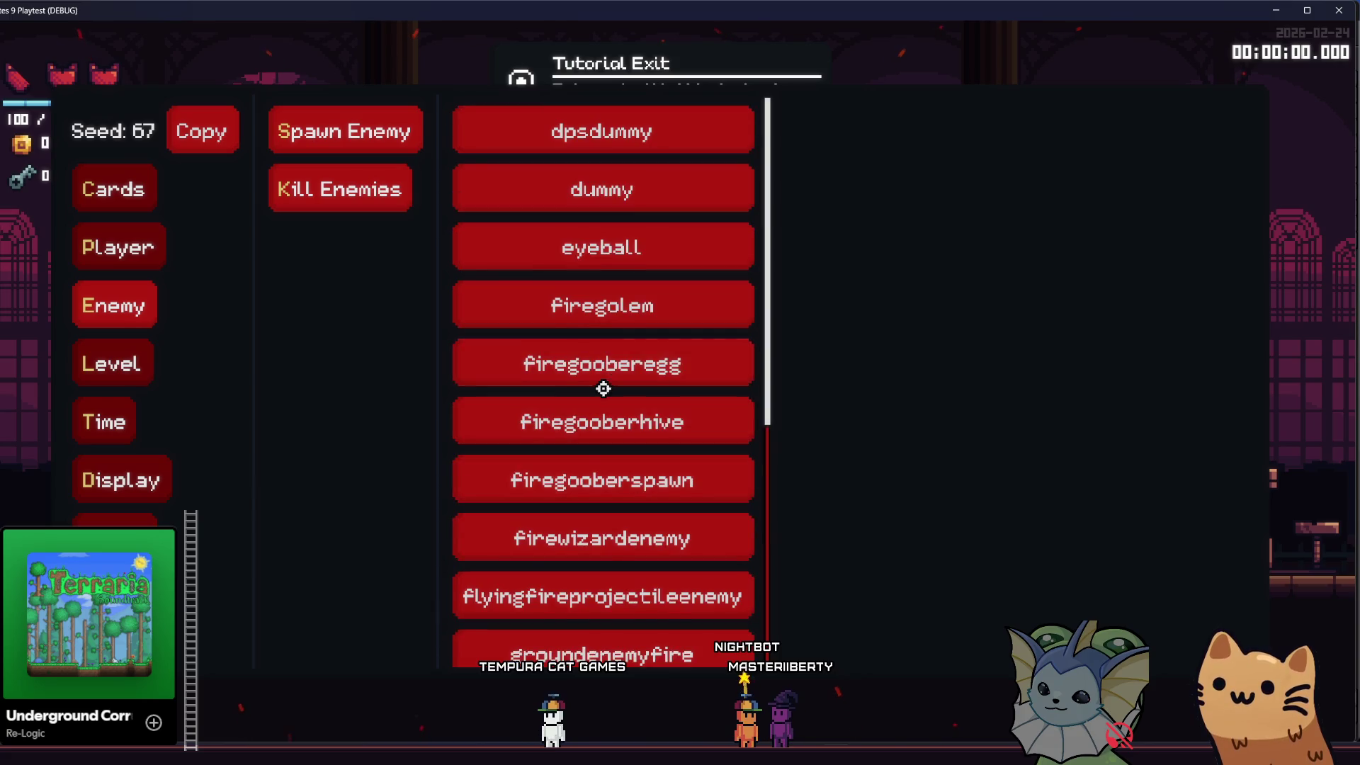
scroll(605, 385, down, 1)
- Add the Goblin Army card via Cards > Add Cards, triggering the goblin_follow.gd error
click(158, 193)
click(367, 131)
scroll(616, 364, down, 4)
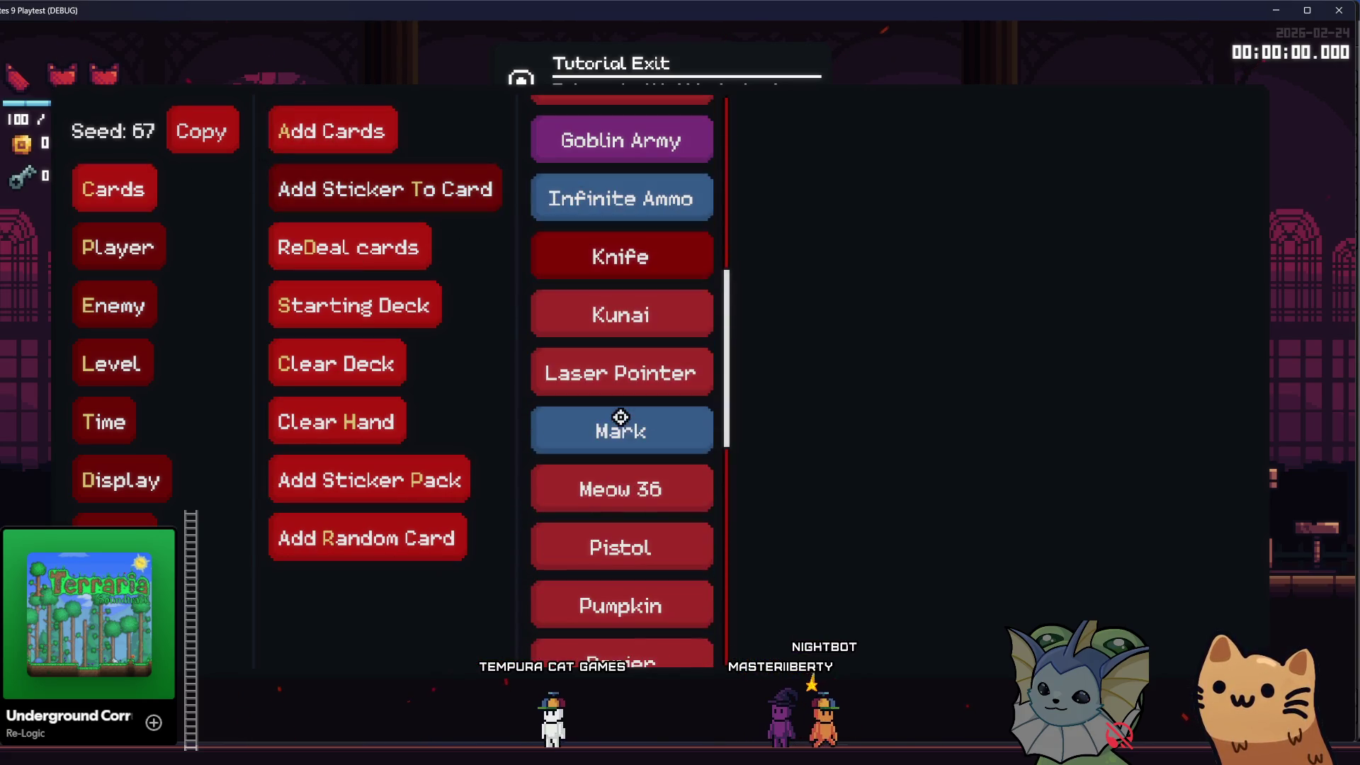
scroll(613, 357, up, 3)
click(598, 486)
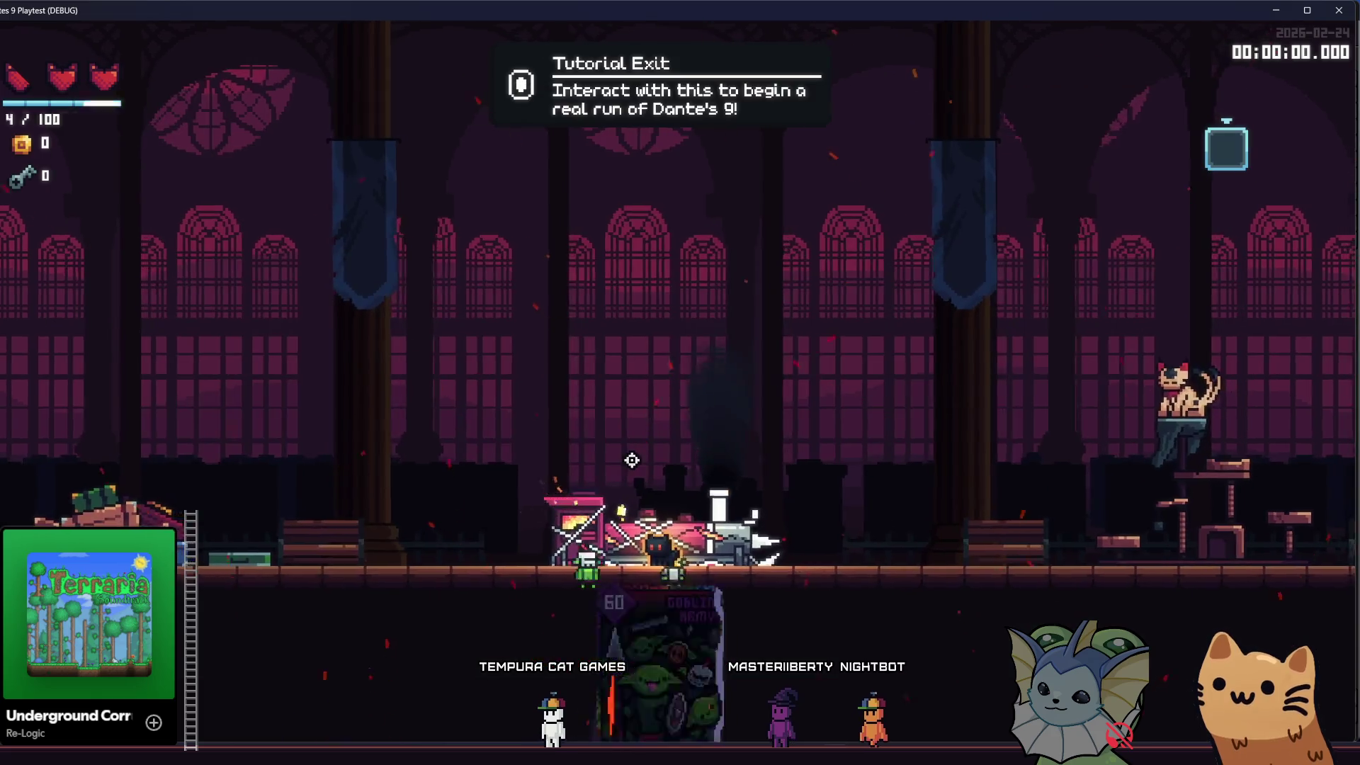
click(559, 355)
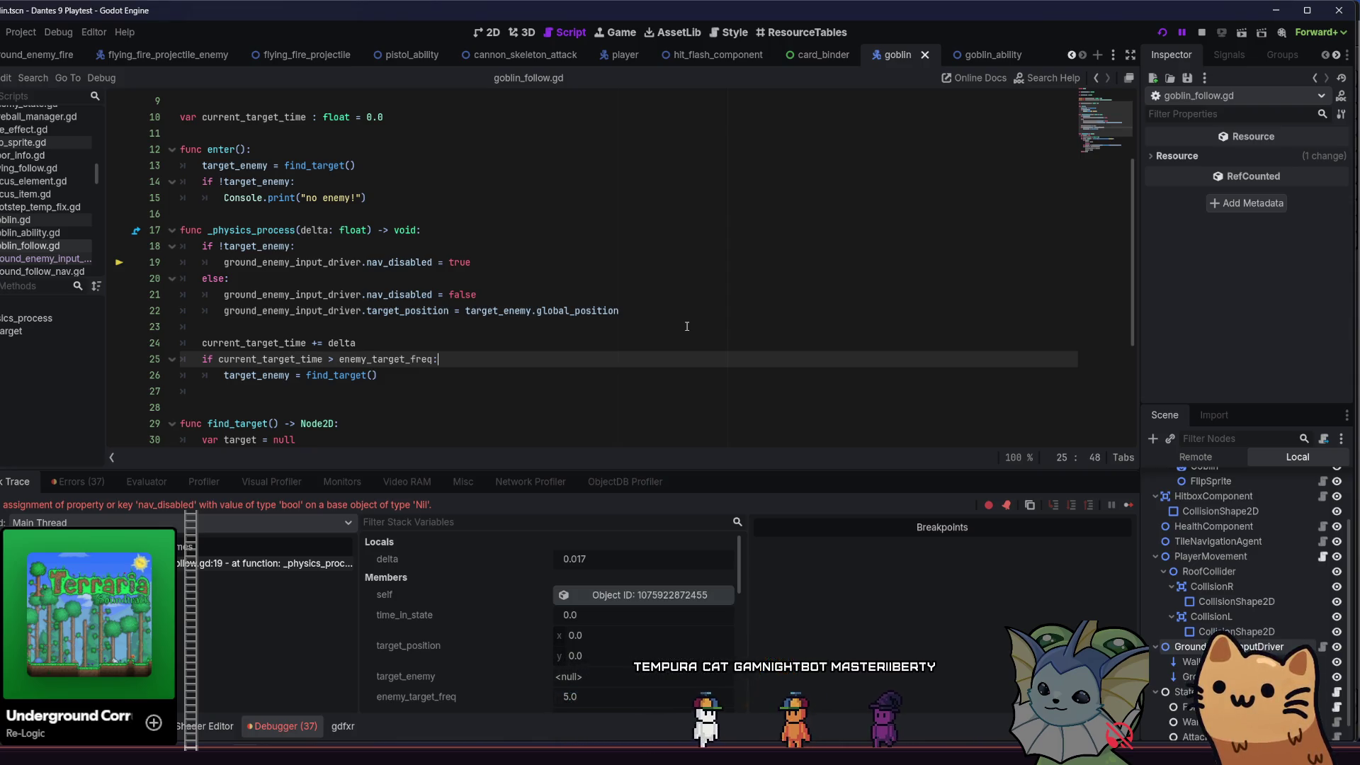
scroll(687, 327, up, 3)
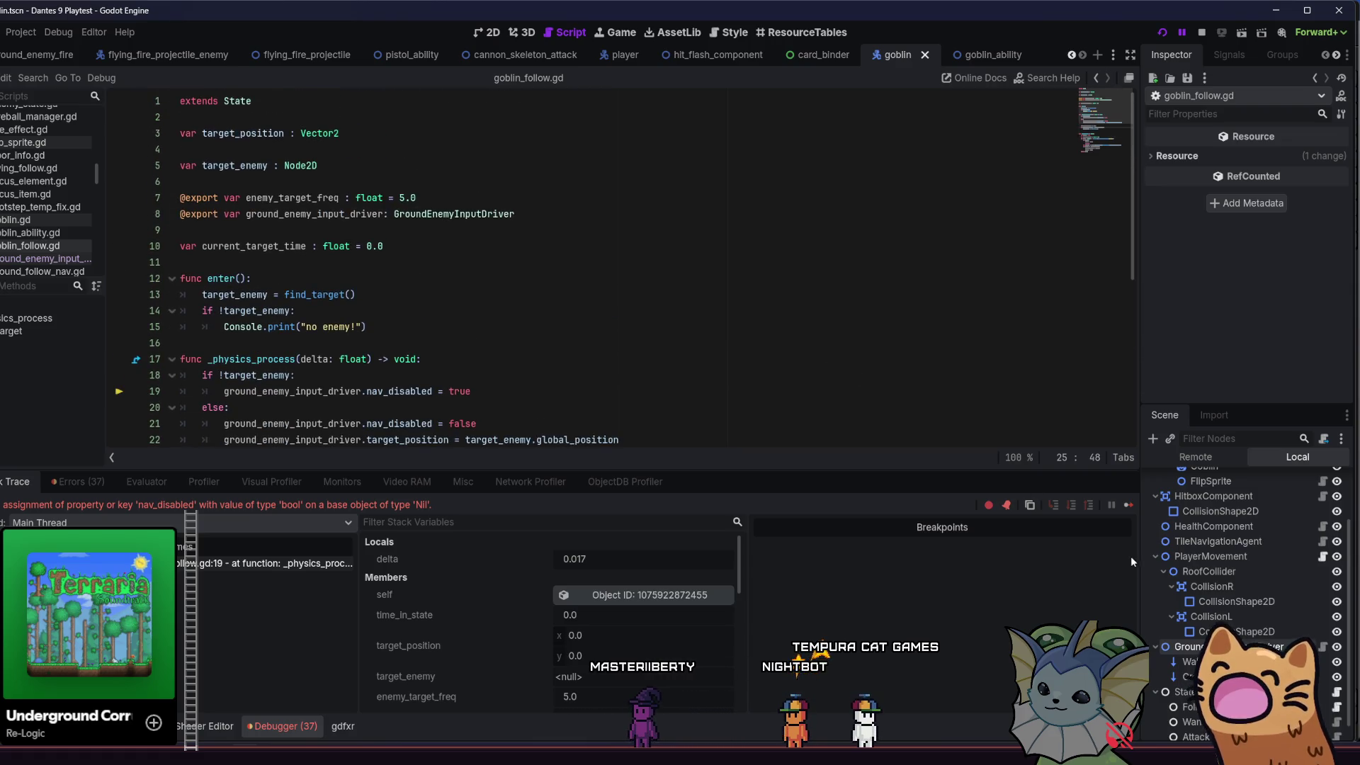
- Change the goblin's StateMachine node type to StateMachine
scroll(1190, 657, down, 1)
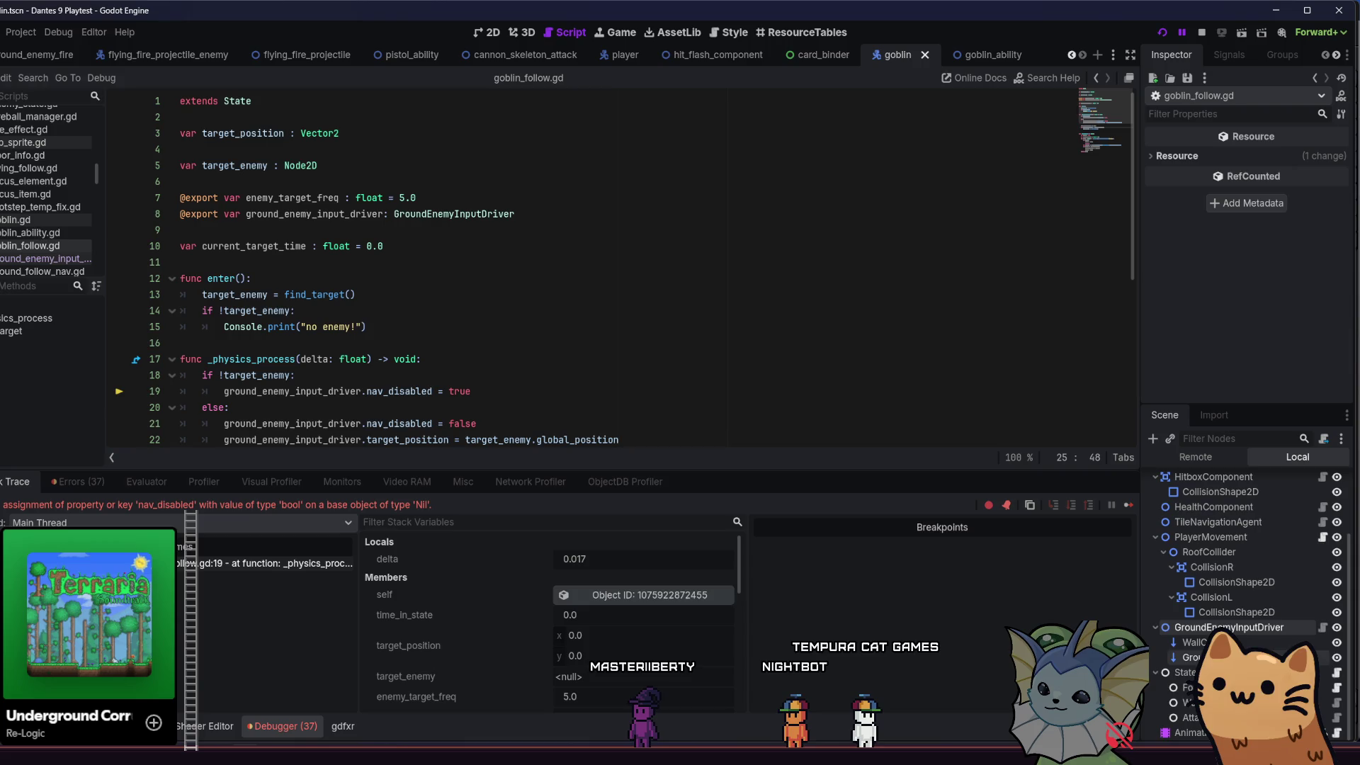
click(1184, 673)
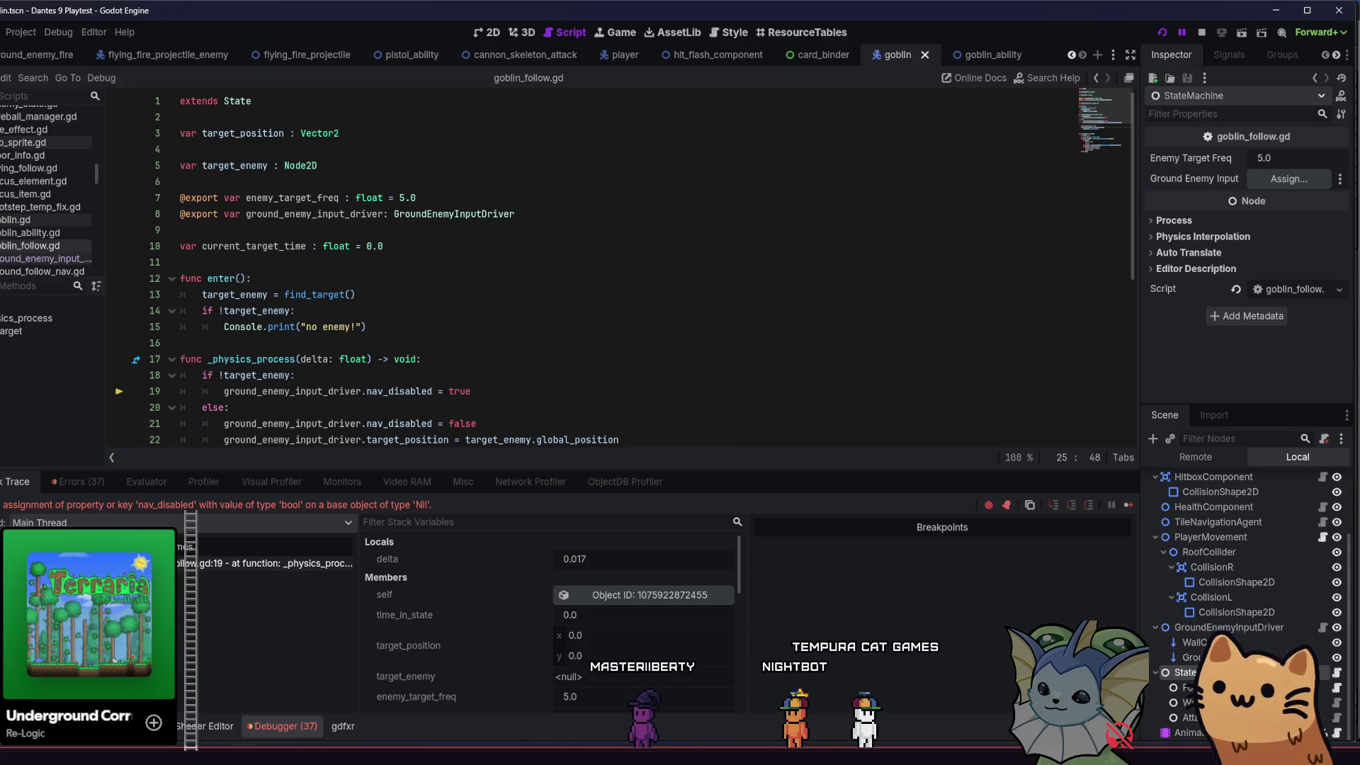
right_click(1185, 672)
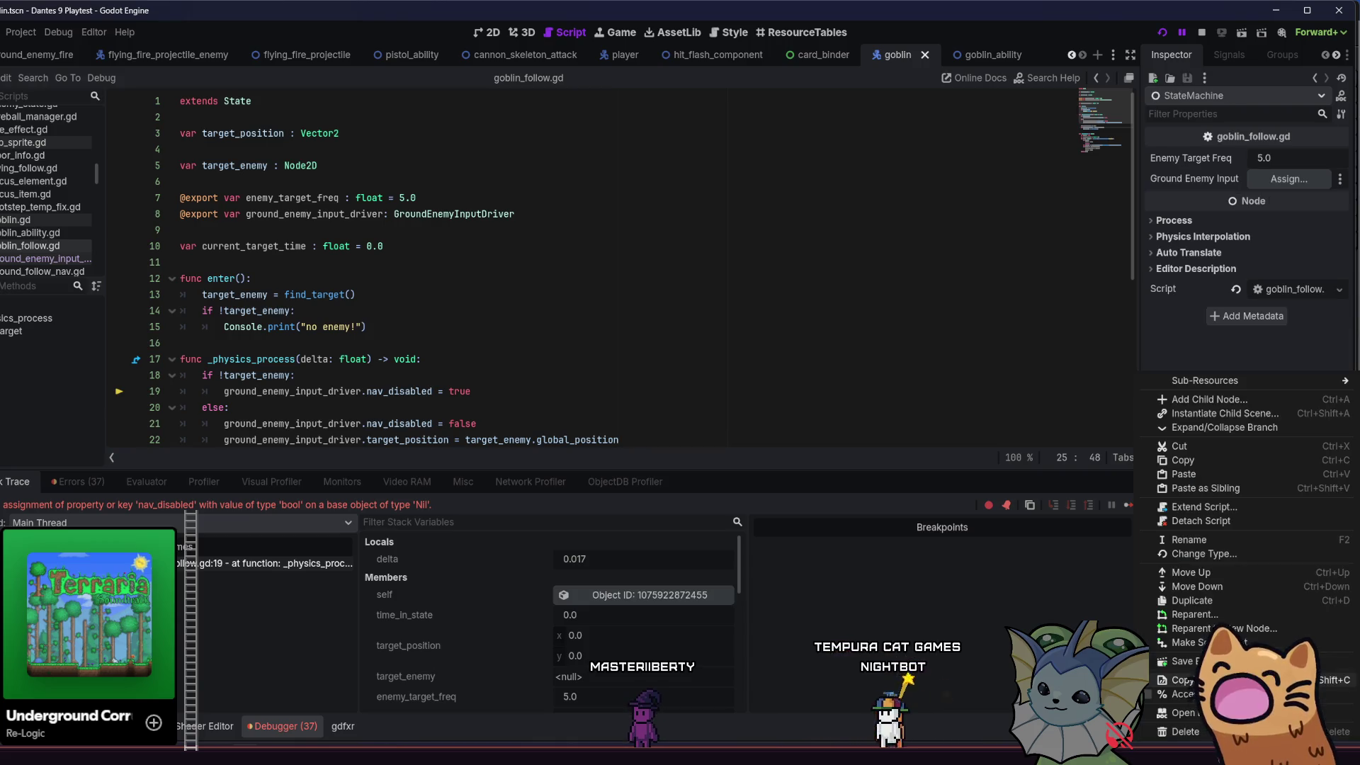
click(1212, 559)
text(state)
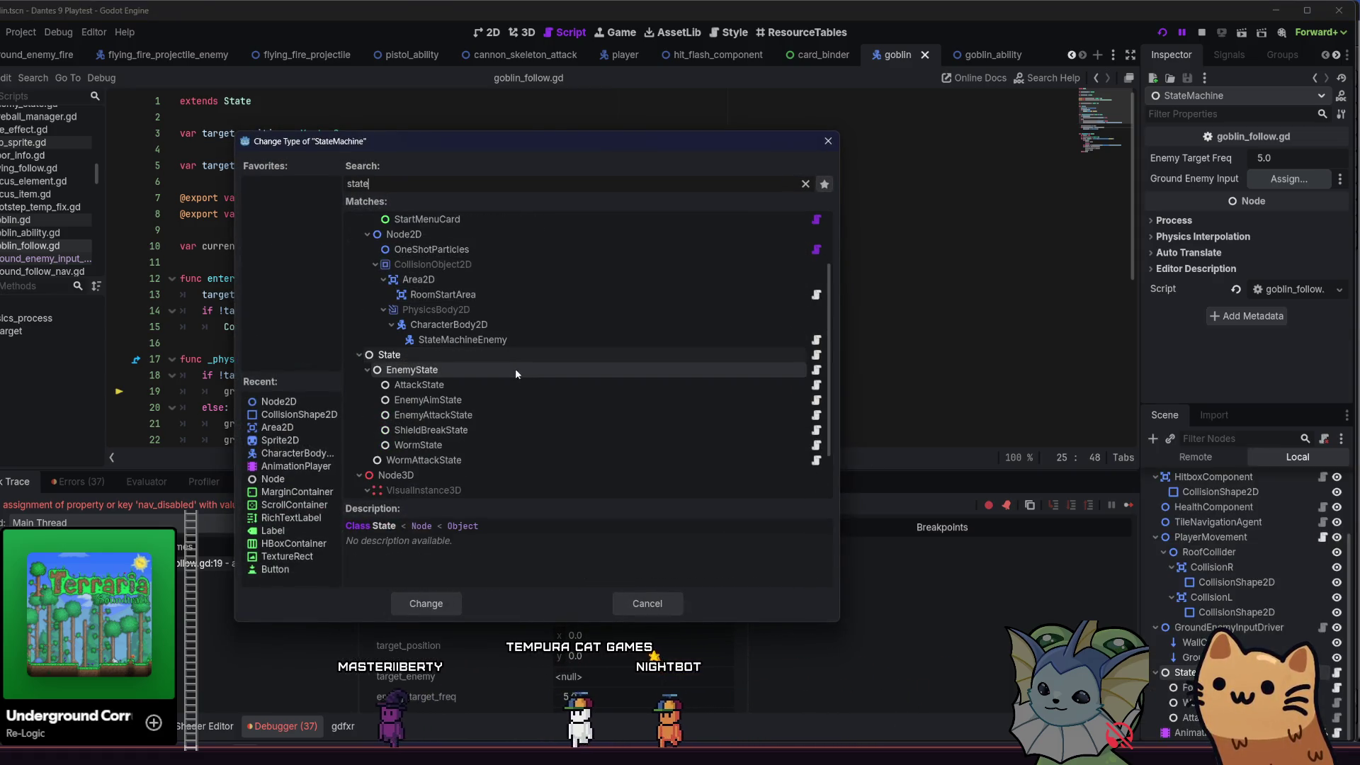
text(mach)
key(Return)
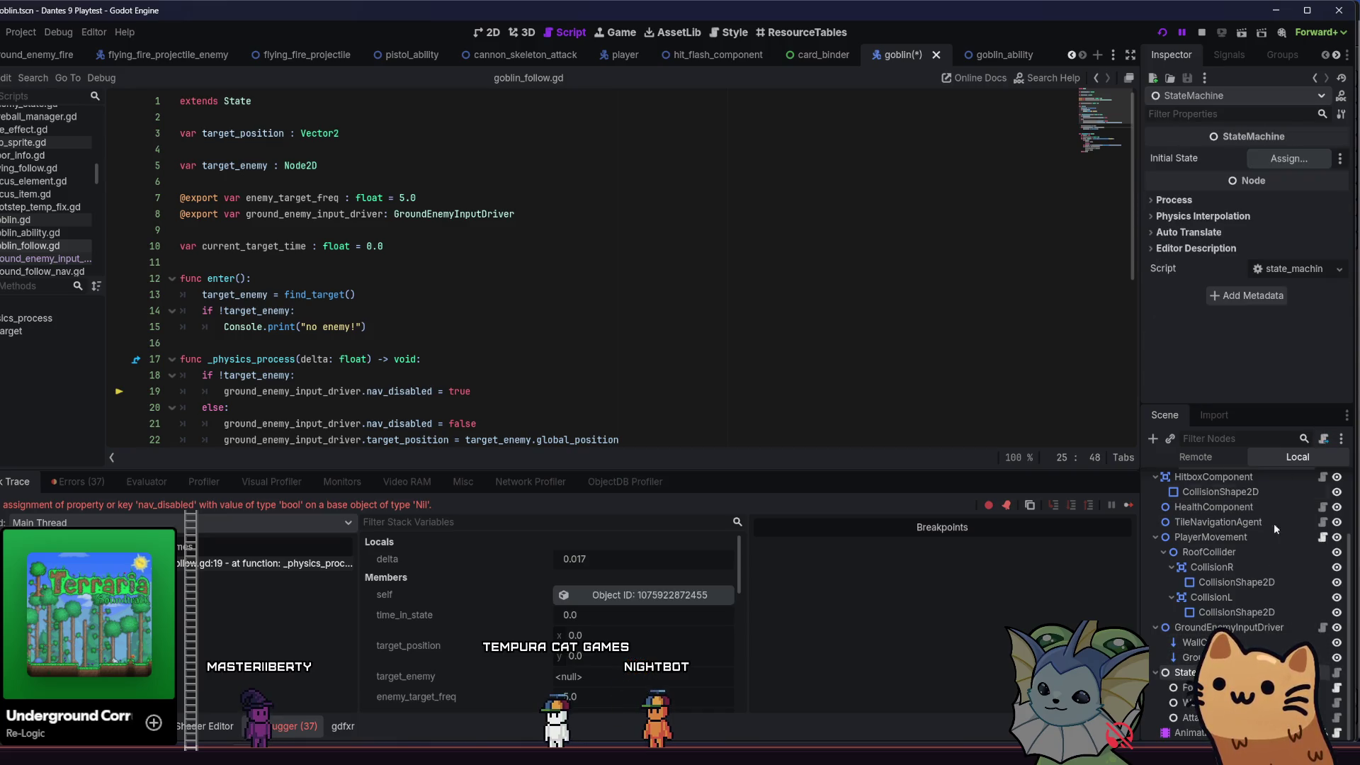
- Set the StateMachine's Initial State to Follow, save the scene, and relaunch the game
click(1280, 165)
double_click(430, 239)
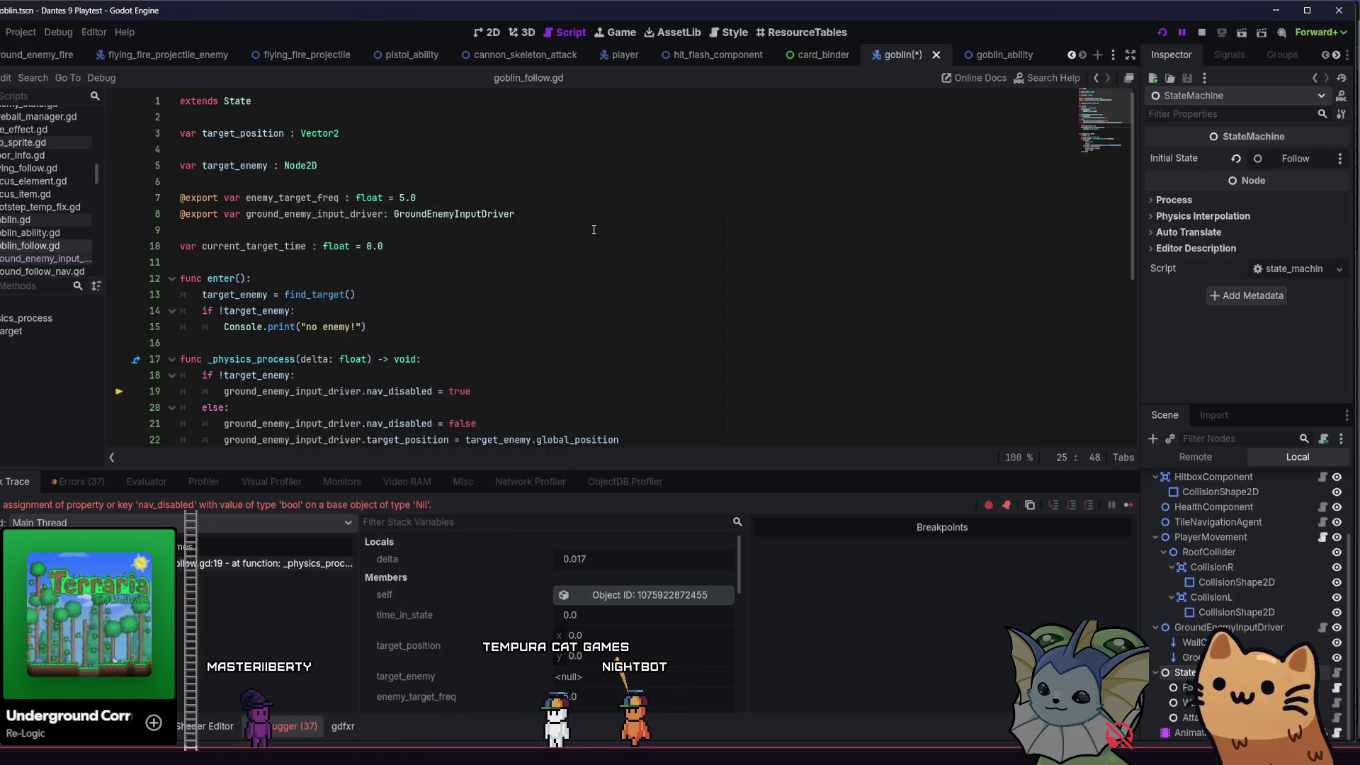
key(ctrl+s)
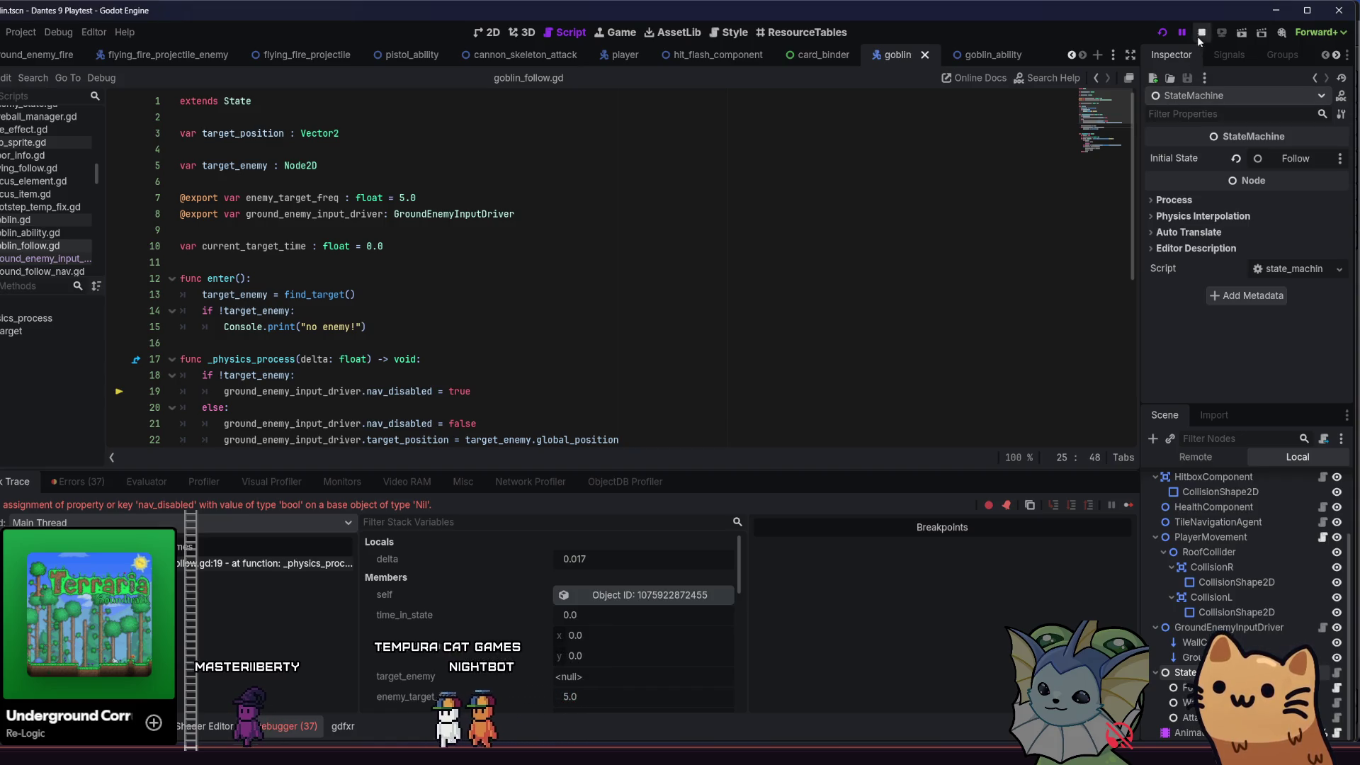
click(1165, 32)
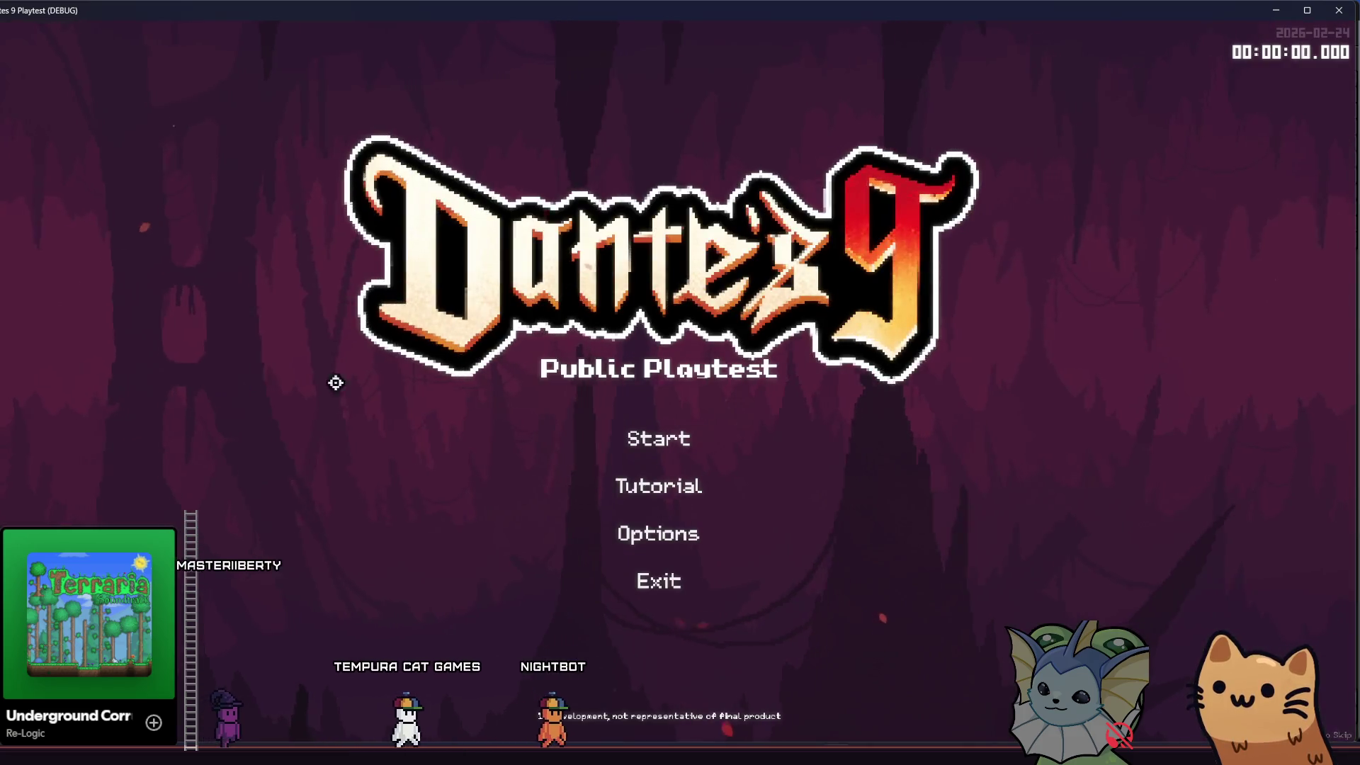
- Start a new run and add the Goblin Army card from the debug menu's Cards list
click(557, 431)
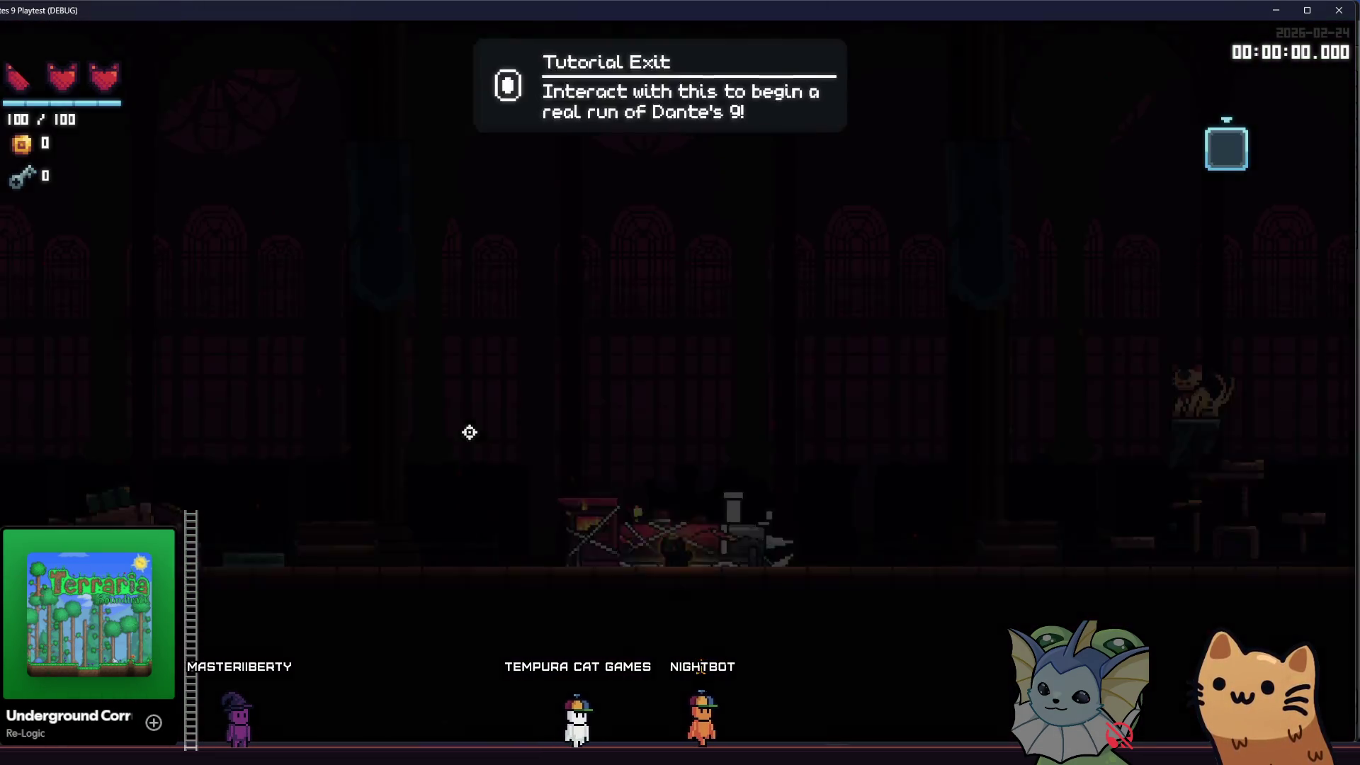
key(F1)
click(301, 135)
scroll(619, 334, down, 5)
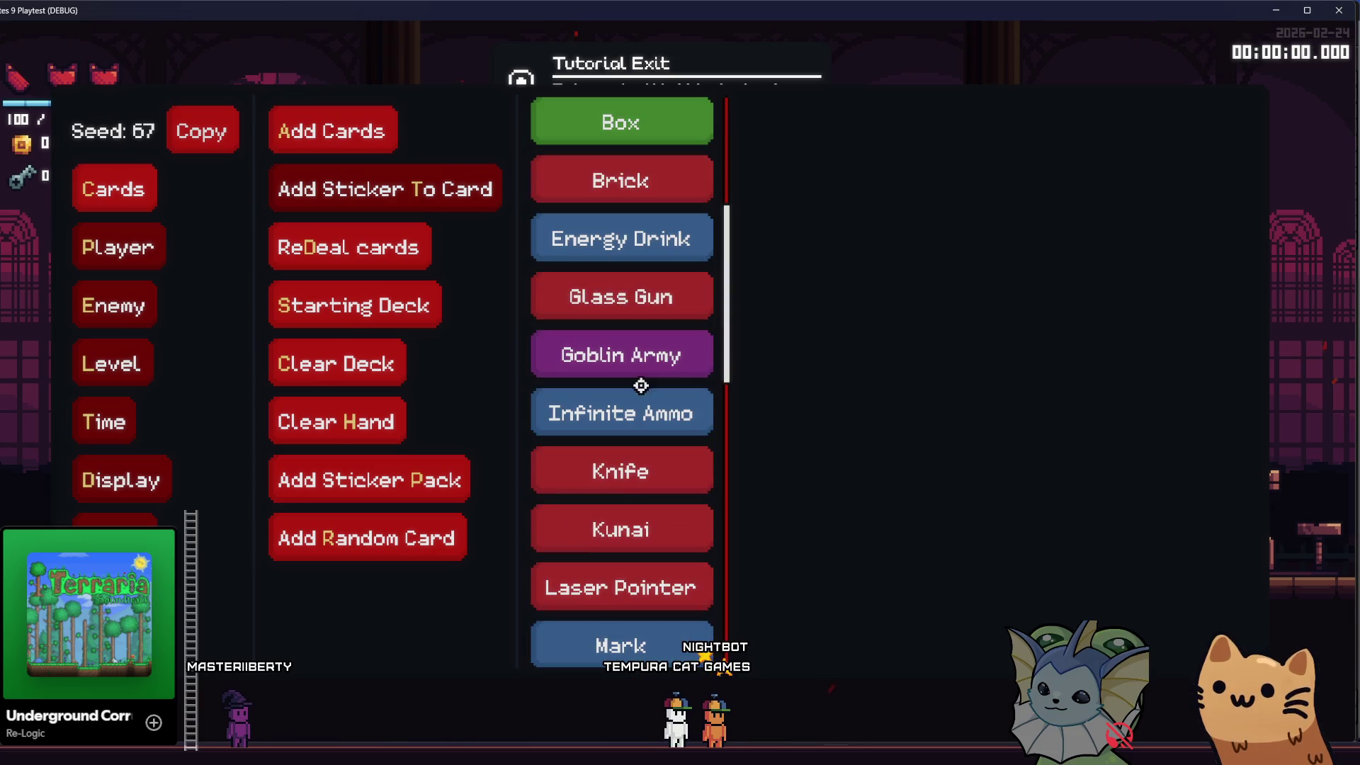
click(626, 351)
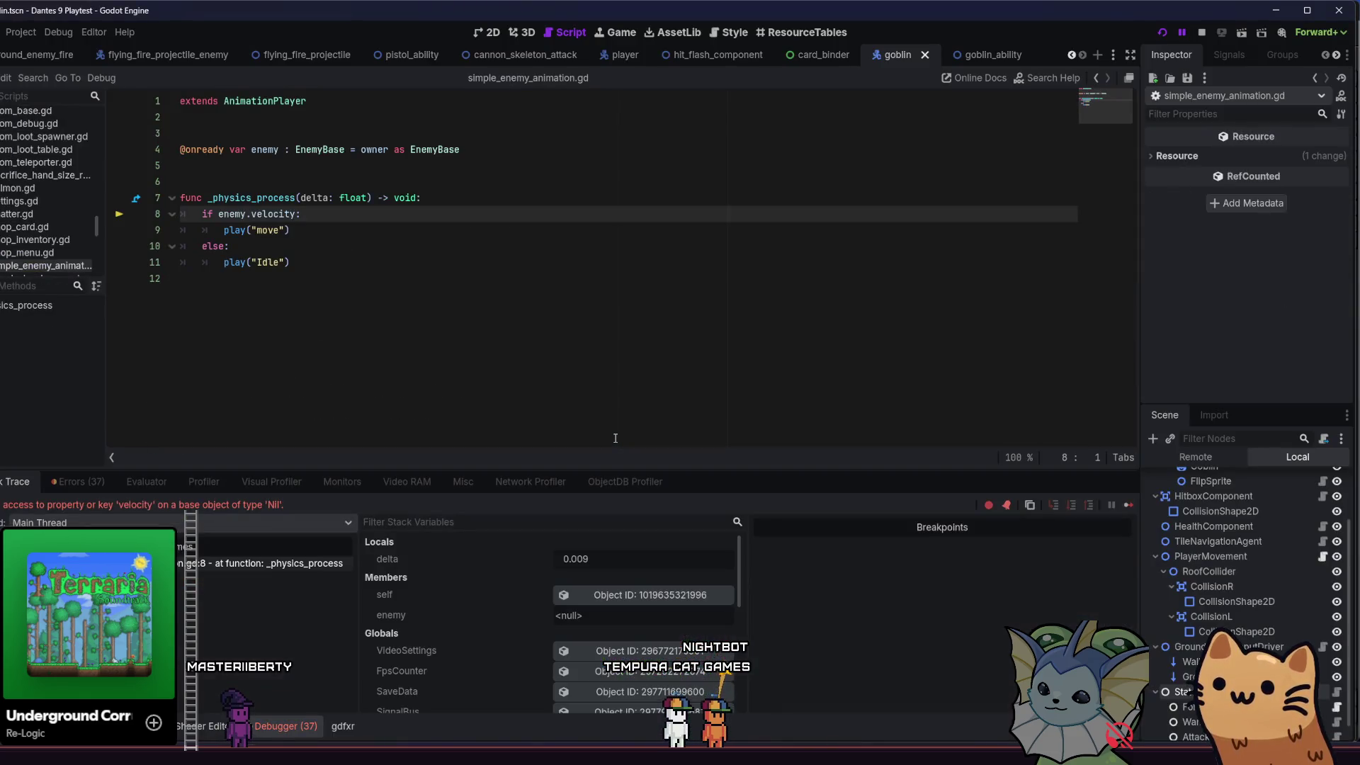
- Replace both EnemyBase type and cast on line 4 with CharacterBody2D and save
click(409, 237)
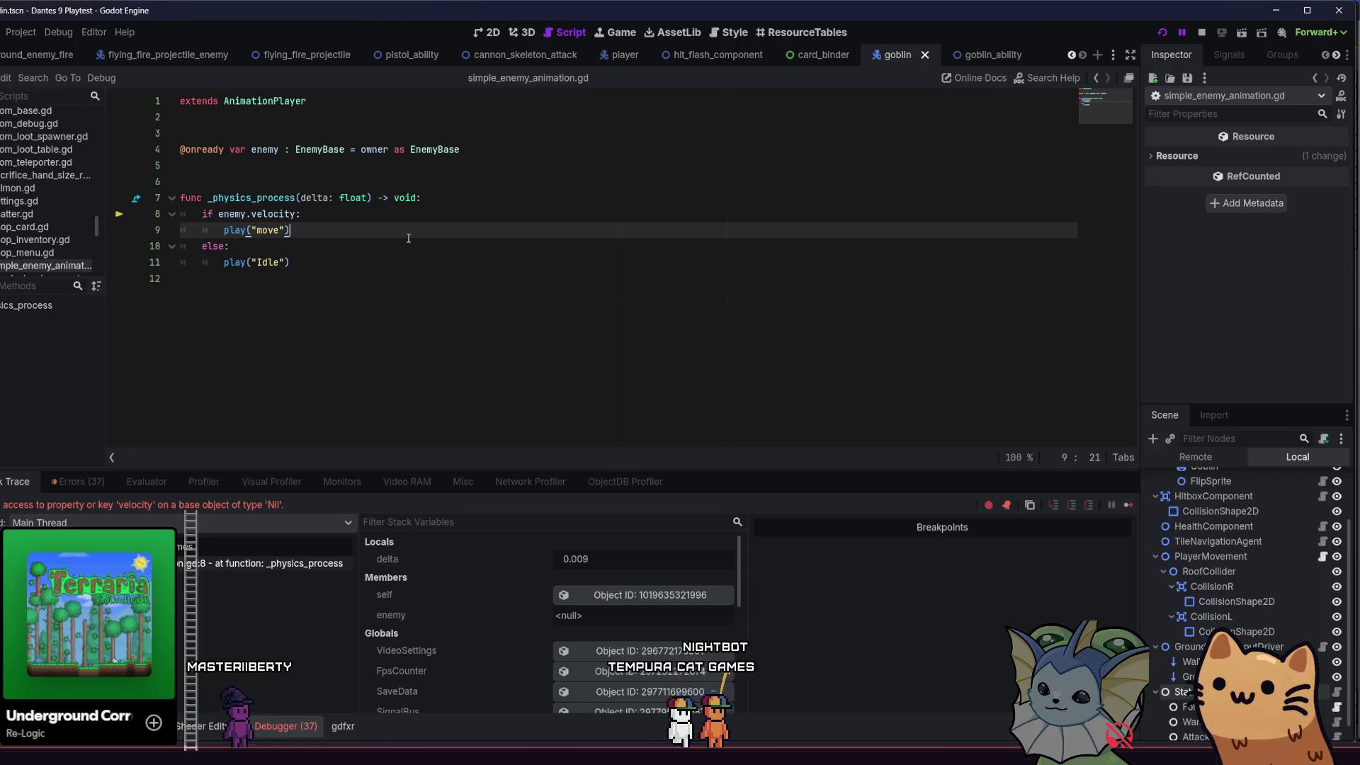
double_click(320, 150)
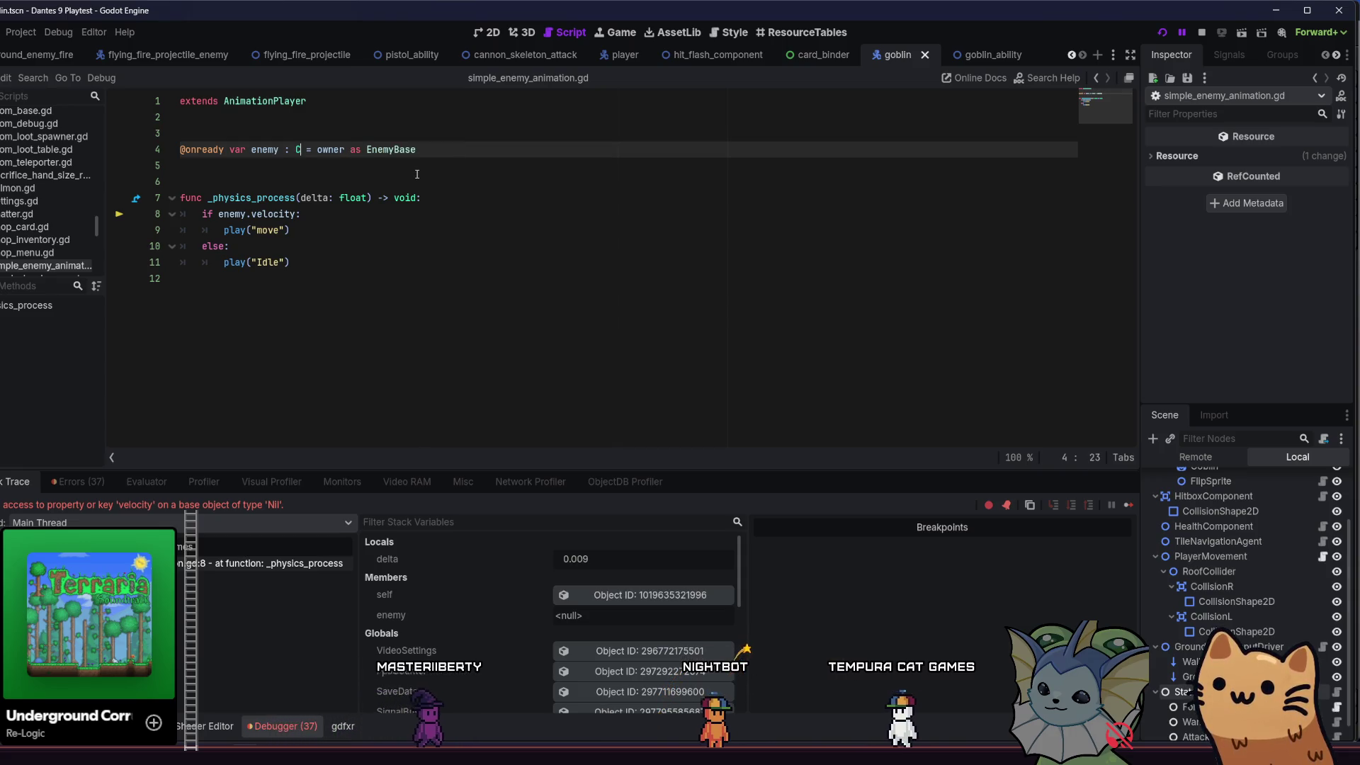
text(Char)
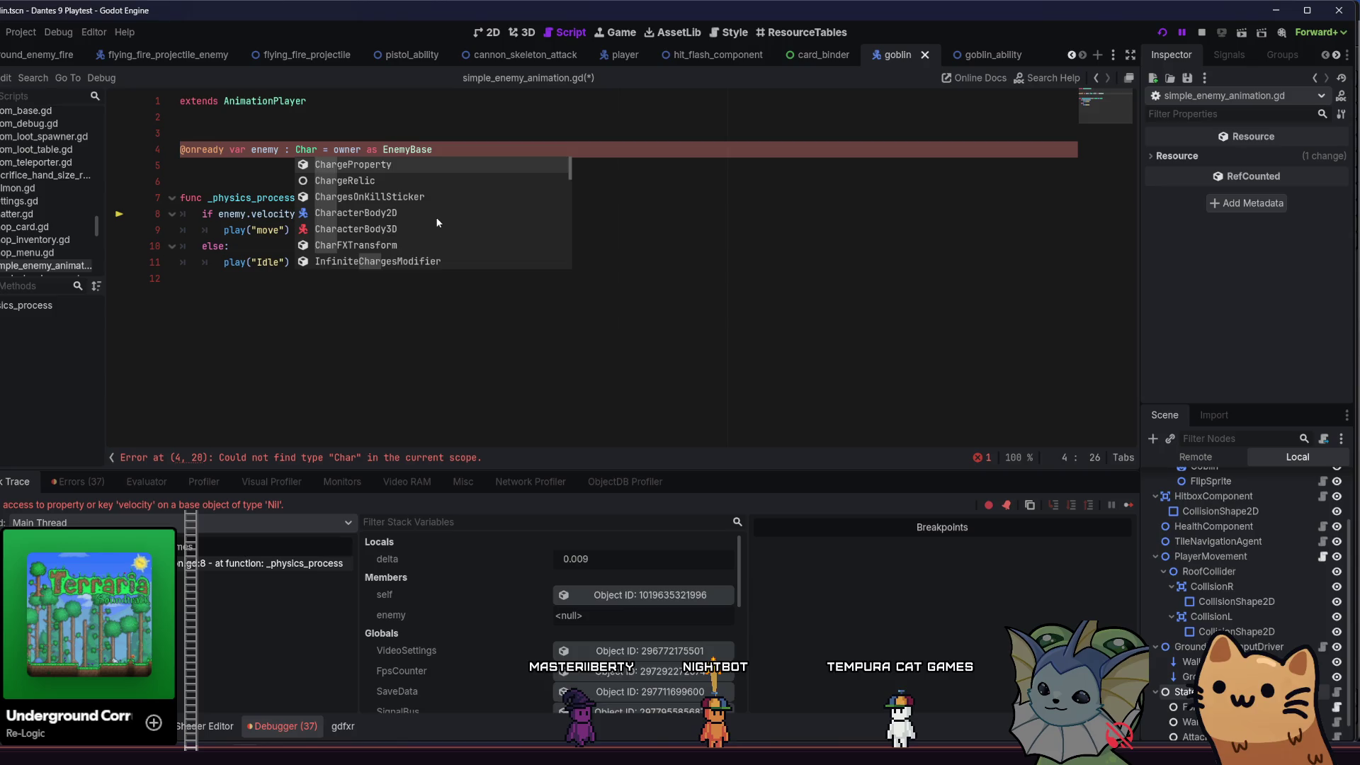
key(Down)
key(Down)
key(Down)
key(Return)
click(470, 205)
double_click(473, 150)
text(CharacterBody2D)
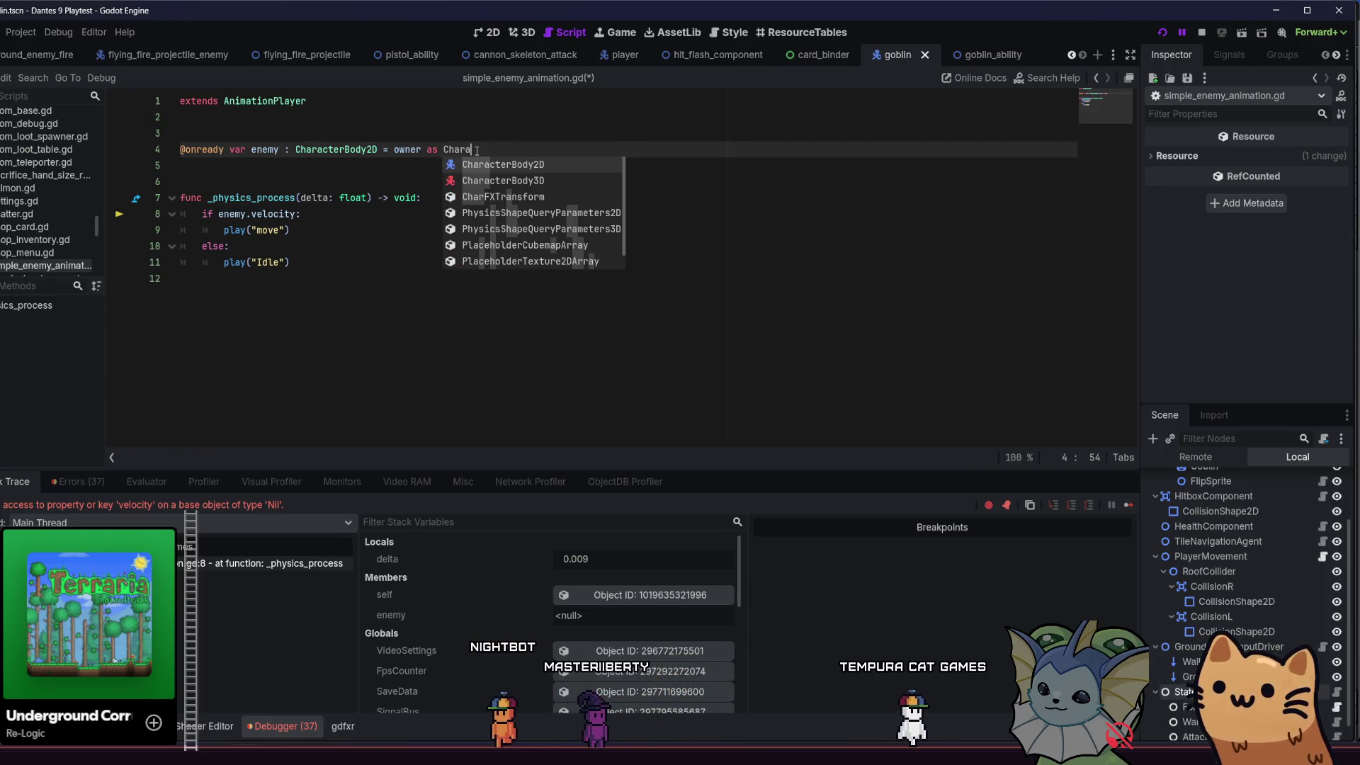
key(Return)
click(298, 230)
key(ctrl+s)
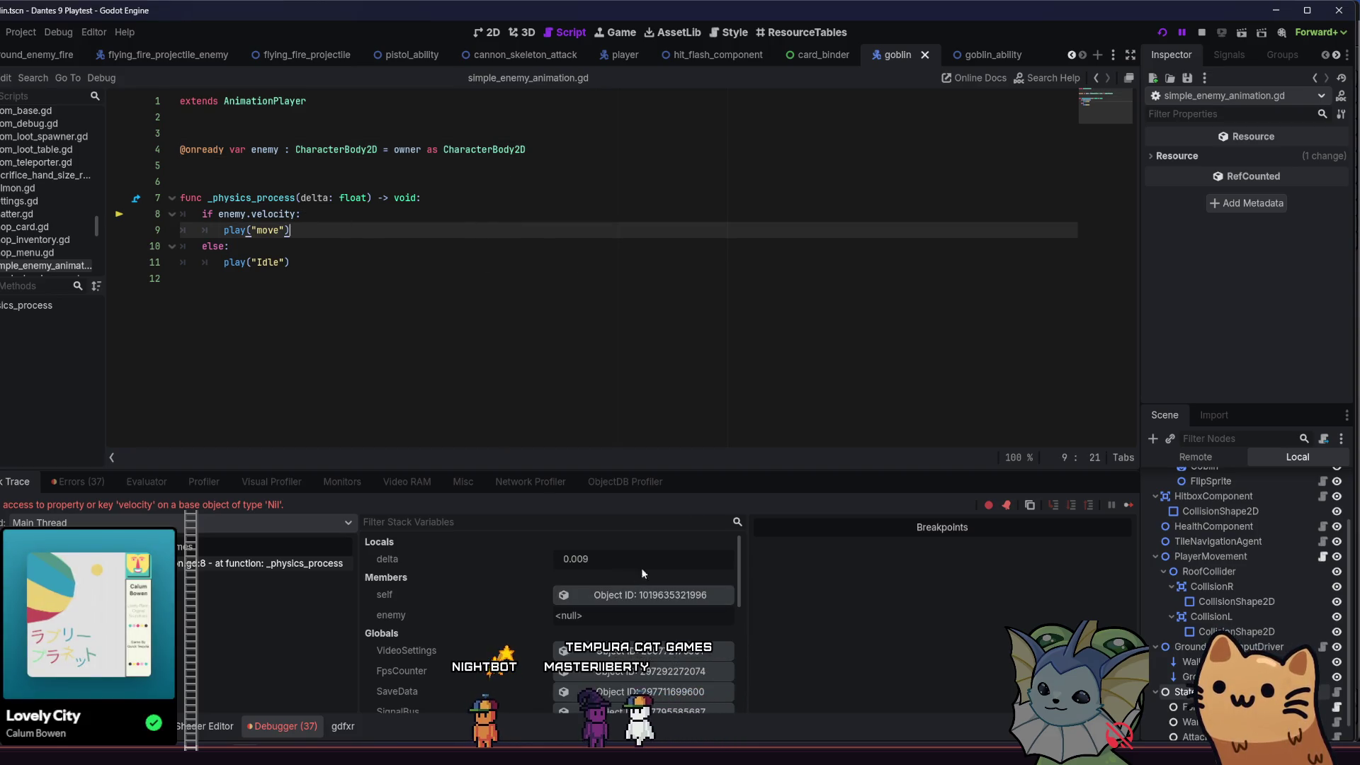
- Resume the paused game past the error and relaunch it with the fixed script
click(1128, 506)
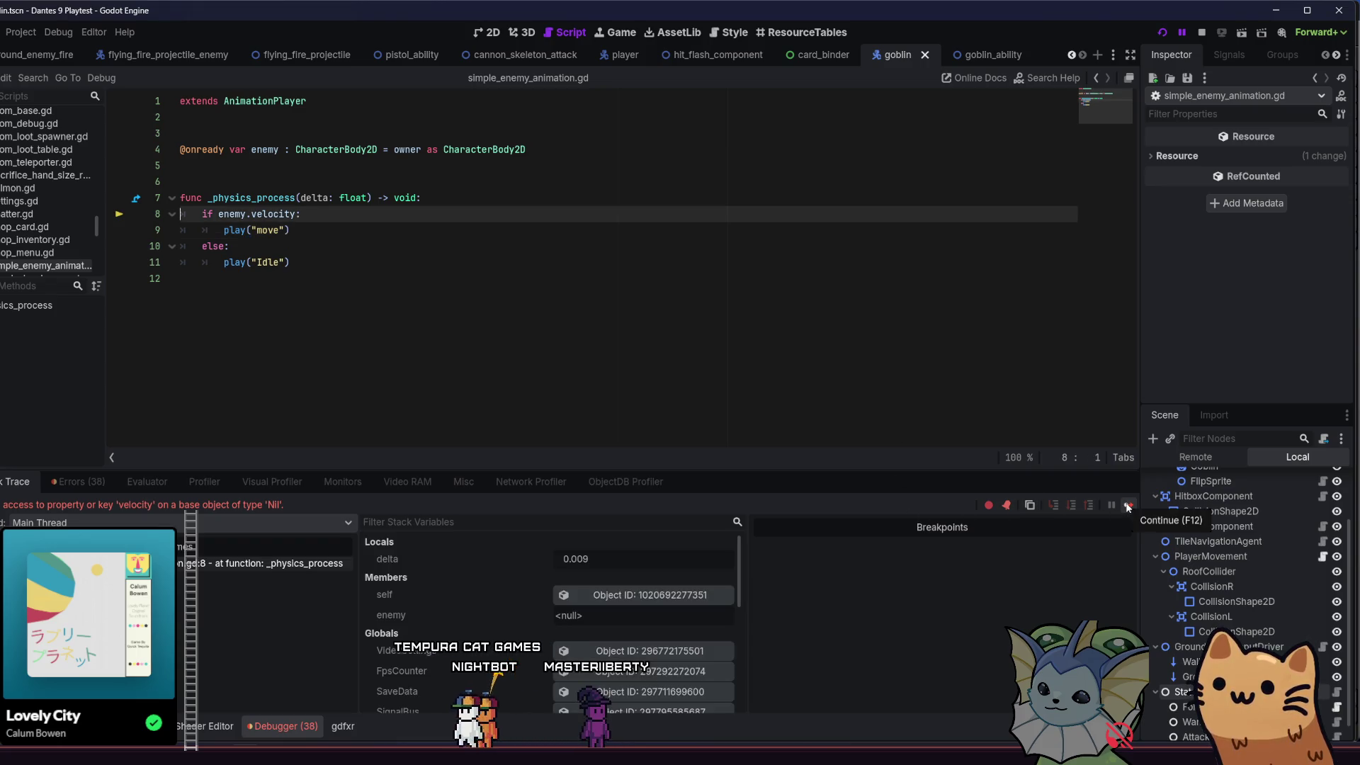
click(1128, 505)
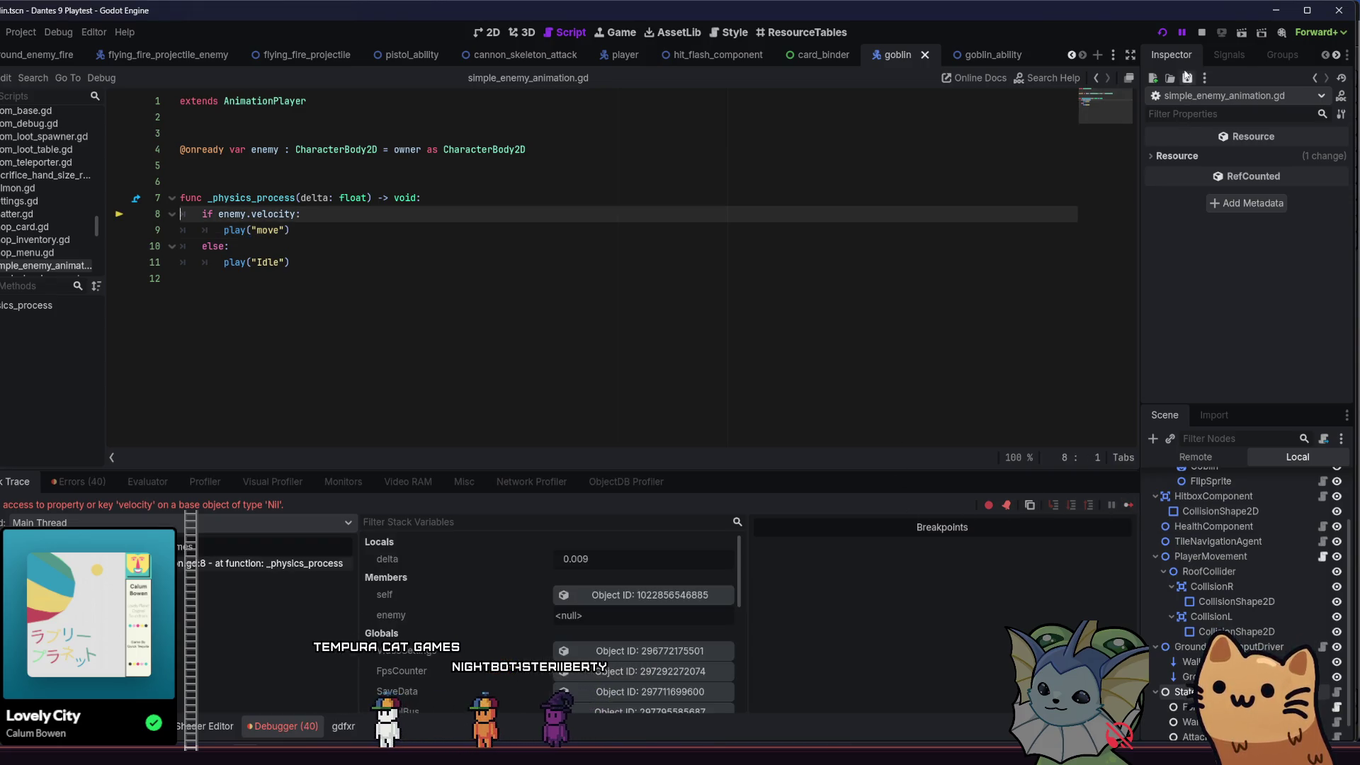
click(1163, 32)
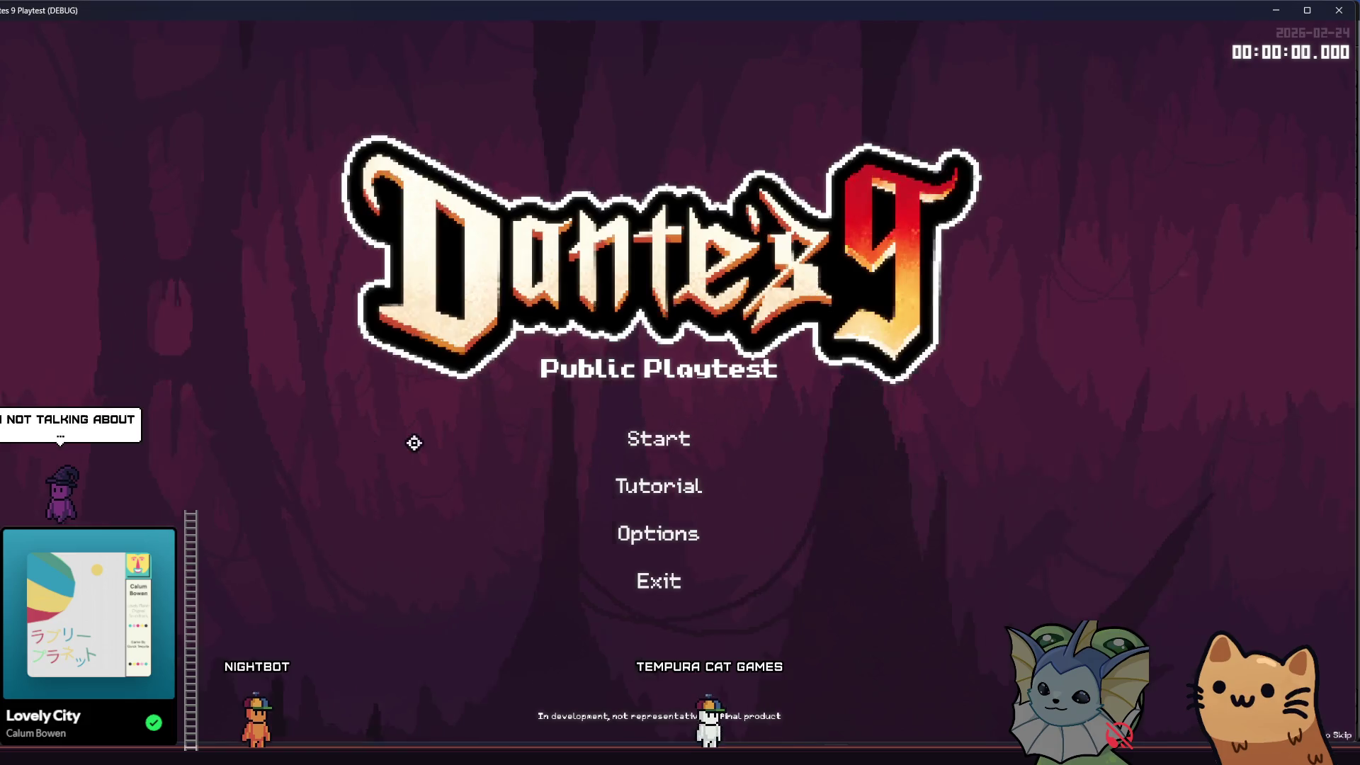
- Start a new run, then add the Goblin Army card from the debug menu and play it
click(563, 449)
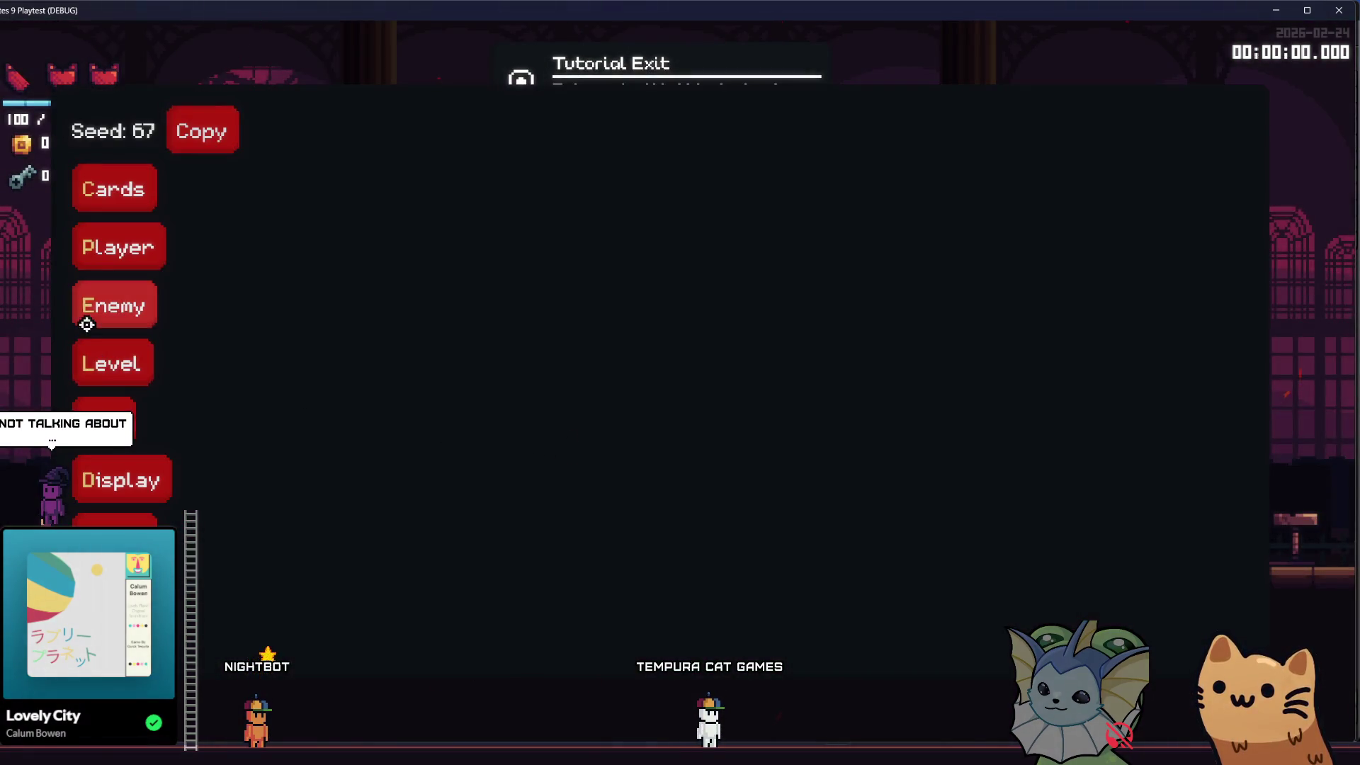
click(113, 304)
click(154, 173)
click(330, 130)
scroll(620, 375, down, 3)
click(636, 424)
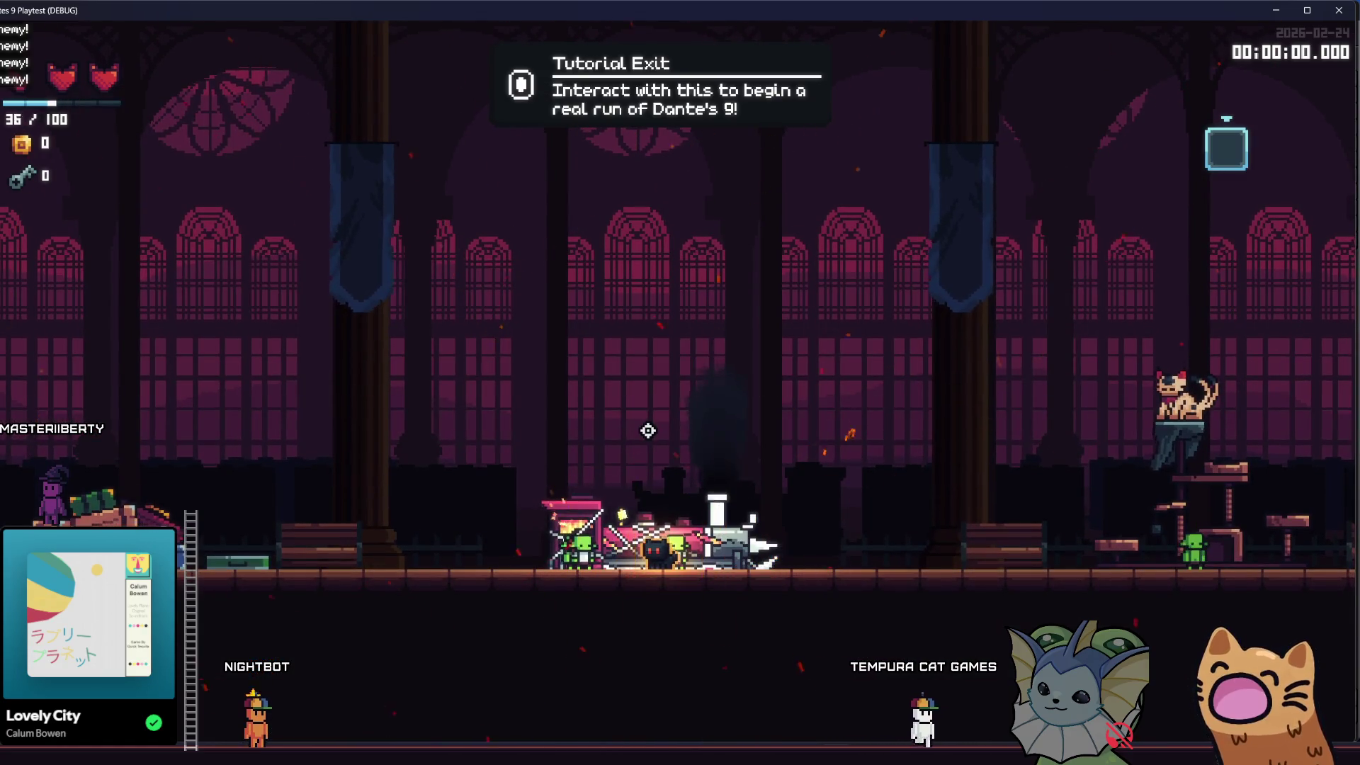
key(d)
- Pick magmaslimeenemy from the debug menu's Enemy spawn list
key(grave)
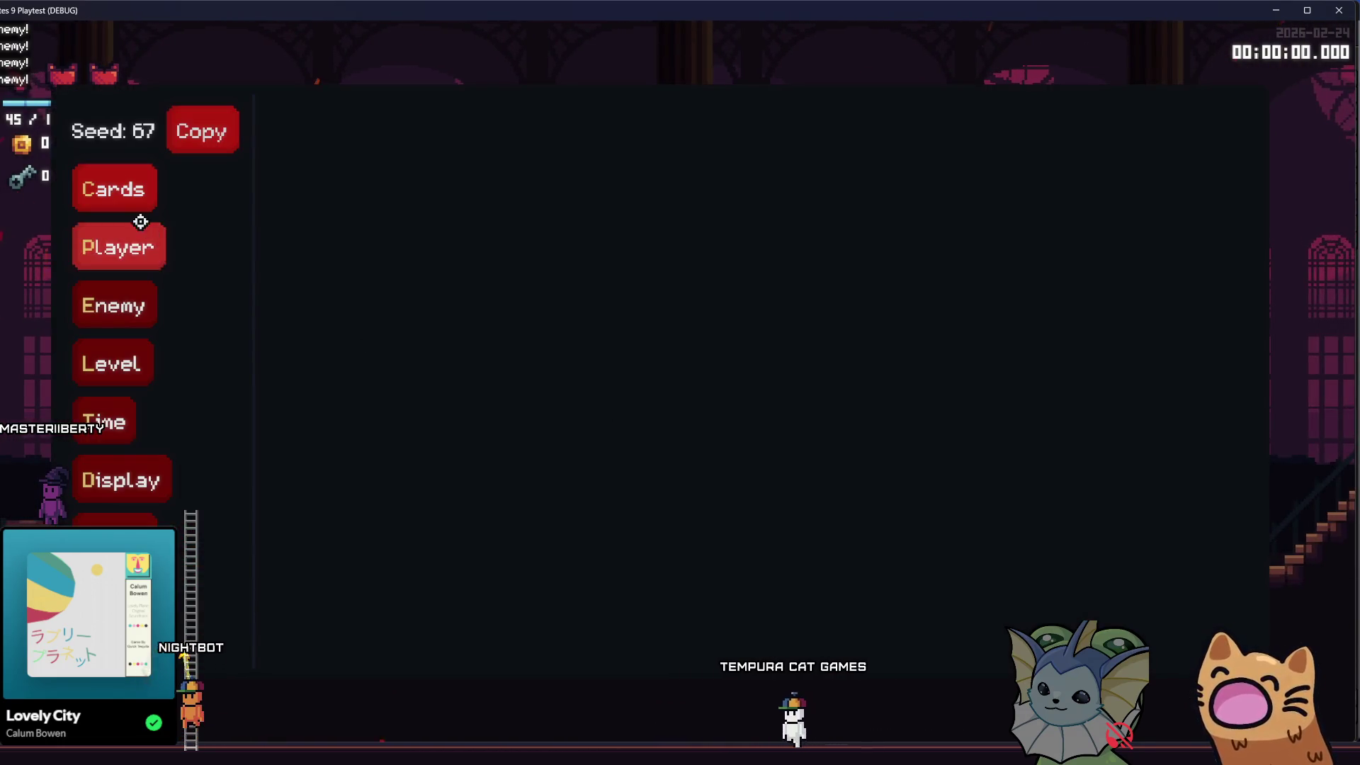
click(113, 305)
click(362, 126)
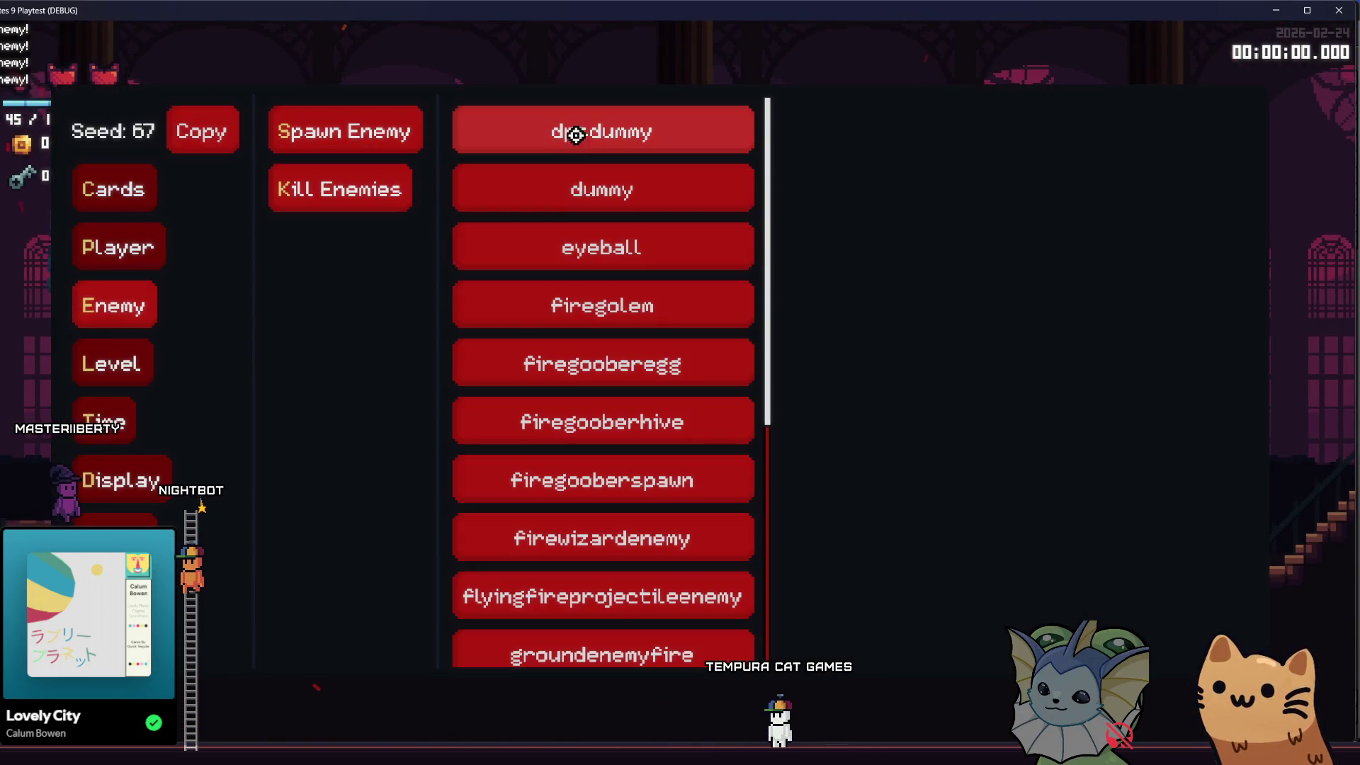
scroll(610, 338, down, 5)
scroll(610, 337, down, 3)
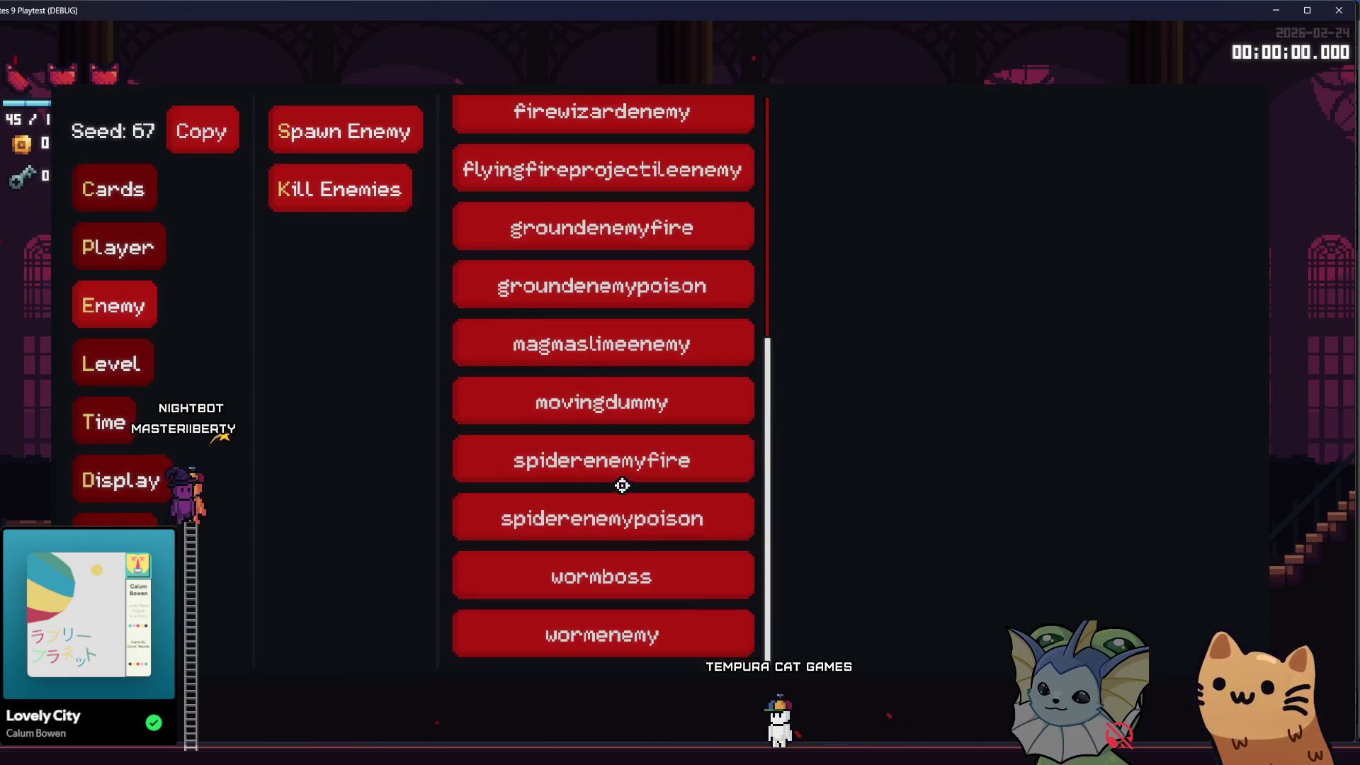
click(598, 343)
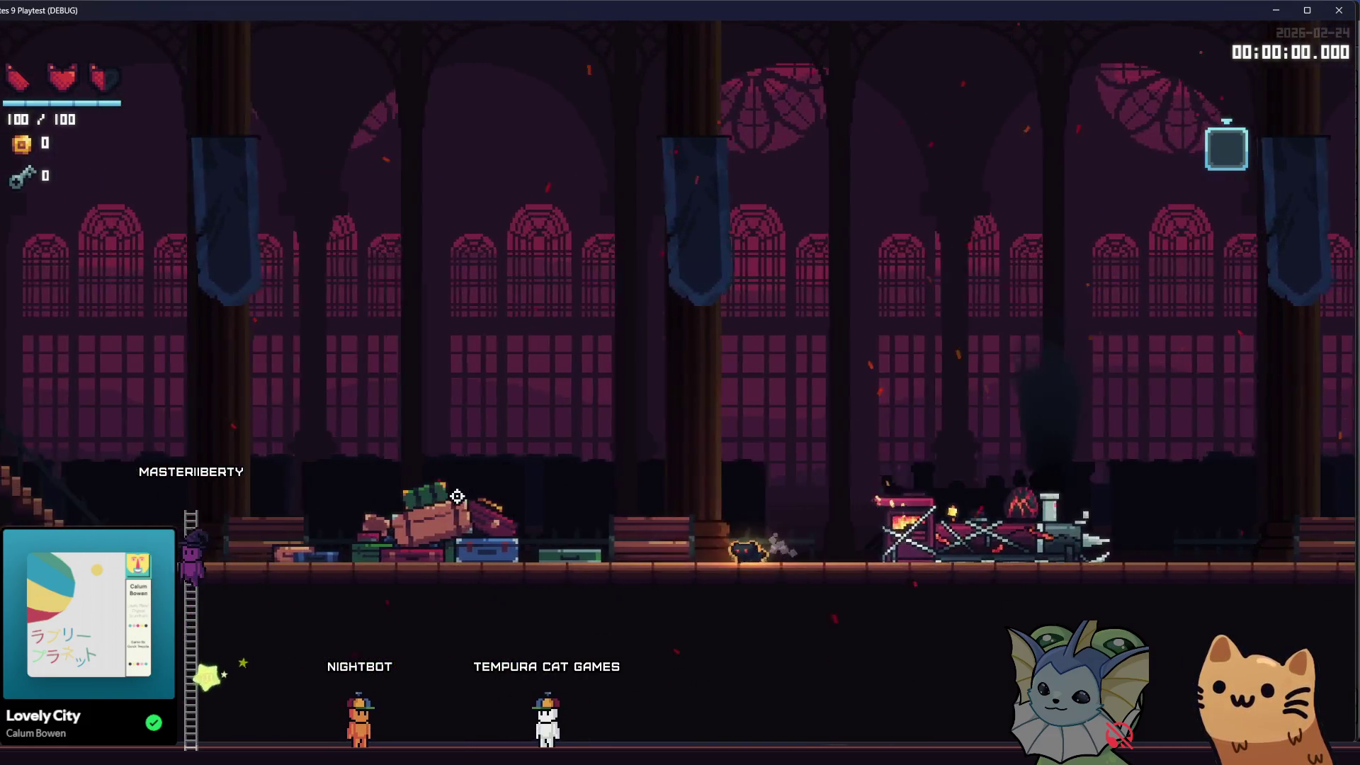
- Run and jump the cat left and right across the hall to watch the goblins, then stop the game
key(Left)
key(space)
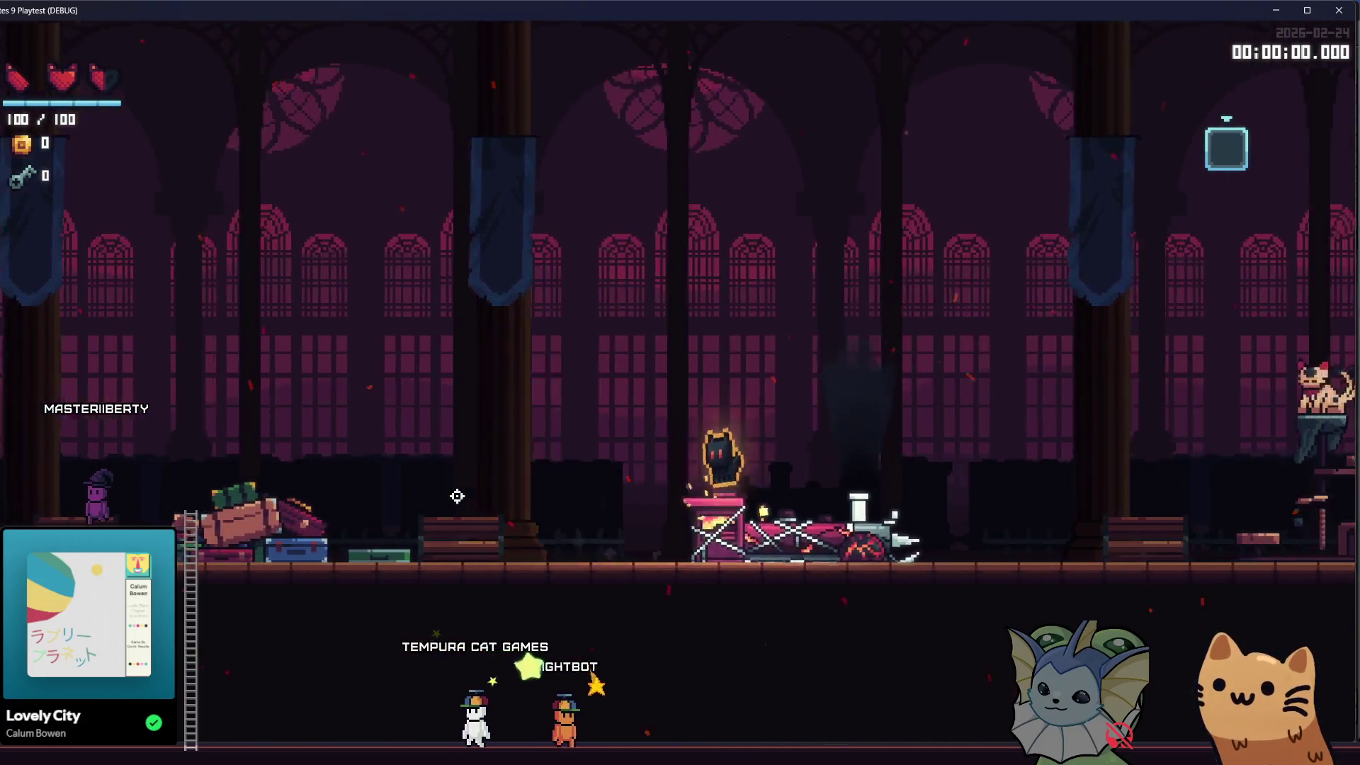
key(Right)
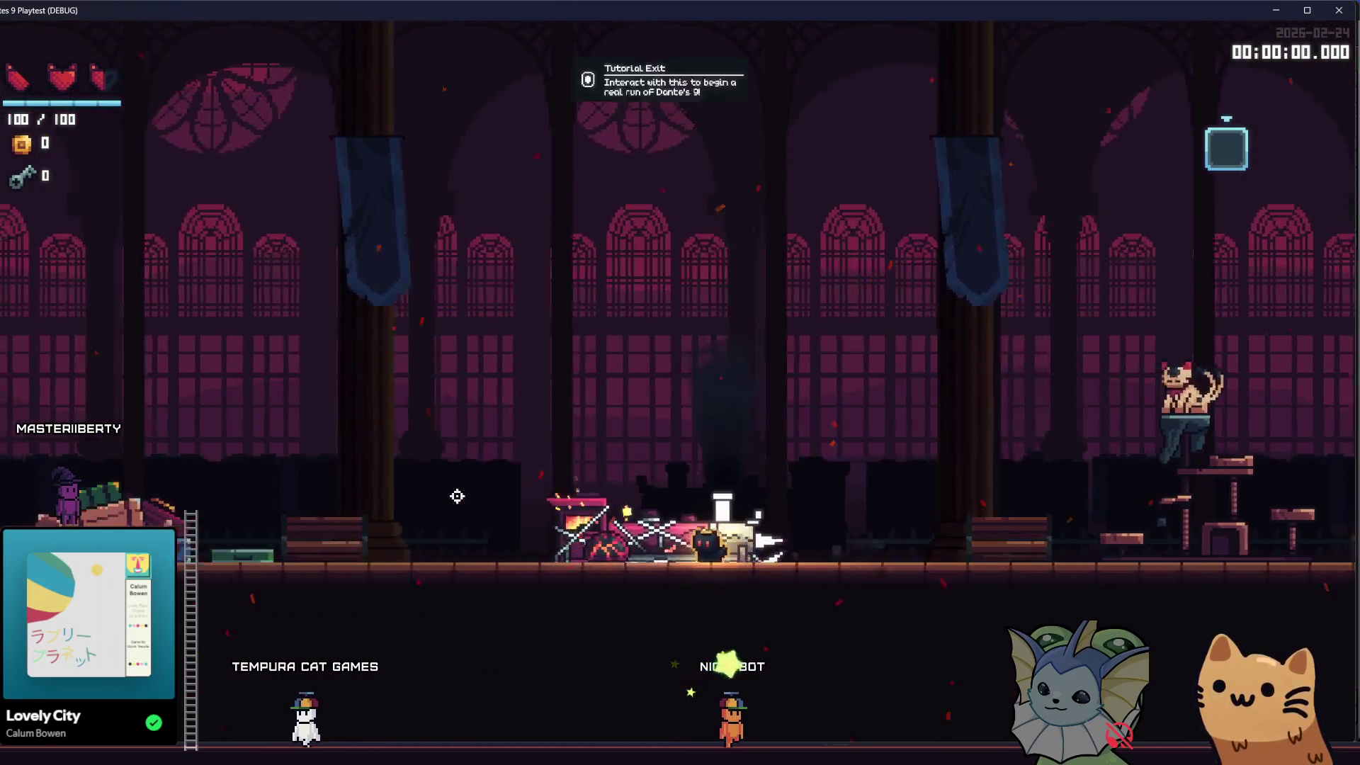
key(Left)
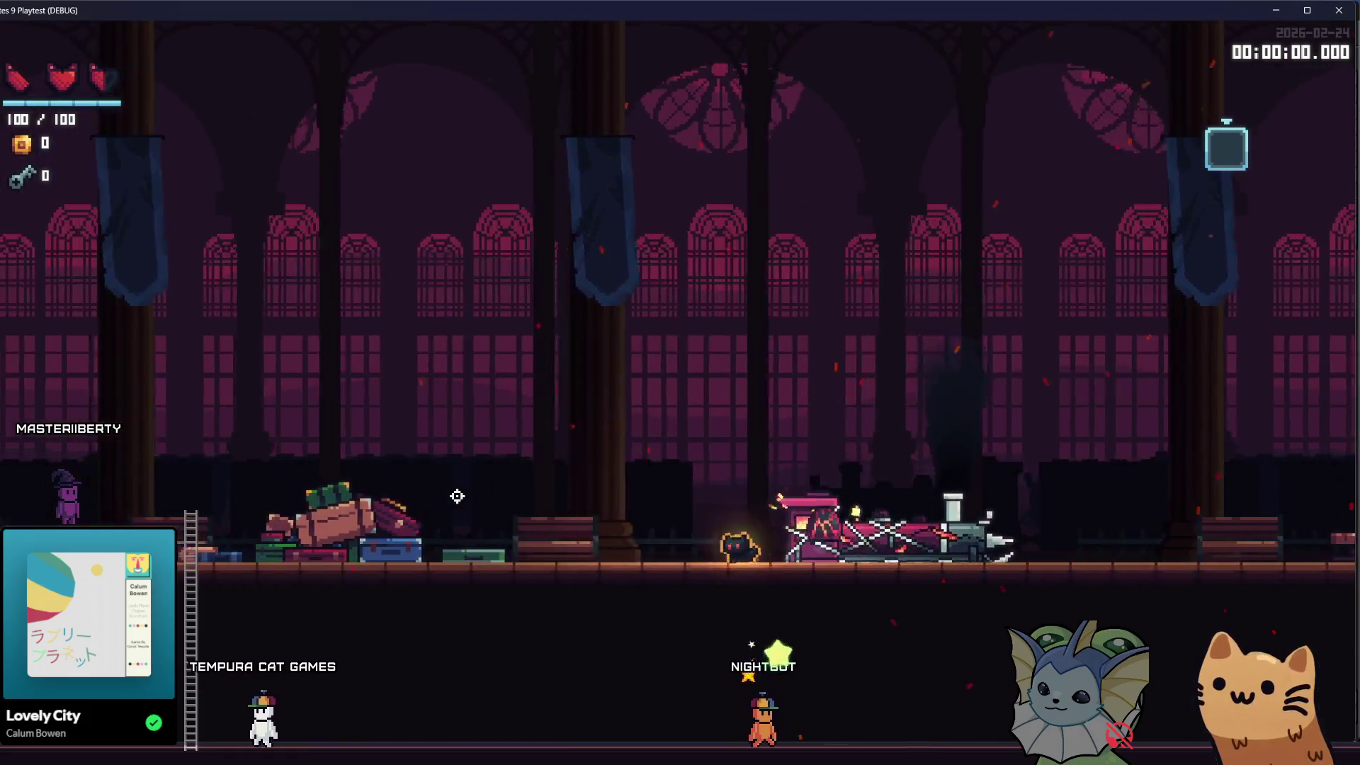
key(Right)
key(space)
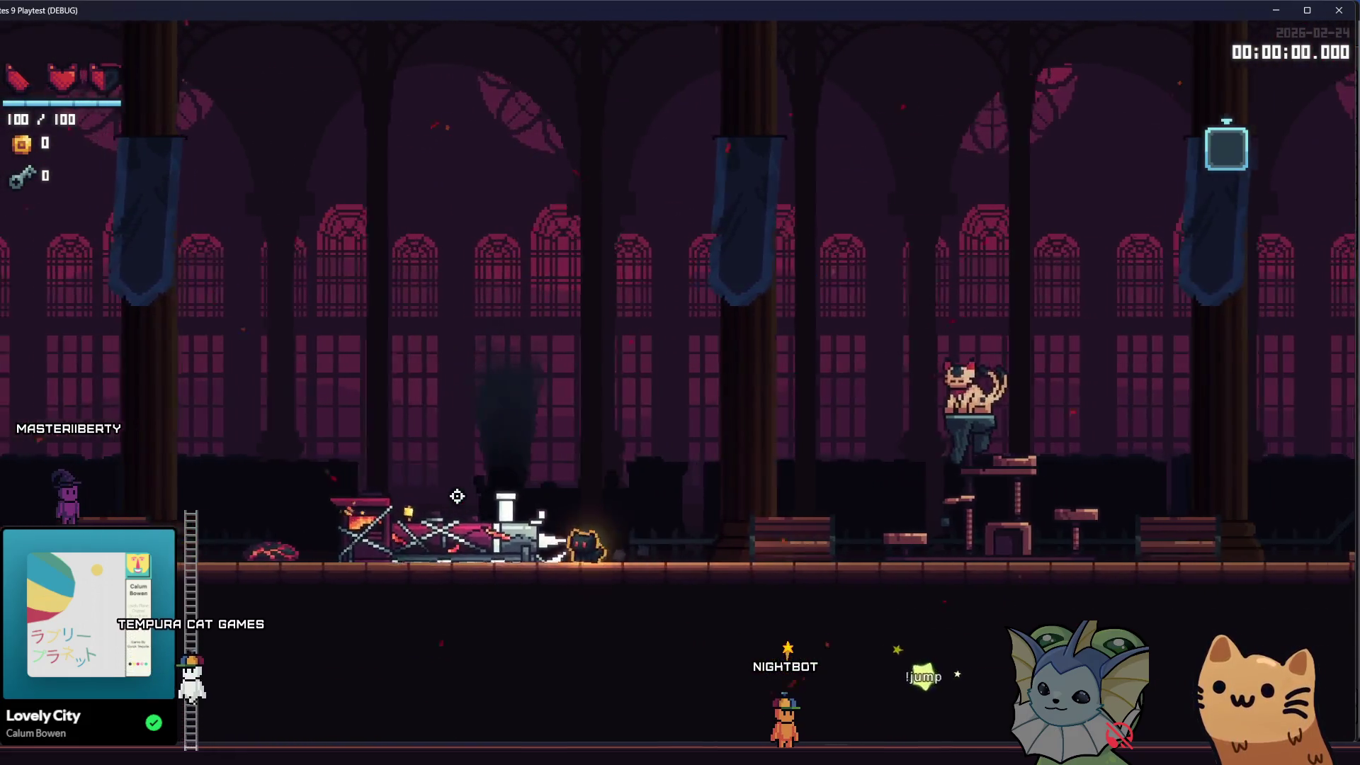
key(Left)
key(space)
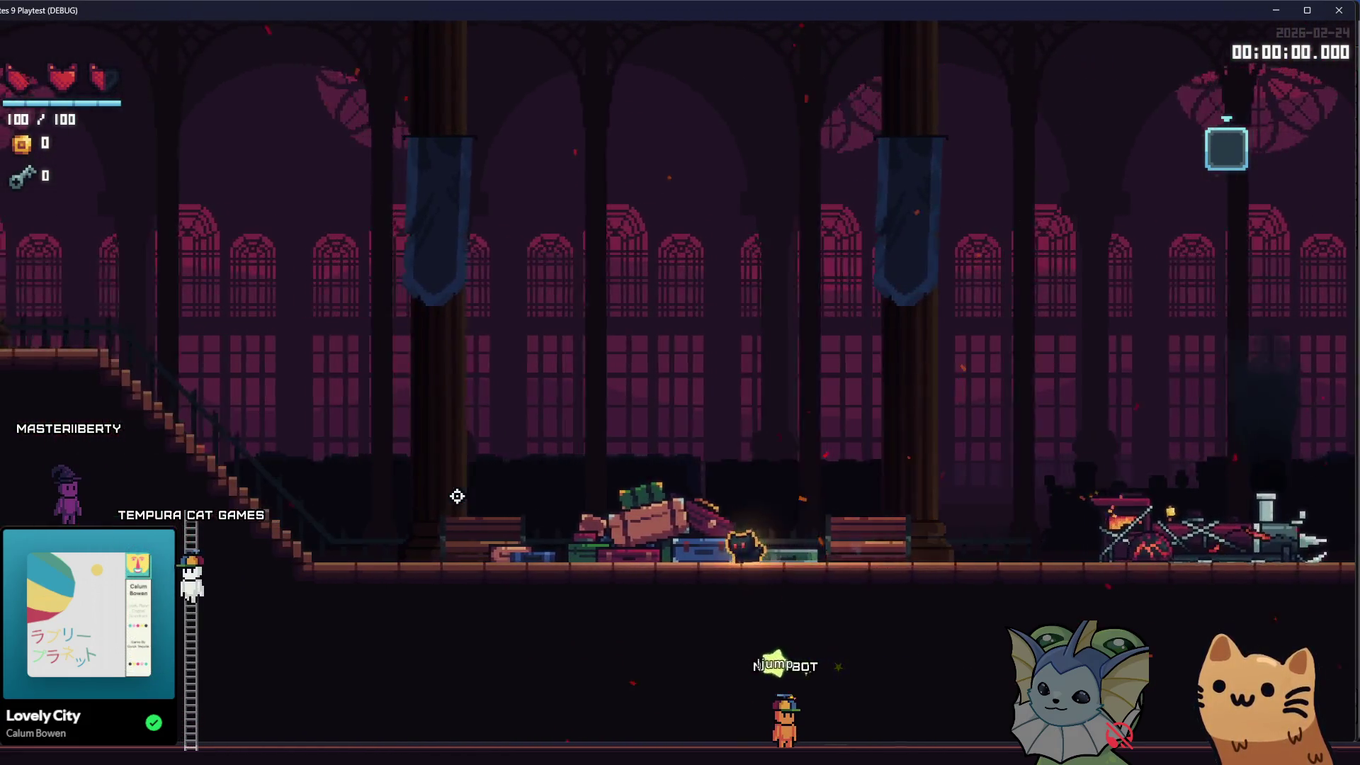
key(Right)
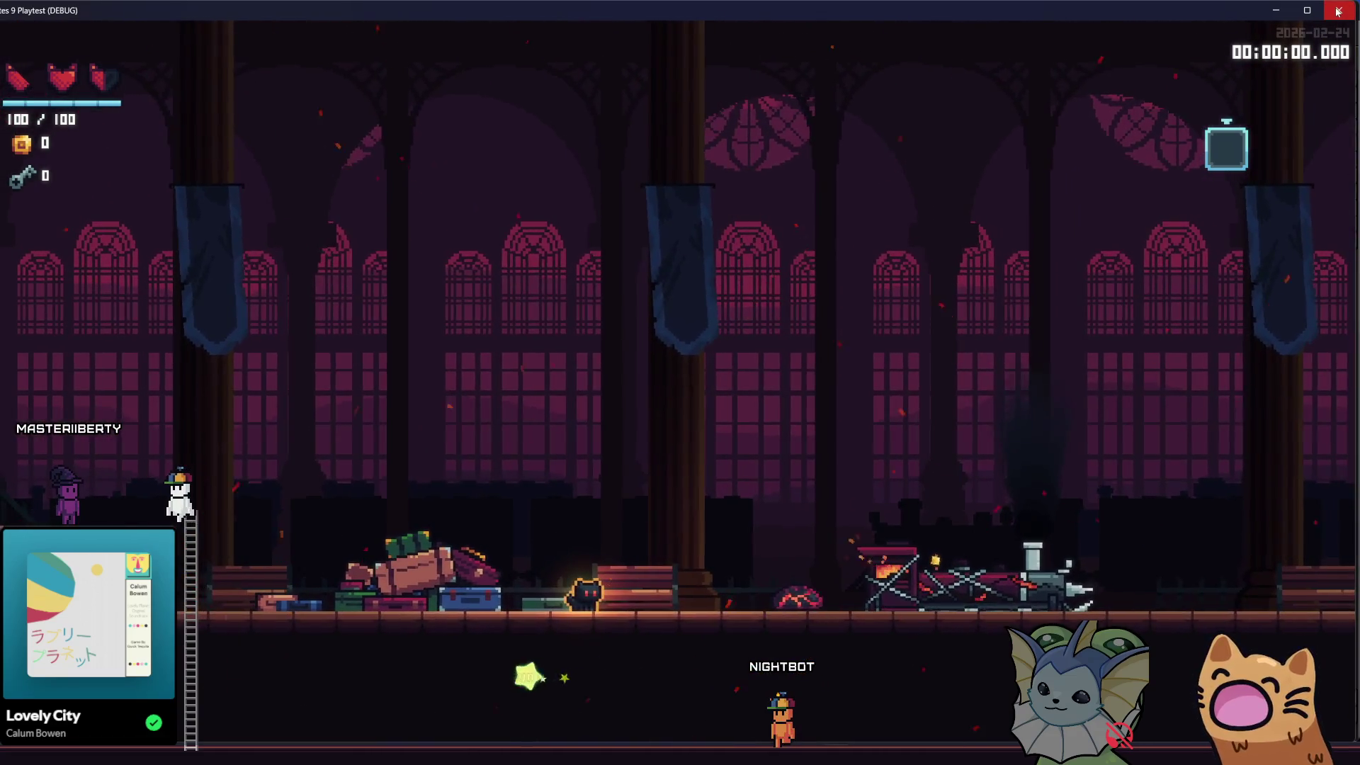
key(F8)
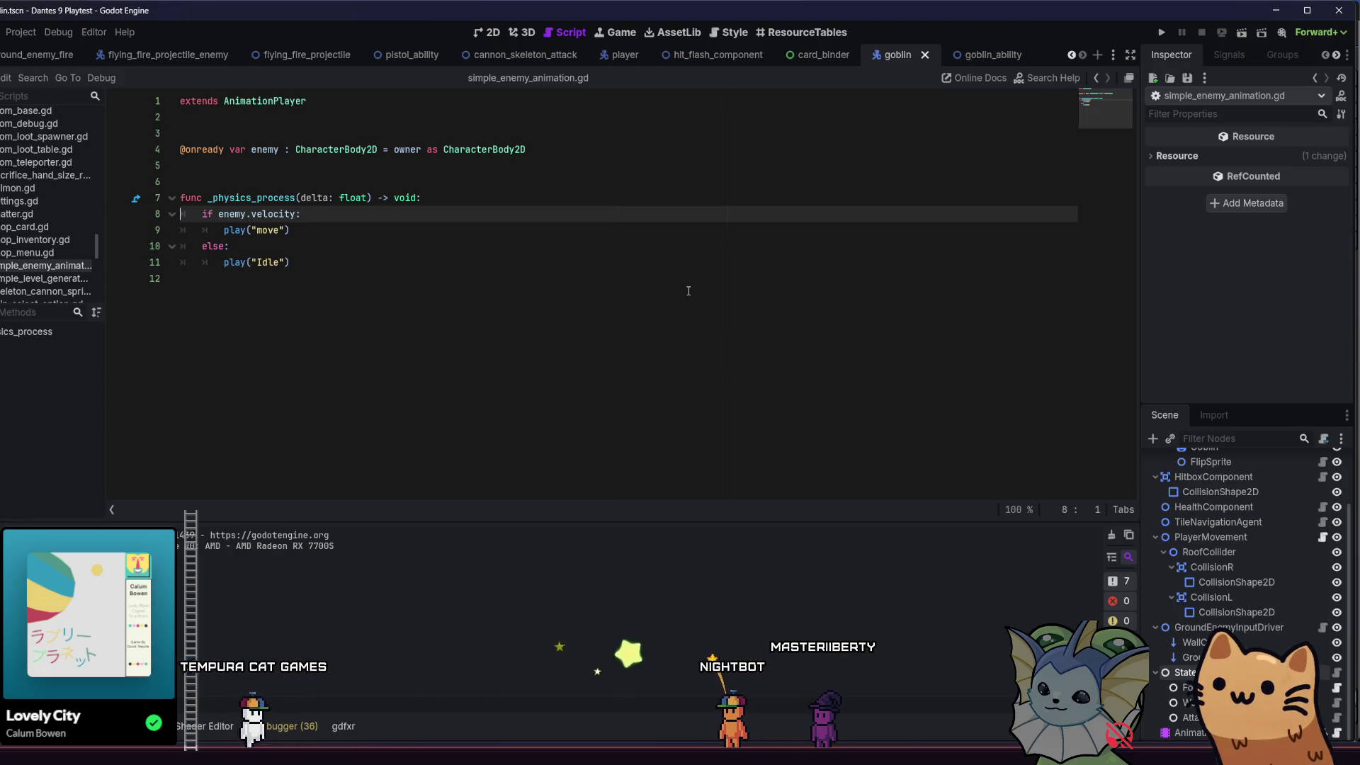
- Open goblin_follow.gd from the State > Follow node and scroll to find_target
click(1185, 687)
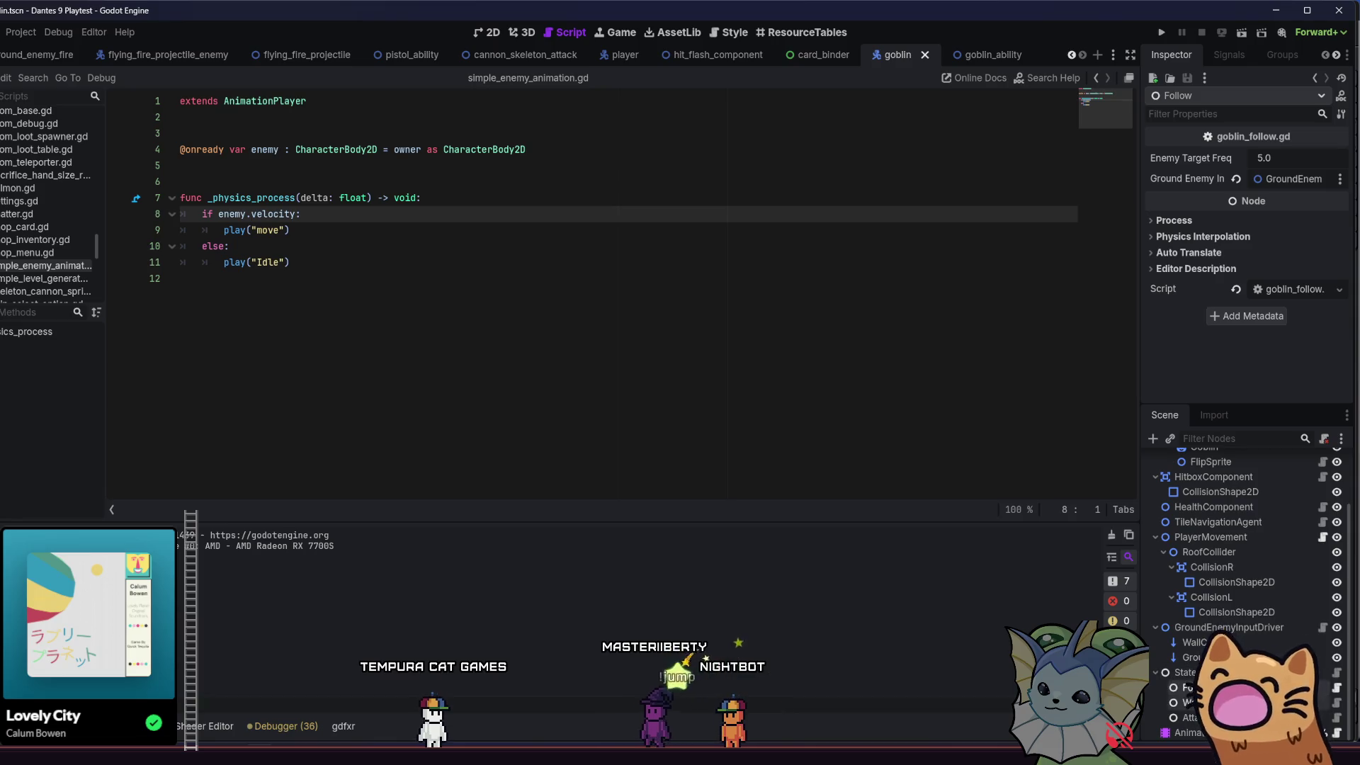
click(1334, 688)
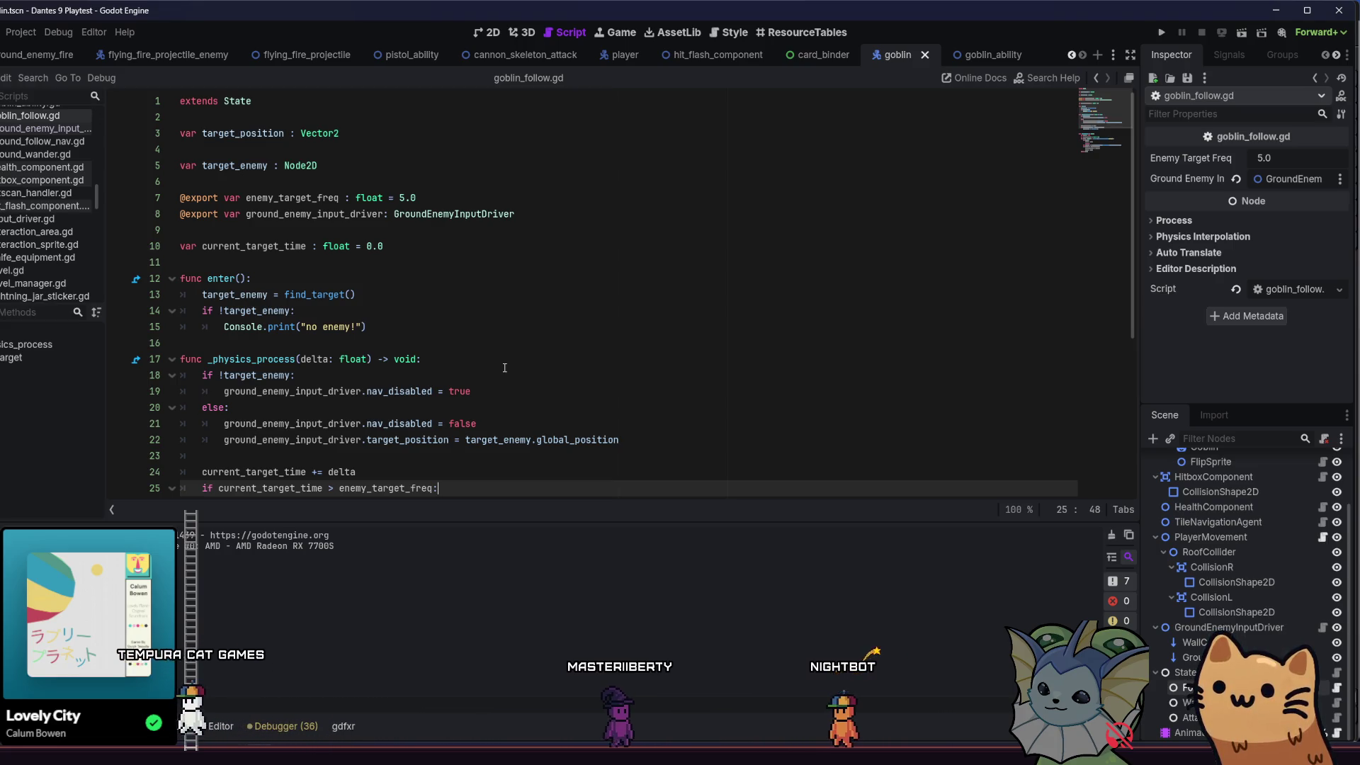
scroll(504, 367, down, 5)
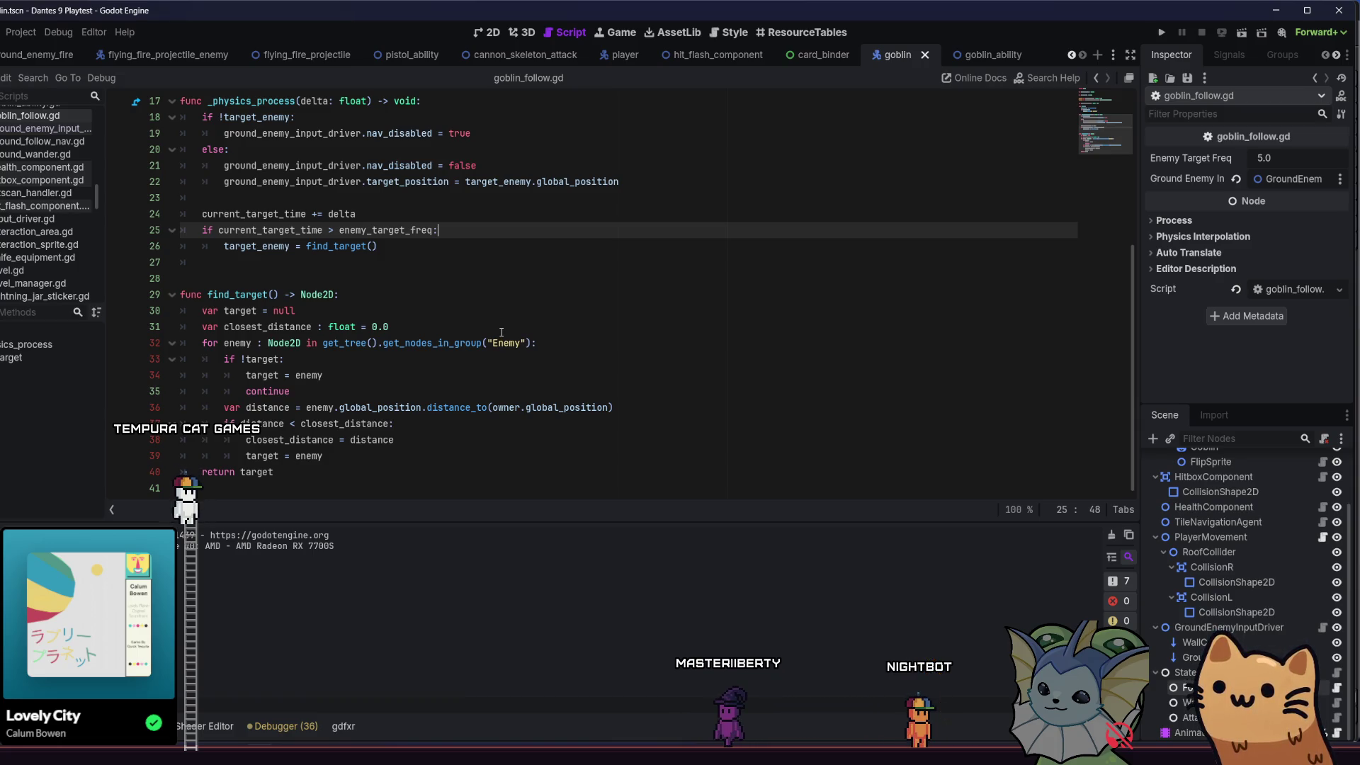
- Insert a new line after the closest_distance declaration, above the for loop
click(502, 333)
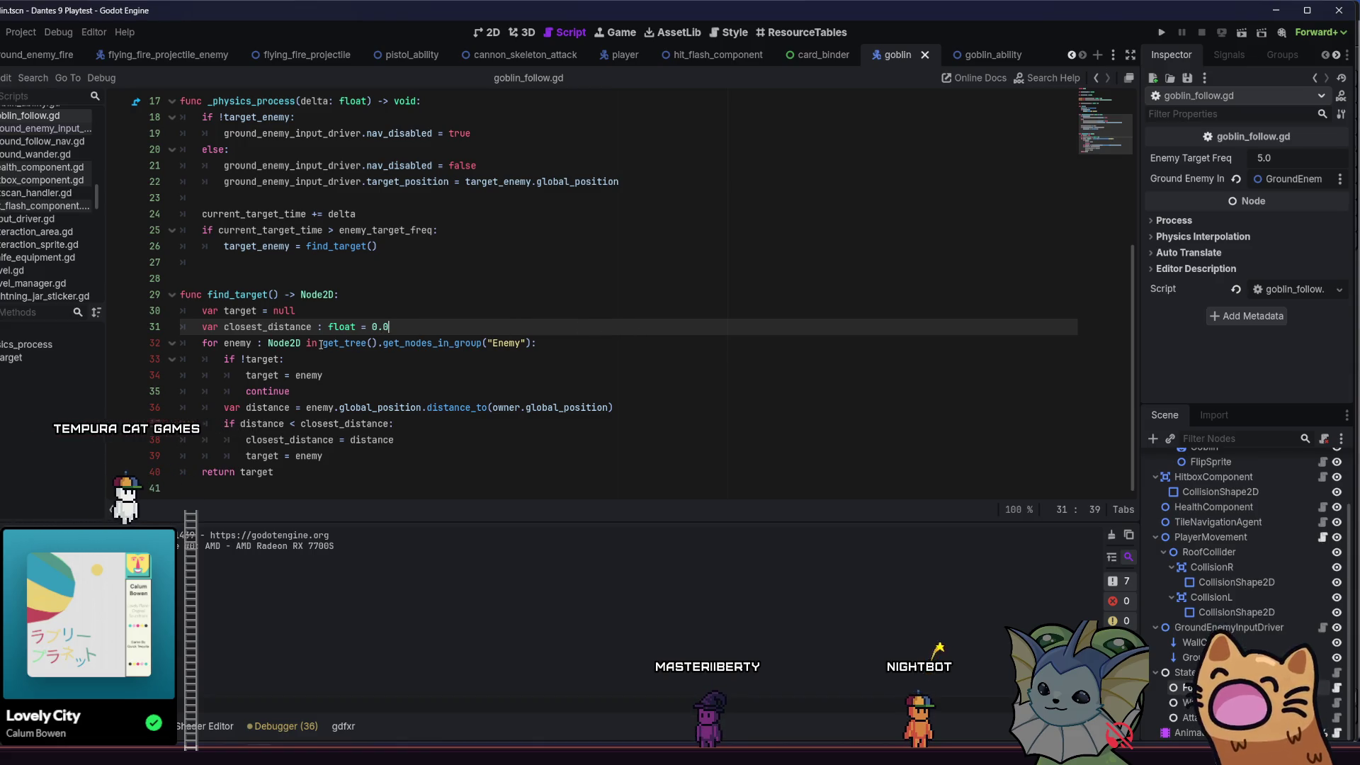
drag(322, 344, 543, 342)
click(516, 326)
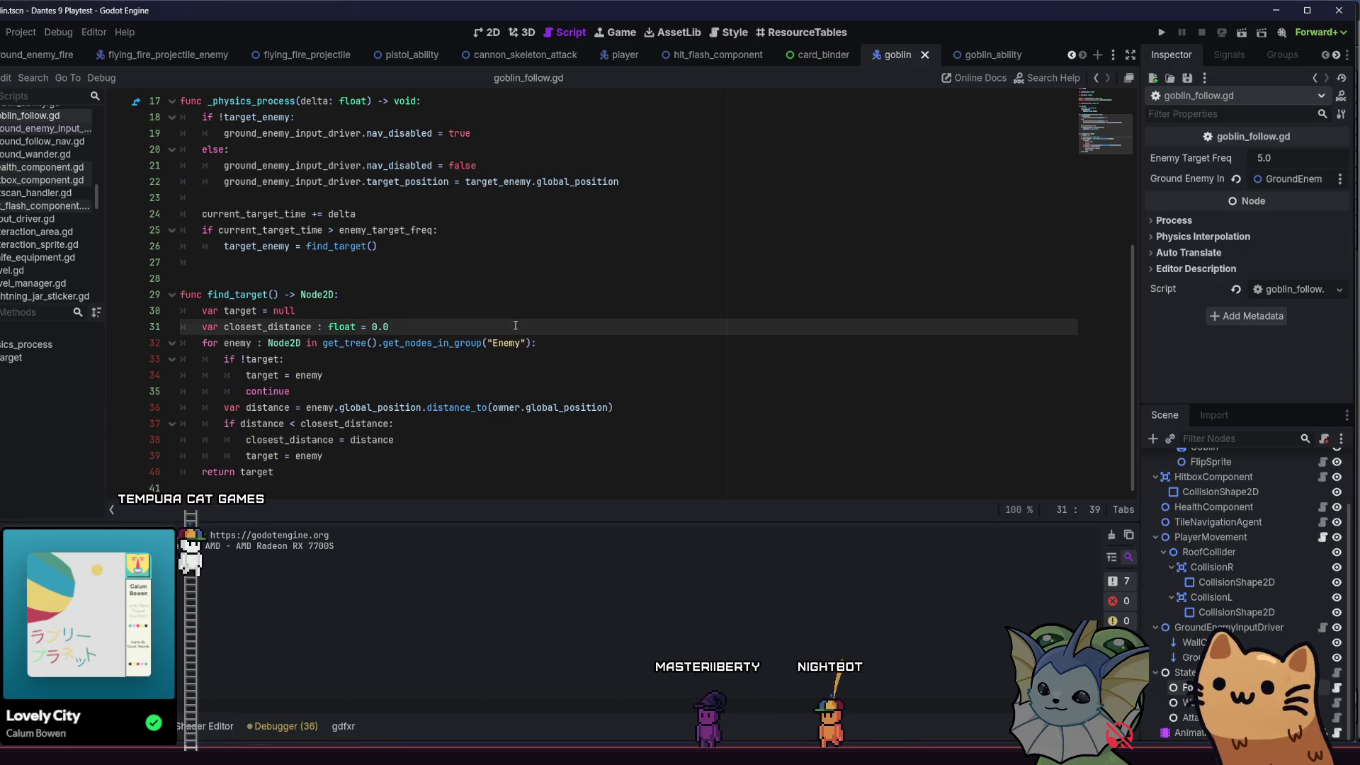
key(Return)
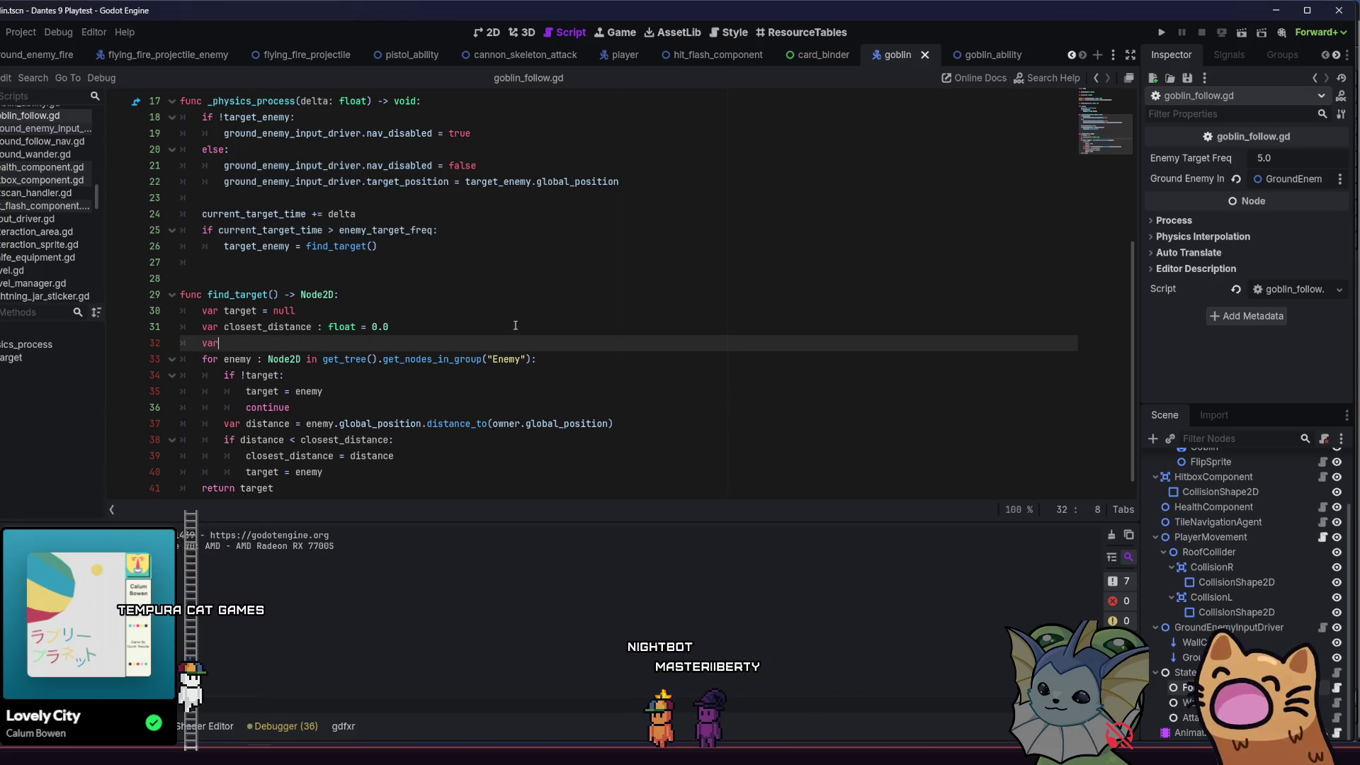